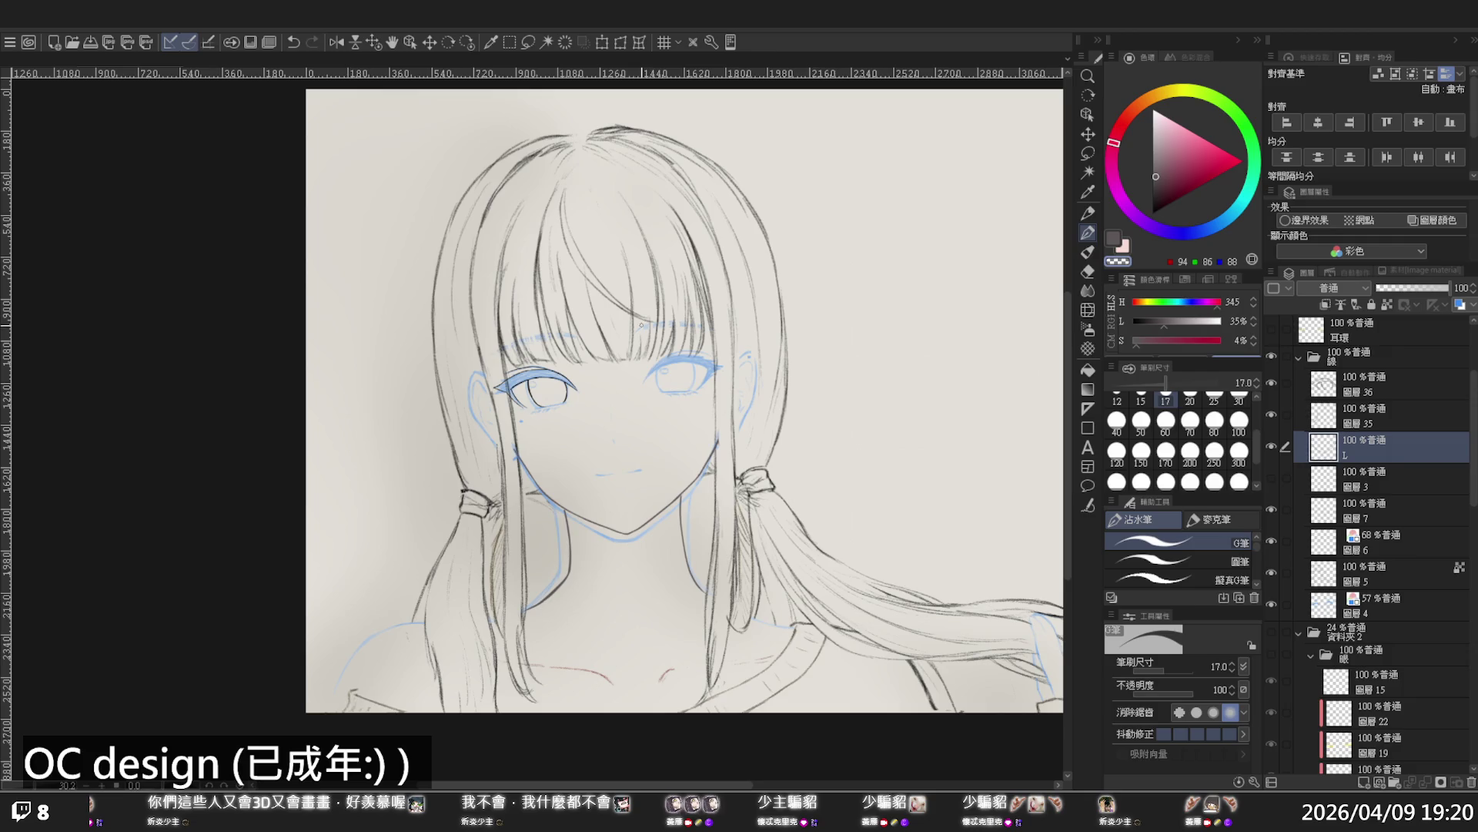
# Centre the face, undo the stray thin jaw stroke, and compare layer L against the sketch
pyautogui.scroll(2, 562, 470)
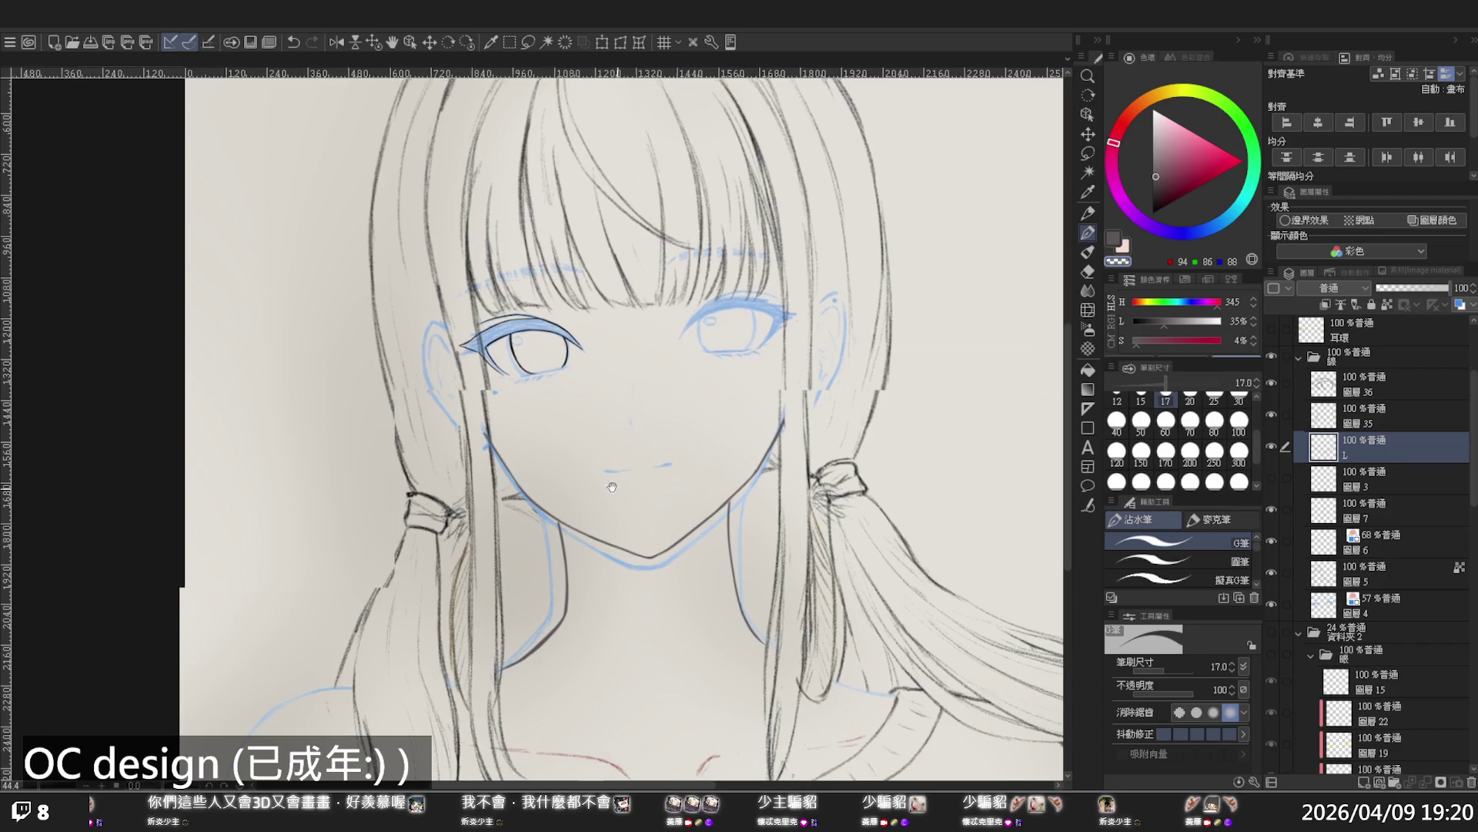
pyautogui.moveTo(501, 503); pyautogui.dragTo(618, 514)
pyautogui.scroll(2, 677, 524)
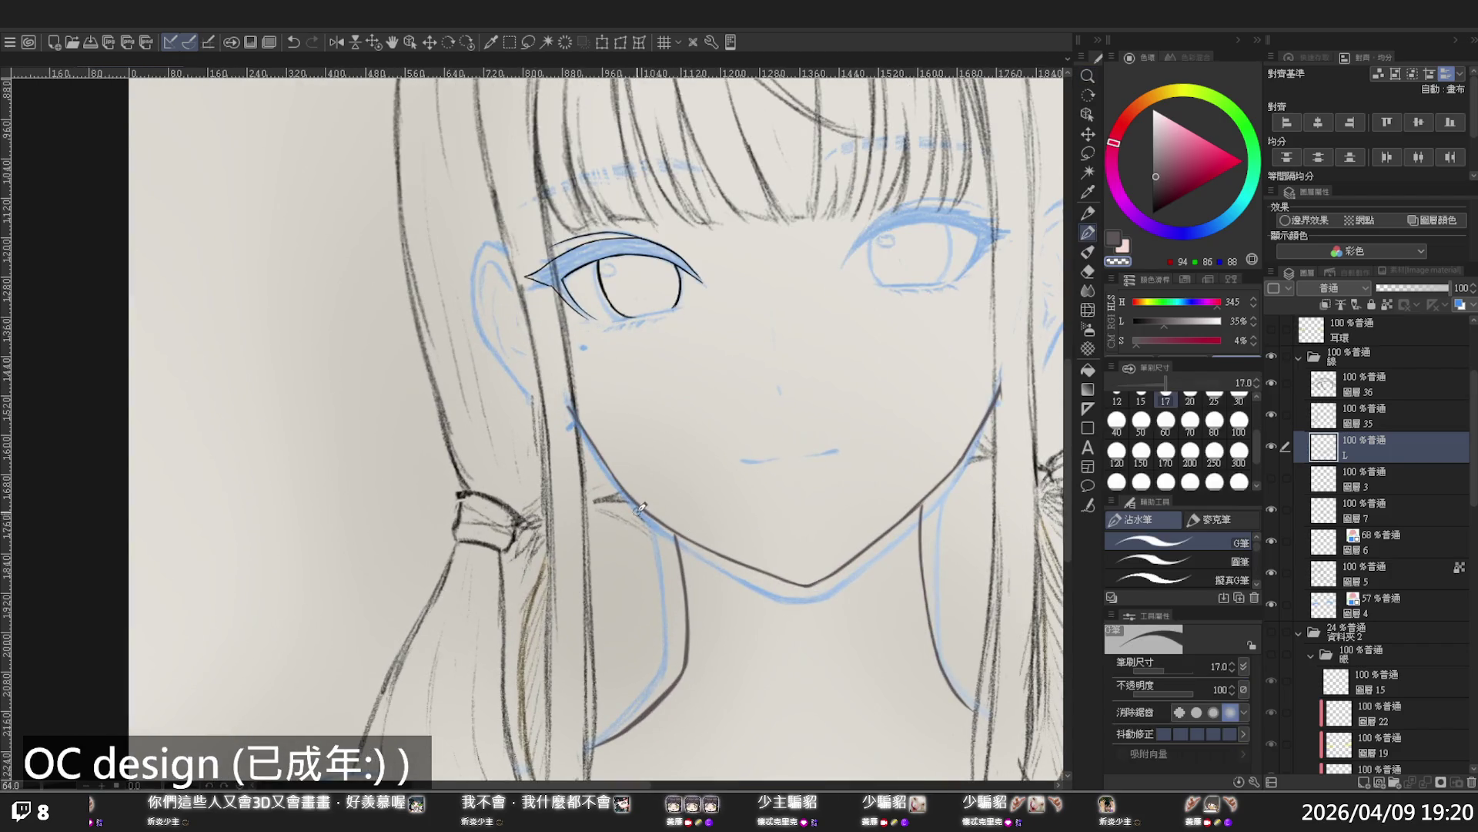
pyautogui.hotkey('ctrl', 'z')
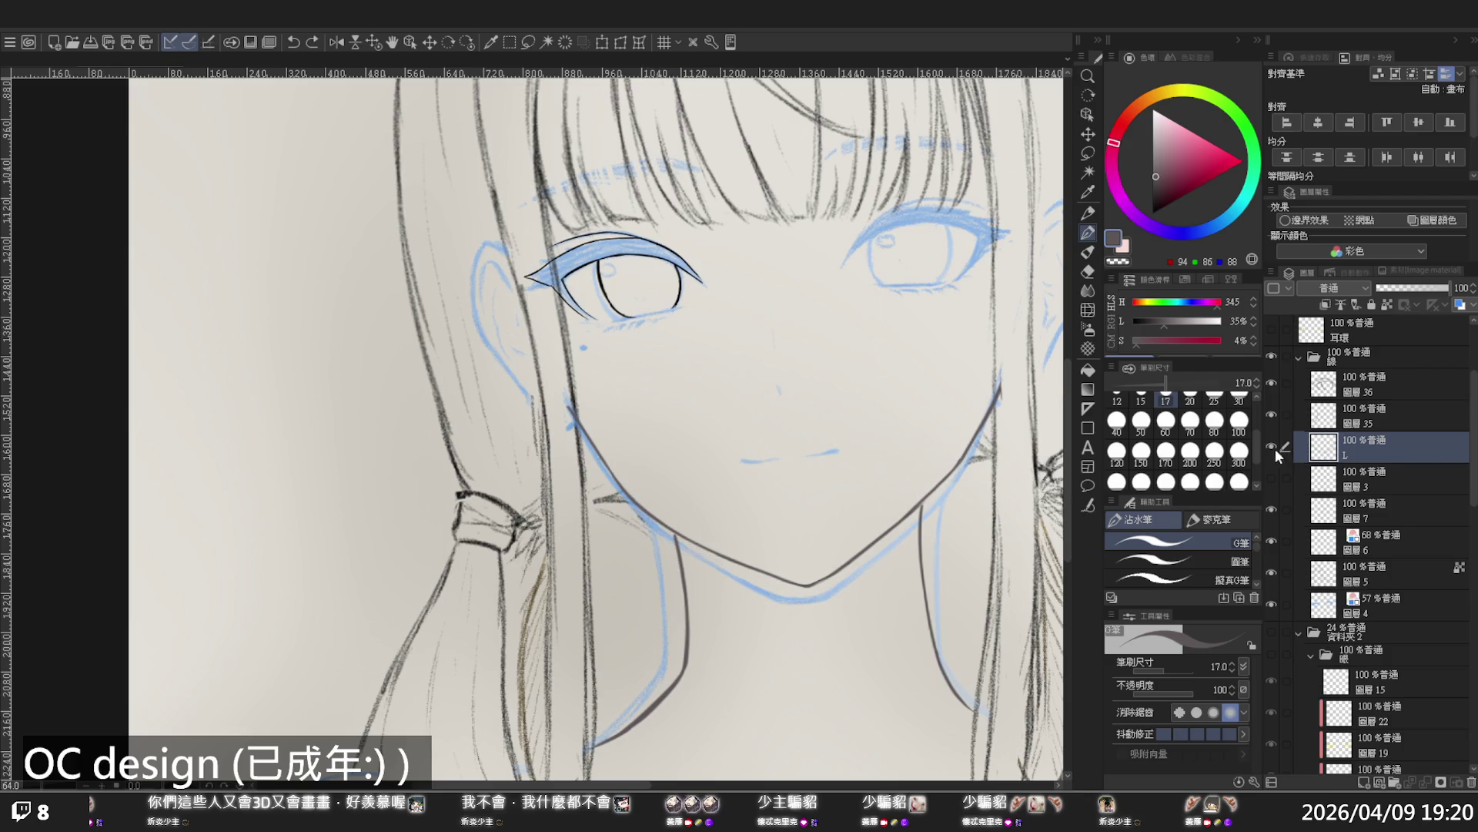
pyautogui.click(1270, 444)
pyautogui.click(1270, 443)
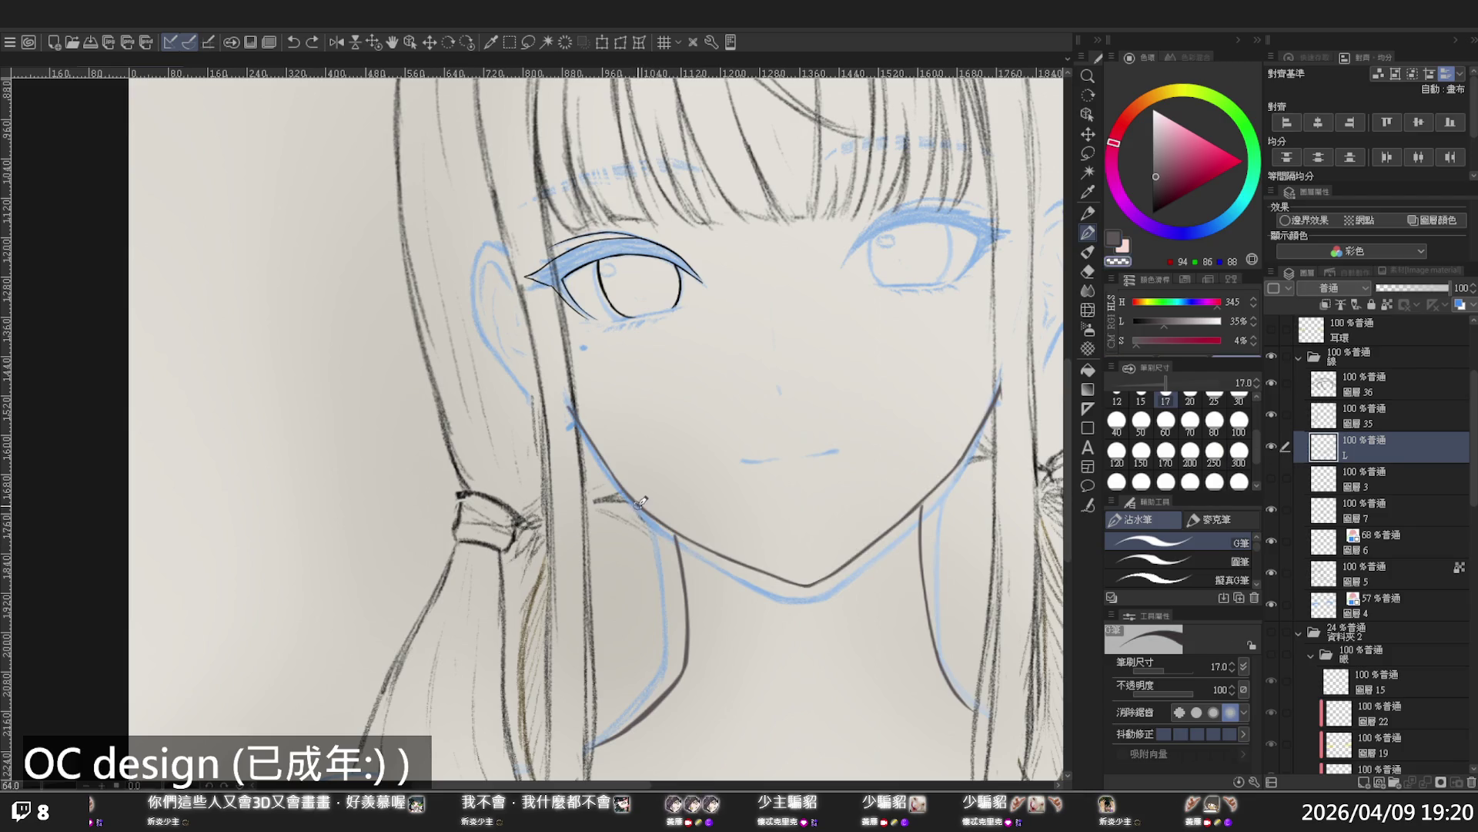
# Ink the jawline toward the chin as one clean line with the G-pen at sizes 20 and 30
pyautogui.moveTo(631, 490); pyautogui.dragTo(692, 518)
pyautogui.click(1189, 396)
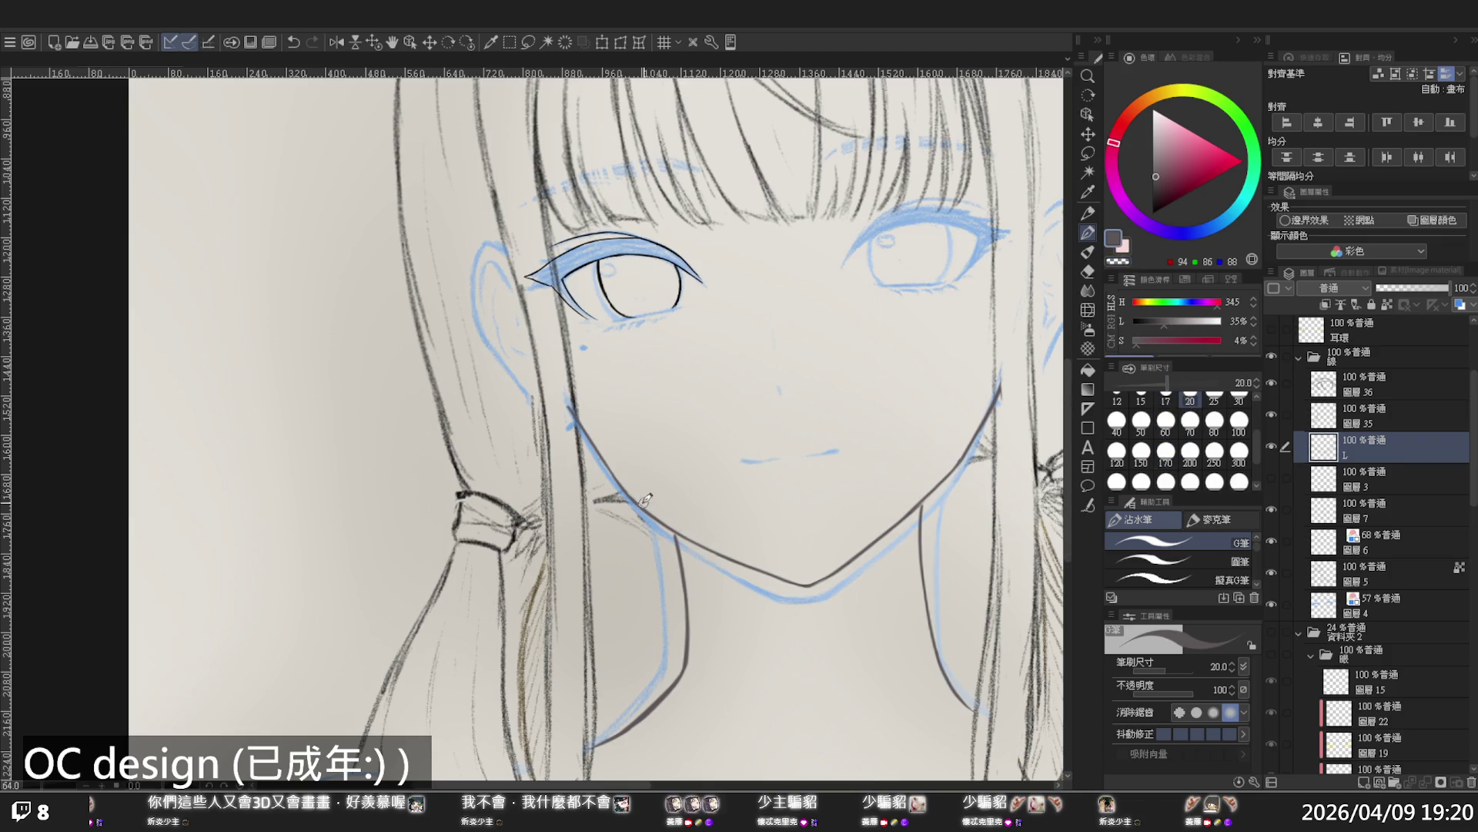
pyautogui.moveTo(698, 538); pyautogui.dragTo(651, 510)
pyautogui.click(1239, 394)
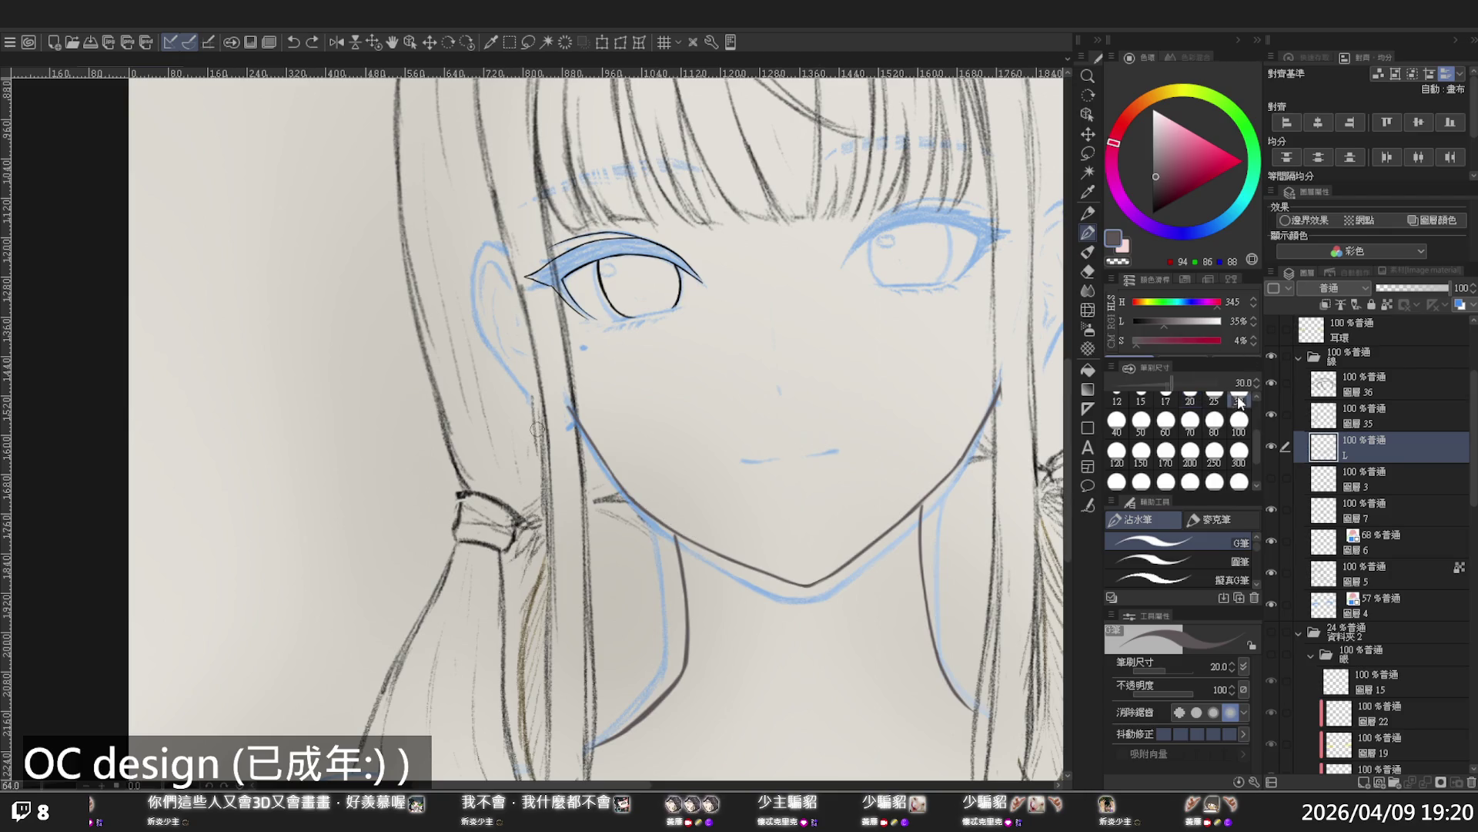
pyautogui.hotkey('ctrl', 'z')
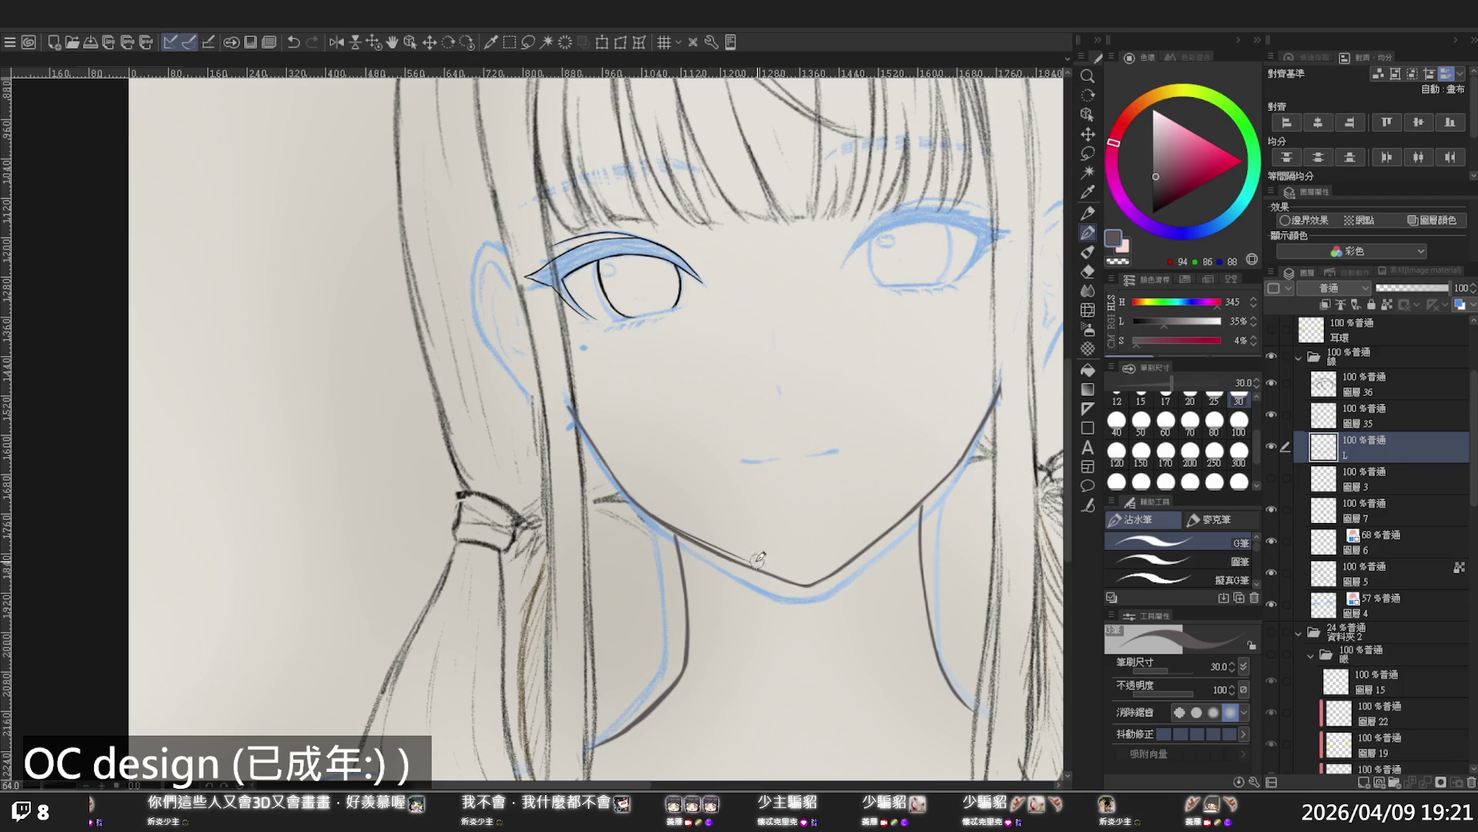
pyautogui.moveTo(669, 526); pyautogui.dragTo(762, 568)
# Check the jawline in a mirrored view, then zoom out to the whole drawing
pyautogui.press('c')
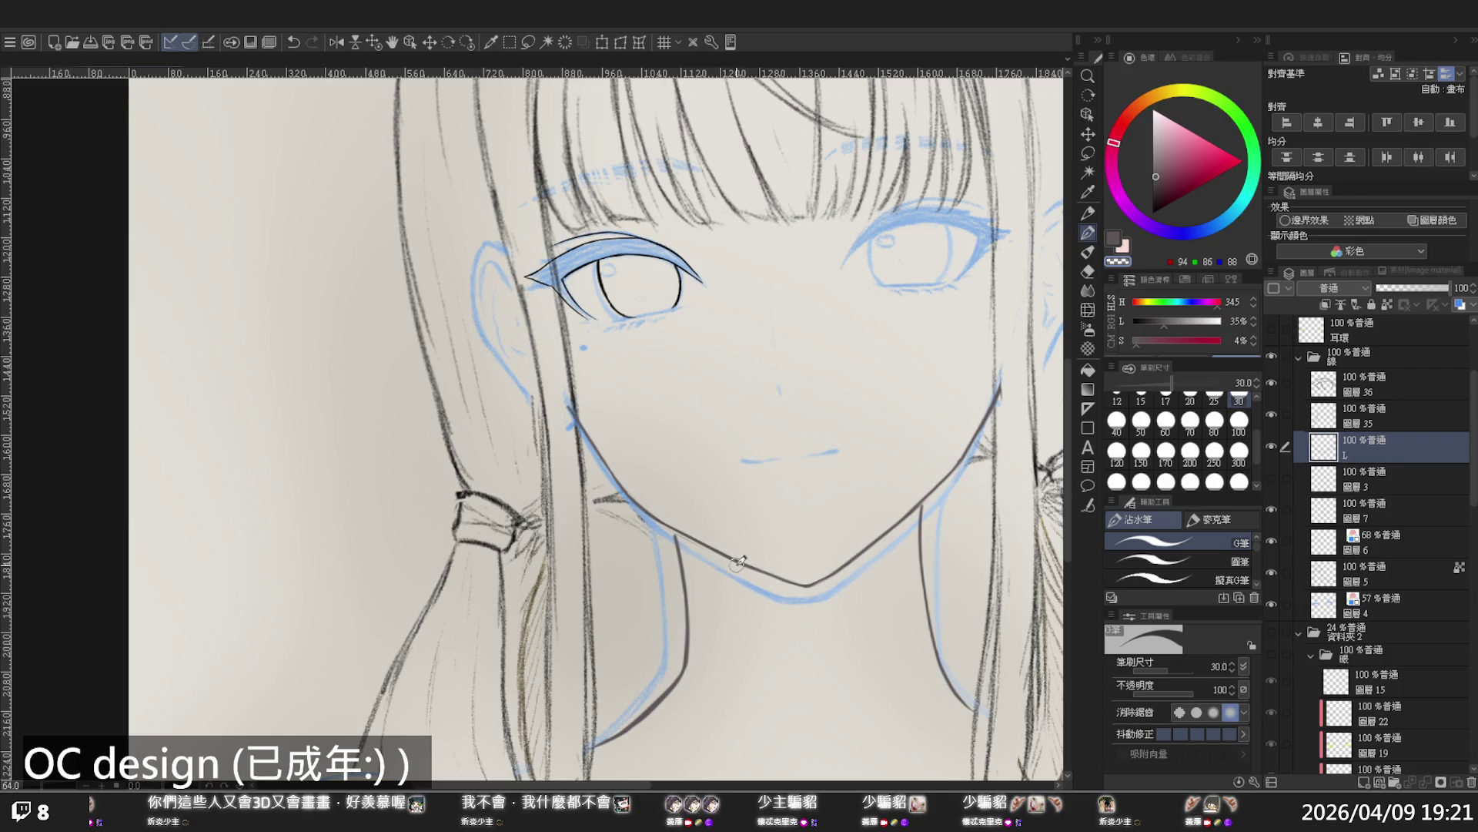
pyautogui.press('h')
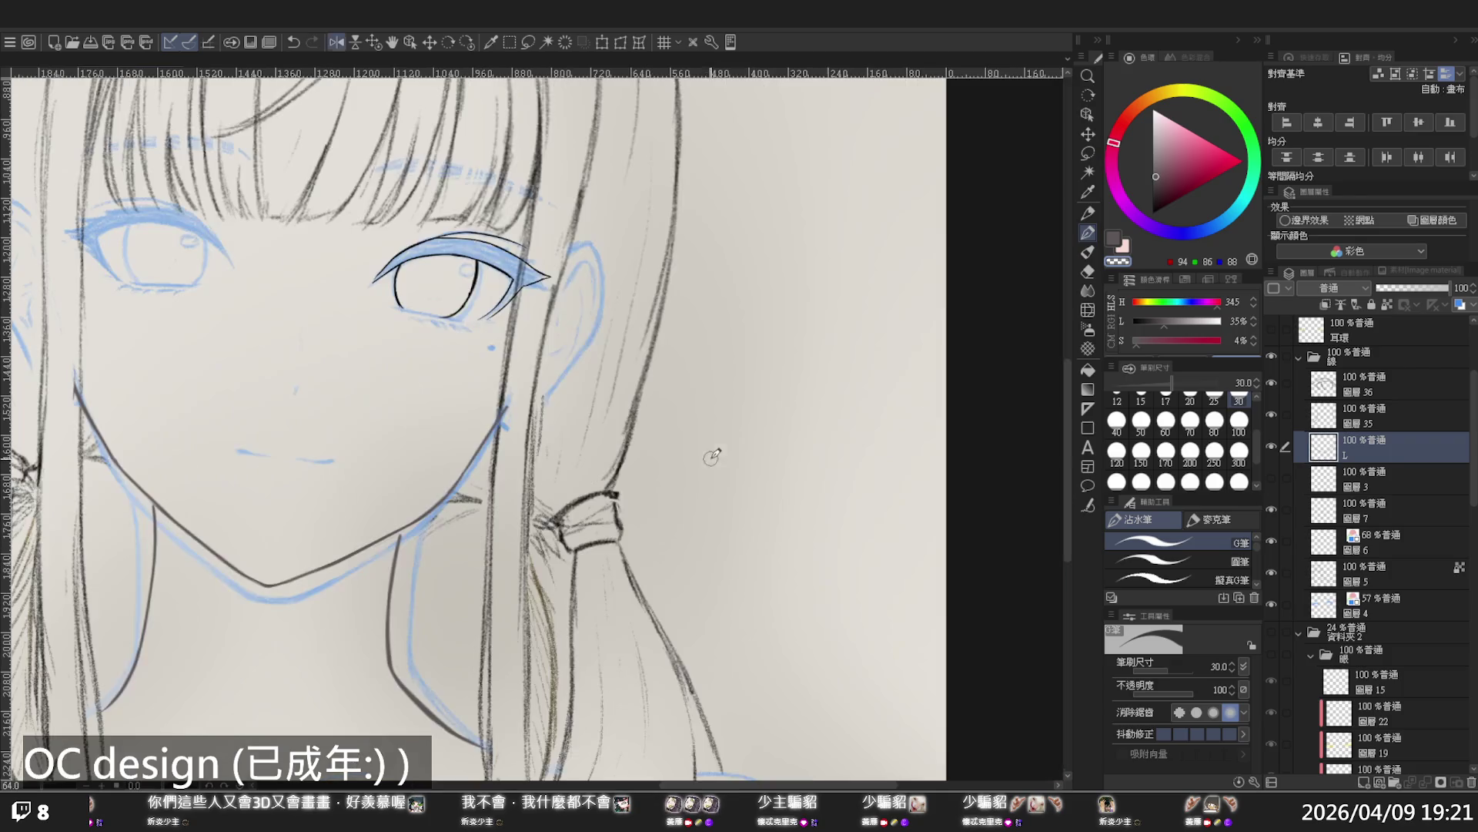
pyautogui.press('h')
pyautogui.click(670, 427)
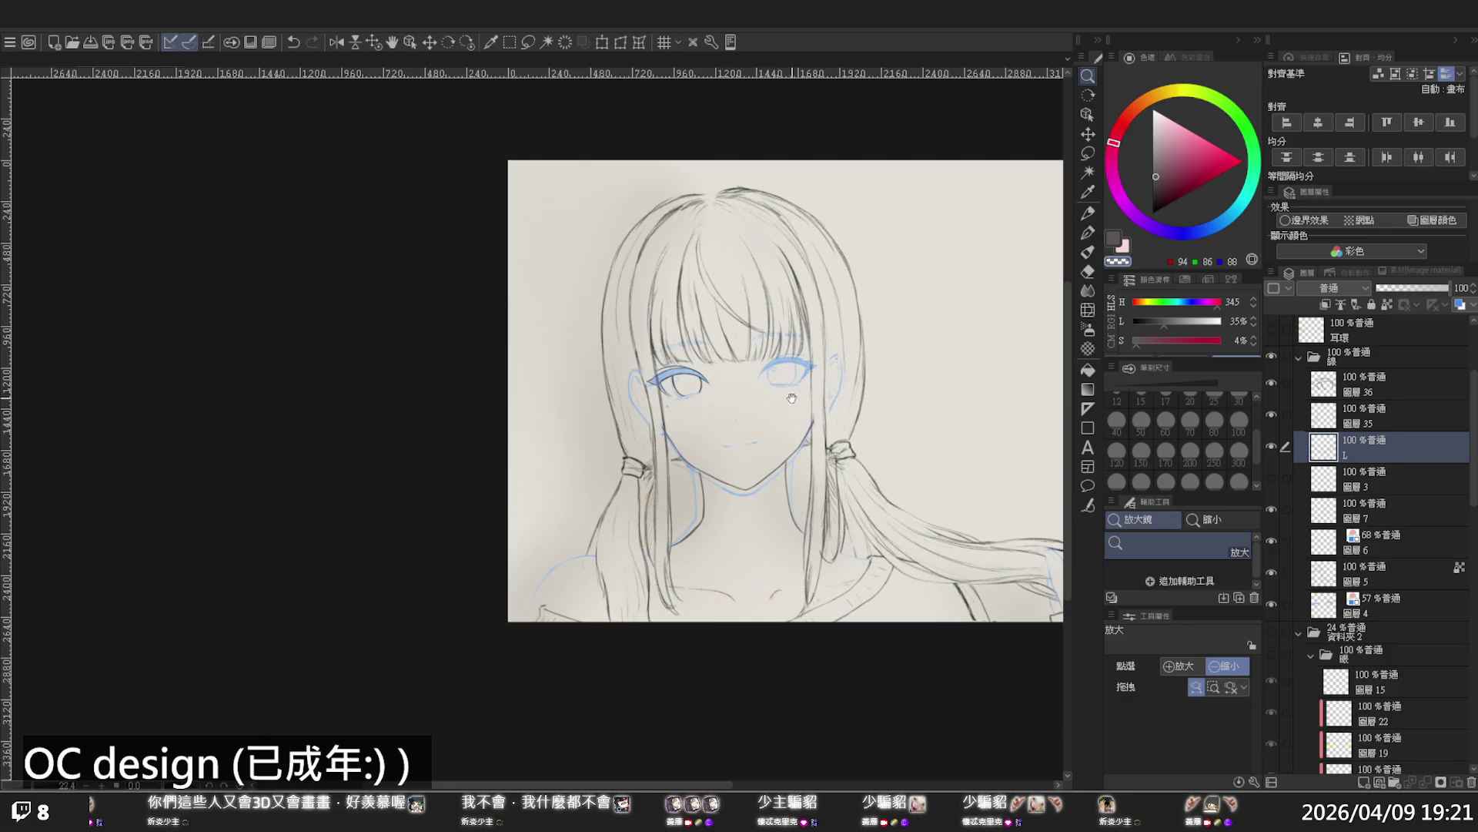
# Flip the canvas horizontally and centre the face in the view
pyautogui.scroll(2, 792, 398)
pyautogui.press('h')
pyautogui.moveTo(792, 452); pyautogui.dragTo(937, 478)
pyautogui.moveTo(821, 468); pyautogui.dragTo(759, 471)
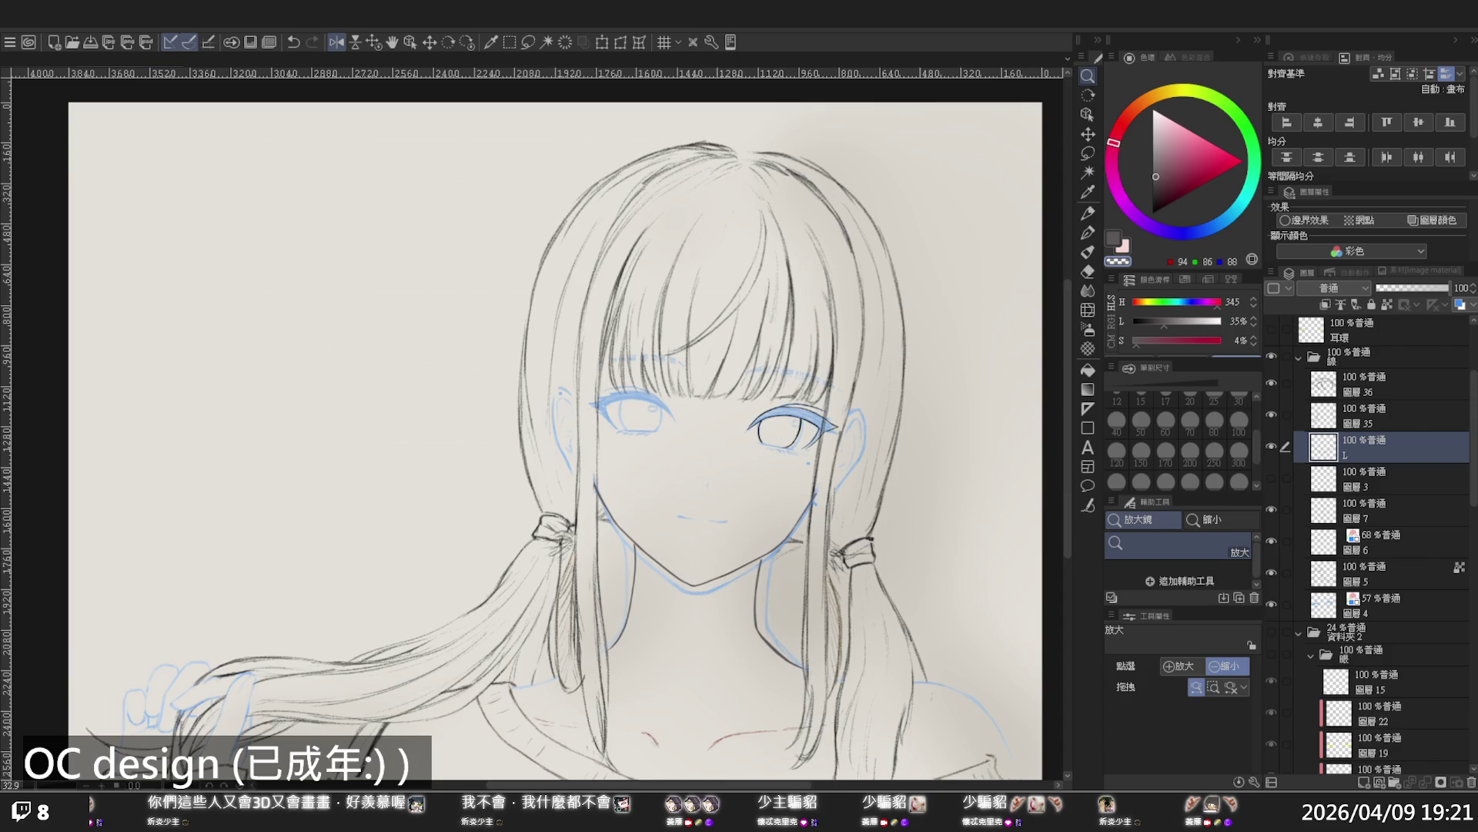
# Zoom in on the left eye and make layer 36 the drawing layer
pyautogui.scroll(1, 731, 400)
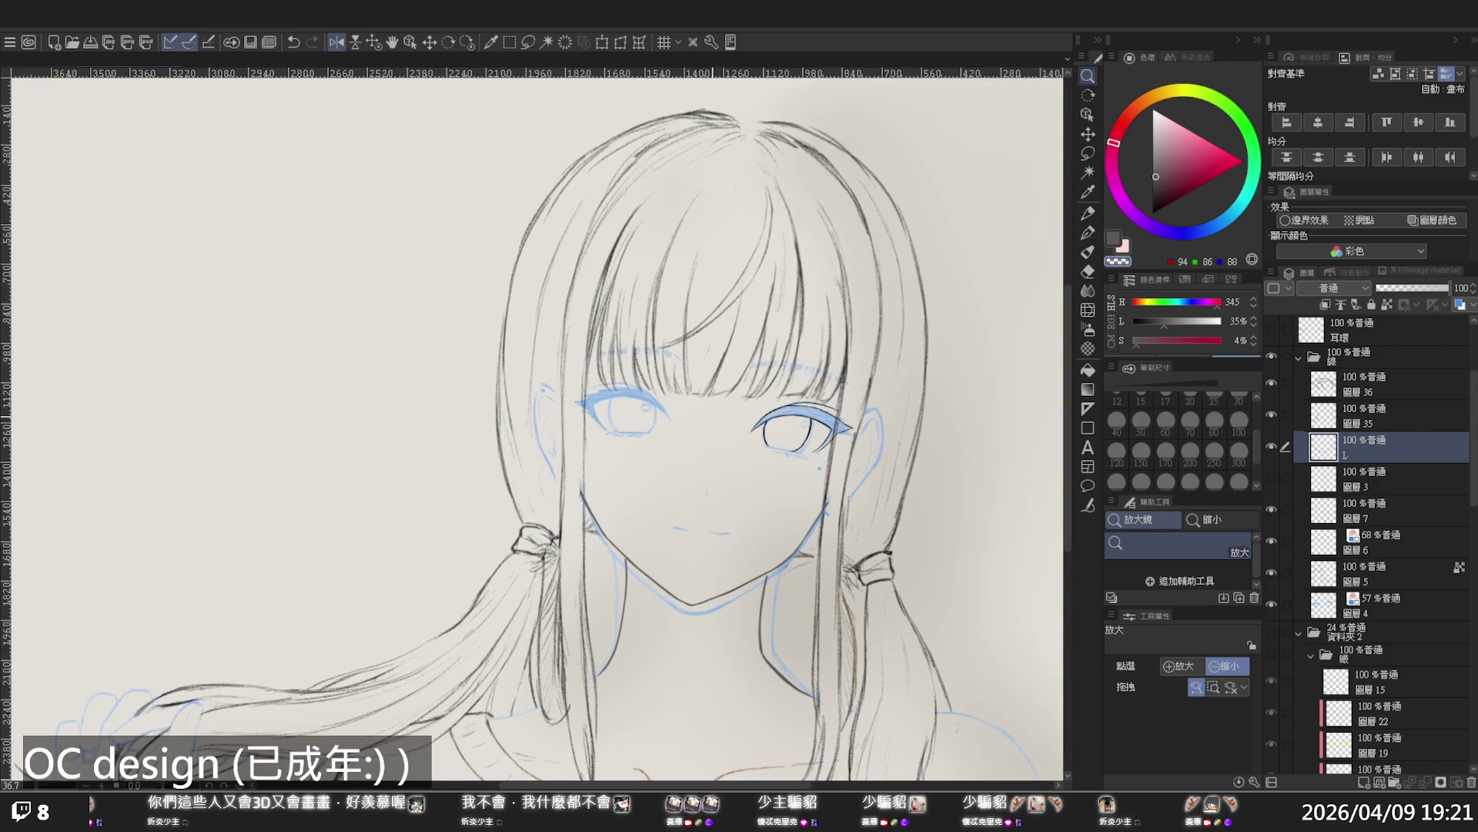
pyautogui.scroll(3, 686, 420)
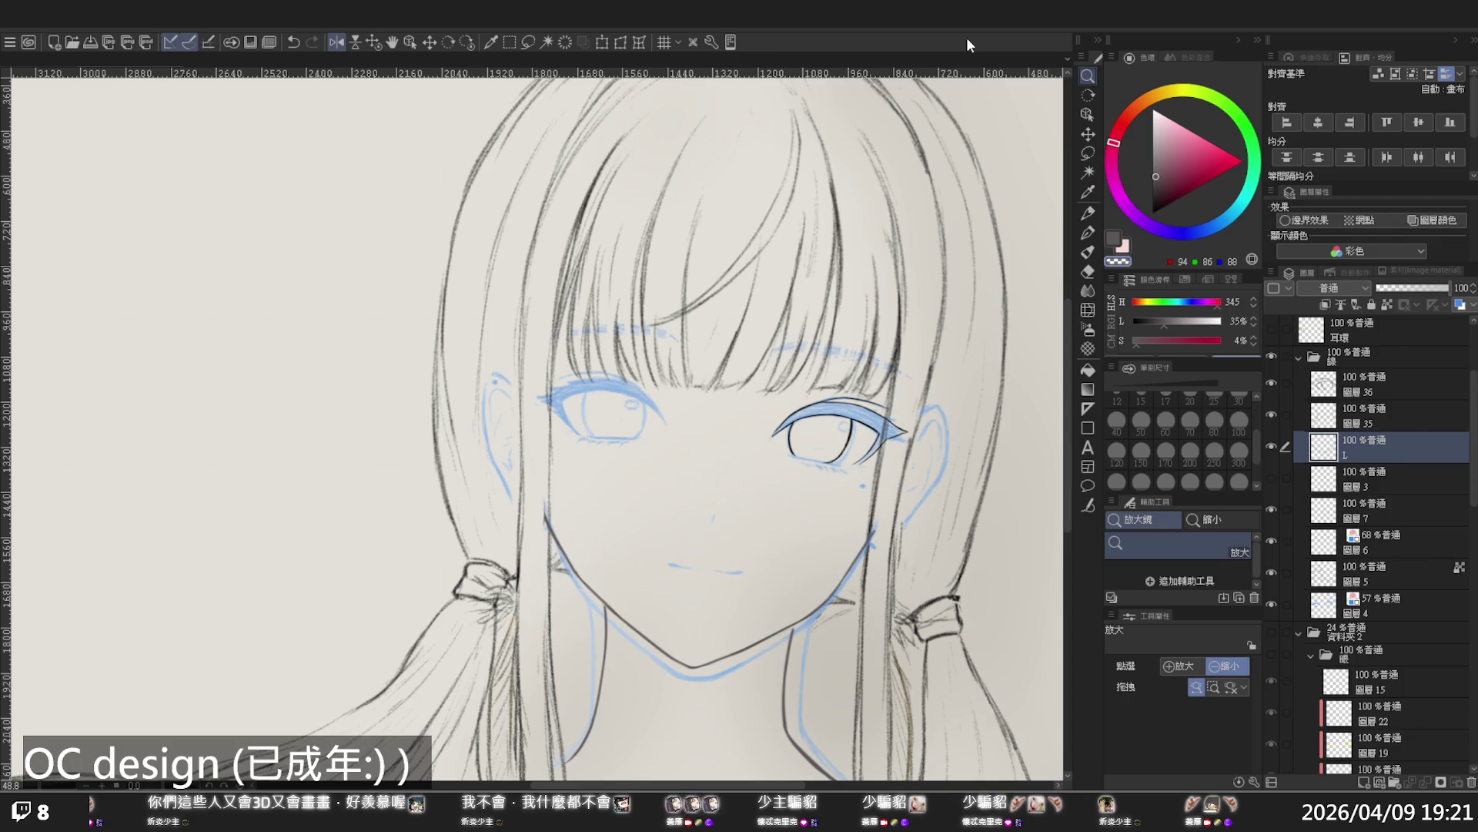
pyautogui.keyDown('ctrl'); pyautogui.click(650, 405); pyautogui.keyUp('ctrl')
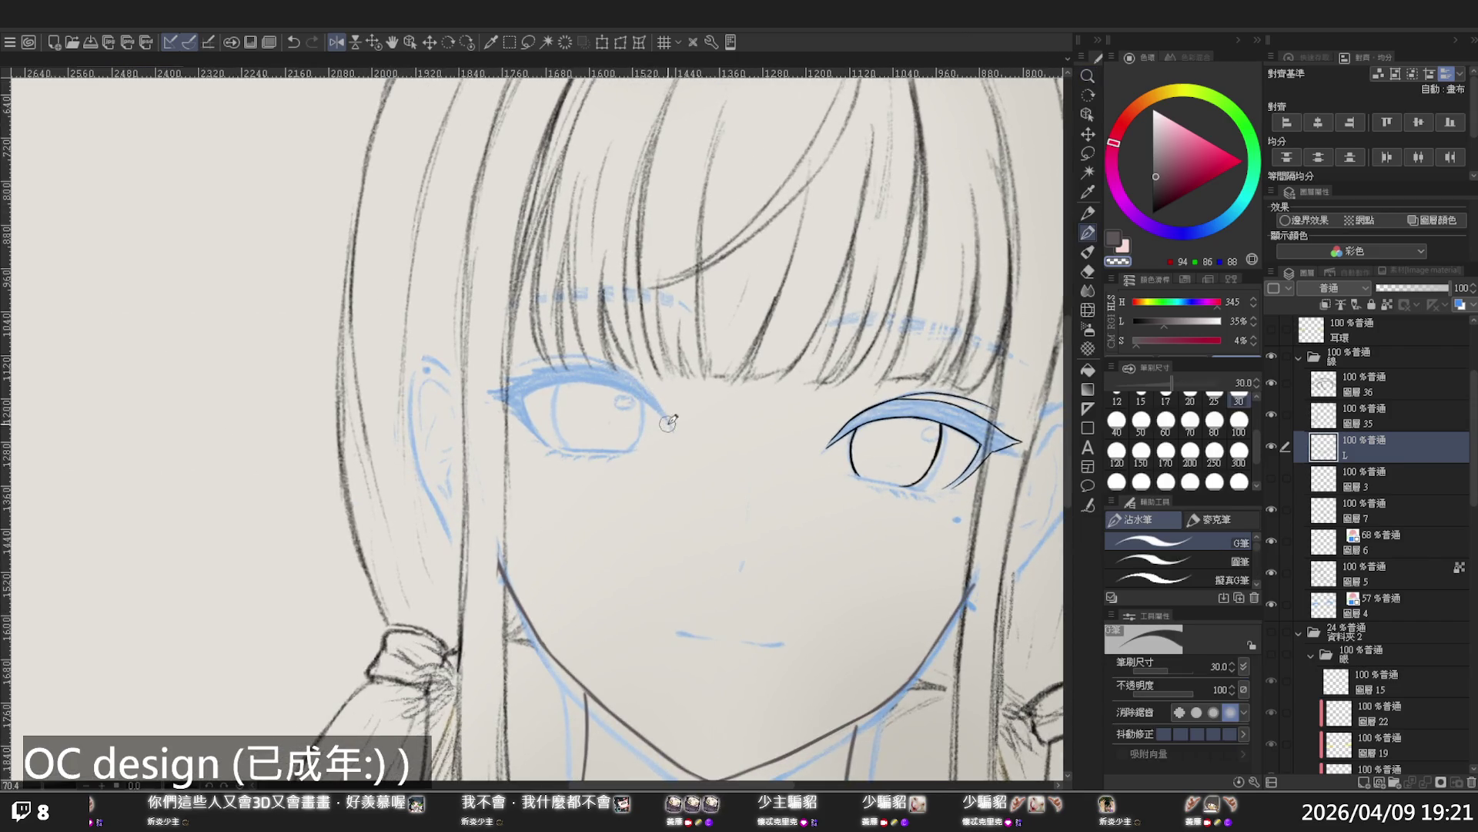
pyautogui.click(1311, 390)
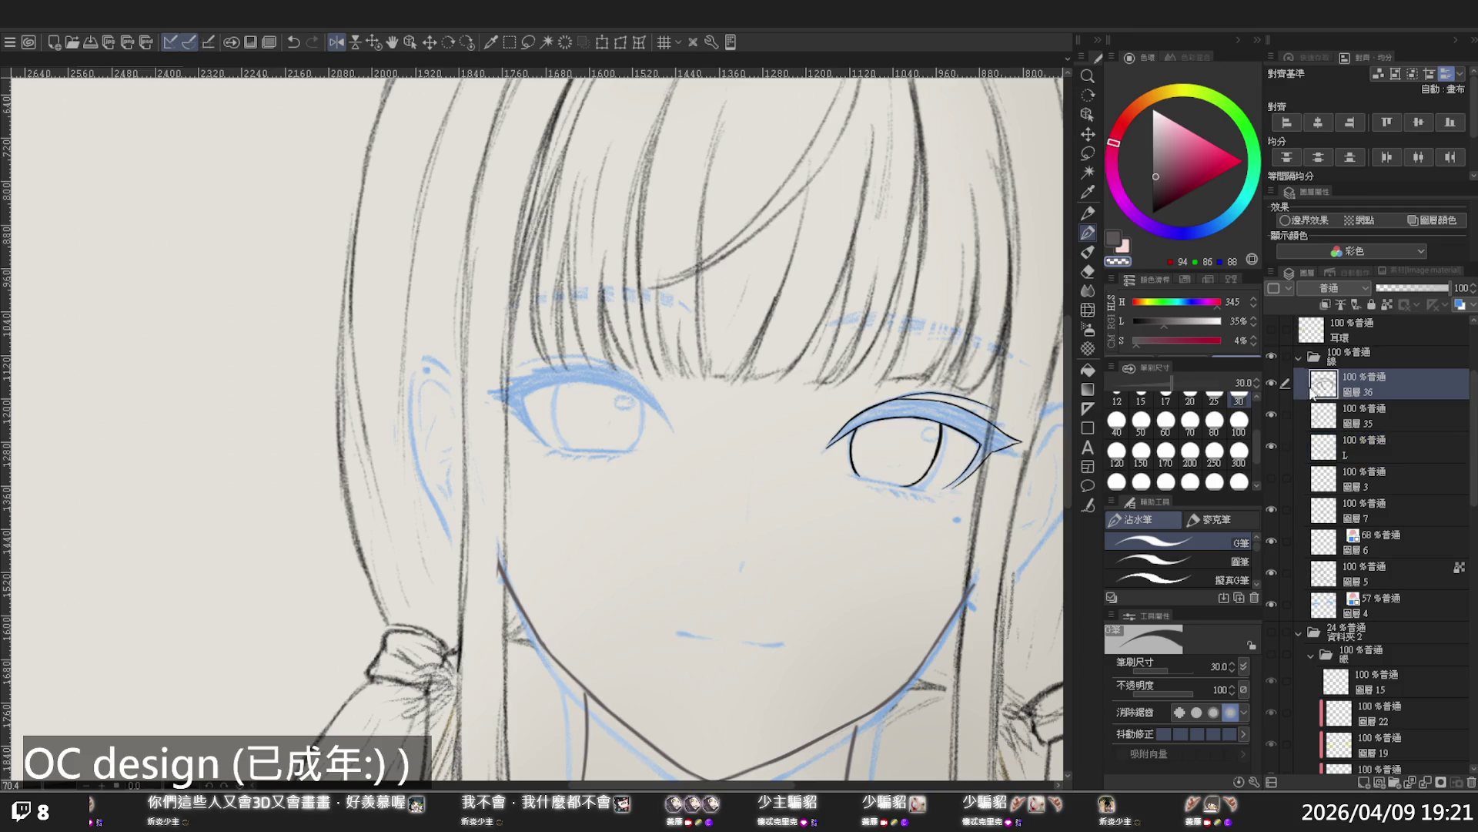
# Switch to black at brush size 25 and ink the eyelid line out to the eye's outer corner
pyautogui.click(1271, 383)
pyautogui.click(1272, 382)
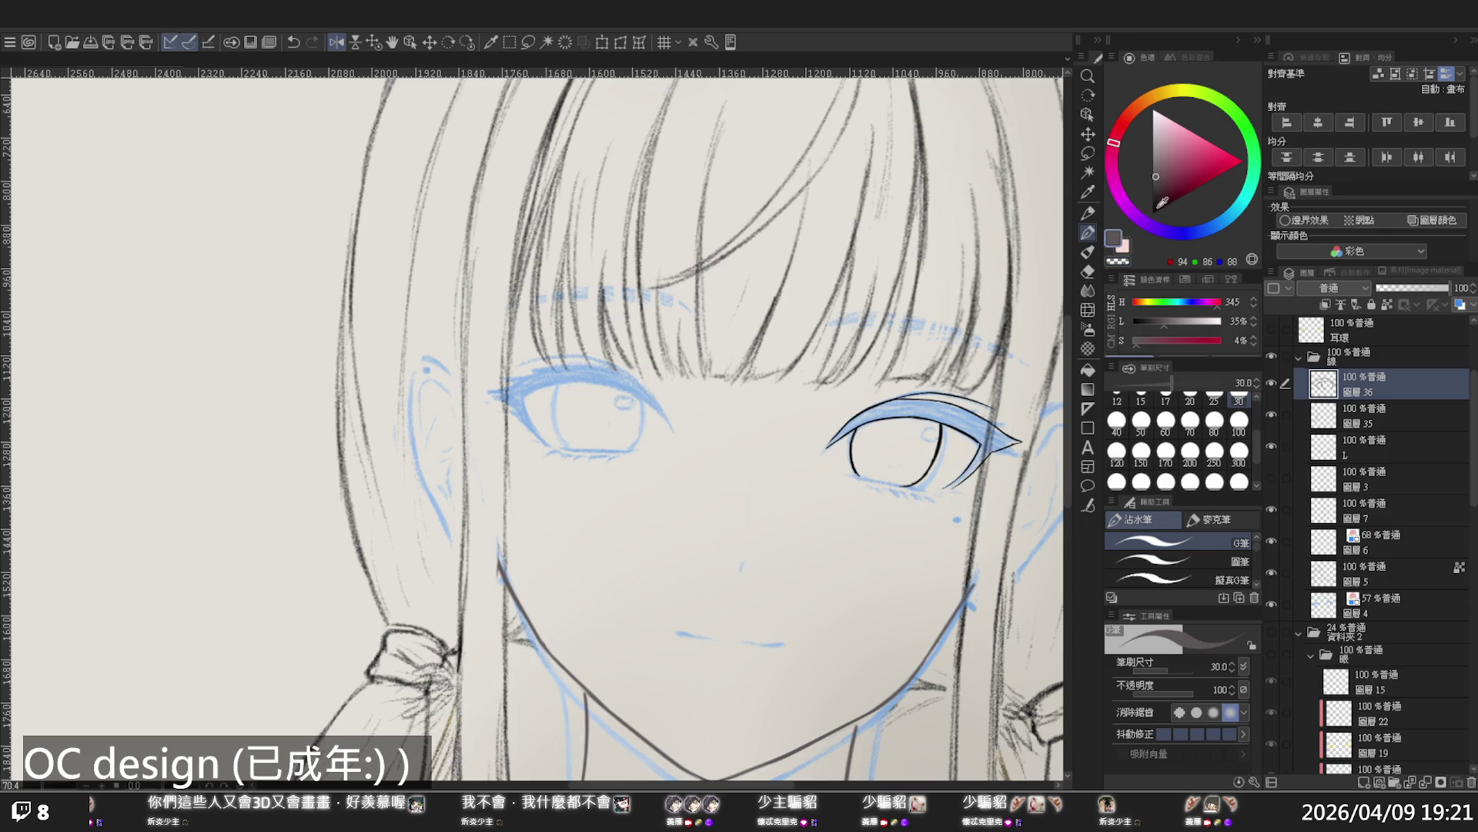
pyautogui.moveTo(1163, 202); pyautogui.dragTo(1153, 214)
pyautogui.moveTo(644, 383); pyautogui.dragTo(669, 412)
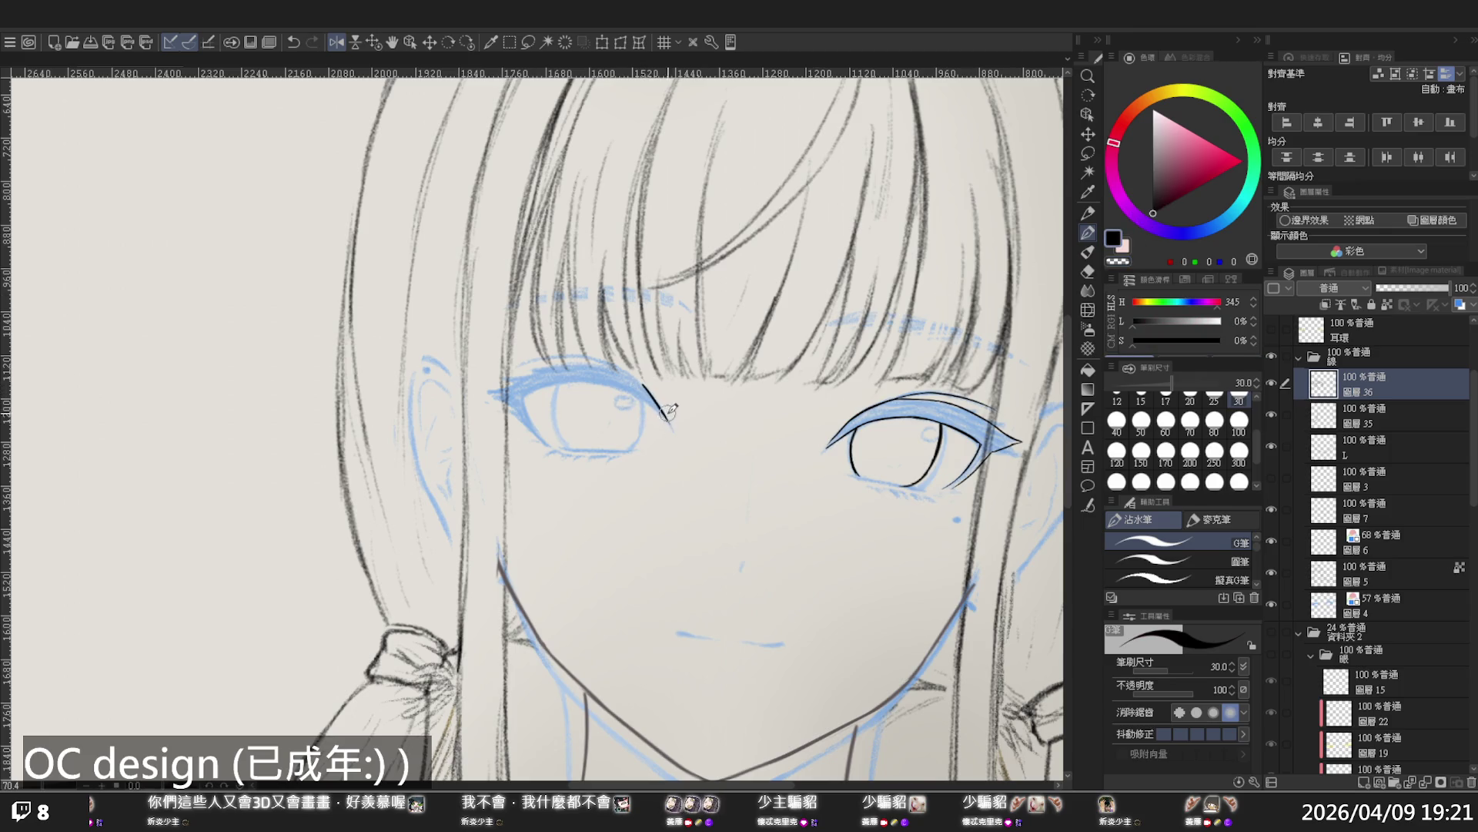
pyautogui.hotkey('ctrl', 'z')
pyautogui.click(1214, 400)
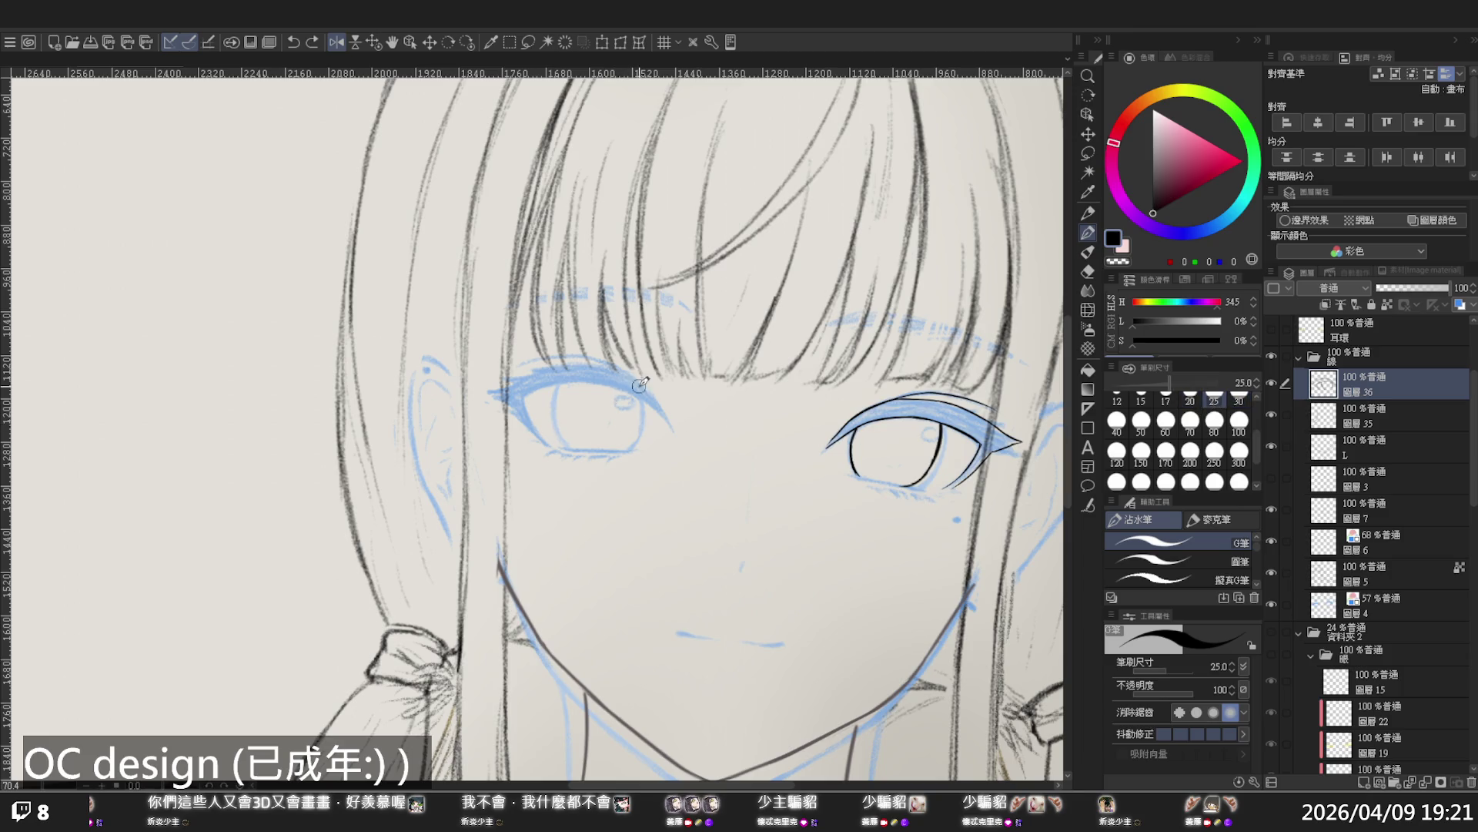
pyautogui.moveTo(675, 428); pyautogui.dragTo(675, 429)
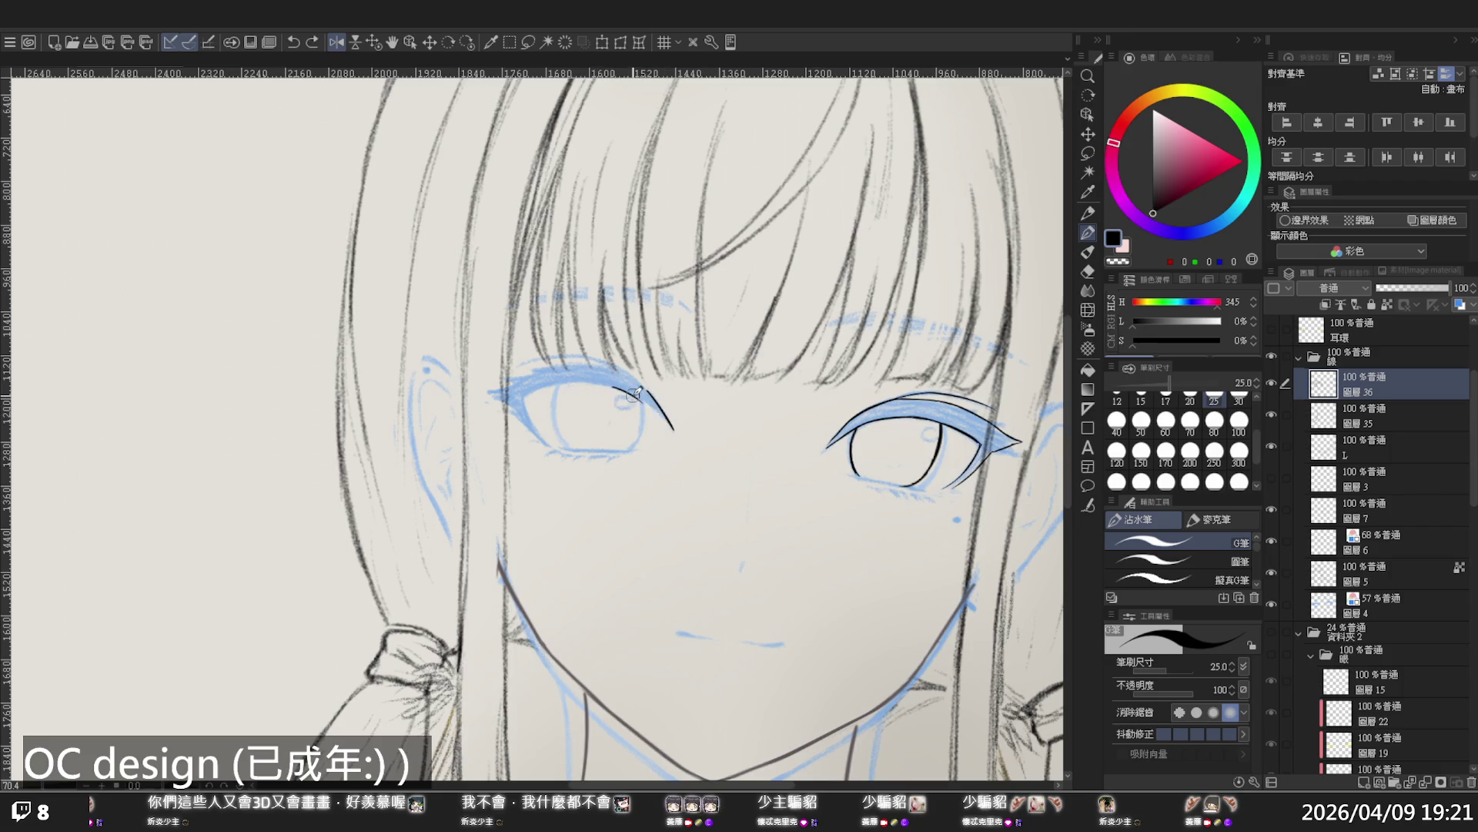
pyautogui.hotkey('ctrl', 'z')
pyautogui.moveTo(613, 388); pyautogui.dragTo(668, 424)
pyautogui.hotkey('ctrl', 'z')
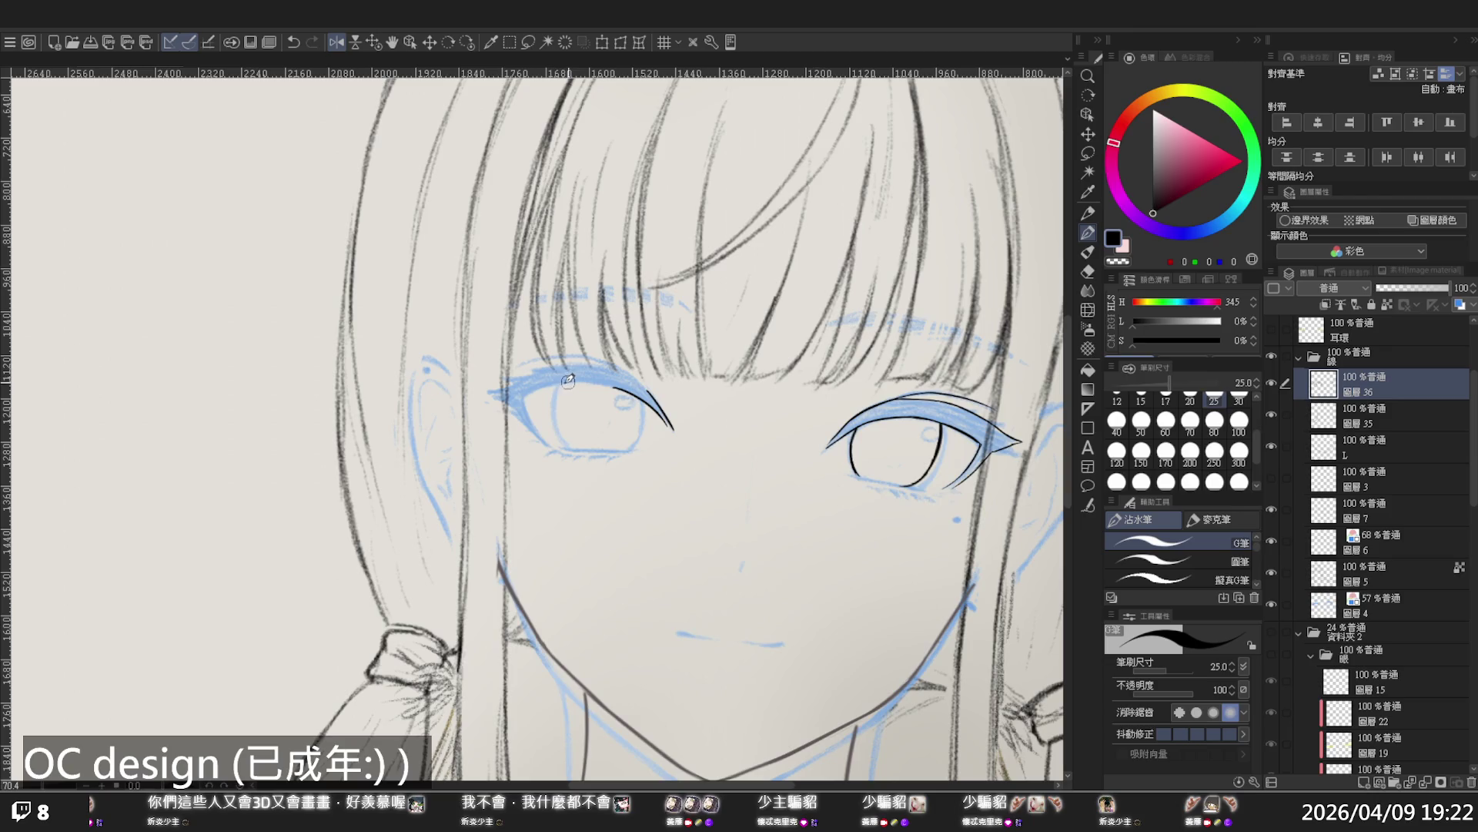
pyautogui.moveTo(570, 379); pyautogui.dragTo(615, 387)
# In the unmirrored view, ink the right eye's upper lid, outer and inner corners, and iris edge
pyautogui.press('h')
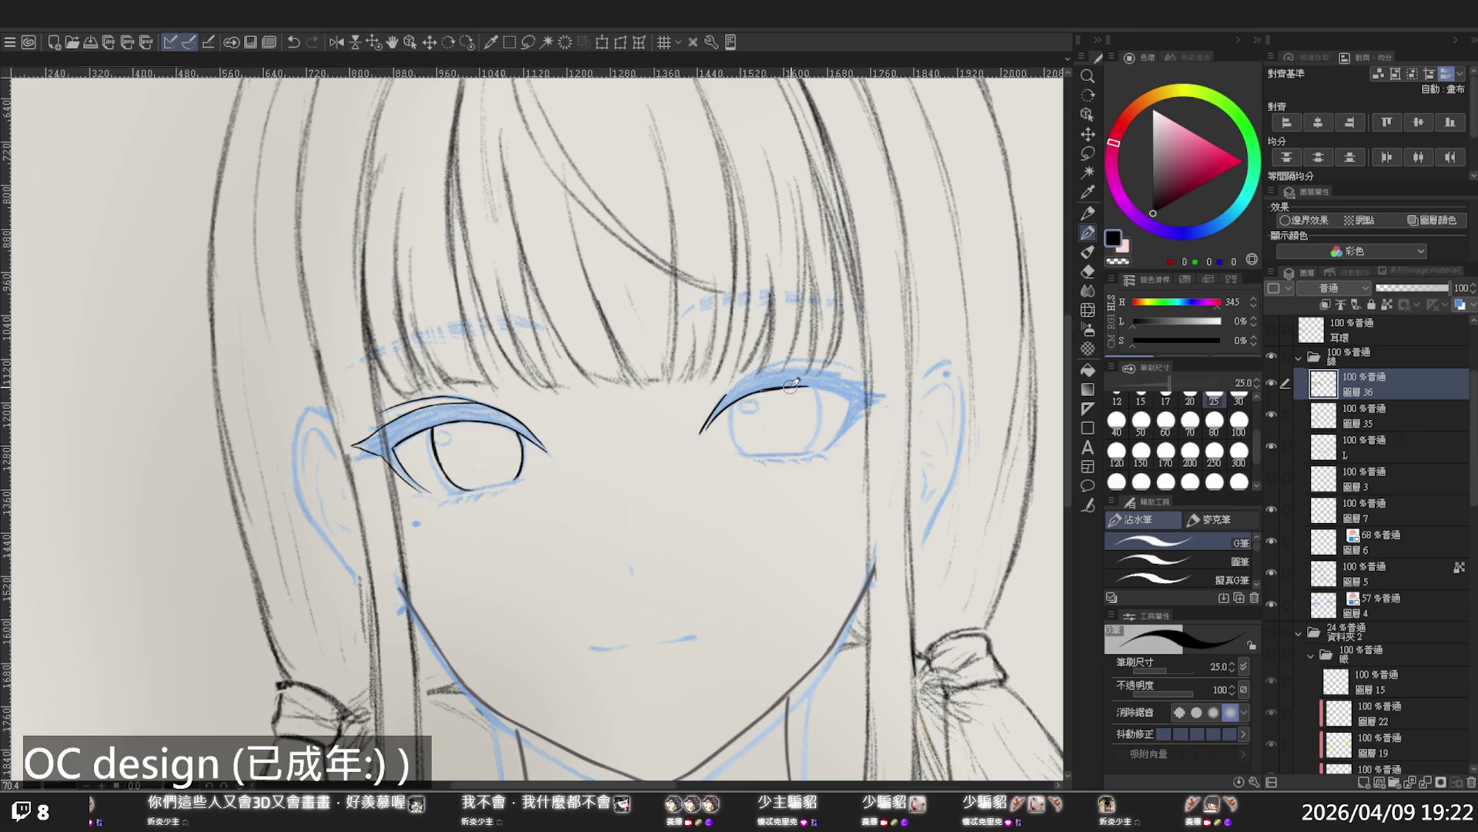
pyautogui.moveTo(801, 385); pyautogui.dragTo(850, 397)
pyautogui.moveTo(852, 396); pyautogui.dragTo(841, 430)
pyautogui.keyDown('ctrl'); pyautogui.keyDown('alt'); pyautogui.click(770, 412); pyautogui.keyUp('alt'); pyautogui.keyUp('ctrl')
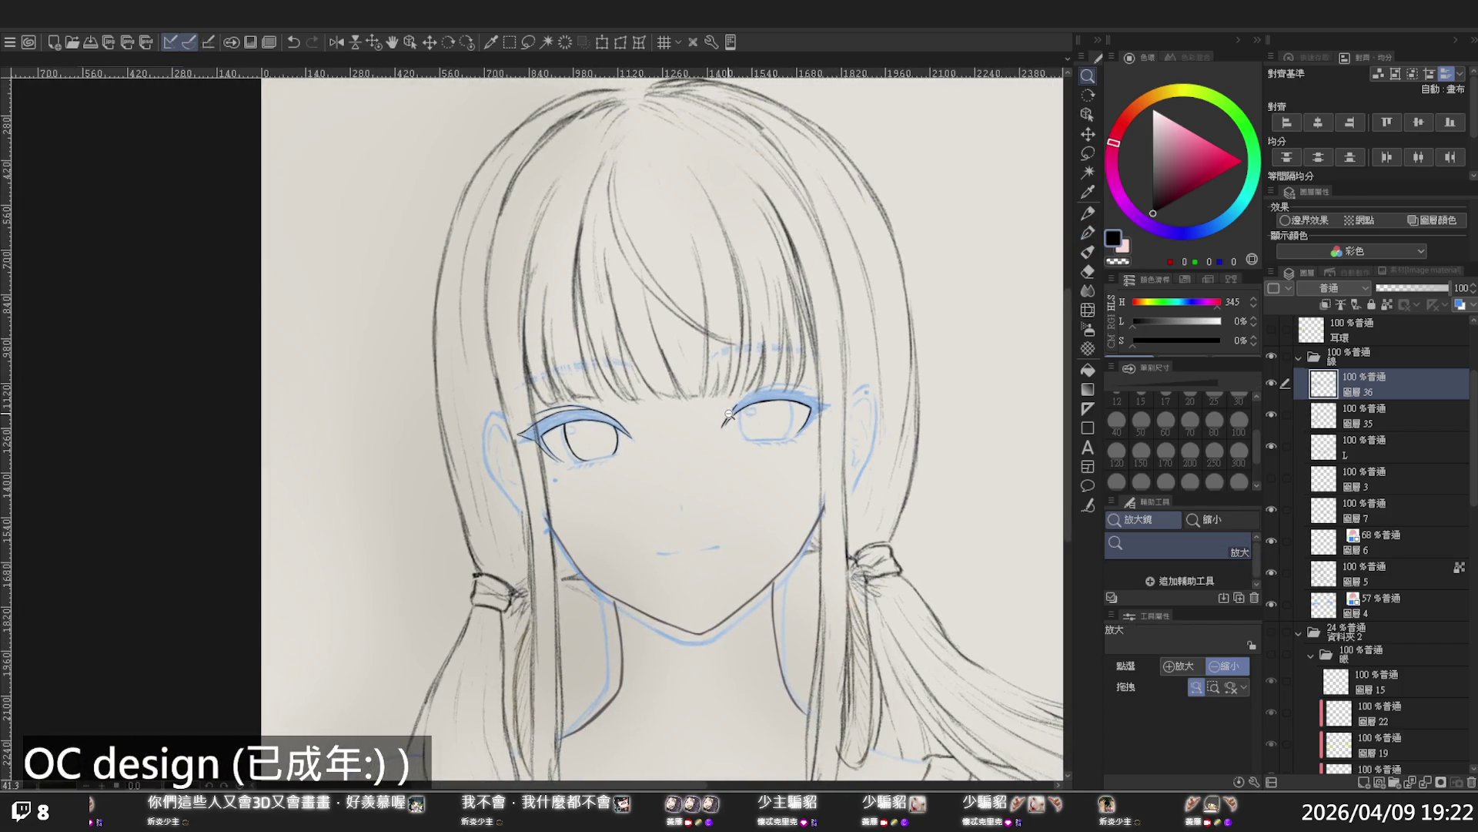
pyautogui.scroll(3, 728, 414)
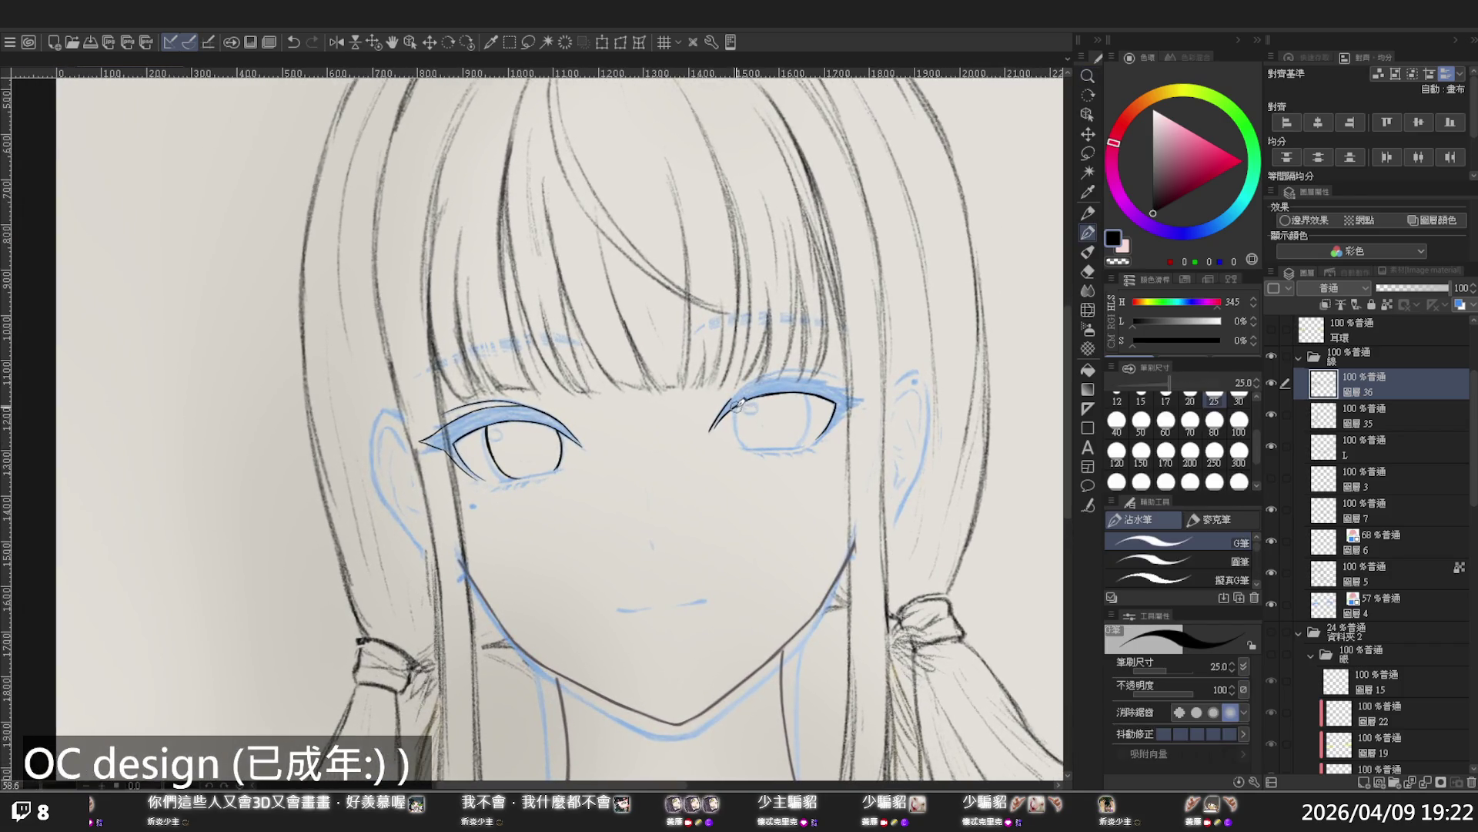
pyautogui.hotkey('ctrl', 'z')
pyautogui.moveTo(738, 412); pyautogui.dragTo(745, 440)
pyautogui.moveTo(809, 394); pyautogui.dragTo(805, 435)
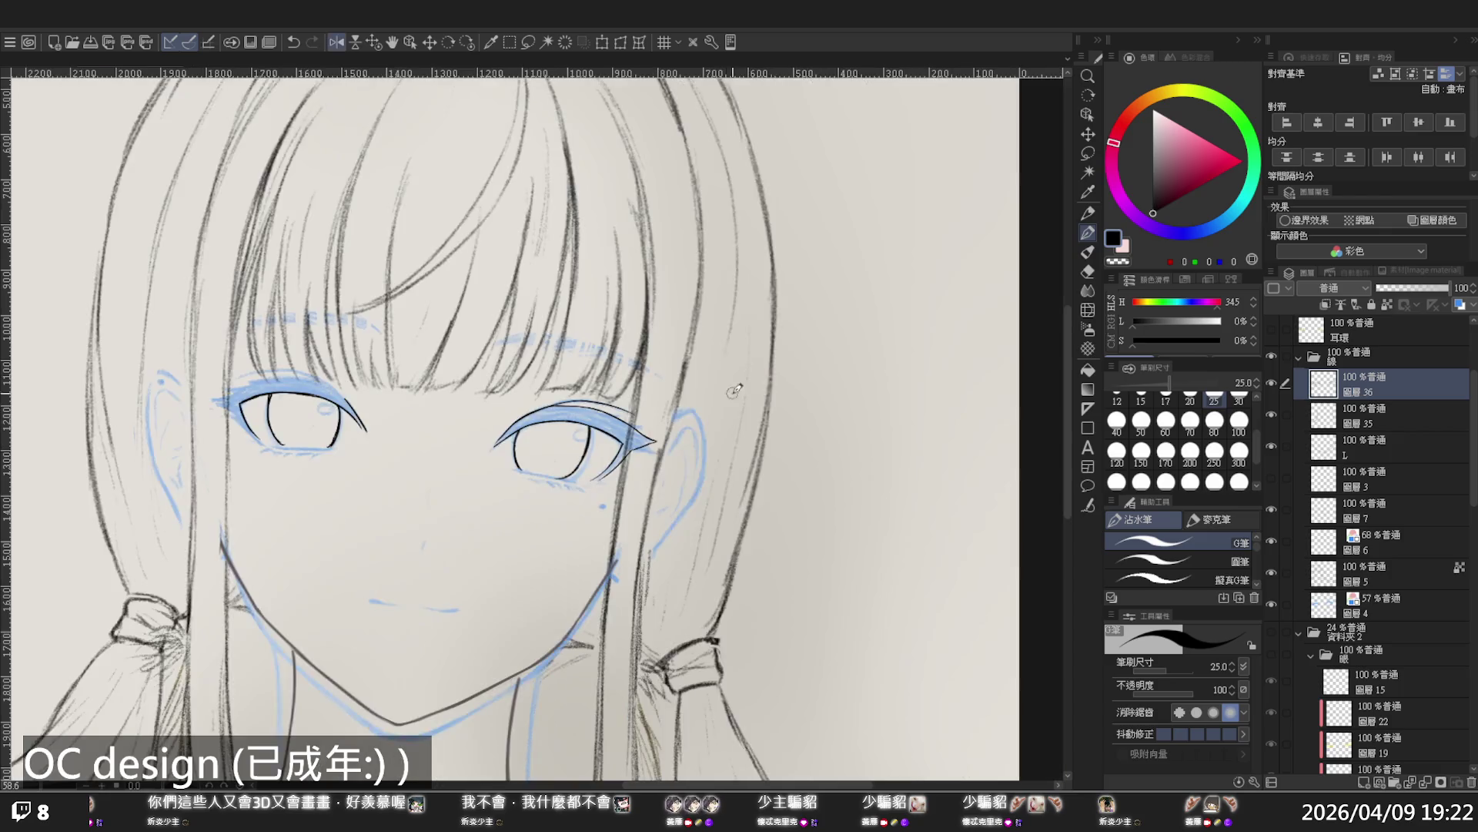
# Mirror the view and retrace the upper eyelid line, undoing the hooked and unwanted strokes
pyautogui.scroll(5, 674, 453)
pyautogui.press('h')
pyautogui.scroll(3, 674, 453)
pyautogui.press('p')
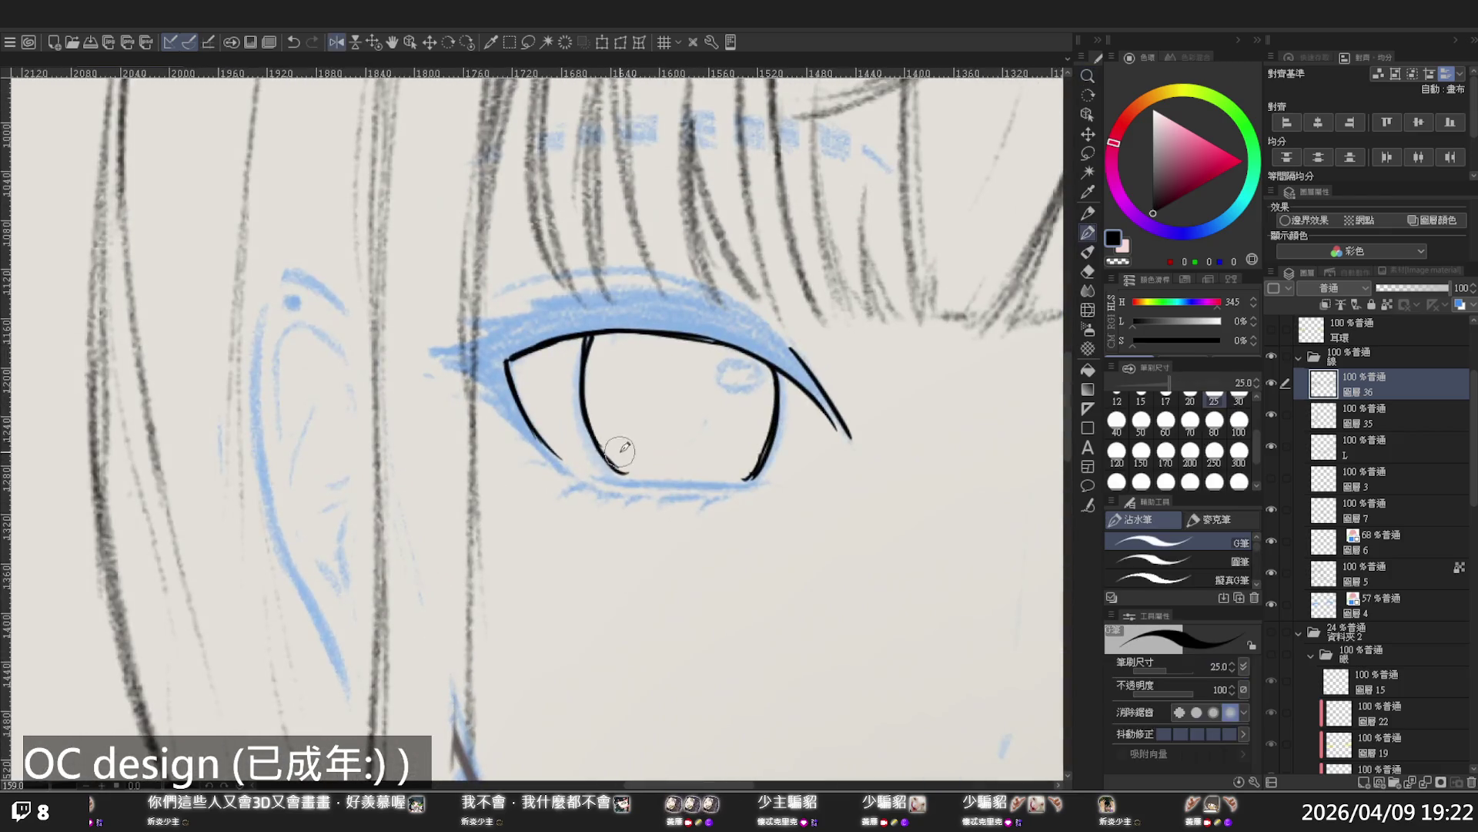
pyautogui.hotkey('ctrl', 'z')
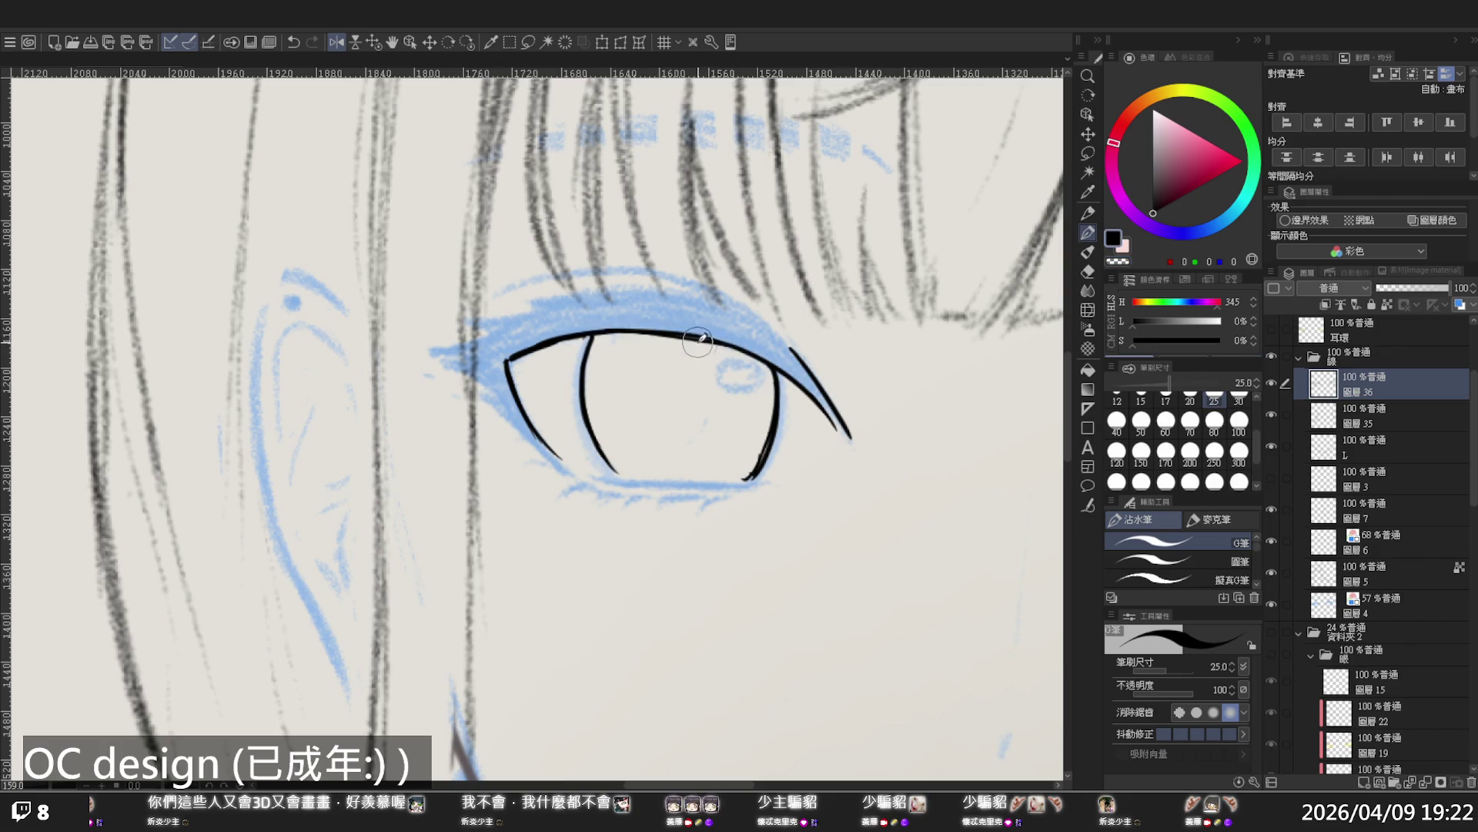
pyautogui.hotkey('ctrl', 'z')
pyautogui.moveTo(659, 333); pyautogui.dragTo(709, 338)
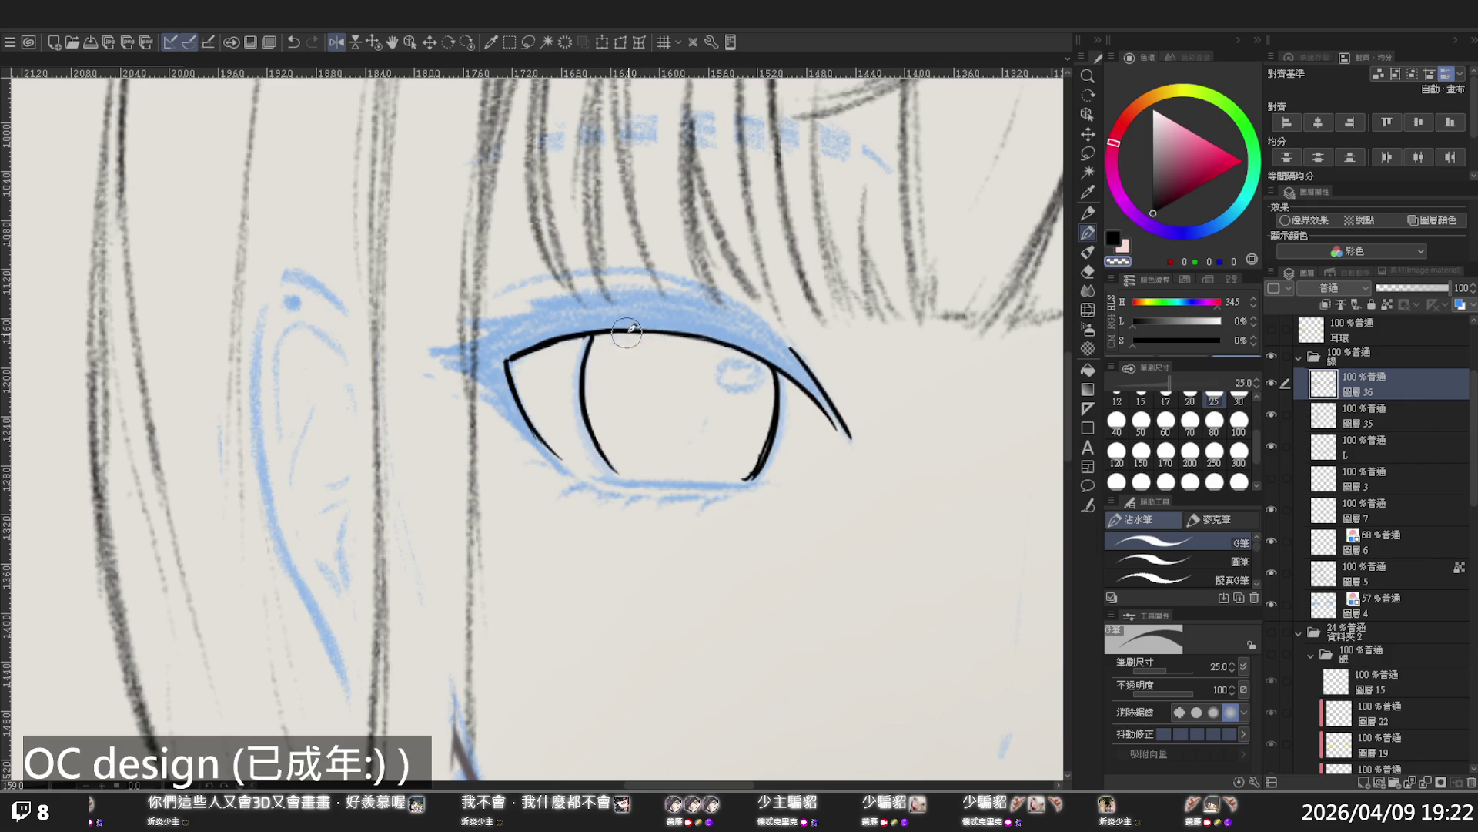
pyautogui.hotkey('ctrl', 'z')
pyautogui.scroll(-6, 715, 354)
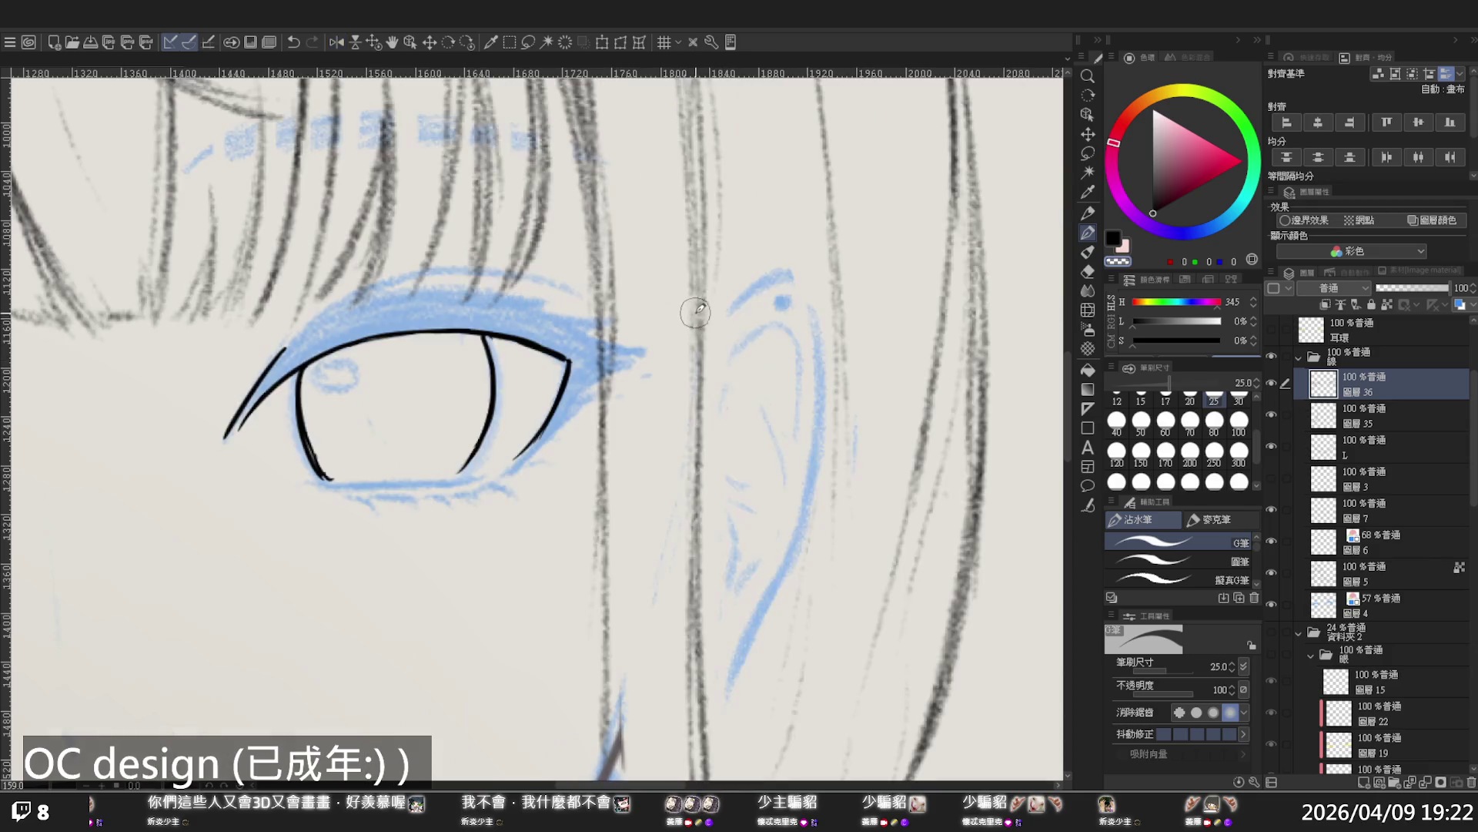
# Ink the right eye's upper lash line with the G-pen, retrying strokes with undo
pyautogui.scroll(4, 732, 355)
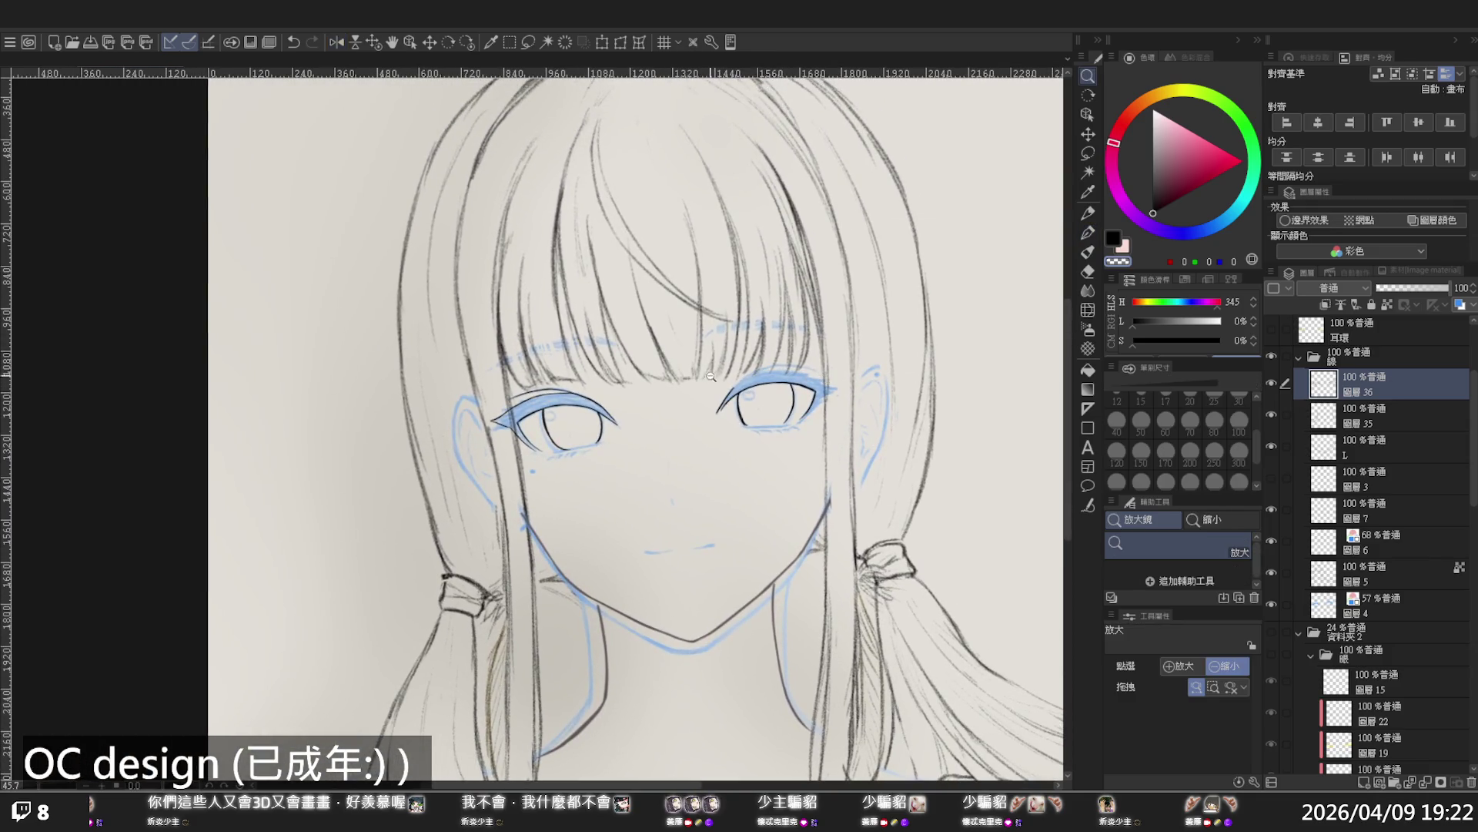
pyautogui.press('p')
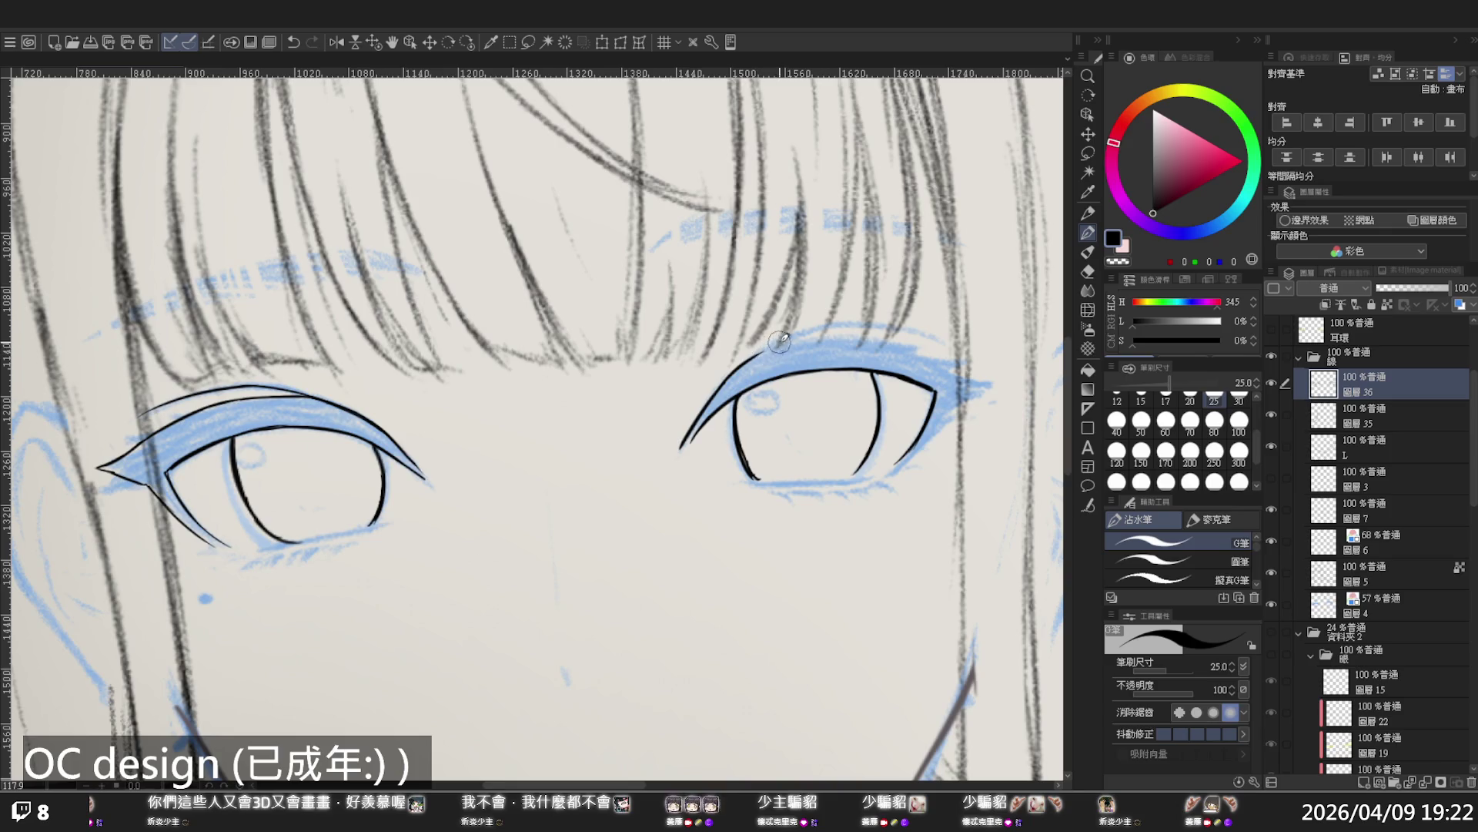
pyautogui.moveTo(753, 359); pyautogui.dragTo(843, 328)
pyautogui.hotkey('ctrl', 'z')
pyautogui.hotkey('ctrl', 'z')
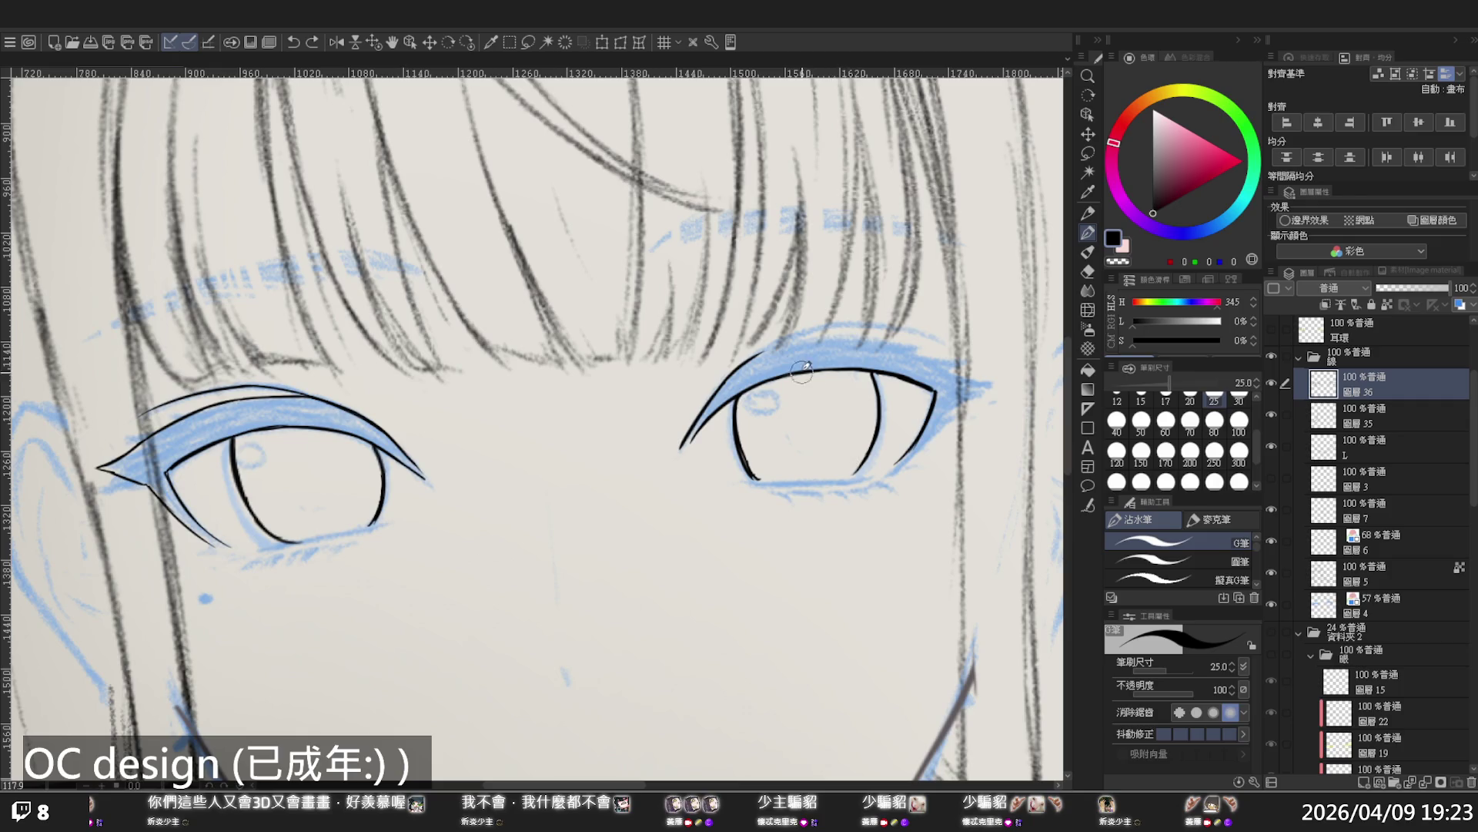
pyautogui.moveTo(753, 356); pyautogui.dragTo(823, 327)
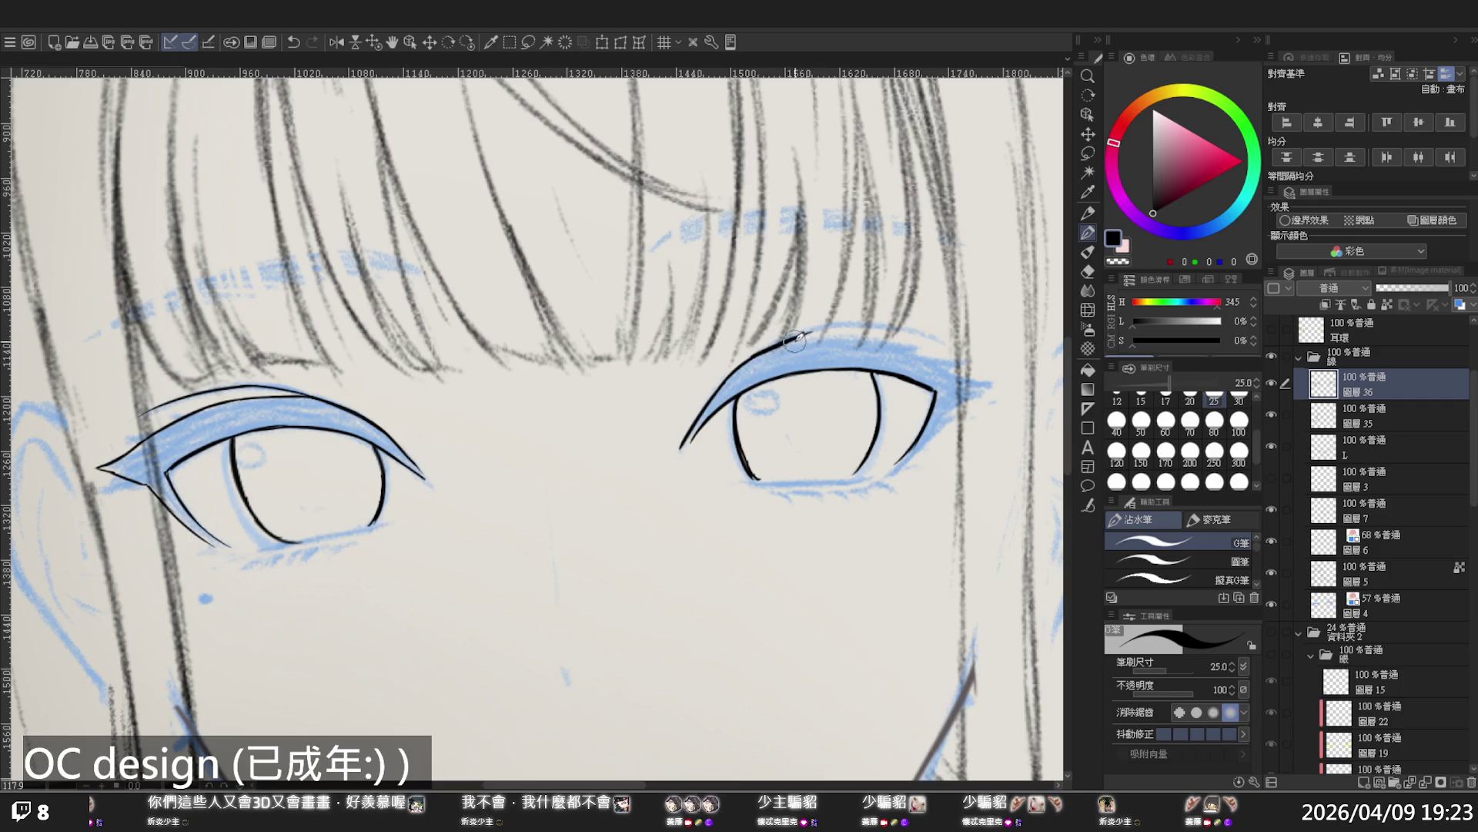
pyautogui.hotkey('ctrl', 'z')
pyautogui.moveTo(751, 356)
pyautogui.mouseDown()
pyautogui.moveTo(822, 323)
pyautogui.moveTo(955, 339)
pyautogui.mouseUp()
pyautogui.hotkey('ctrl', 'z')
# Complete the lash line across the right eye and add a winged flick at its outer corner
pyautogui.hotkey('ctrl', 'z')
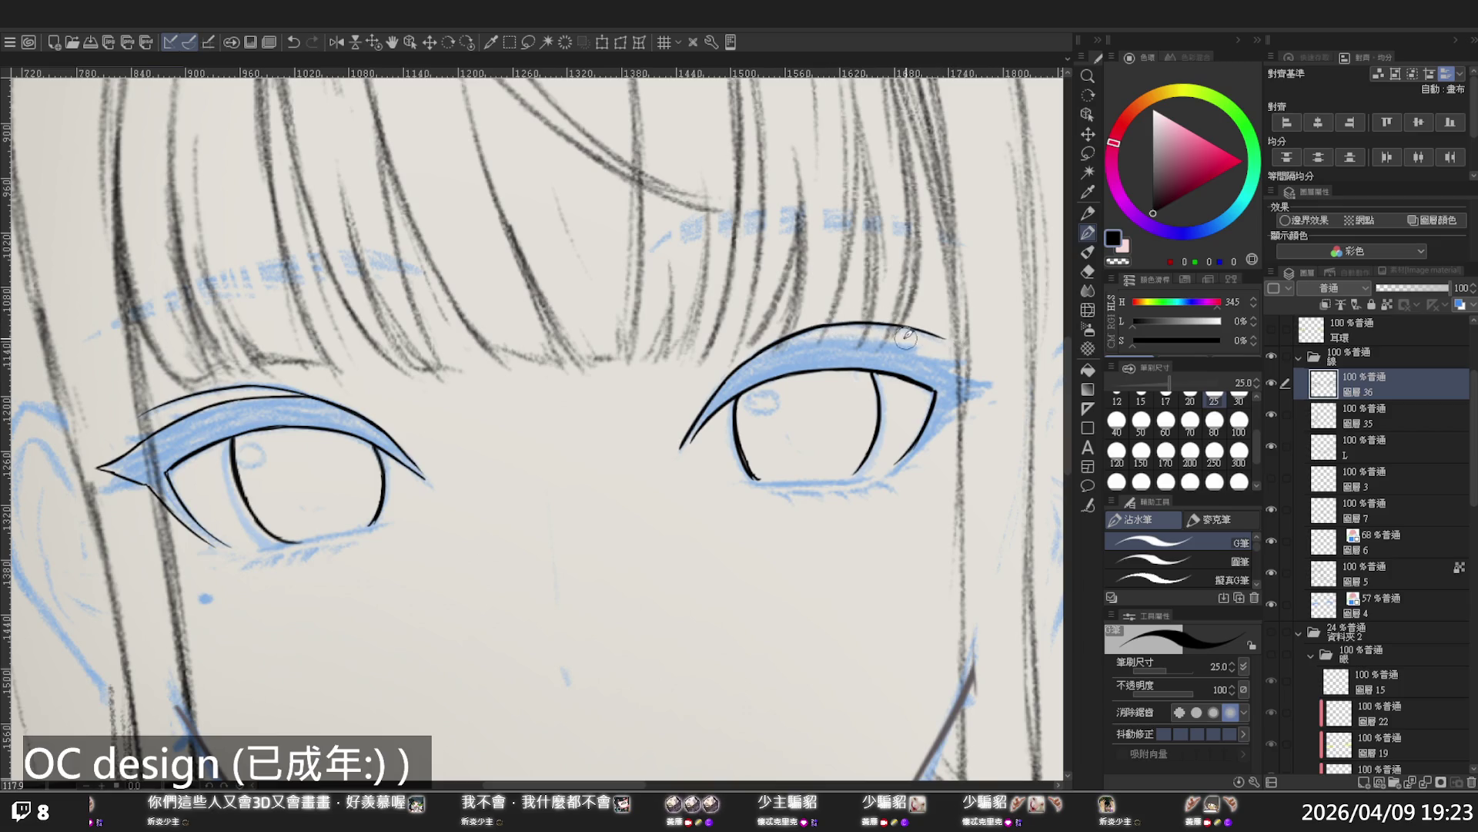
pyautogui.moveTo(759, 356); pyautogui.dragTo(841, 348)
pyautogui.hotkey('ctrl', 'z')
pyautogui.moveTo(744, 368); pyautogui.dragTo(847, 331)
pyautogui.hotkey('ctrl', 'z')
pyautogui.moveTo(744, 367); pyautogui.dragTo(847, 334)
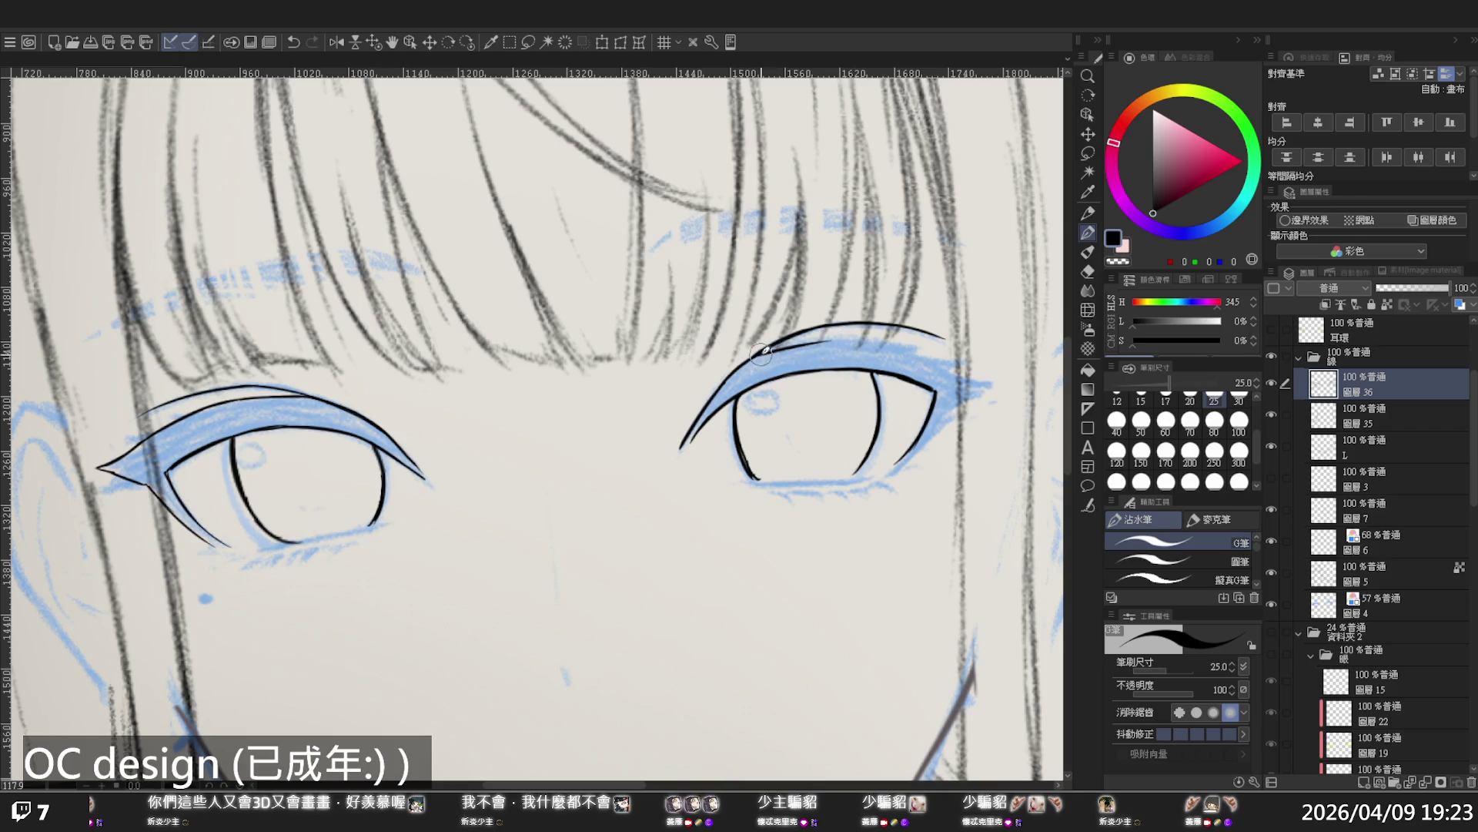
pyautogui.hotkey('ctrl', 'z')
pyautogui.moveTo(744, 368)
pyautogui.mouseDown()
pyautogui.moveTo(816, 338)
pyautogui.moveTo(993, 372)
pyautogui.mouseUp()
pyautogui.hotkey('ctrl', 'z')
pyautogui.hotkey('ctrl', 'z')
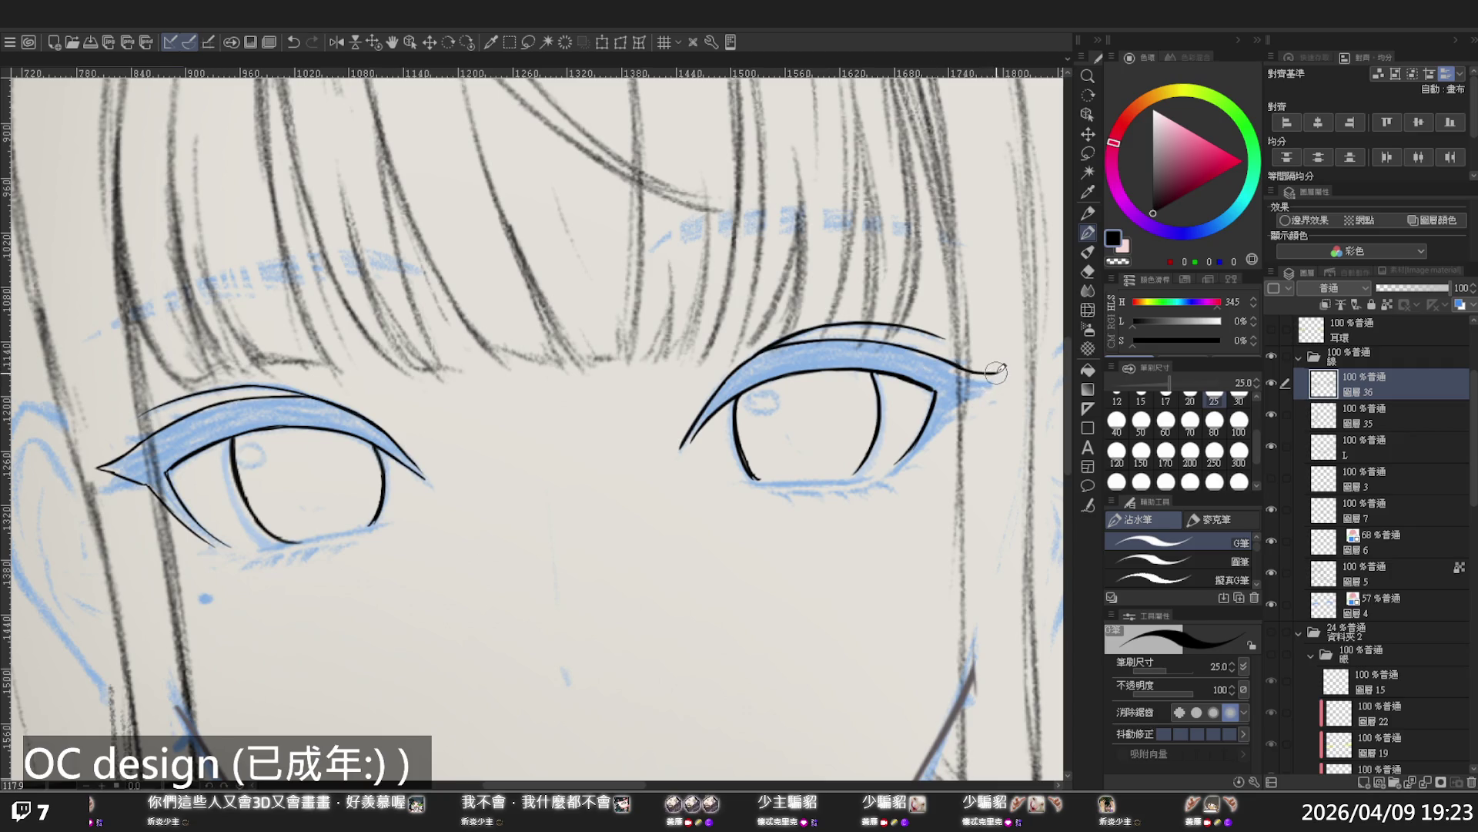
pyautogui.moveTo(995, 375); pyautogui.dragTo(969, 398)
# In the flipped view, thicken the left eye's inner corner and retry its wing tip, then zoom out
pyautogui.press('h')
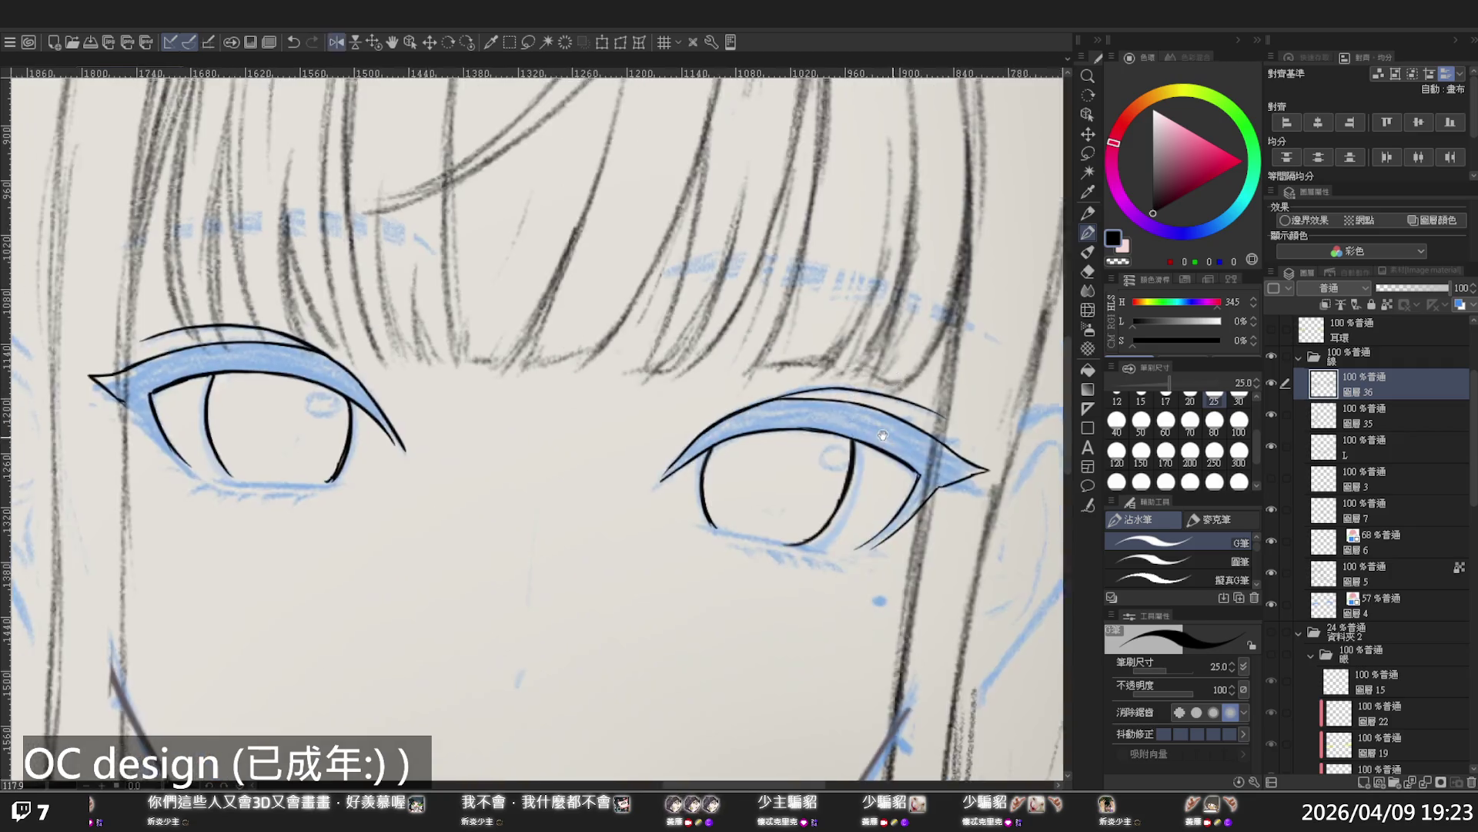
pyautogui.moveTo(765, 425); pyautogui.dragTo(1018, 413)
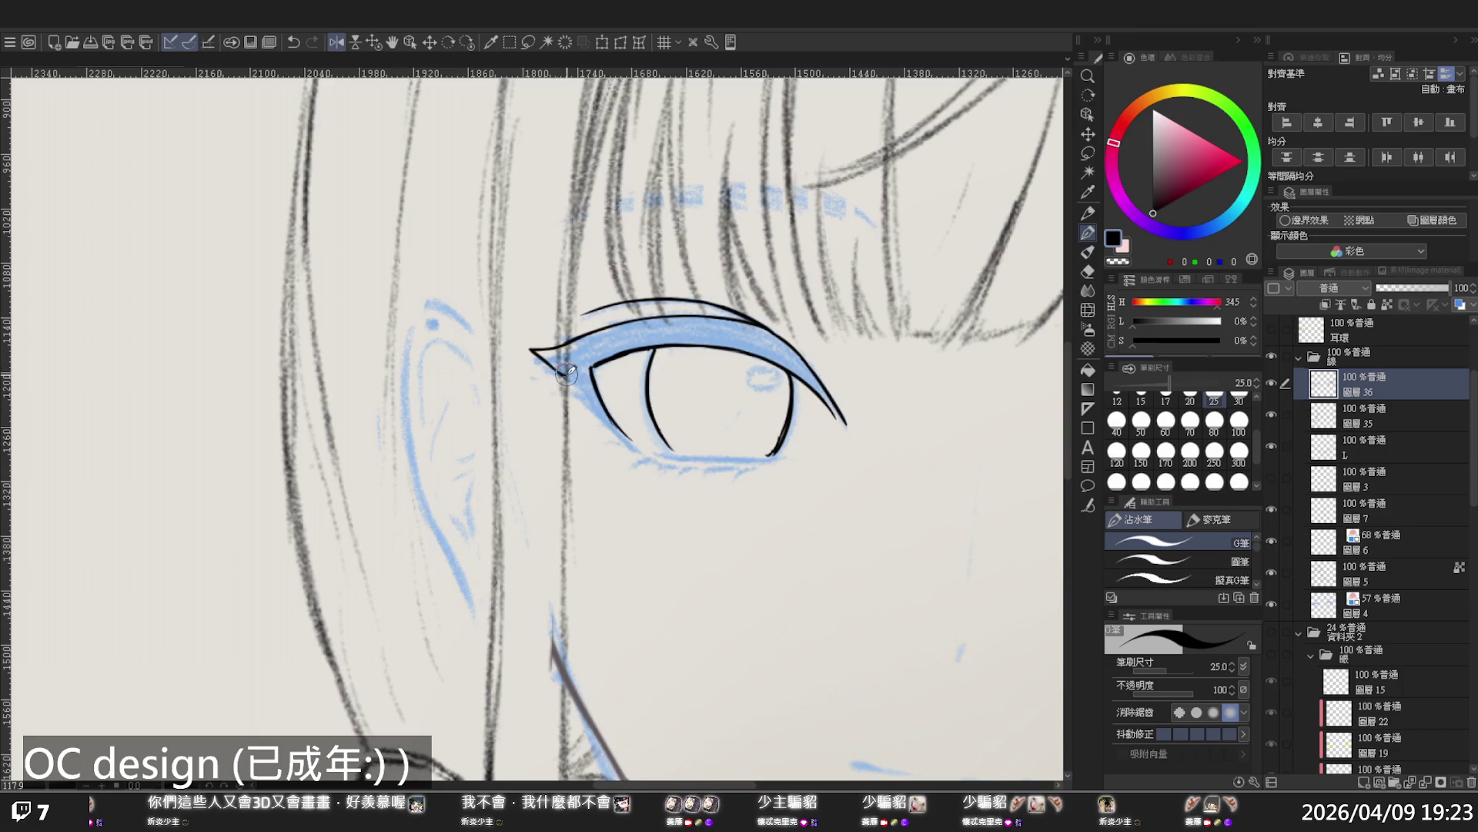
pyautogui.hotkey('ctrl', 'z')
pyautogui.moveTo(590, 368); pyautogui.dragTo(632, 444)
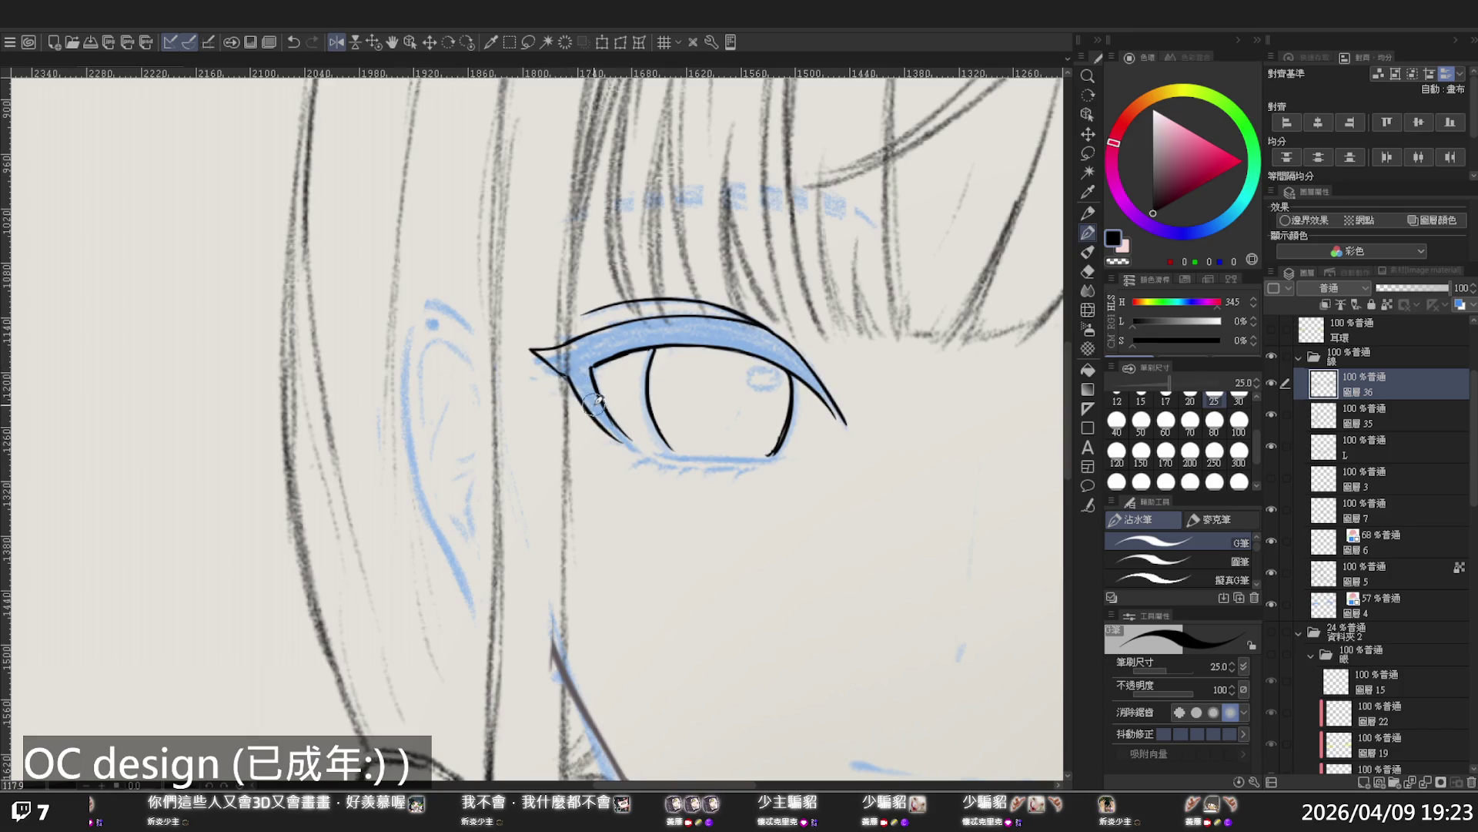
pyautogui.hotkey('ctrl', 'z')
pyautogui.moveTo(573, 380)
pyautogui.mouseDown()
pyautogui.moveTo(530, 353)
pyautogui.moveTo(542, 356)
pyautogui.mouseUp()
pyautogui.hotkey('ctrl', 'z')
pyautogui.hotkey('ctrl', 'z')
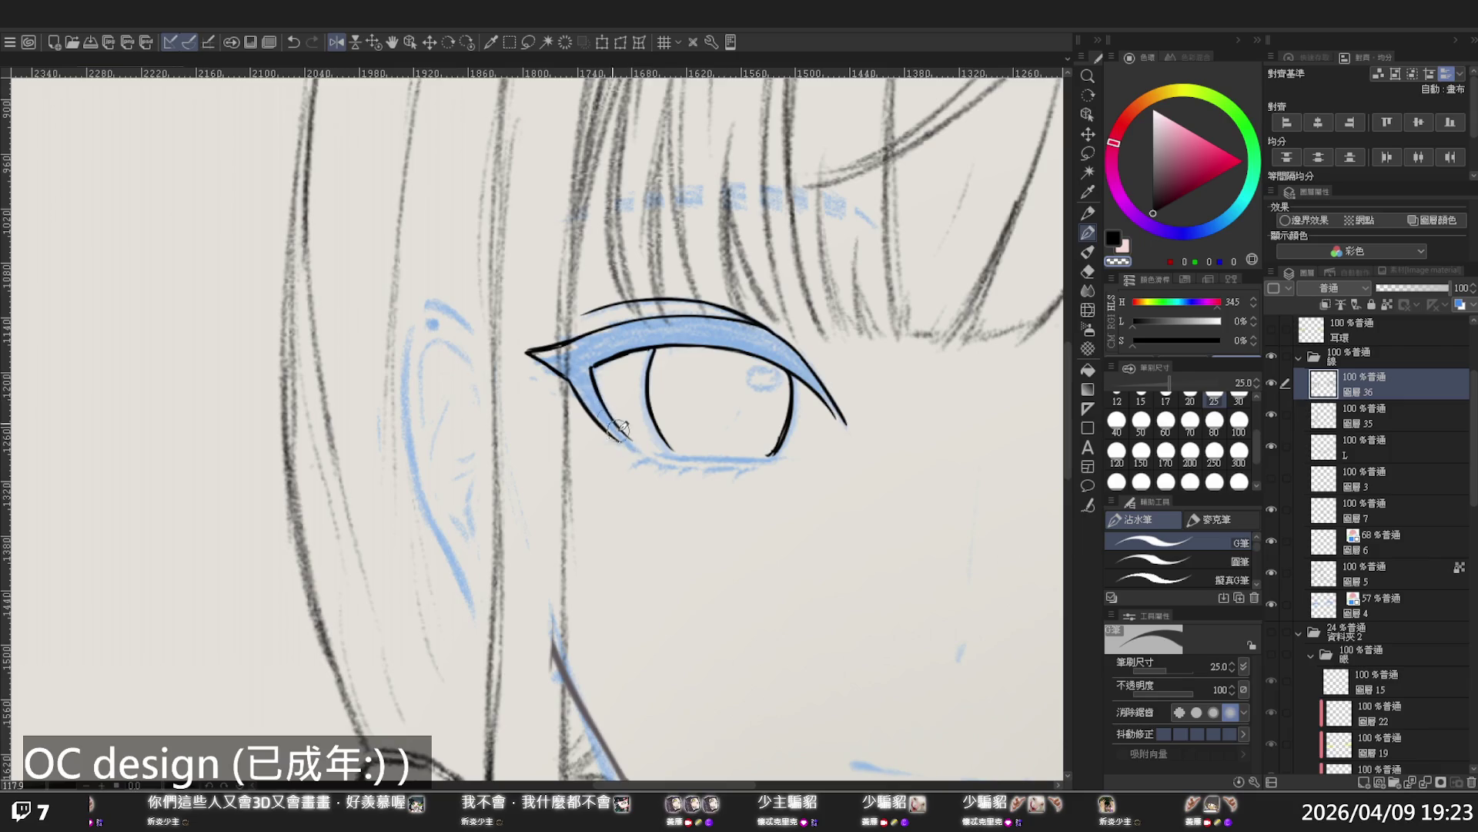
pyautogui.press('h')
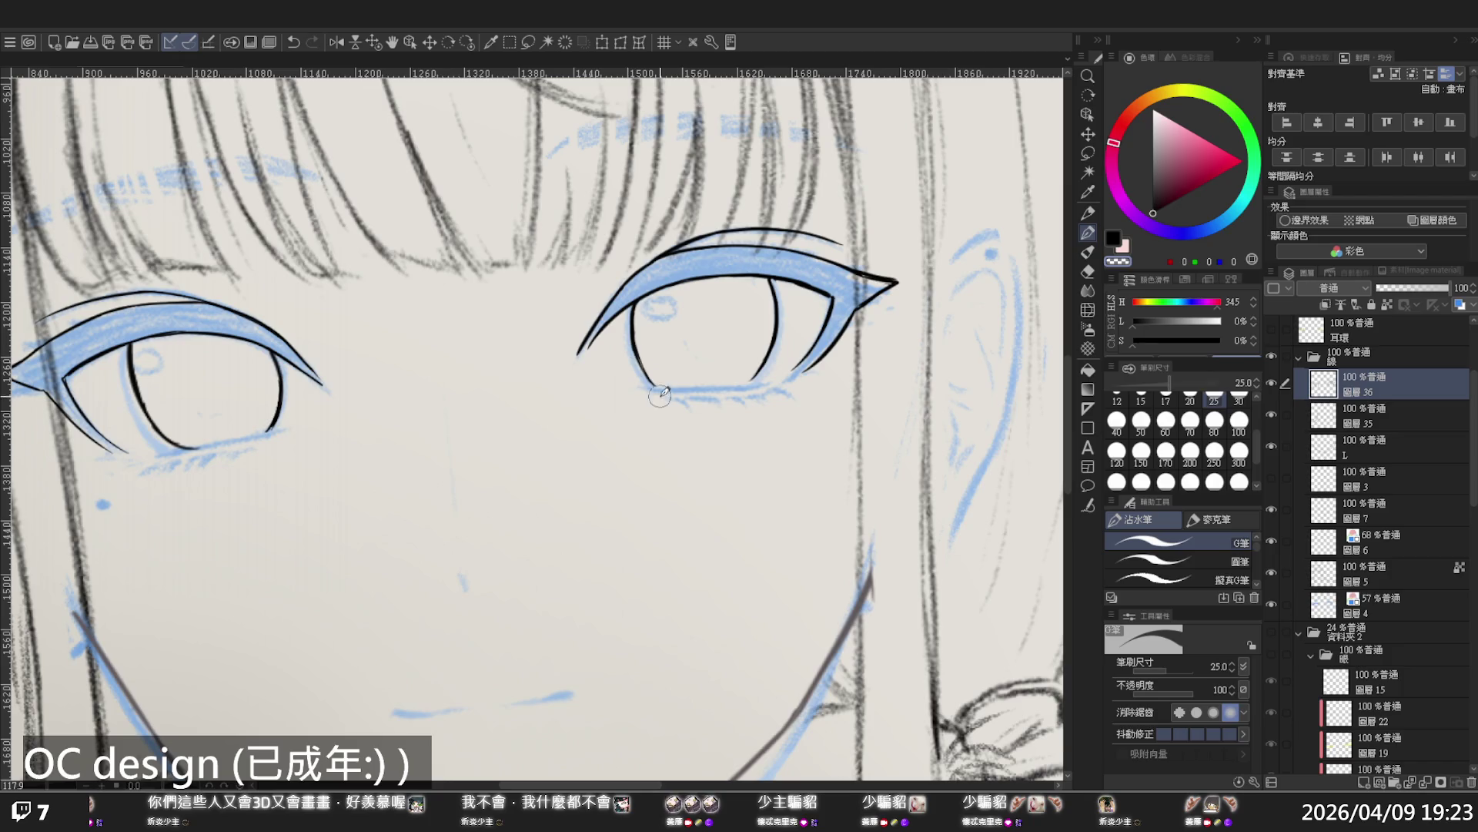
pyautogui.keyDown('ctrl'); pyautogui.keyDown('alt'); pyautogui.click(733, 274); pyautogui.keyUp('alt'); pyautogui.keyUp('ctrl')
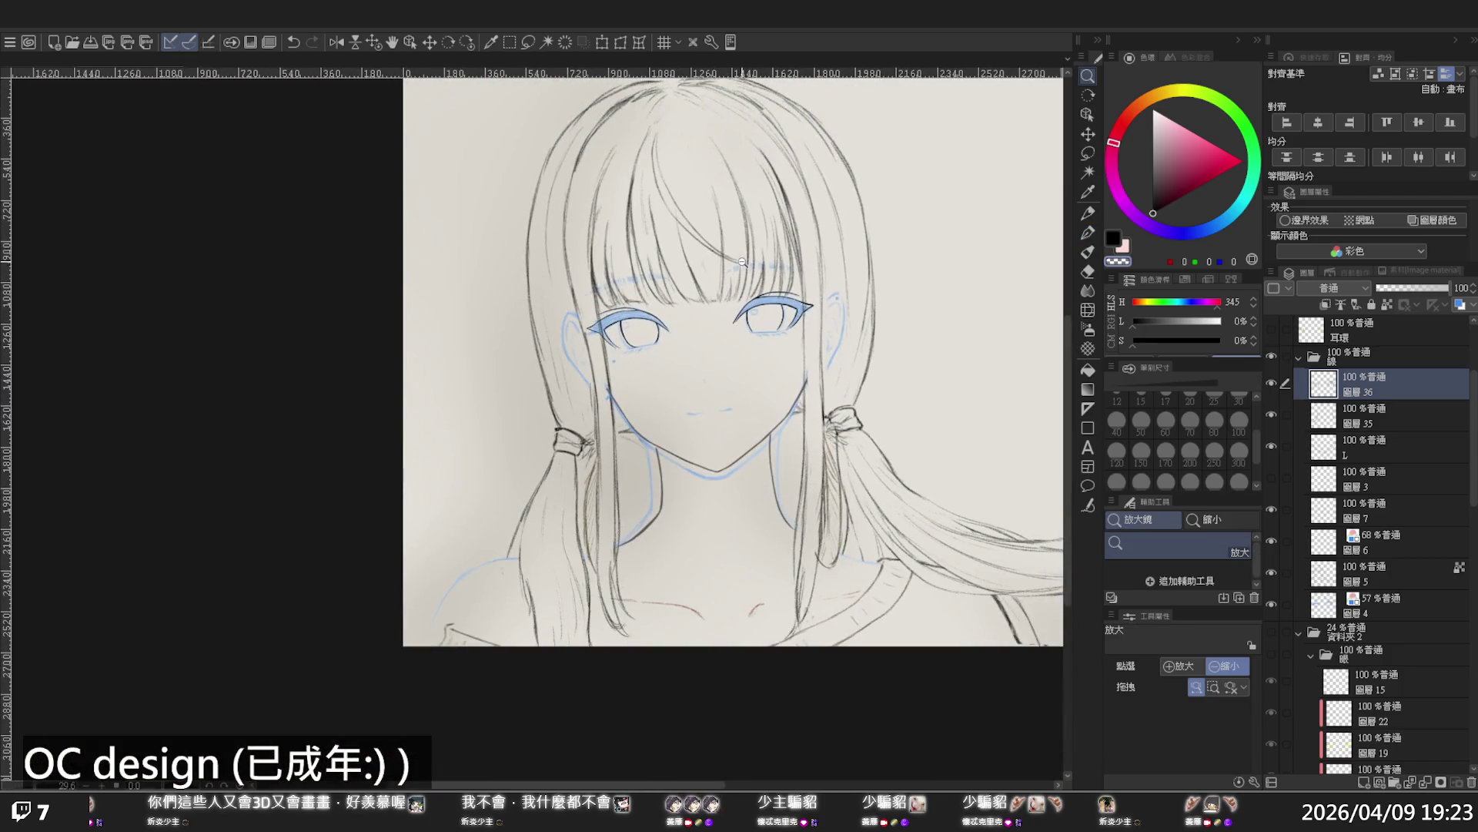
# Flip the view, zoom in, and add a short stroke at the left eye's lash tip
pyautogui.scroll(-2, 765, 281)
pyautogui.press('h')
pyautogui.scroll(4, 783, 365)
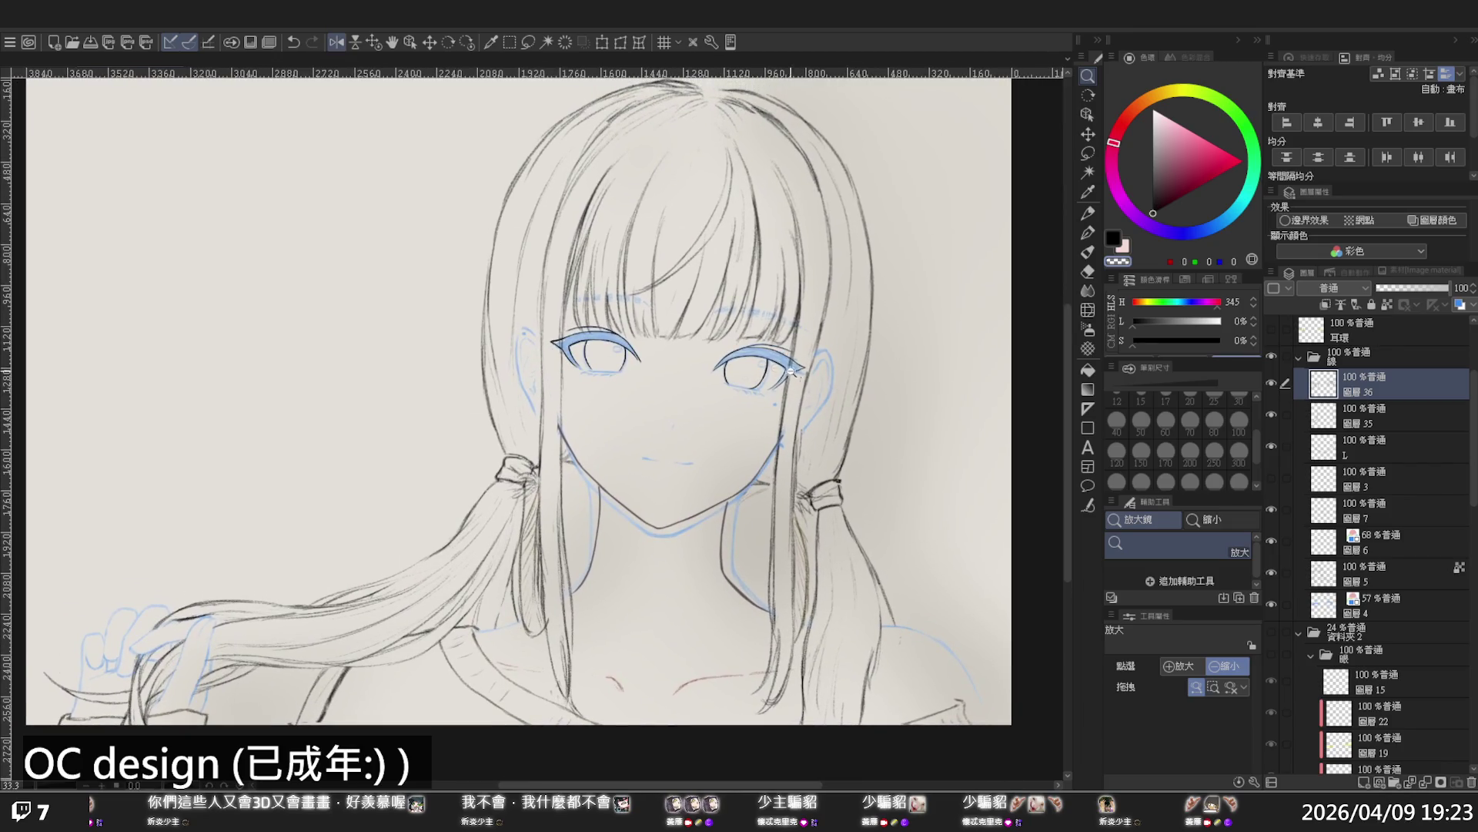
pyautogui.moveTo(783, 370); pyautogui.dragTo(875, 430)
pyautogui.scroll(5, 724, 381)
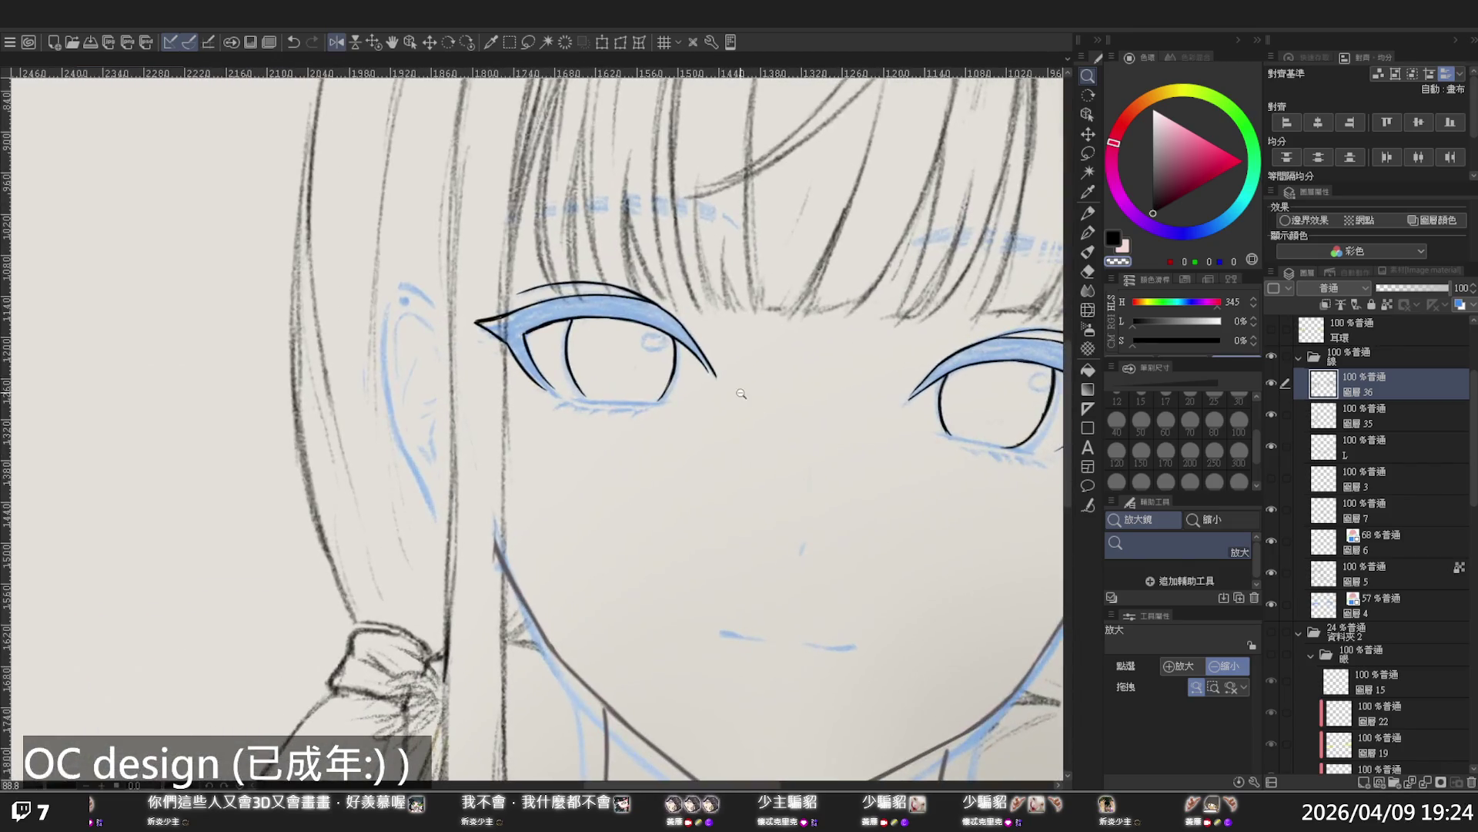
pyautogui.press('p')
pyautogui.moveTo(699, 343); pyautogui.dragTo(717, 374)
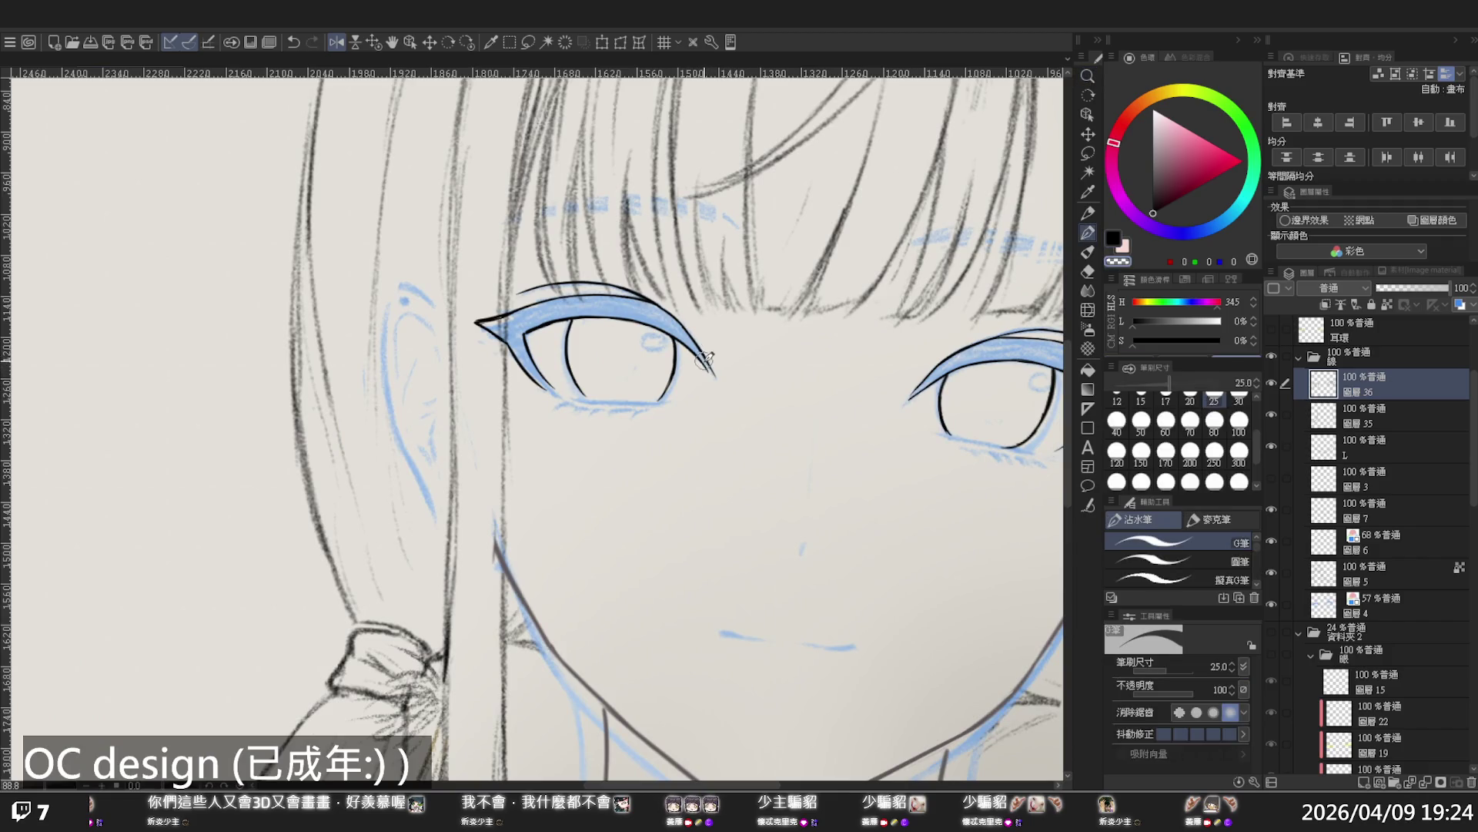
# Zoom out to review the lash tip, then undo the short tick above the eye
pyautogui.press('/')
pyautogui.scroll(-6, 724, 354)
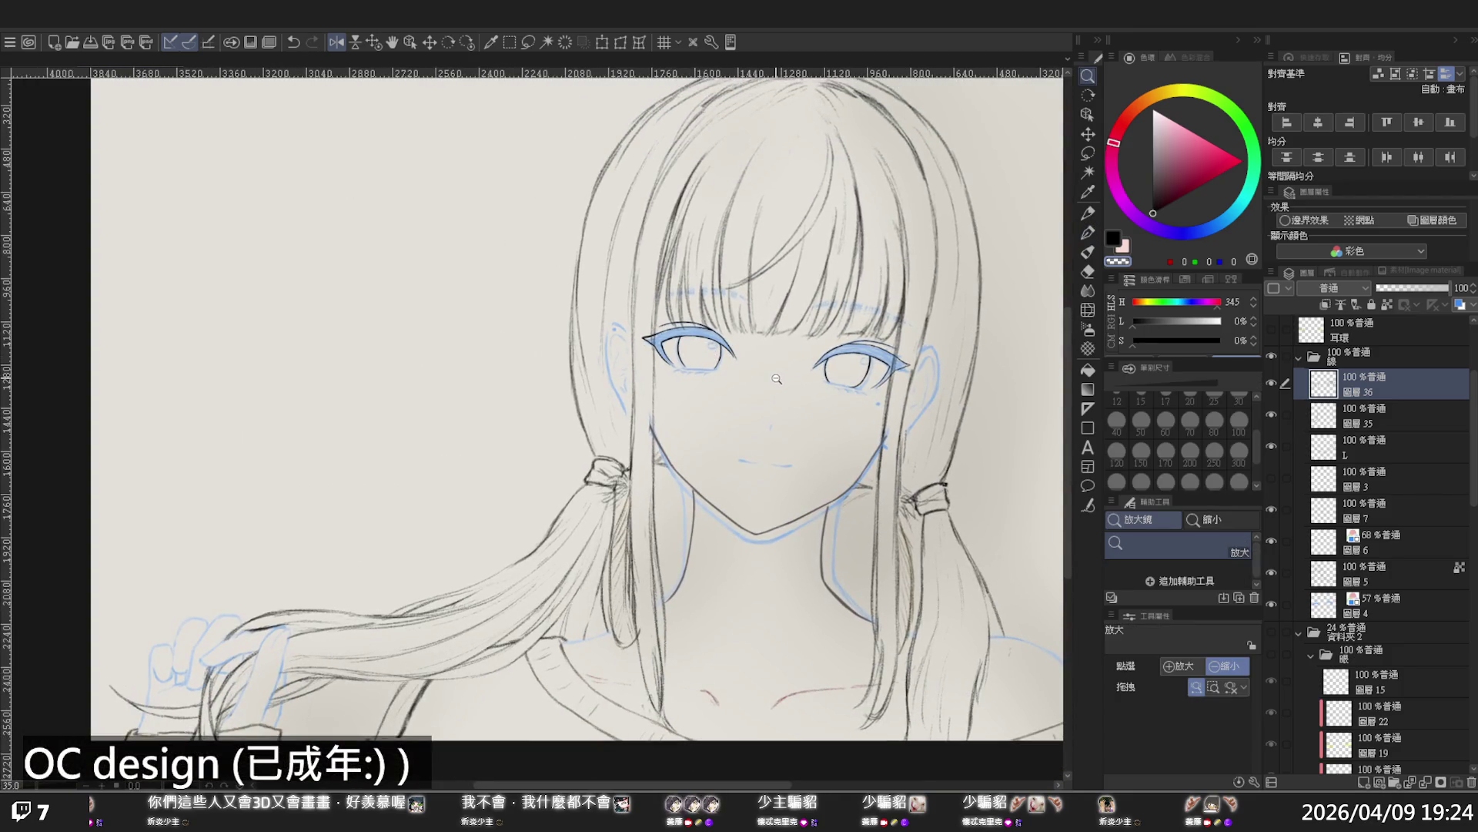
pyautogui.scroll(-3, 813, 294)
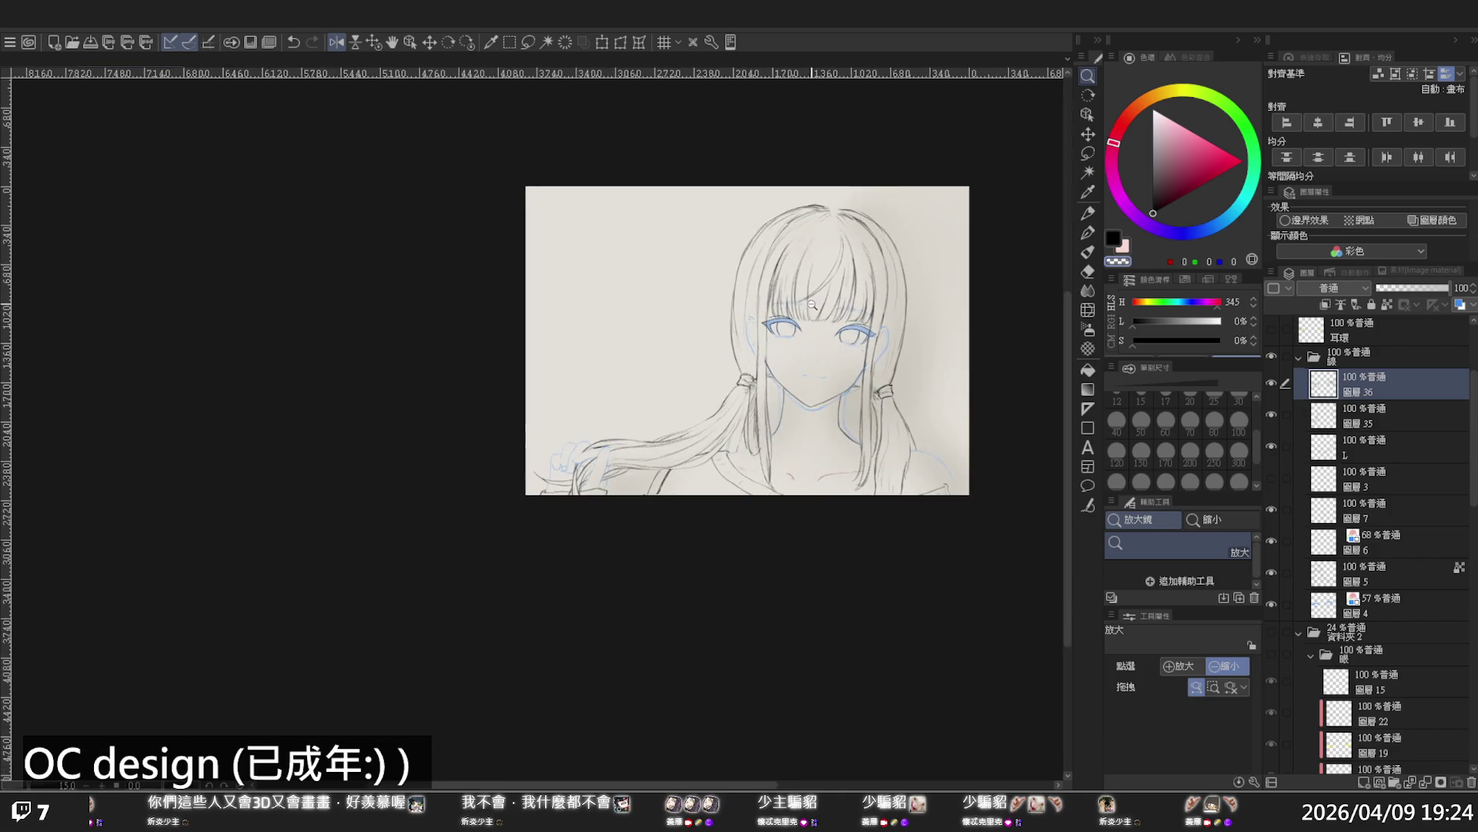
pyautogui.scroll(1, 818, 302)
pyautogui.scroll(1, 819, 306)
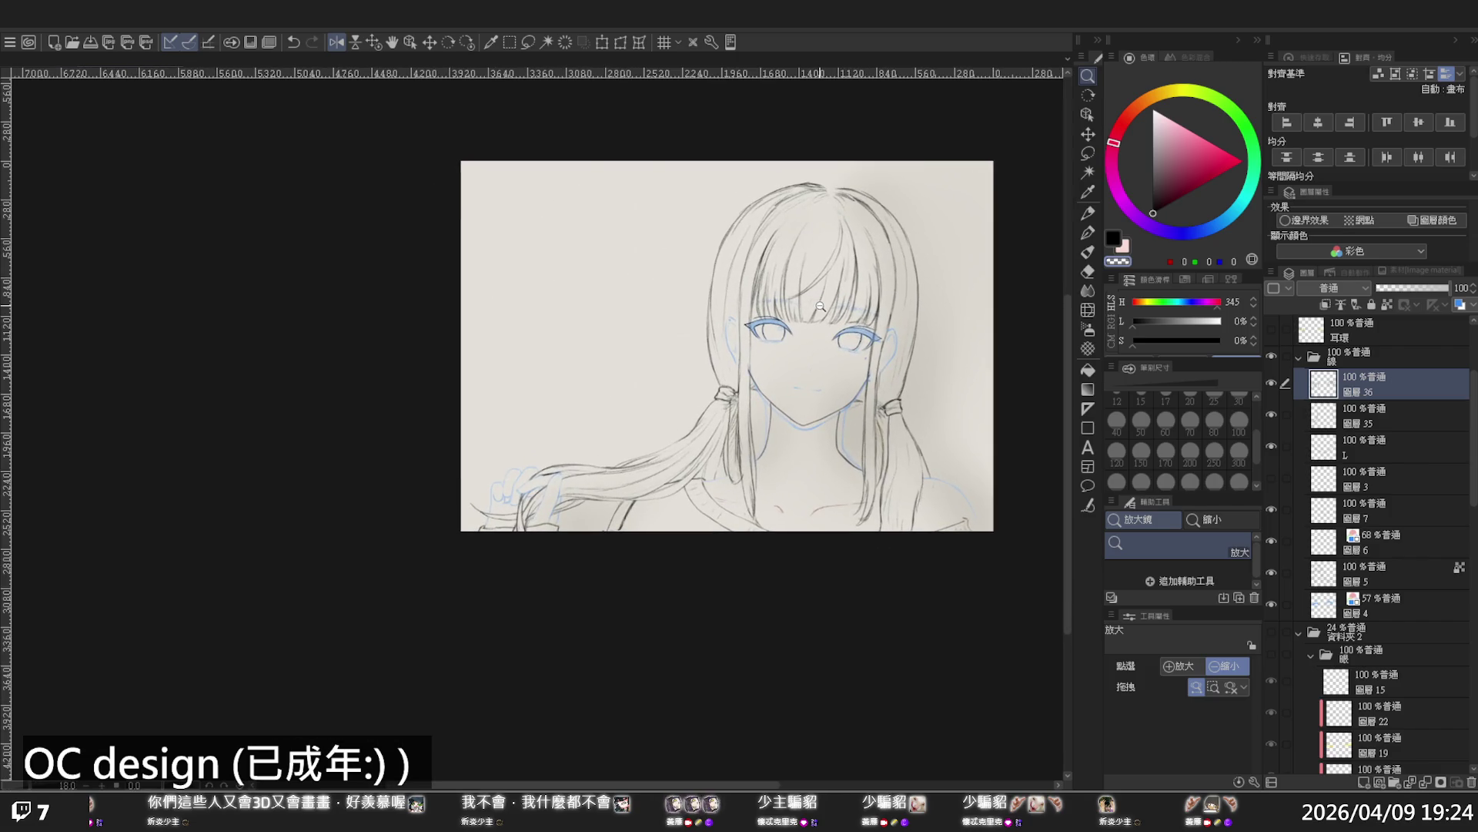
pyautogui.scroll(3, 824, 306)
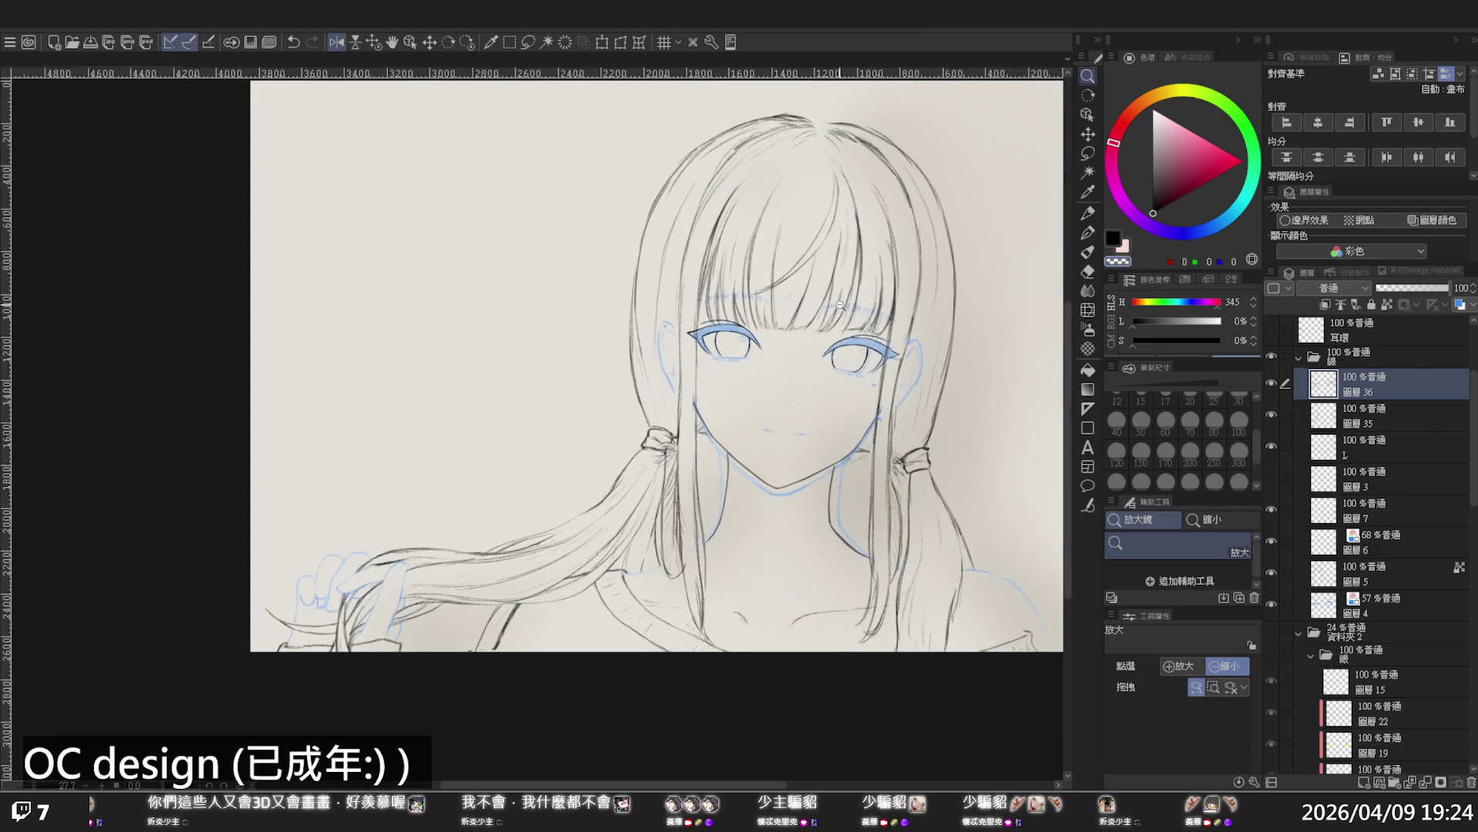
pyautogui.scroll(3, 840, 306)
pyautogui.press('p')
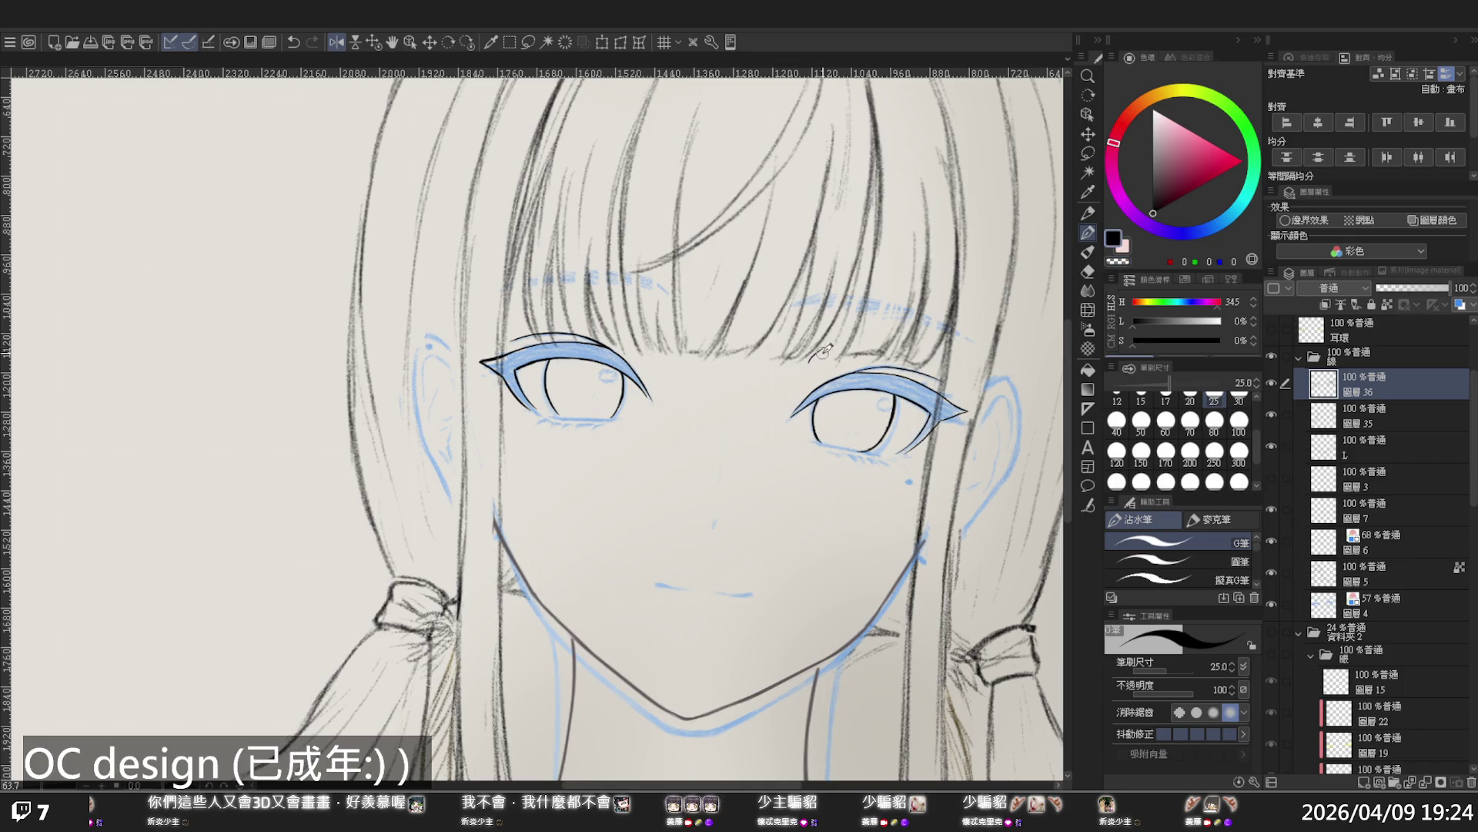
pyautogui.hotkey('ctrl', 'z')
# Draw a short eyebrow stroke above the left eye after several longer attempts, then zoom out
pyautogui.moveTo(807, 361); pyautogui.dragTo(916, 352)
pyautogui.hotkey('ctrl', 'z')
pyautogui.hotkey('ctrl', 'z')
pyautogui.moveTo(827, 348); pyautogui.dragTo(909, 351)
pyautogui.hotkey('ctrl', 'z')
pyautogui.moveTo(808, 362)
pyautogui.mouseDown()
pyautogui.moveTo(843, 339)
pyautogui.moveTo(910, 351)
pyautogui.moveTo(769, 339)
pyautogui.moveTo(990, 380)
pyautogui.moveTo(864, 353)
pyautogui.moveTo(887, 352)
pyautogui.mouseUp()
pyautogui.hotkey('ctrl', 'z')
pyautogui.hotkey('ctrl', 'z')
pyautogui.press('/')
pyautogui.scroll(5, 861, 372)
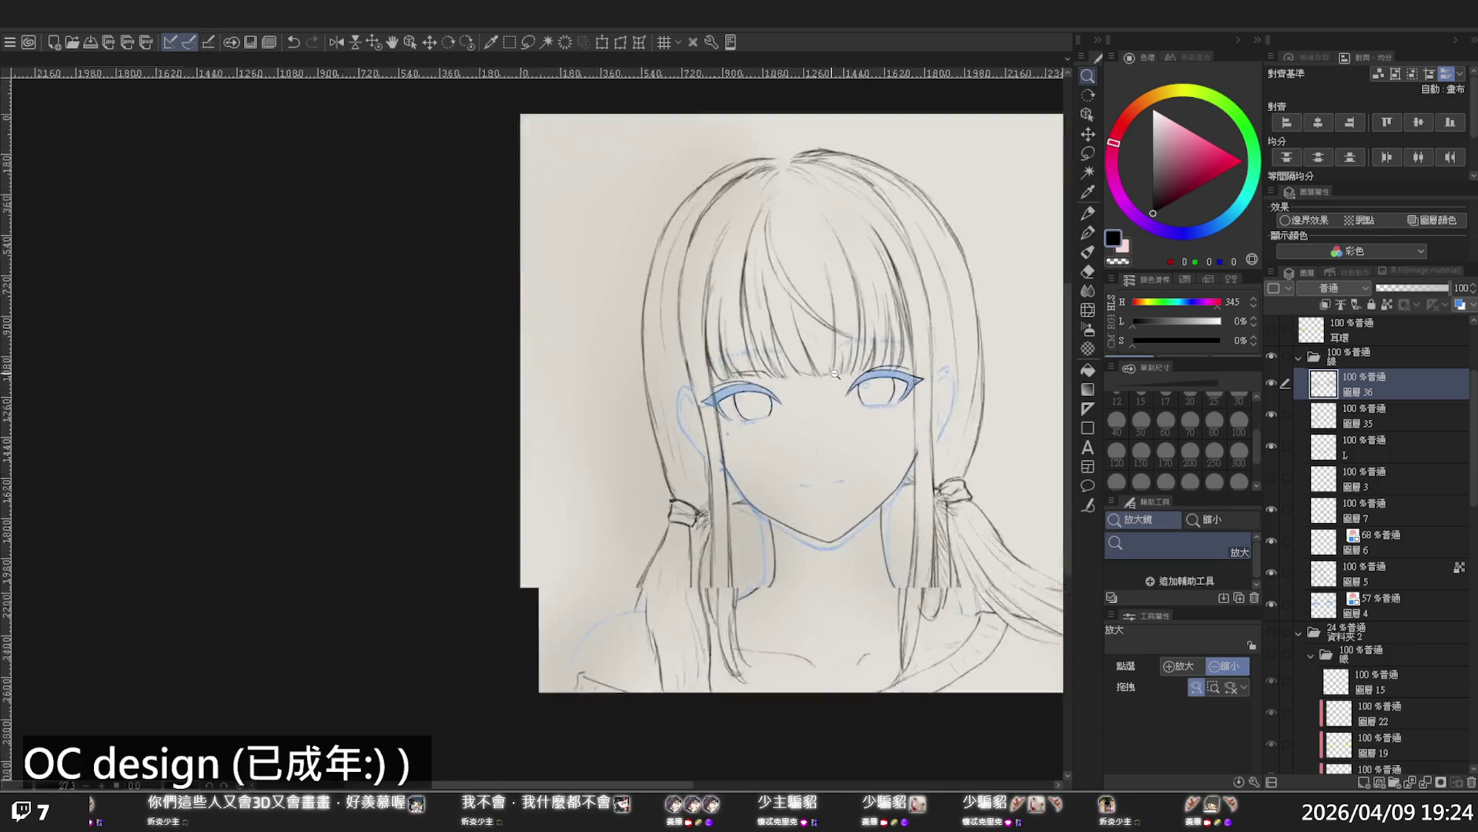
# Redraw the left eyebrow's tail stroke with the G-pen
pyautogui.scroll(2, 743, 370)
pyautogui.press('p')
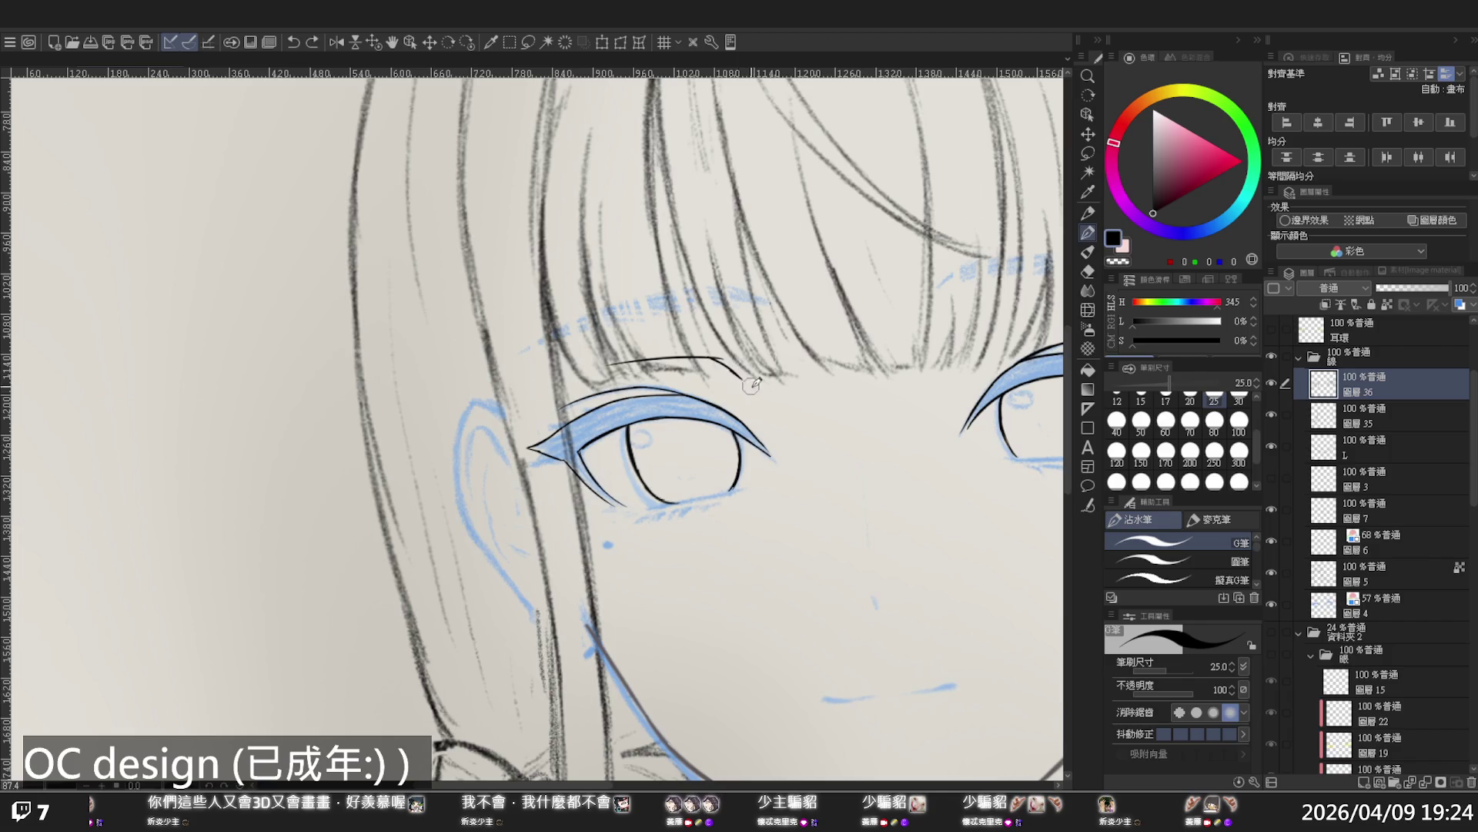
pyautogui.hotkey('ctrl', 'z')
pyautogui.moveTo(719, 361); pyautogui.dragTo(741, 379)
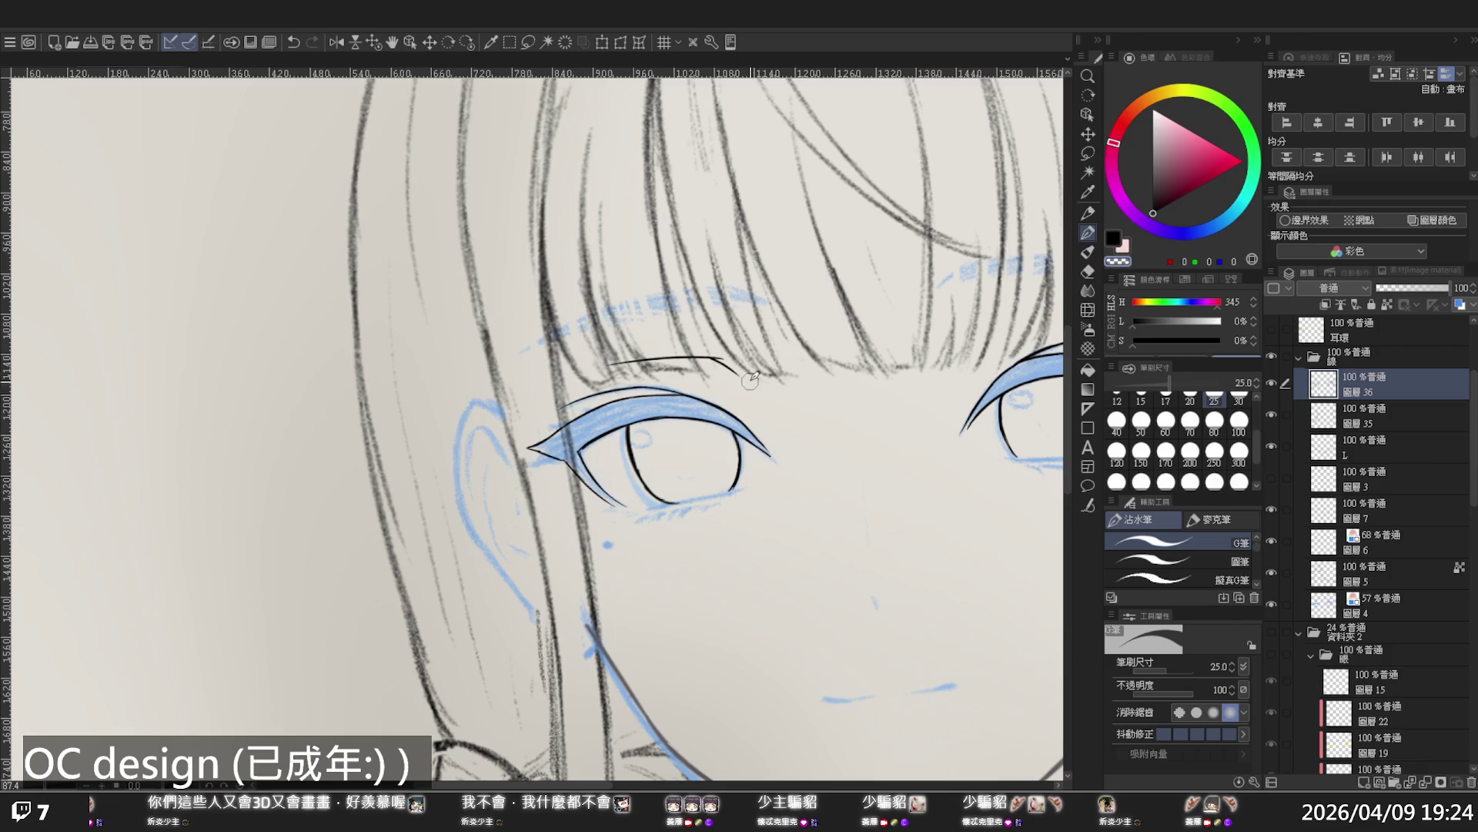
# Pan to the right eye, ink its eyebrow stroke, and zoom out to the whole drawing
pyautogui.moveTo(972, 334); pyautogui.dragTo(897, 341)
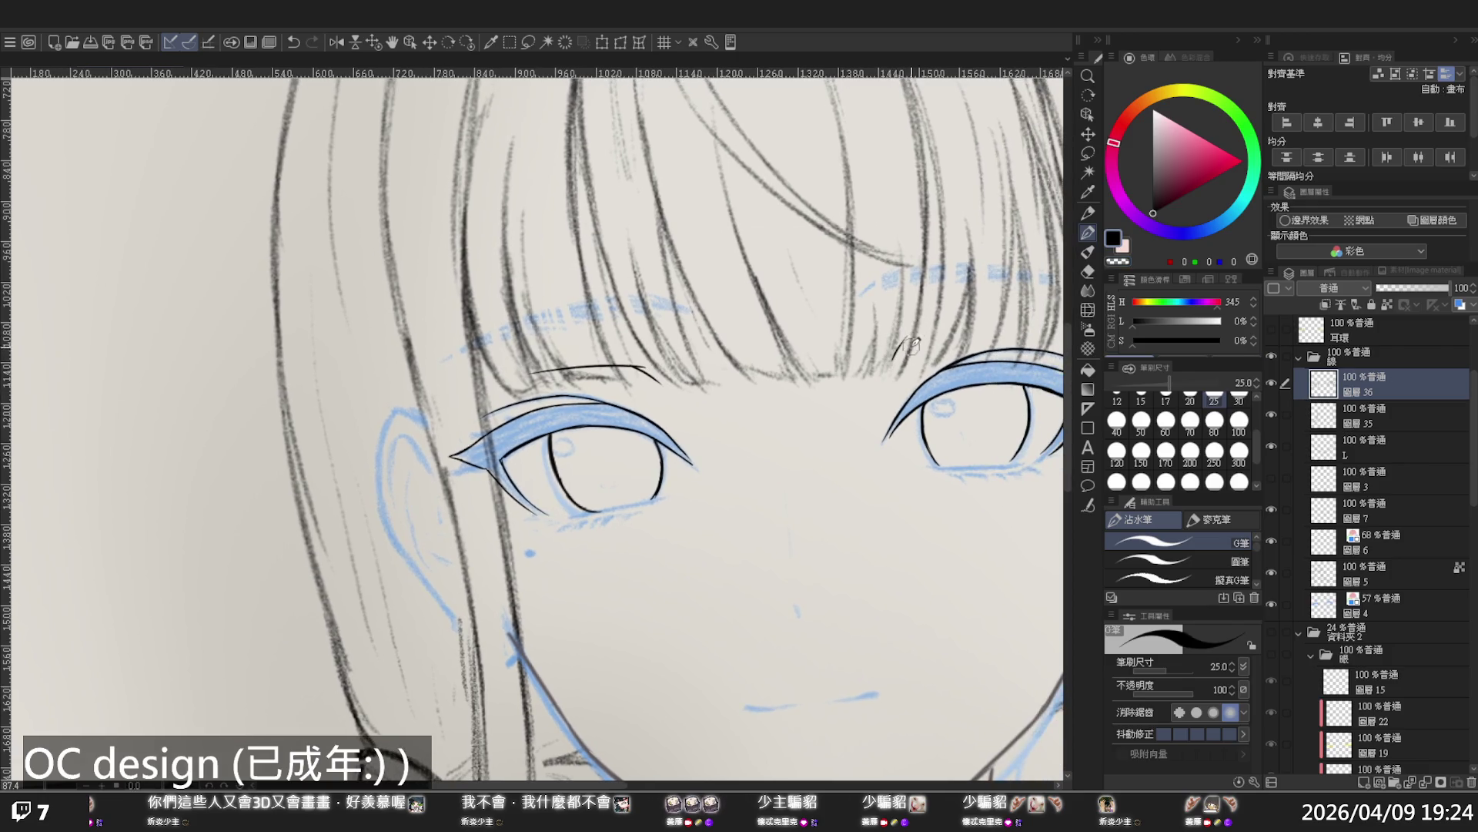
pyautogui.hotkey('ctrl', 'z')
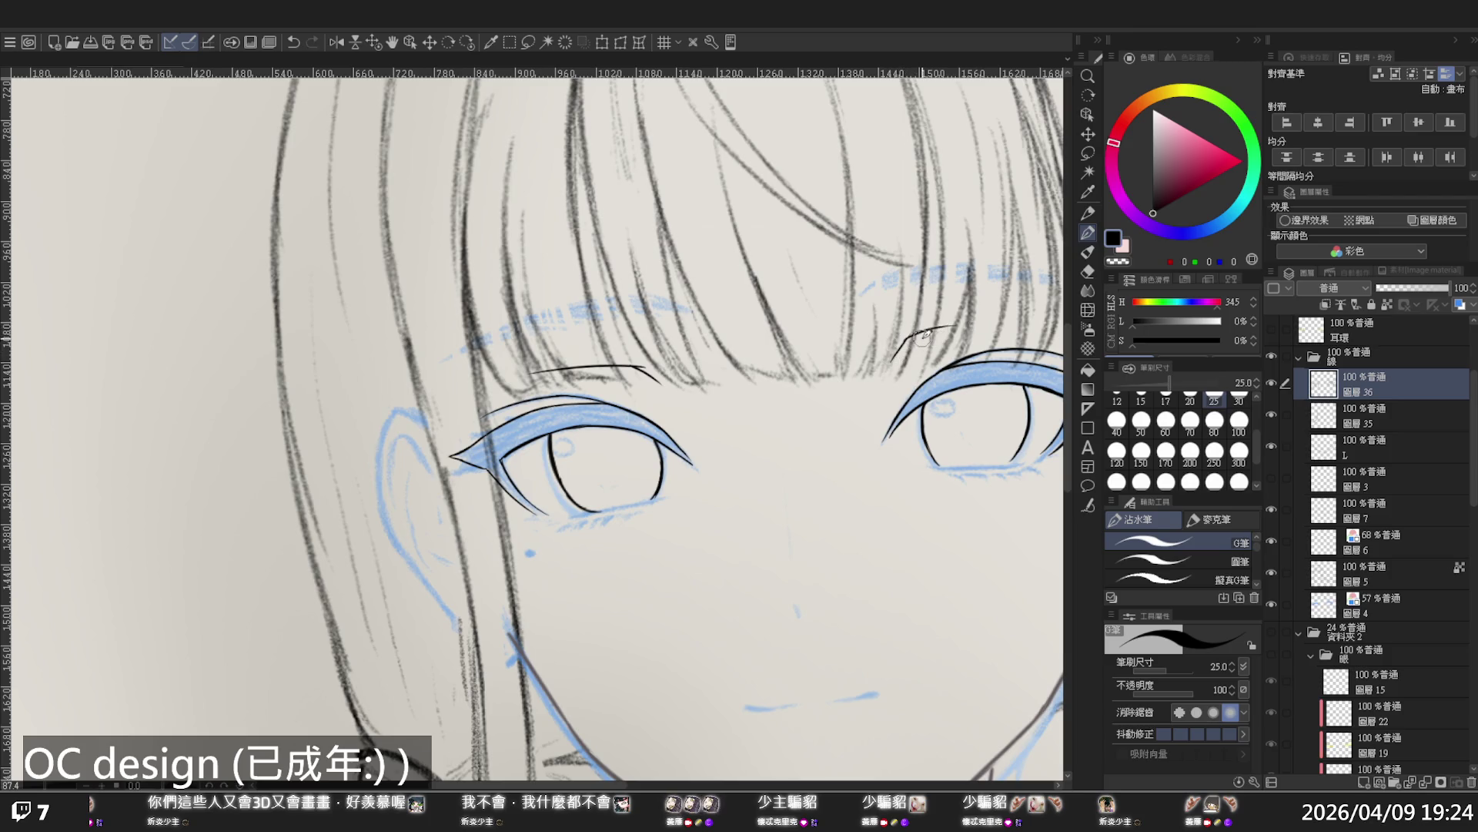
pyautogui.moveTo(906, 339)
pyautogui.mouseDown()
pyautogui.moveTo(890, 365)
pyautogui.moveTo(972, 323)
pyautogui.mouseUp()
pyautogui.hotkey('ctrl', 'z')
pyautogui.hotkey('ctrl', 'y')
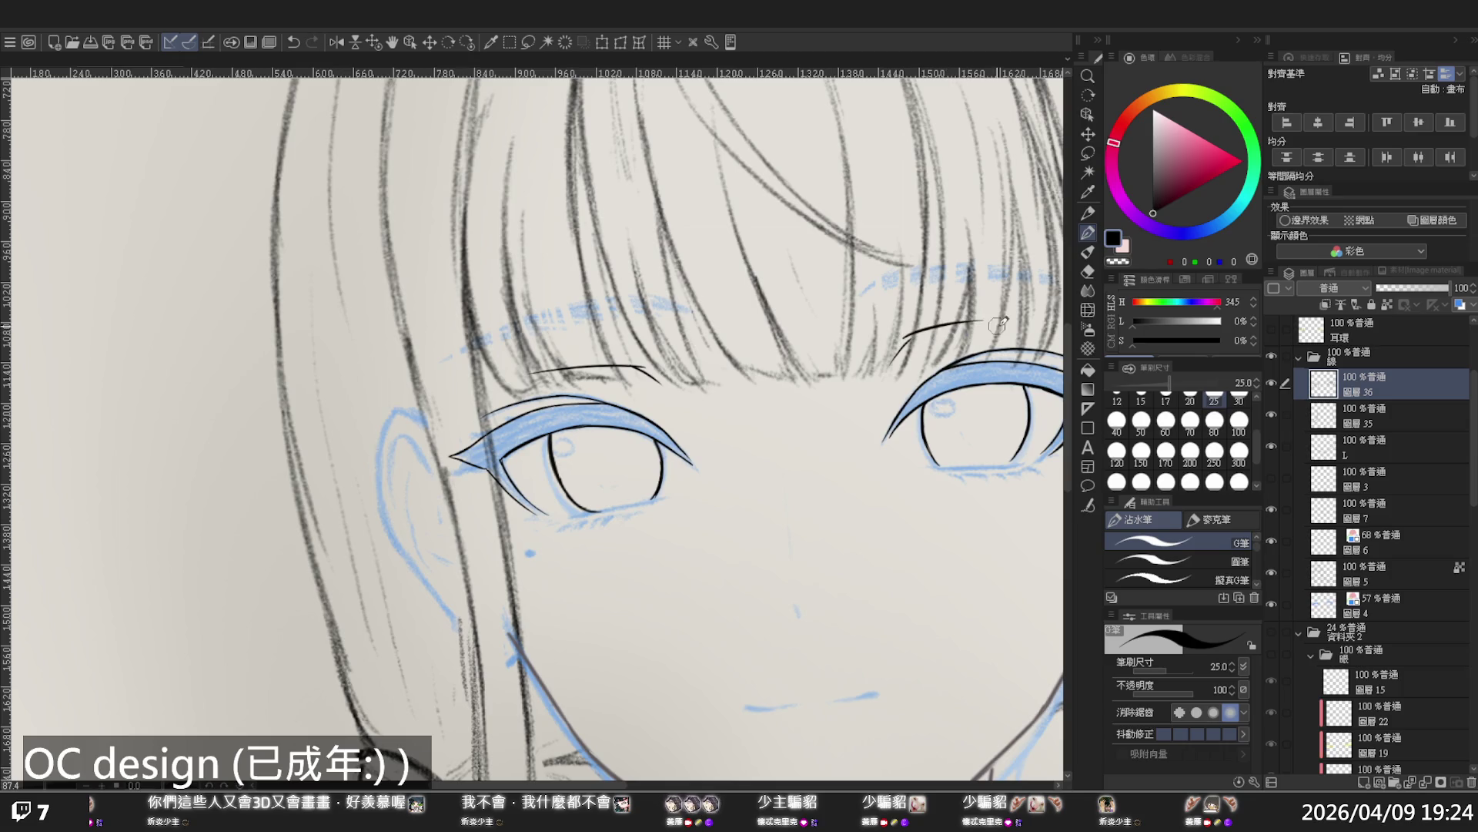
pyautogui.hotkey('ctrl', 'z')
pyautogui.hotkey('ctrl', 'y')
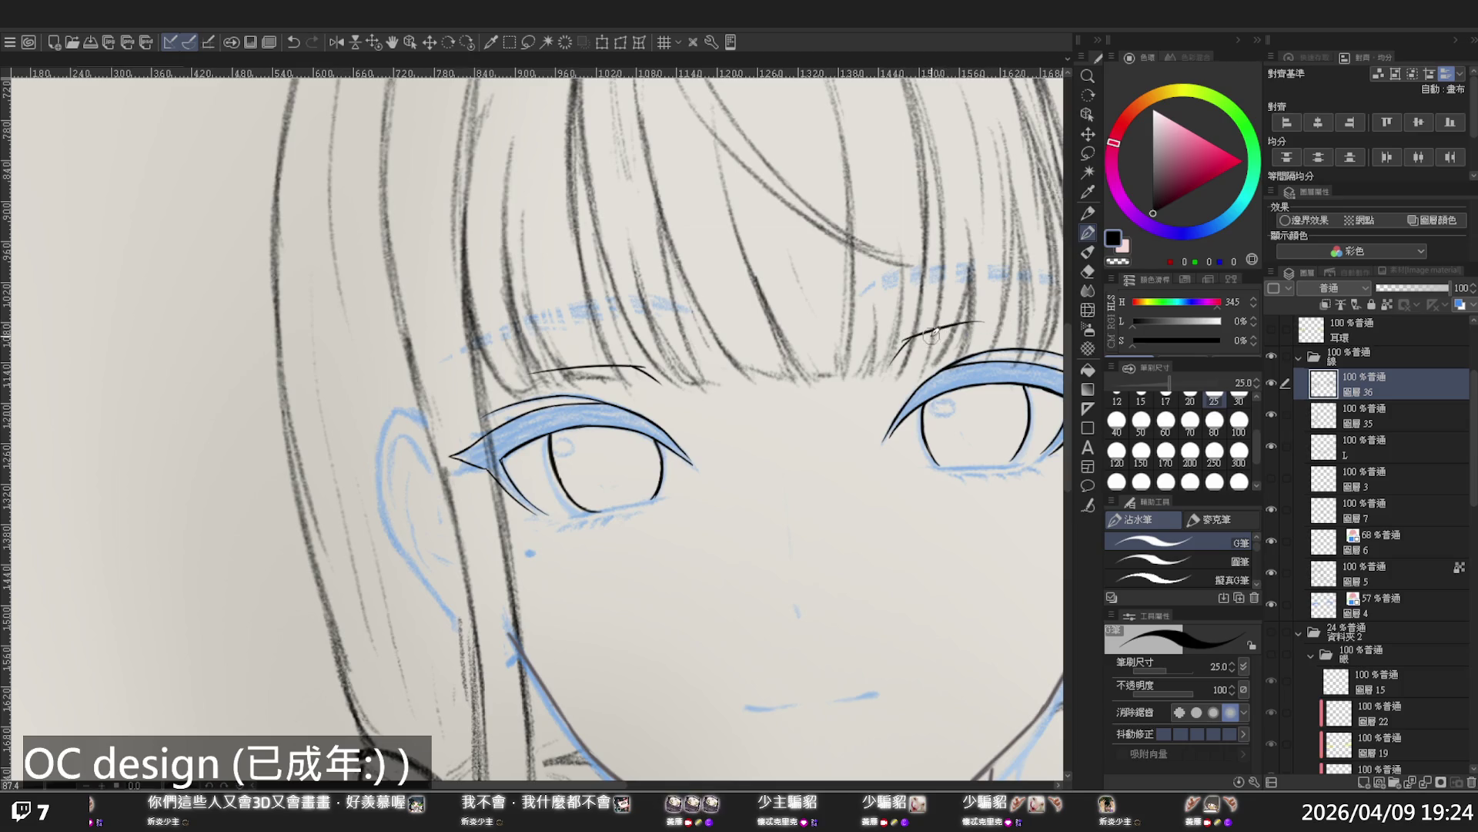
pyautogui.keyDown('ctrl'); pyautogui.keyDown('alt'); pyautogui.click(911, 338); pyautogui.keyUp('alt'); pyautogui.keyUp('ctrl')
pyautogui.keyDown('ctrl'); pyautogui.keyDown('alt'); pyautogui.click(883, 314); pyautogui.keyUp('alt'); pyautogui.keyUp('ctrl')
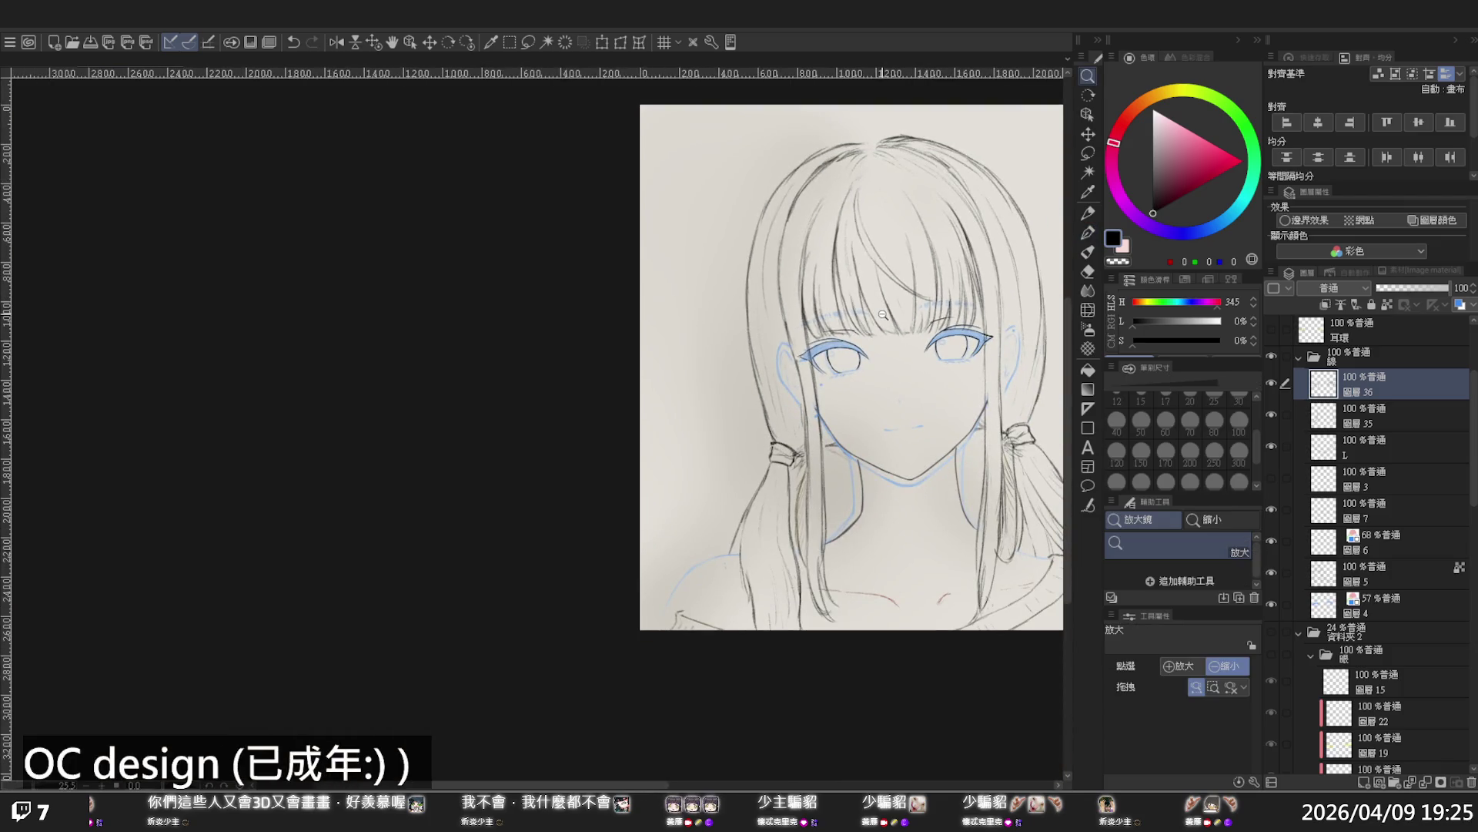
pyautogui.scroll(3, 883, 315)
pyautogui.press('p')
pyautogui.moveTo(908, 335); pyautogui.dragTo(979, 324)
pyautogui.hotkey('ctrl', 'z')
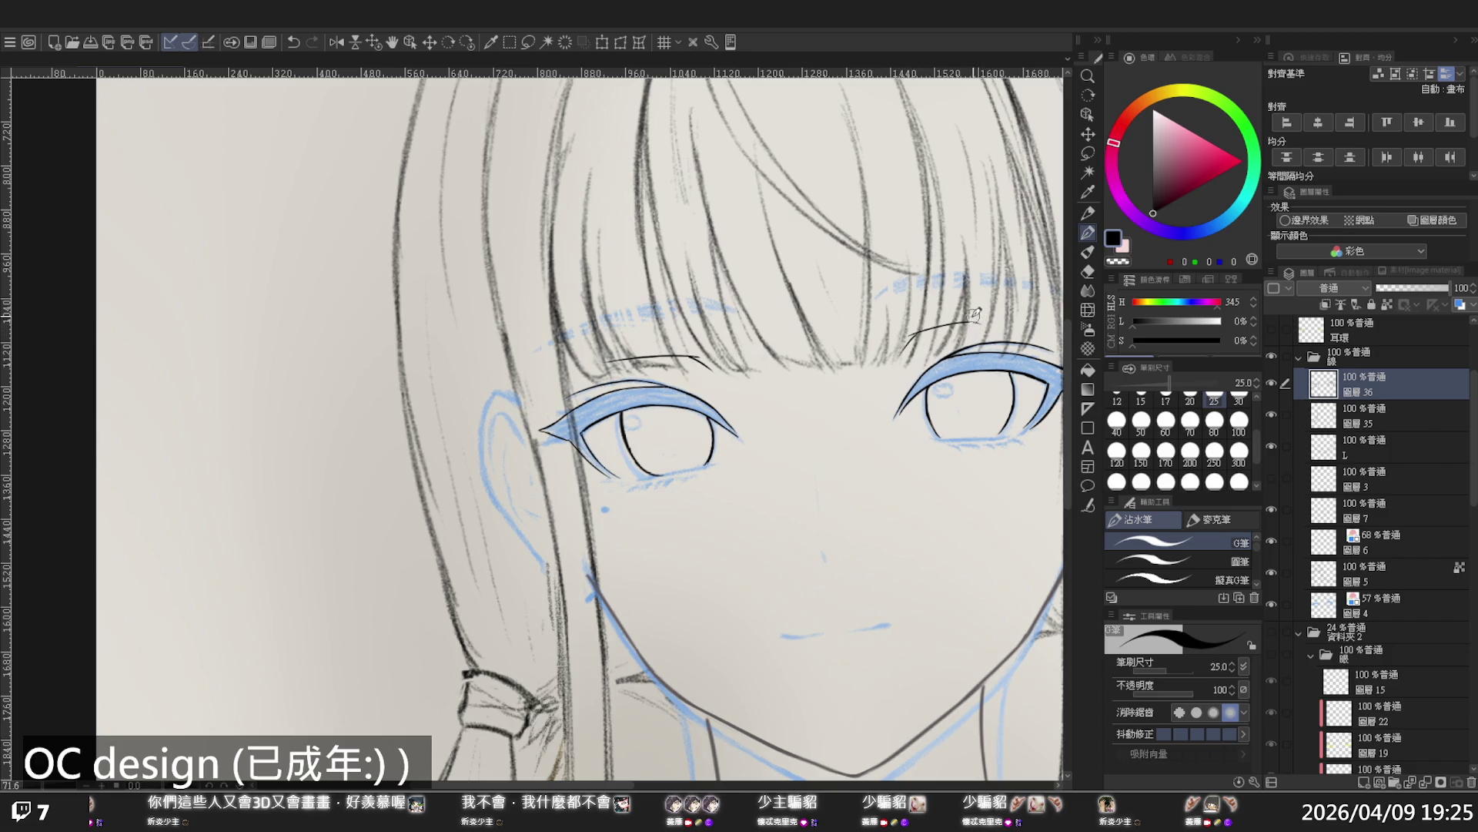
pyautogui.press('c')
pyautogui.keyDown('alt'); pyautogui.click(987, 325); pyautogui.keyUp('alt')
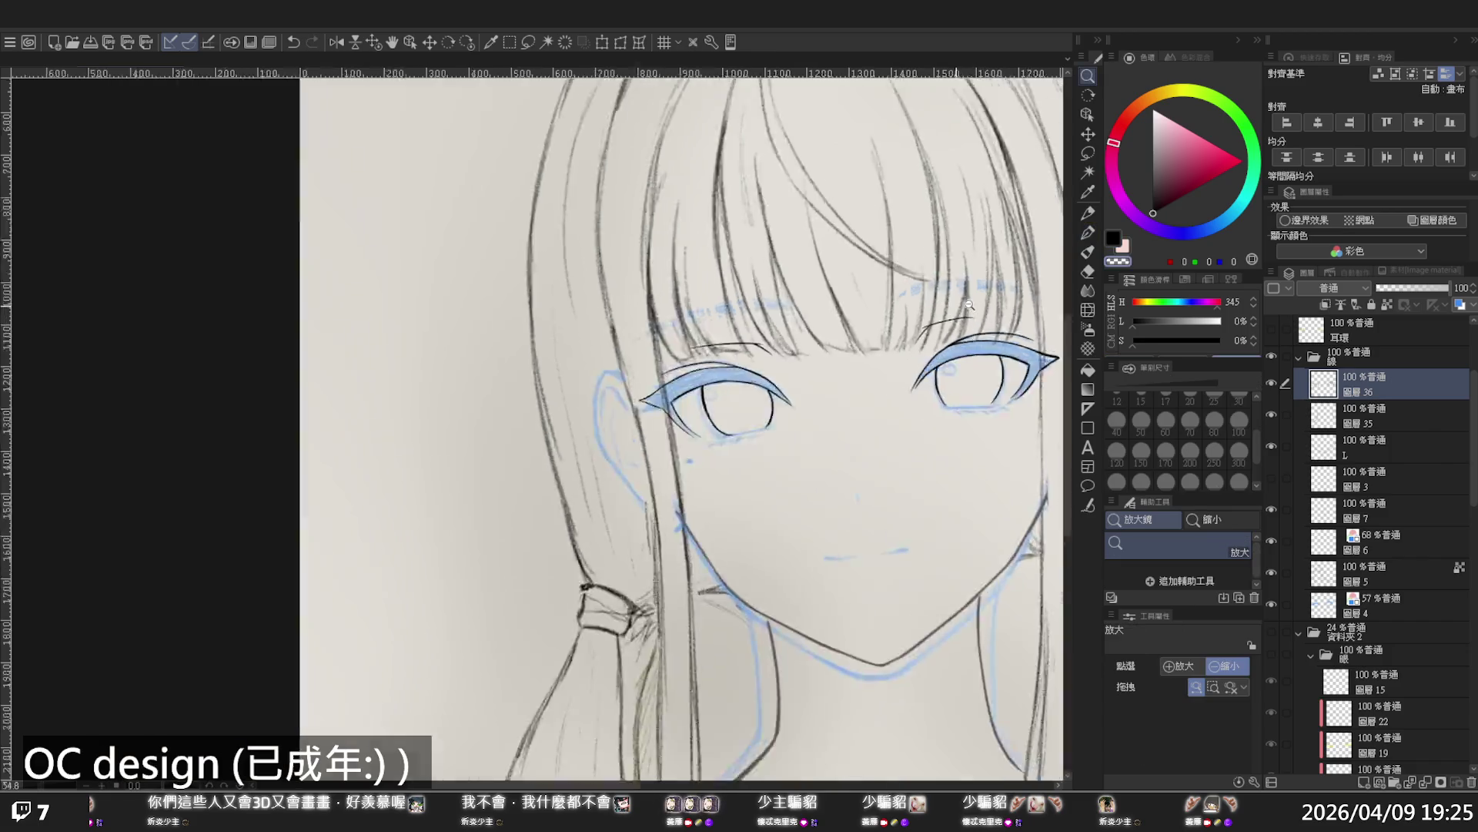
pyautogui.keyDown('alt'); pyautogui.click(917, 308); pyautogui.keyUp('alt')
pyautogui.moveTo(917, 308); pyautogui.dragTo(922, 310)
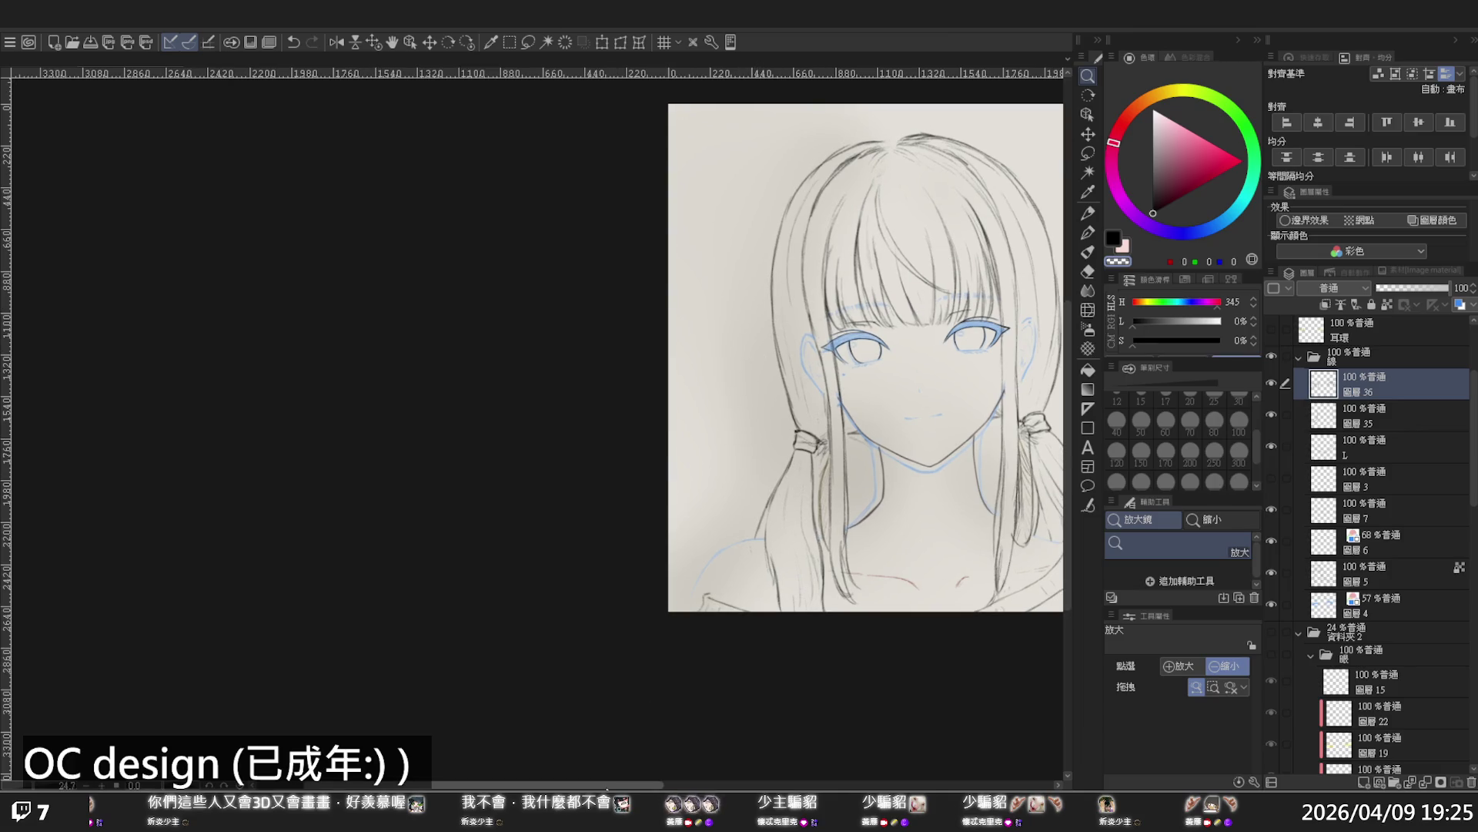
pyautogui.moveTo(613, 784); pyautogui.dragTo(699, 780)
pyautogui.keyDown('alt'); pyautogui.click(709, 311); pyautogui.keyUp('alt')
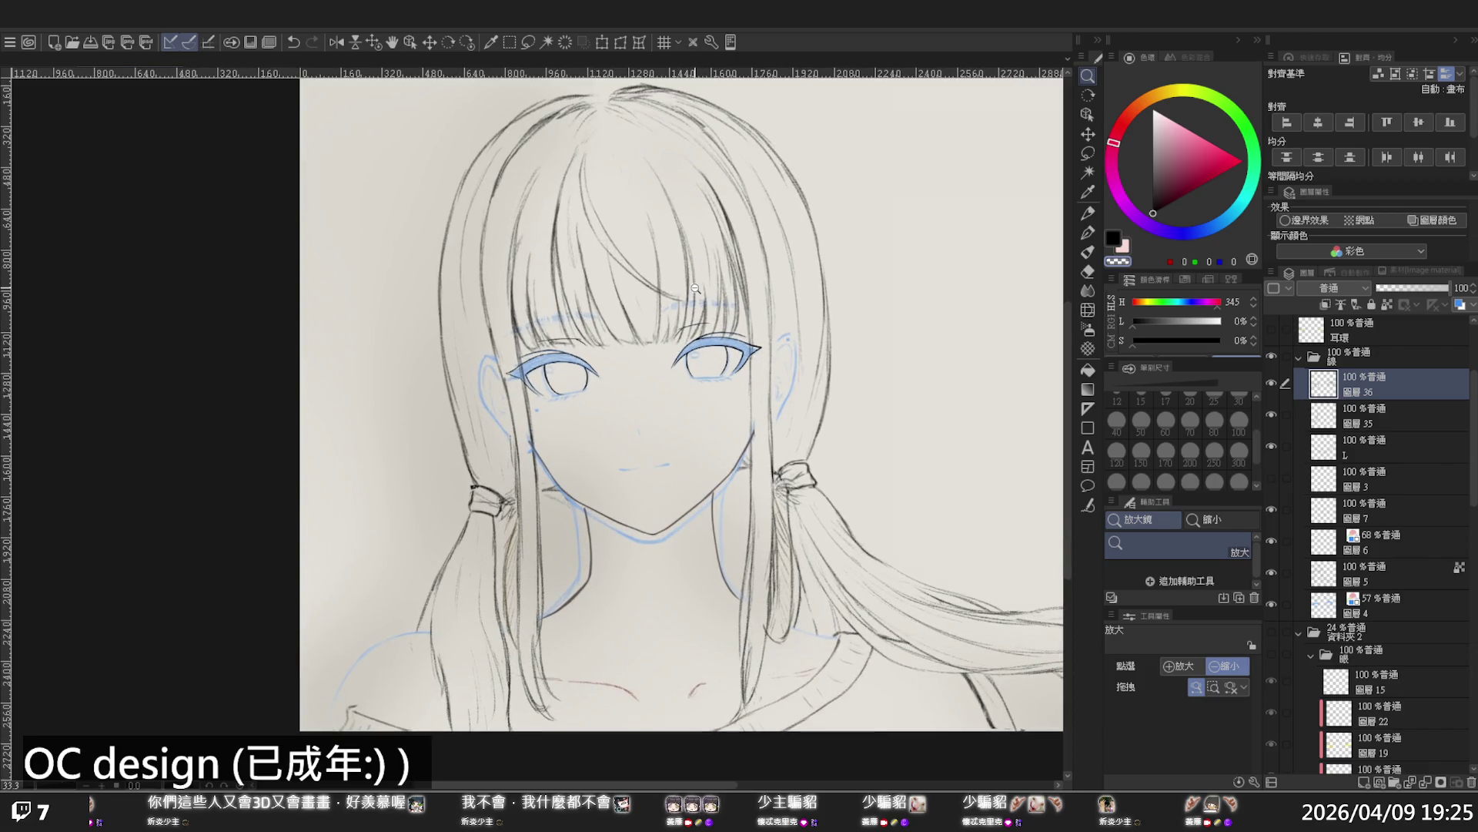
pyautogui.scroll(1, 695, 289)
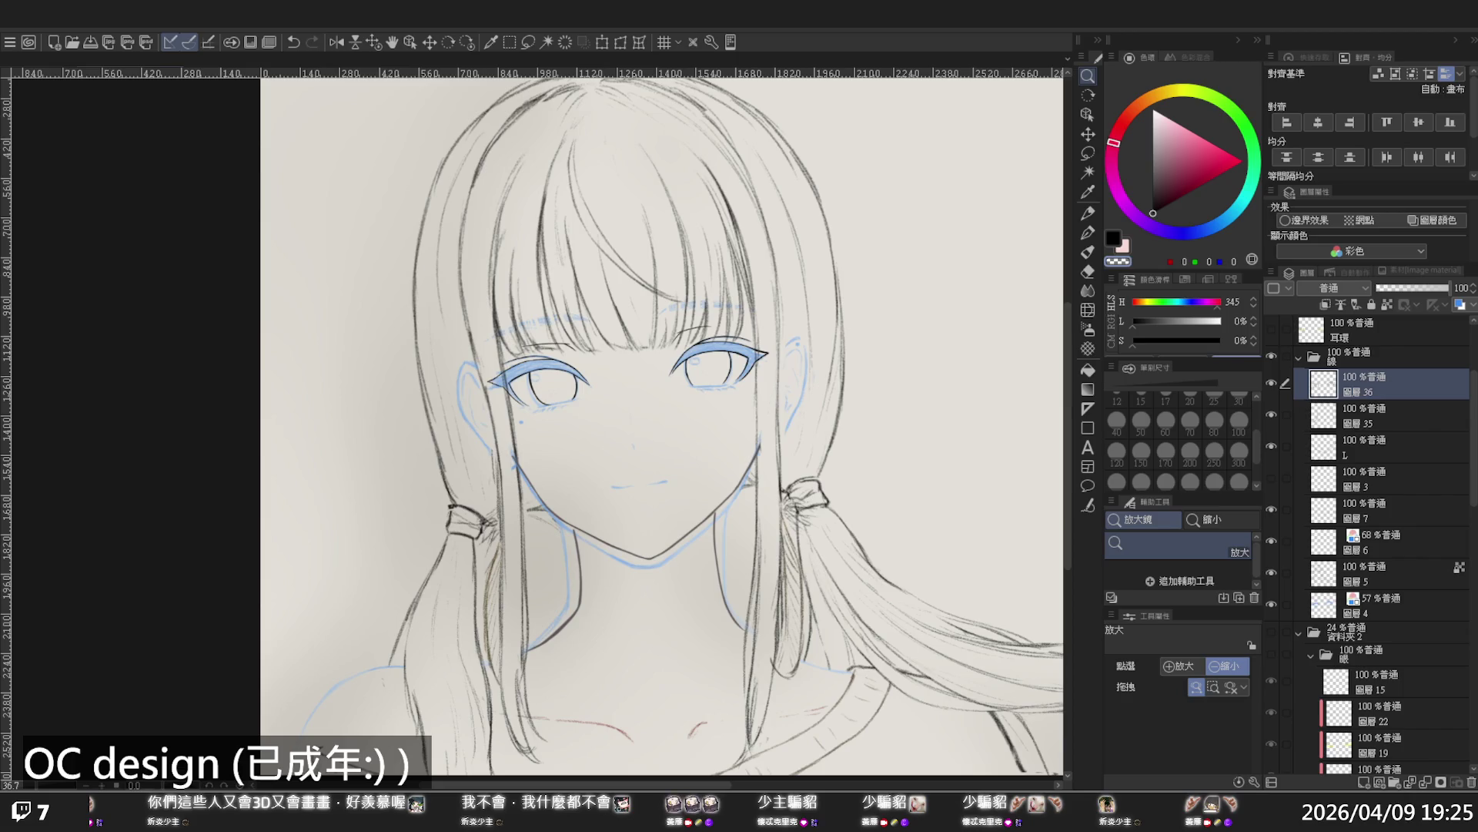
pyautogui.scroll(-2, 682, 401)
pyautogui.scroll(1, 682, 400)
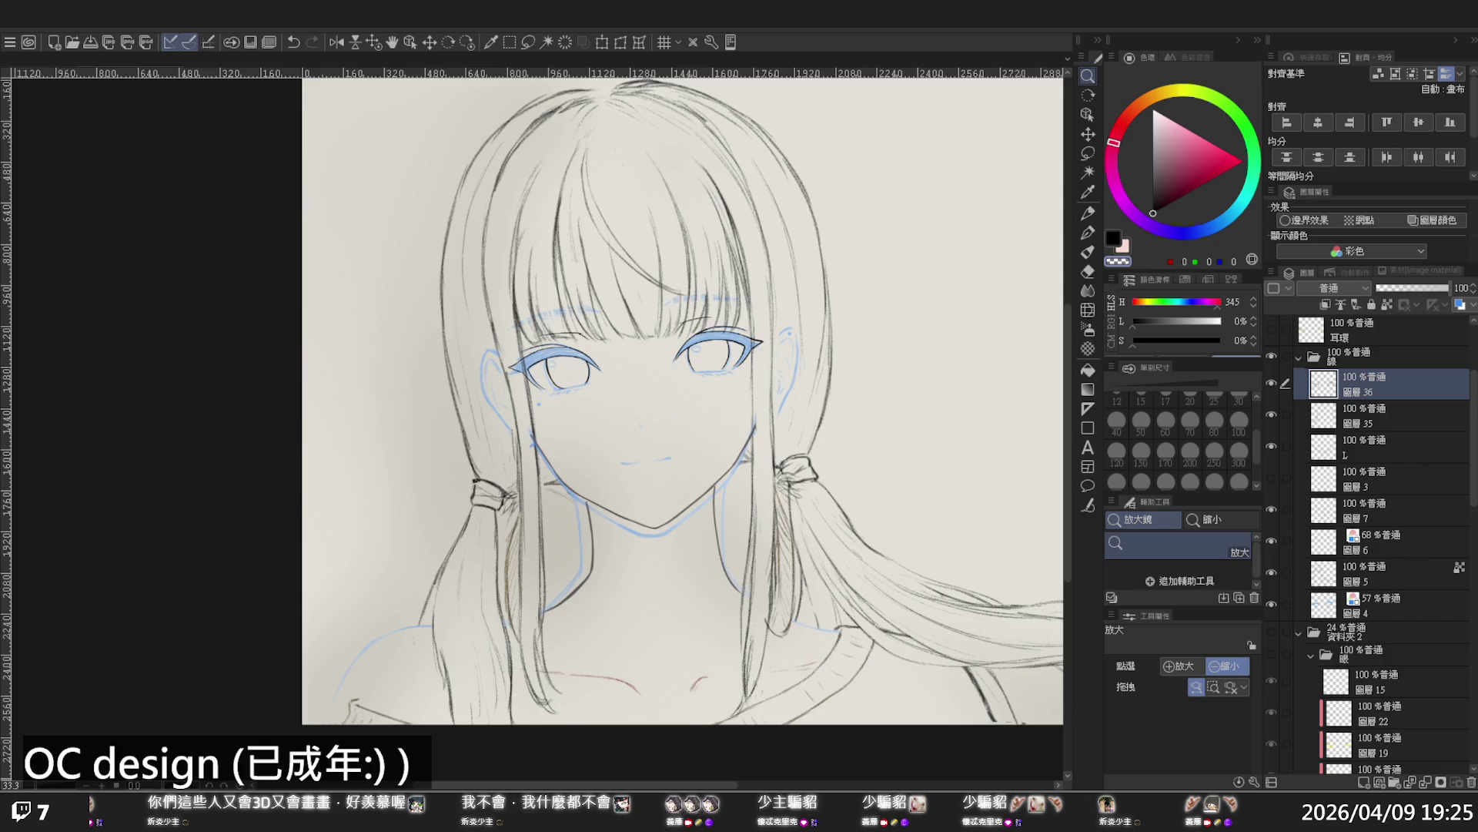
pyautogui.scroll(5, 554, 370)
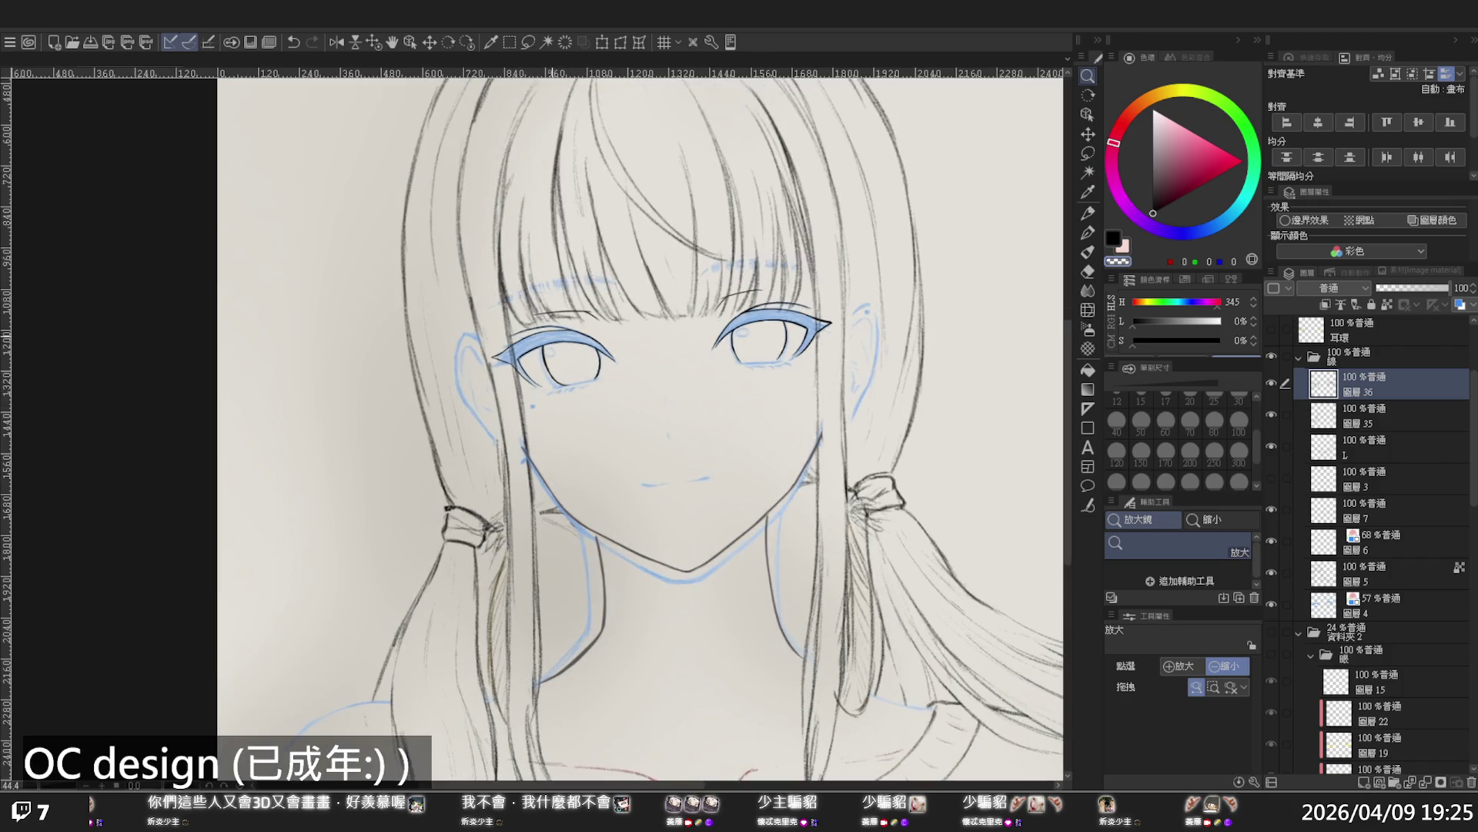
# Ink the lower eyelid line under the left eye with the G-pen, redrawing it until clean
pyautogui.scroll(2, 579, 362)
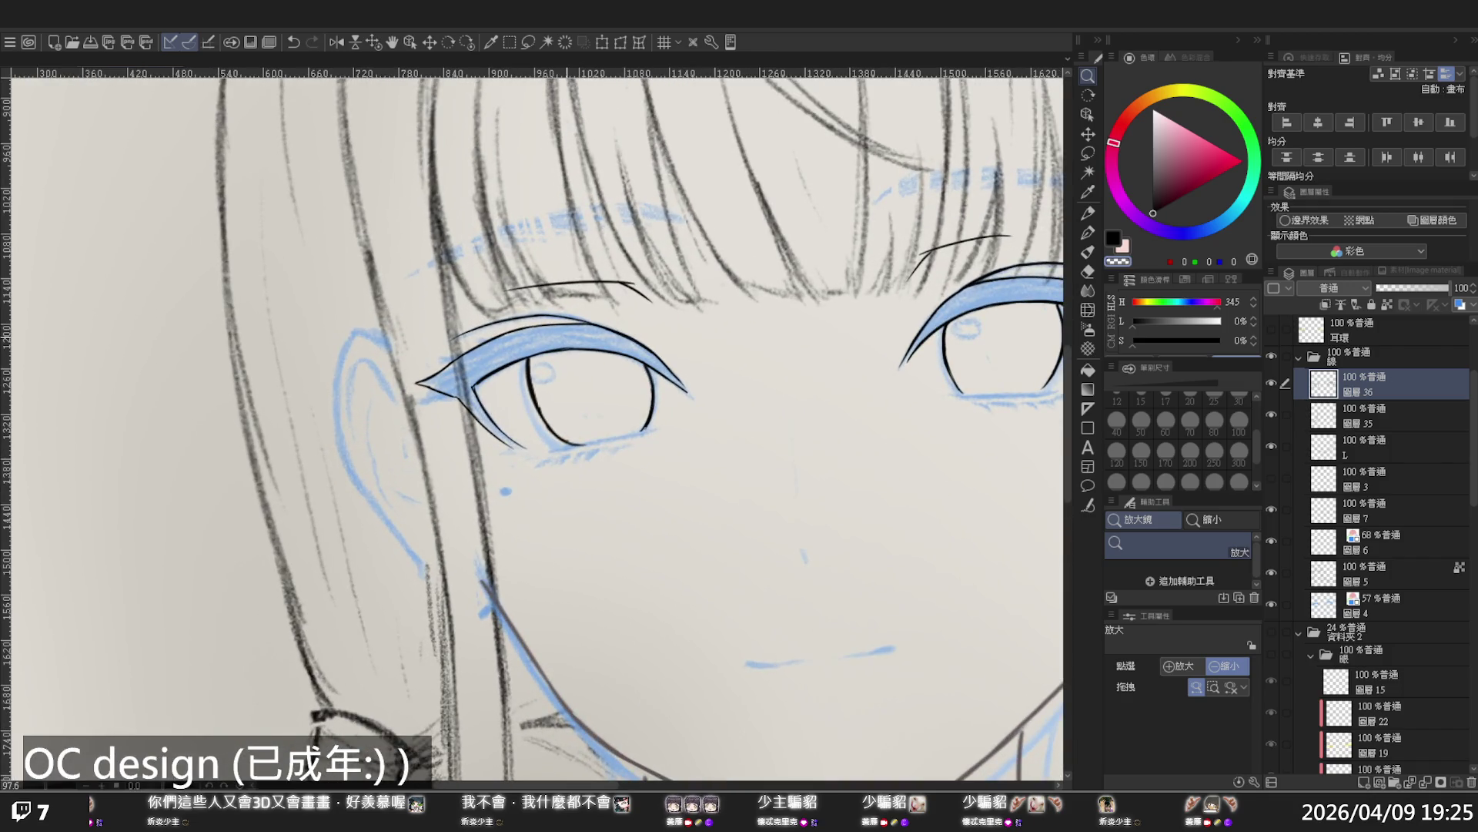
pyautogui.scroll(3, 579, 445)
pyautogui.press('p')
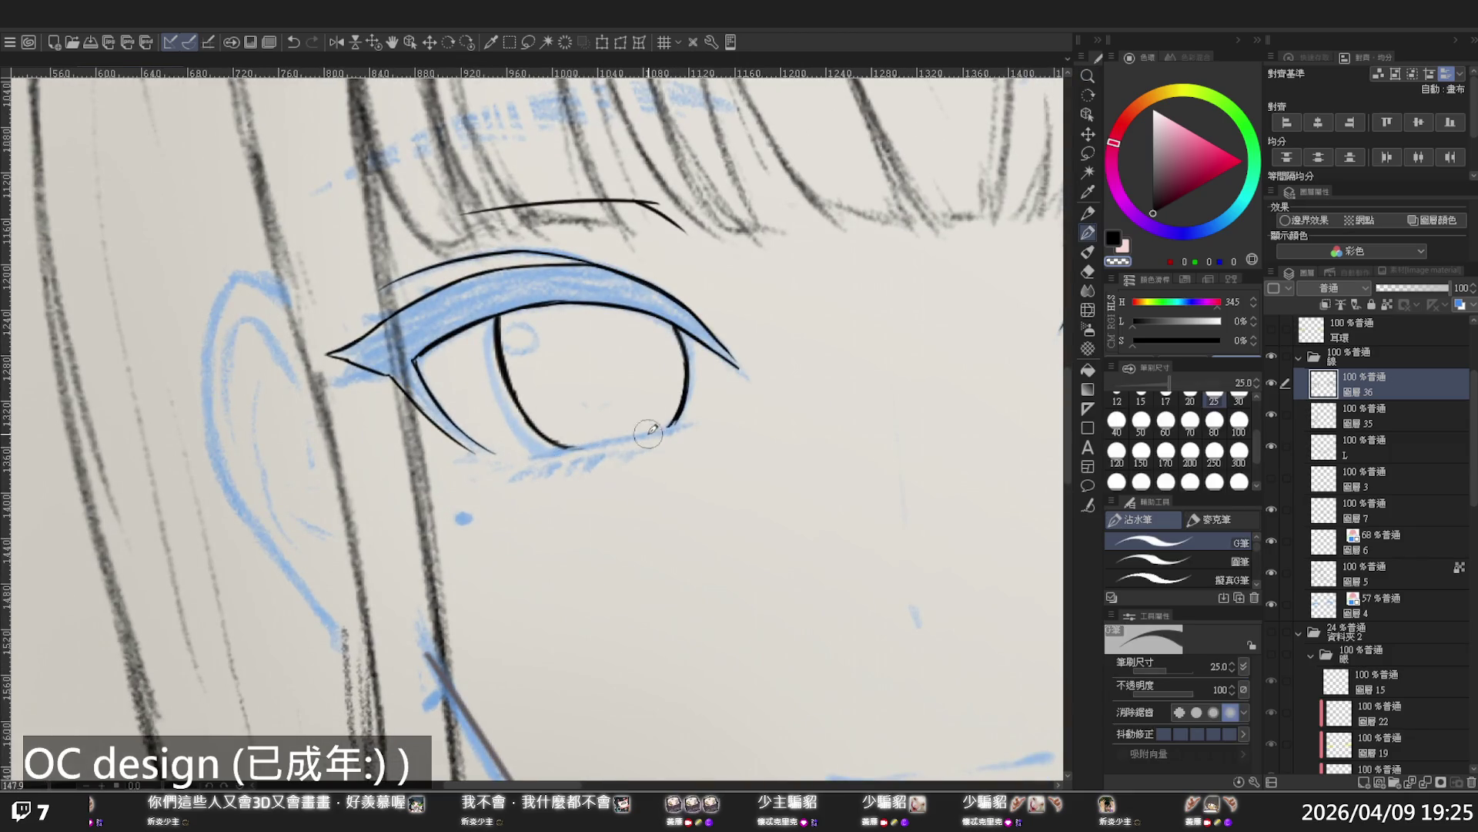
pyautogui.hotkey('ctrl', 'z')
pyautogui.moveTo(563, 445); pyautogui.dragTo(678, 420)
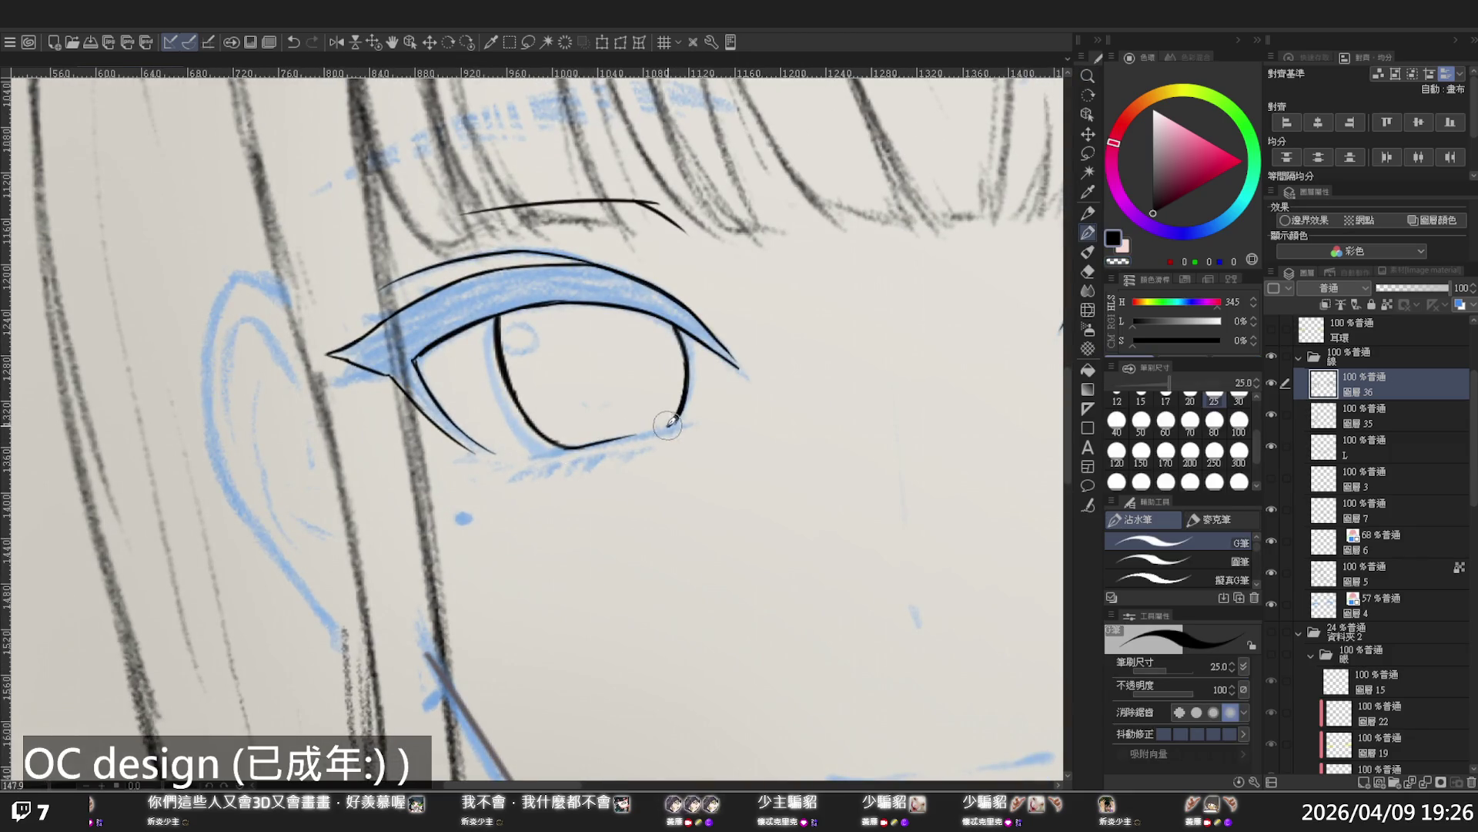
pyautogui.hotkey('ctrl', 'z')
pyautogui.moveTo(562, 446); pyautogui.dragTo(674, 423)
pyautogui.hotkey('ctrl', 'z')
pyautogui.moveTo(560, 446); pyautogui.dragTo(678, 422)
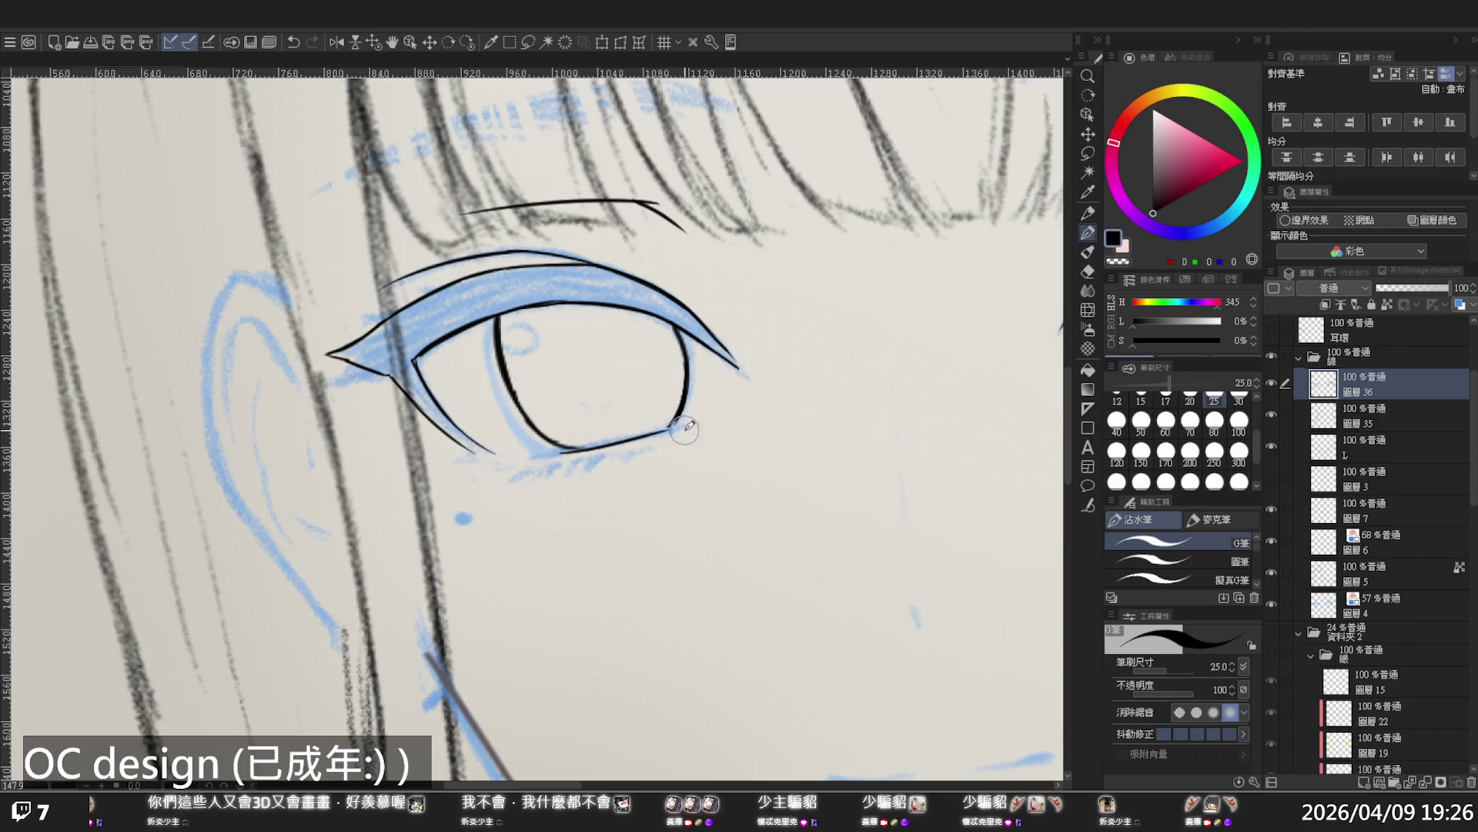
pyautogui.hotkey('ctrl', 'z')
pyautogui.moveTo(560, 446); pyautogui.dragTo(676, 423)
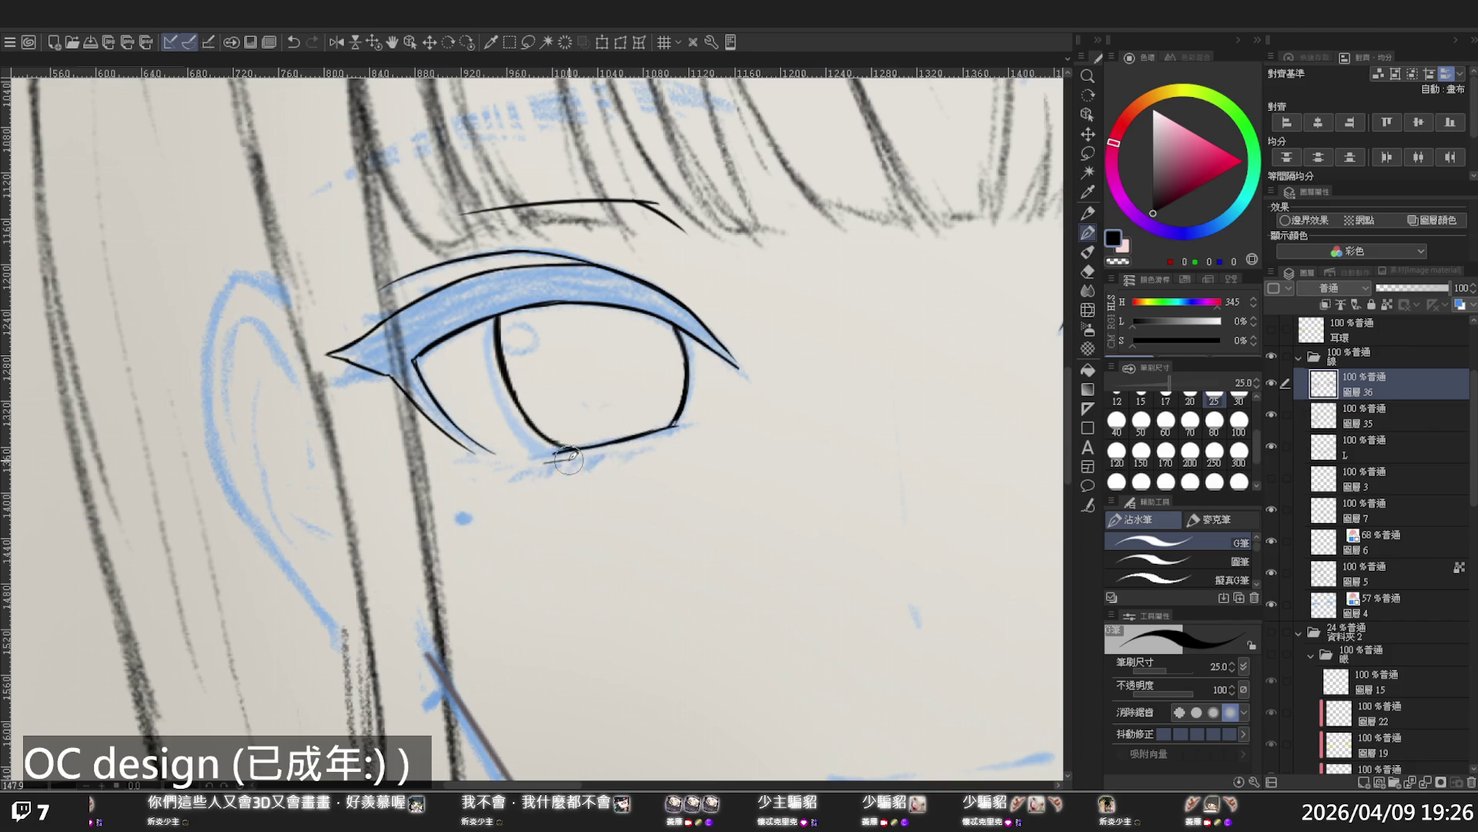
# Add a second lower lid line, thicken its right end, and draw two short lower lashes
pyautogui.moveTo(613, 453); pyautogui.dragTo(659, 436)
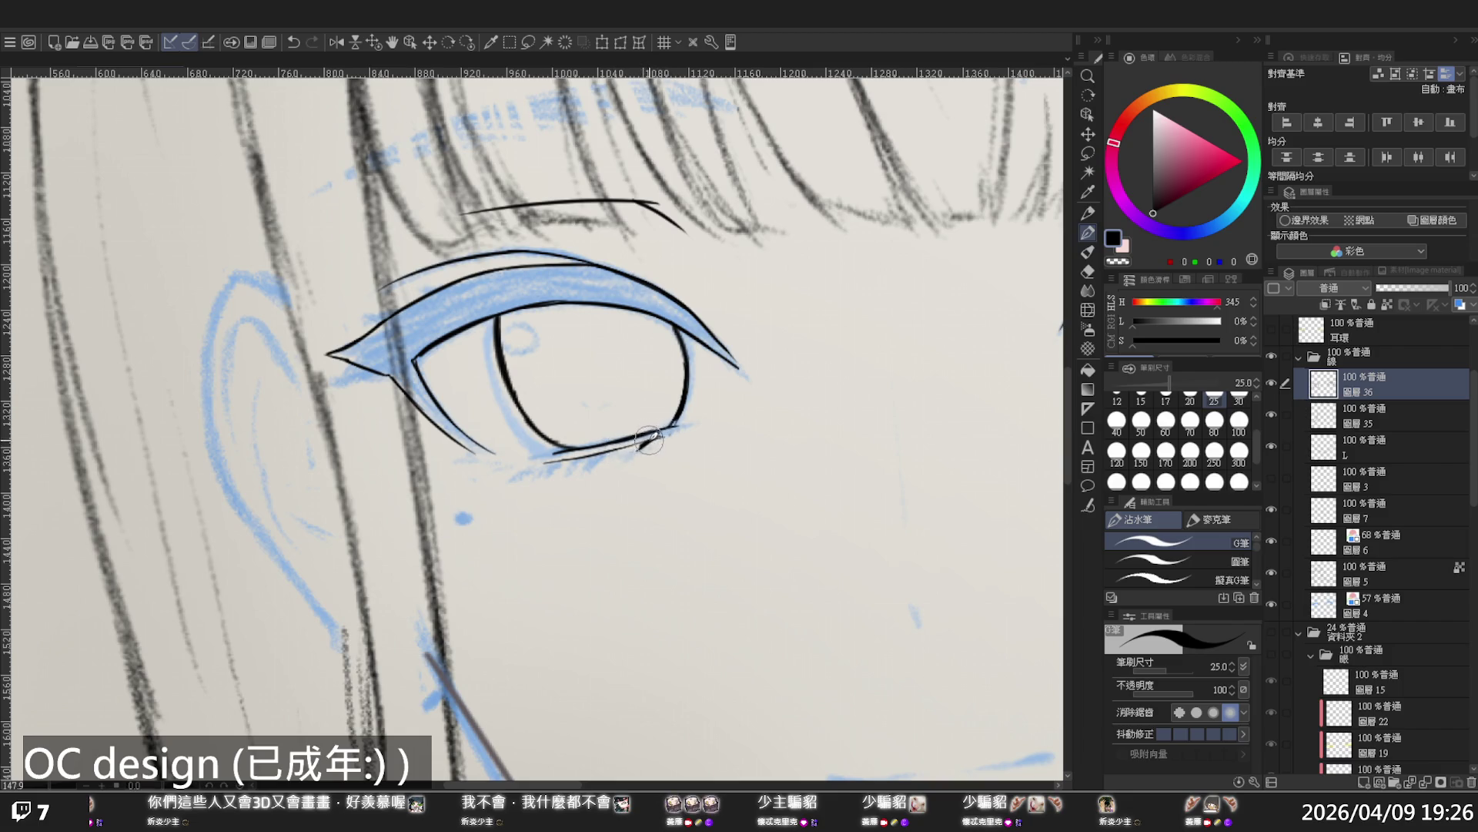
pyautogui.moveTo(636, 448); pyautogui.dragTo(669, 432)
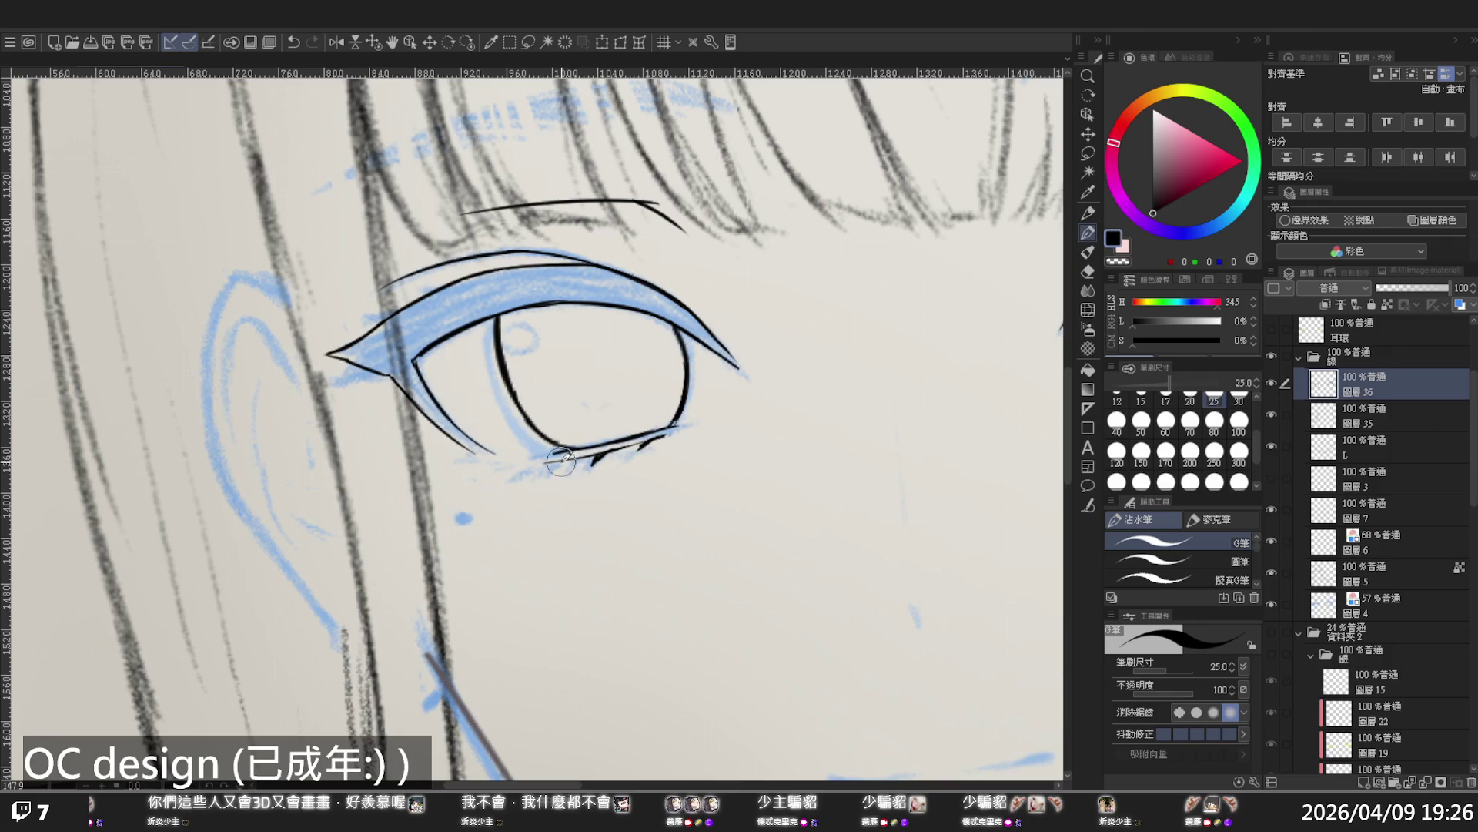
pyautogui.moveTo(556, 456); pyautogui.dragTo(548, 473)
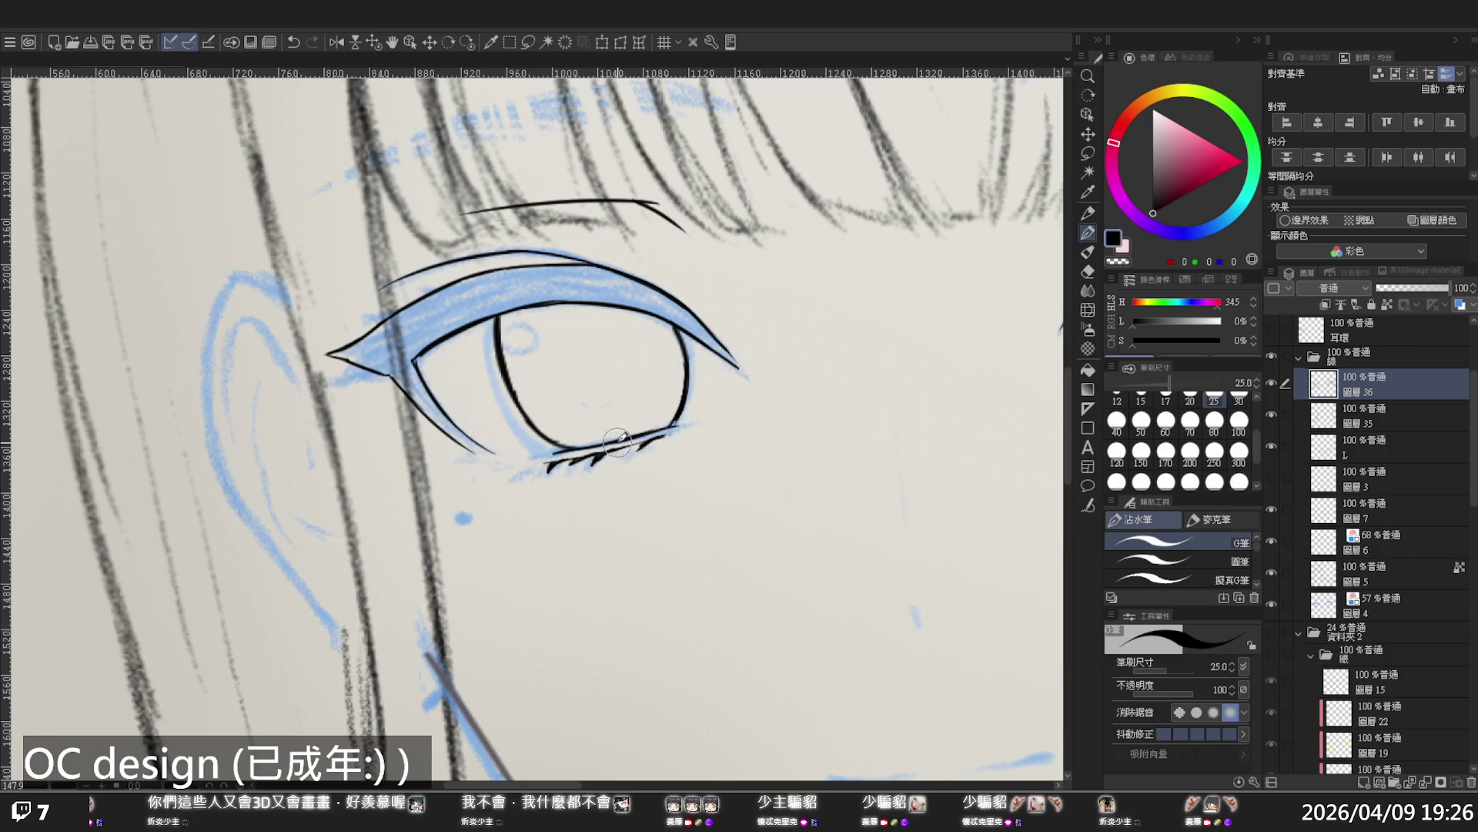
pyautogui.moveTo(608, 449); pyautogui.dragTo(595, 463)
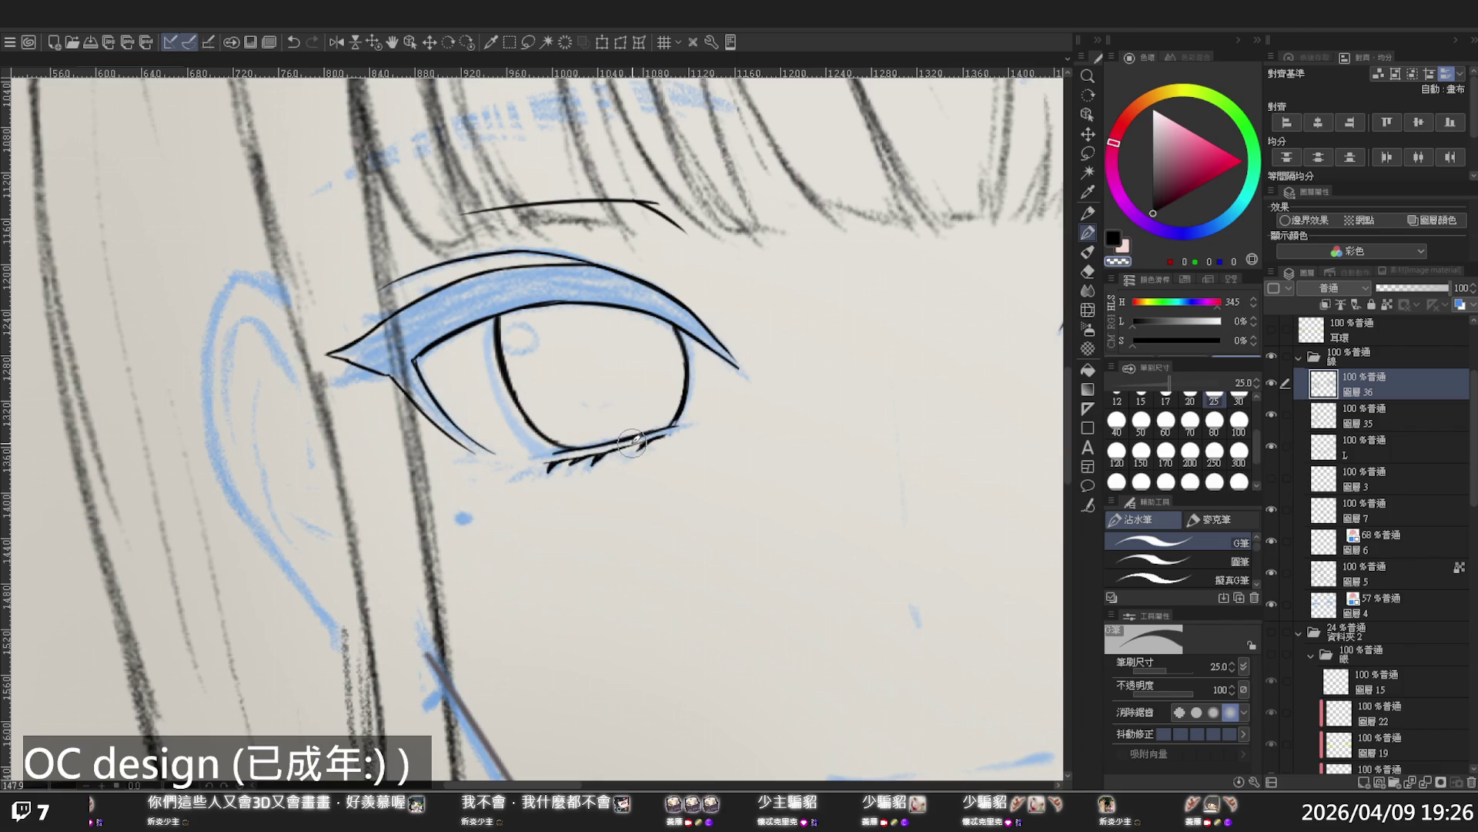
# Undo the last lash and redraw the second lower lash thicker and longer, then review the eye
pyautogui.keyDown('ctrl'); pyautogui.keyDown('alt'); pyautogui.click(542, 423); pyautogui.keyUp('alt'); pyautogui.keyUp('ctrl')
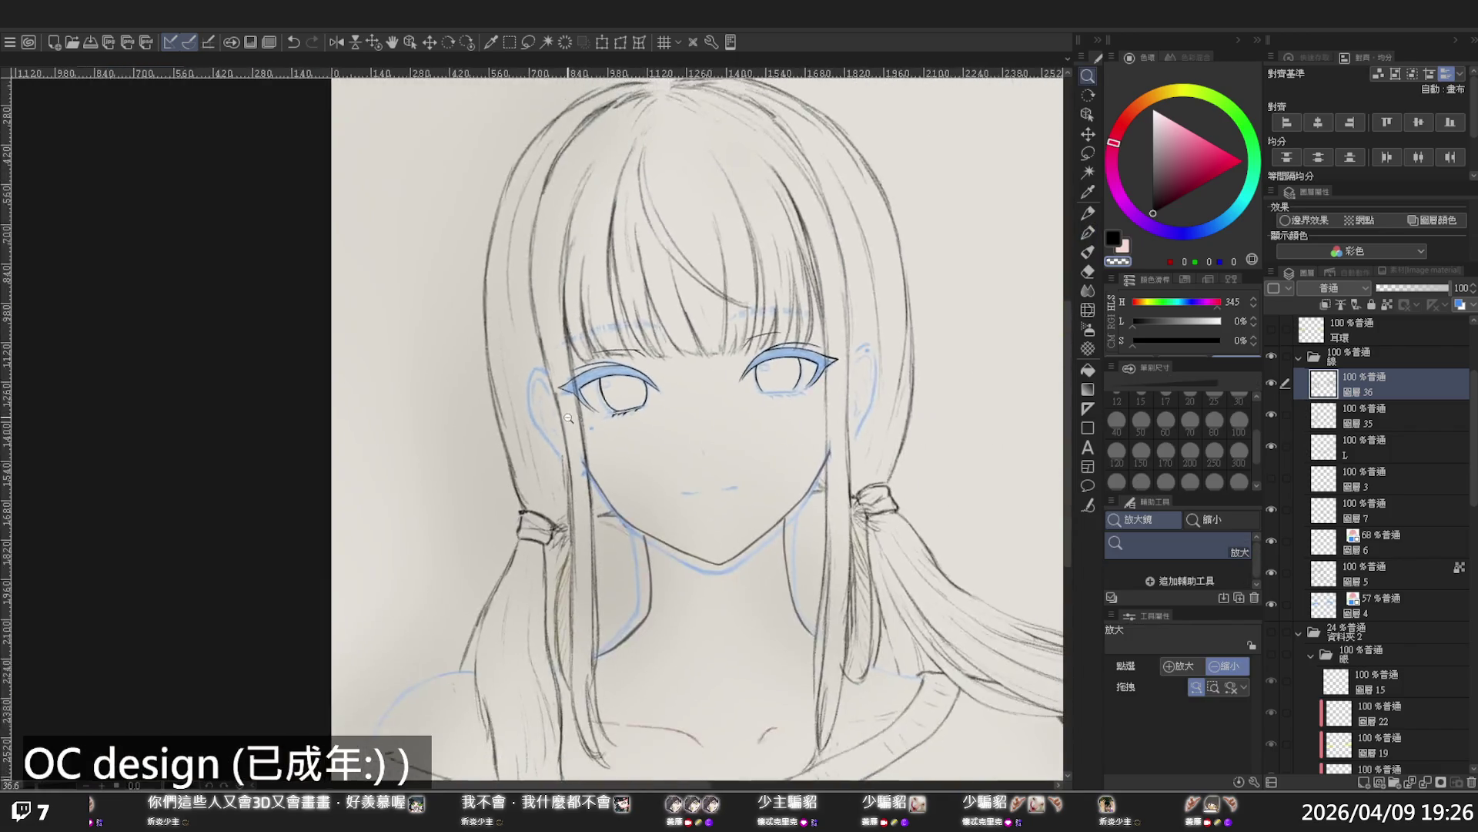
pyautogui.keyDown('ctrl'); pyautogui.keyDown('alt'); pyautogui.click(542, 423); pyautogui.keyUp('alt'); pyautogui.keyUp('ctrl')
pyautogui.keyDown('ctrl'); pyautogui.keyDown('alt'); pyautogui.click(542, 423); pyautogui.keyUp('alt'); pyautogui.keyUp('ctrl')
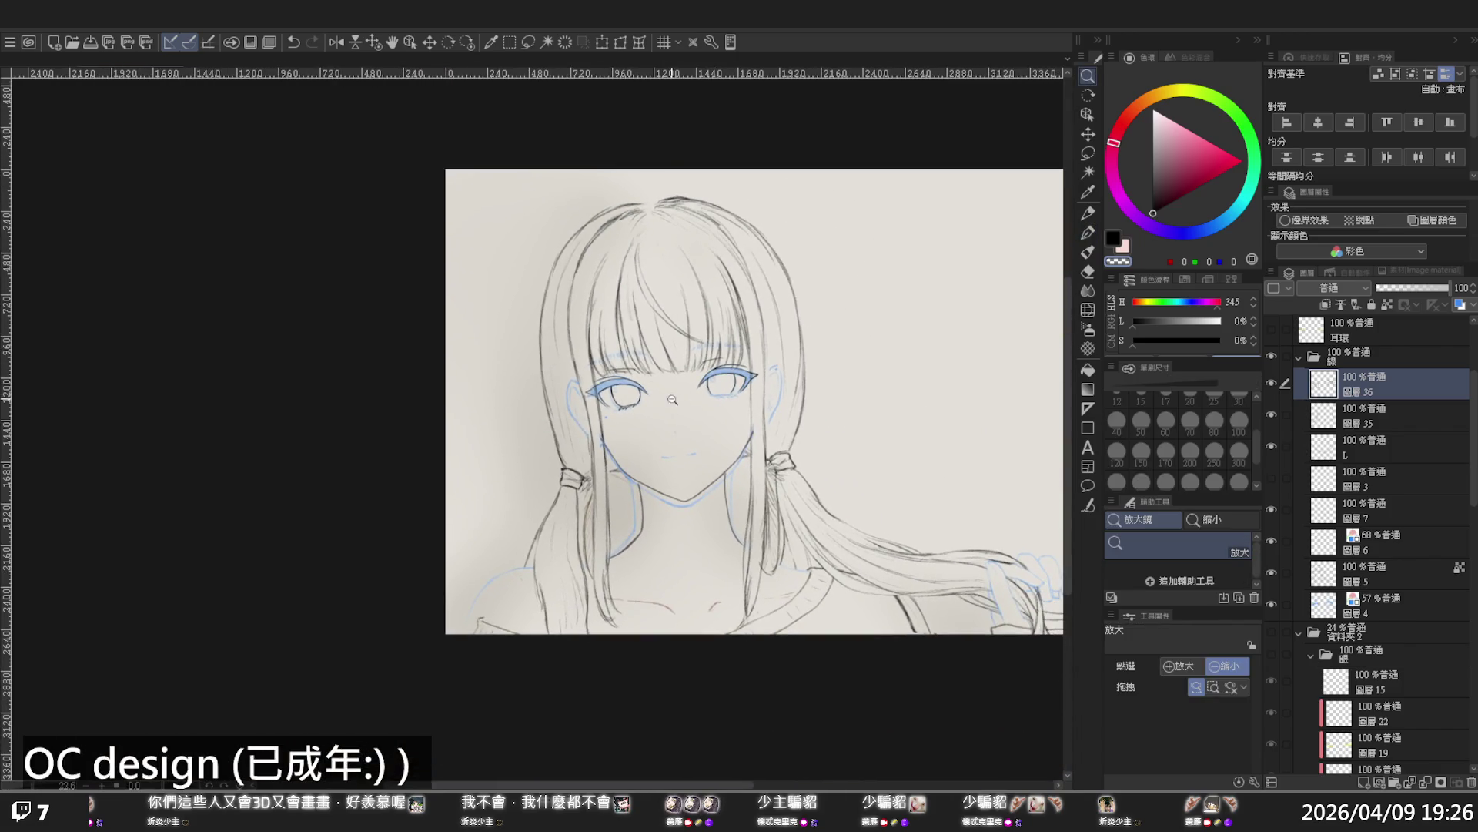
pyautogui.moveTo(672, 400); pyautogui.dragTo(832, 417)
pyautogui.hotkey('ctrl', 'z')
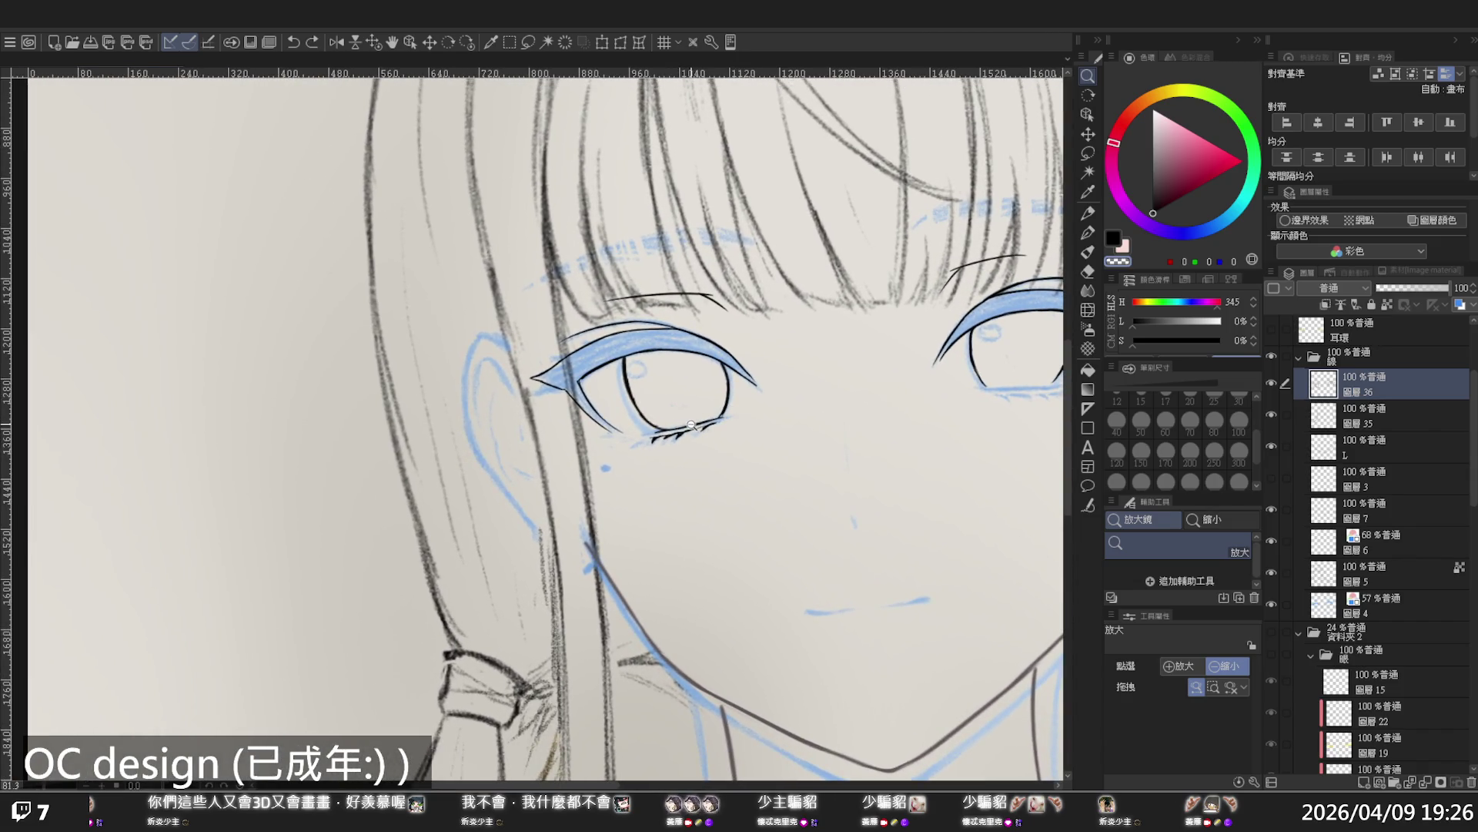
pyautogui.moveTo(688, 427)
pyautogui.mouseDown()
pyautogui.moveTo(595, 424)
pyautogui.moveTo(542, 481)
pyautogui.mouseUp()
pyautogui.press('p')
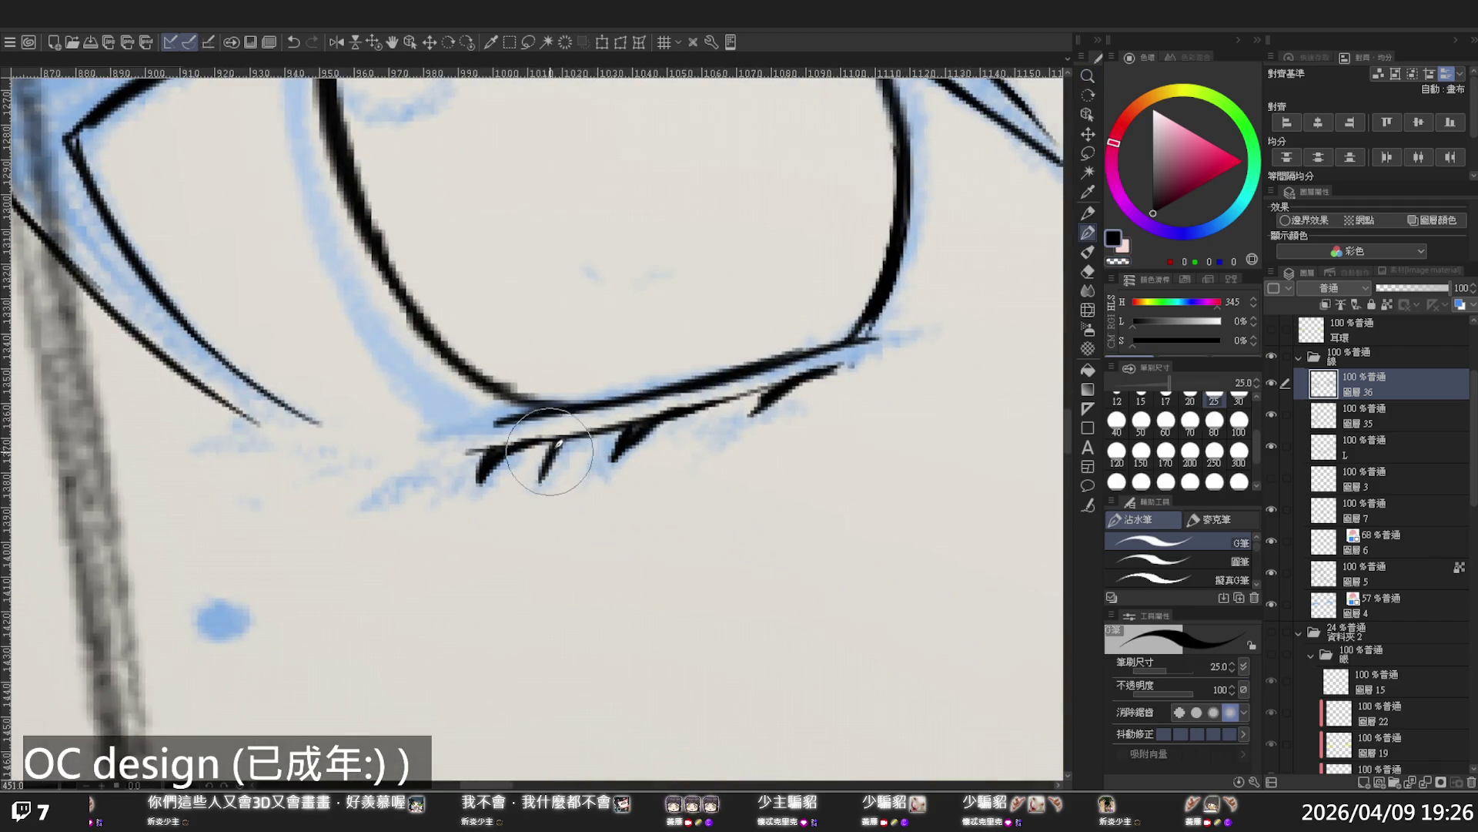
pyautogui.moveTo(569, 433); pyautogui.dragTo(542, 490)
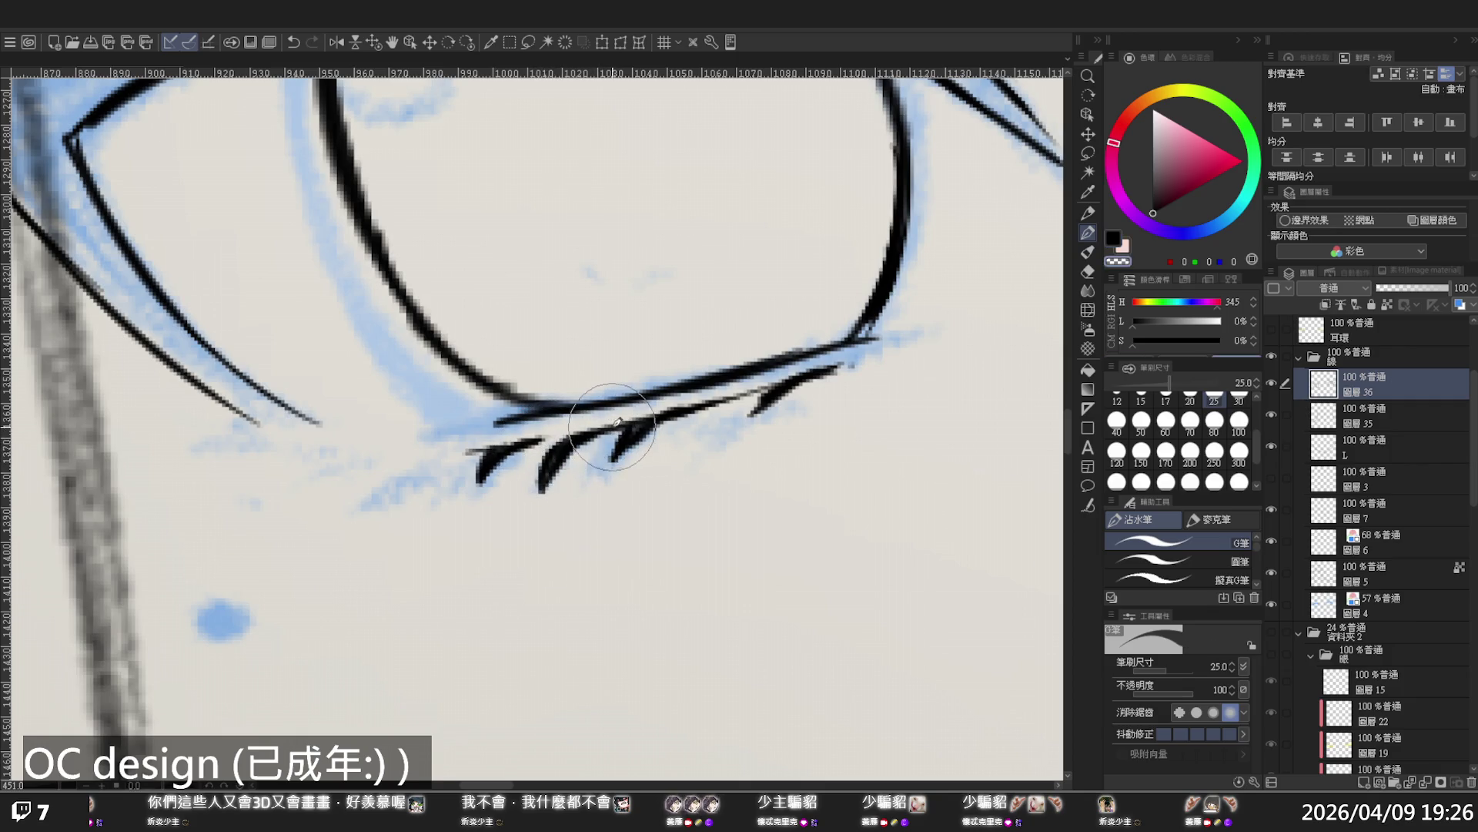
pyautogui.moveTo(497, 427); pyautogui.dragTo(662, 381)
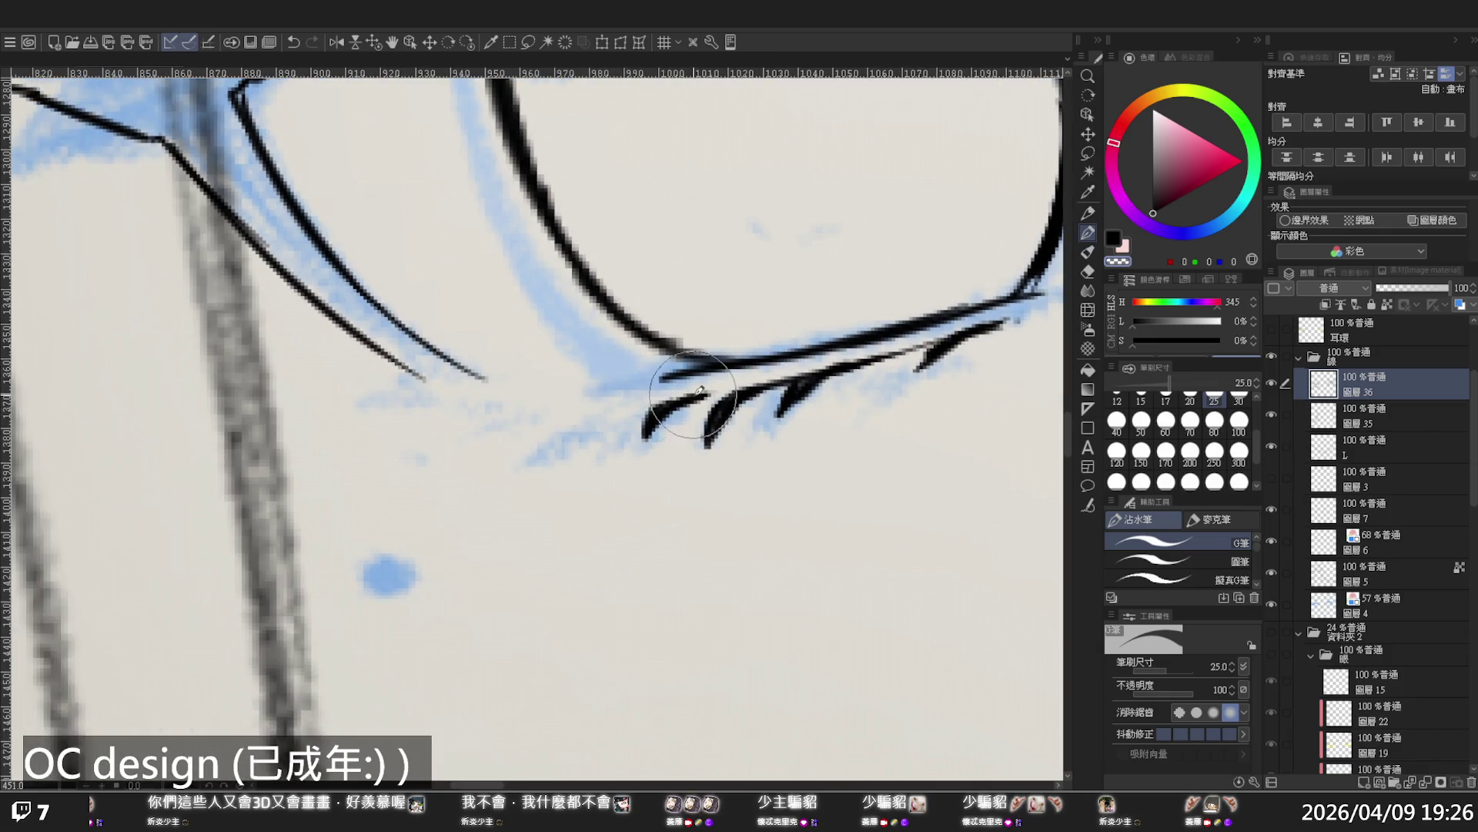
pyautogui.keyDown('ctrl'); pyautogui.keyDown('alt'); pyautogui.click(667, 360); pyautogui.keyUp('alt'); pyautogui.keyUp('ctrl')
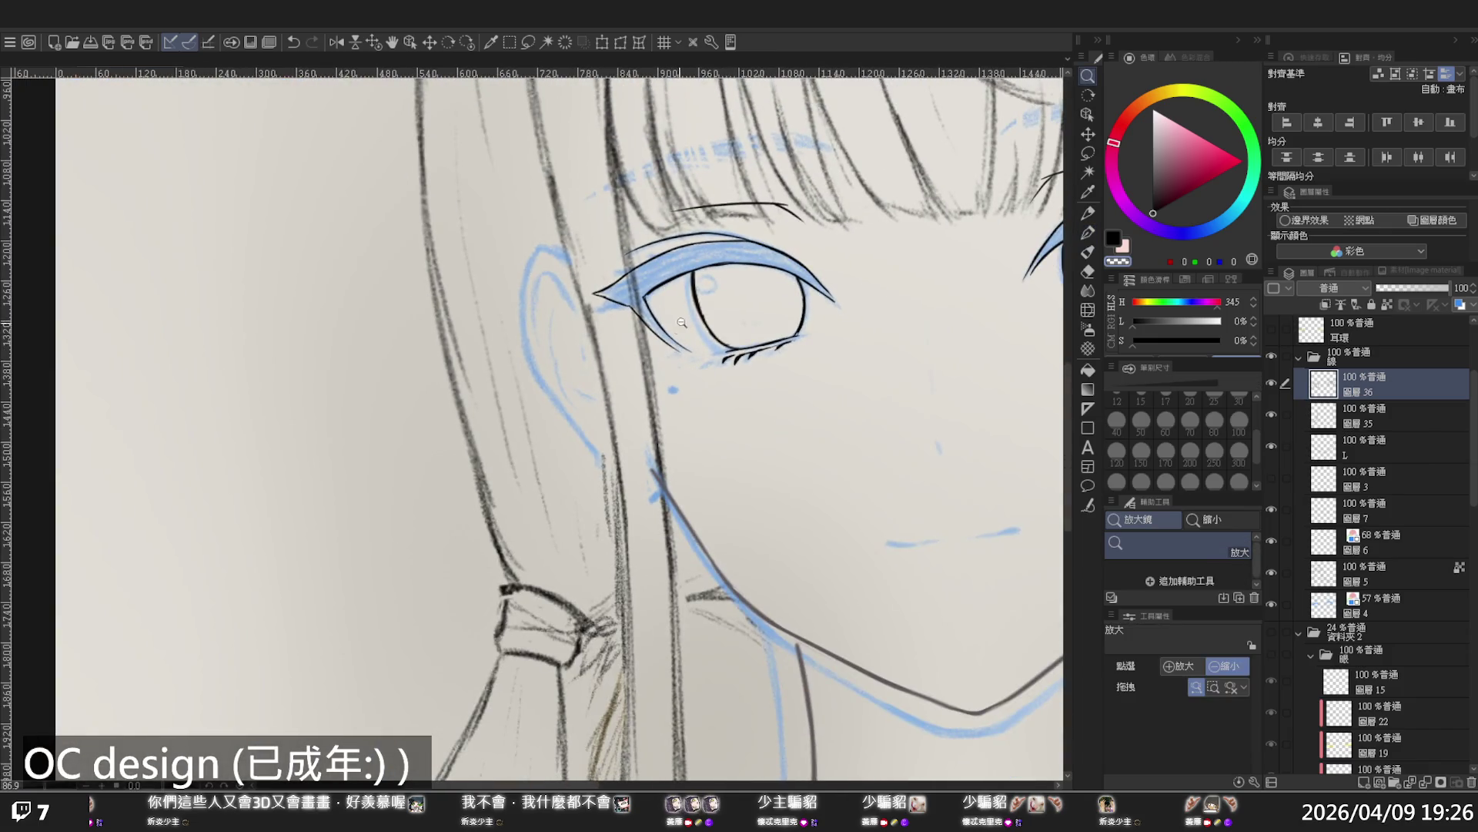
pyautogui.scroll(2, 682, 322)
pyautogui.moveTo(699, 360); pyautogui.dragTo(644, 364)
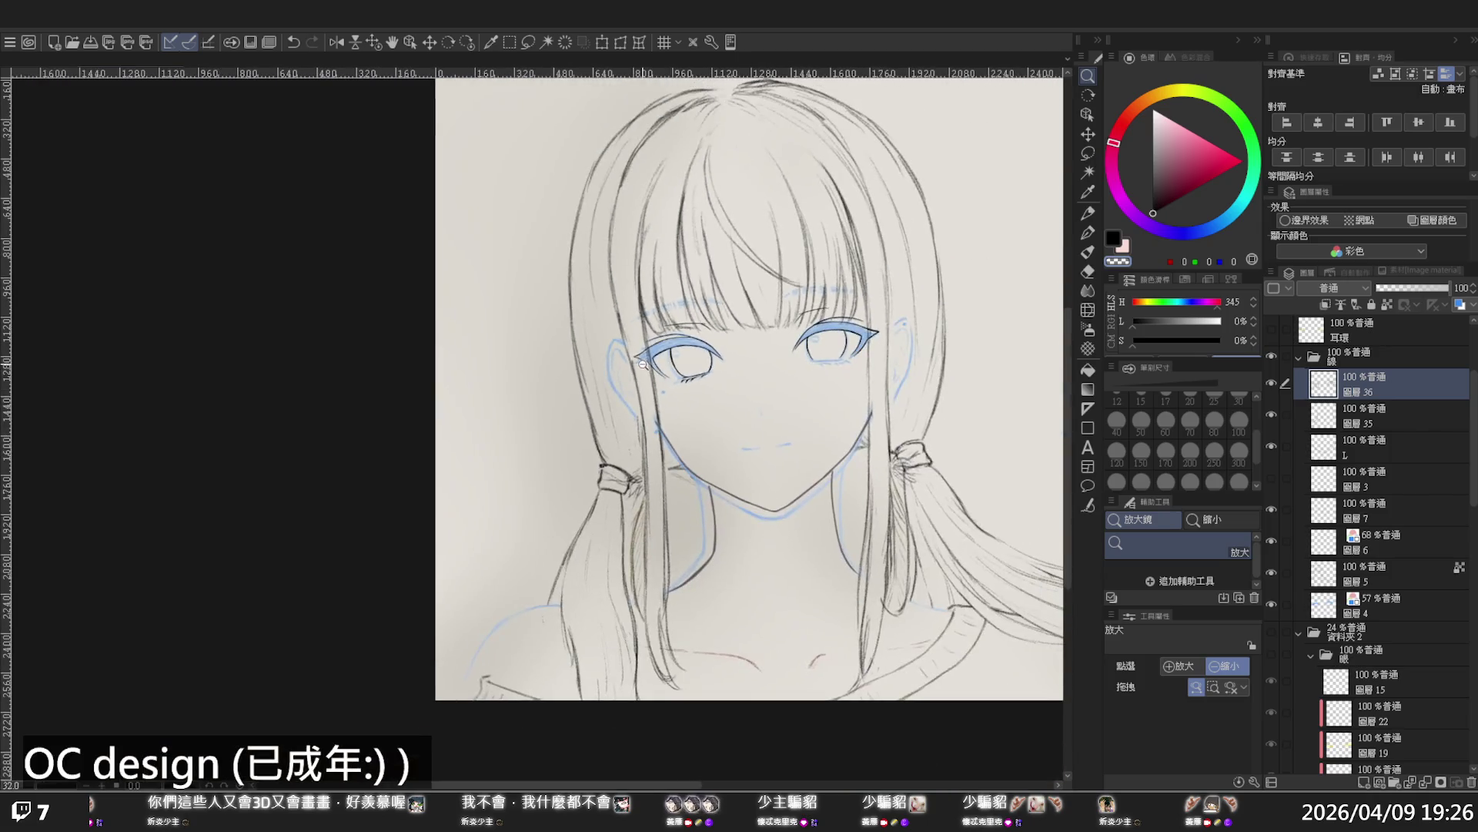
pyautogui.moveTo(803, 340); pyautogui.dragTo(804, 386)
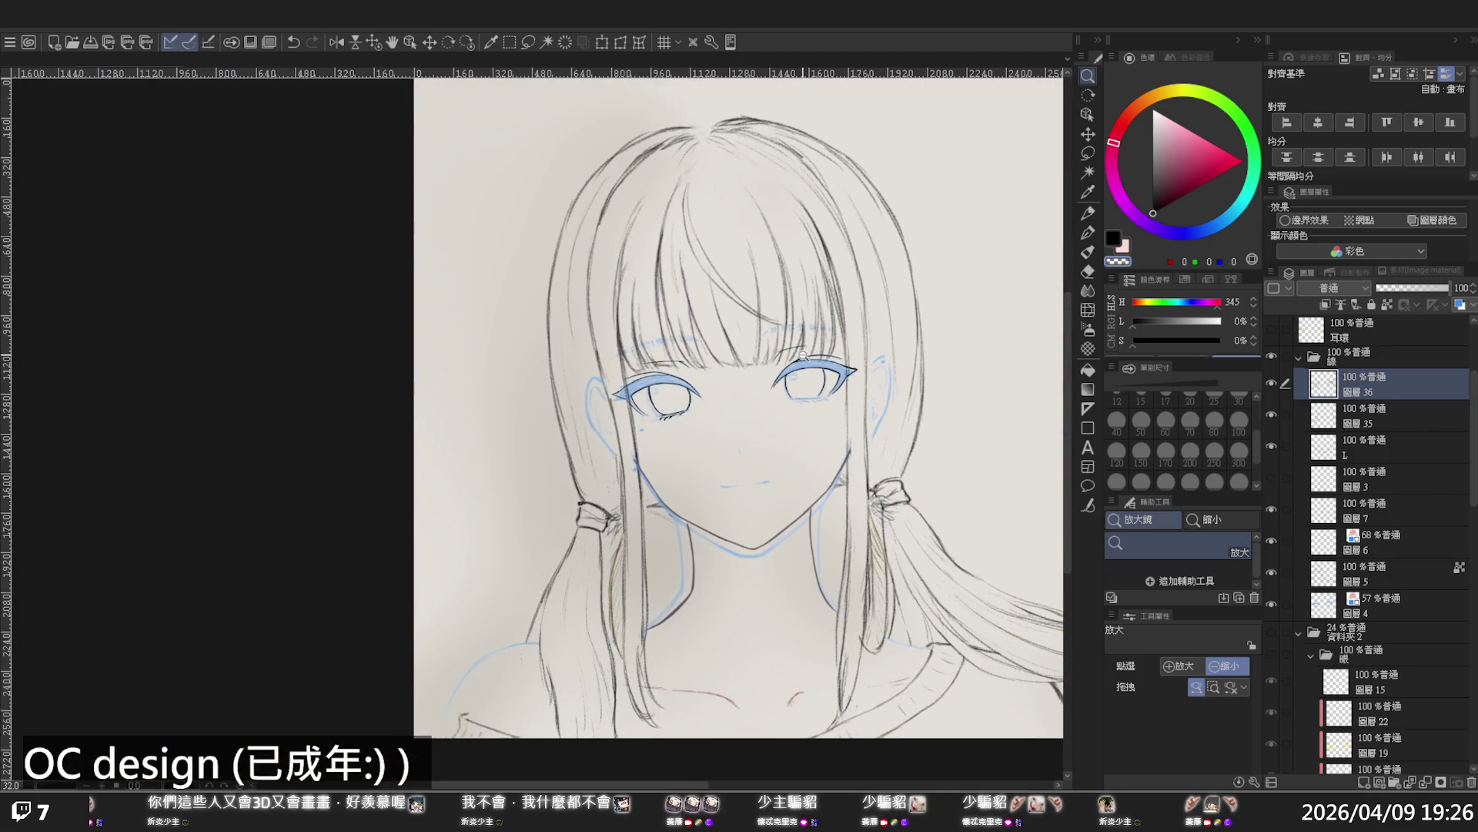
pyautogui.press('h')
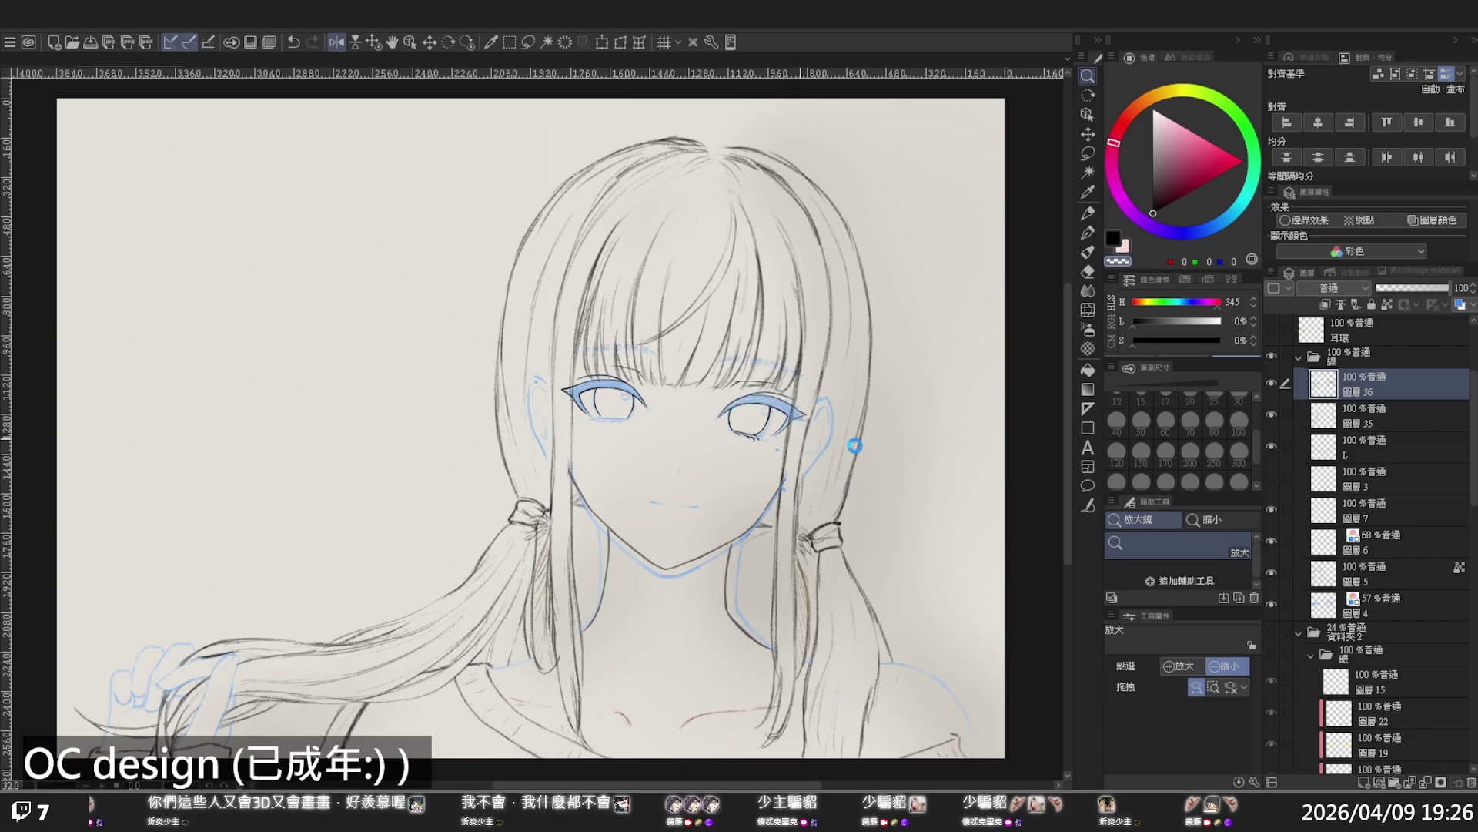
pyautogui.press('h')
pyautogui.moveTo(802, 439); pyautogui.dragTo(831, 421)
pyautogui.moveTo(693, 384); pyautogui.dragTo(810, 392)
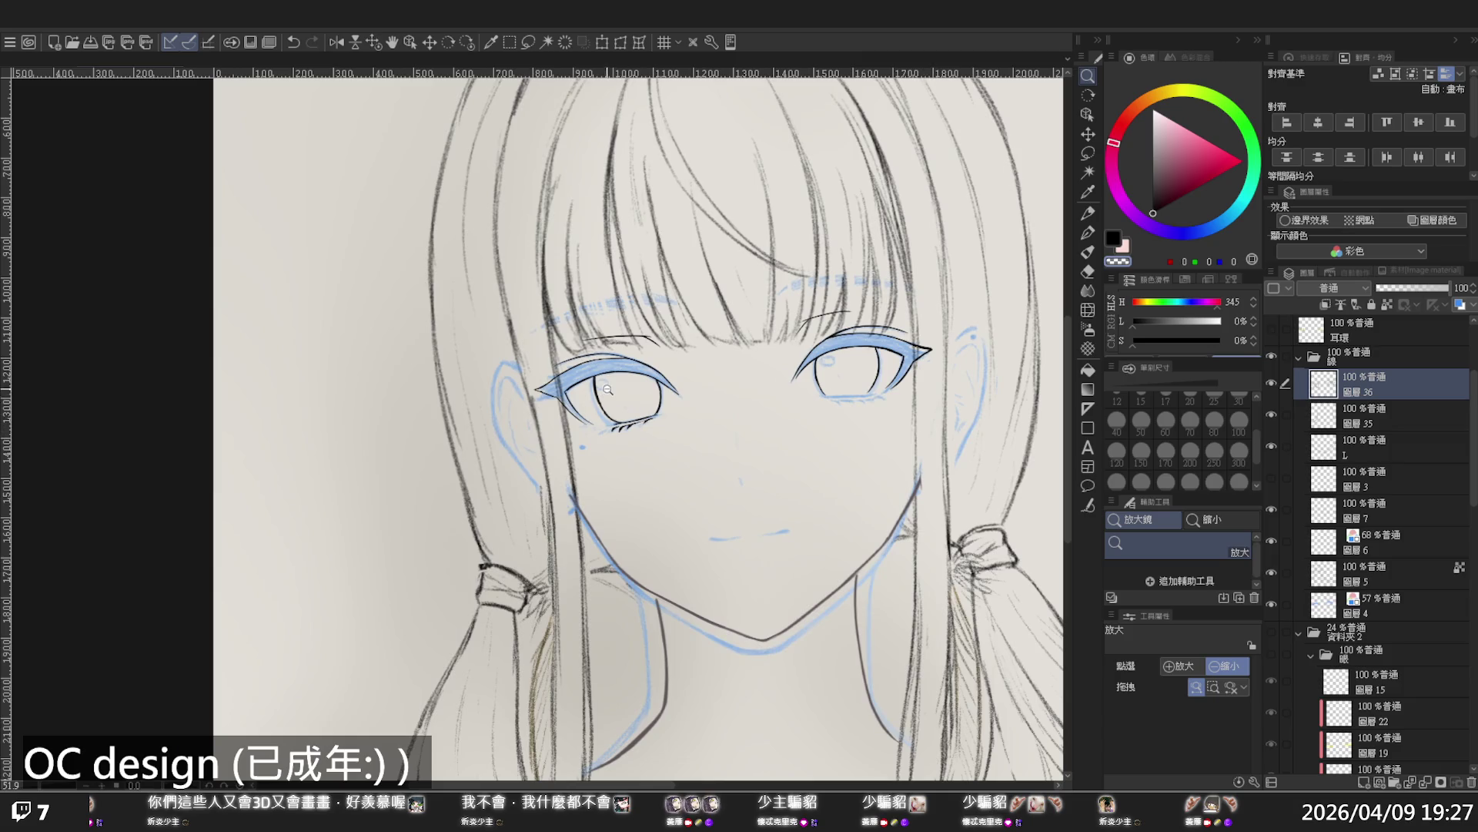
pyautogui.moveTo(607, 390); pyautogui.dragTo(587, 374)
pyautogui.press('p')
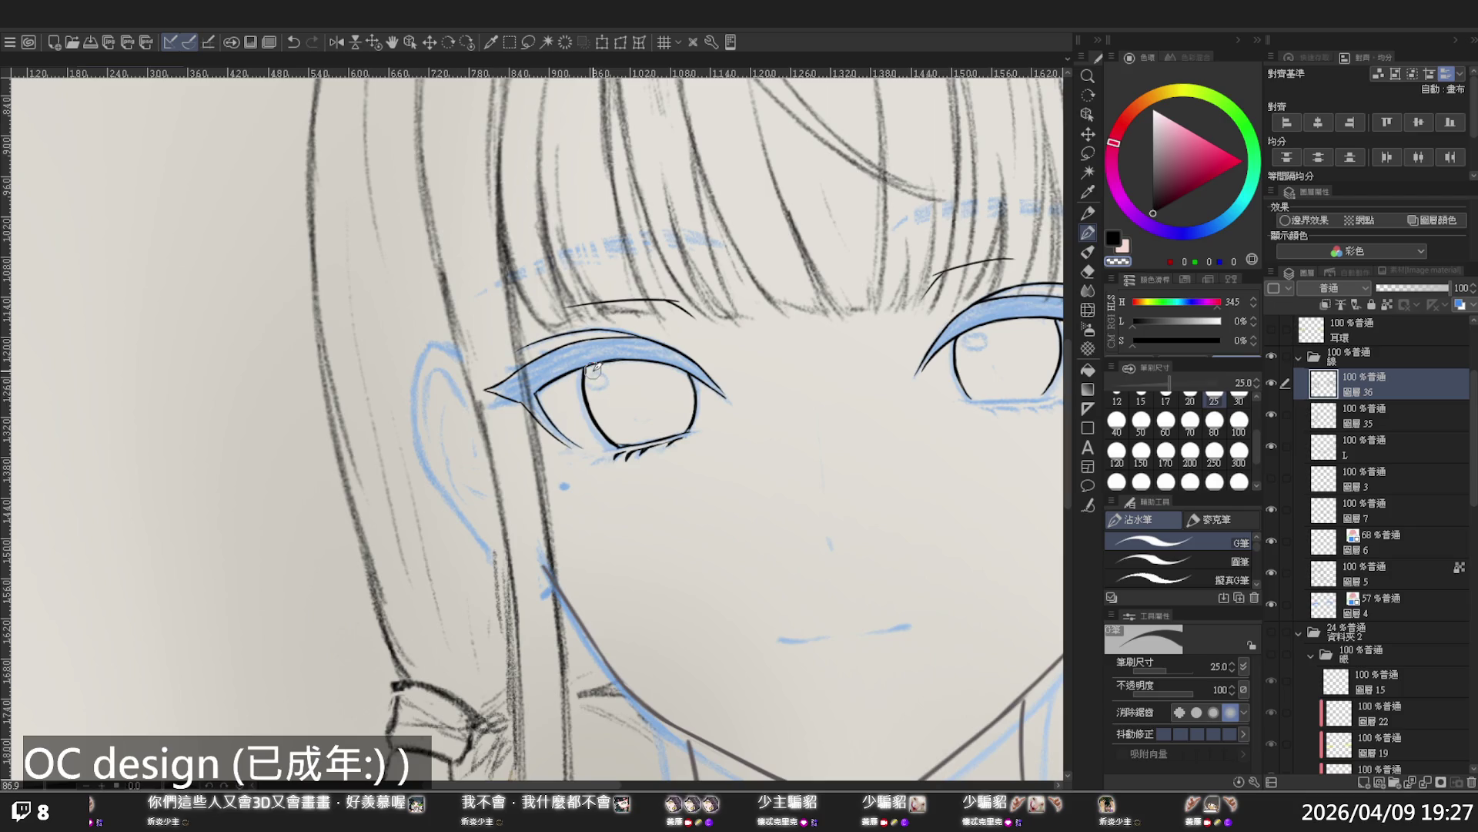
# Mirror the canvas and zoom out to review the lashes against the whole face
pyautogui.press('h')
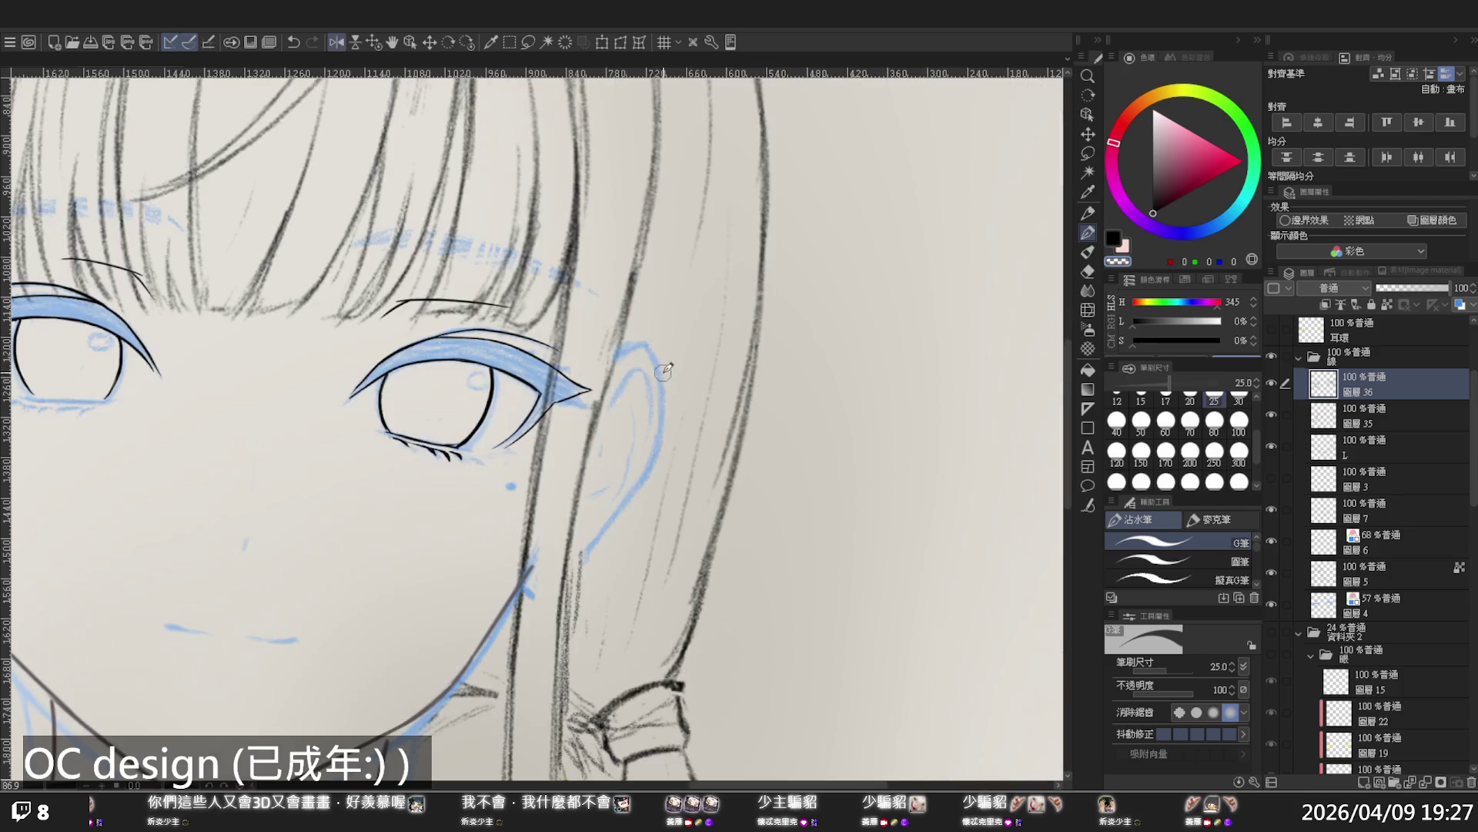
pyautogui.hotkey('alt', 'space')
pyautogui.moveTo(663, 371)
pyautogui.mouseDown()
pyautogui.moveTo(625, 379)
pyautogui.moveTo(741, 422)
pyautogui.mouseUp()
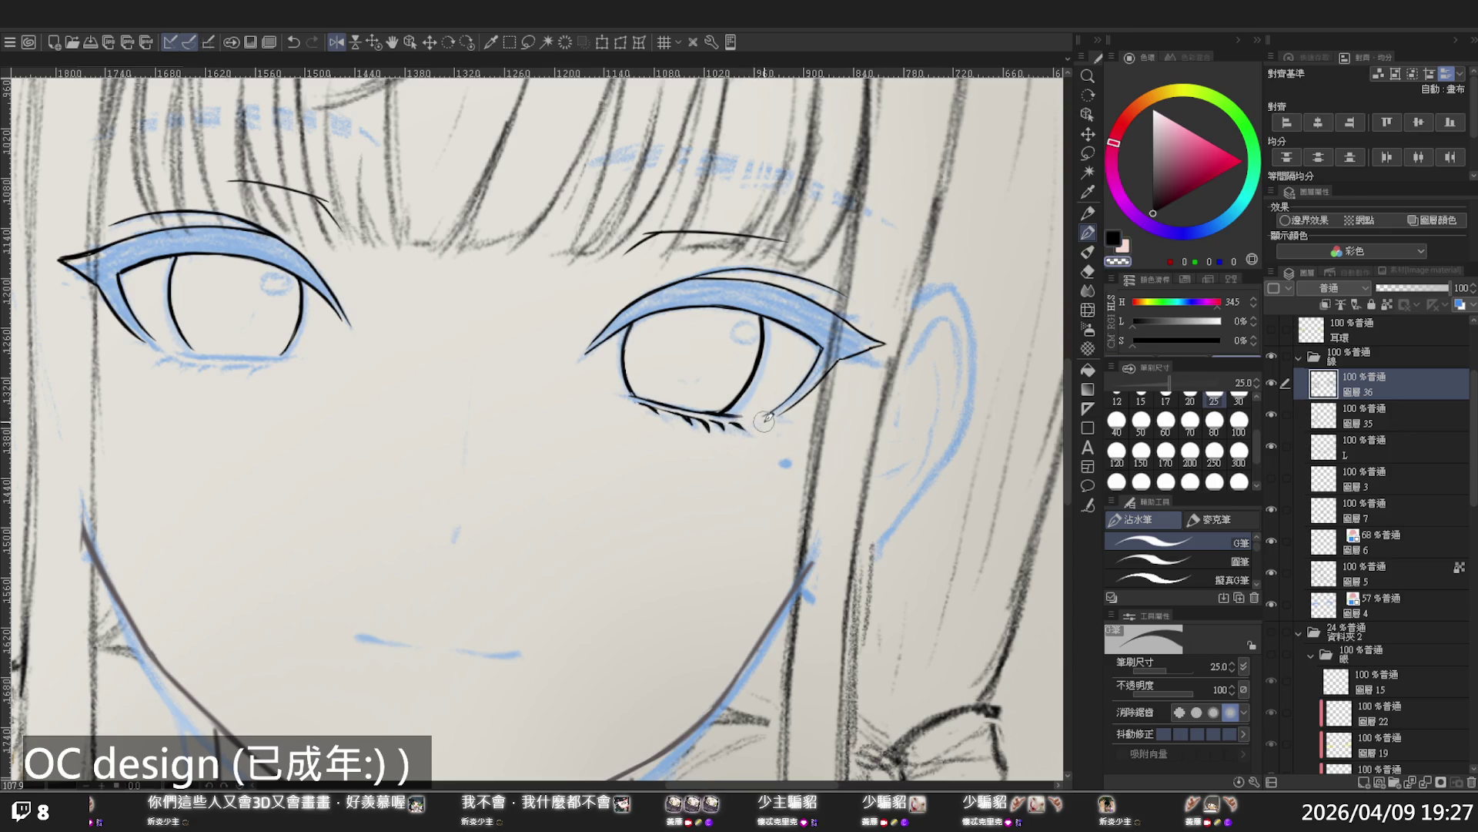
pyautogui.keyDown('ctrl'); pyautogui.keyDown('alt'); pyautogui.click(705, 376); pyautogui.keyUp('alt'); pyautogui.keyUp('ctrl')
pyautogui.moveTo(705, 377)
pyautogui.mouseDown()
pyautogui.moveTo(765, 378)
pyautogui.moveTo(751, 374)
pyautogui.moveTo(806, 405)
pyautogui.moveTo(755, 389)
pyautogui.mouseUp()
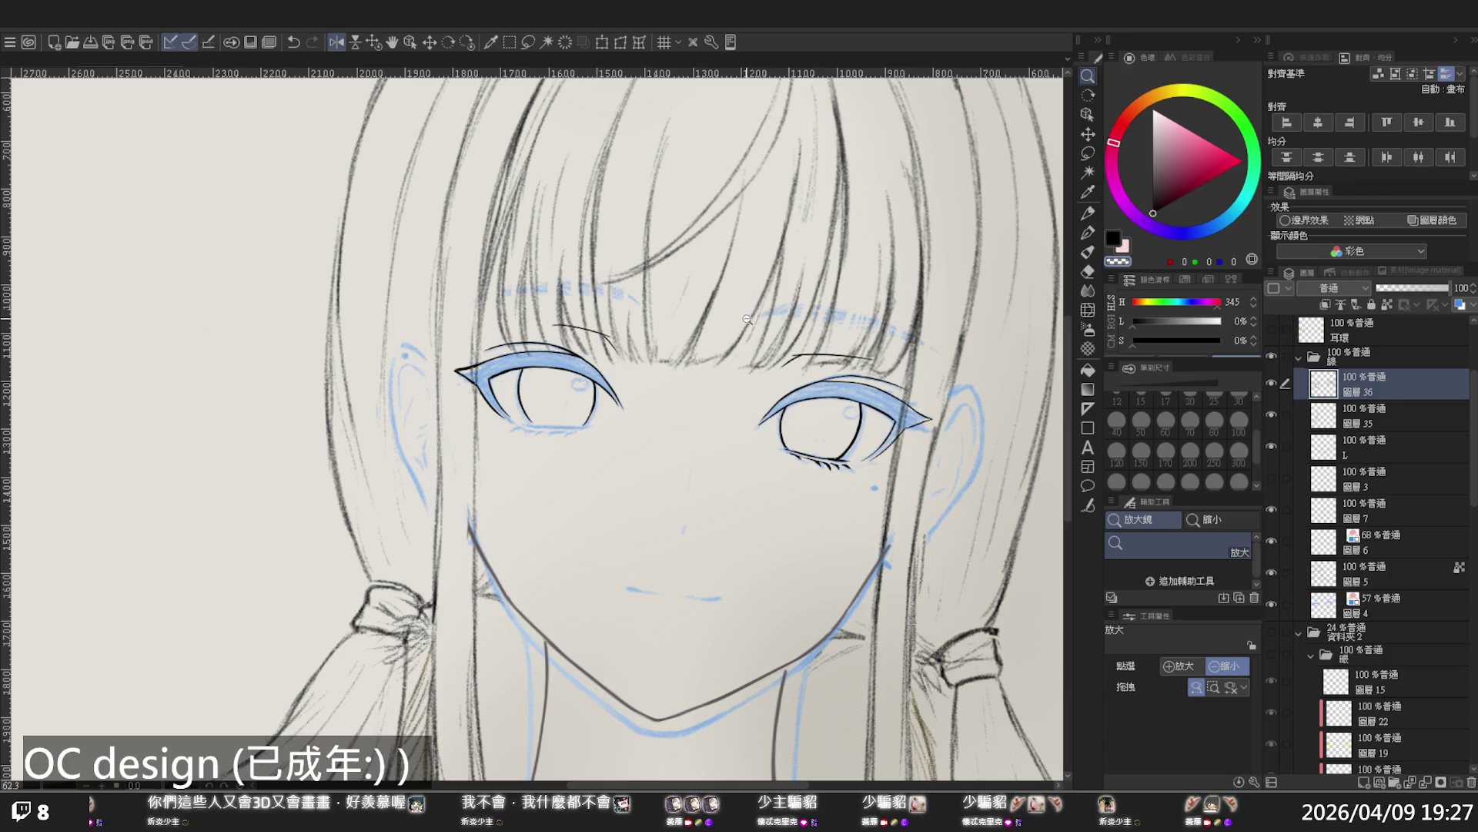
pyautogui.moveTo(747, 318)
pyautogui.mouseDown()
pyautogui.moveTo(713, 332)
pyautogui.moveTo(841, 389)
pyautogui.moveTo(909, 388)
pyautogui.moveTo(742, 478)
pyautogui.moveTo(738, 393)
pyautogui.moveTo(704, 442)
pyautogui.mouseUp()
# Ink a thin black mouth line below the nose, then erase its excess with transparent colour
pyautogui.press('p')
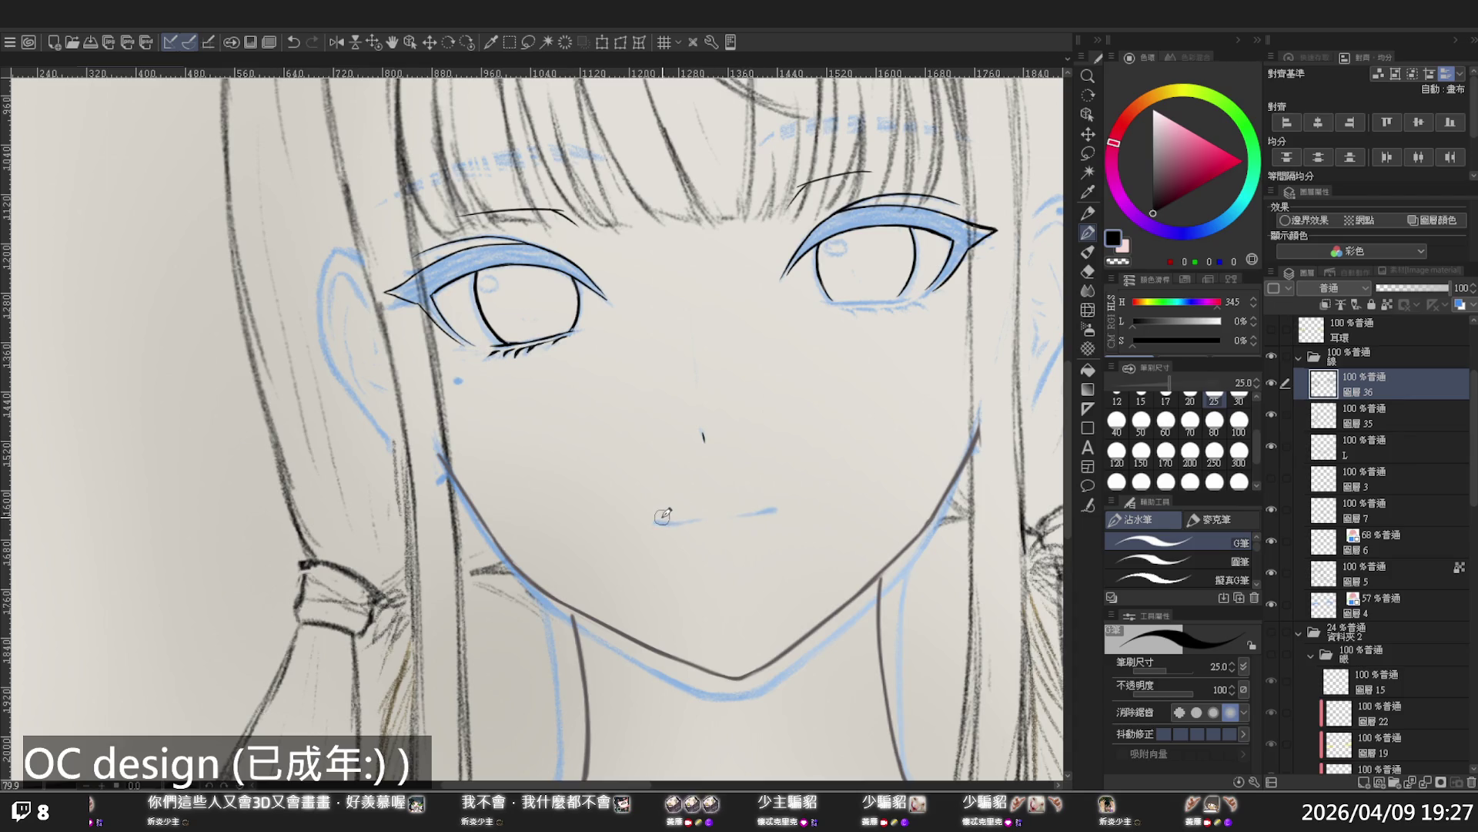
pyautogui.moveTo(660, 521); pyautogui.dragTo(768, 512)
pyautogui.hotkey('ctrl', 'z')
pyautogui.hotkey('ctrl', 'z')
pyautogui.press('c')
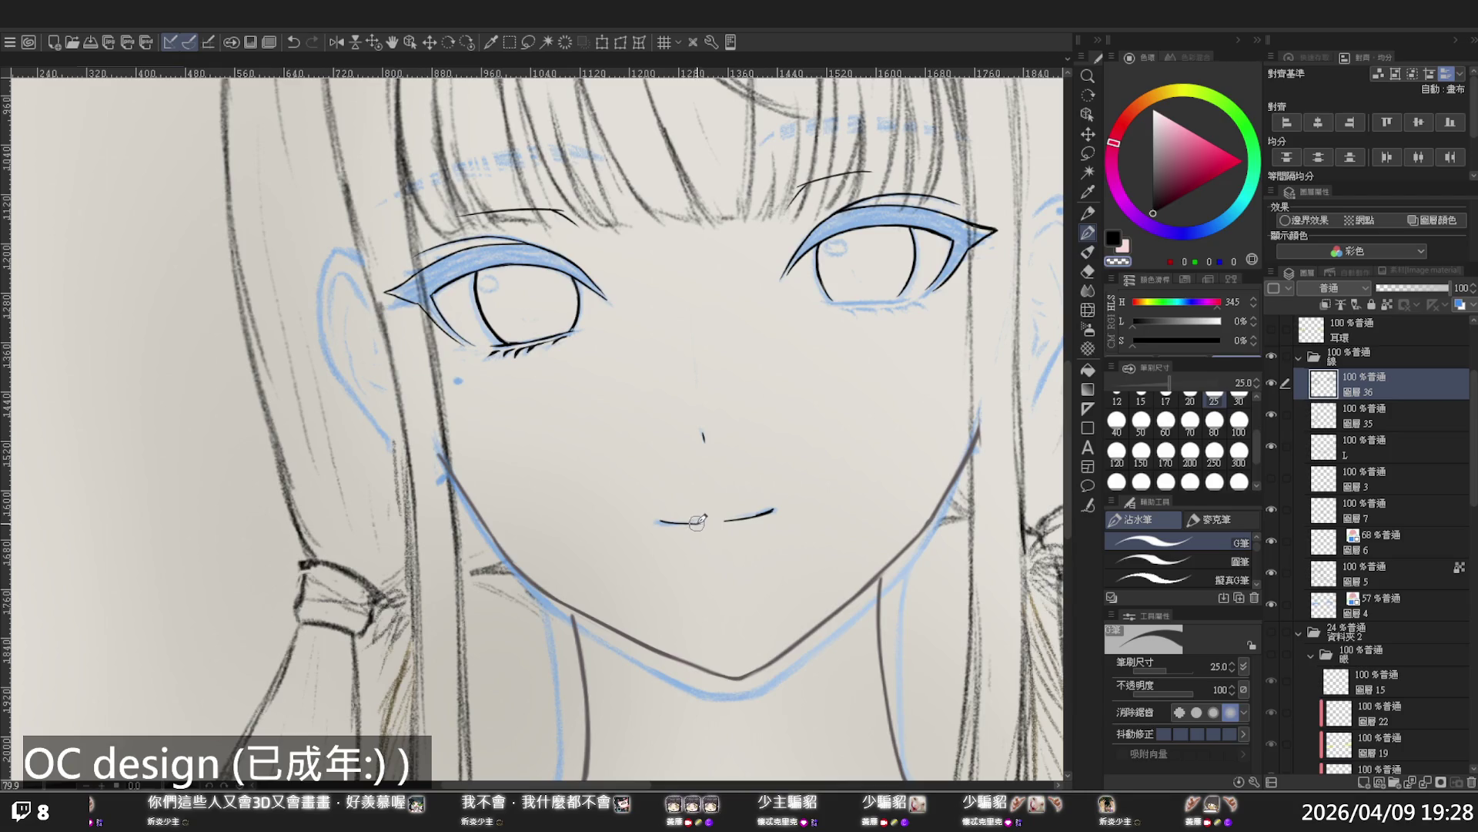
pyautogui.press('c')
pyautogui.moveTo(689, 522); pyautogui.dragTo(741, 517)
pyautogui.press('c')
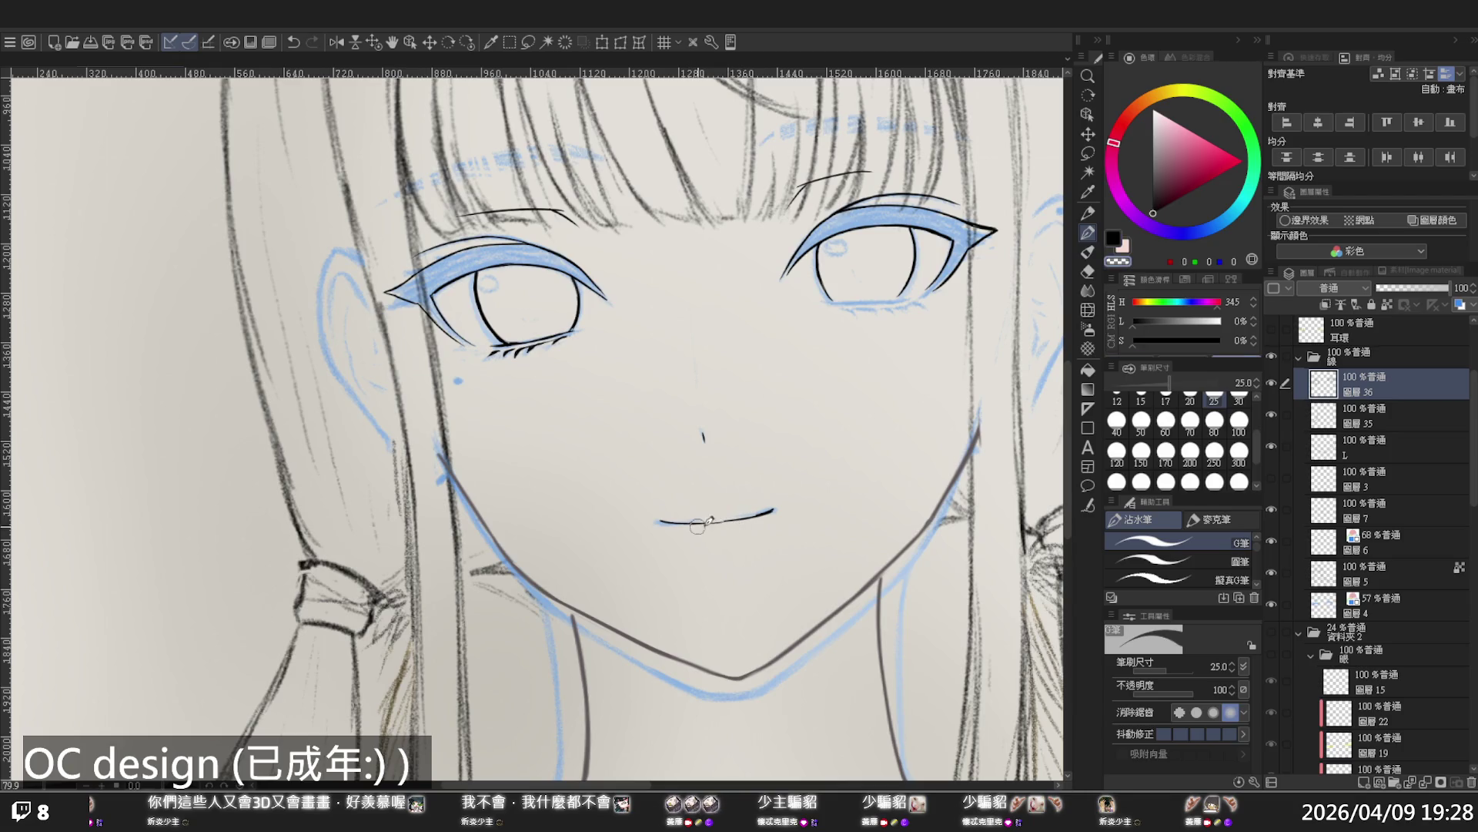
pyautogui.moveTo(701, 521); pyautogui.dragTo(758, 507)
# Redraw the right end of the mouth line, undoing the unsatisfying attempts
pyautogui.keyDown('ctrl'); pyautogui.keyDown('alt'); pyautogui.click(820, 306); pyautogui.keyUp('alt'); pyautogui.keyUp('ctrl')
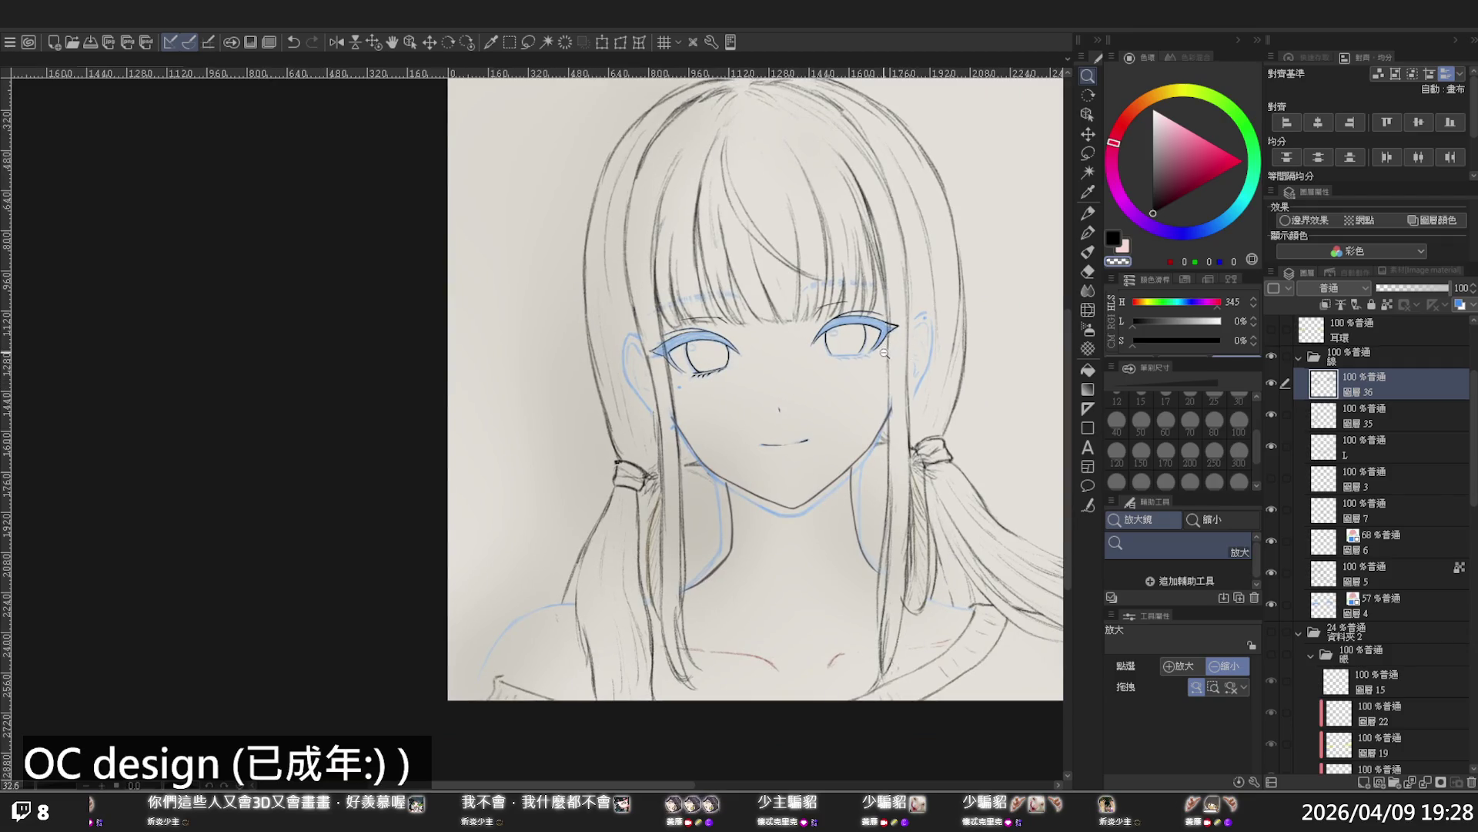
pyautogui.click(882, 387)
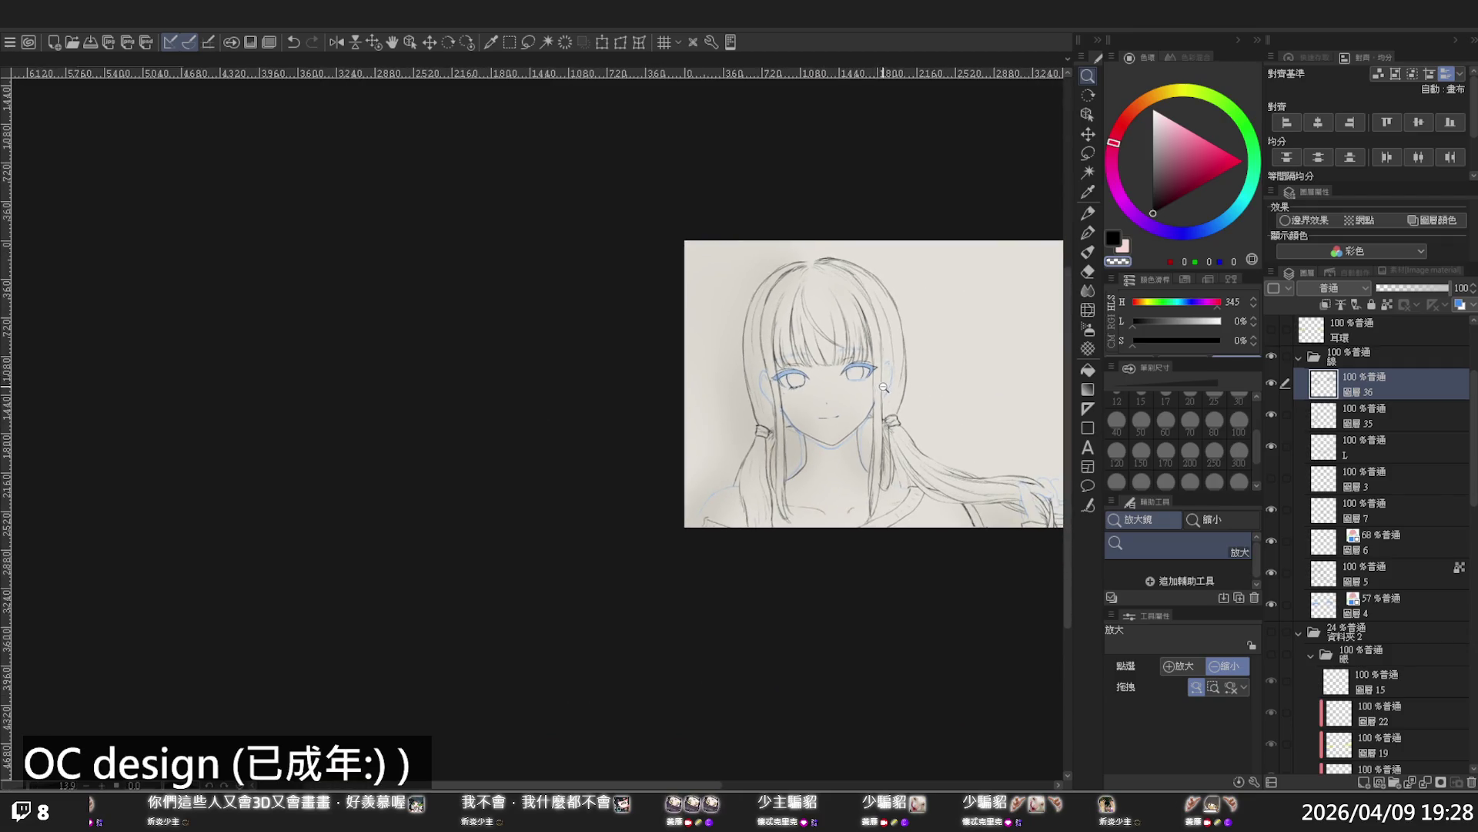
pyautogui.scroll(5, 825, 401)
pyautogui.press('p')
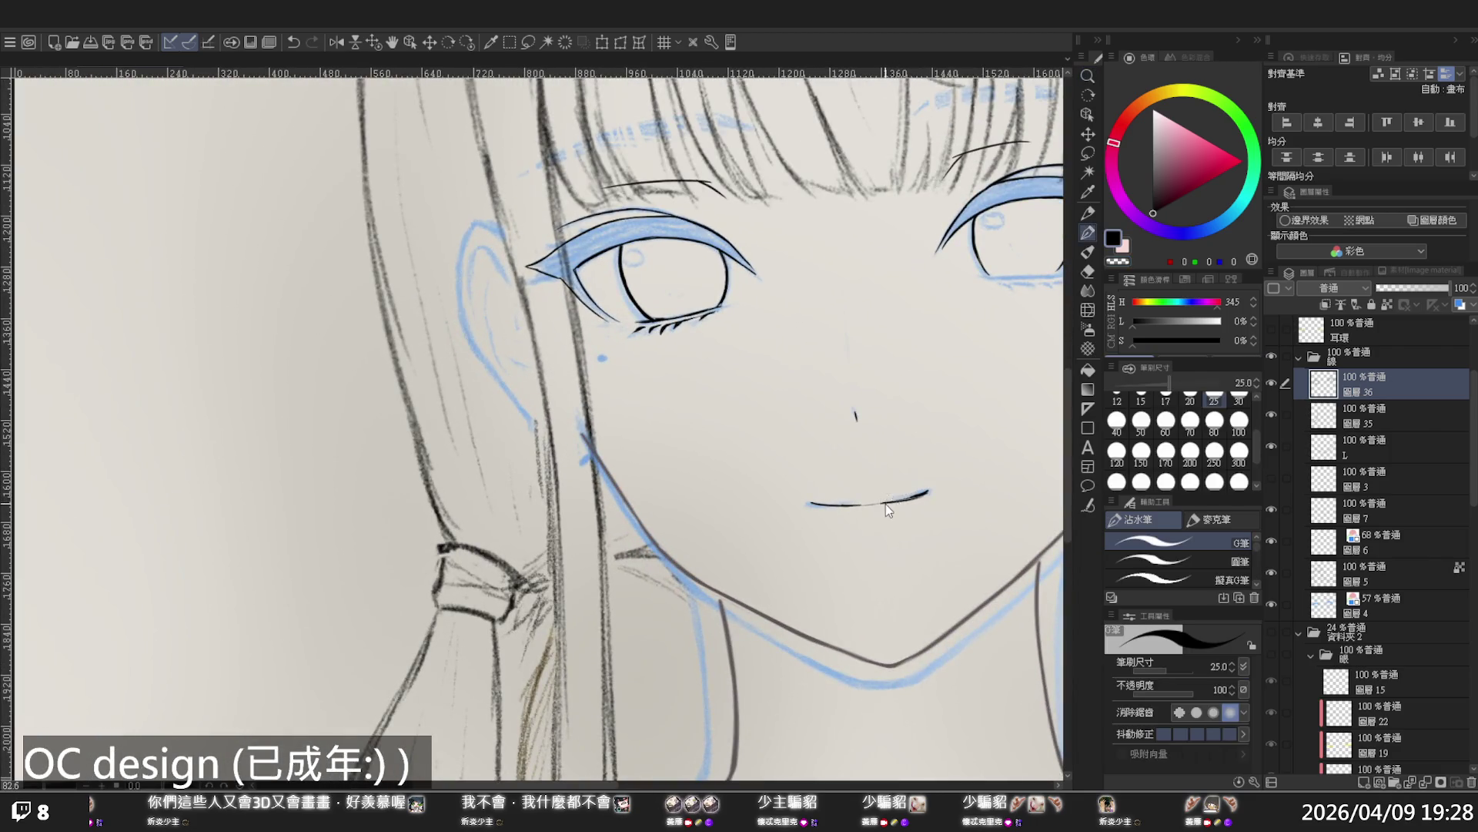
pyautogui.hotkey('ctrl', 'z')
pyautogui.moveTo(886, 502); pyautogui.dragTo(928, 490)
pyautogui.hotkey('ctrl', 'z')
# Mirror the canvas horizontally and recentre the face to check proportions
pyautogui.press('/')
pyautogui.scroll(-3, 898, 403)
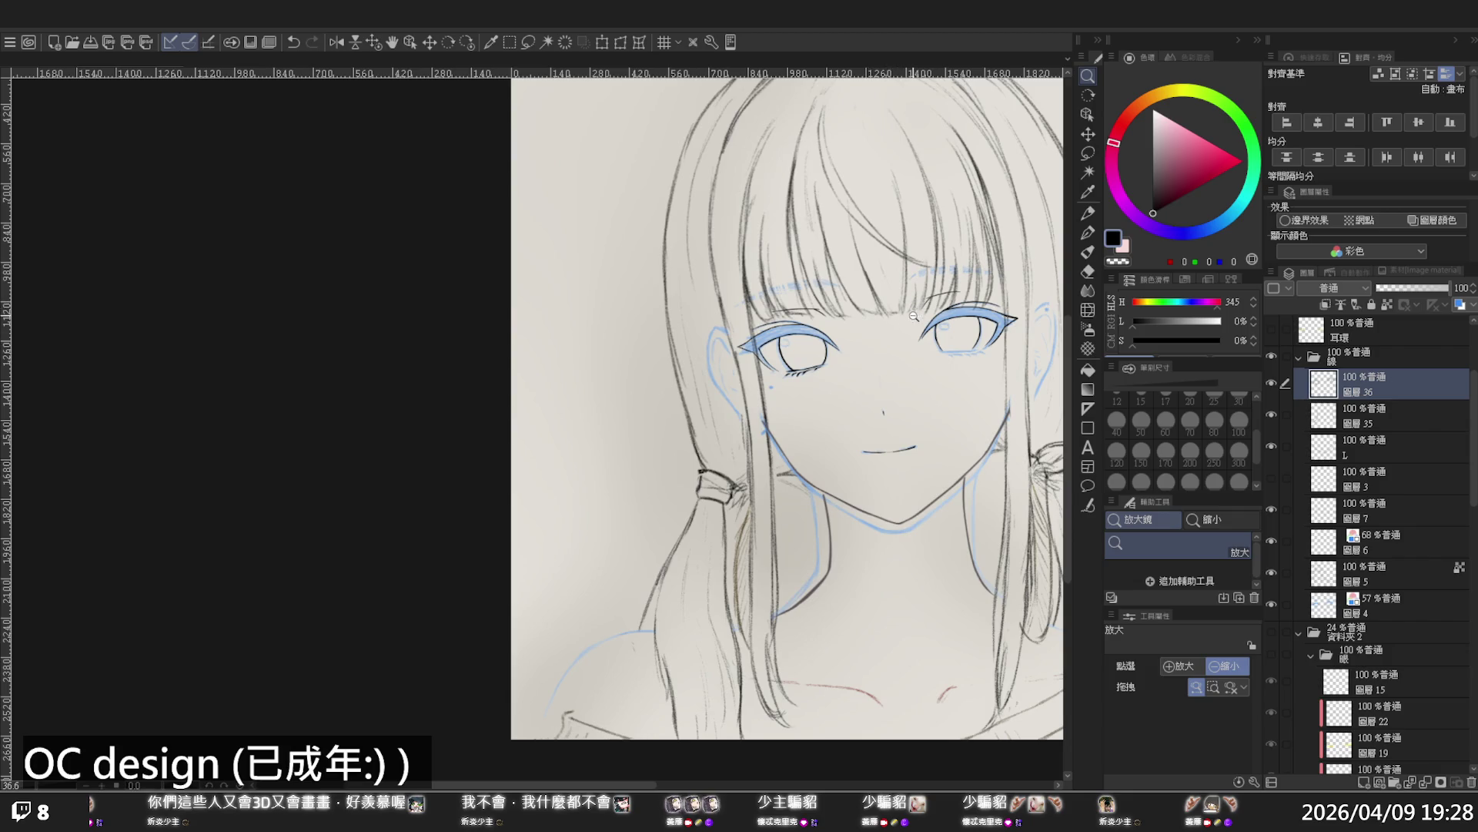
pyautogui.press('h')
pyautogui.scroll(-2, 911, 338)
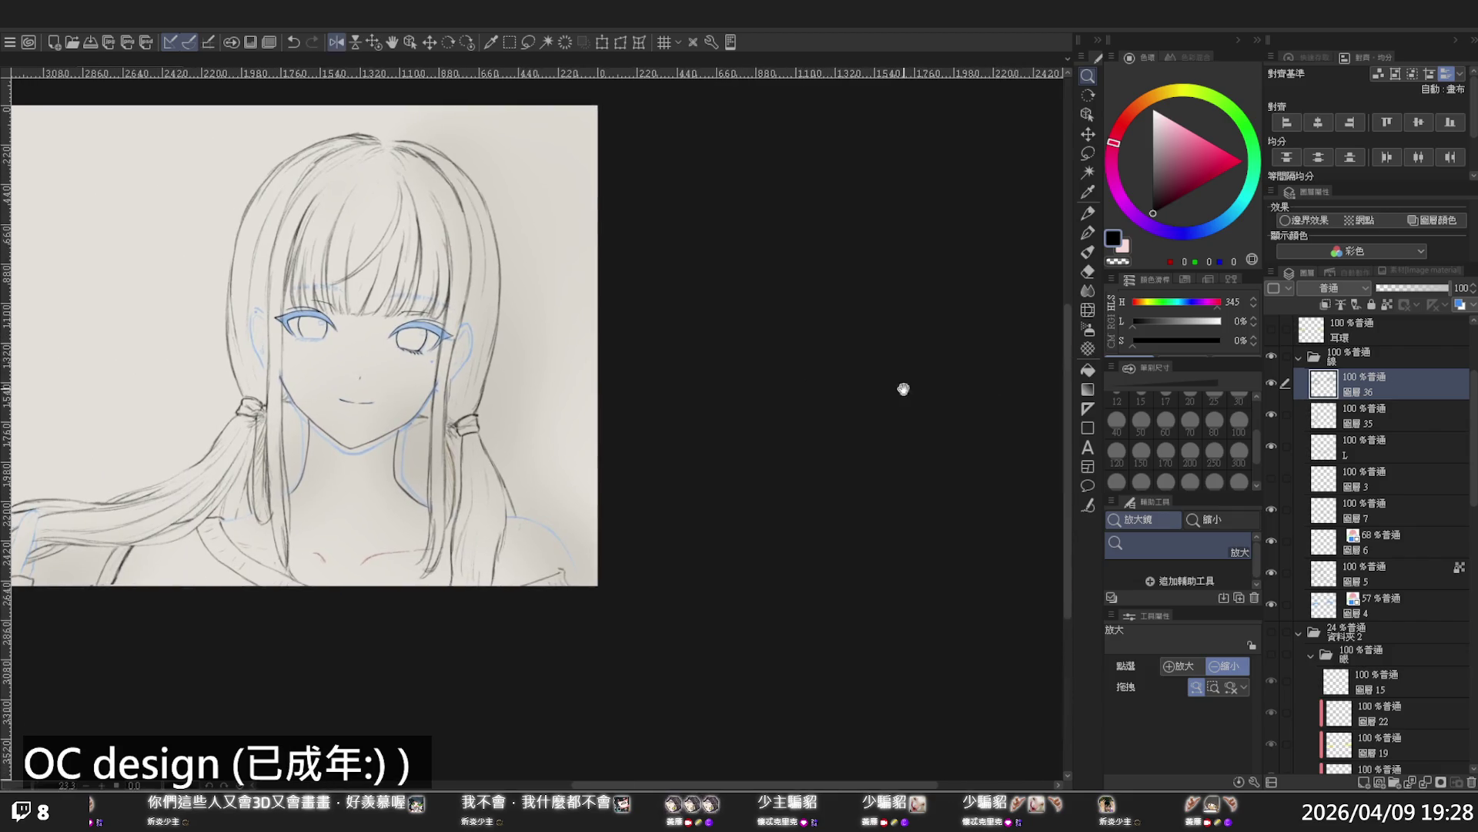
pyautogui.moveTo(842, 413); pyautogui.dragTo(971, 438)
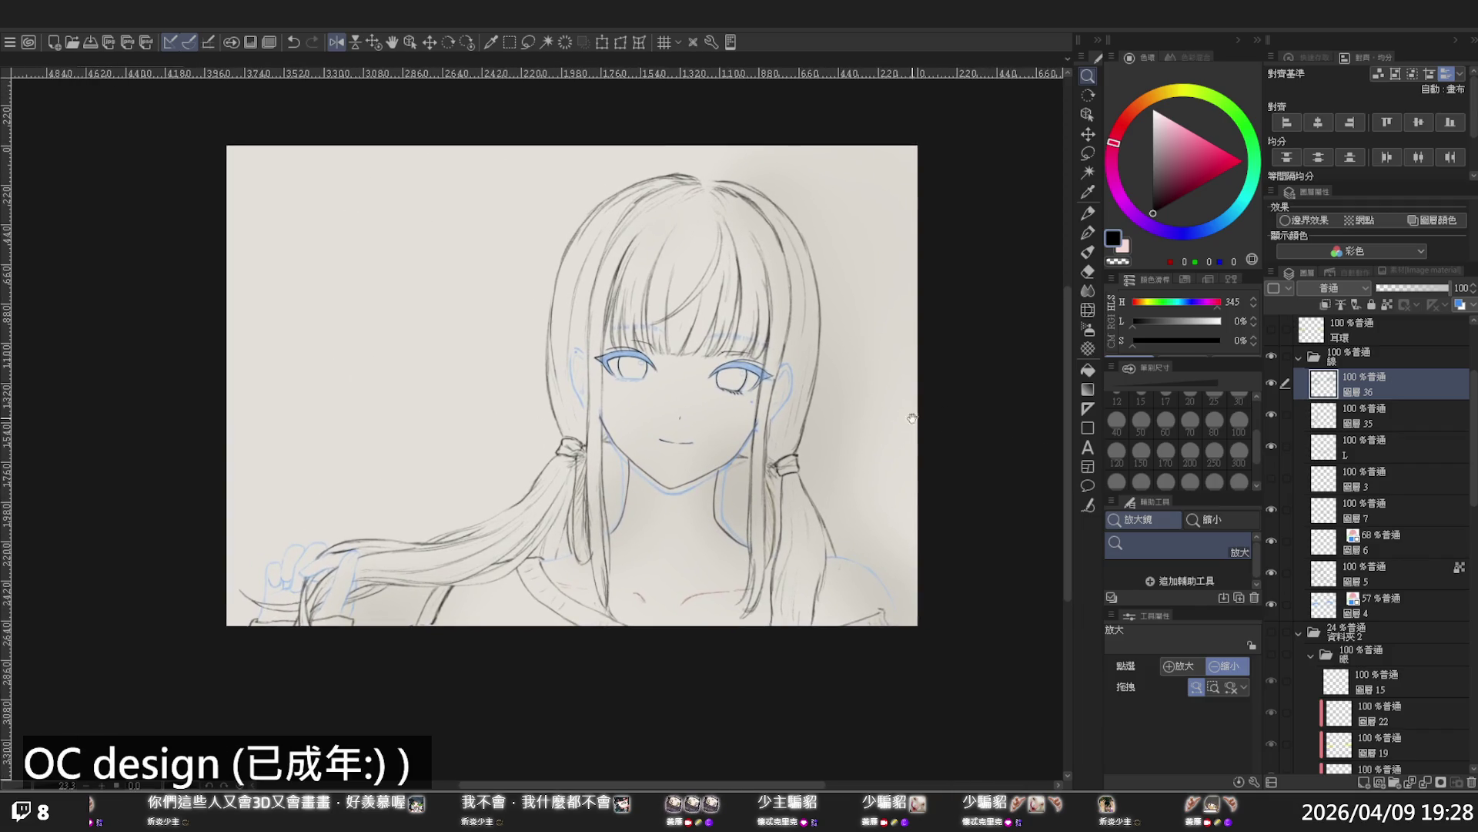
pyautogui.moveTo(856, 412); pyautogui.dragTo(922, 427)
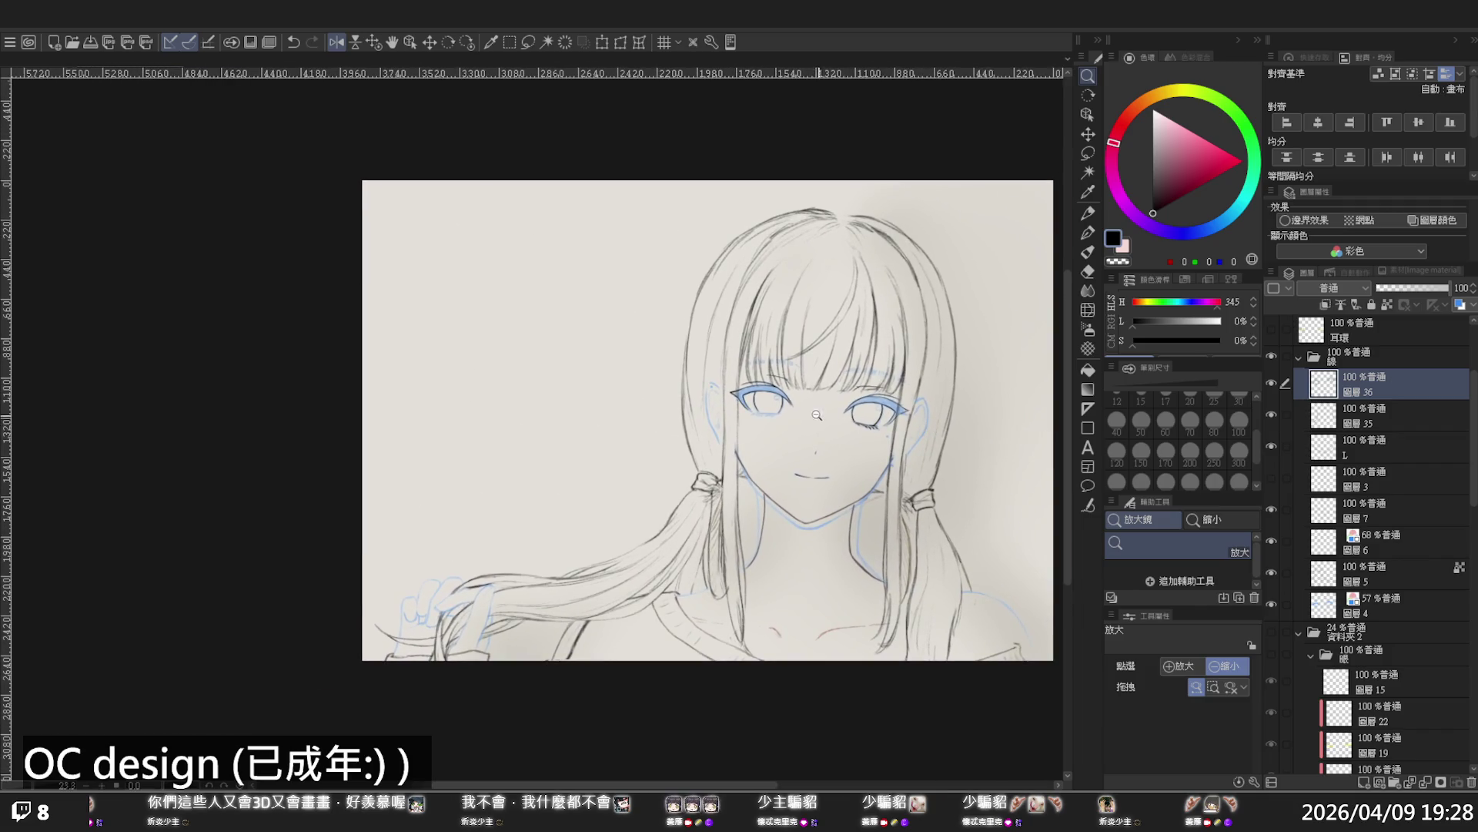
pyautogui.moveTo(817, 415)
pyautogui.mouseDown()
pyautogui.moveTo(857, 418)
pyautogui.moveTo(789, 408)
pyautogui.mouseUp()
# Add a lower lash under the right eye and extend the lower lid toward the inner corner
pyautogui.press('p')
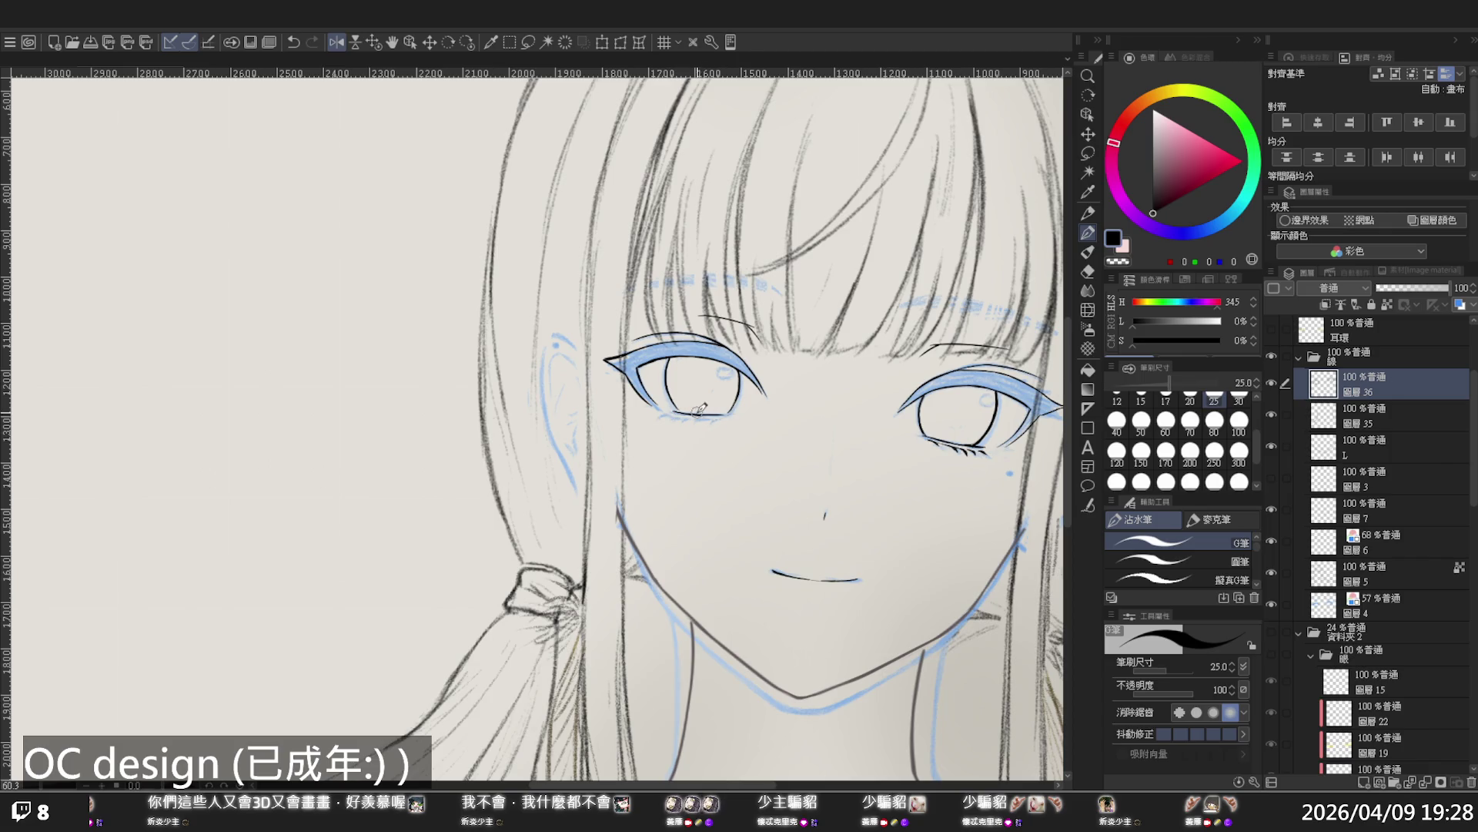
pyautogui.hotkey('ctrl', 'z')
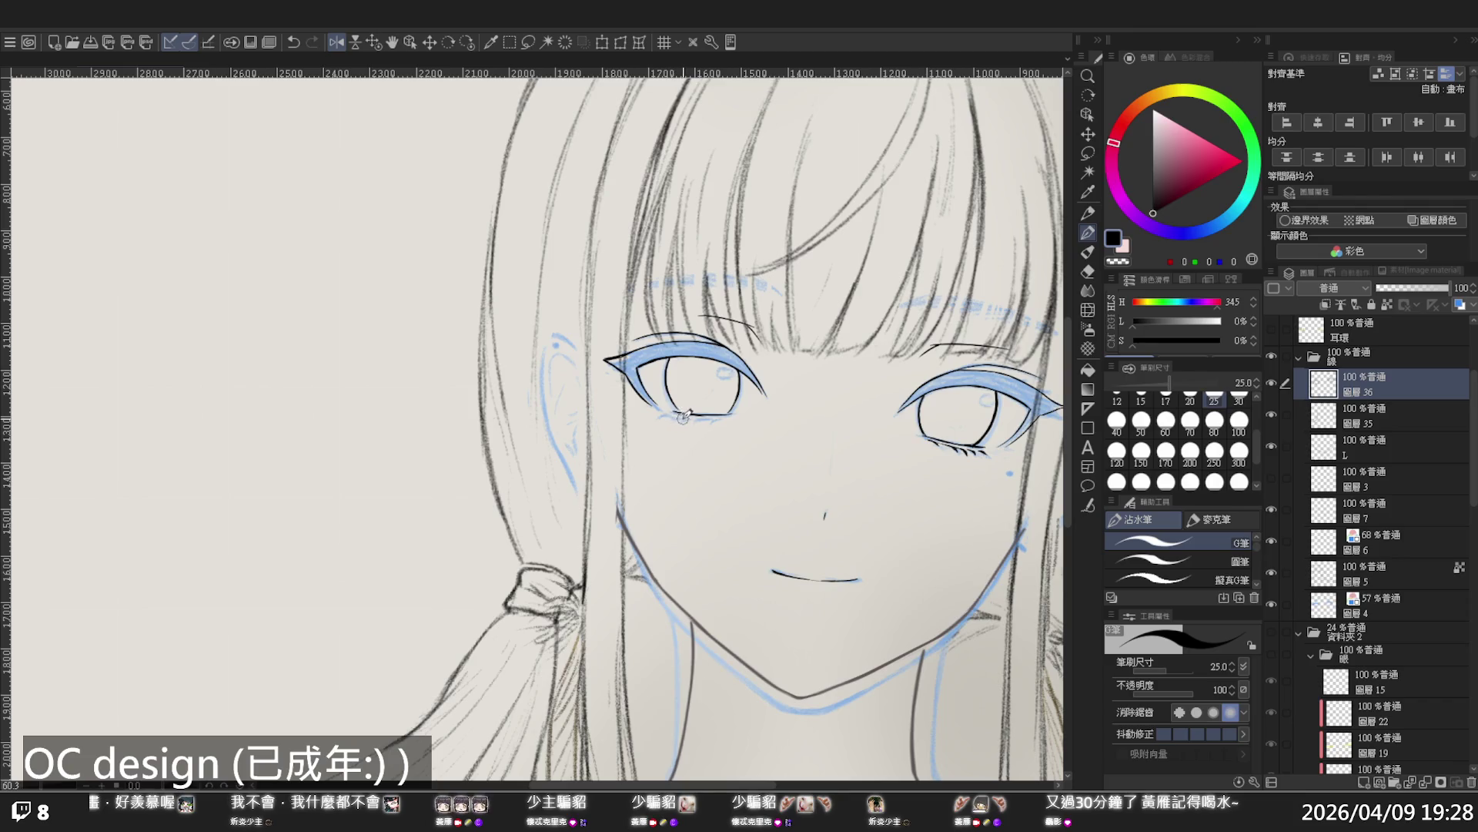
pyautogui.scroll(3, 683, 416)
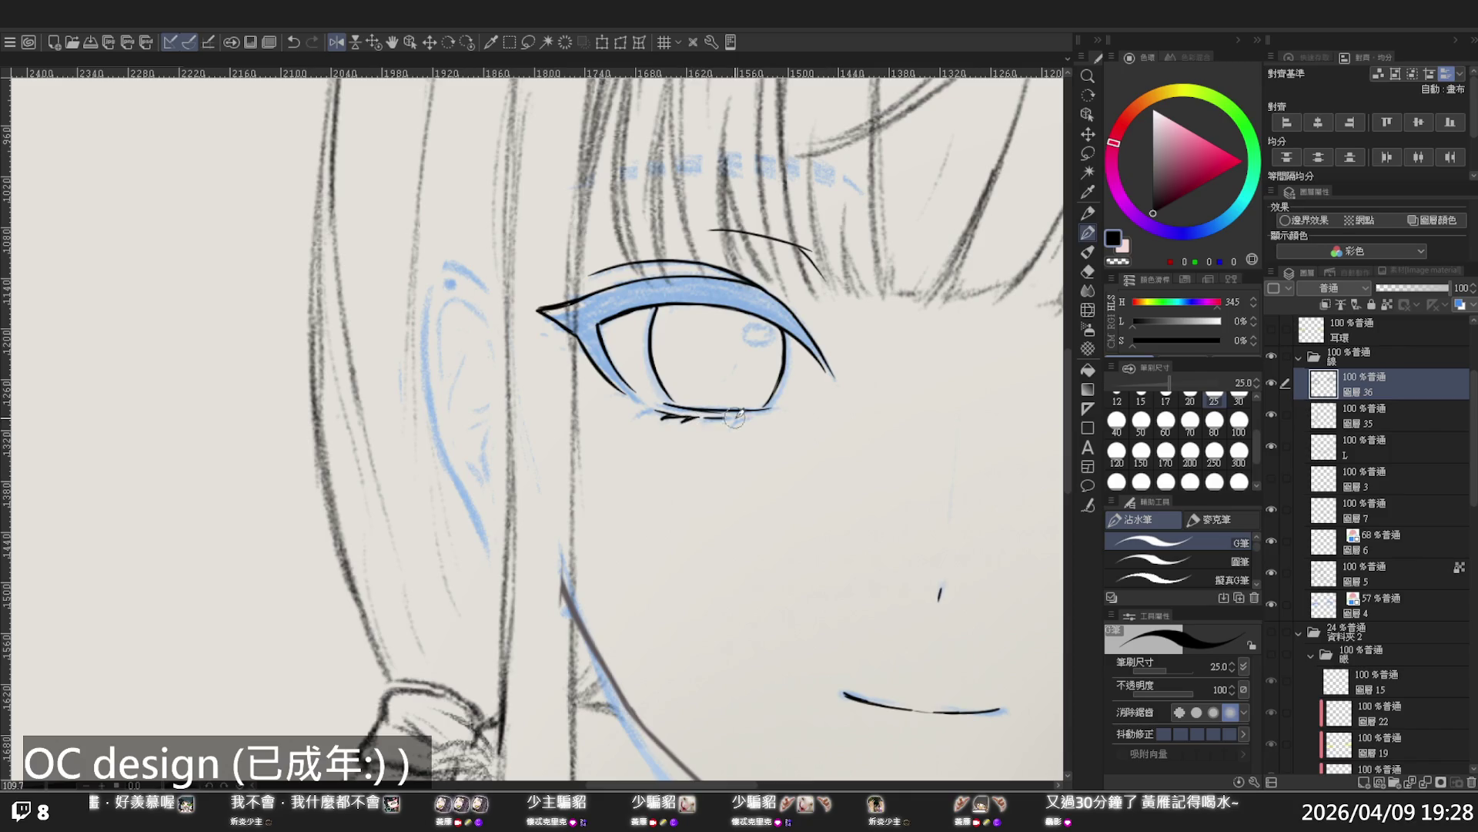
pyautogui.moveTo(709, 417)
pyautogui.mouseDown()
pyautogui.moveTo(751, 416)
pyautogui.moveTo(710, 421)
pyautogui.moveTo(735, 422)
pyautogui.mouseUp()
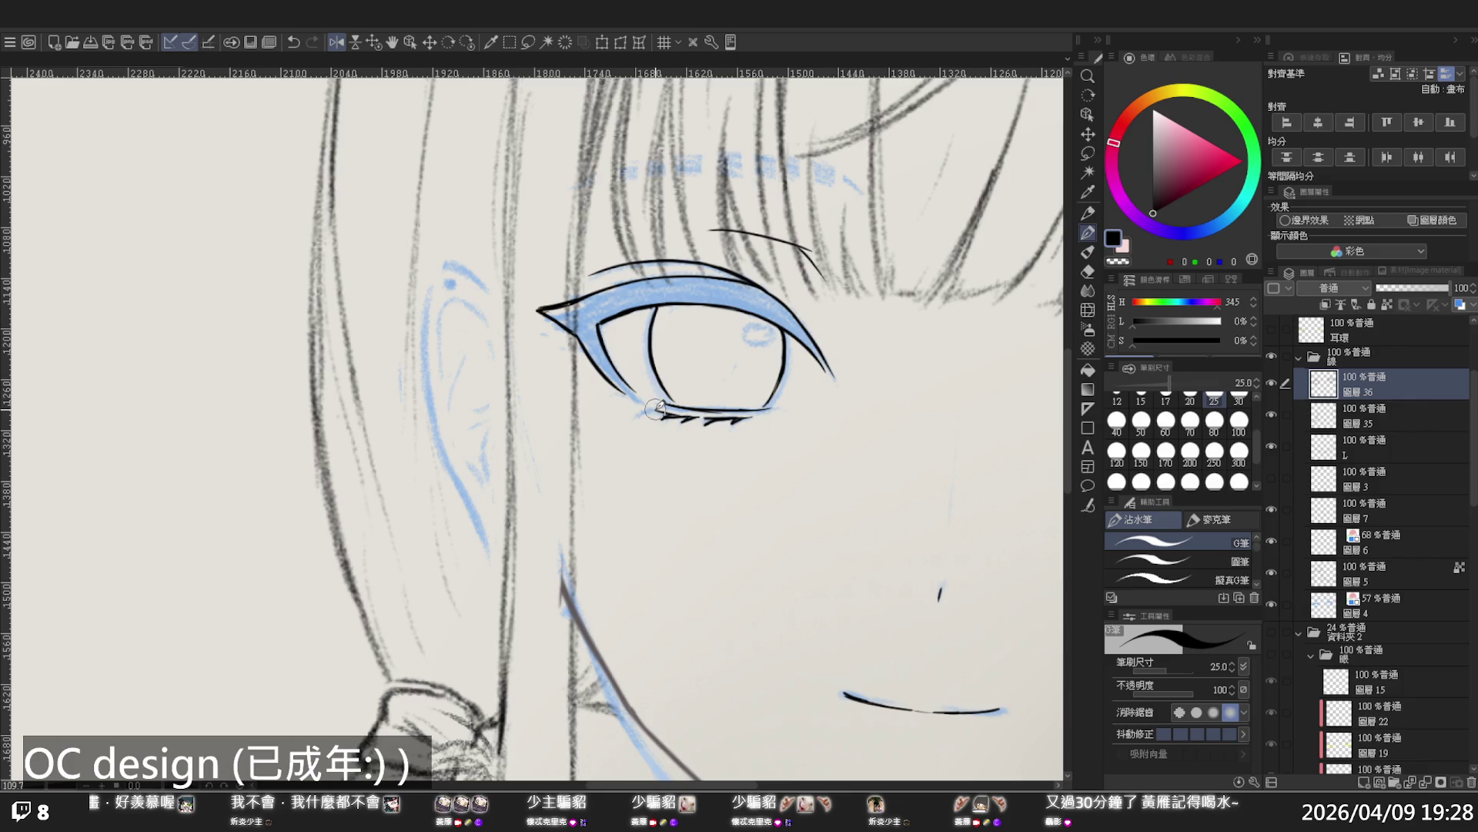
pyautogui.moveTo(656, 408)
pyautogui.mouseDown()
pyautogui.moveTo(639, 415)
pyautogui.moveTo(660, 407)
pyautogui.mouseUp()
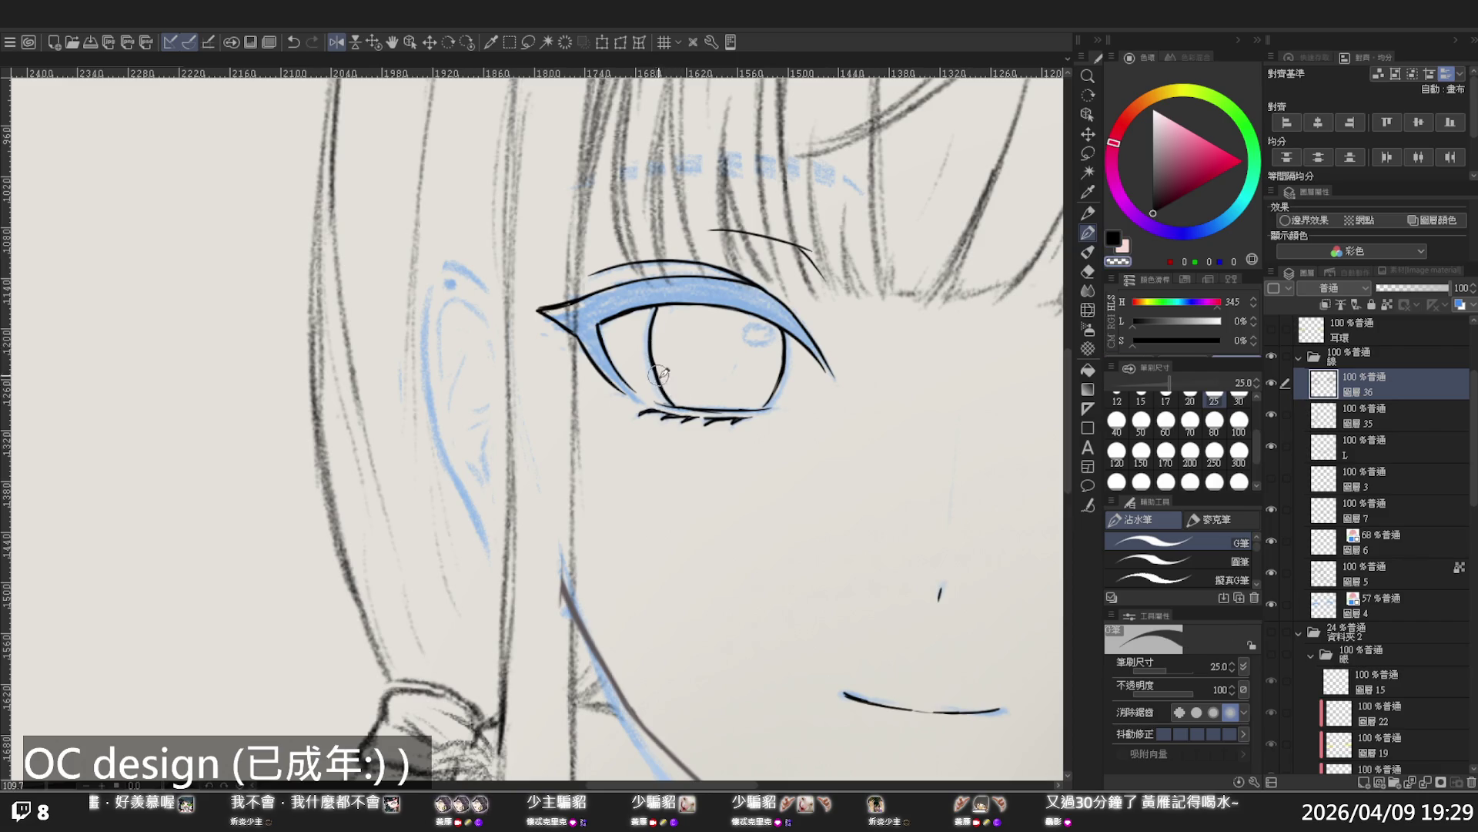
# Unmirror the canvas and zoom out to centre the whole page
pyautogui.press('/')
pyautogui.press('h')
pyautogui.click(695, 370)
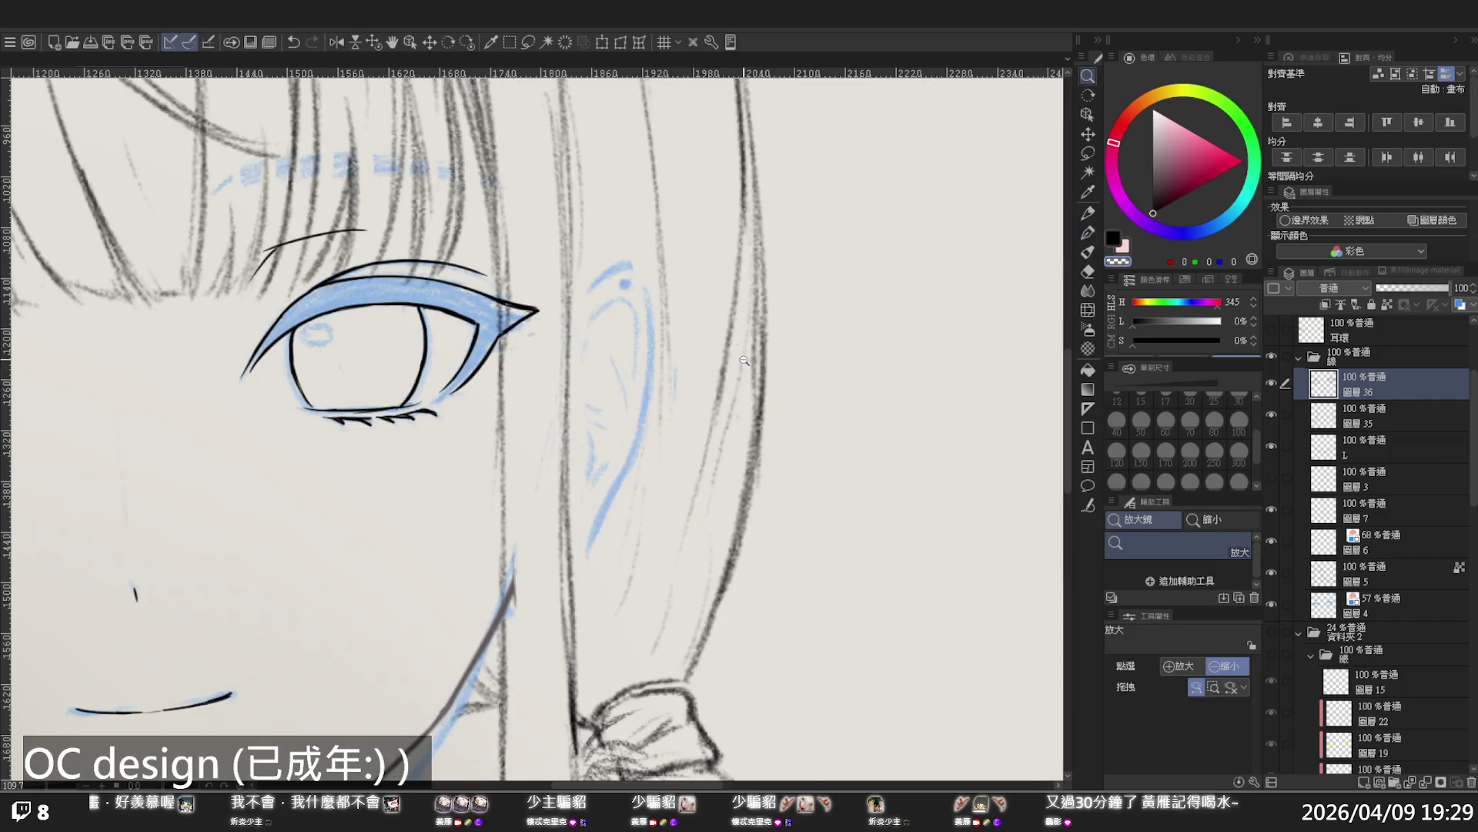
pyautogui.click(695, 370)
pyautogui.click(695, 370)
pyautogui.moveTo(704, 377); pyautogui.dragTo(793, 394)
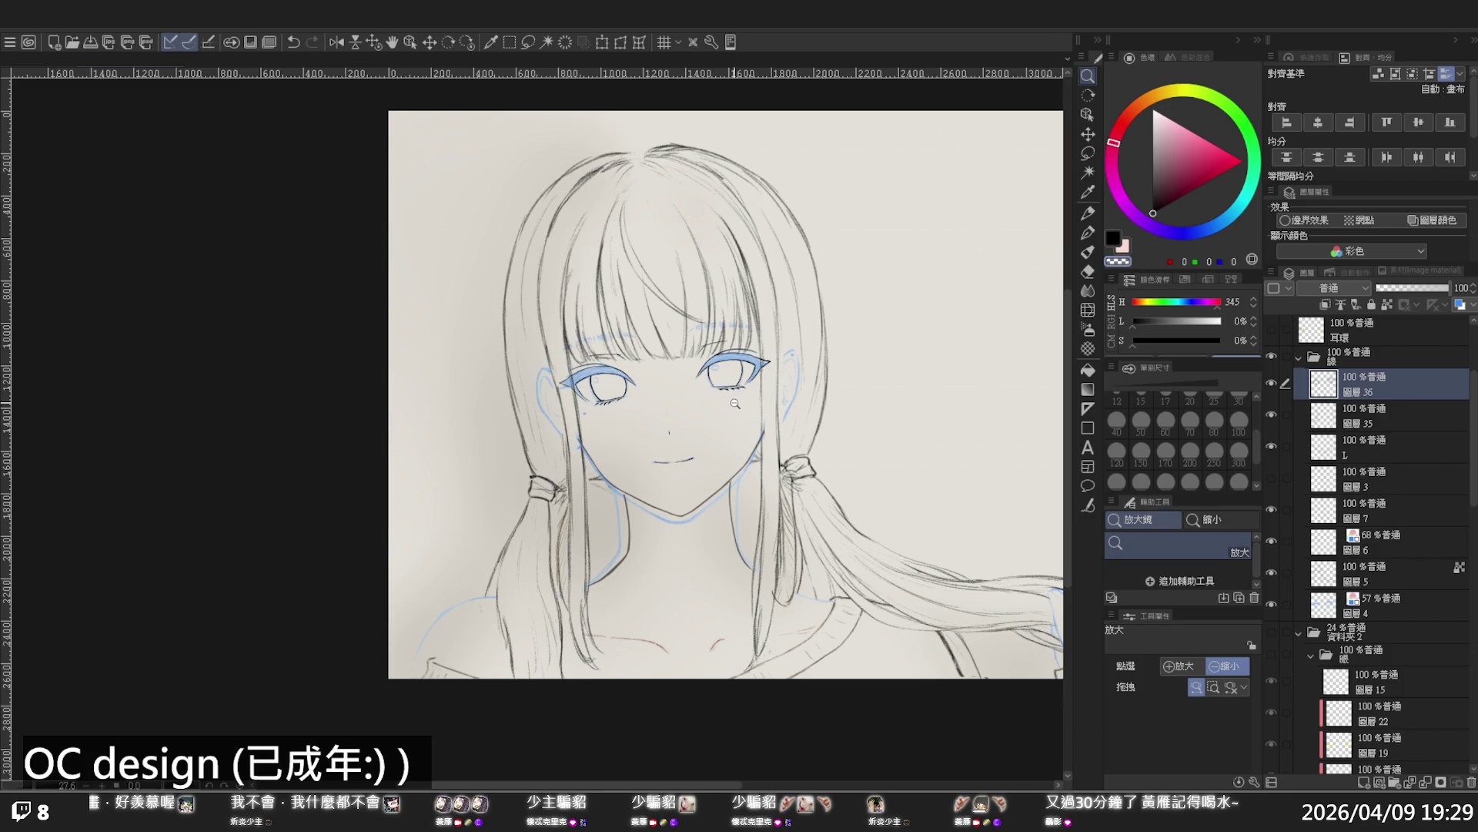
# Undo the stray stroke at the right eye's inner corner, then zoom back out to the whole drawing
pyautogui.scroll(5, 618, 357)
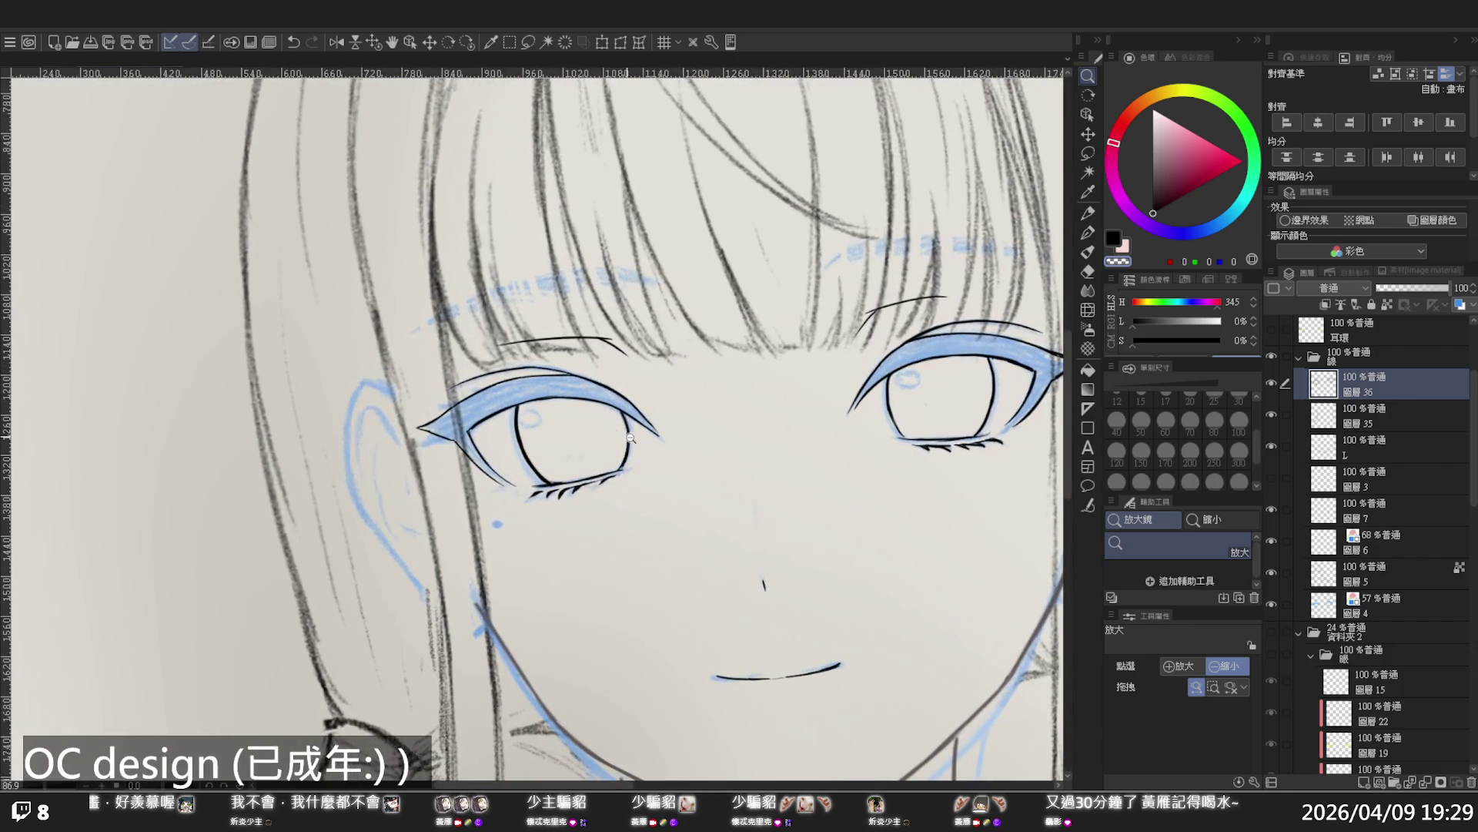
pyautogui.press('p')
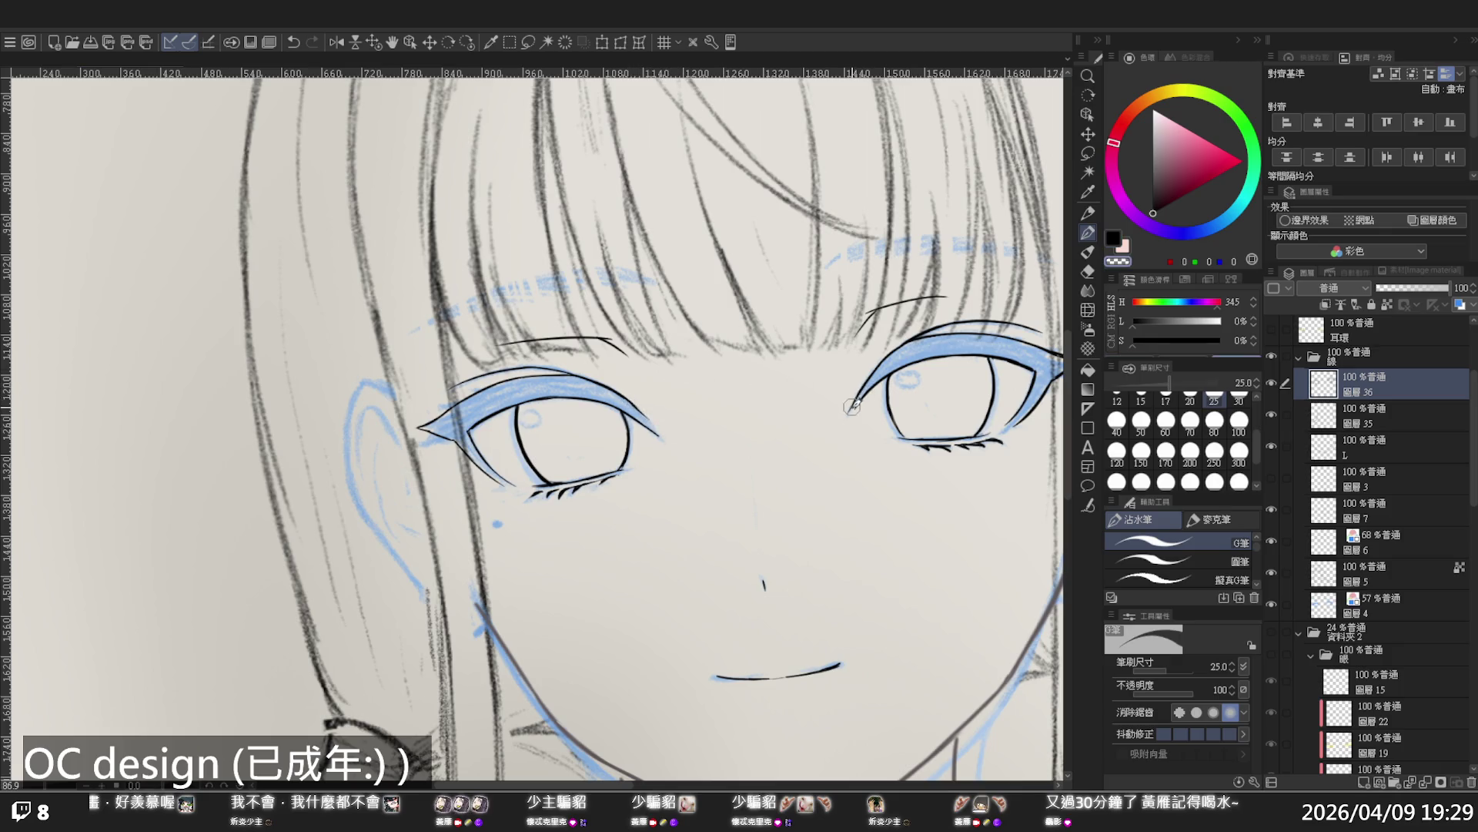
pyautogui.hotkey('ctrl', 'z')
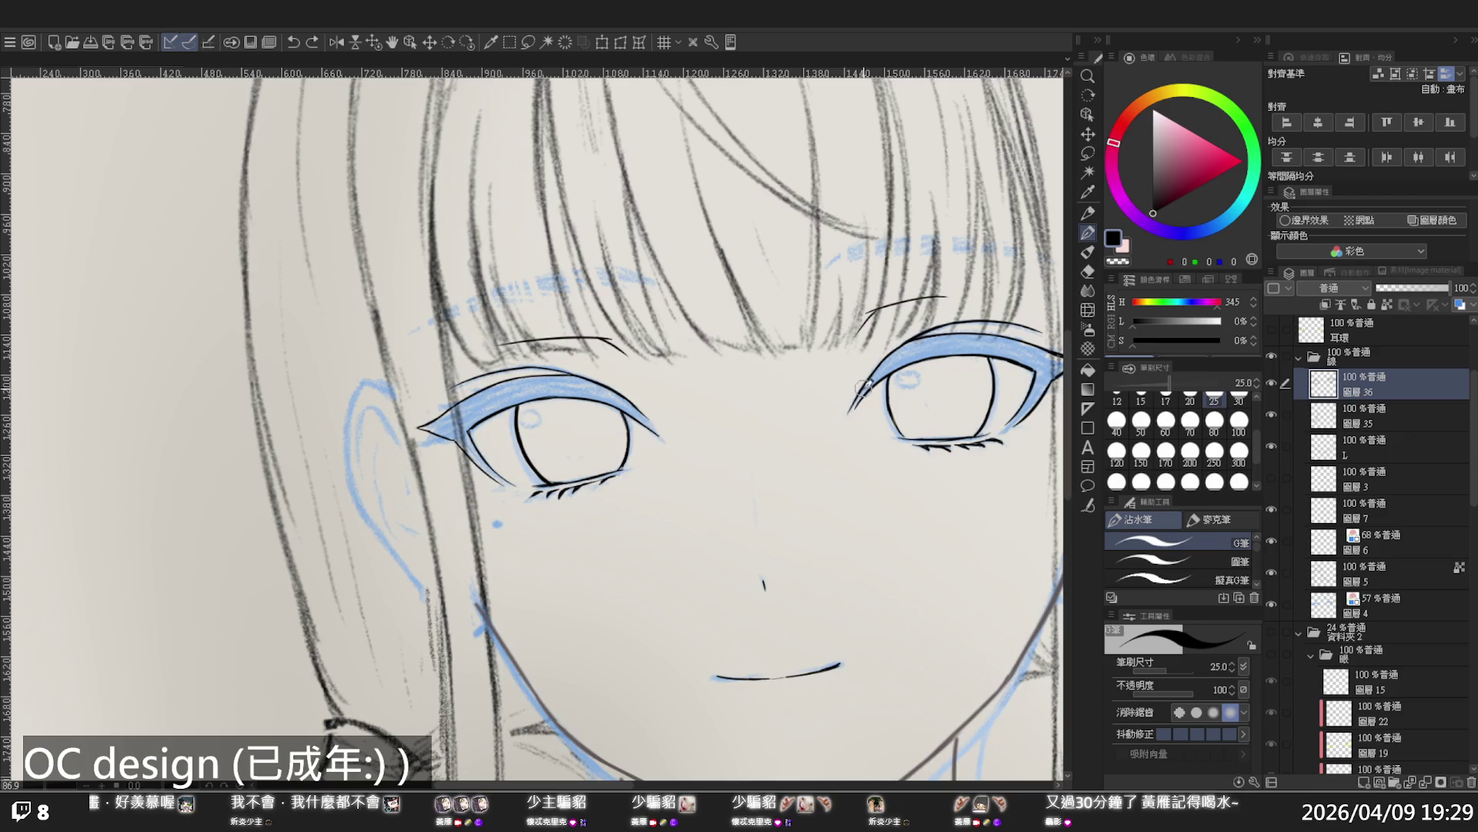
pyautogui.keyDown('ctrl'); pyautogui.keyDown('alt'); pyautogui.click(832, 371); pyautogui.keyUp('alt'); pyautogui.keyUp('ctrl')
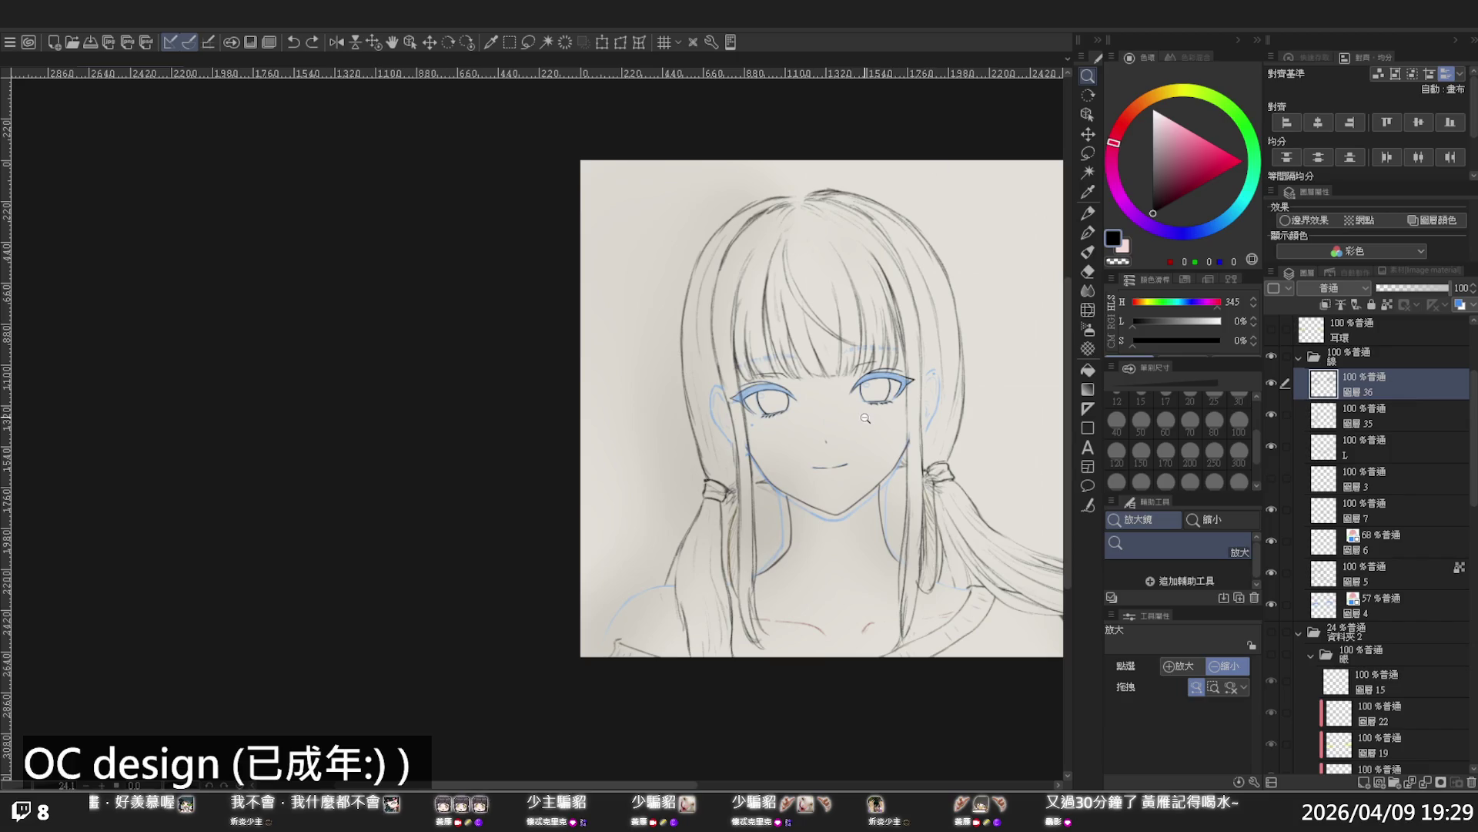
pyautogui.click(865, 418)
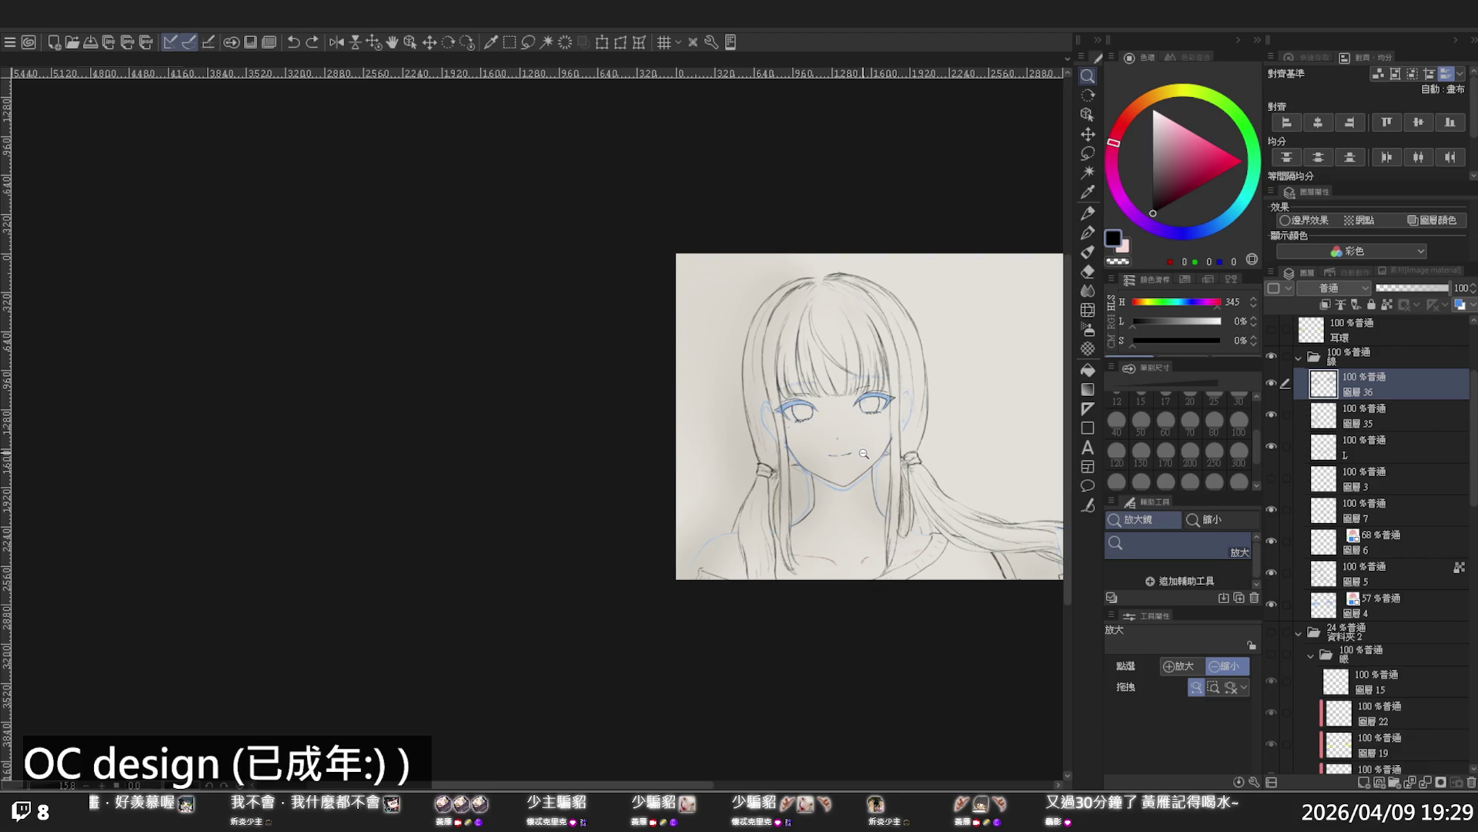
pyautogui.scroll(1, 862, 454)
pyautogui.scroll(1, 876, 413)
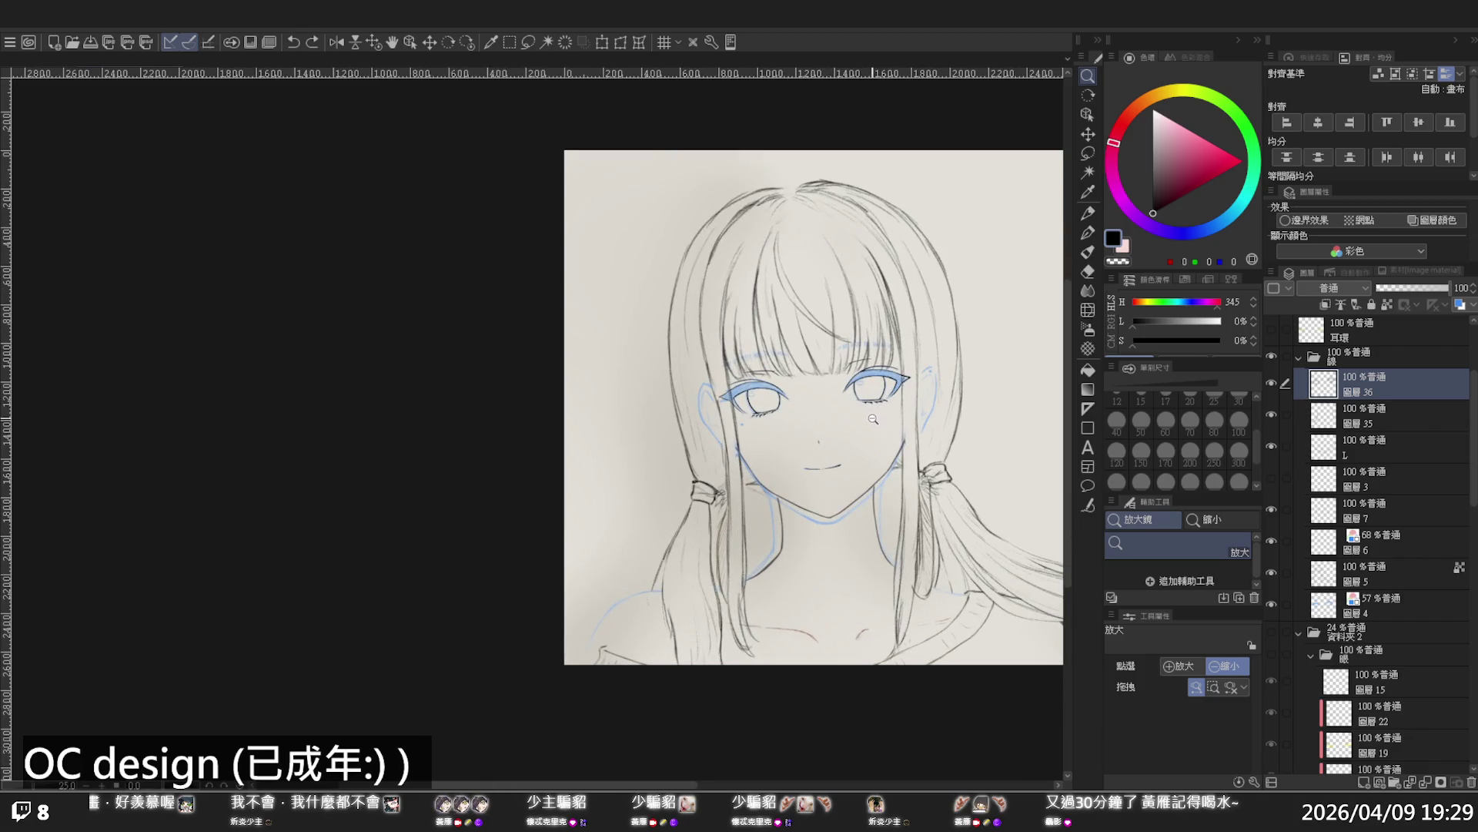
pyautogui.scroll(1, 872, 421)
pyautogui.scroll(1, 872, 454)
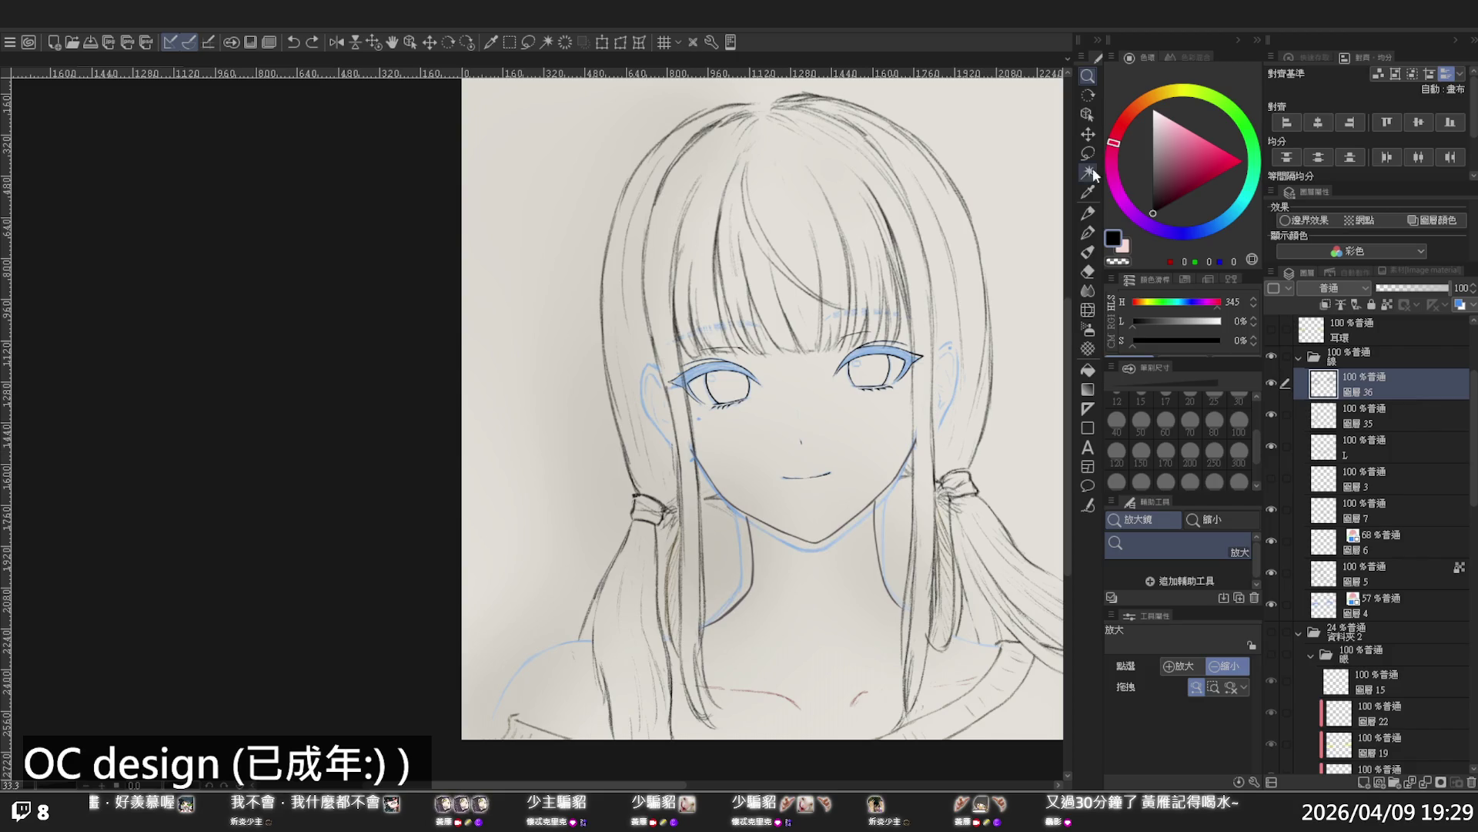
# Set transparent as the drawing colour and lasso-select the mouth line
pyautogui.click(1091, 193)
pyautogui.click(866, 471)
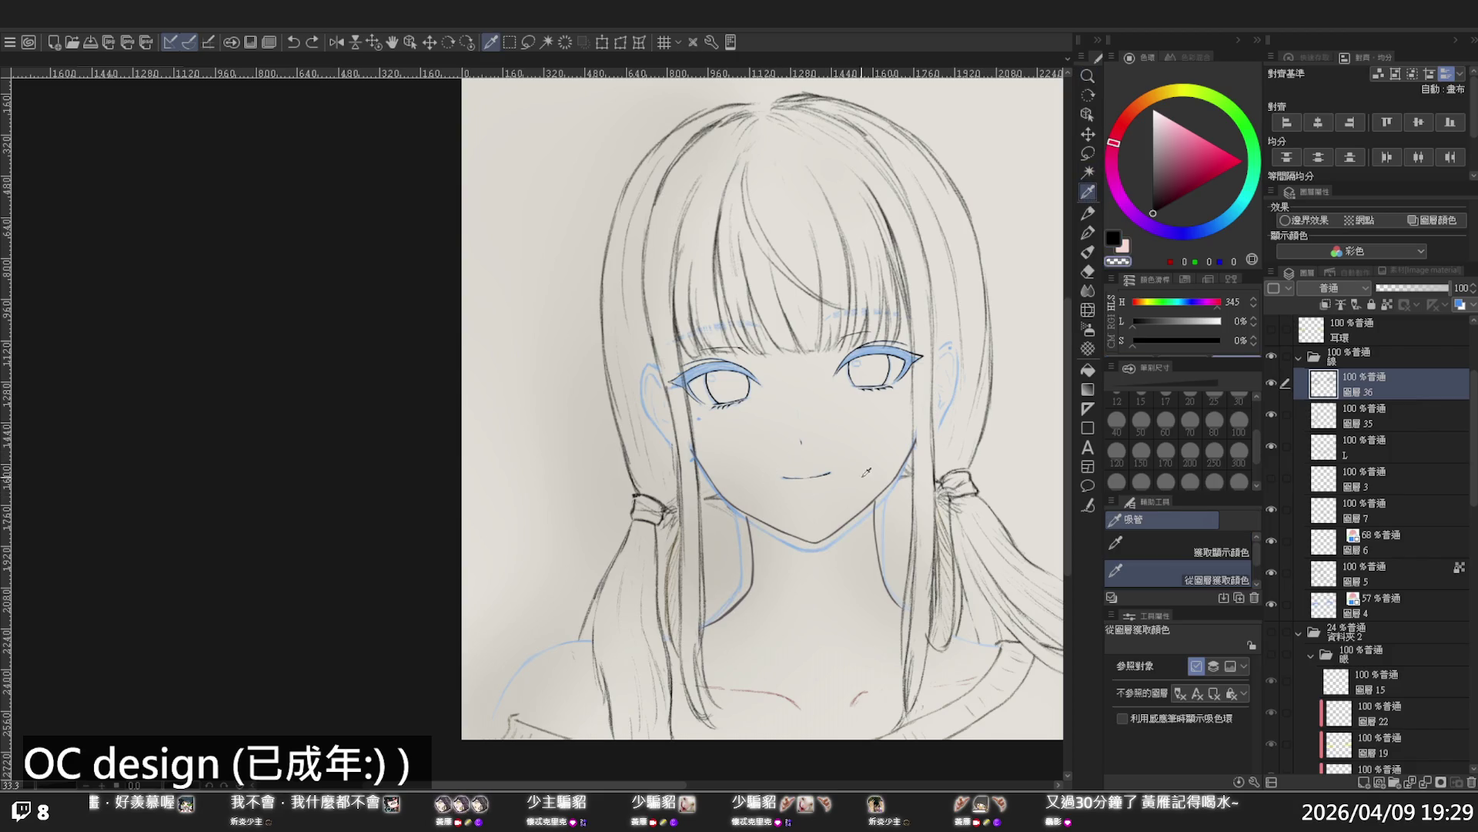
pyautogui.click(1088, 152)
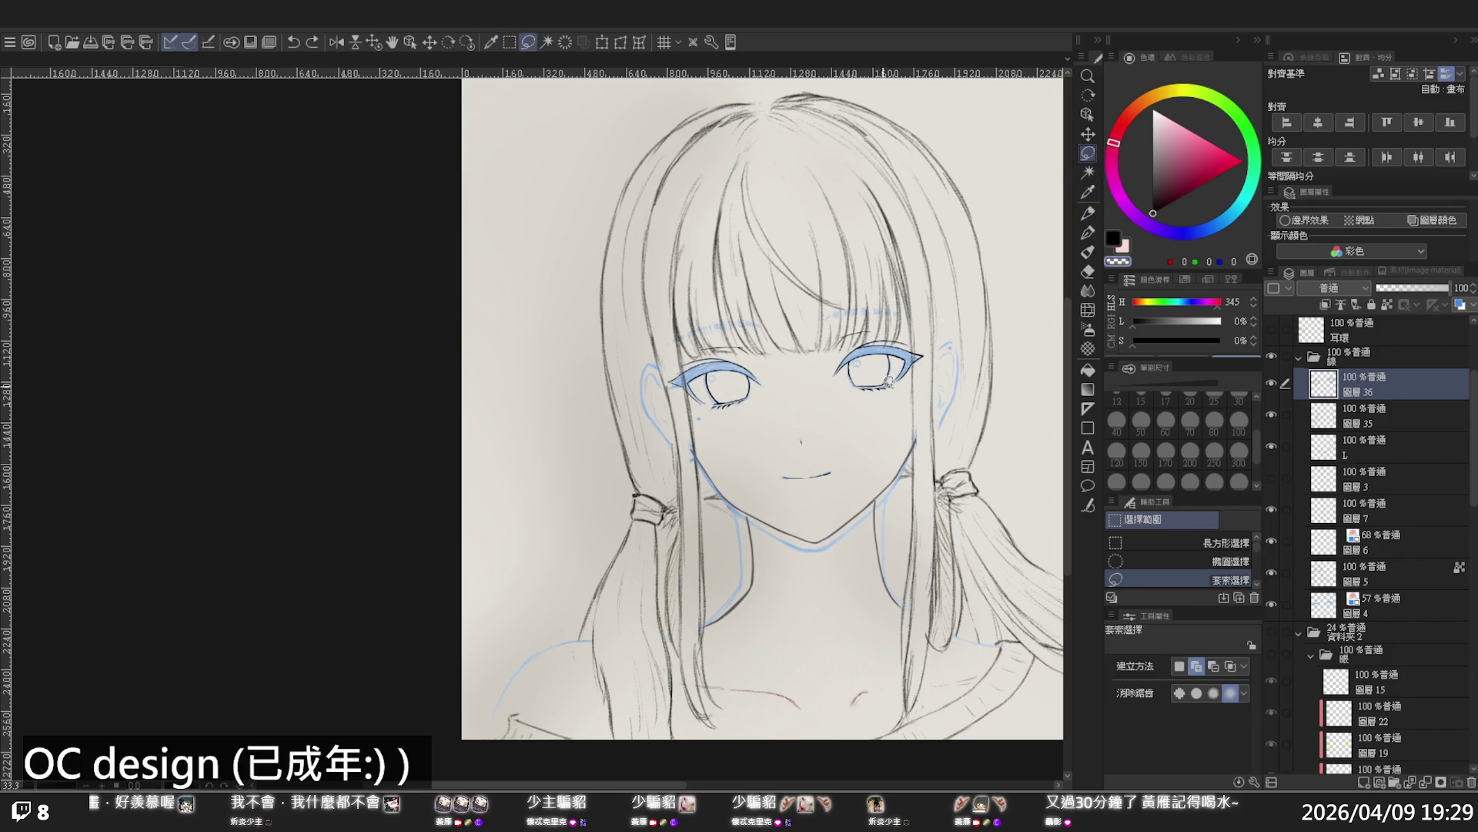
pyautogui.moveTo(812, 466)
pyautogui.mouseDown()
pyautogui.moveTo(782, 464)
pyautogui.moveTo(843, 451)
pyautogui.mouseUp()
# Nudge the selected mouth slightly right and down, confirm the transform, and deselect
pyautogui.click(906, 510)
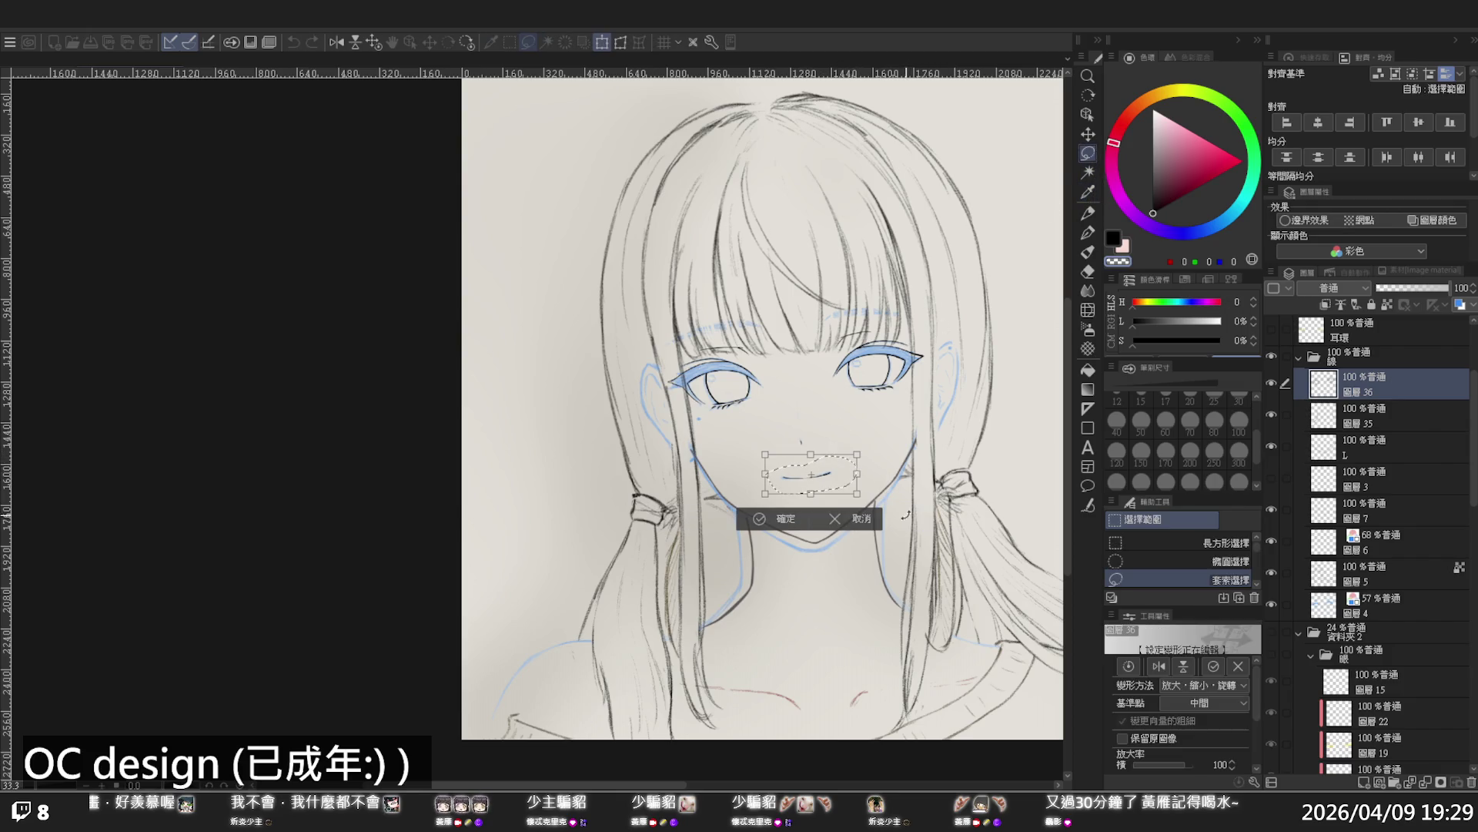
pyautogui.press('Down')
pyautogui.press('Right')
pyautogui.press('Down')
pyautogui.press('Right')
pyautogui.press('Down')
pyautogui.press('Right')
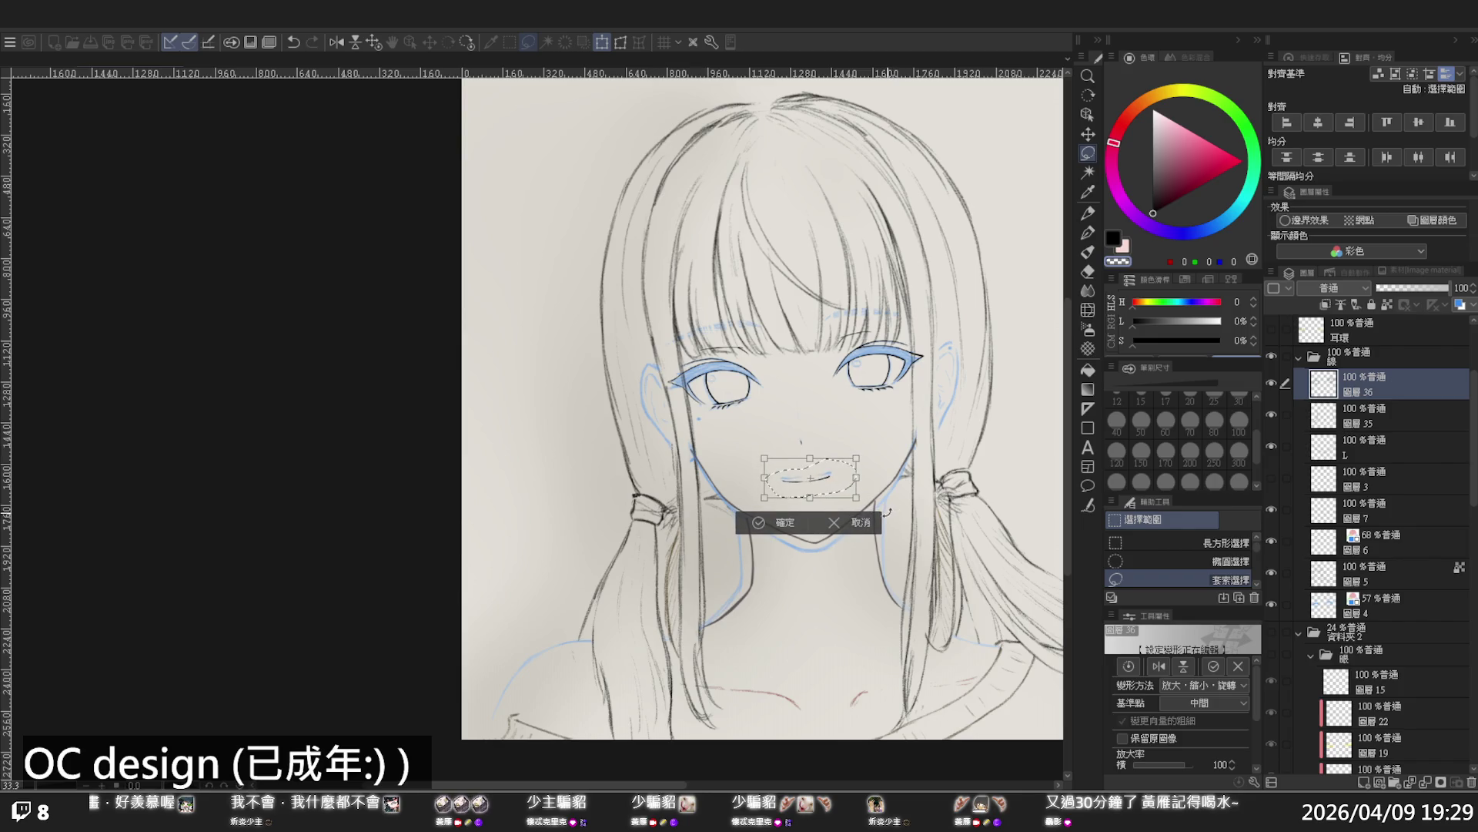
pyautogui.press('h')
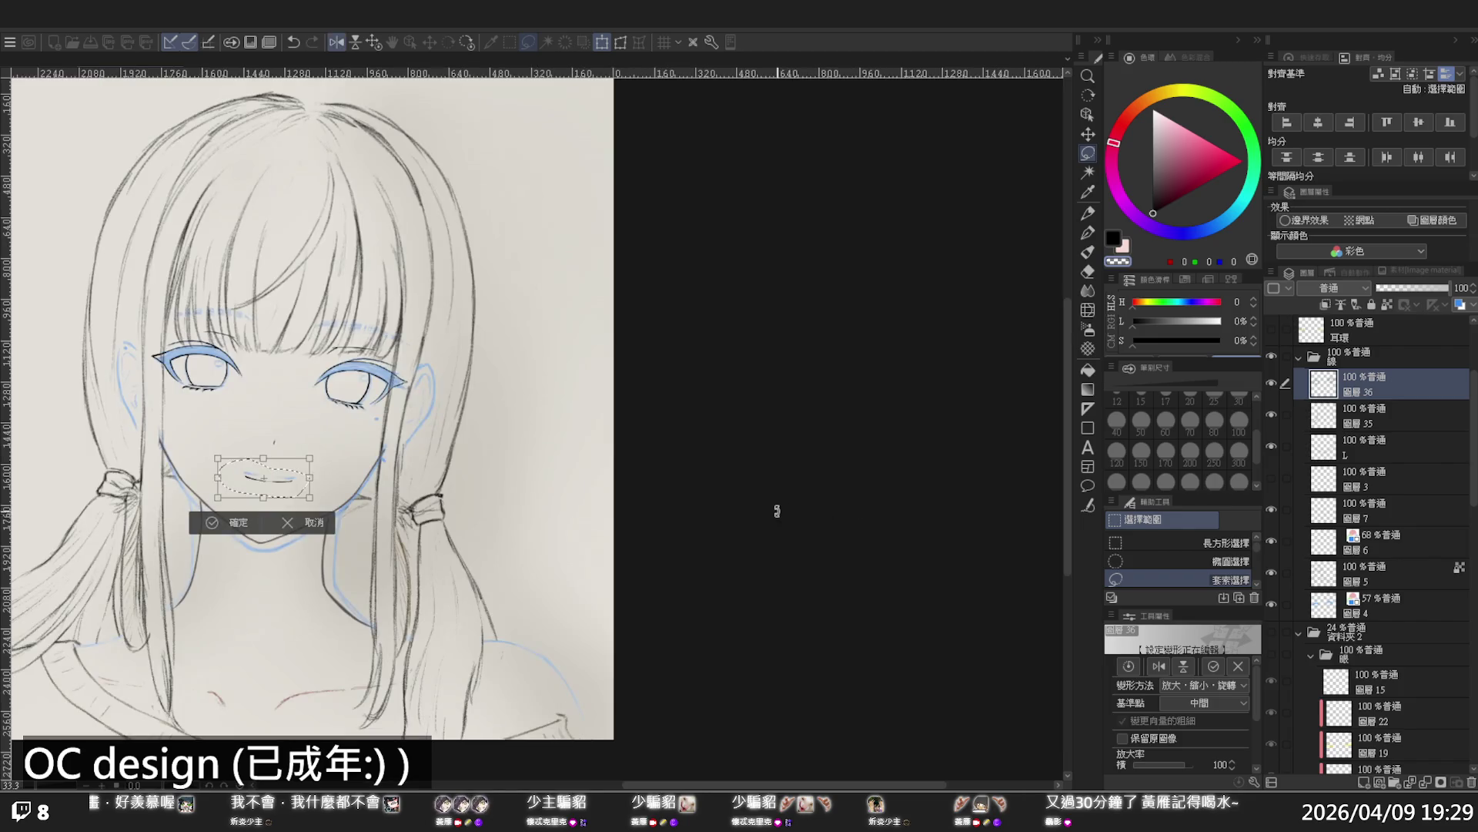
pyautogui.press('Return')
pyautogui.click(825, 532)
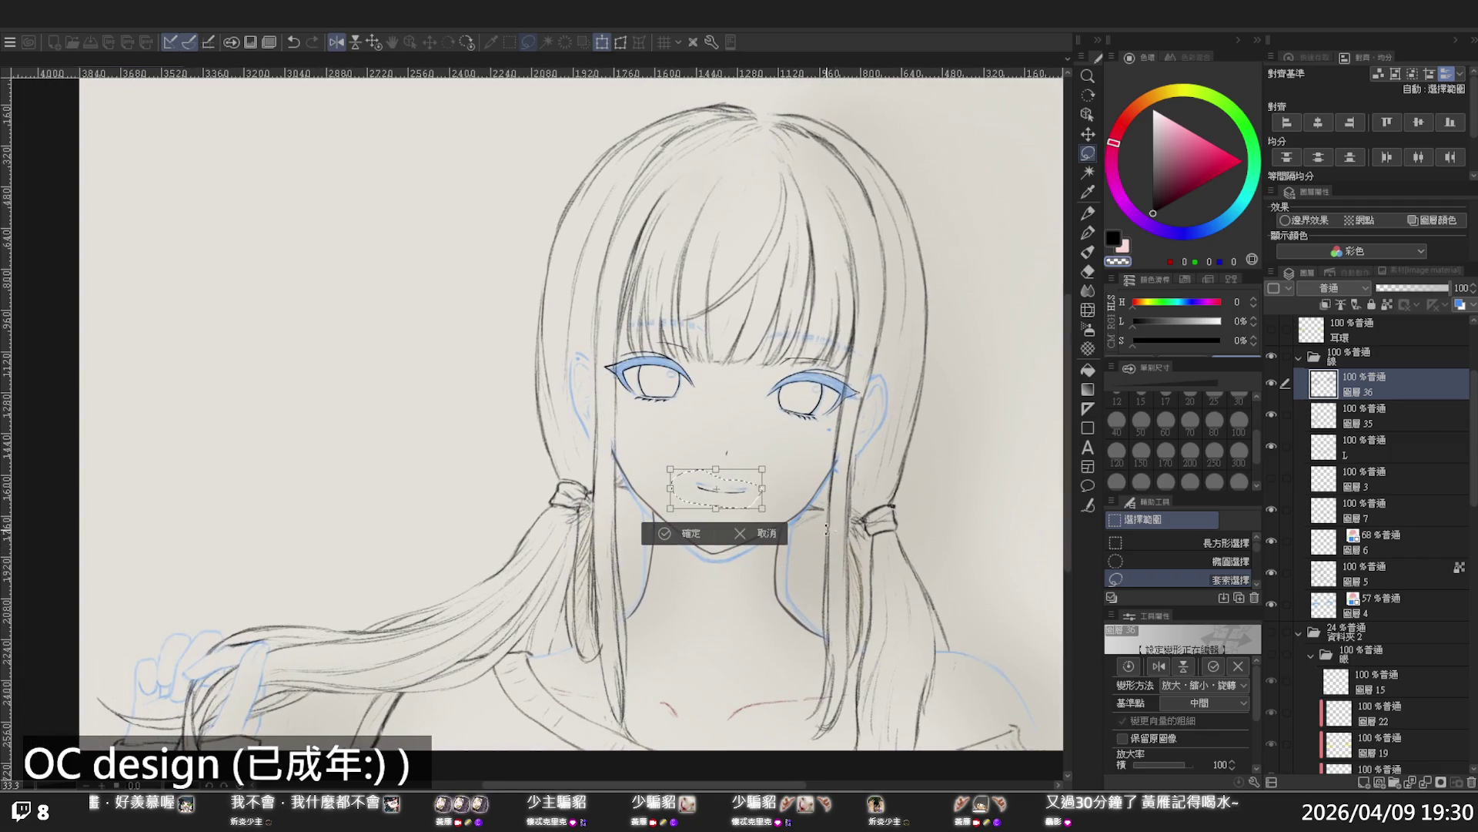
pyautogui.click(706, 535)
pyautogui.click(868, 531)
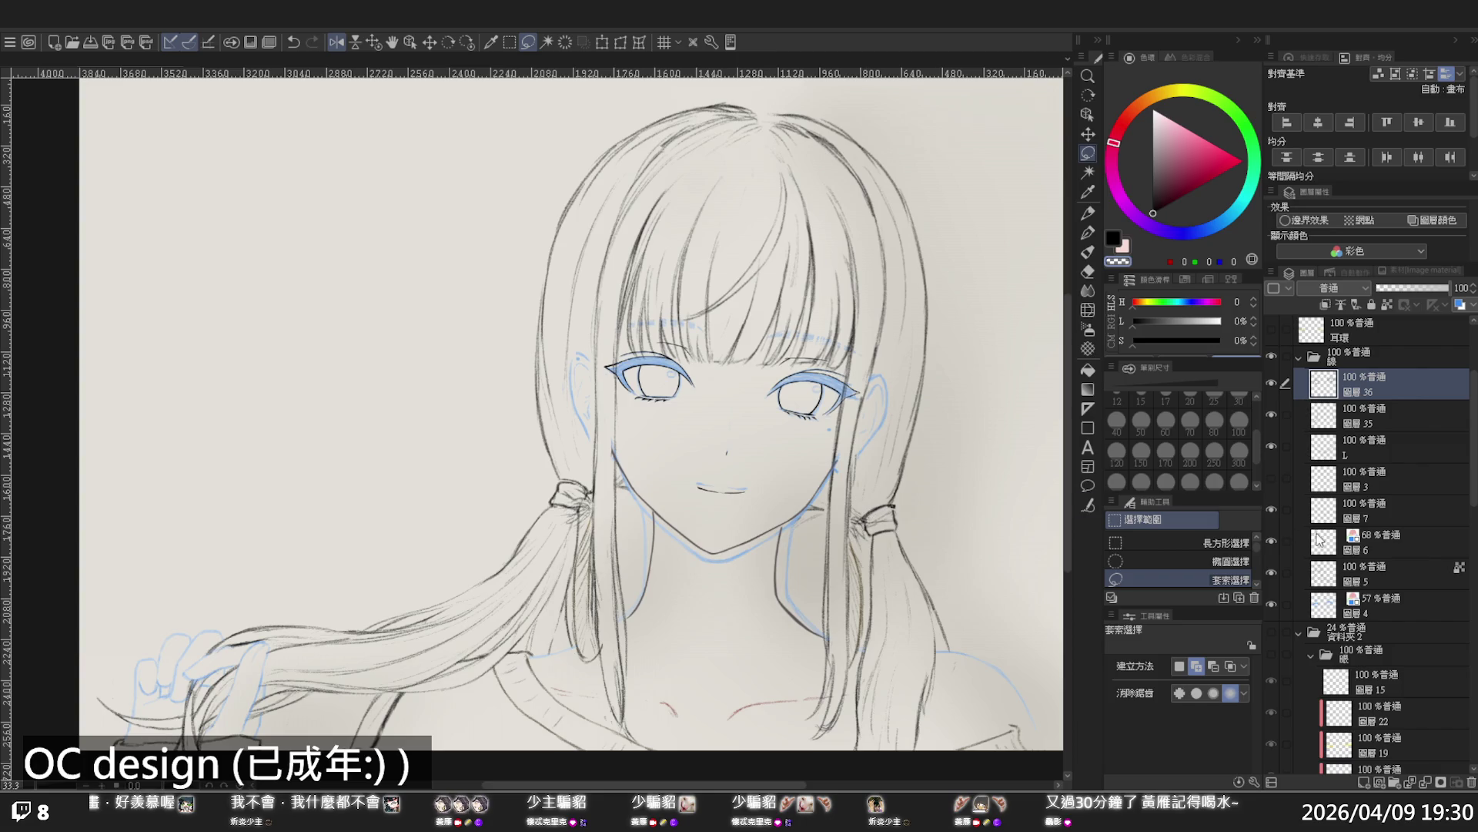
# Toggle the blue eye sketch layer to compare the lineart, leaving it visible
pyautogui.scroll(-2, 1333, 578)
pyautogui.click(1275, 546)
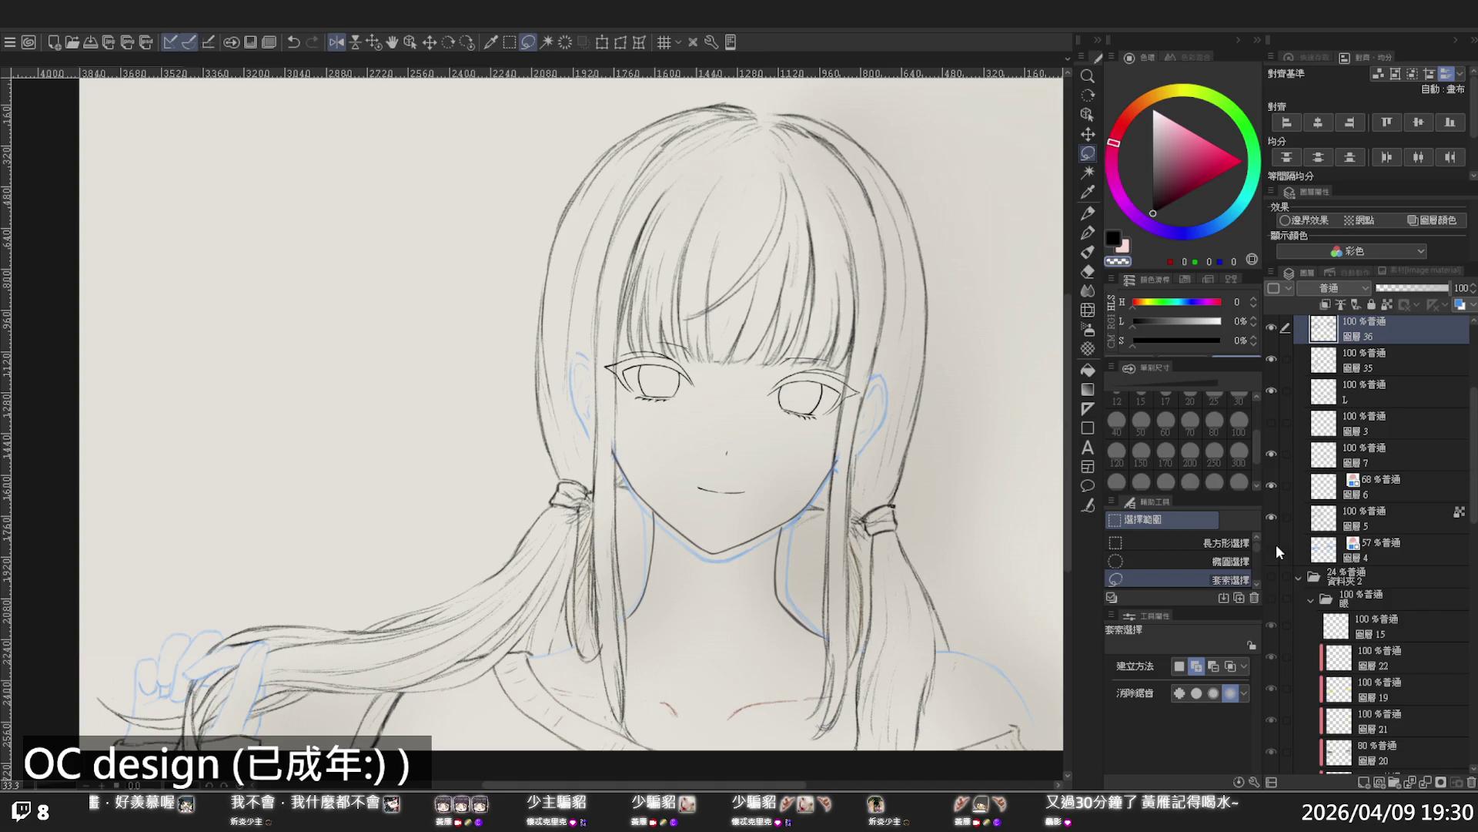
pyautogui.click(1276, 543)
pyautogui.click(1277, 543)
pyautogui.click(1277, 543)
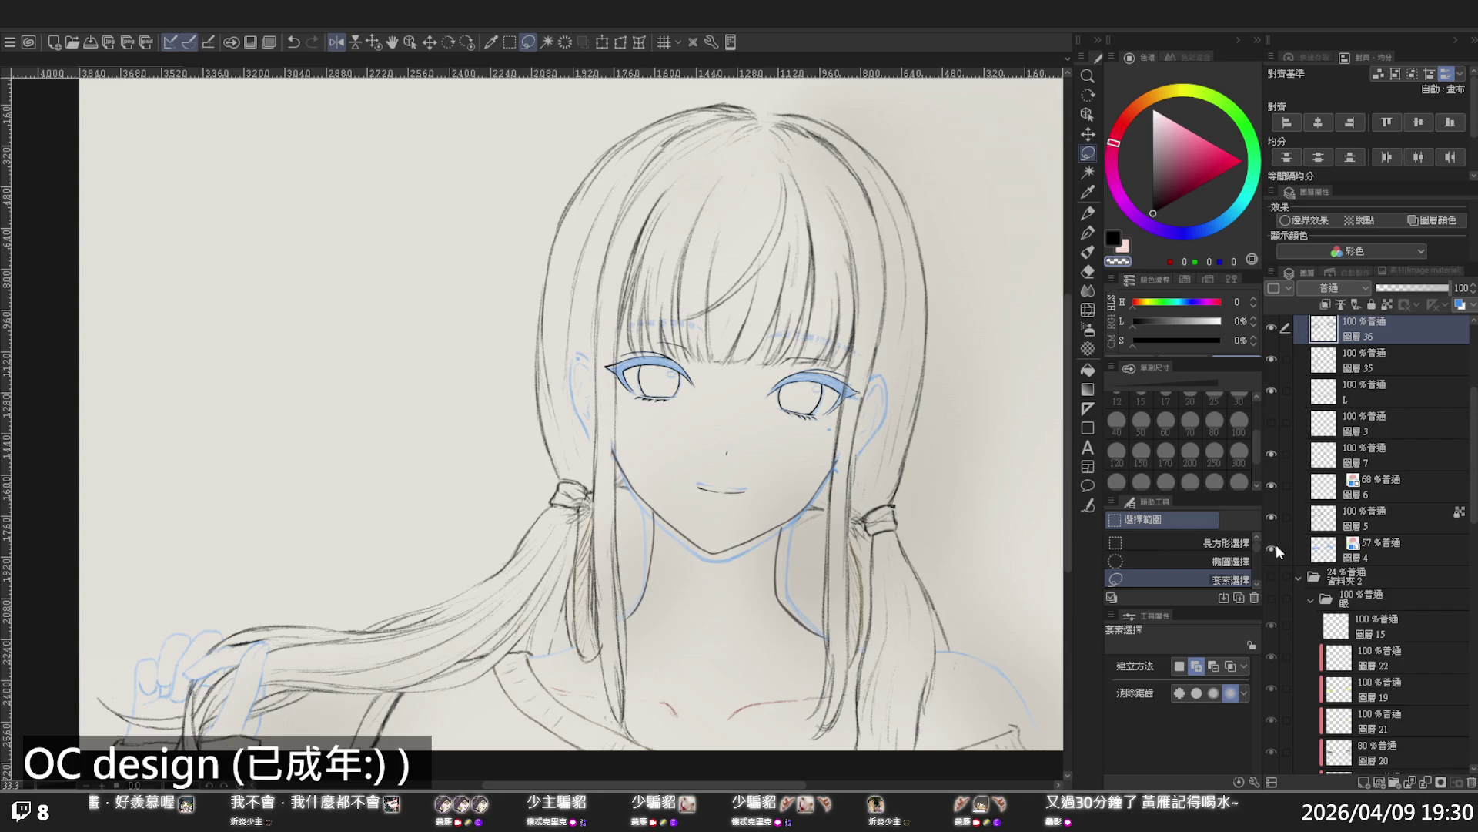
pyautogui.press('p')
pyautogui.scroll(4, 816, 416)
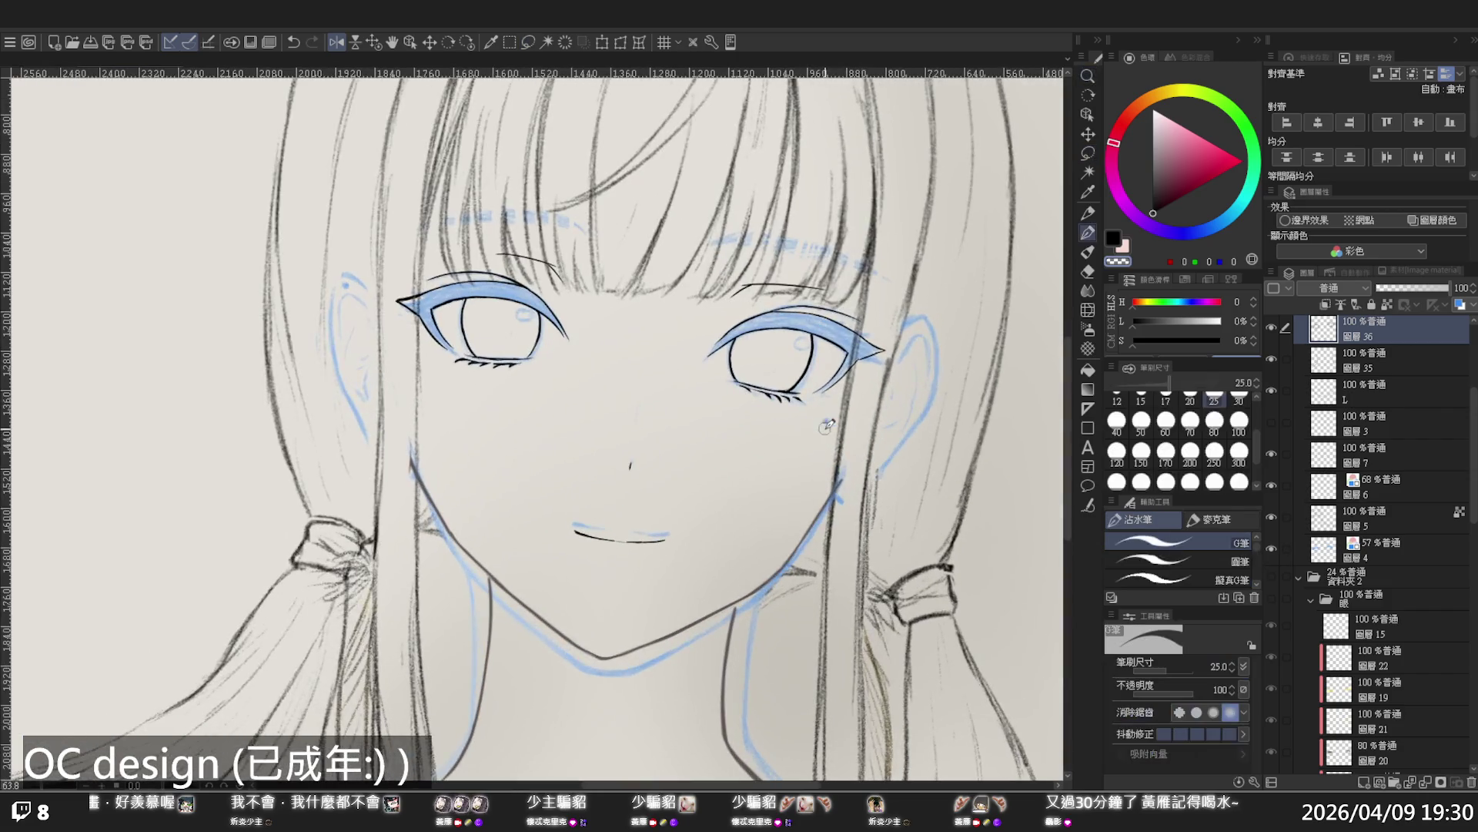
# Dot a small beauty mark below the right eye and toggle the jaw and ear sketch to check it
pyautogui.click(826, 420)
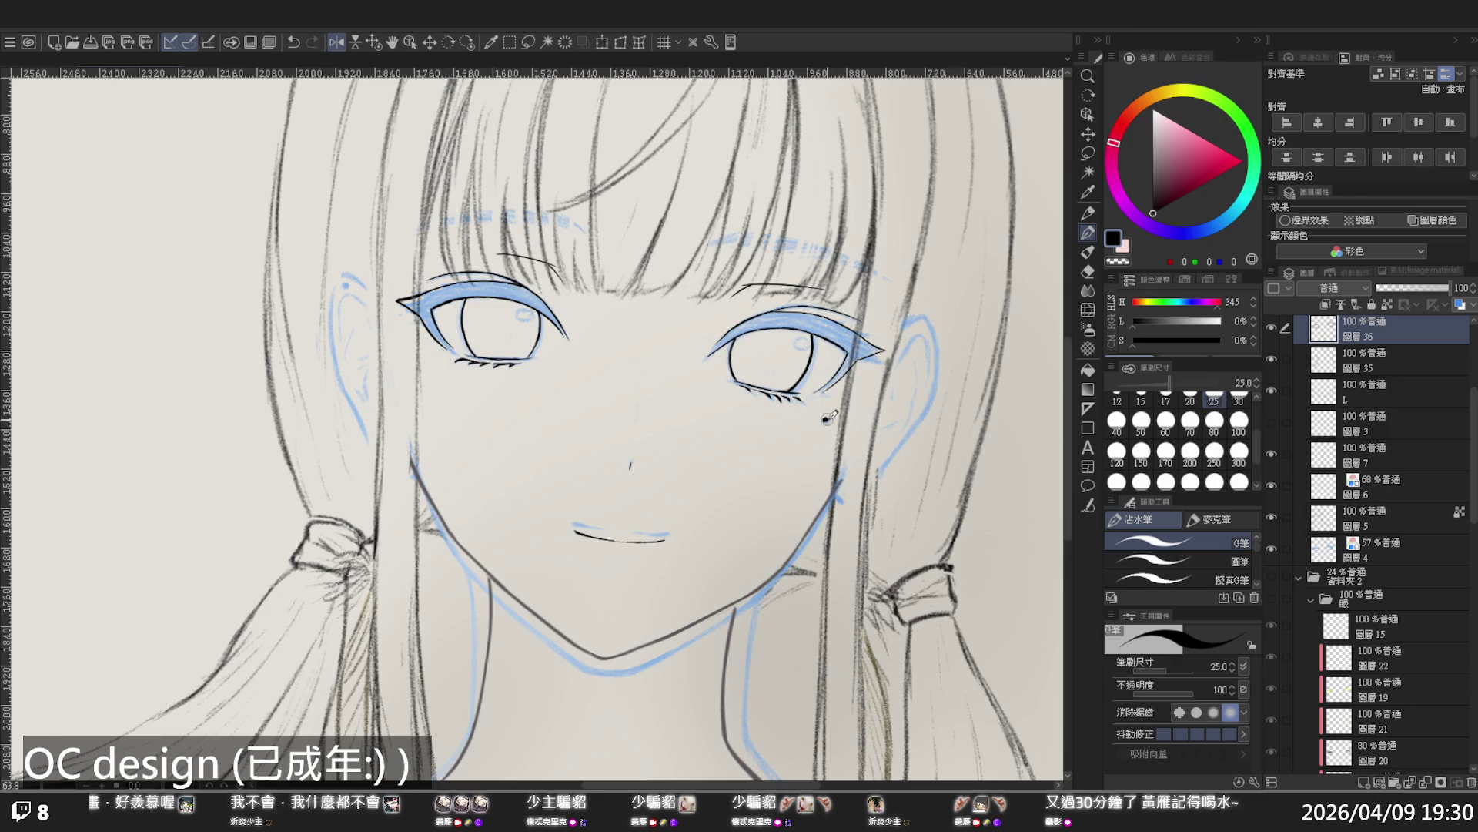
pyautogui.click(1274, 489)
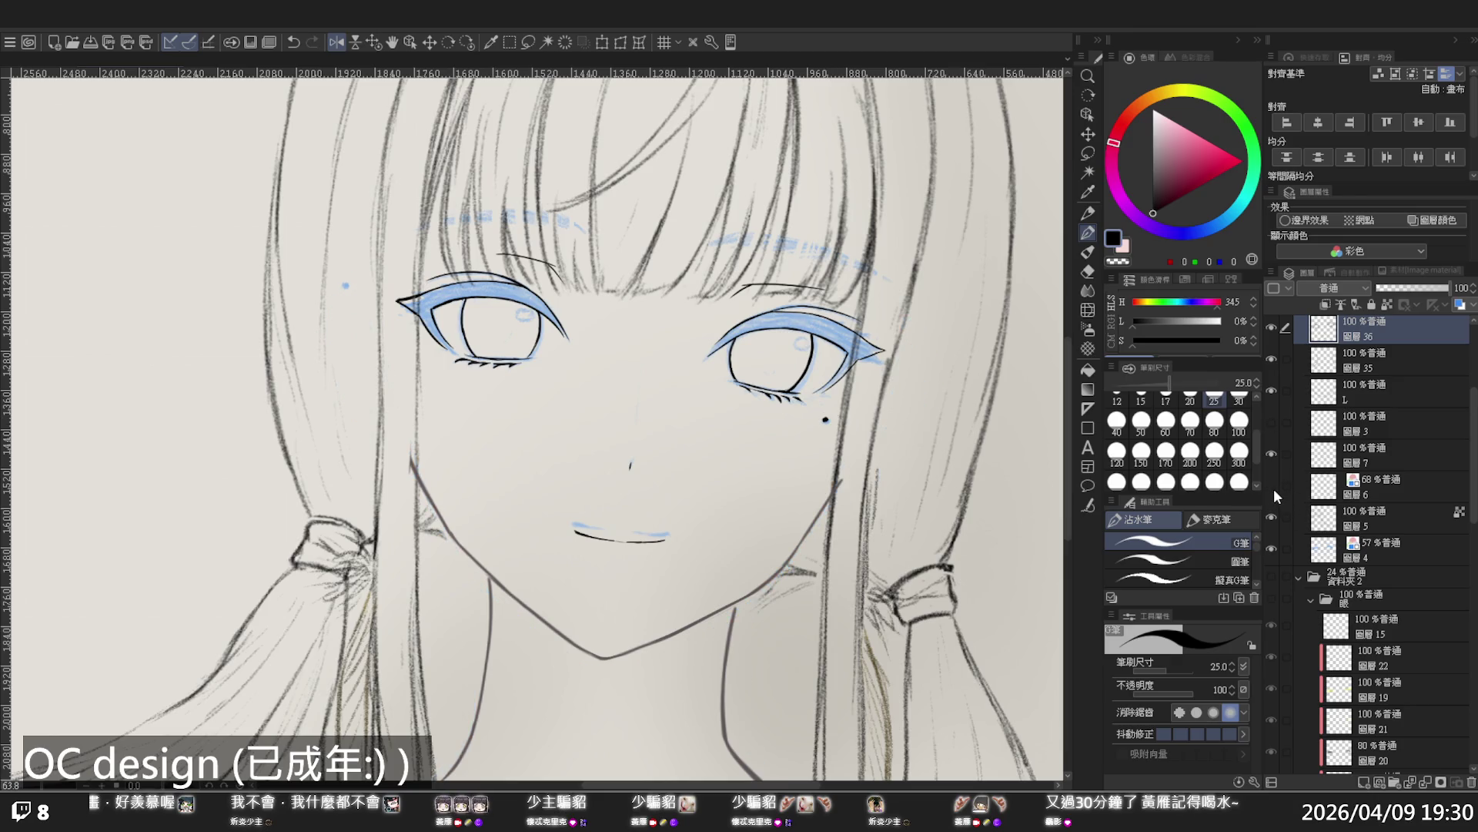
pyautogui.click(1270, 546)
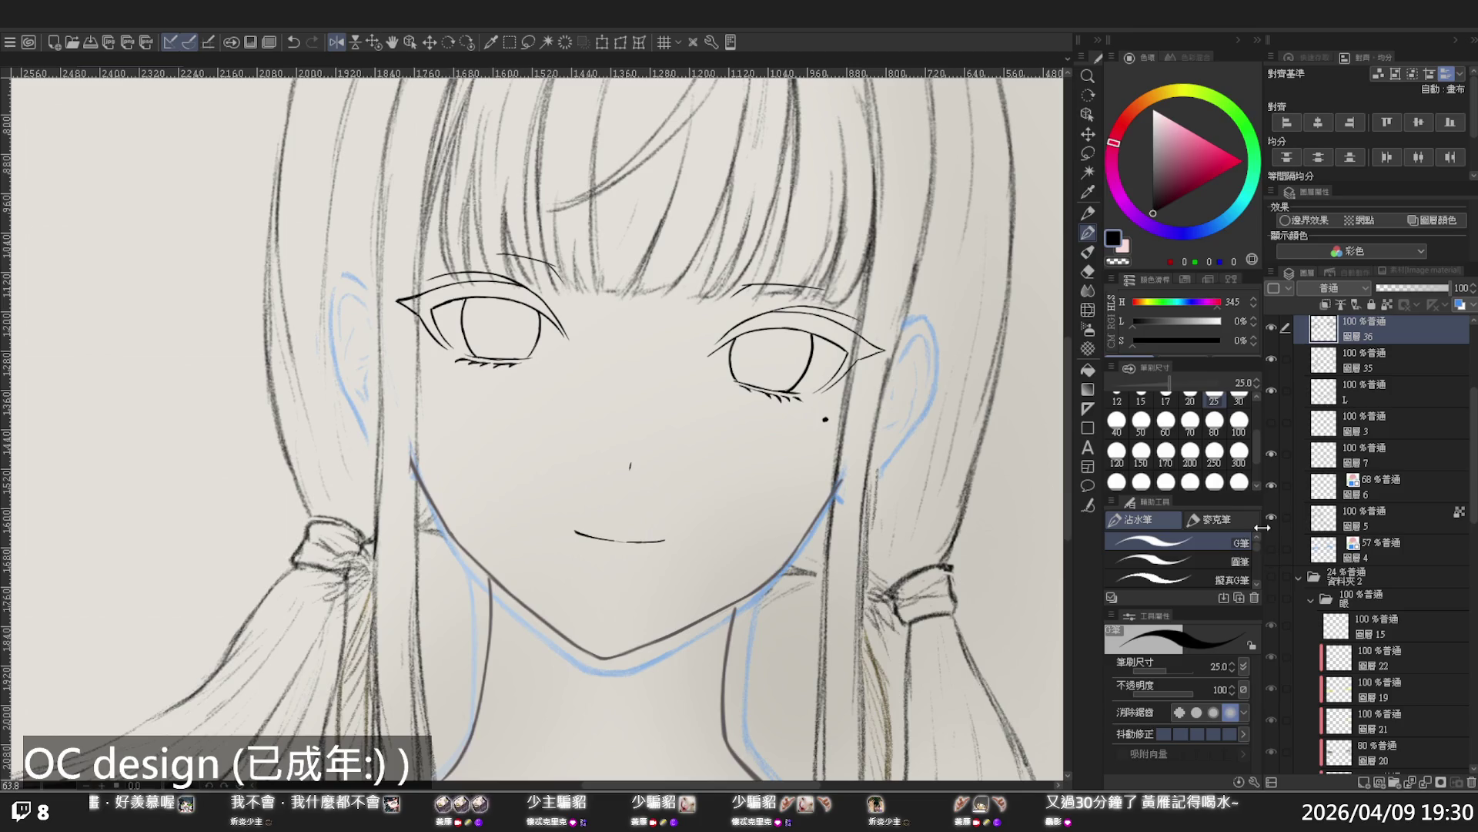
# Browse the layer list and select the Liquify/Distort tool
pyautogui.scroll(-4, 543, 466)
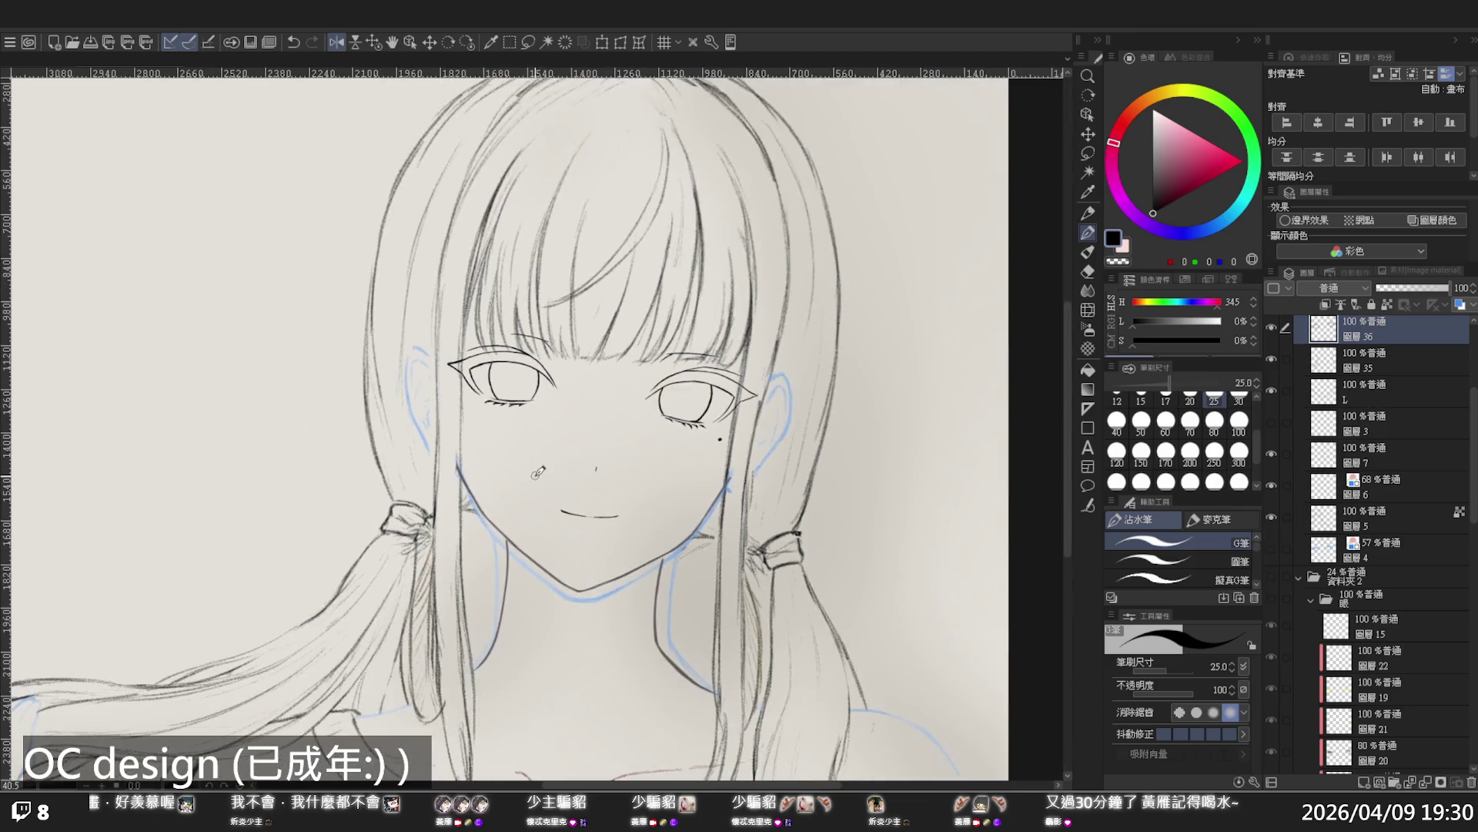
pyautogui.scroll(-2, 561, 467)
pyautogui.scroll(2, 543, 423)
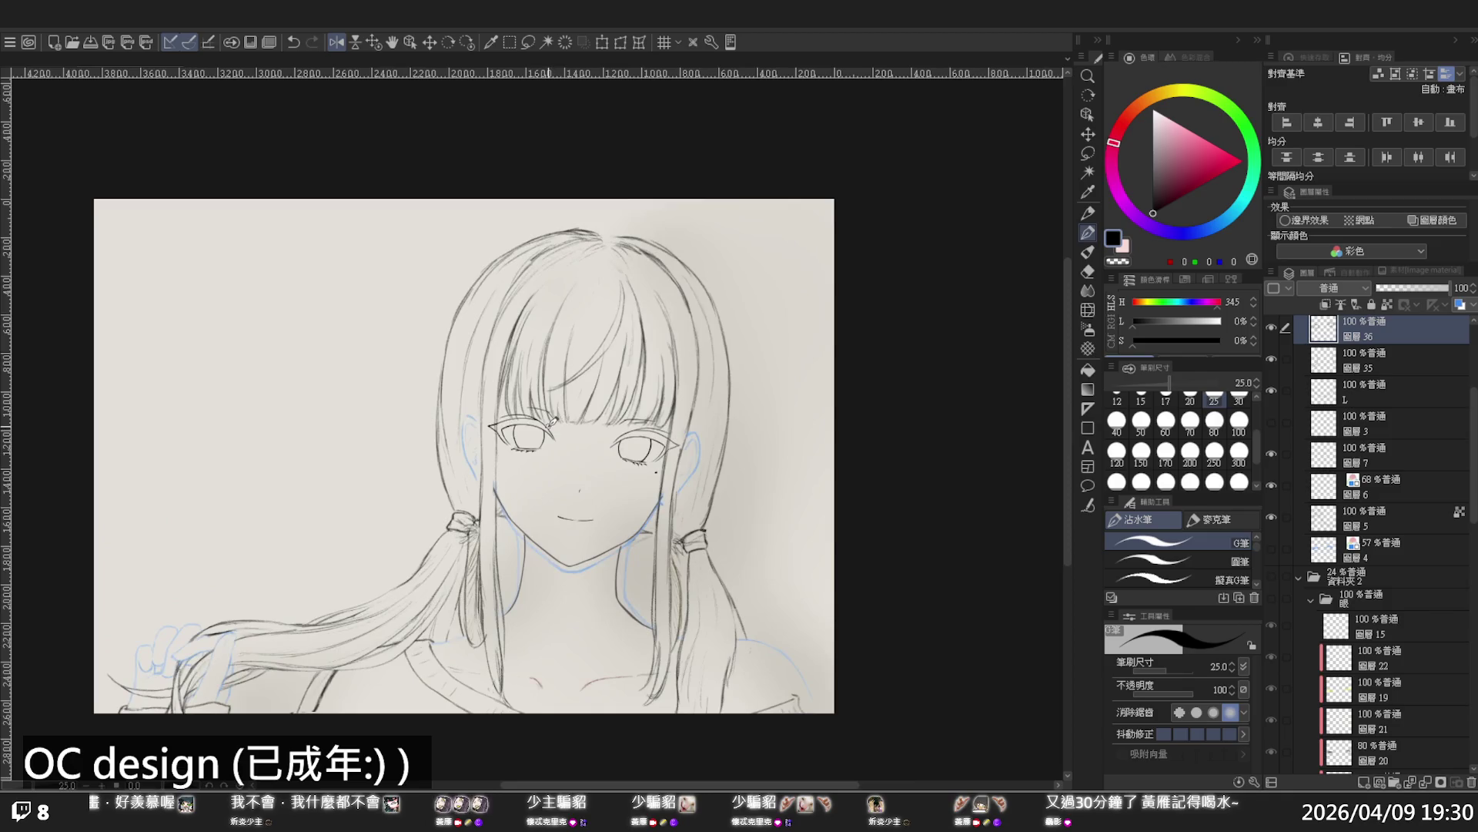
pyautogui.scroll(-2, 797, 492)
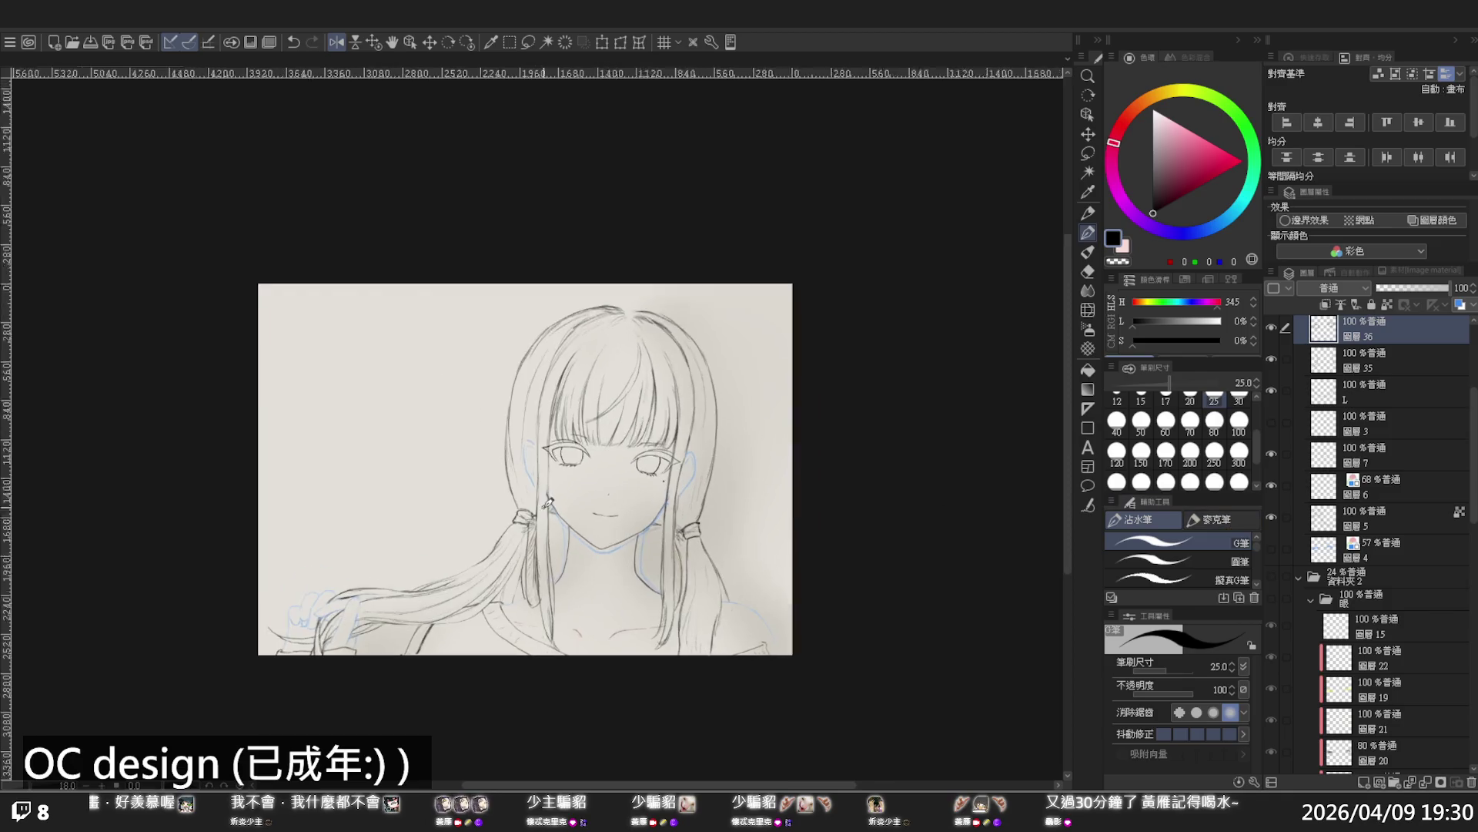
pyautogui.scroll(2, 552, 494)
pyautogui.scroll(2, 552, 495)
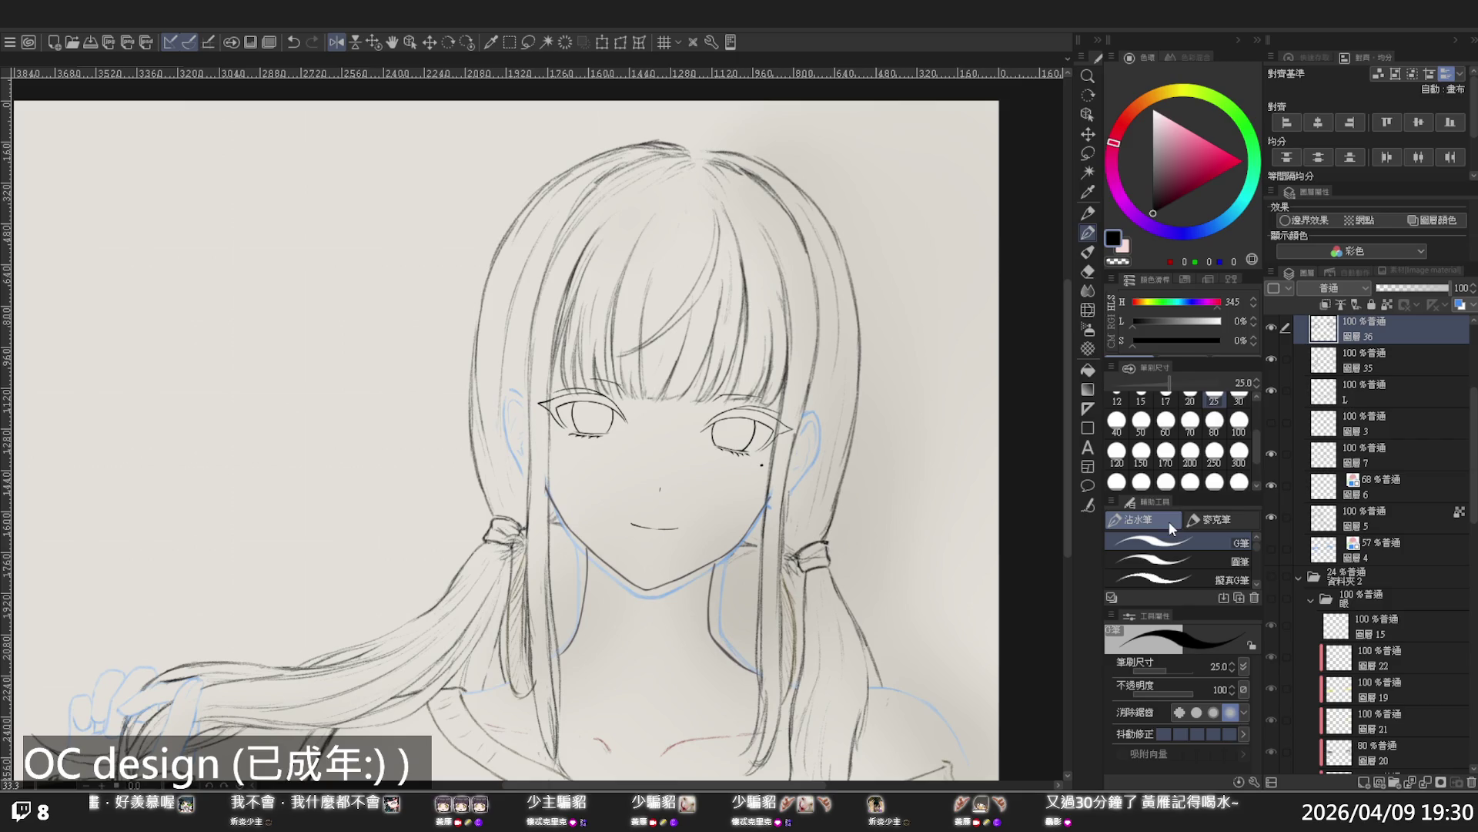
pyautogui.scroll(-2, 653, 455)
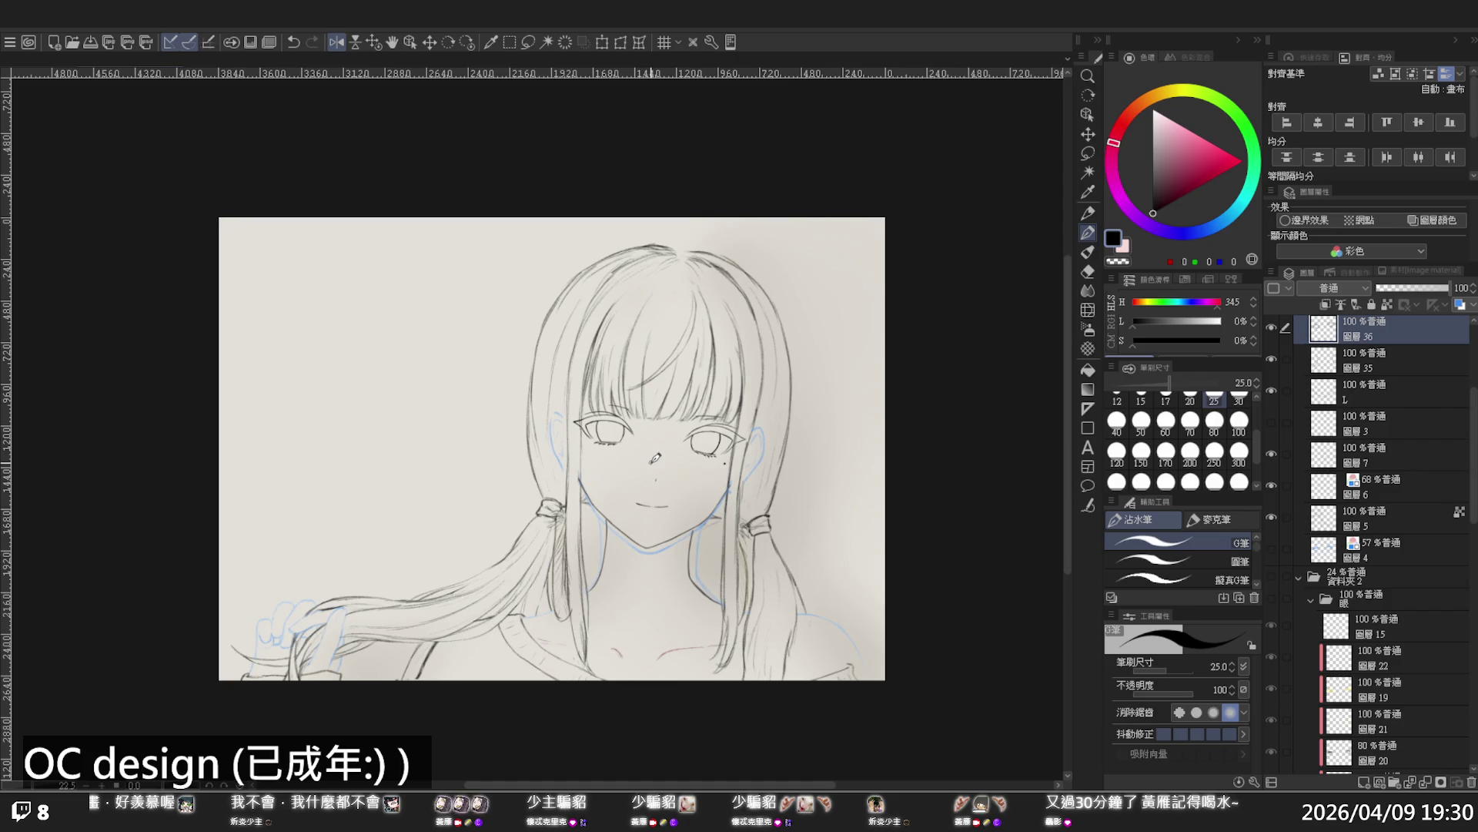
pyautogui.scroll(3, 706, 518)
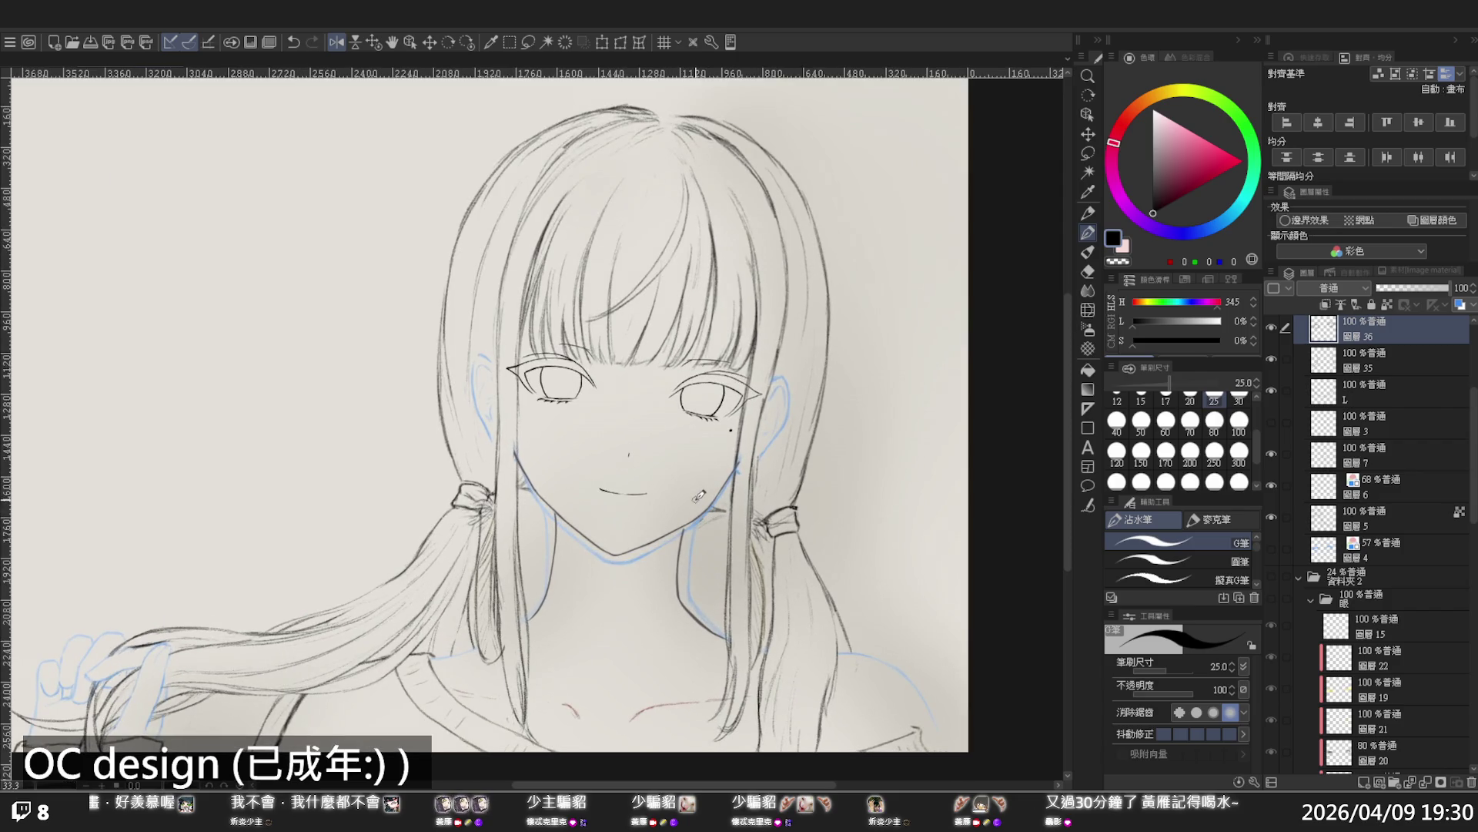
pyautogui.click(1088, 329)
pyautogui.click(1088, 309)
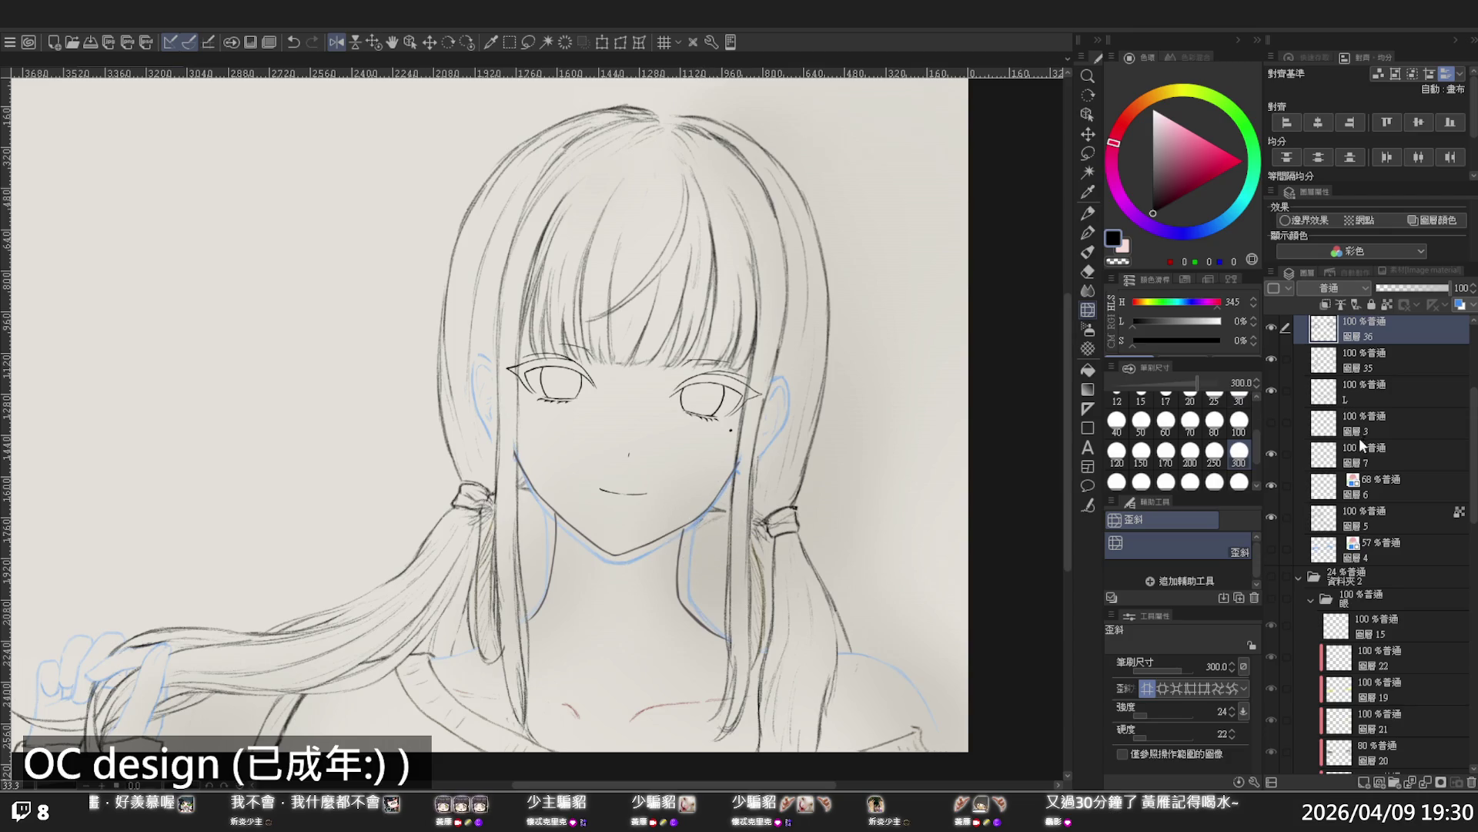
# Select layer L, restore the unmirrored view, and toggle layers 7 and 5 to check the hair strokes
pyautogui.click(1368, 390)
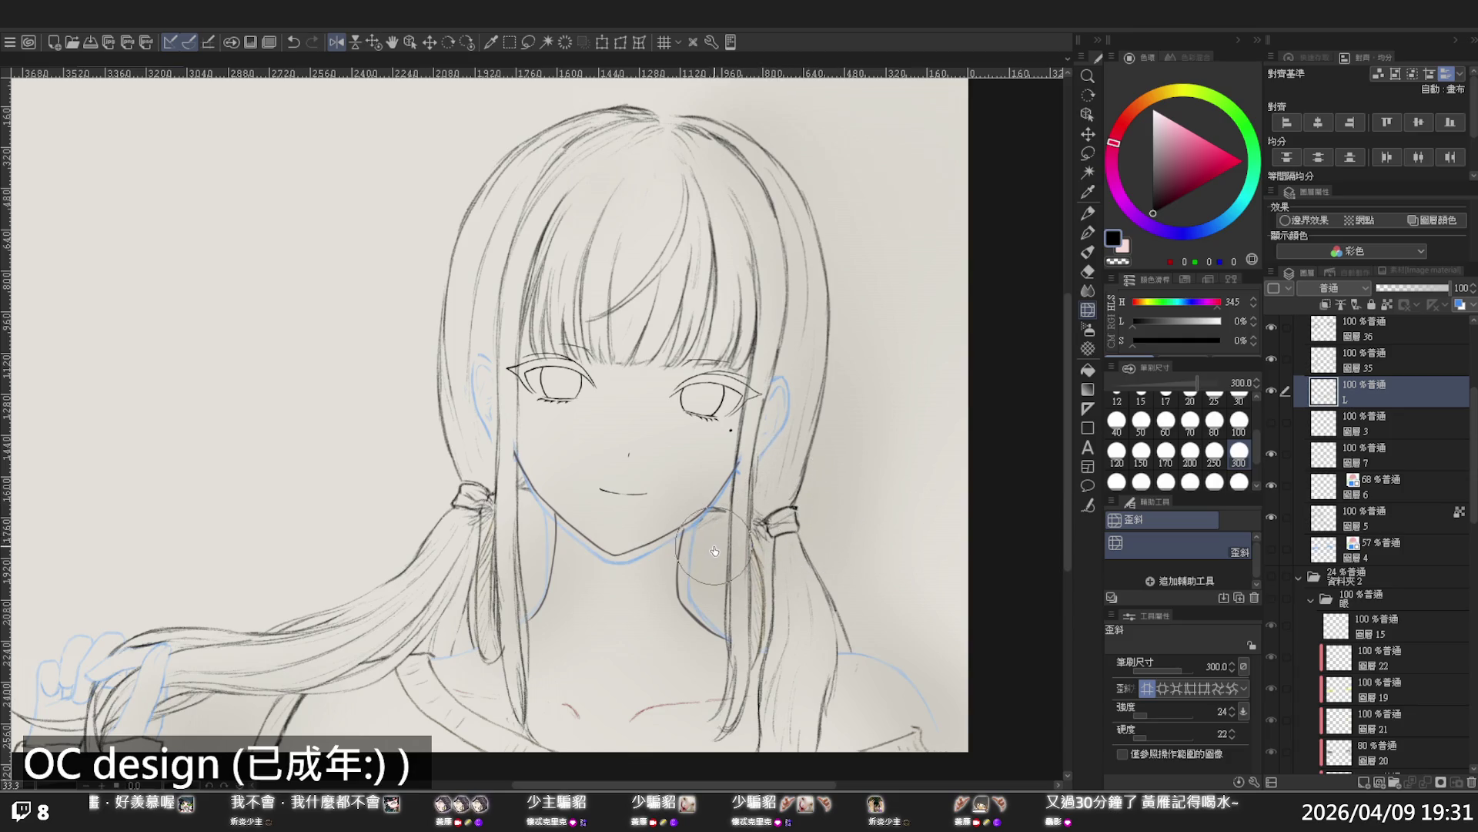
pyautogui.press('h')
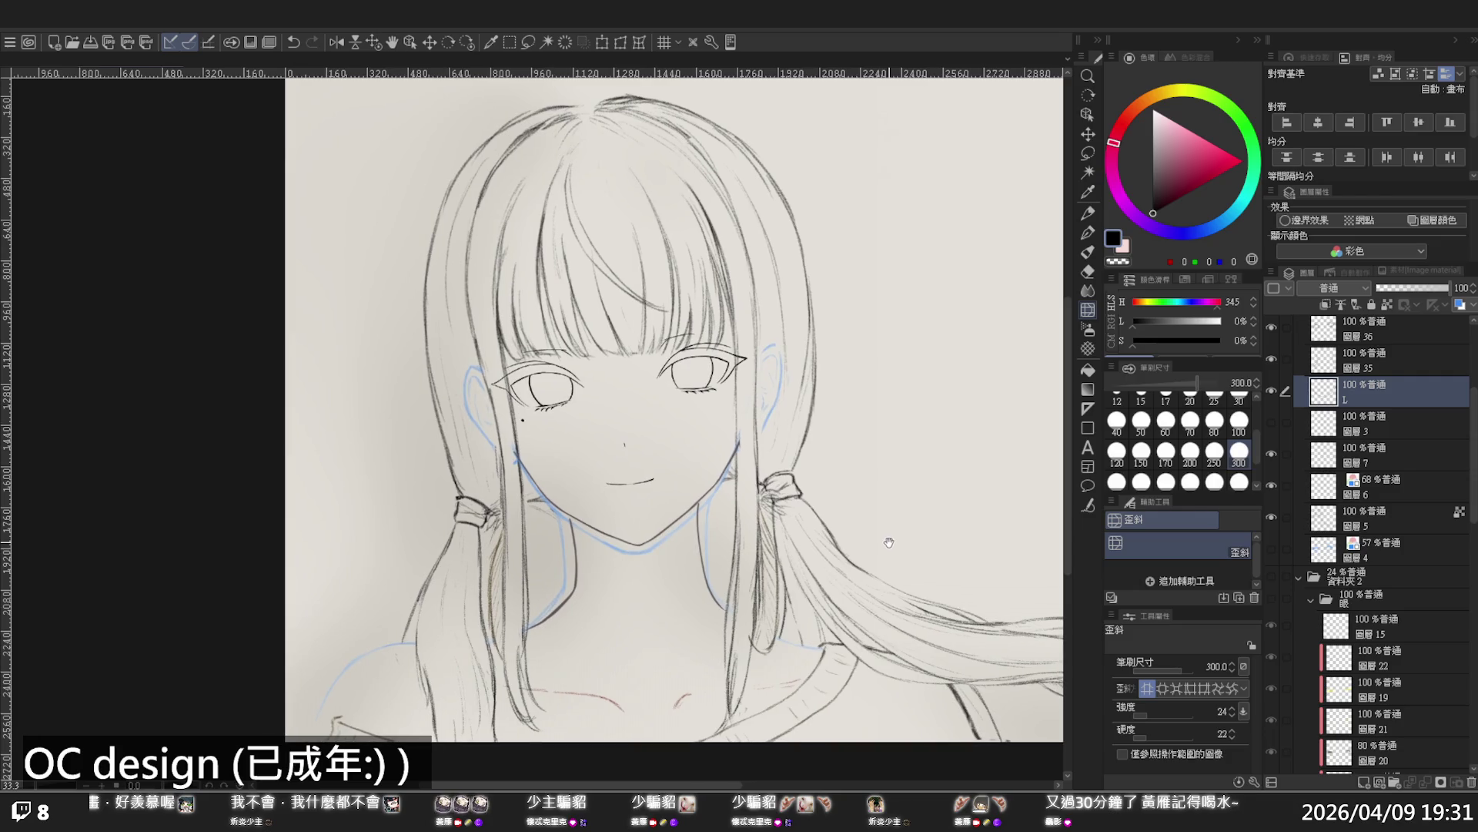
pyautogui.moveTo(810, 546); pyautogui.dragTo(870, 569)
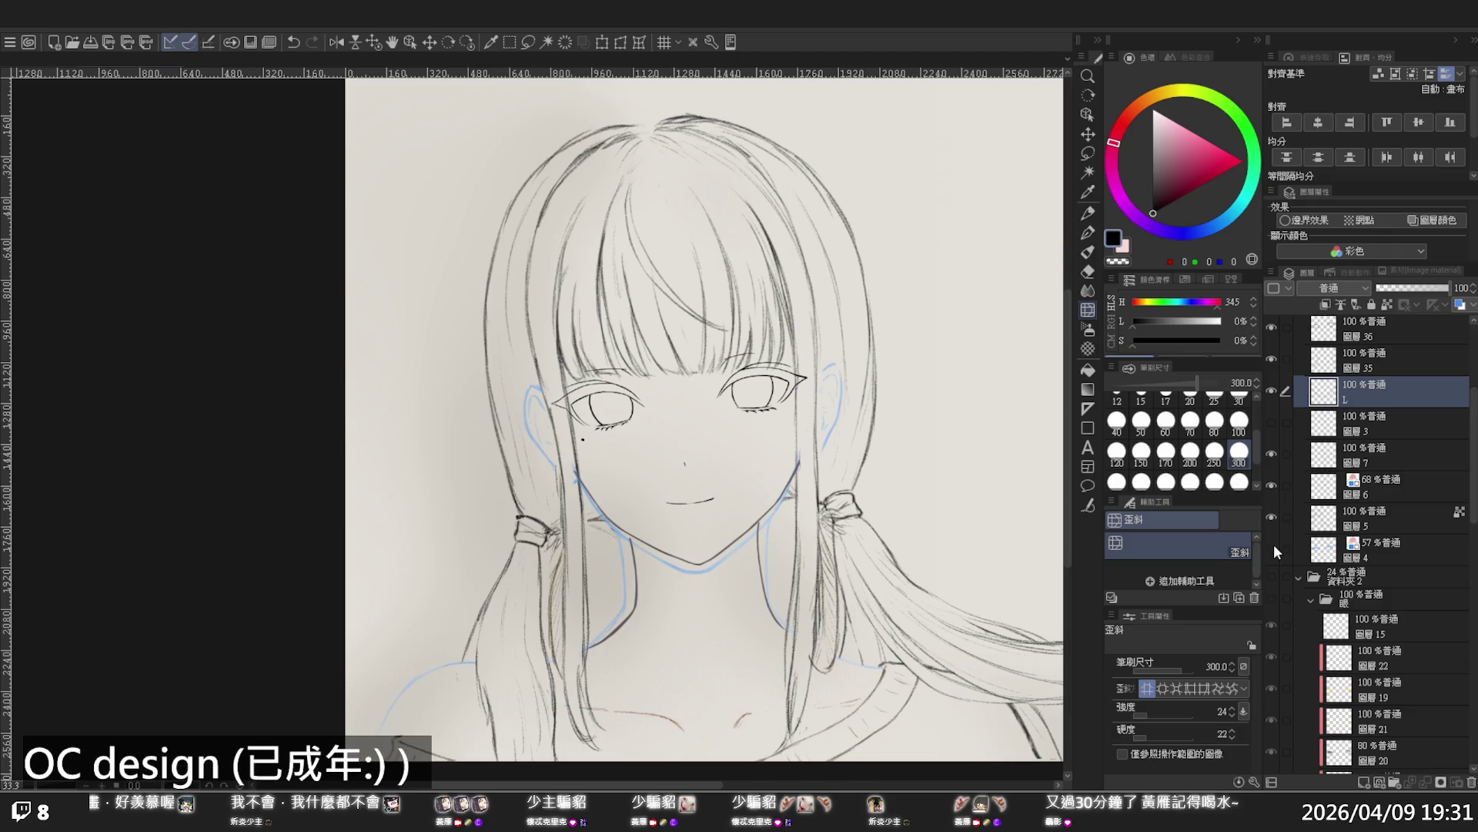
pyautogui.scroll(2, 1313, 488)
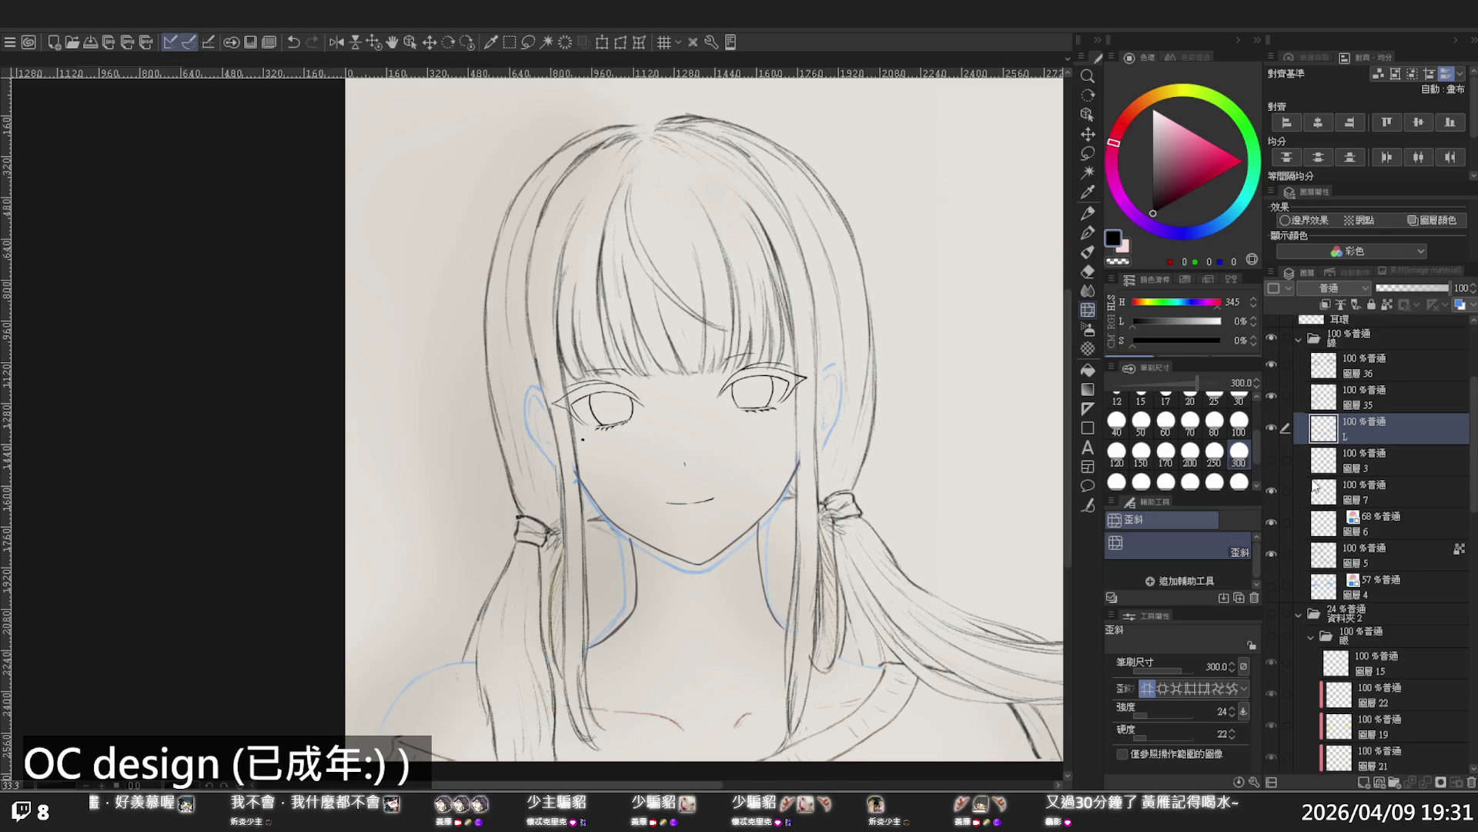
pyautogui.click(1272, 492)
pyautogui.click(1273, 543)
pyautogui.click(1274, 543)
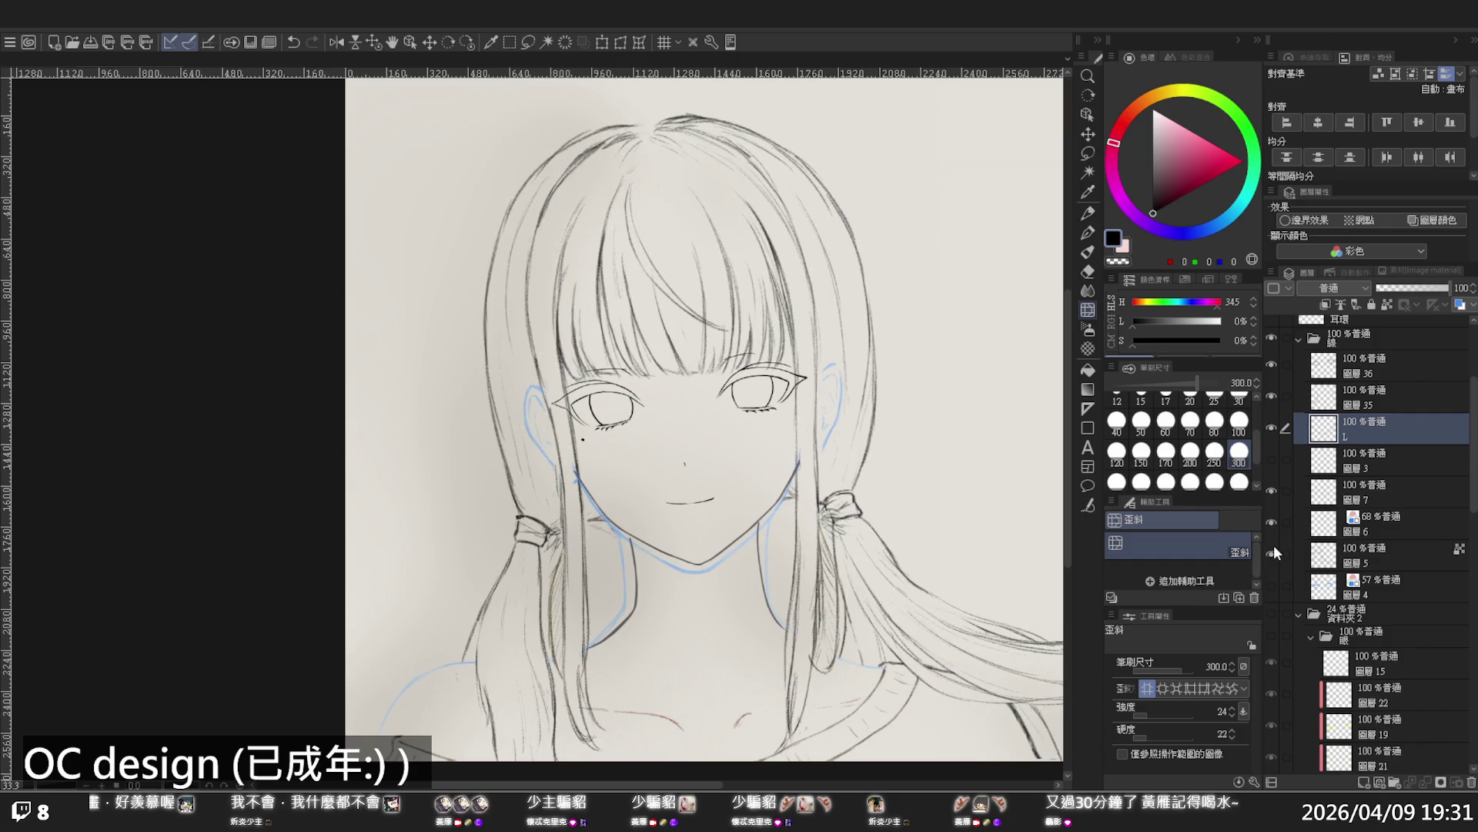
# Tint layer 5 blue at 58% opacity, show the eyeliner sketch, and select layer 36 for inking
pyautogui.click(1365, 548)
pyautogui.click(1436, 220)
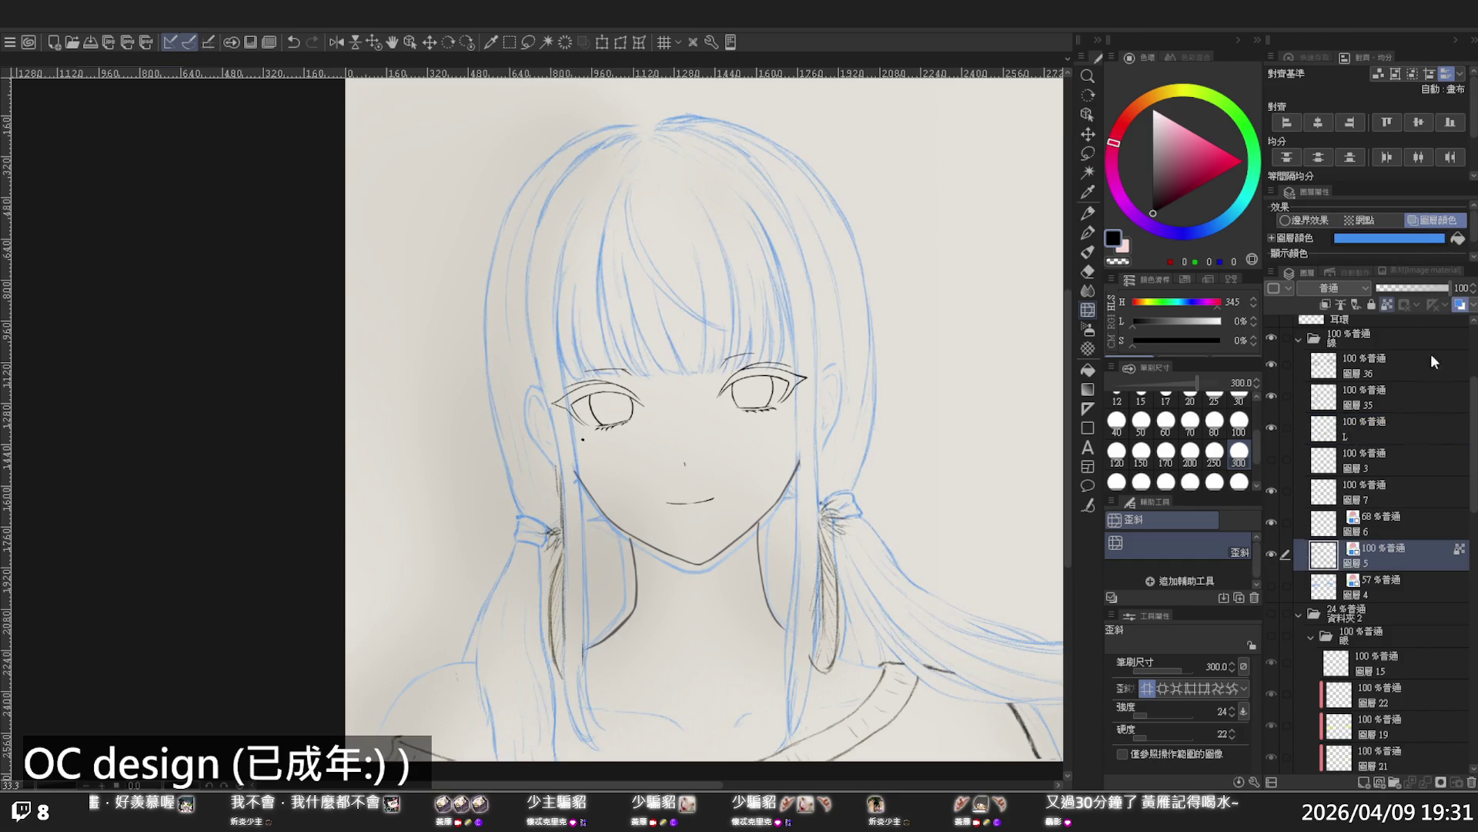
pyautogui.click(1424, 287)
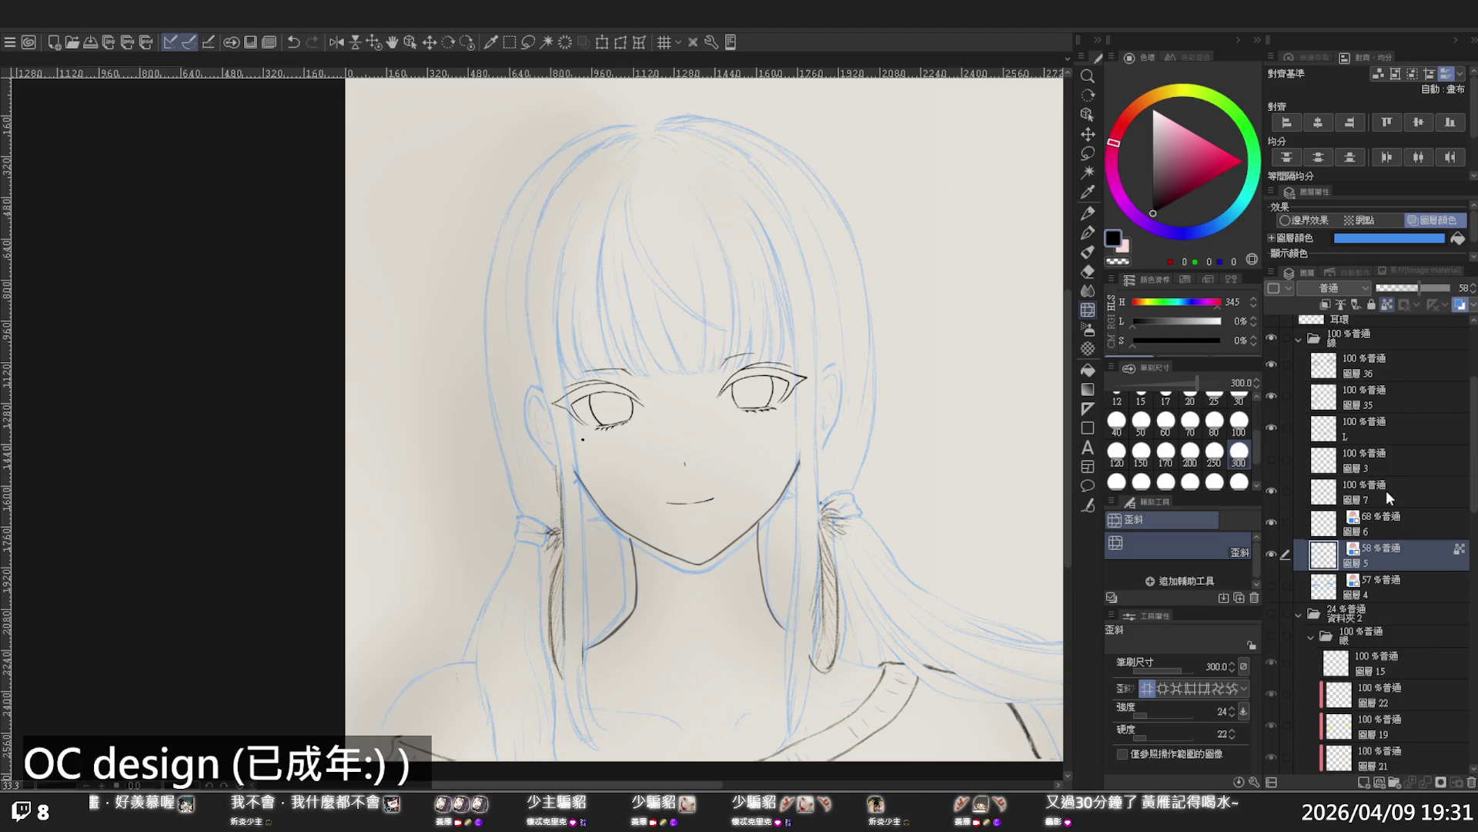
pyautogui.click(1273, 586)
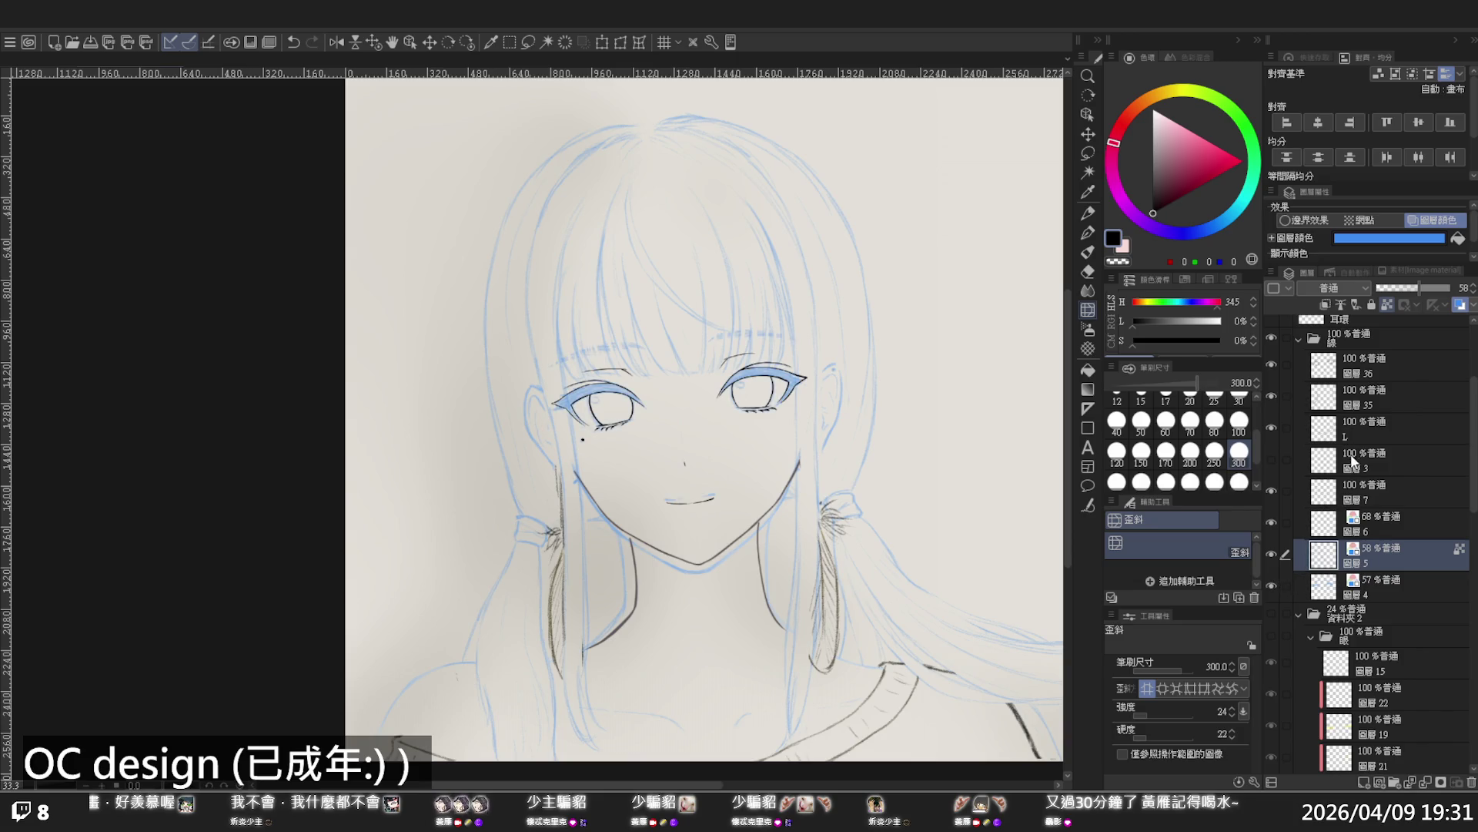
pyautogui.click(1344, 370)
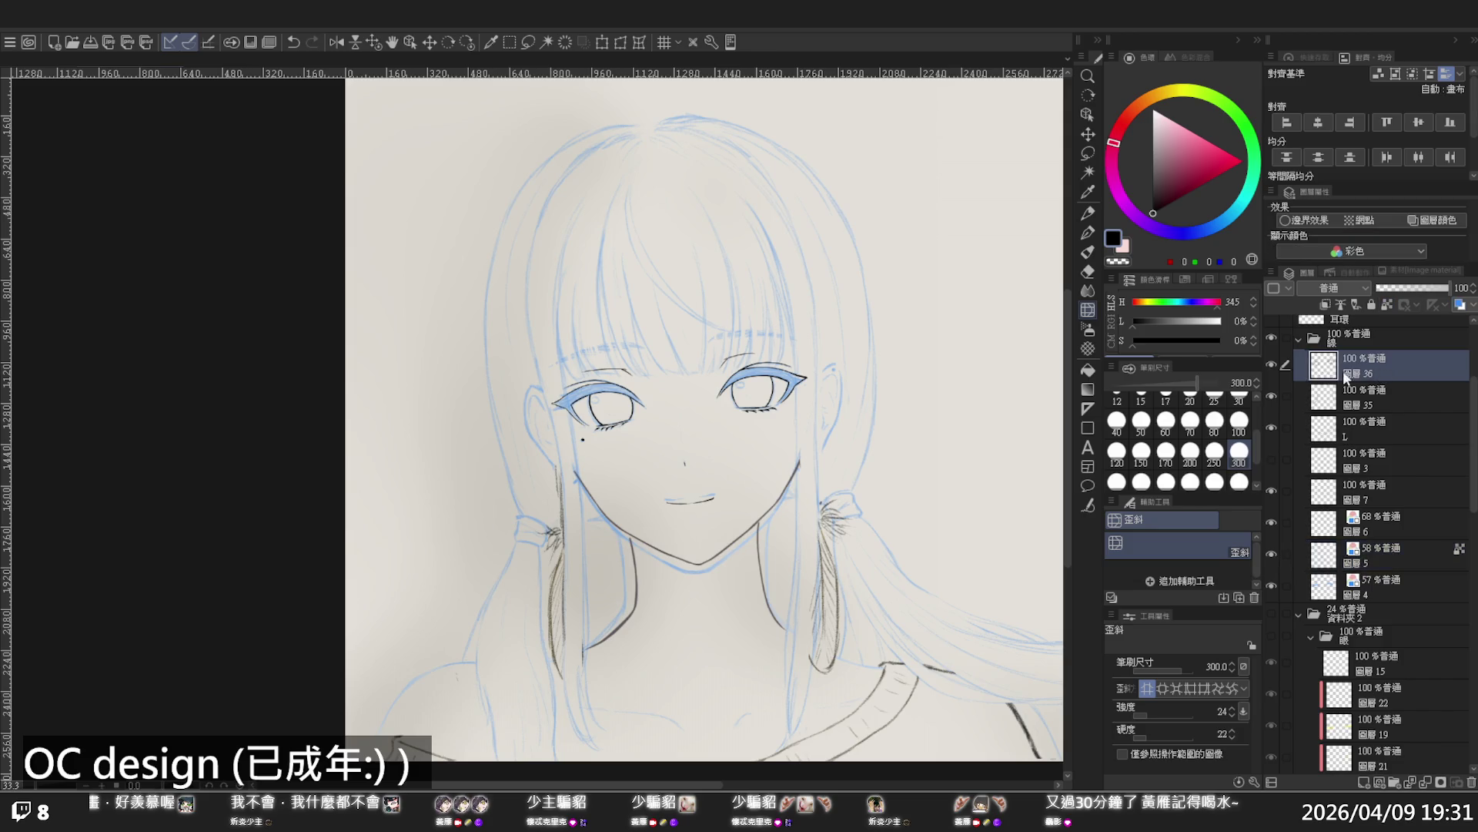
pyautogui.click(1272, 362)
pyautogui.click(1272, 362)
pyautogui.scroll(1, 593, 328)
# Redraw the right eyebrow longer and thicken its left and middle sections
pyautogui.scroll(1, 635, 331)
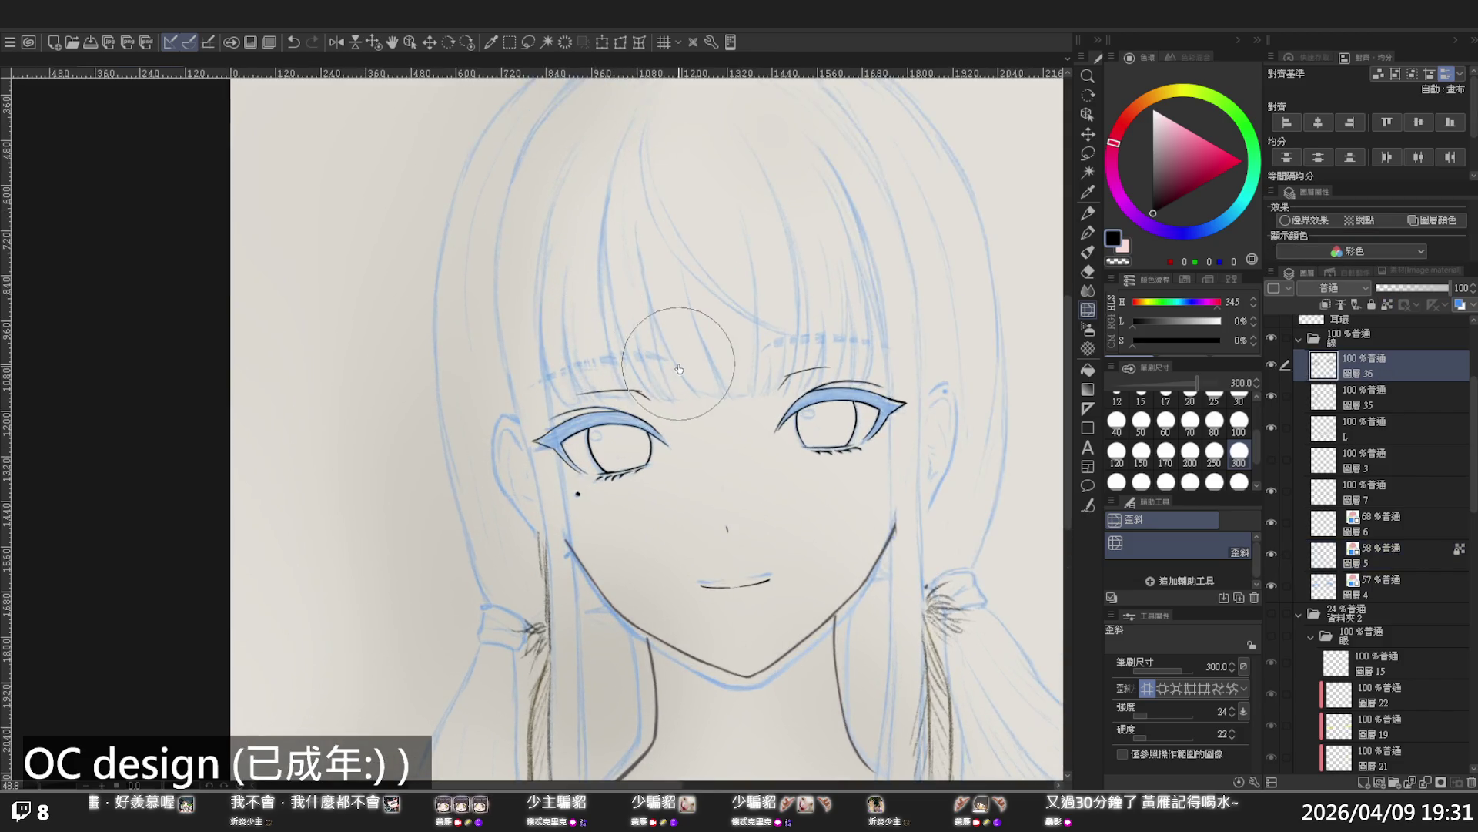
pyautogui.press('p')
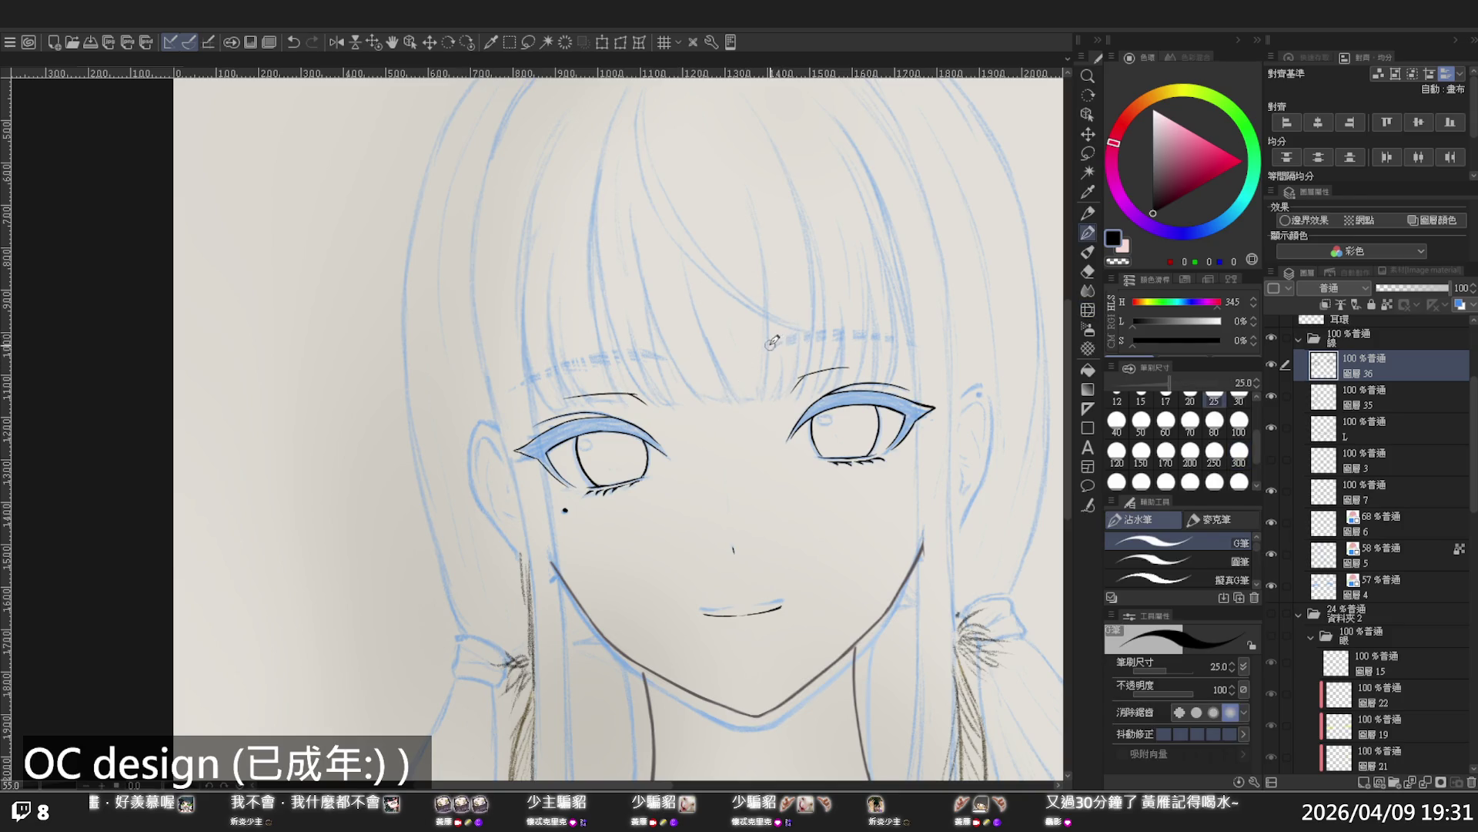
pyautogui.moveTo(772, 345); pyautogui.dragTo(911, 337)
pyautogui.hotkey('ctrl', 'z')
pyautogui.hotkey('ctrl', 'z')
pyautogui.hotkey('ctrl', 'z')
pyautogui.hotkey('ctrl', 'z')
pyautogui.moveTo(817, 339); pyautogui.dragTo(909, 341)
pyautogui.hotkey('ctrl', 'z')
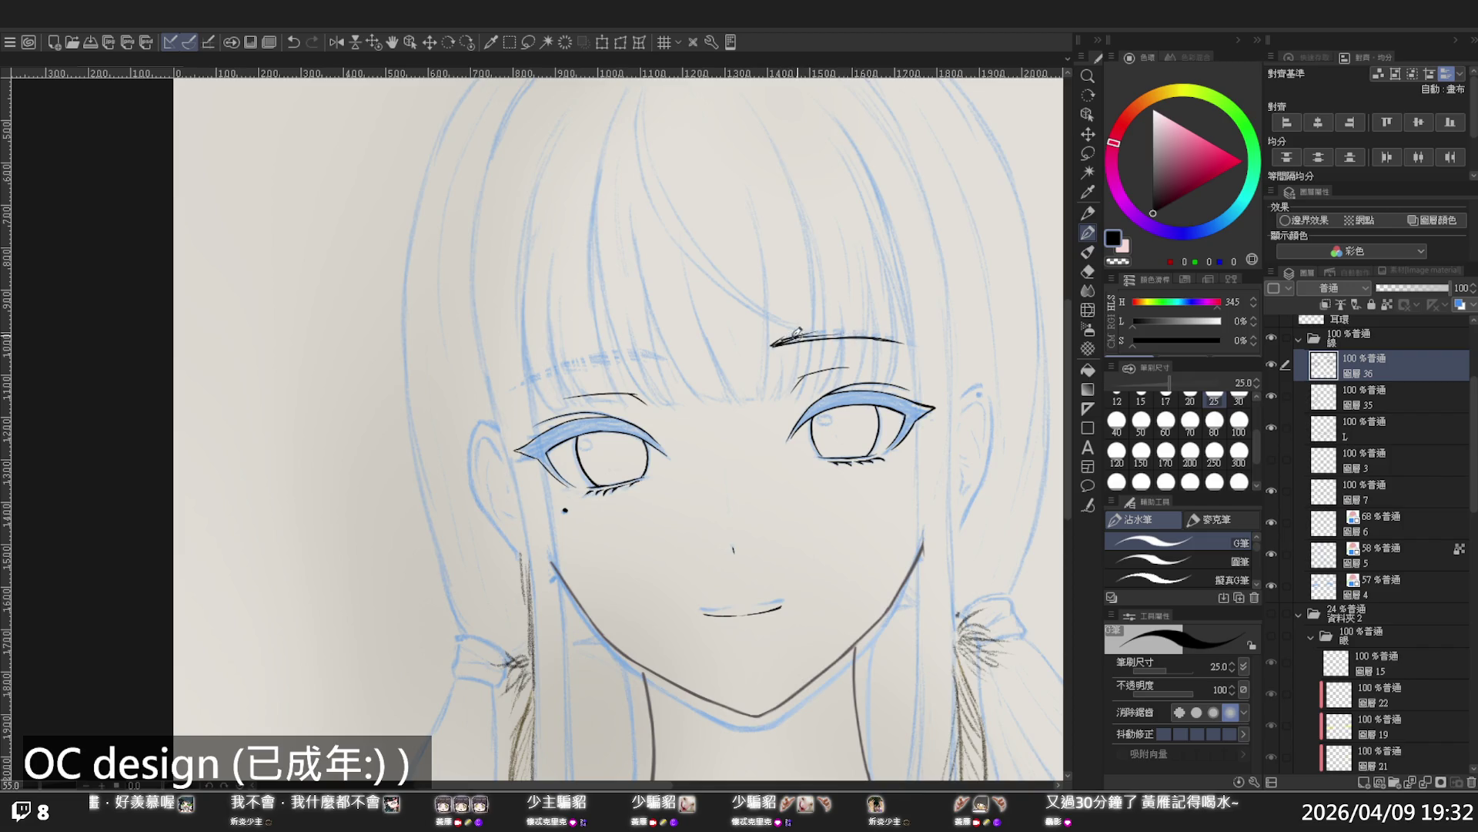
pyautogui.moveTo(774, 342); pyautogui.dragTo(868, 333)
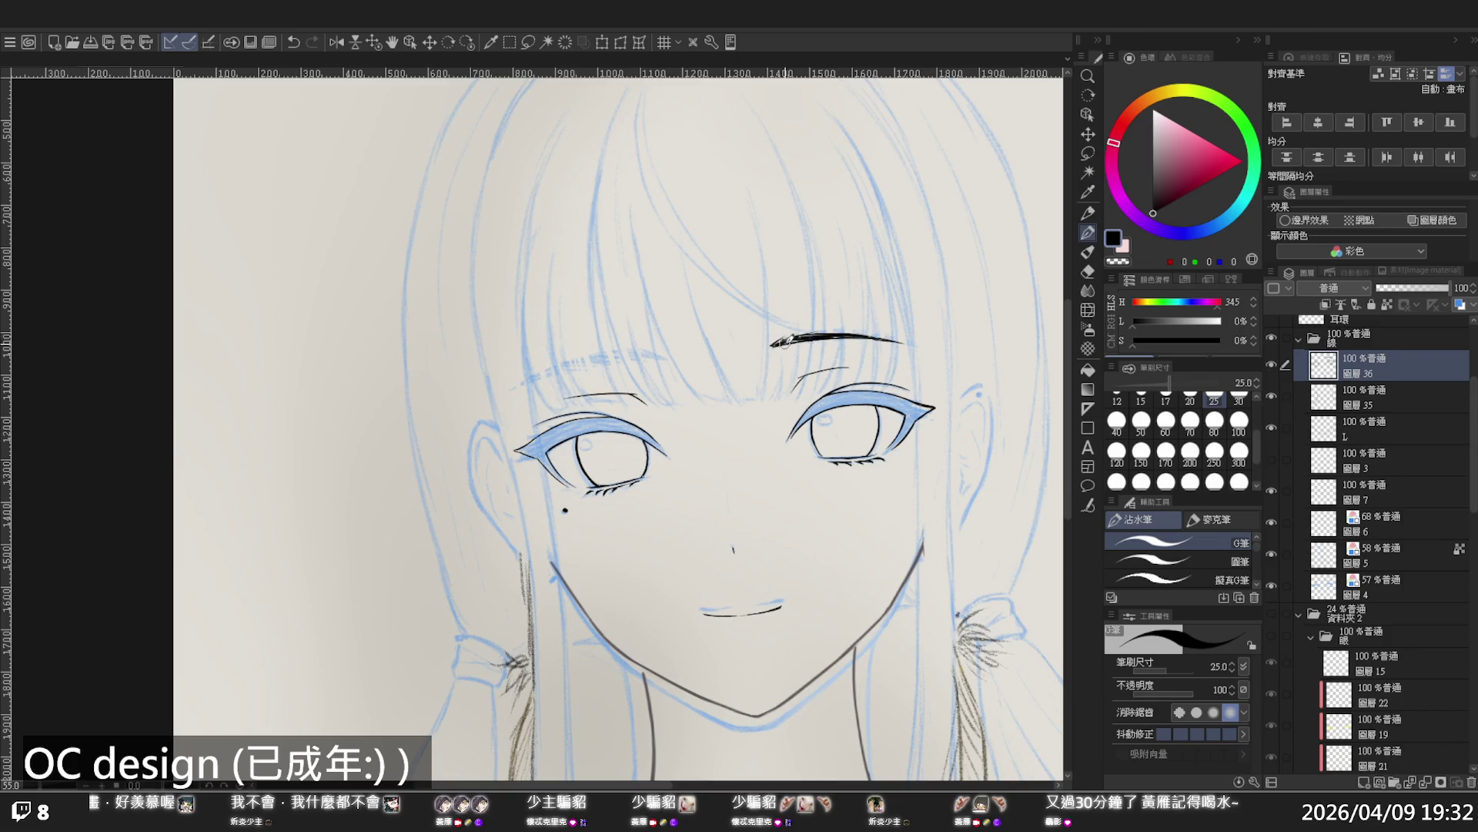
pyautogui.moveTo(782, 342); pyautogui.dragTo(834, 329)
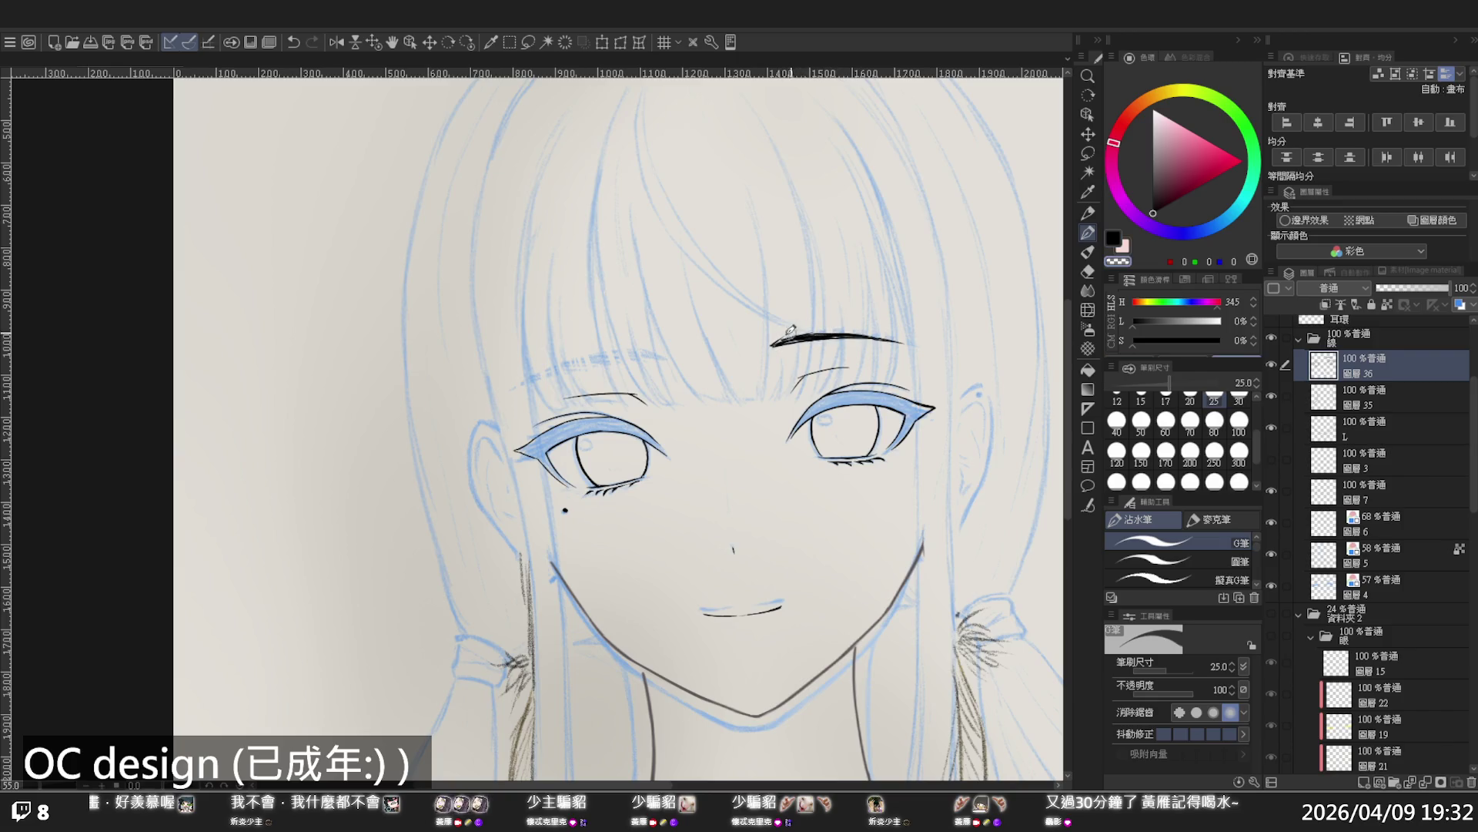
# Mirror the canvas, refine the eyebrow tail, and try a stroke for the second eyebrow
pyautogui.press('h')
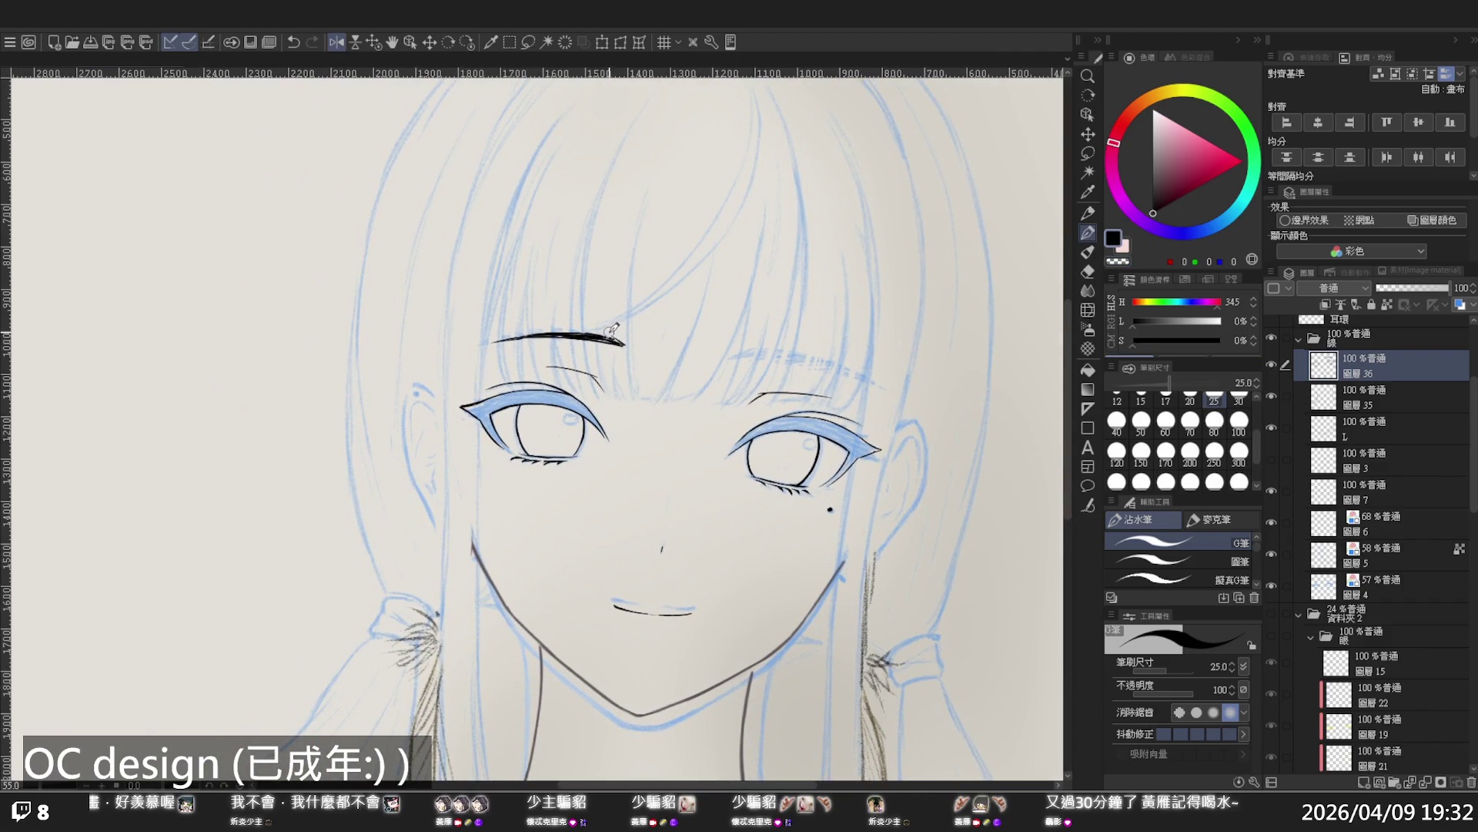
pyautogui.moveTo(608, 337); pyautogui.dragTo(625, 343)
pyautogui.moveTo(733, 353); pyautogui.dragTo(867, 380)
pyautogui.hotkey('ctrl', 'z')
pyautogui.hotkey('ctrl', 'z')
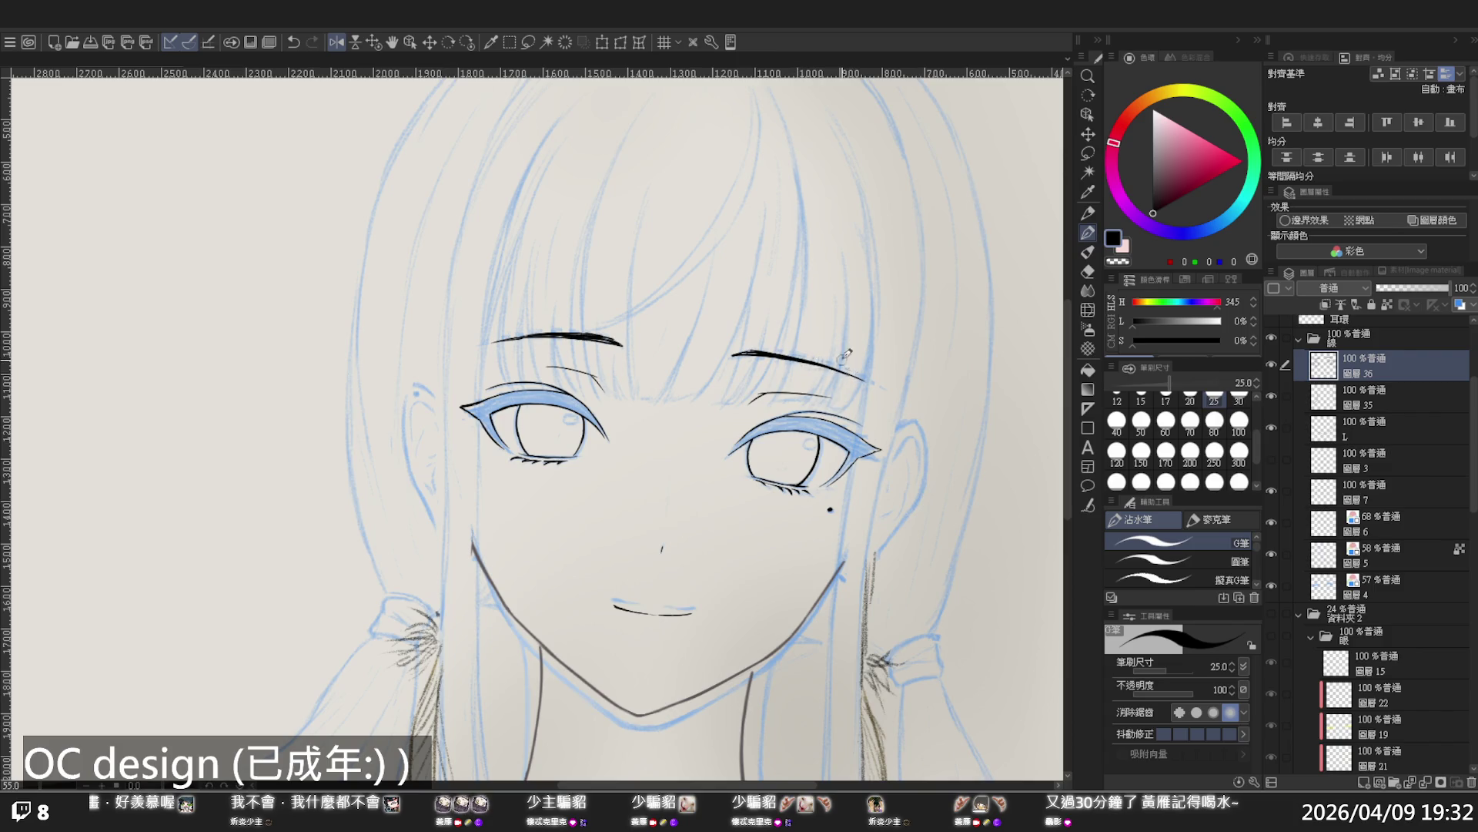
# Zoom out, unmirror the canvas, and recentre the face to view the whole drawing
pyautogui.keyDown('ctrl'); pyautogui.keyDown('alt'); pyautogui.click(759, 299); pyautogui.keyUp('alt'); pyautogui.keyUp('ctrl')
pyautogui.keyDown('ctrl'); pyautogui.keyDown('alt'); pyautogui.click(759, 299); pyautogui.keyUp('alt'); pyautogui.keyUp('ctrl')
pyautogui.scroll(5, 812, 310)
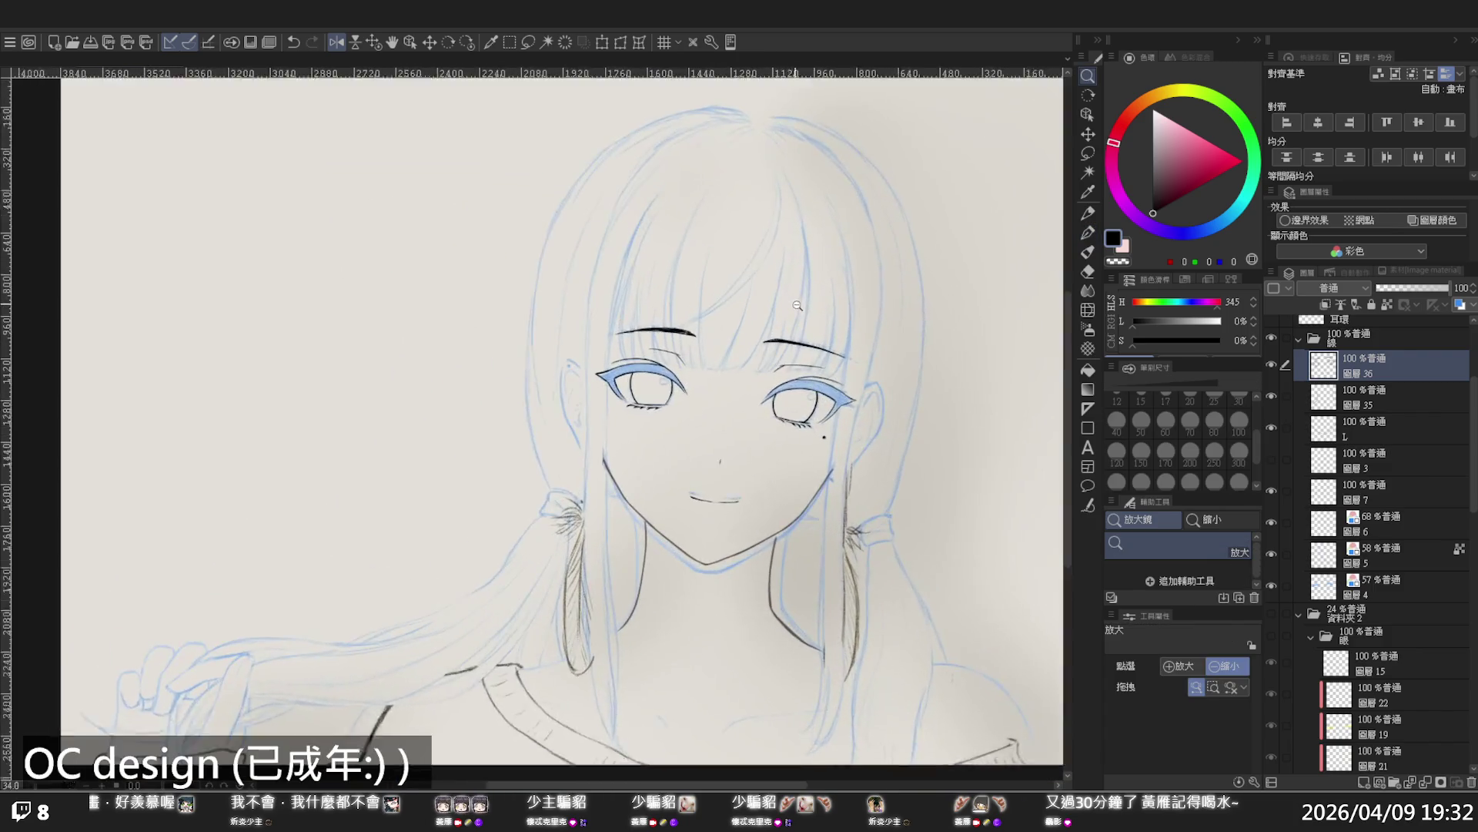
pyautogui.press('p')
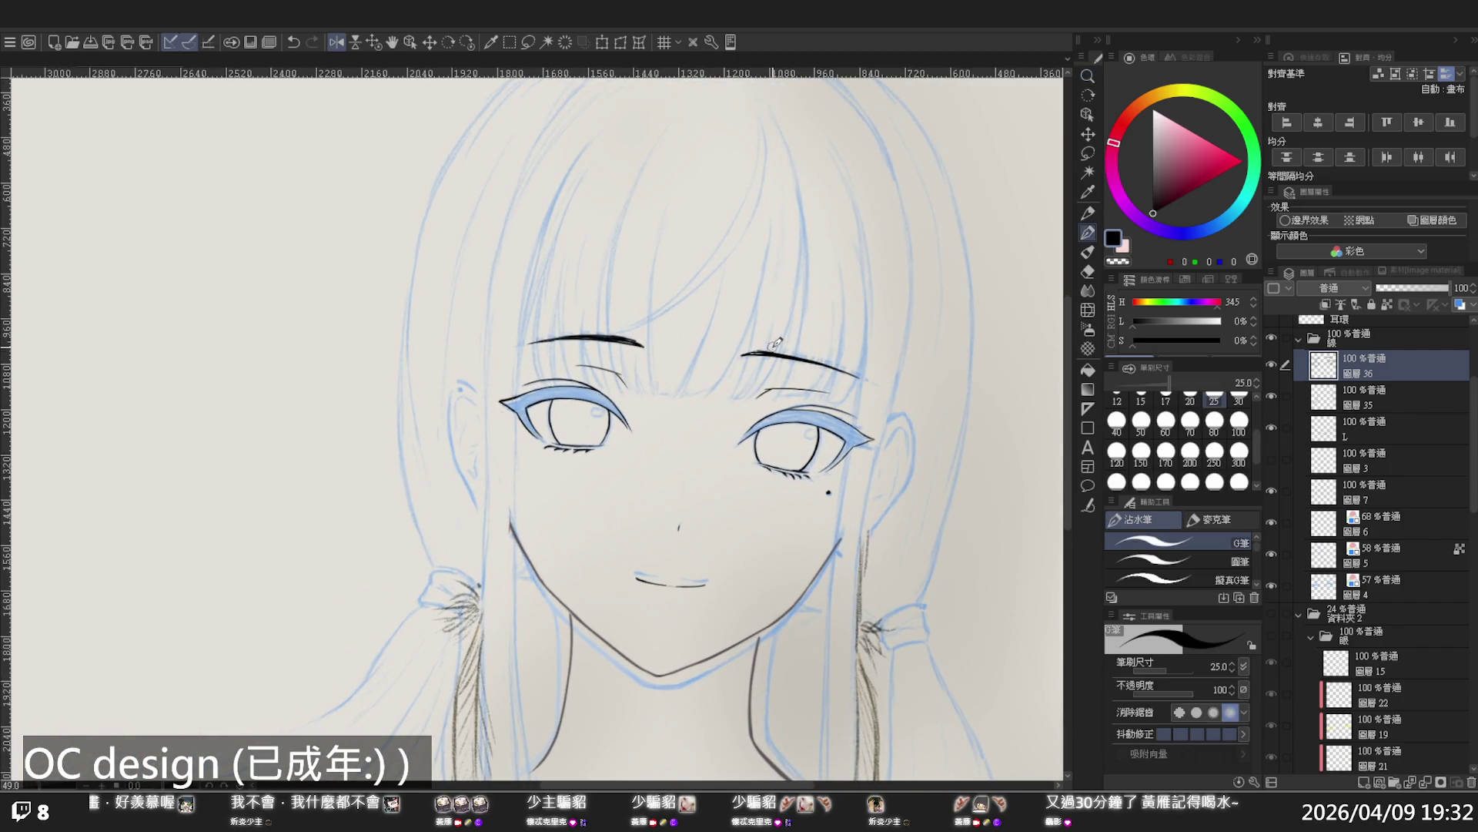
pyautogui.press('h')
pyautogui.moveTo(745, 333); pyautogui.dragTo(872, 355)
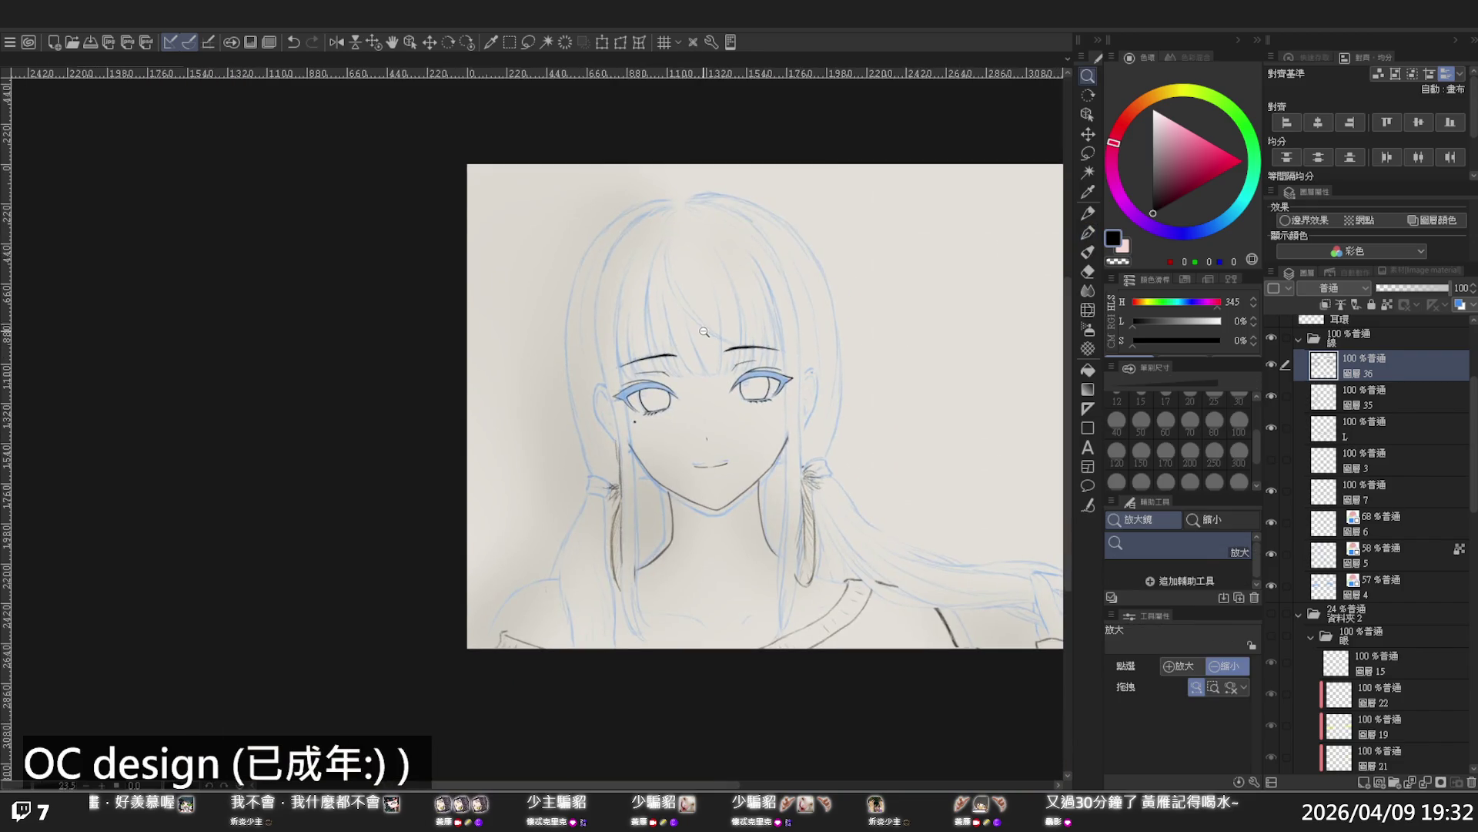
pyautogui.keyDown('ctrl'); pyautogui.keyDown('alt'); pyautogui.click(722, 316); pyautogui.keyUp('alt'); pyautogui.keyUp('ctrl')
pyautogui.moveTo(731, 326); pyautogui.dragTo(808, 330)
pyautogui.hotkey('ctrl', '+')
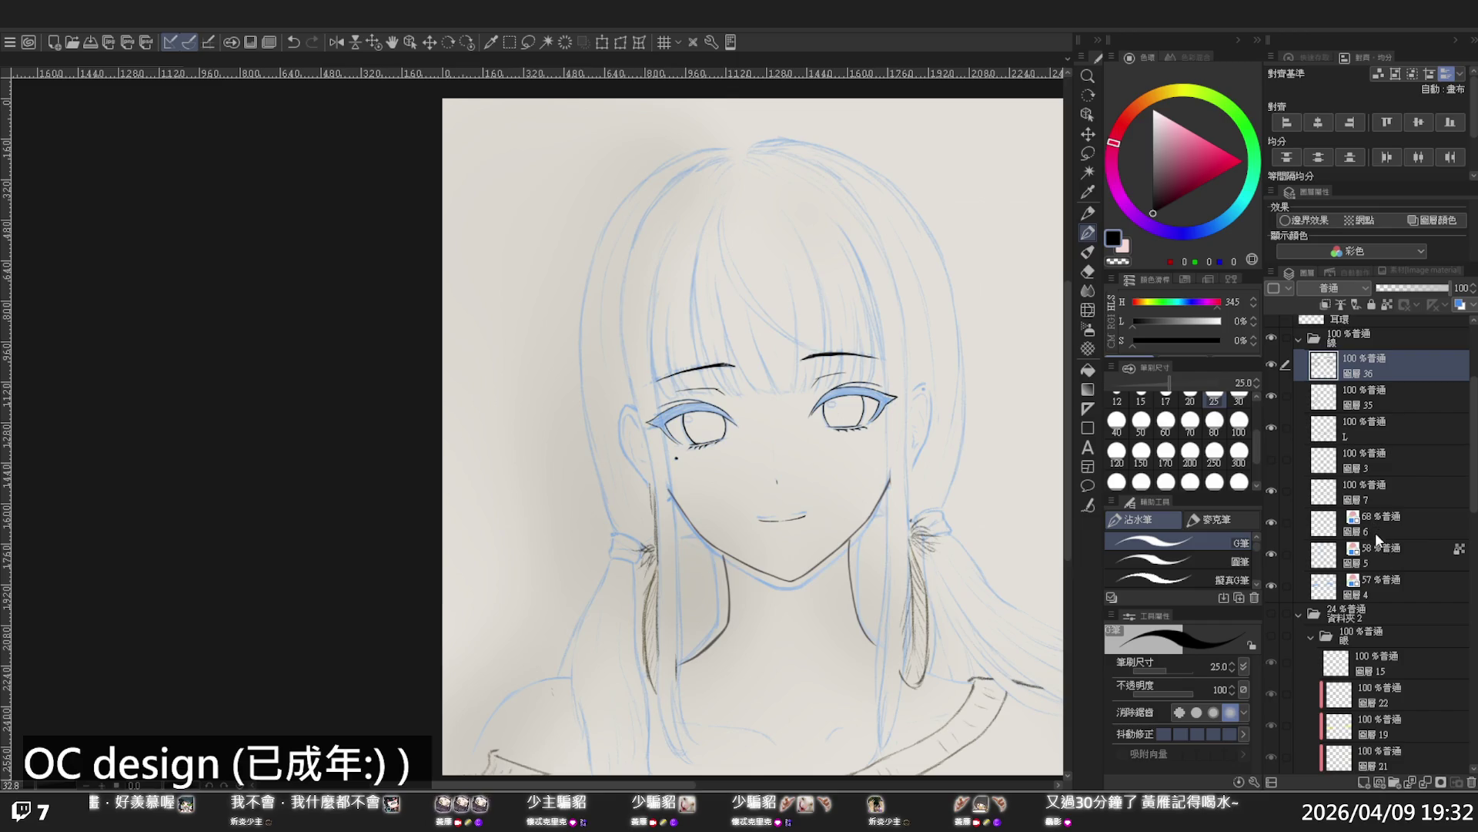
pyautogui.click(1395, 548)
pyautogui.click(1272, 552)
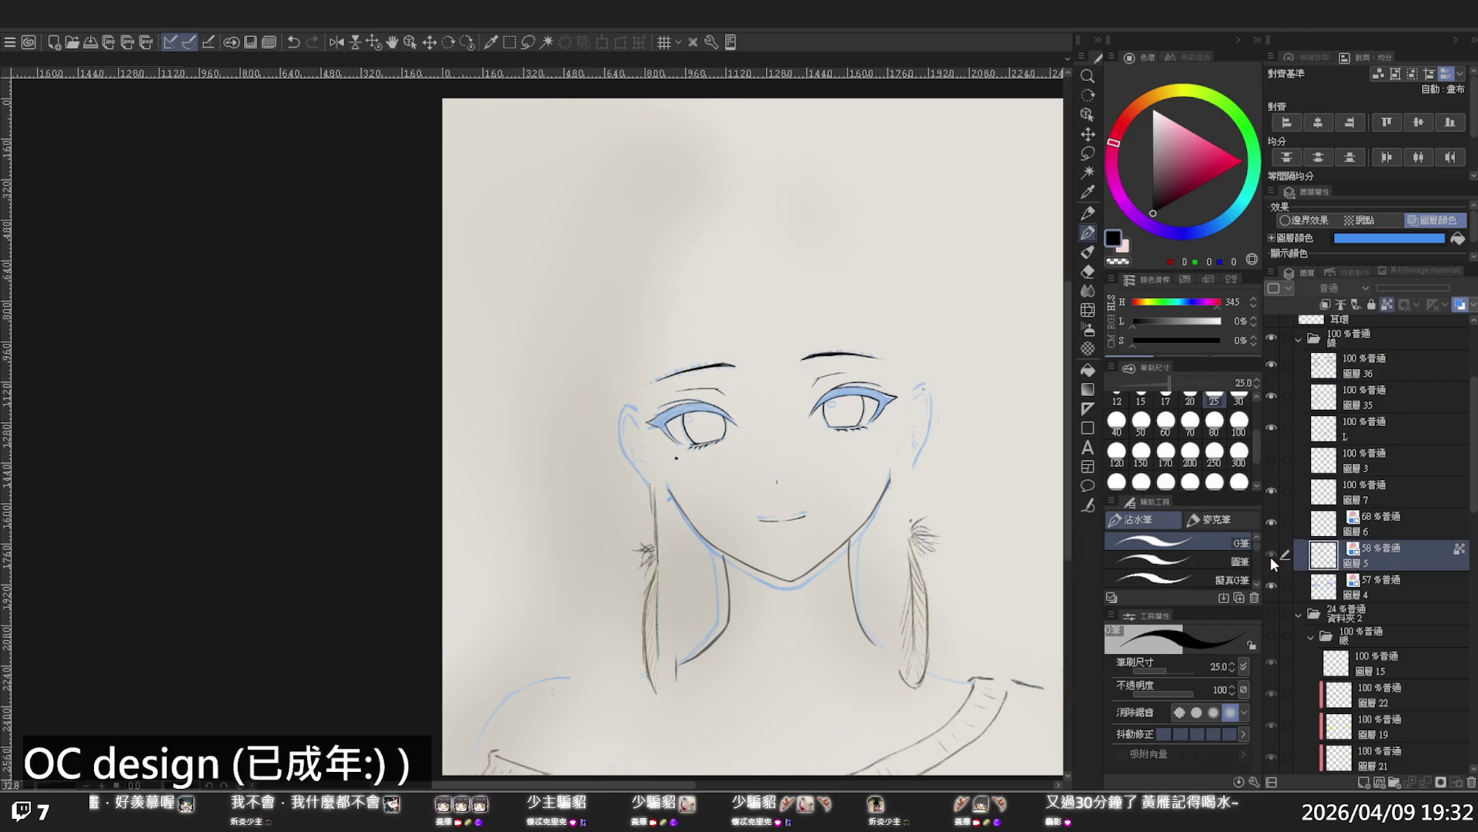
pyautogui.click(1272, 553)
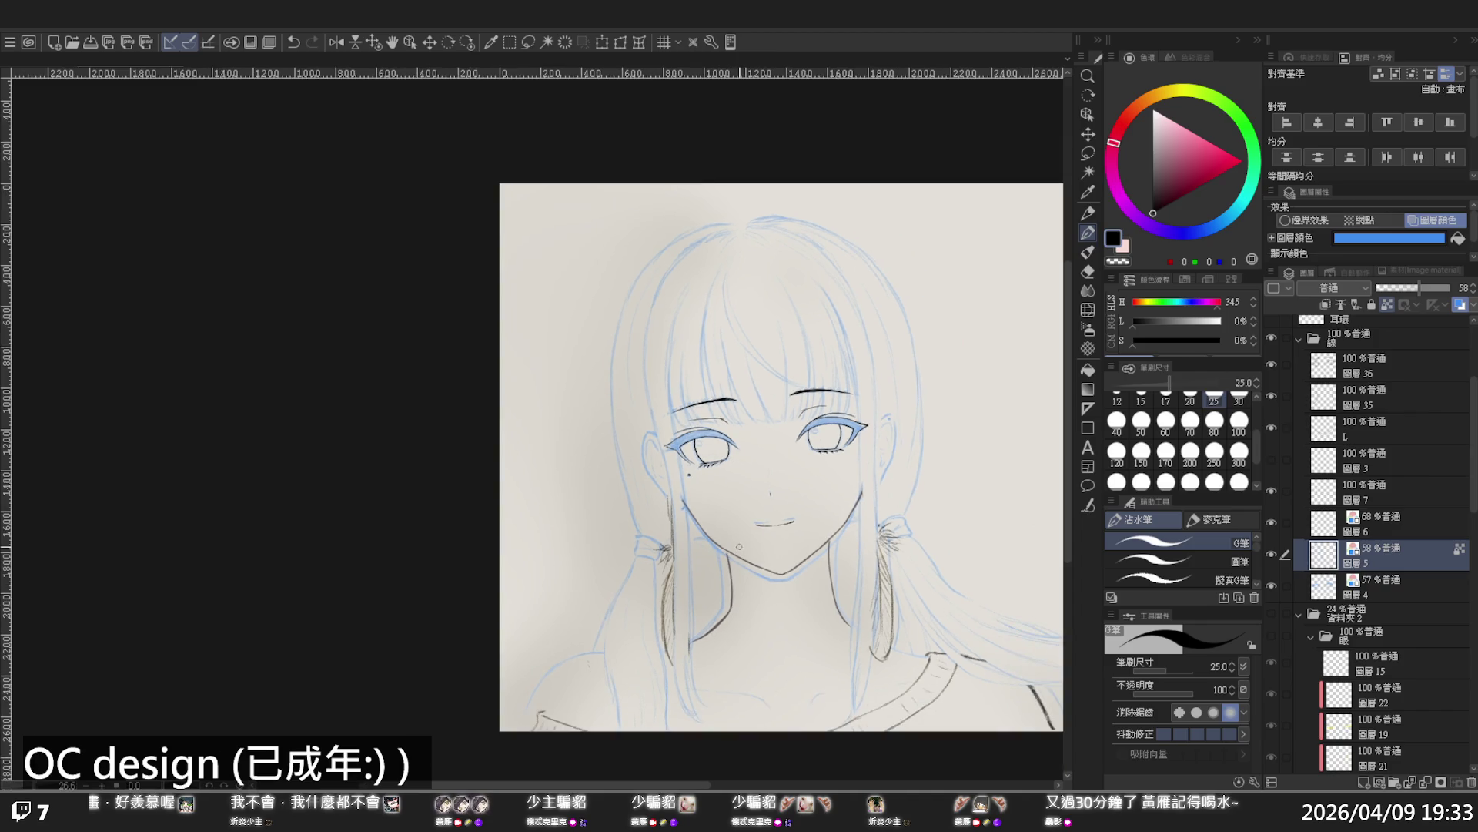
# Zoom out to the whole drawing and briefly hide the line art to compare it with the sketch
pyautogui.scroll(1, 739, 539)
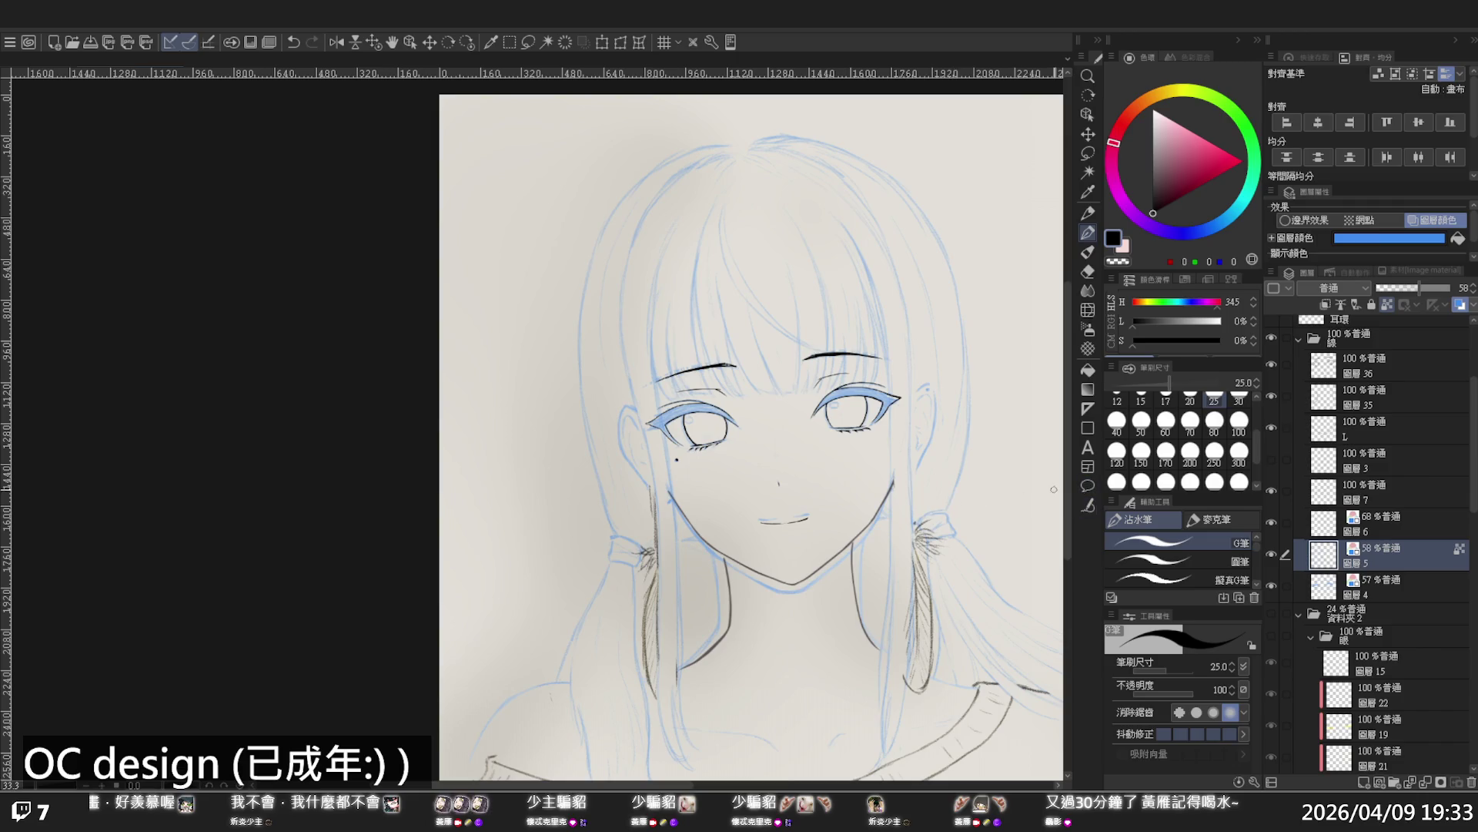
pyautogui.hotkey('ctrl', '-')
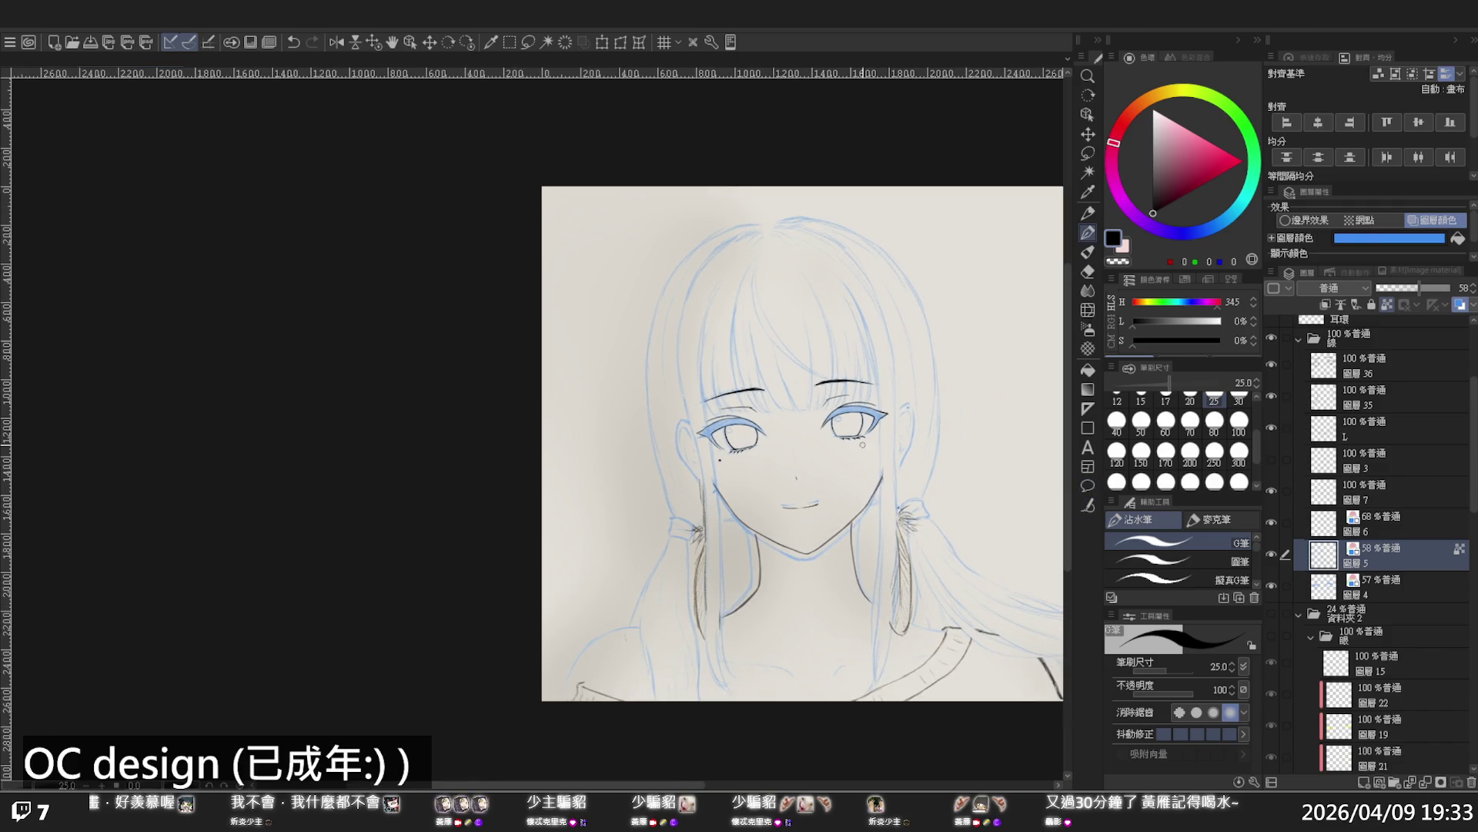
pyautogui.scroll(1, 927, 412)
pyautogui.scroll(1, 759, 412)
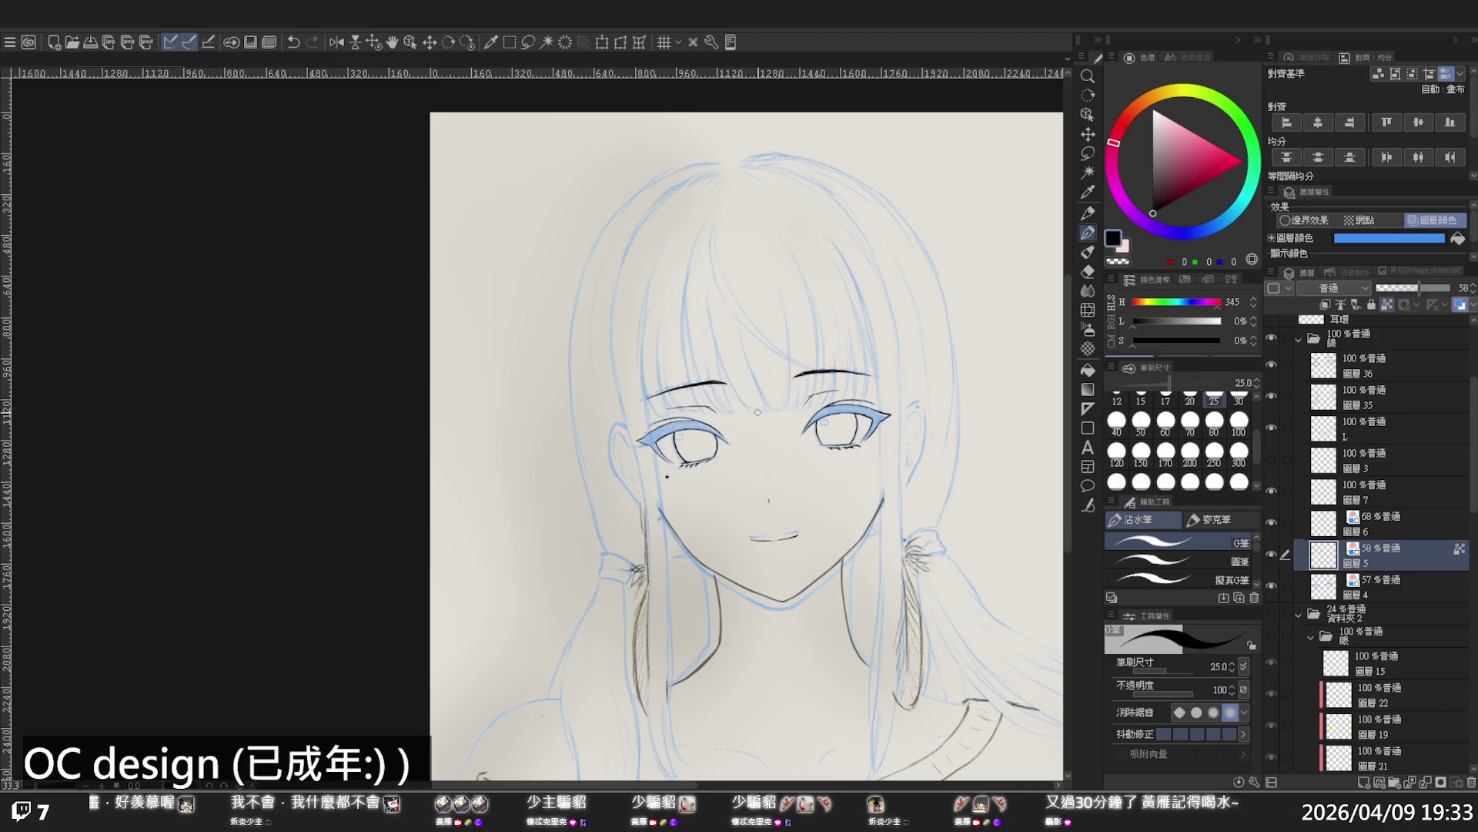
pyautogui.click(1272, 549)
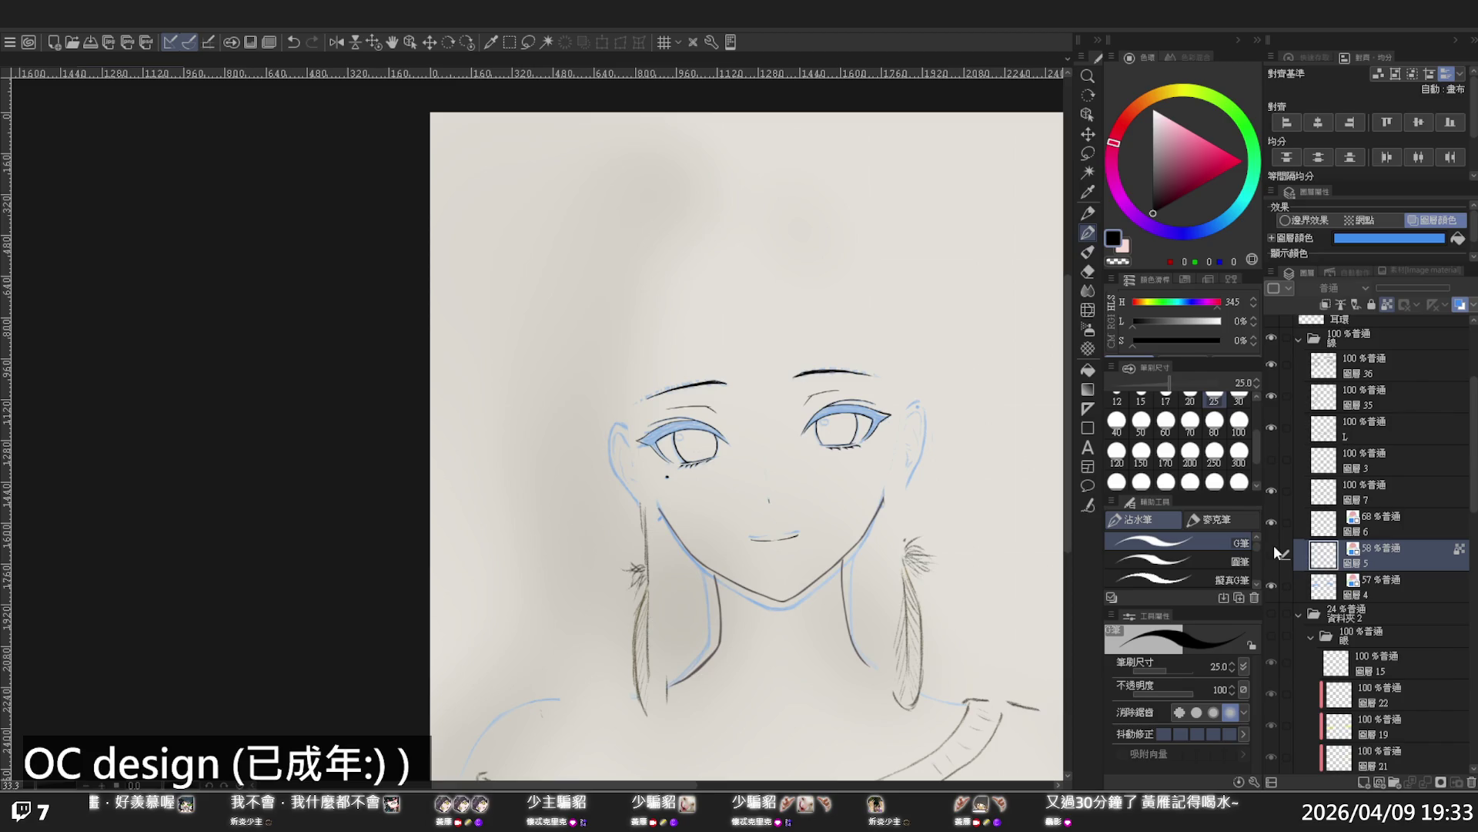
pyautogui.click(1272, 548)
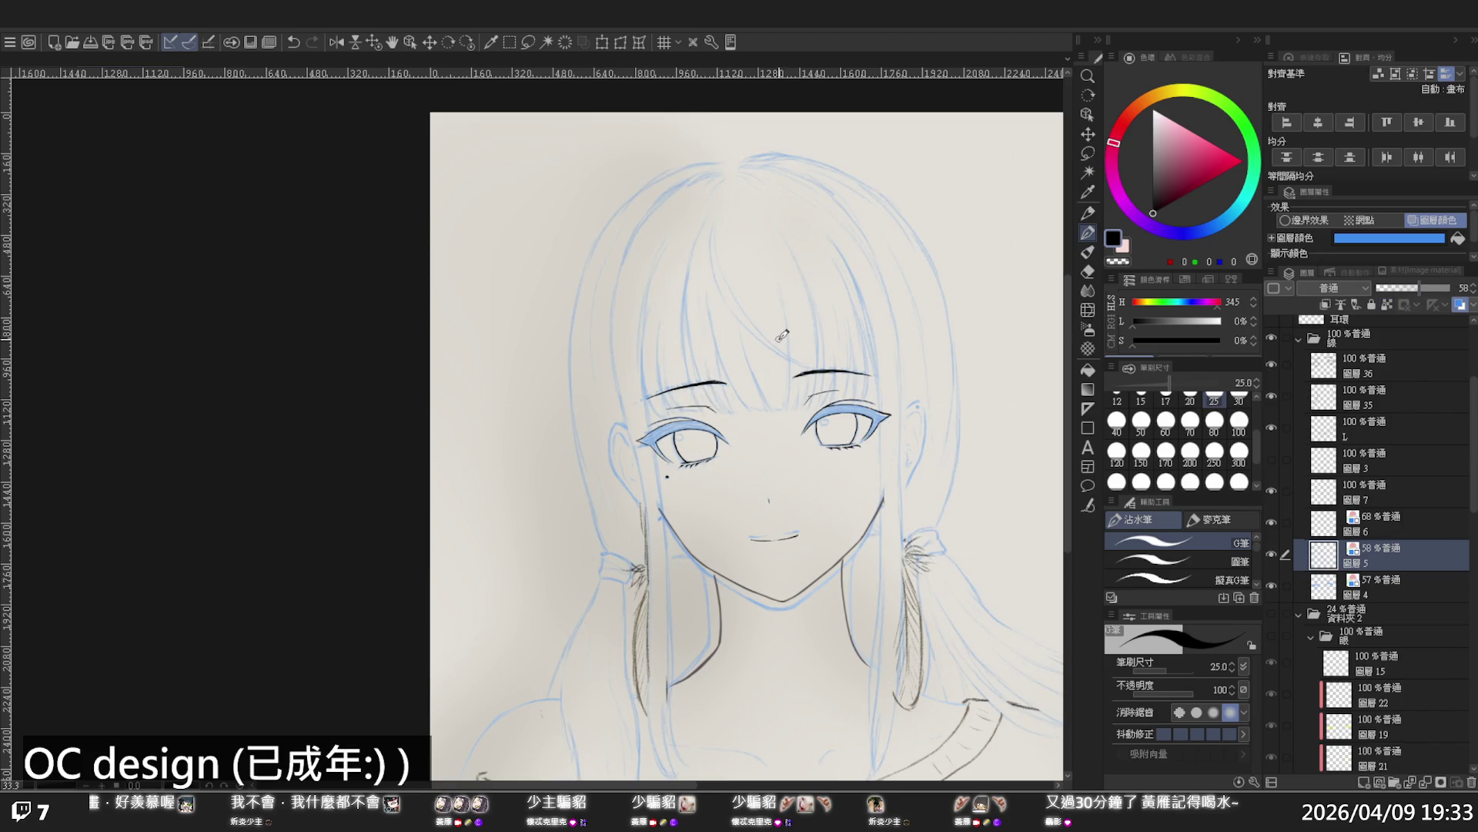
# Push the hair sketch at the top of the head with Liquify, enlarging its brush to 1000
pyautogui.click(1088, 310)
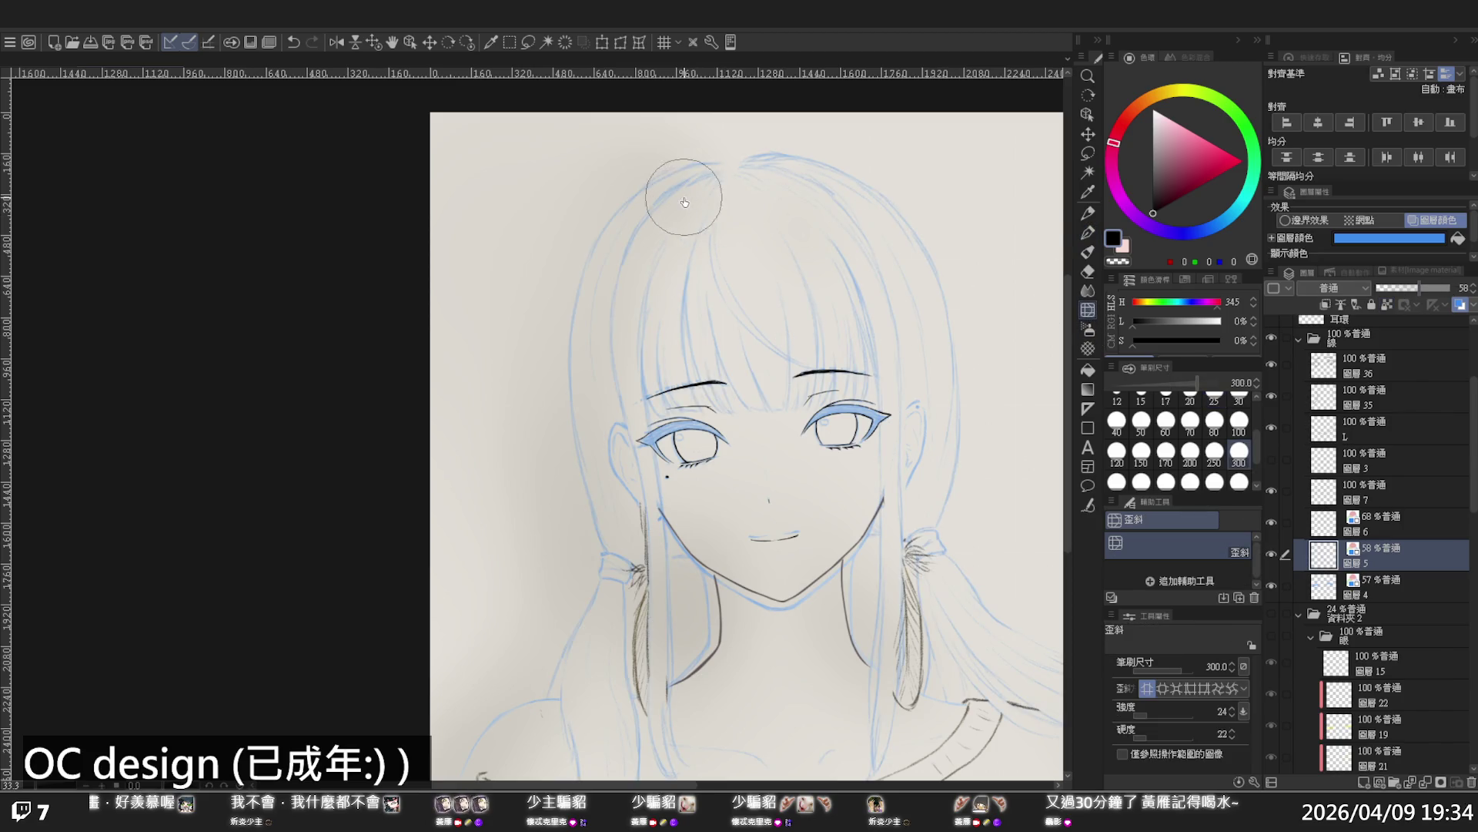
pyautogui.moveTo(677, 215)
pyautogui.mouseDown()
pyautogui.moveTo(693, 224)
pyautogui.moveTo(677, 241)
pyautogui.moveTo(647, 238)
pyautogui.moveTo(726, 198)
pyautogui.moveTo(779, 198)
pyautogui.moveTo(798, 204)
pyautogui.moveTo(792, 224)
pyautogui.moveTo(865, 231)
pyautogui.moveTo(802, 237)
pyautogui.moveTo(849, 235)
pyautogui.mouseUp()
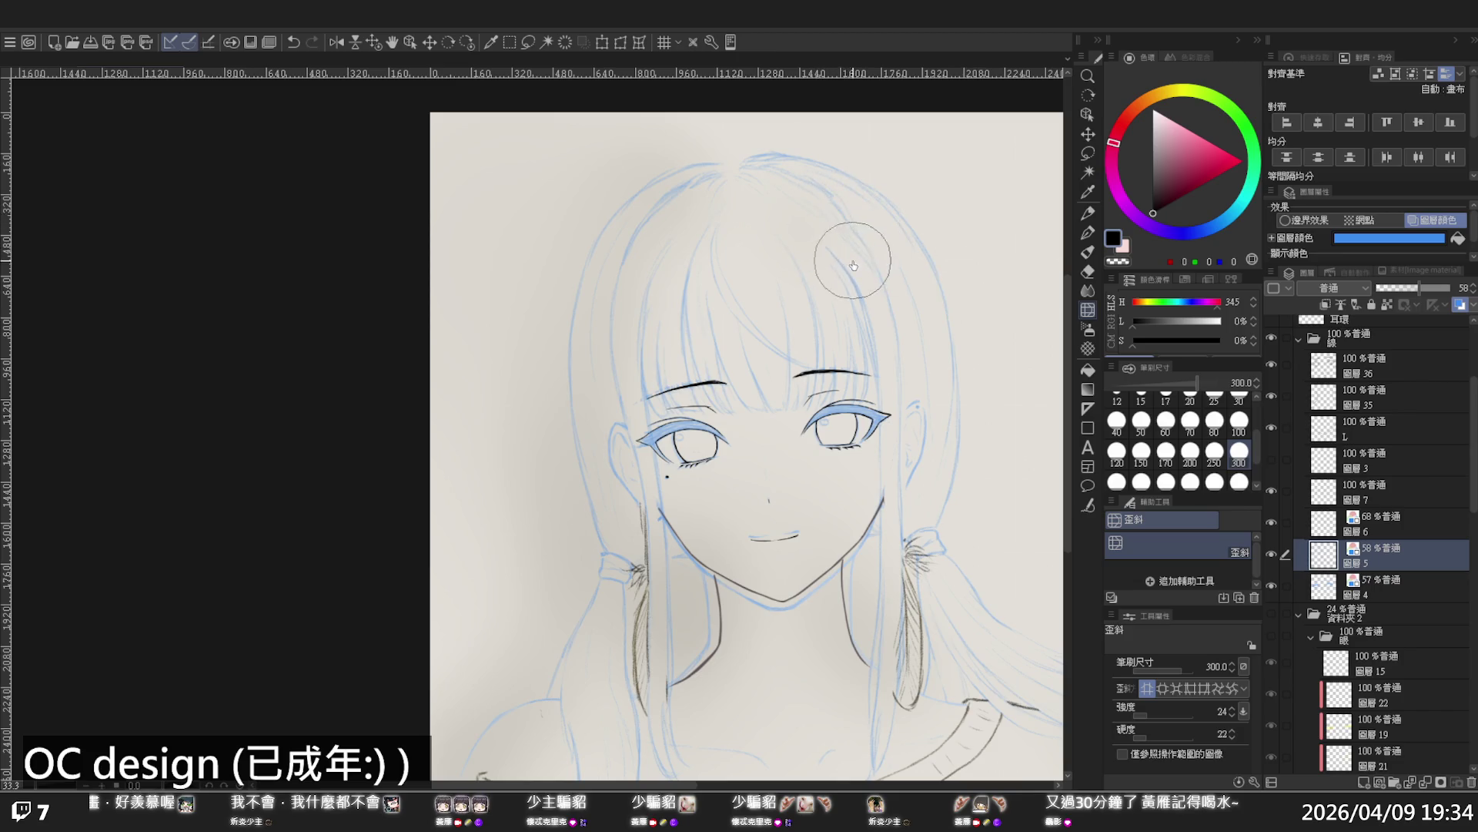
pyautogui.click(1239, 481)
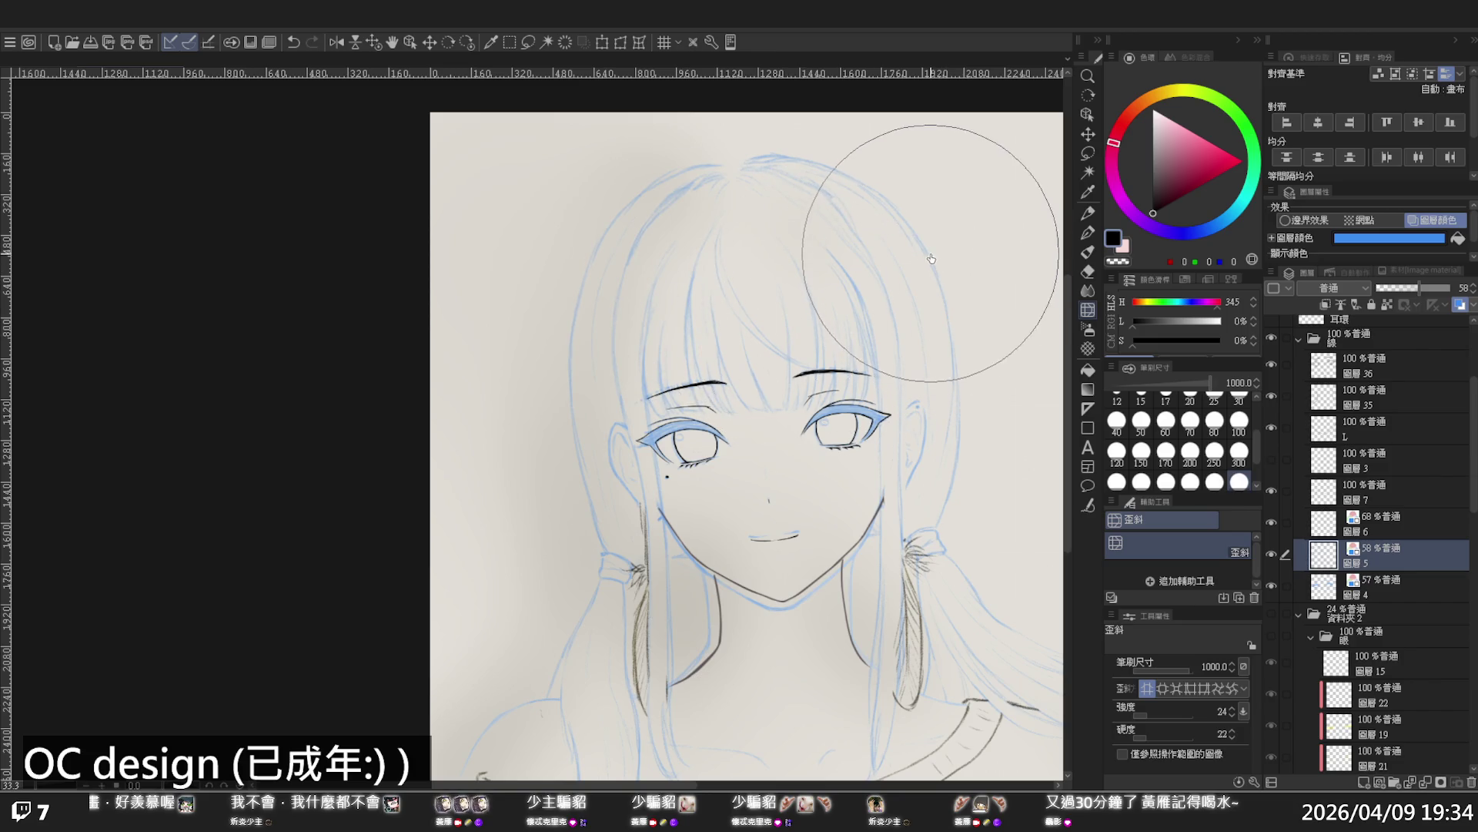
pyautogui.hotkey('ctrl', 'alt', 'space')
pyautogui.click(911, 372)
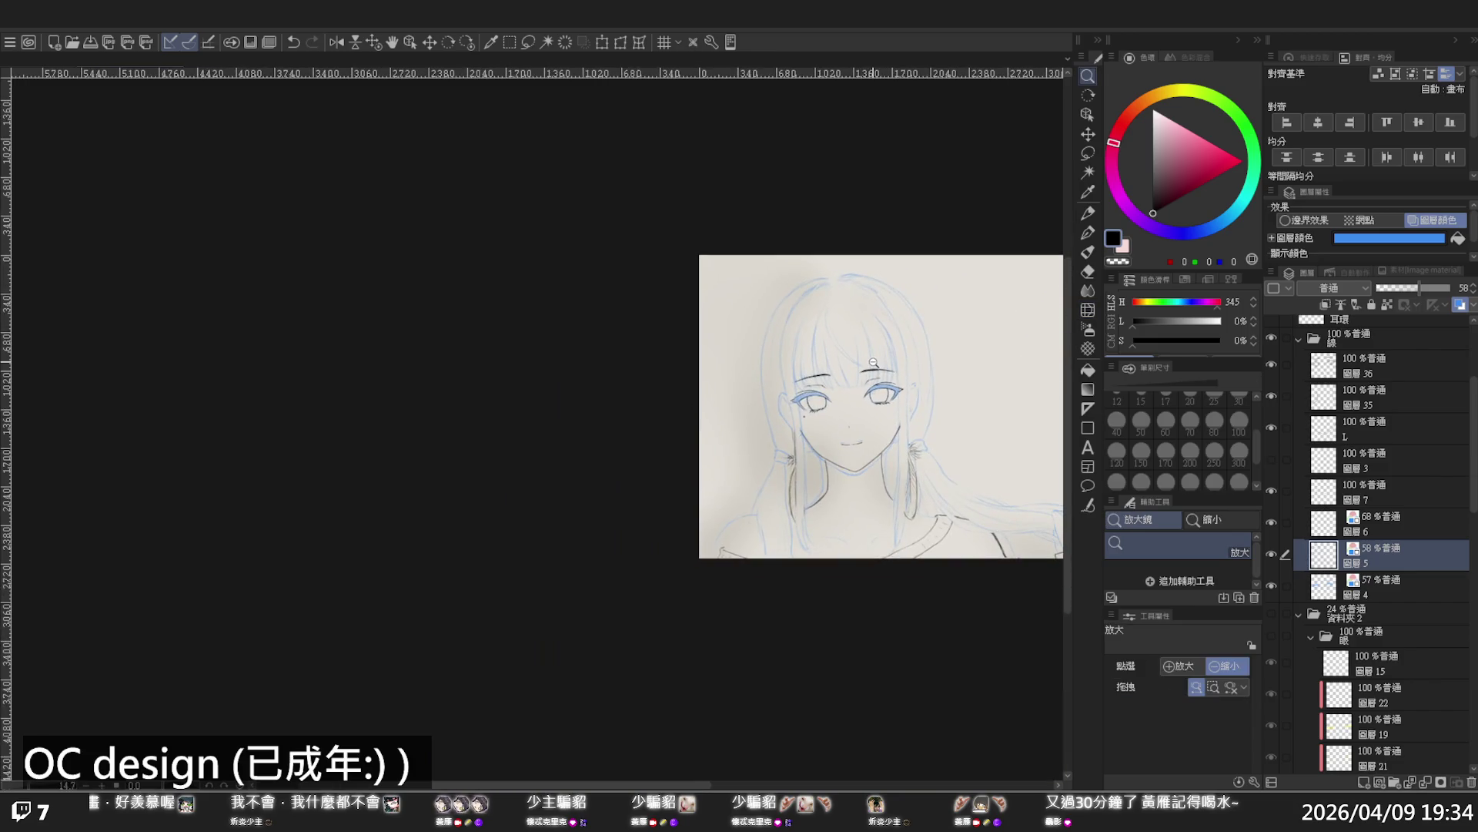
pyautogui.scroll(1, 914, 367)
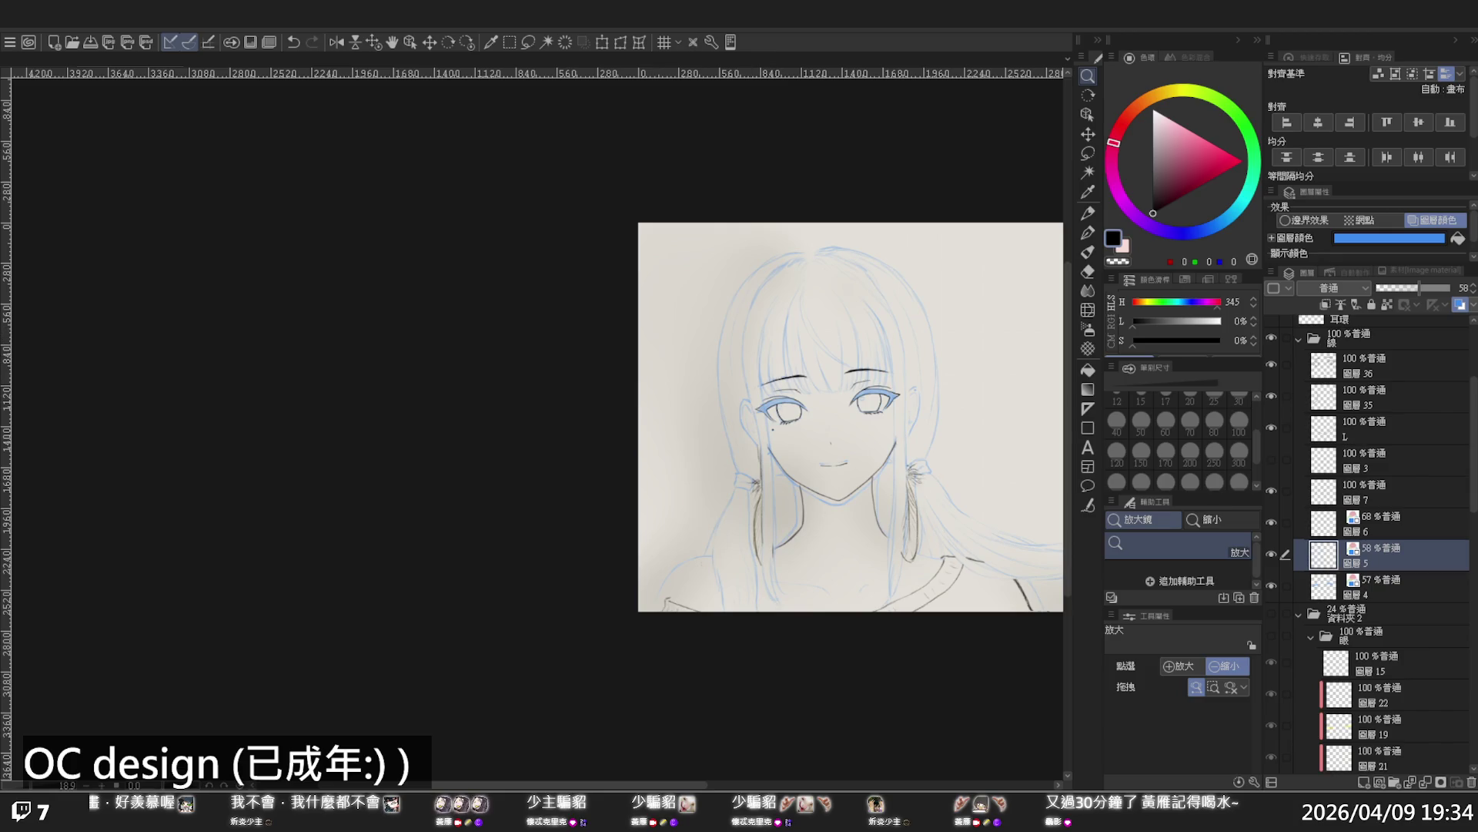
pyautogui.scroll(4, 847, 435)
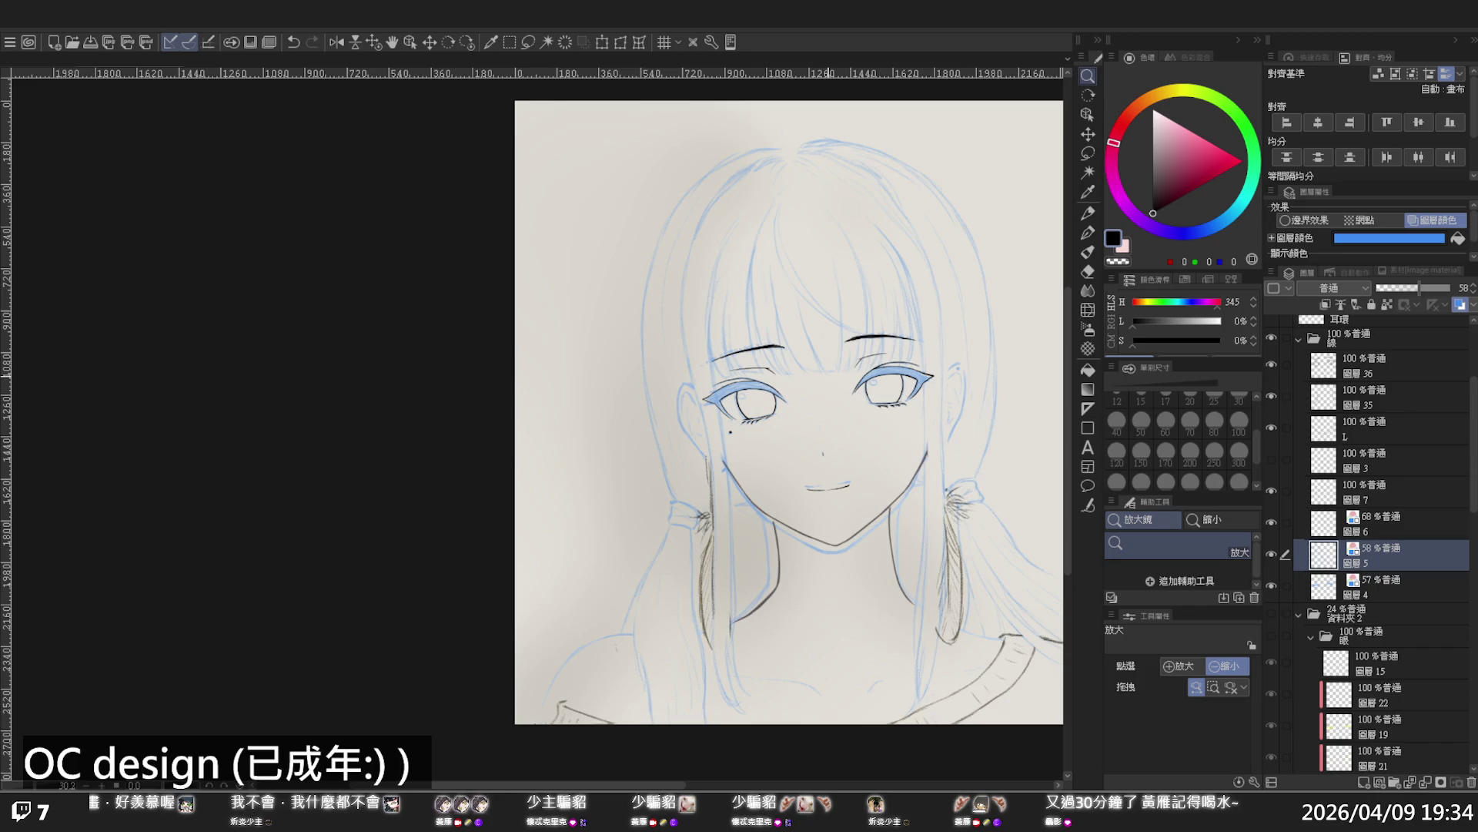
pyautogui.click(816, 354)
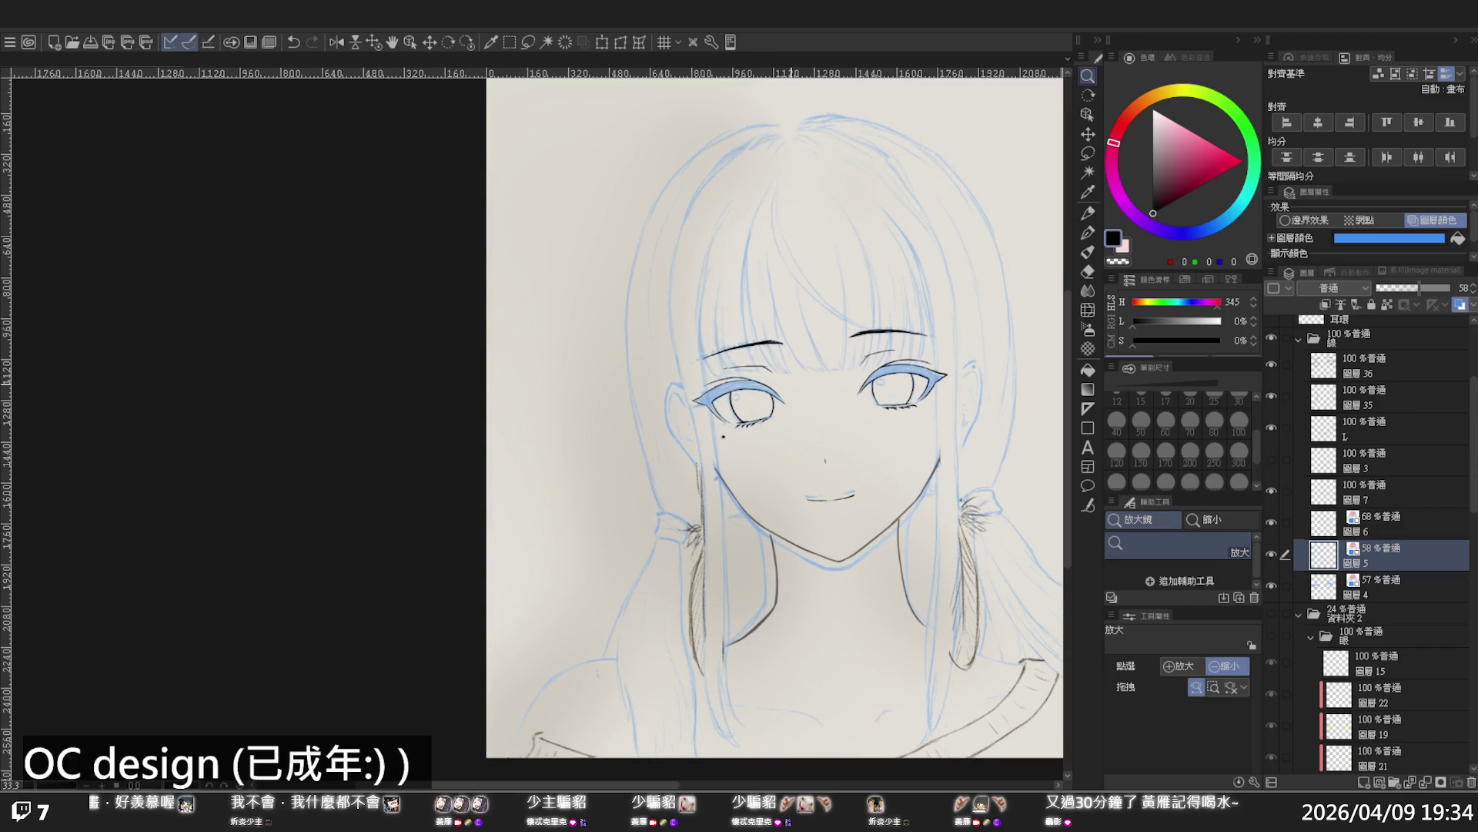
pyautogui.click(793, 369)
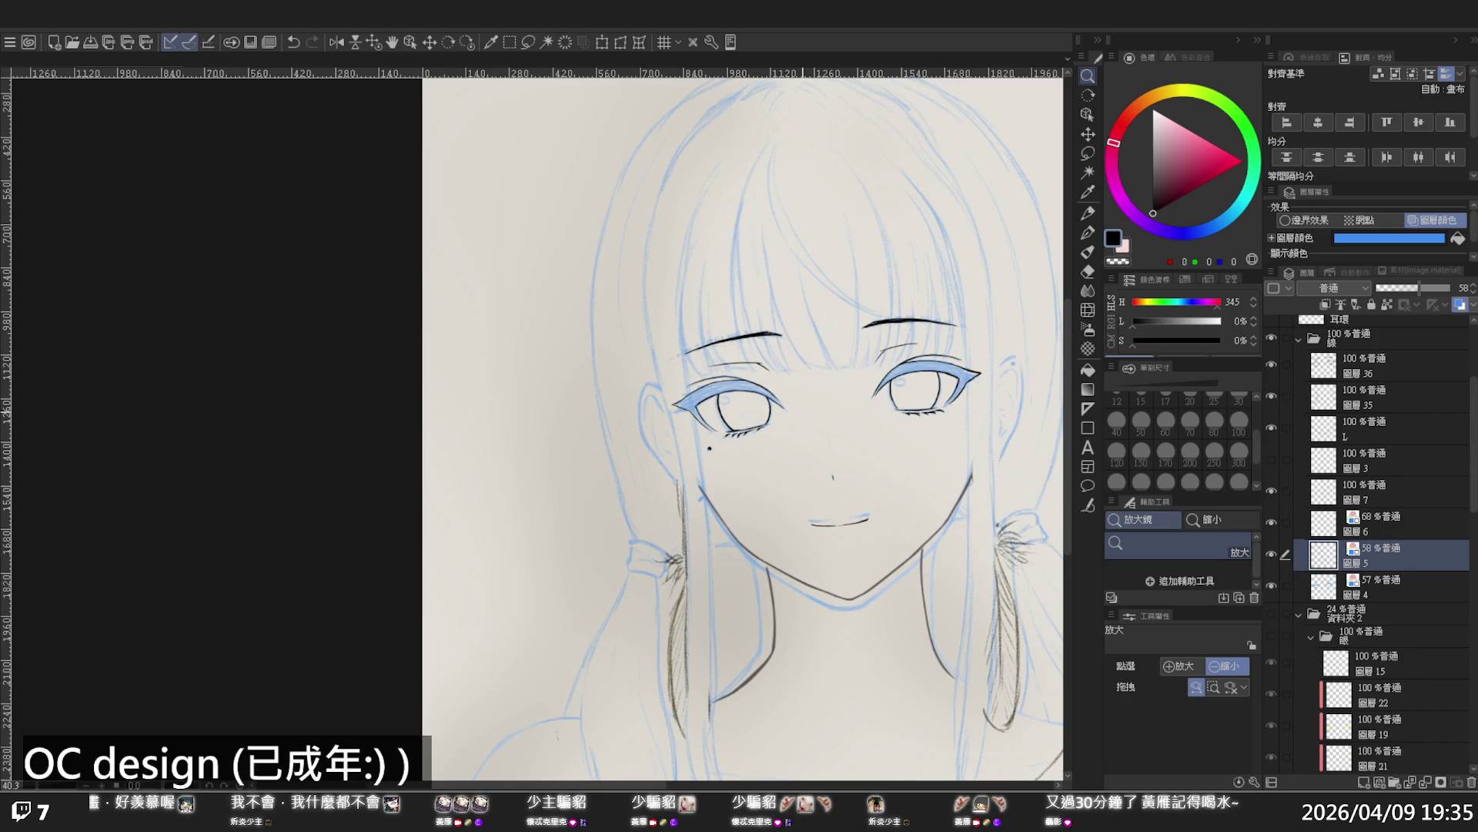
pyautogui.scroll(-2, 770, 424)
pyautogui.scroll(-1, 888, 426)
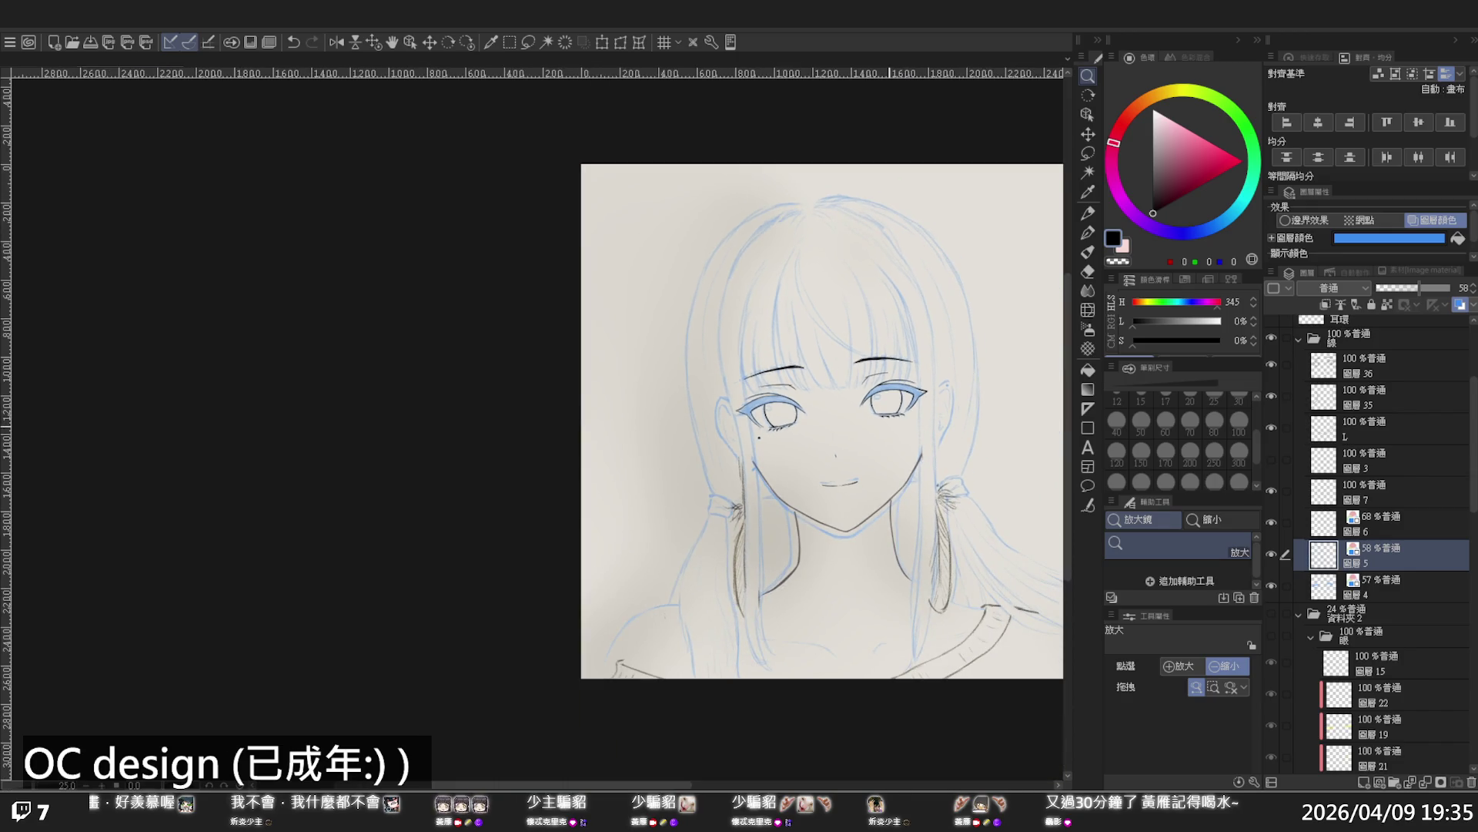
pyautogui.scroll(1, 897, 358)
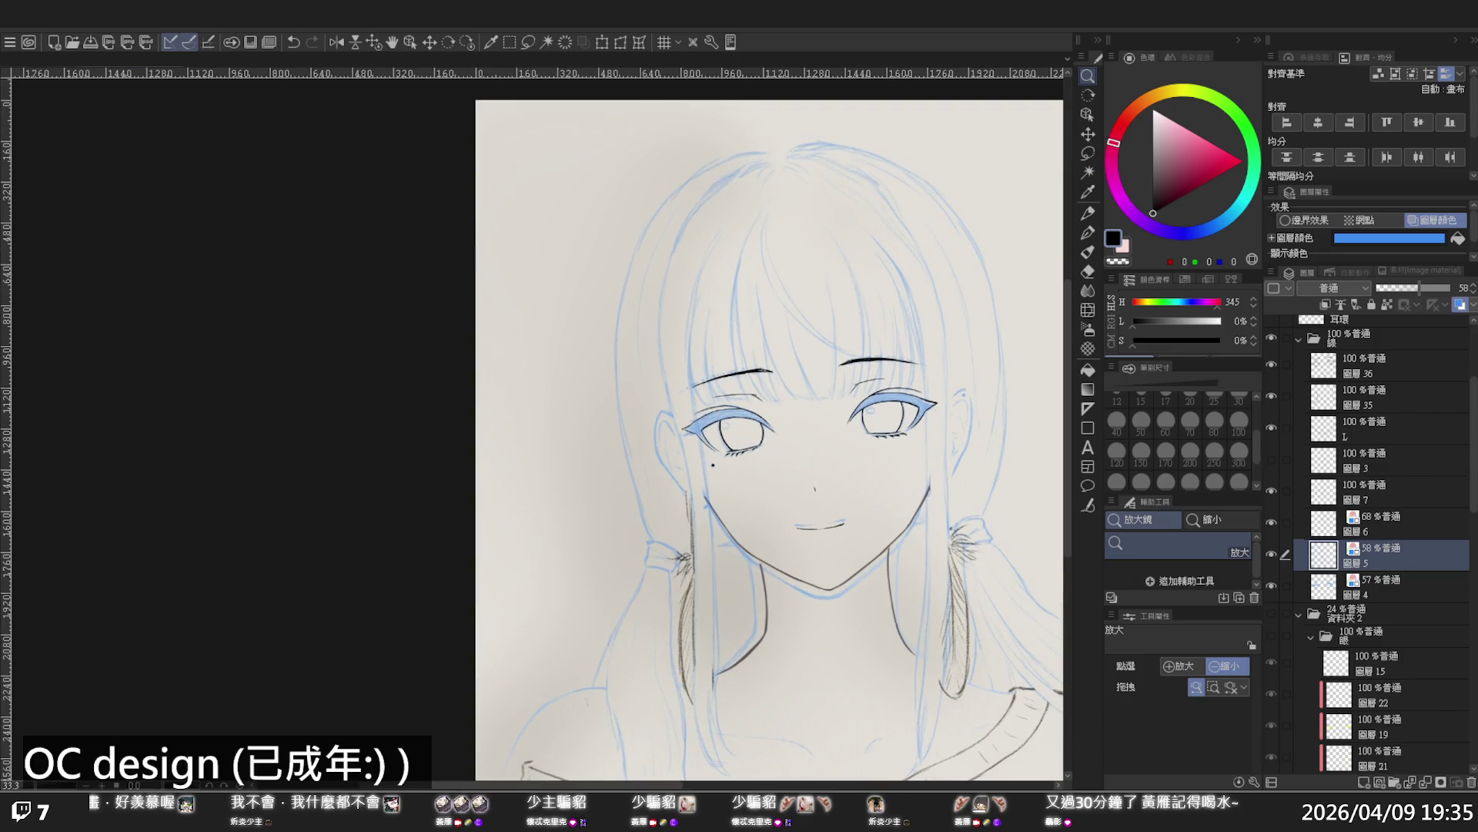
# Select layer 36 and toggle the blue eye fill off and on to compare
pyautogui.click(1282, 368)
pyautogui.click(1273, 361)
pyautogui.click(1273, 362)
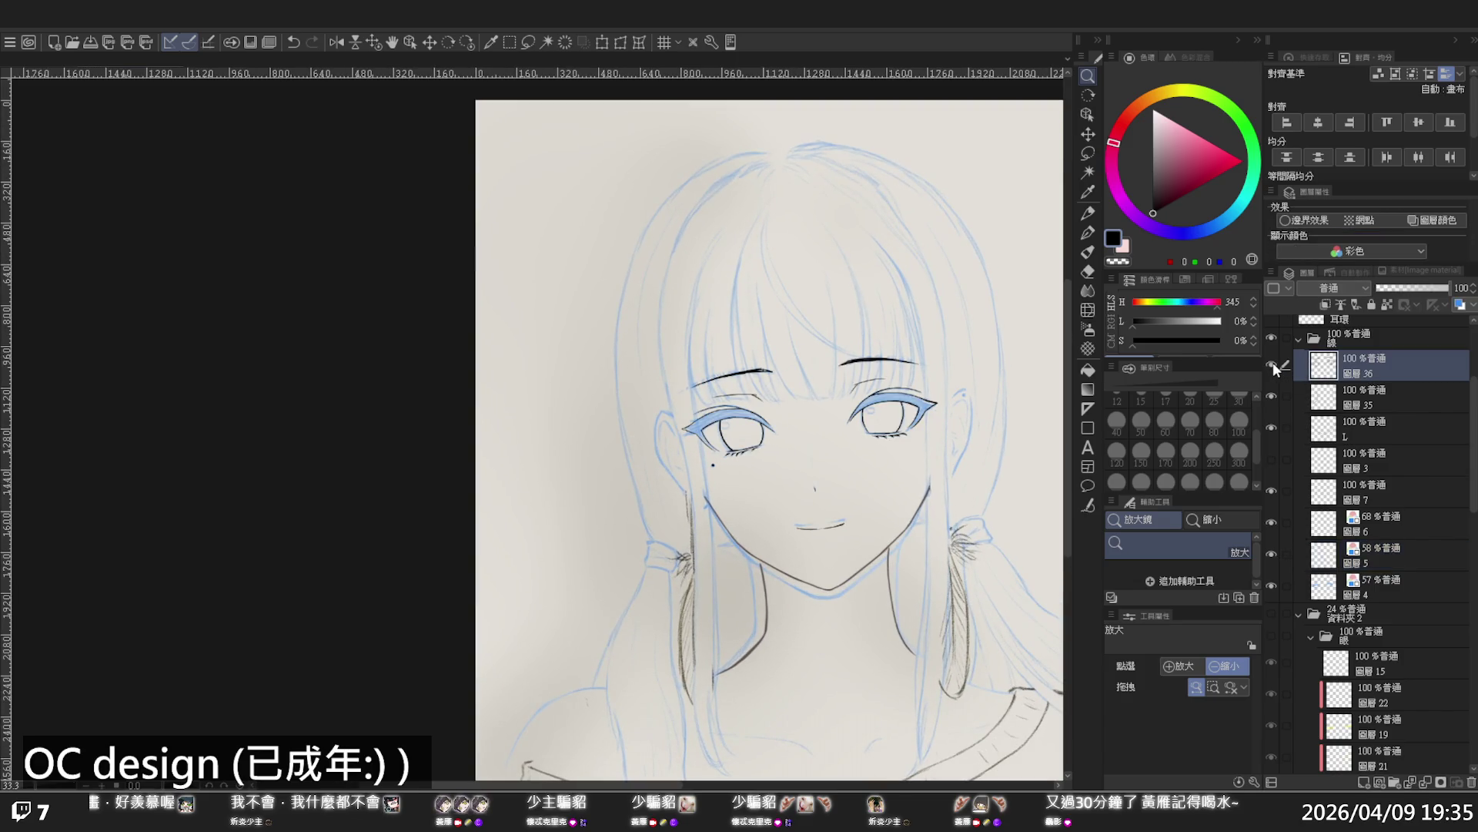
# Try a dark stroke above the right eye, undo it, and erase the marks there with a size-50 eraser
pyautogui.click(1087, 252)
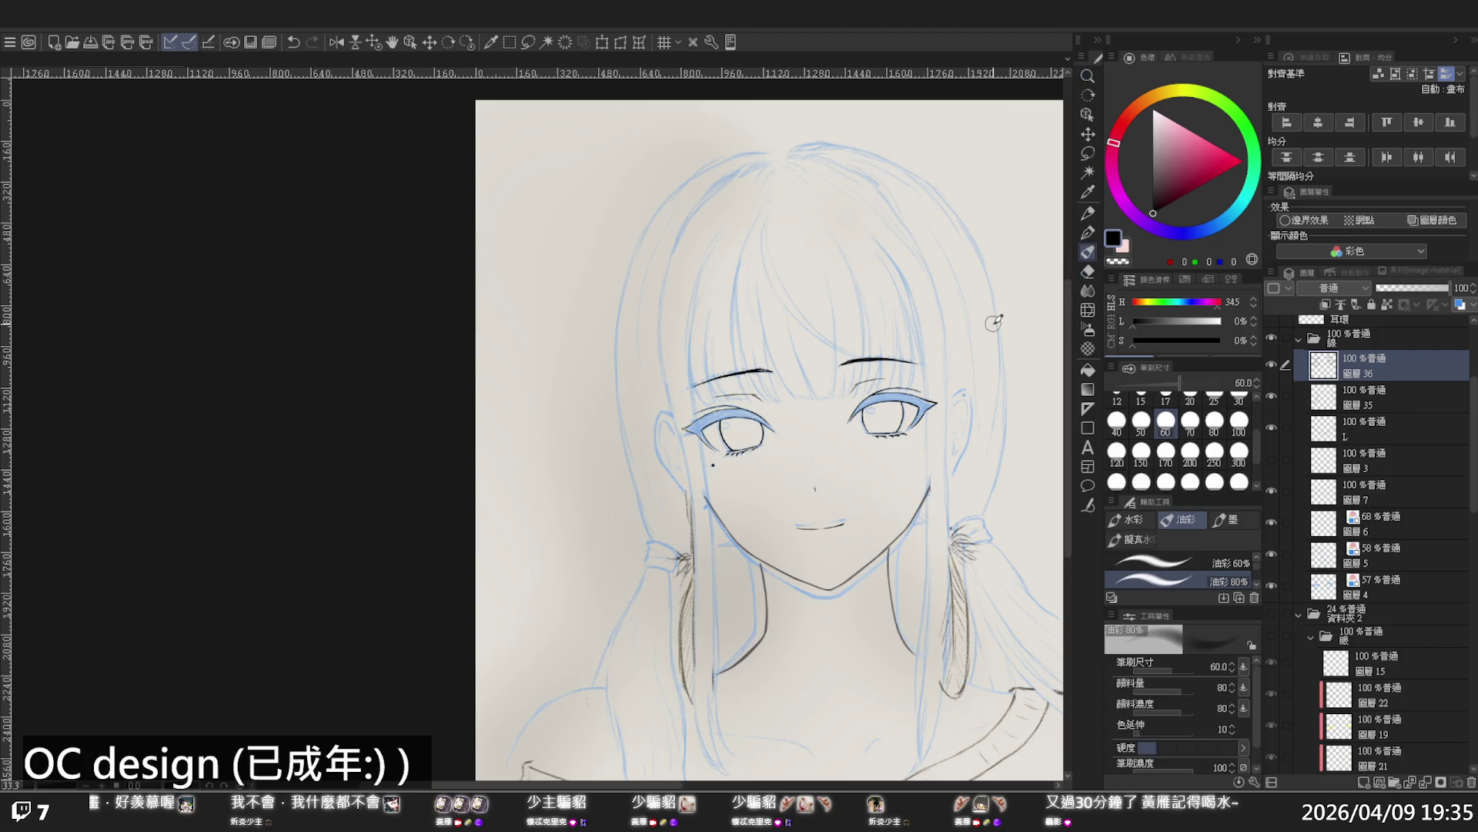
pyautogui.moveTo(867, 374); pyautogui.dragTo(850, 392)
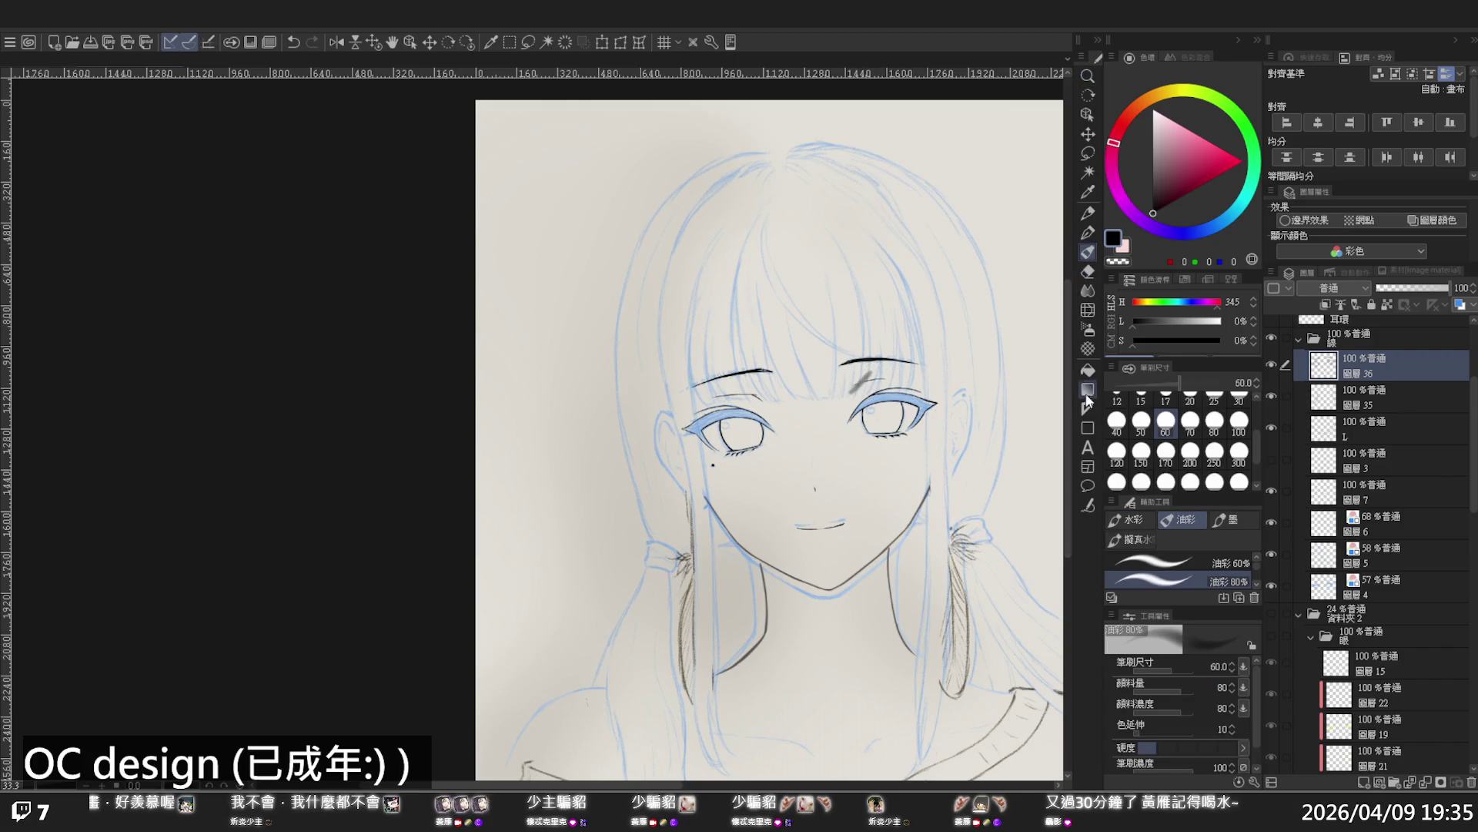
pyautogui.hotkey('ctrl', 'z')
pyautogui.click(1087, 271)
pyautogui.click(1141, 420)
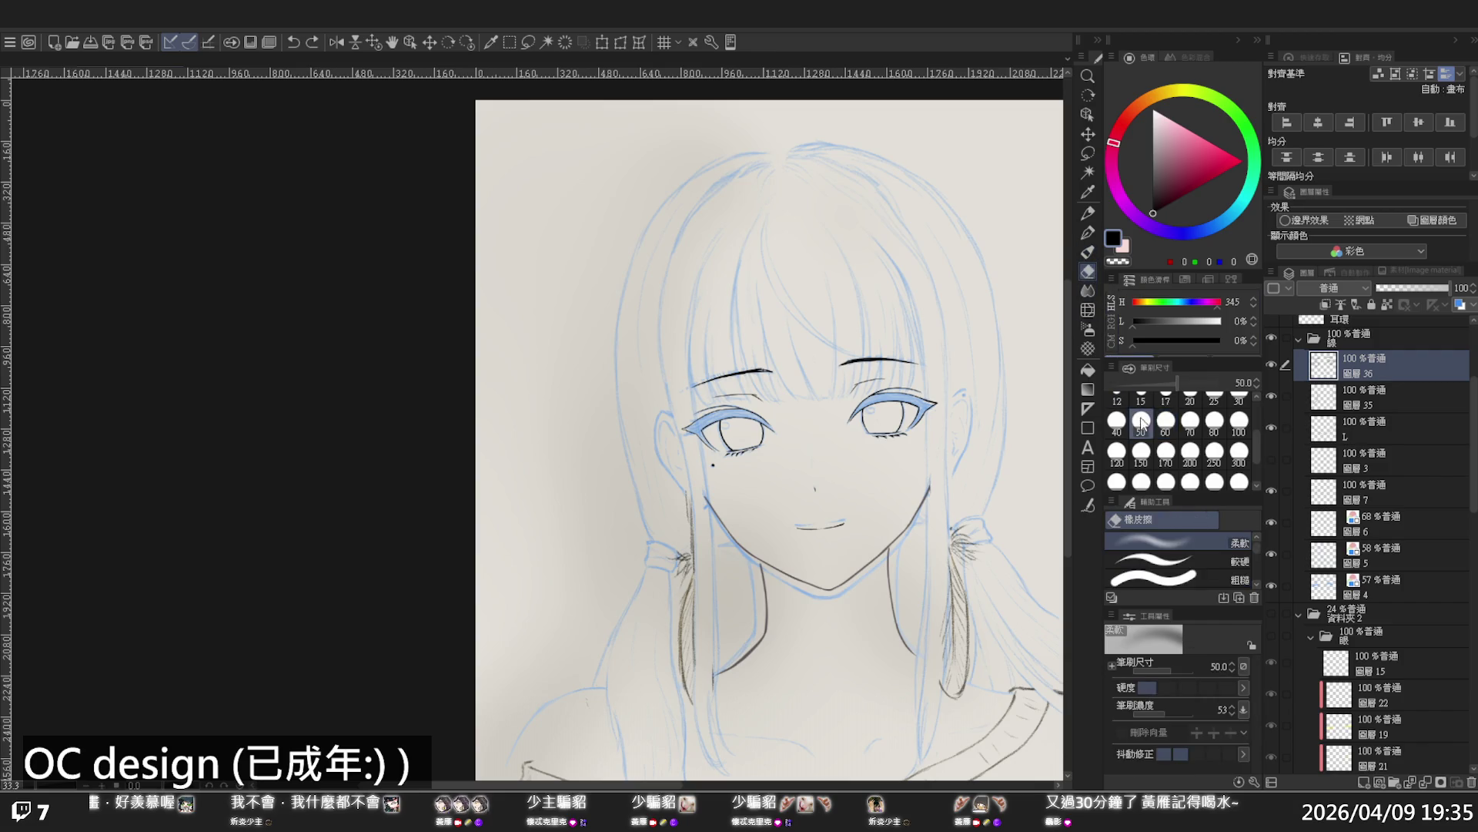
pyautogui.moveTo(867, 380); pyautogui.dragTo(858, 390)
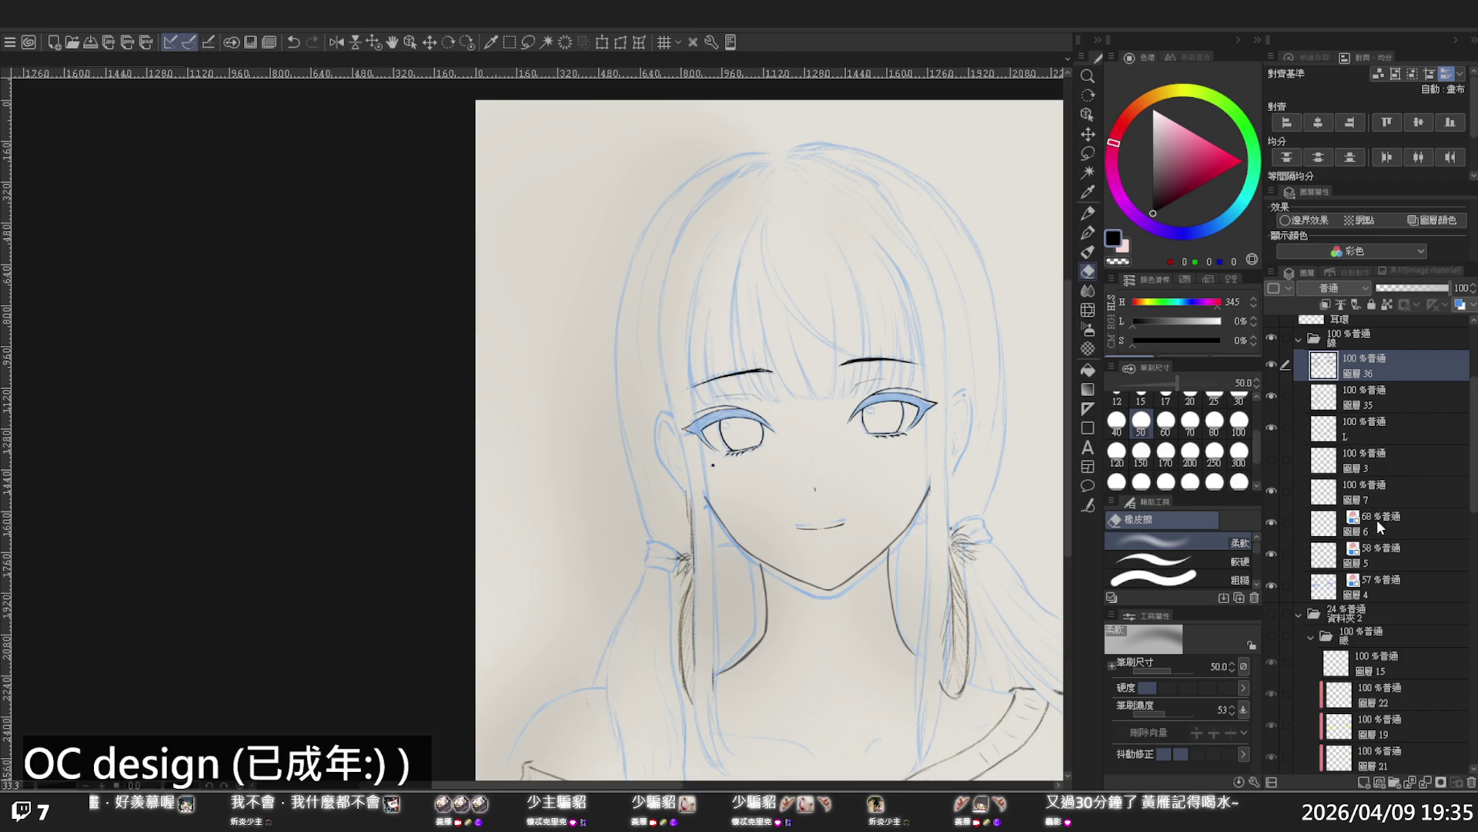
# Select 圖層 7 and flash the 圖層 5 sketch on and off to check its contents
pyautogui.click(1363, 494)
pyautogui.click(1272, 551)
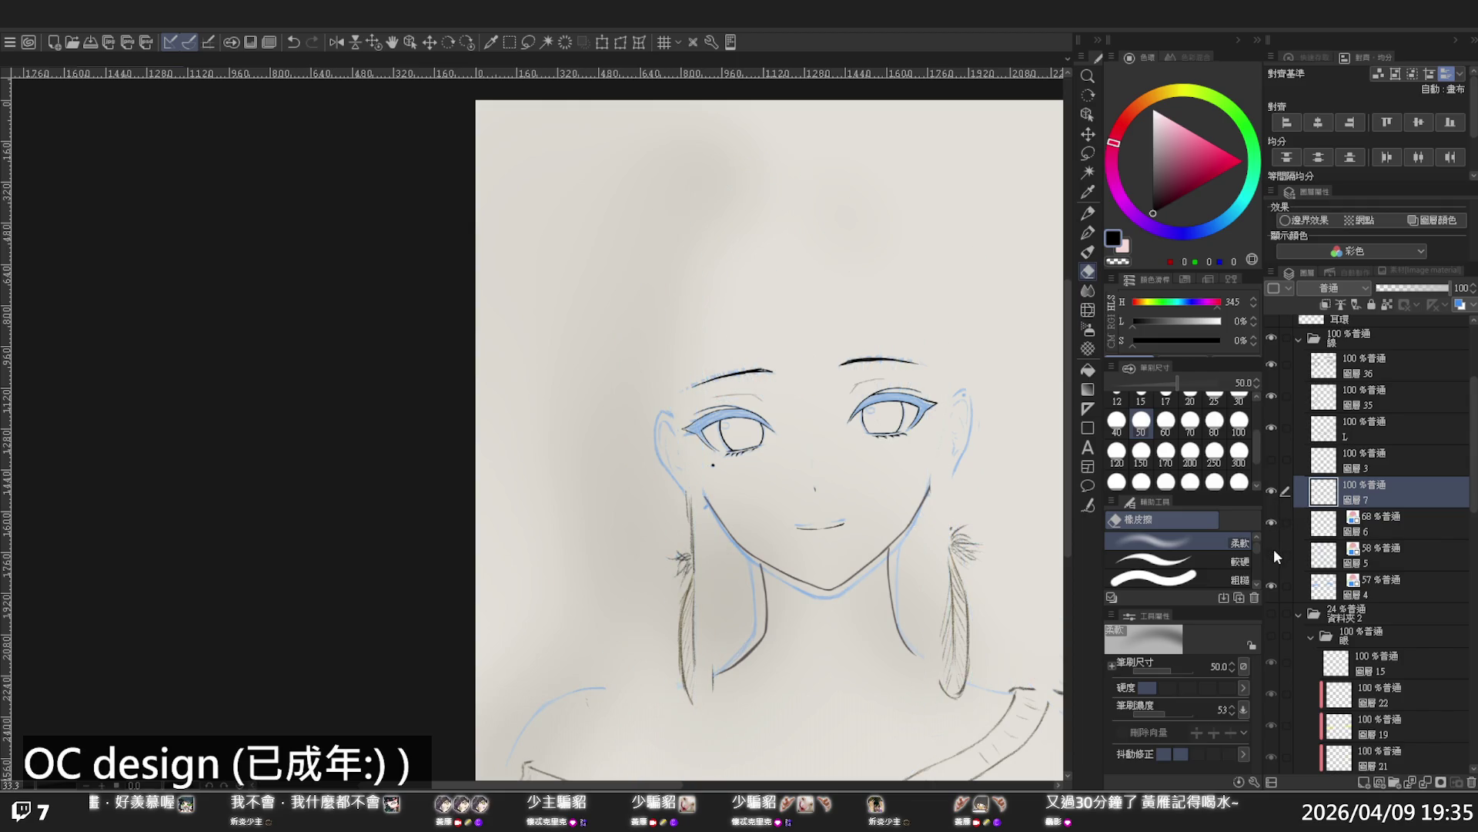
pyautogui.click(1273, 550)
pyautogui.click(1365, 548)
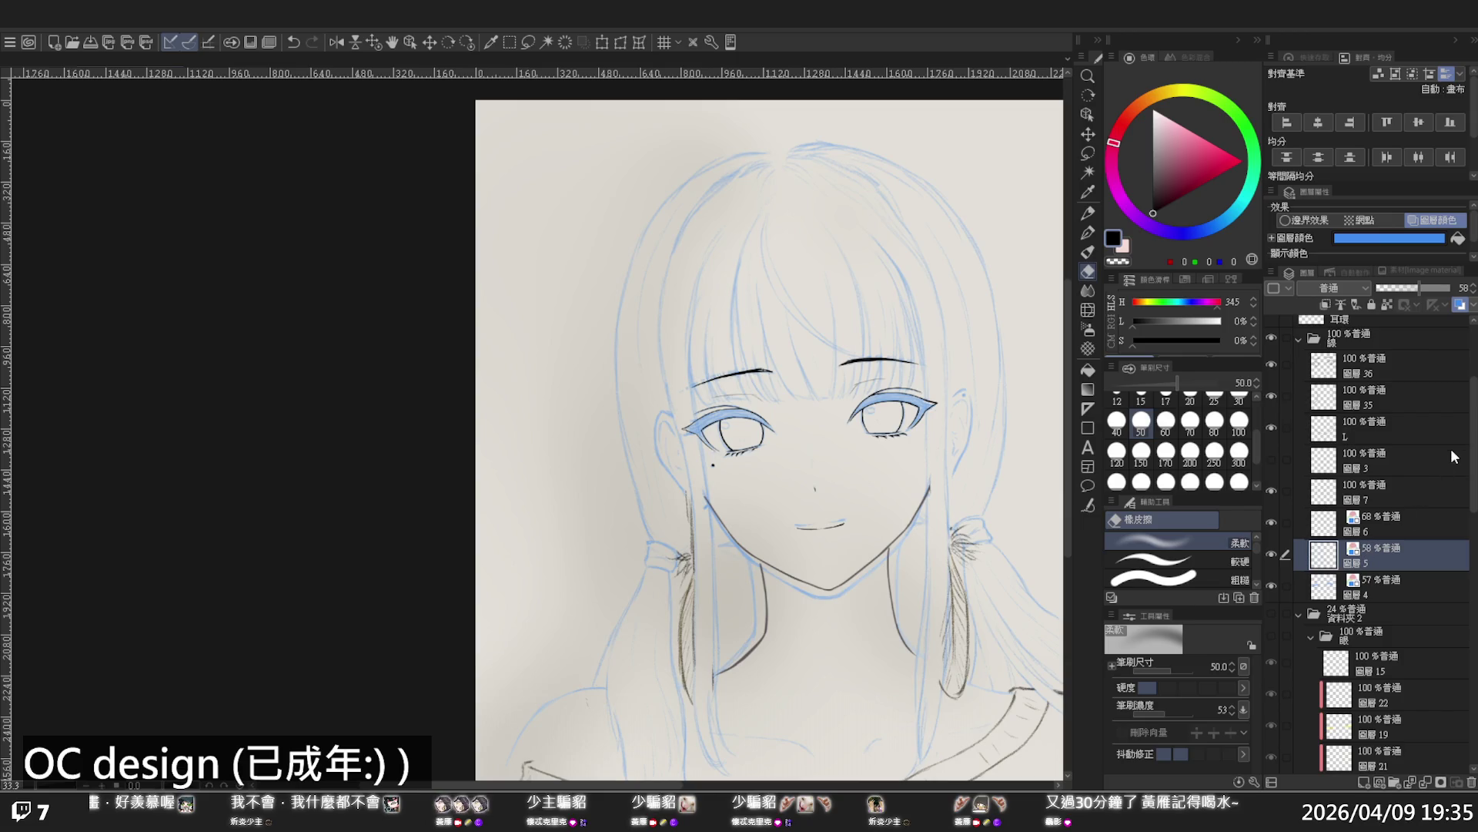
pyautogui.moveTo(1472, 455); pyautogui.dragTo(1475, 472)
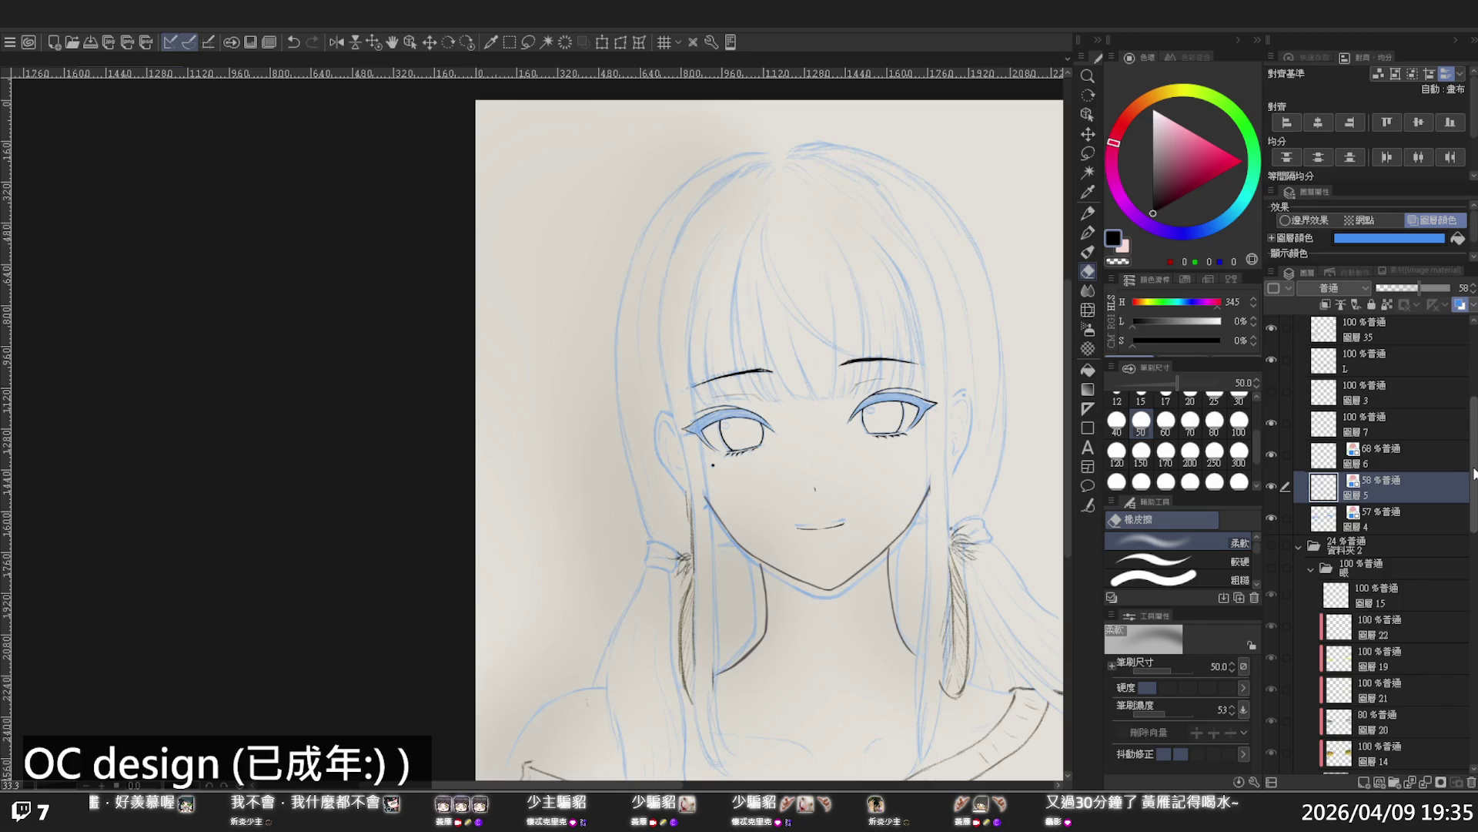
pyautogui.moveTo(1475, 473); pyautogui.dragTo(1474, 476)
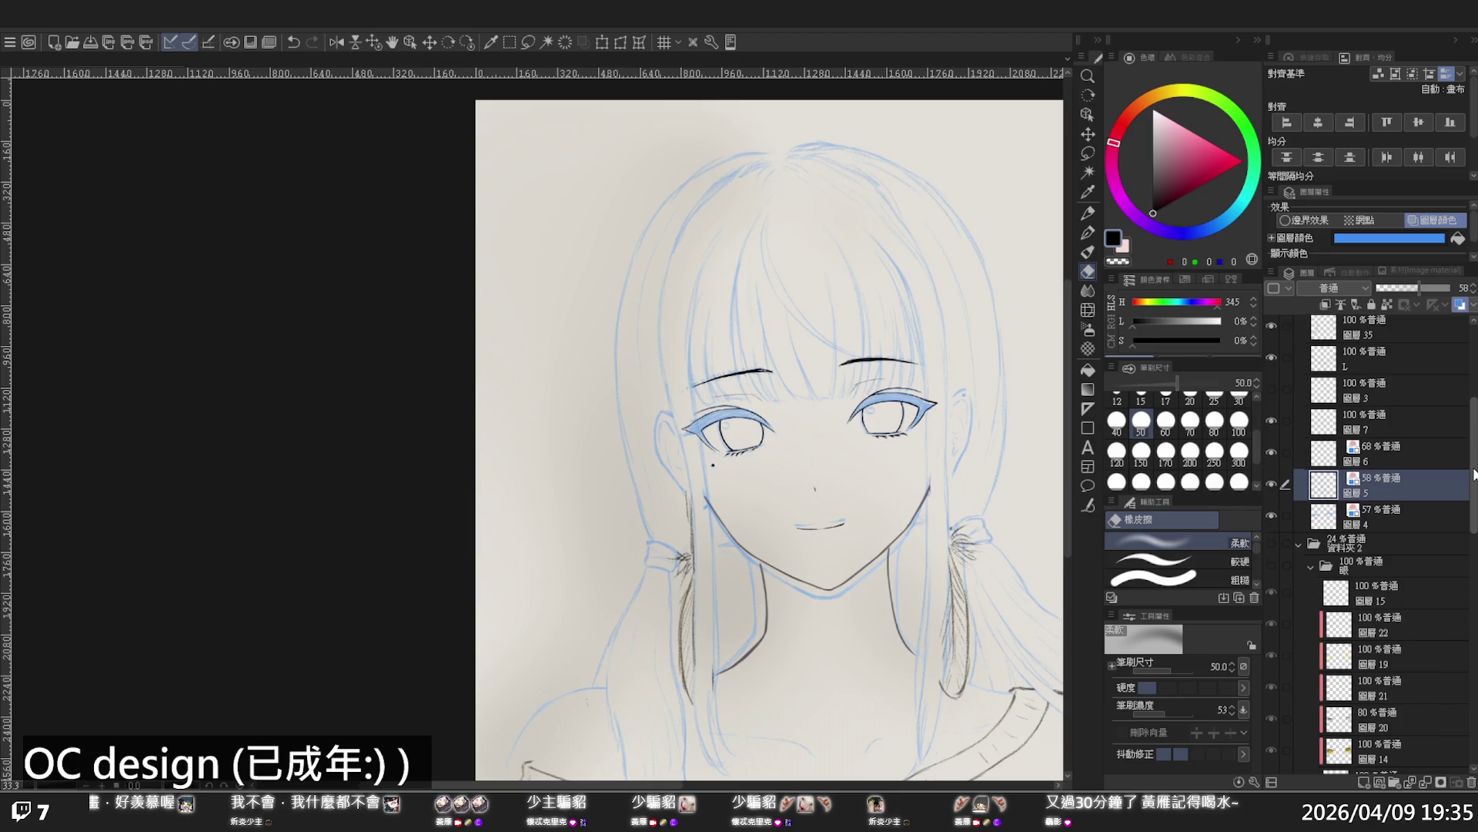
# Hide the blue eye shading on 圖層 4, and toggle 圖層 6 to compare, leaving it visible
pyautogui.click(1272, 513)
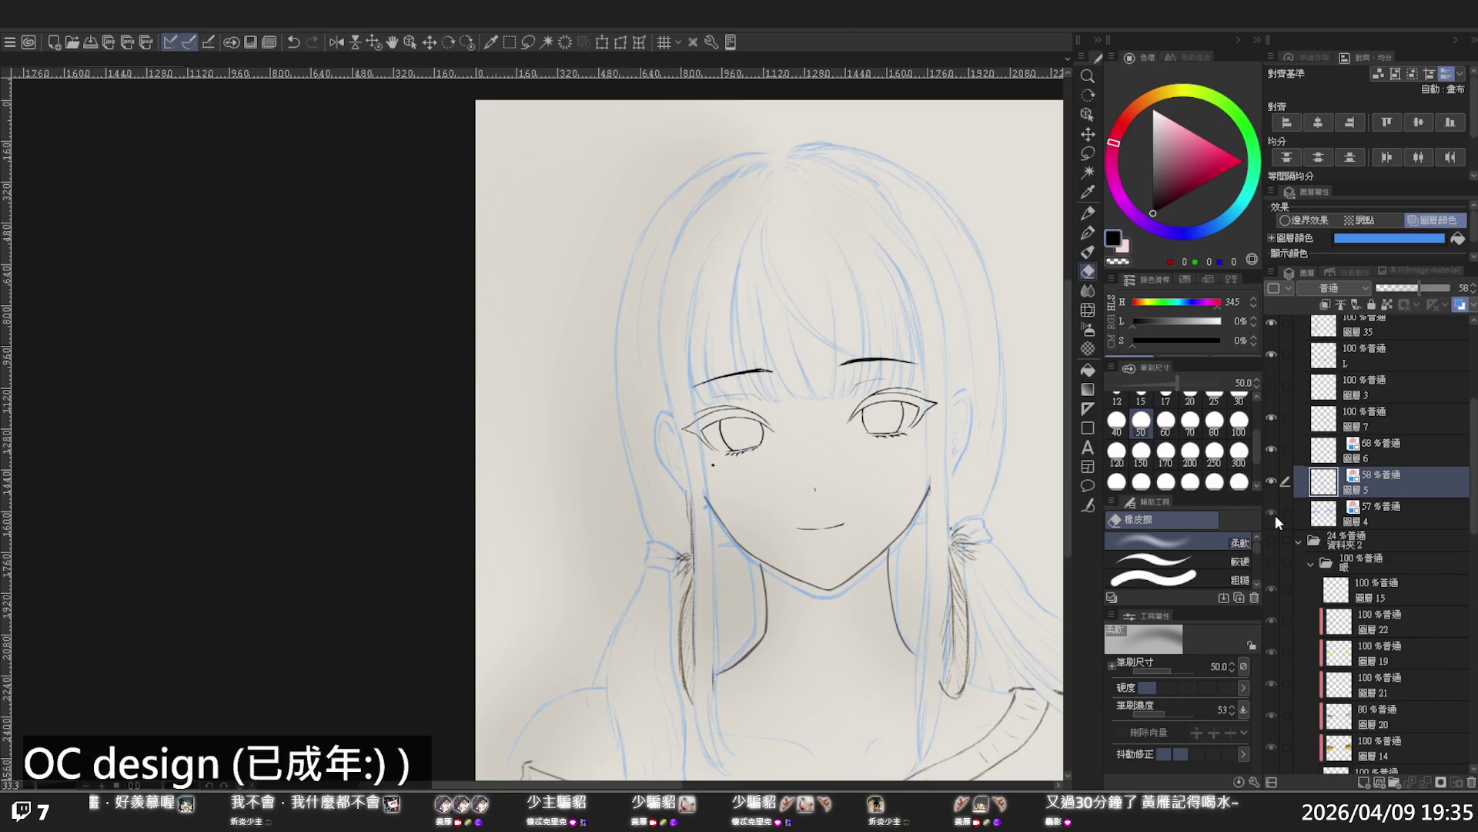
pyautogui.click(1275, 515)
pyautogui.click(1275, 514)
pyautogui.click(1277, 515)
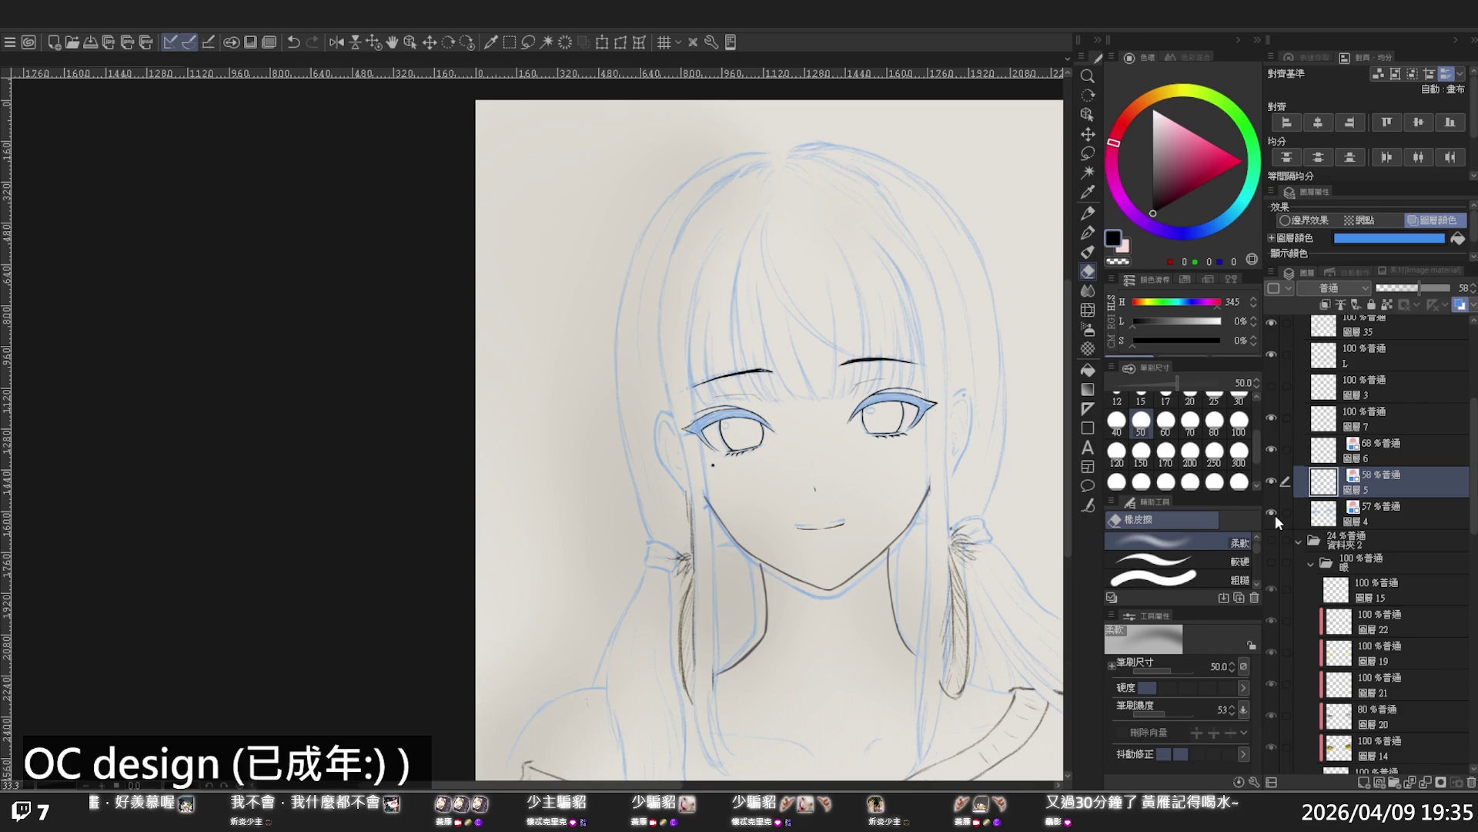
pyautogui.click(1275, 514)
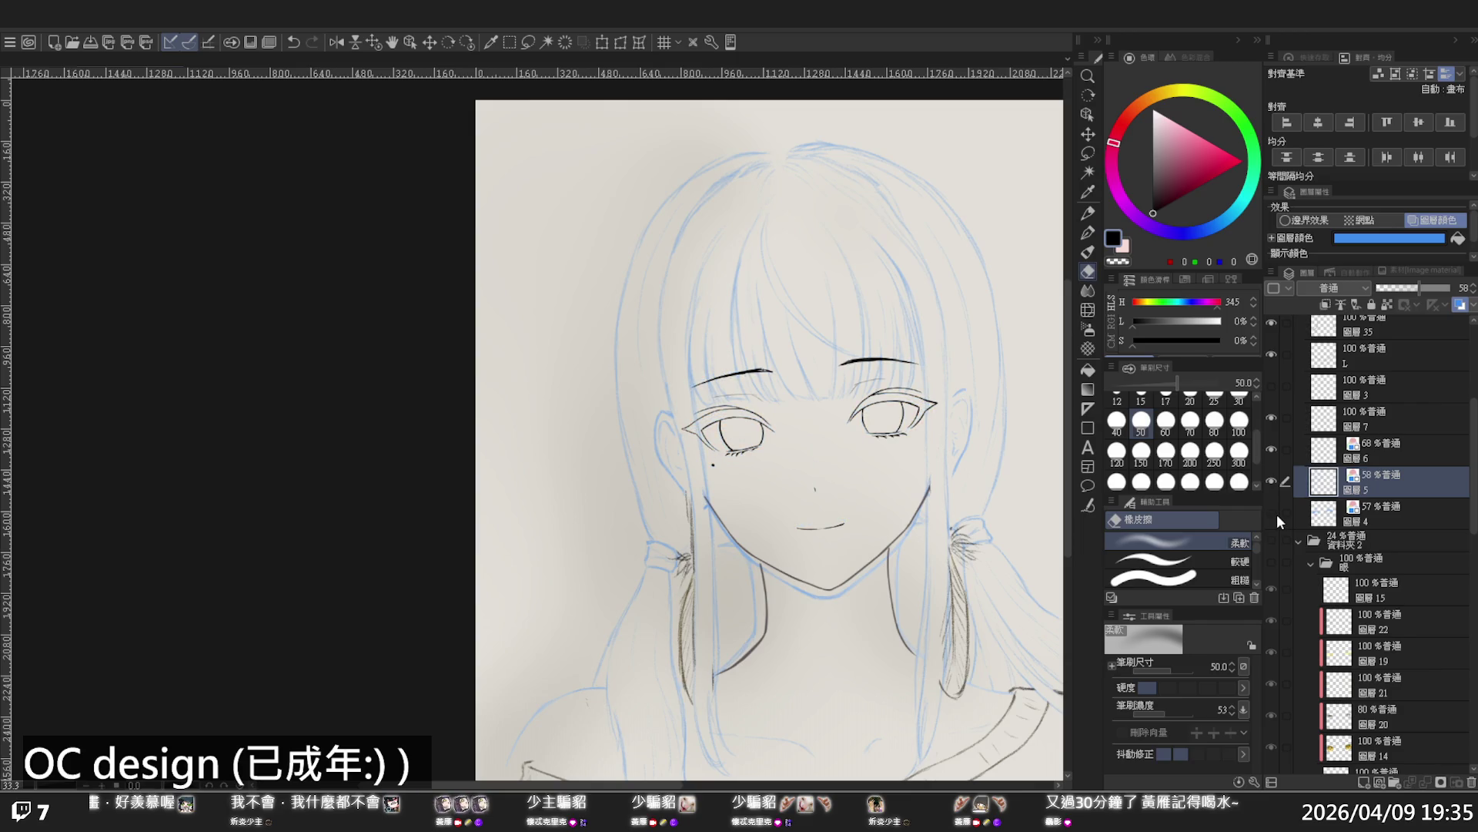
pyautogui.click(1273, 450)
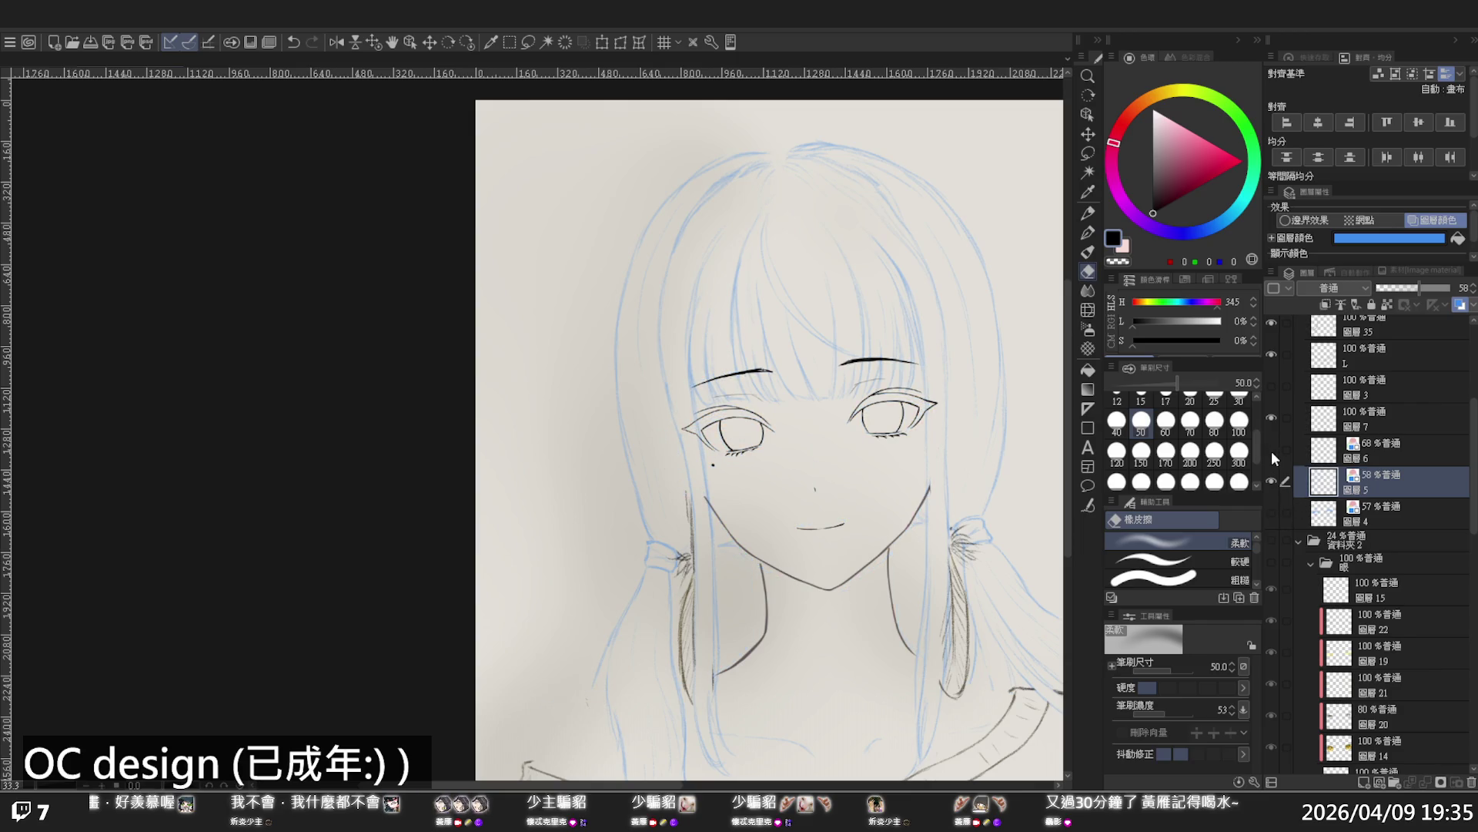
pyautogui.click(1271, 451)
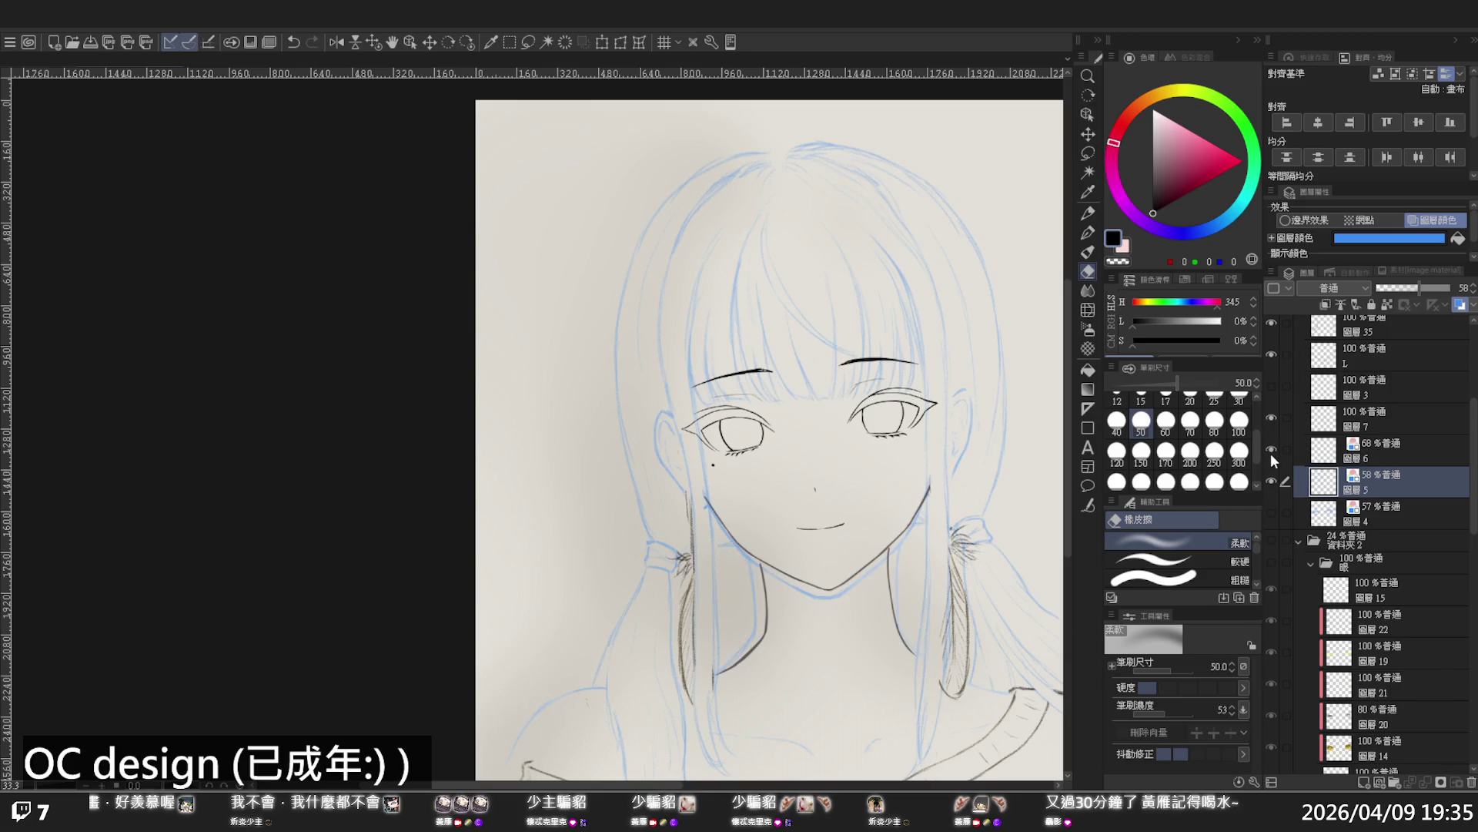
pyautogui.click(1272, 451)
pyautogui.click(1271, 451)
# On layer L, ink a short pen line along the left ear's edge
pyautogui.click(1361, 345)
pyautogui.click(1269, 353)
pyautogui.click(1269, 355)
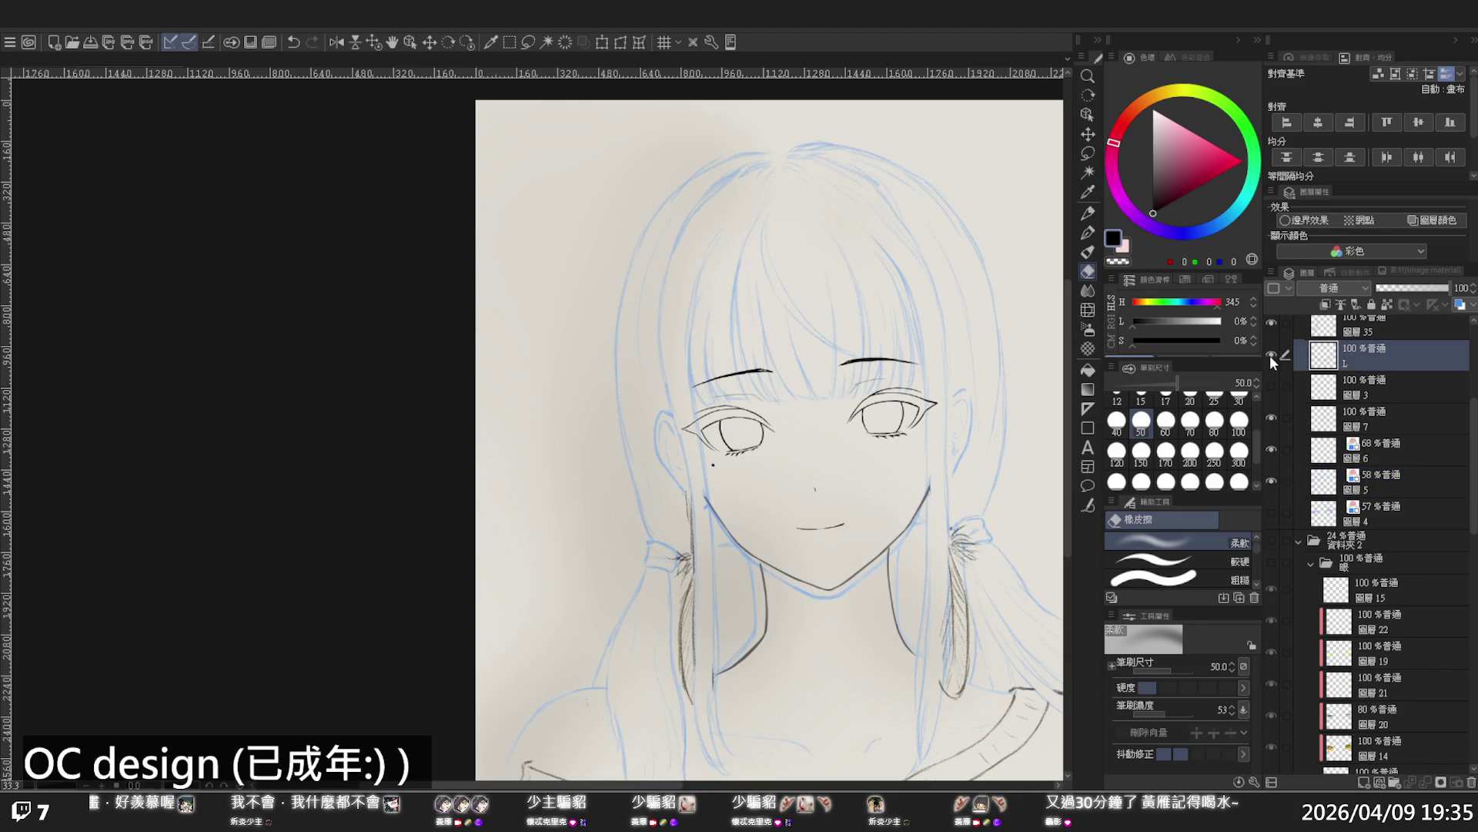
pyautogui.press('p')
pyautogui.scroll(2, 666, 431)
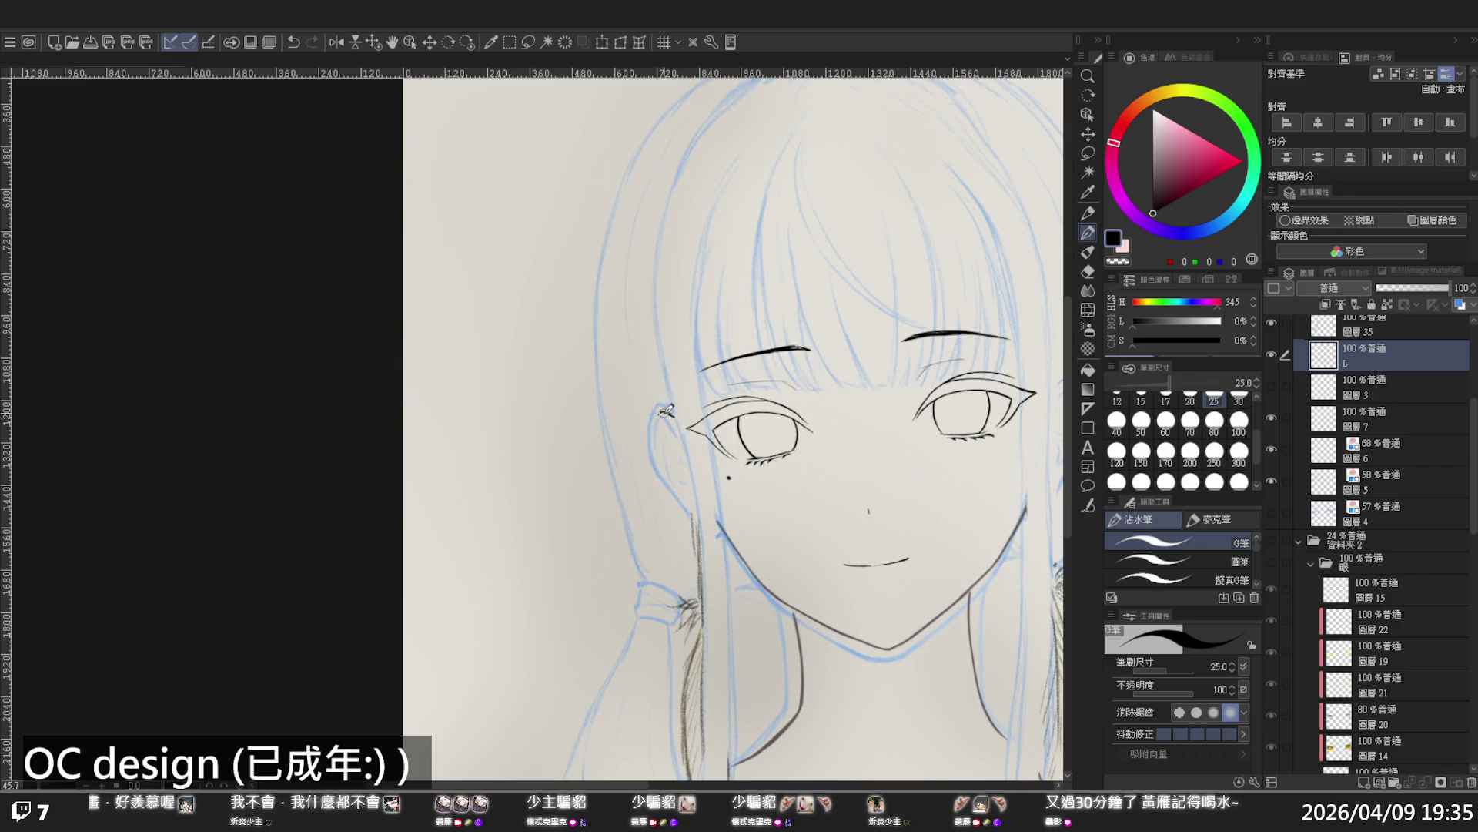
pyautogui.moveTo(660, 411)
pyautogui.mouseDown()
pyautogui.moveTo(657, 454)
pyautogui.moveTo(717, 526)
pyautogui.mouseUp()
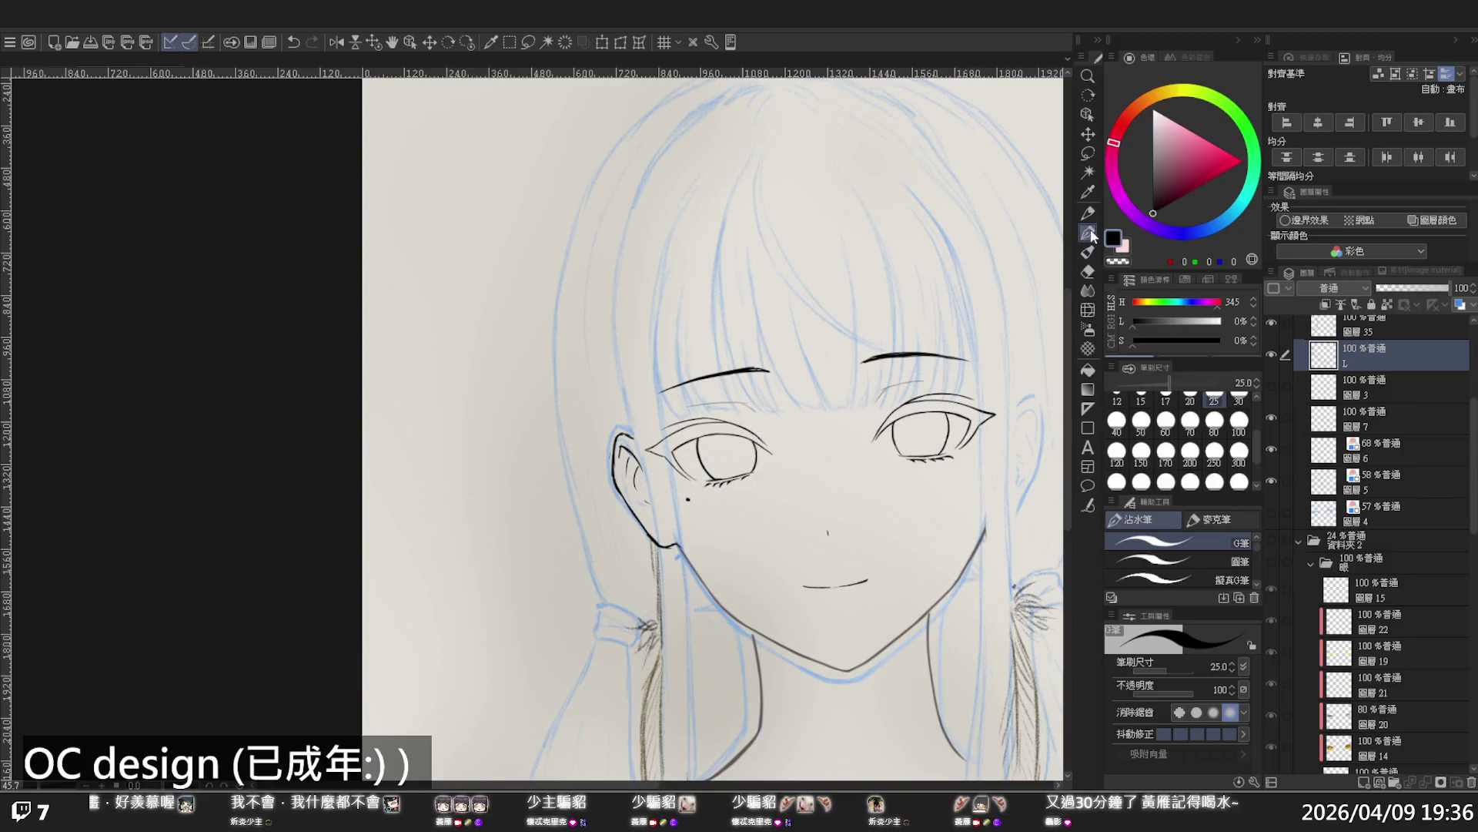
# Push the ear outline into a better shape with Liquify at brush size 200
pyautogui.click(1092, 306)
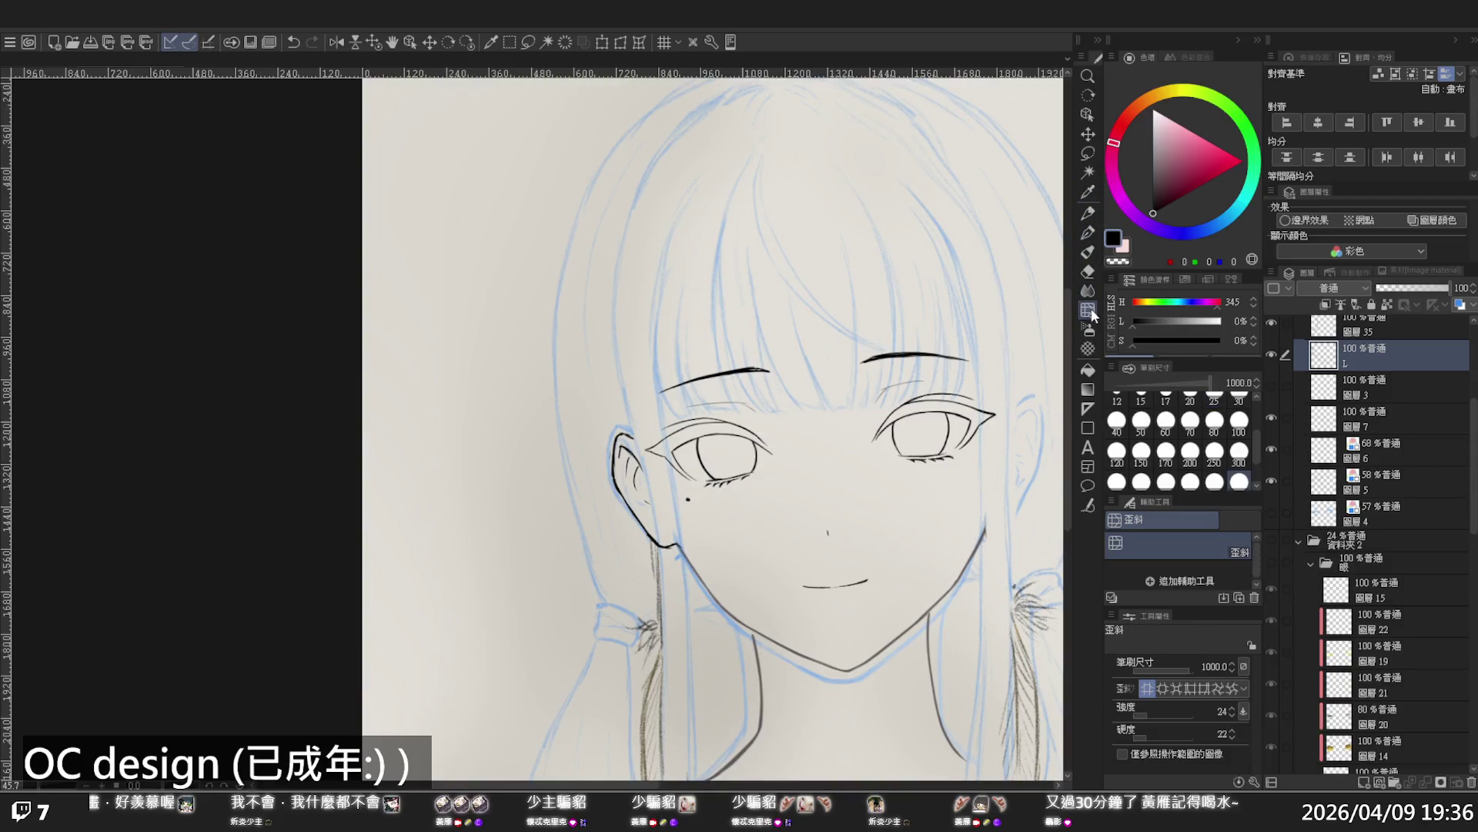
pyautogui.click(1239, 420)
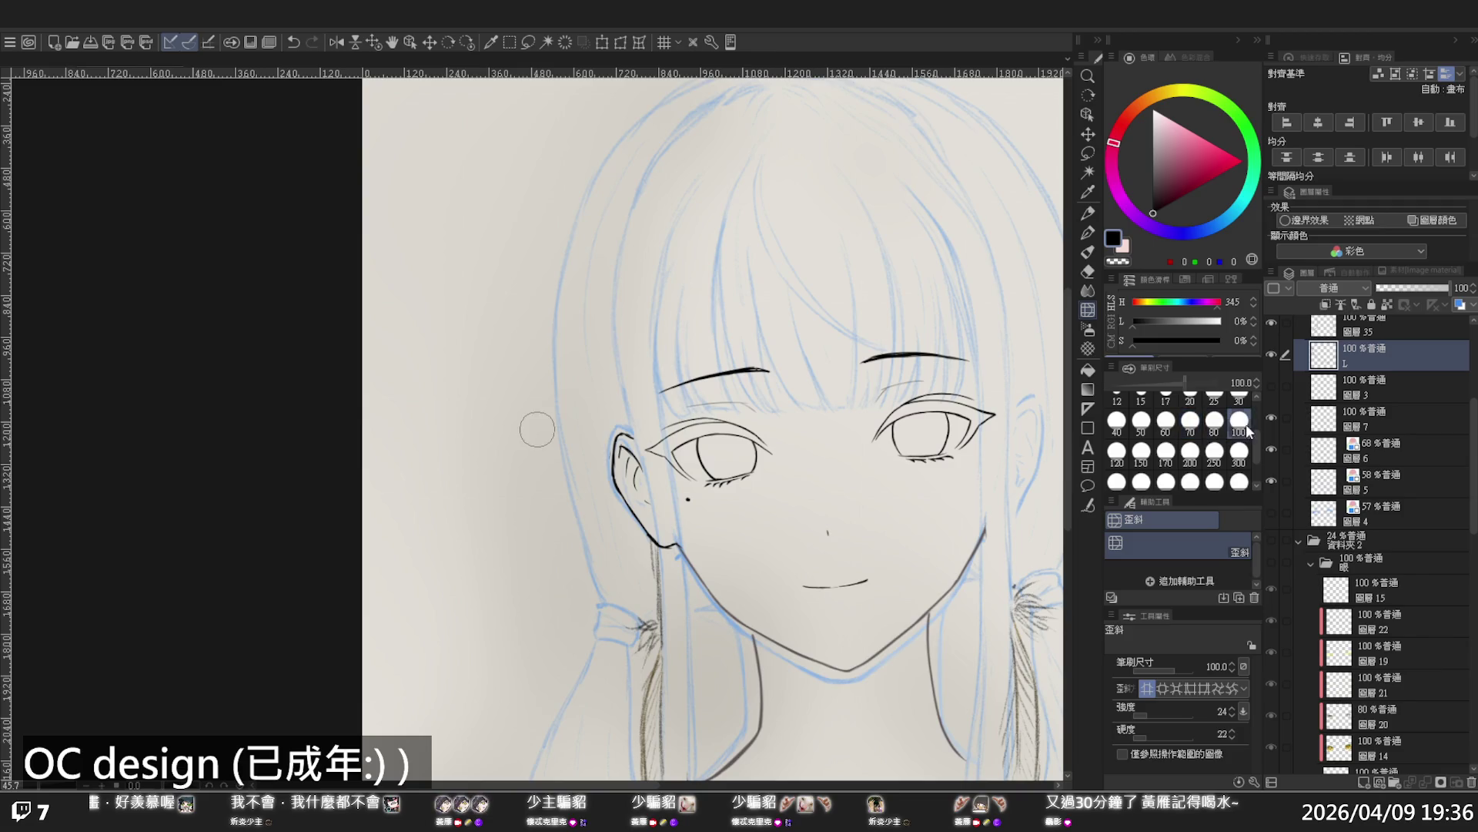
pyautogui.click(1190, 450)
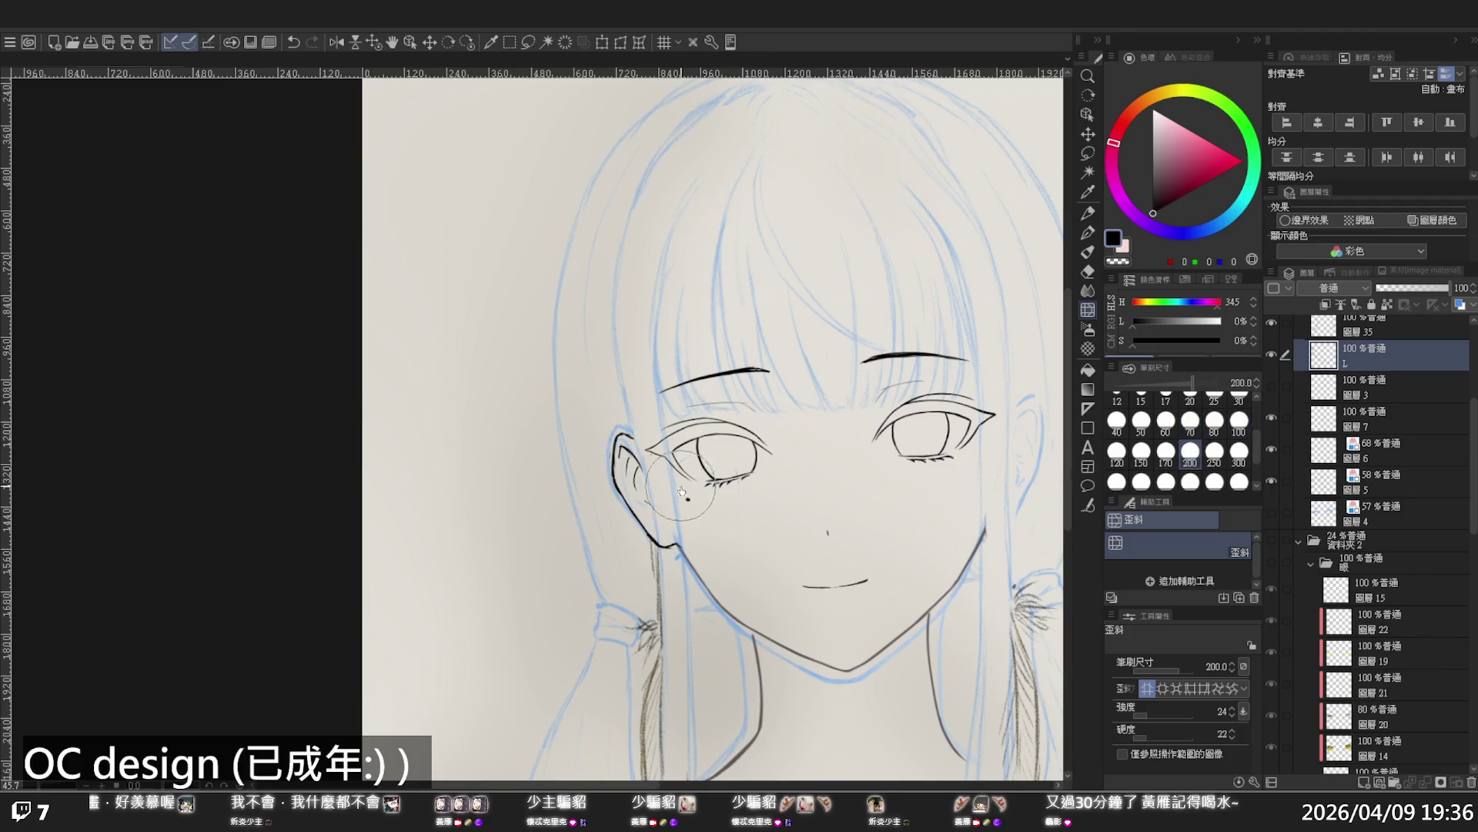
pyautogui.moveTo(628, 461)
pyautogui.mouseDown()
pyautogui.moveTo(632, 501)
pyautogui.moveTo(616, 435)
pyautogui.moveTo(644, 481)
pyautogui.mouseUp()
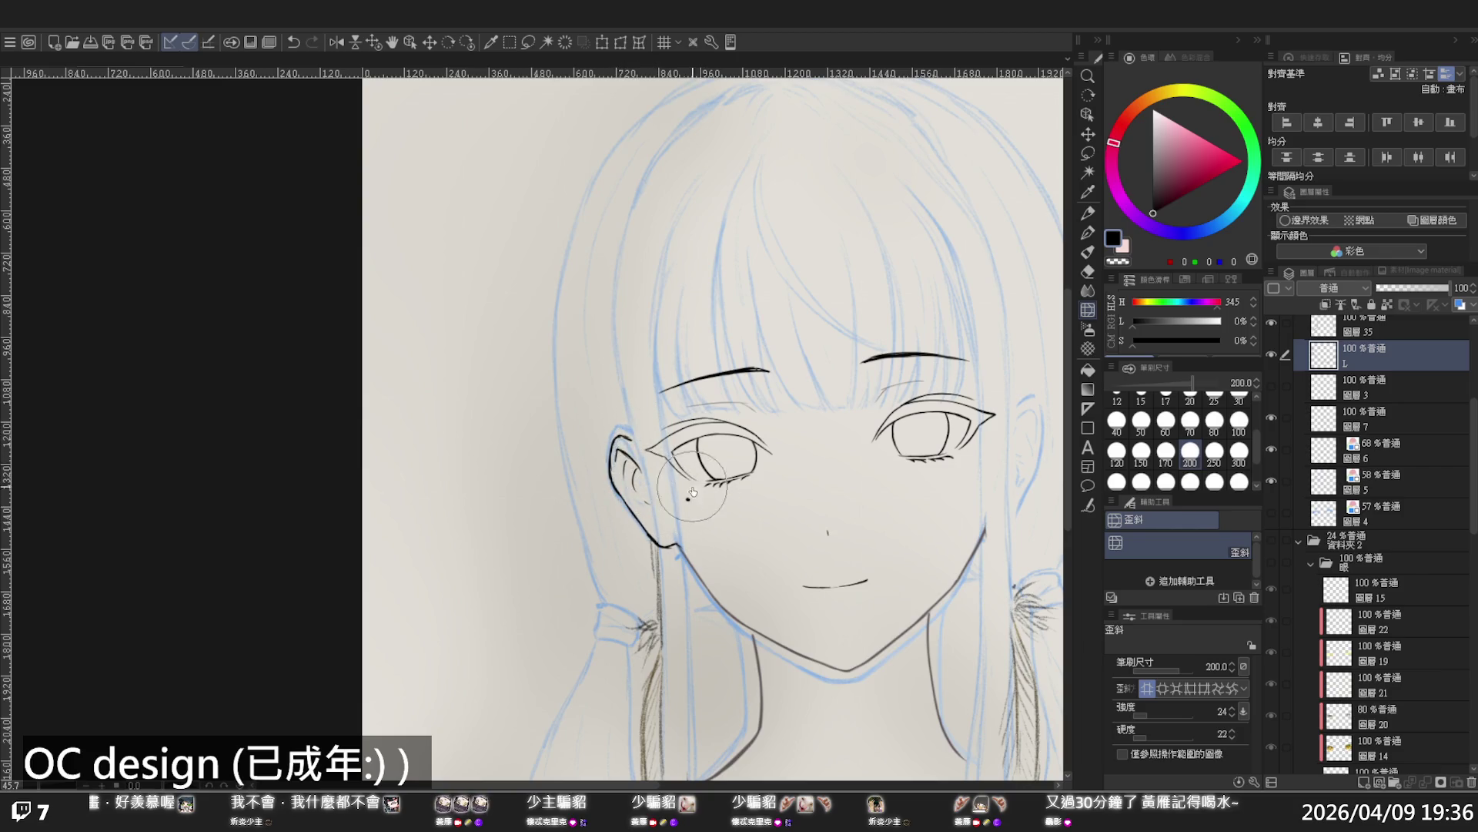
# Zoom in on the left ear and redraw the inner ear curve cleanly with the pen
pyautogui.press('/')
pyautogui.click(593, 426)
pyautogui.click(593, 425)
pyautogui.press('p')
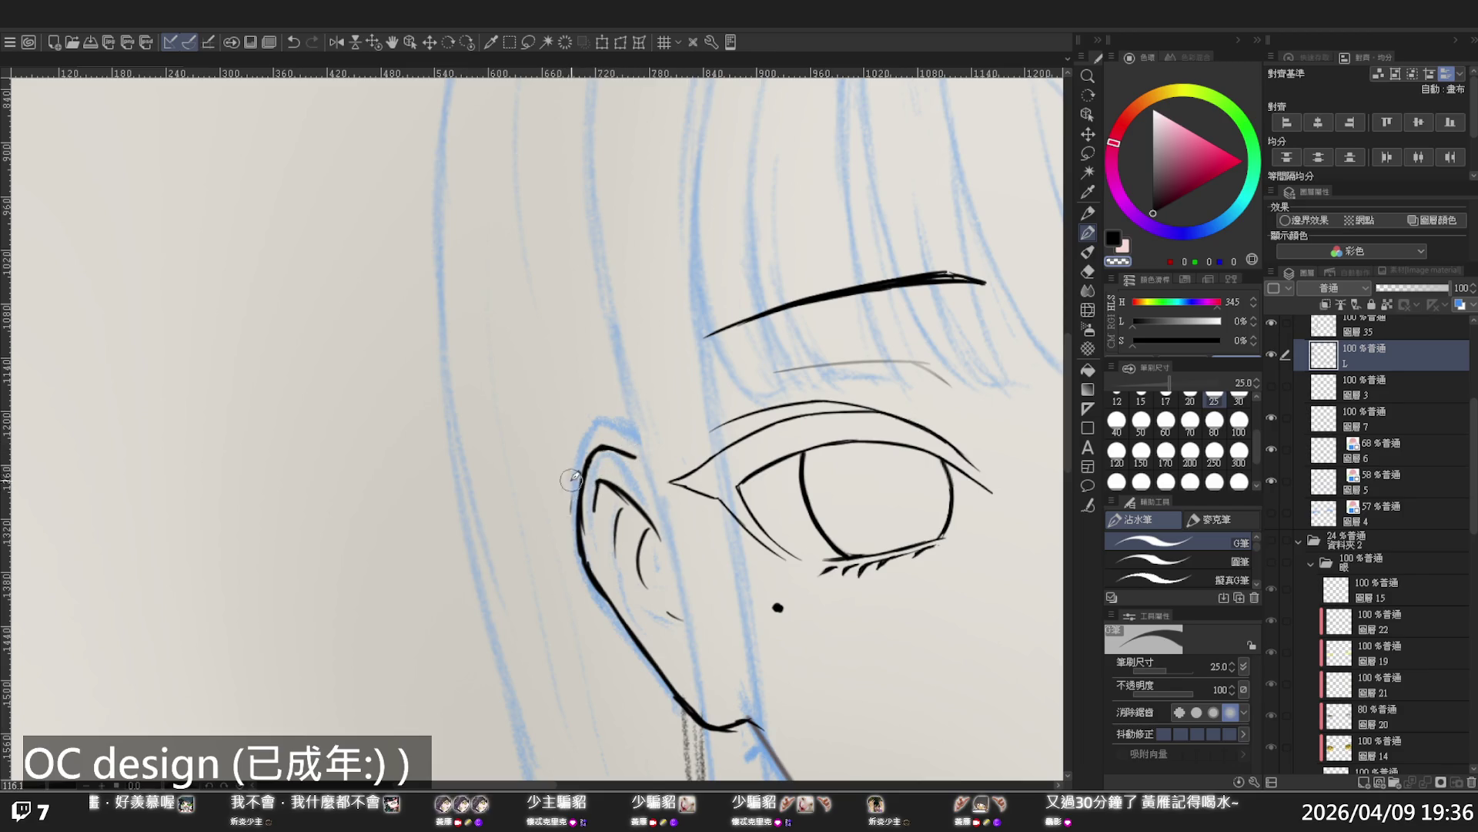
pyautogui.moveTo(624, 502); pyautogui.dragTo(590, 515)
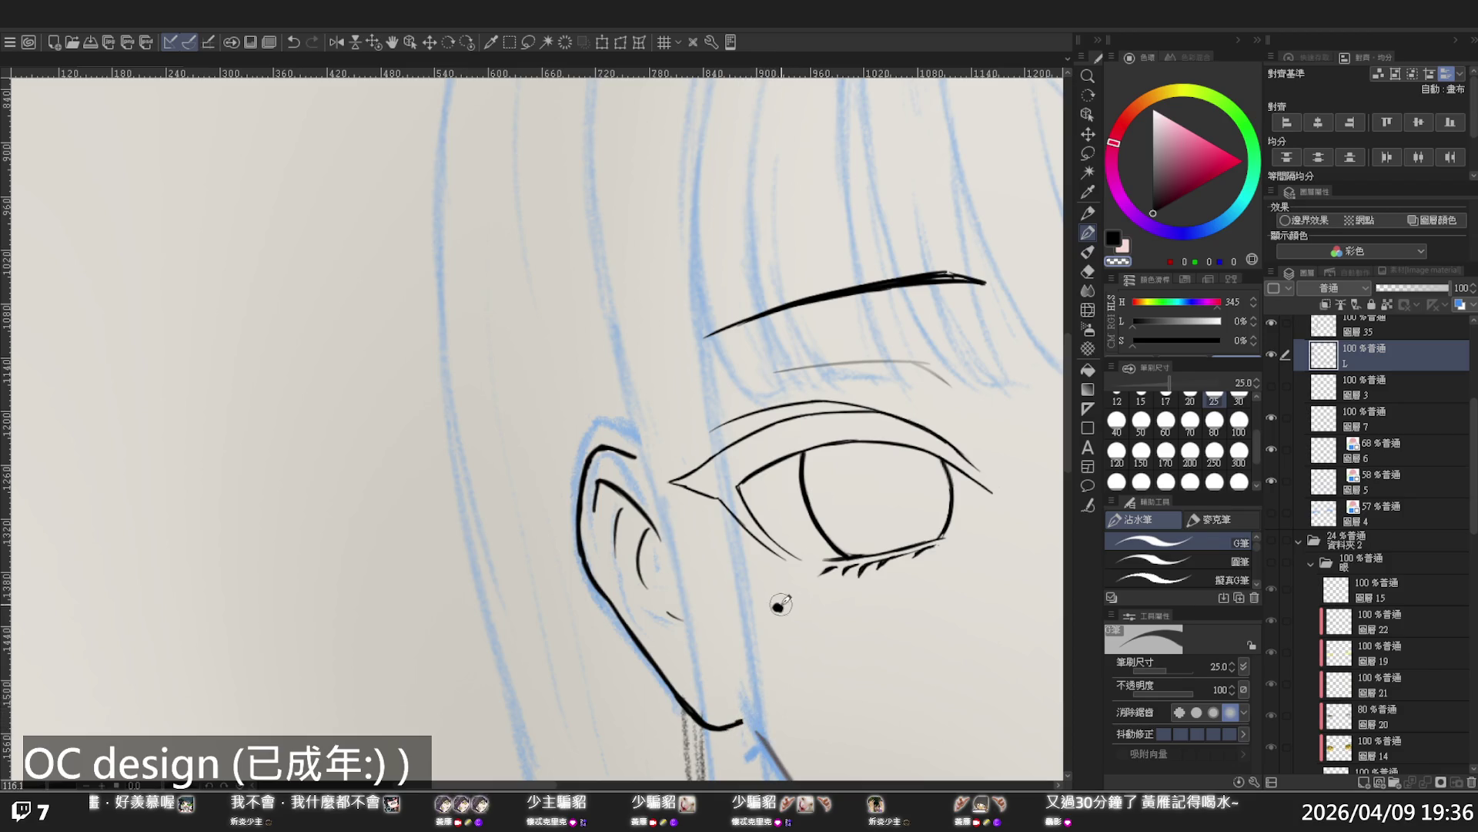
# Ink the top of the ear, redrawing the first short stroke with the view mirrored
pyautogui.scroll(-5, 780, 605)
pyautogui.scroll(1, 783, 526)
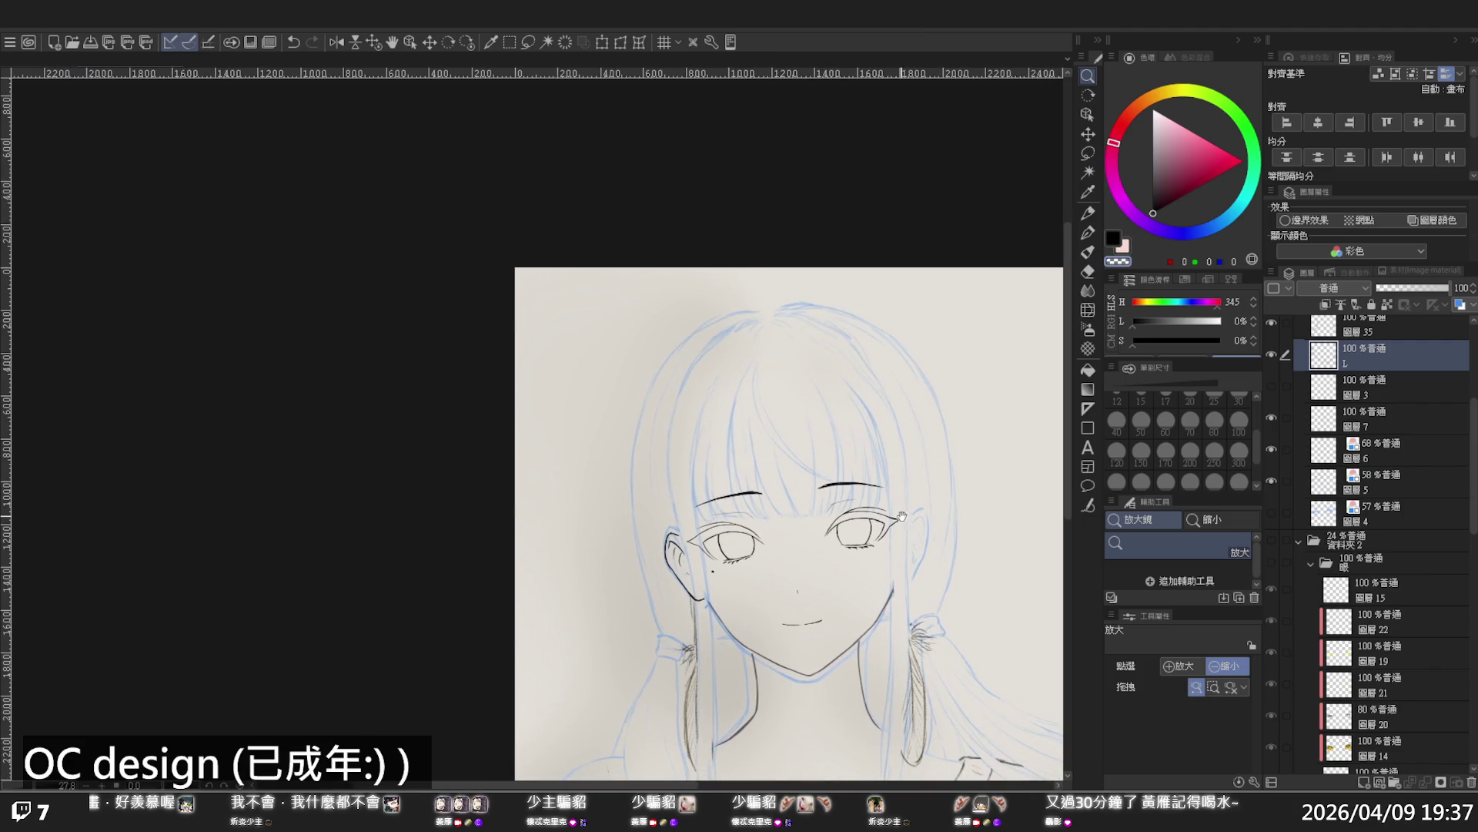
pyautogui.scroll(-1, 899, 513)
pyautogui.scroll(3, 915, 499)
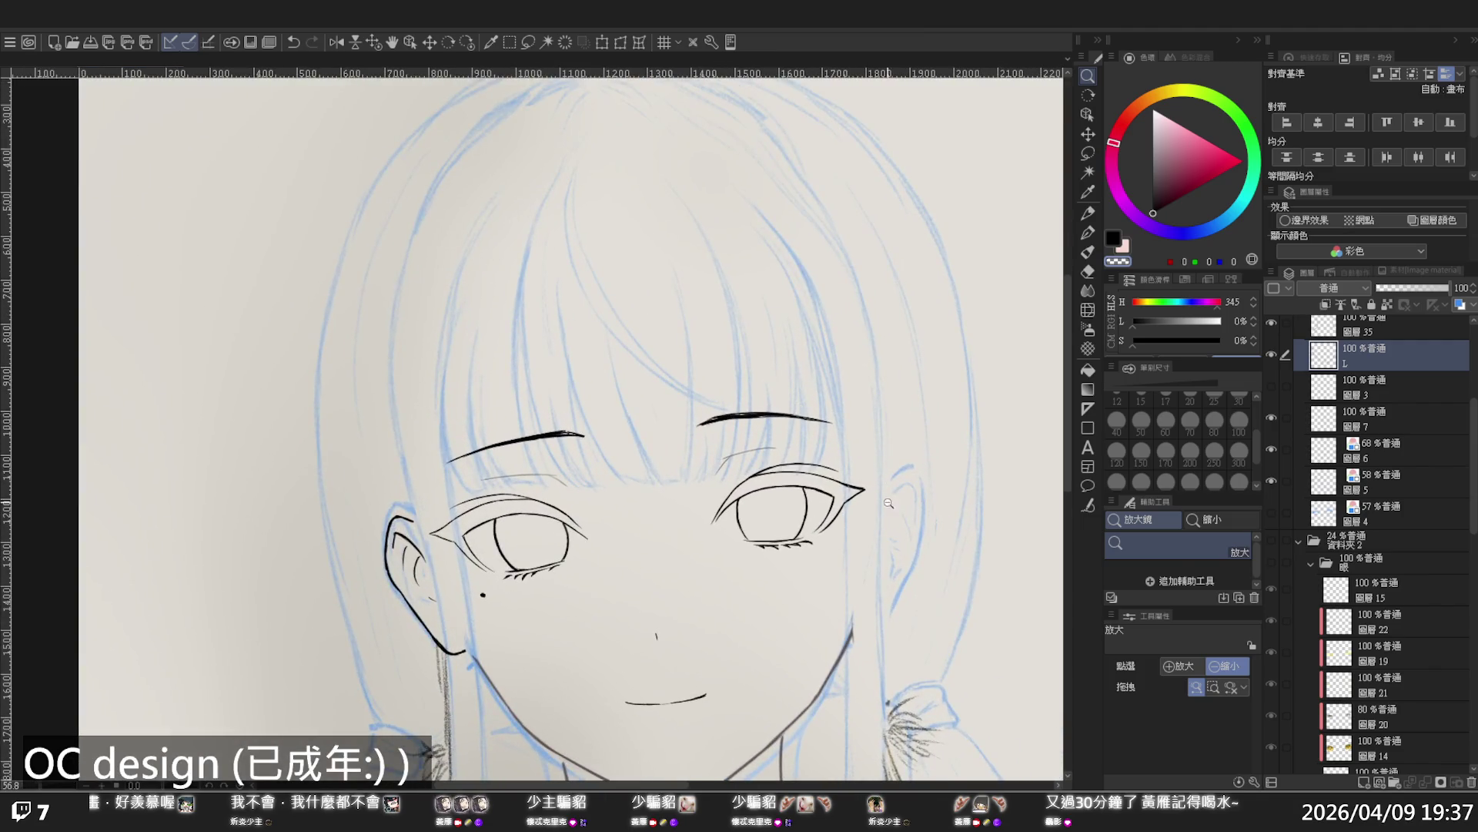
pyautogui.press('p')
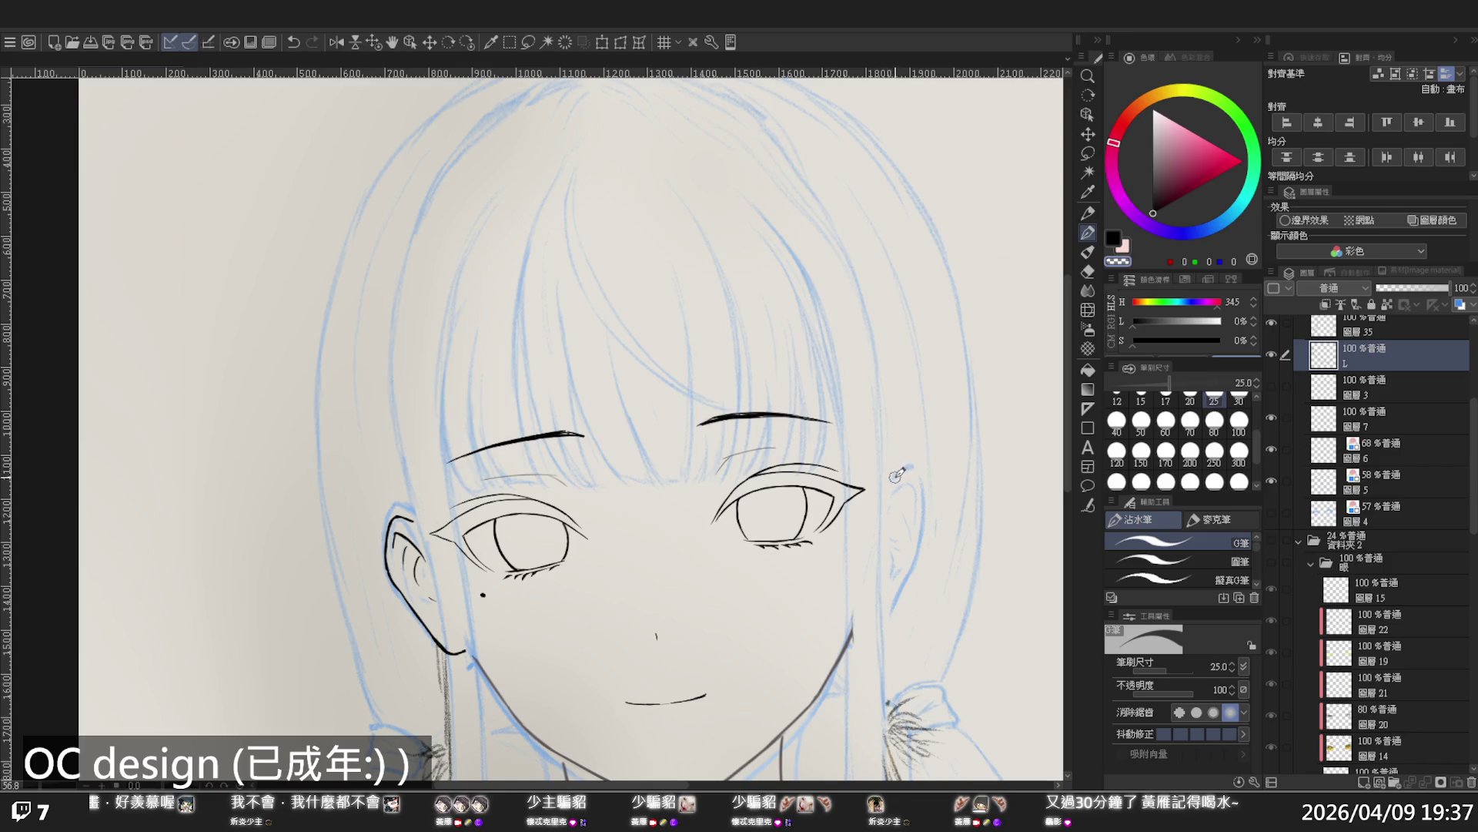
pyautogui.moveTo(888, 482)
pyautogui.mouseDown()
pyautogui.moveTo(920, 463)
pyautogui.moveTo(985, 521)
pyautogui.moveTo(977, 534)
pyautogui.mouseUp()
pyautogui.press('h')
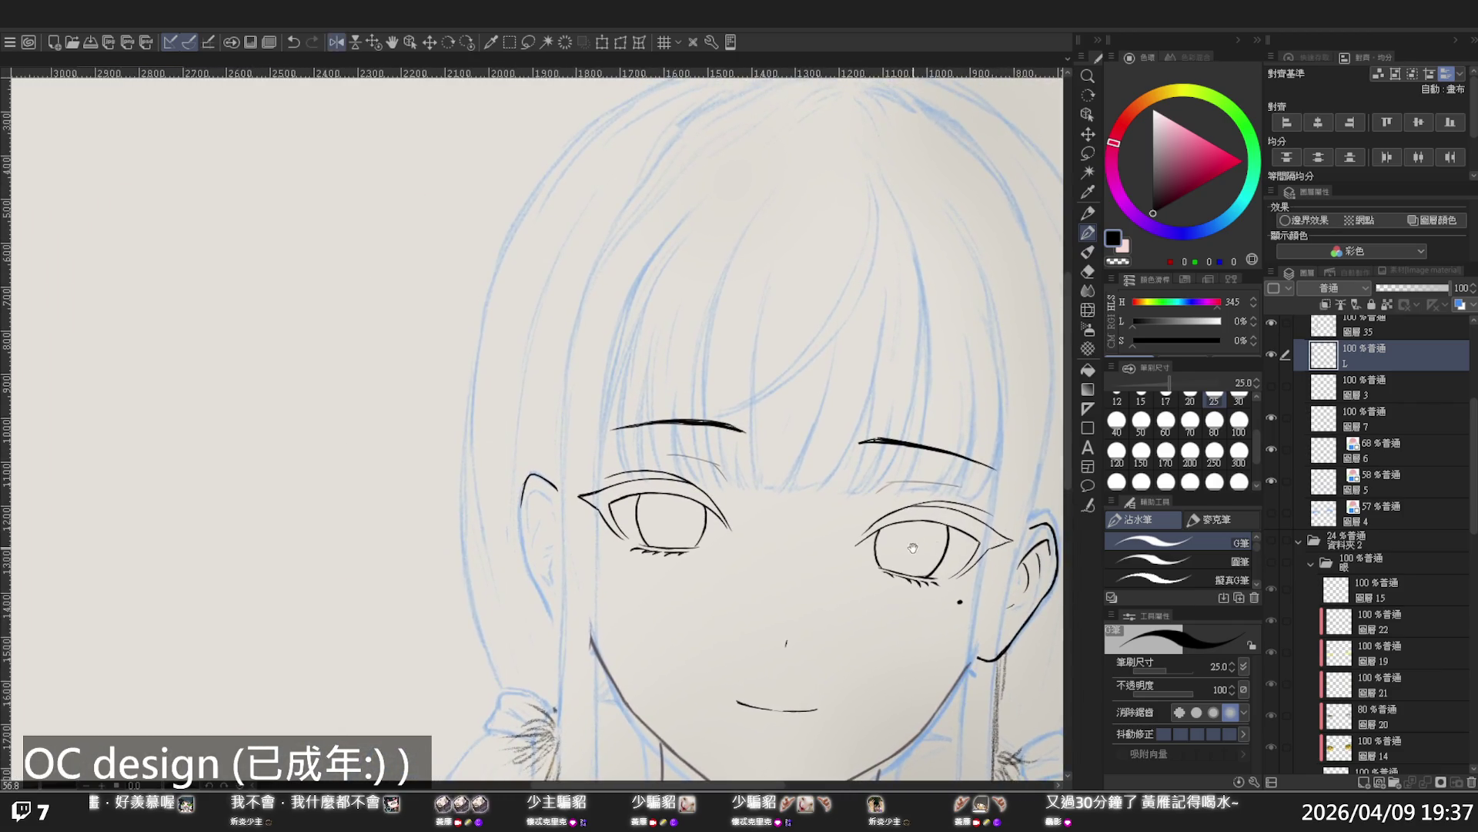
pyautogui.moveTo(853, 531); pyautogui.dragTo(945, 540)
pyautogui.hotkey('ctrl', 'z')
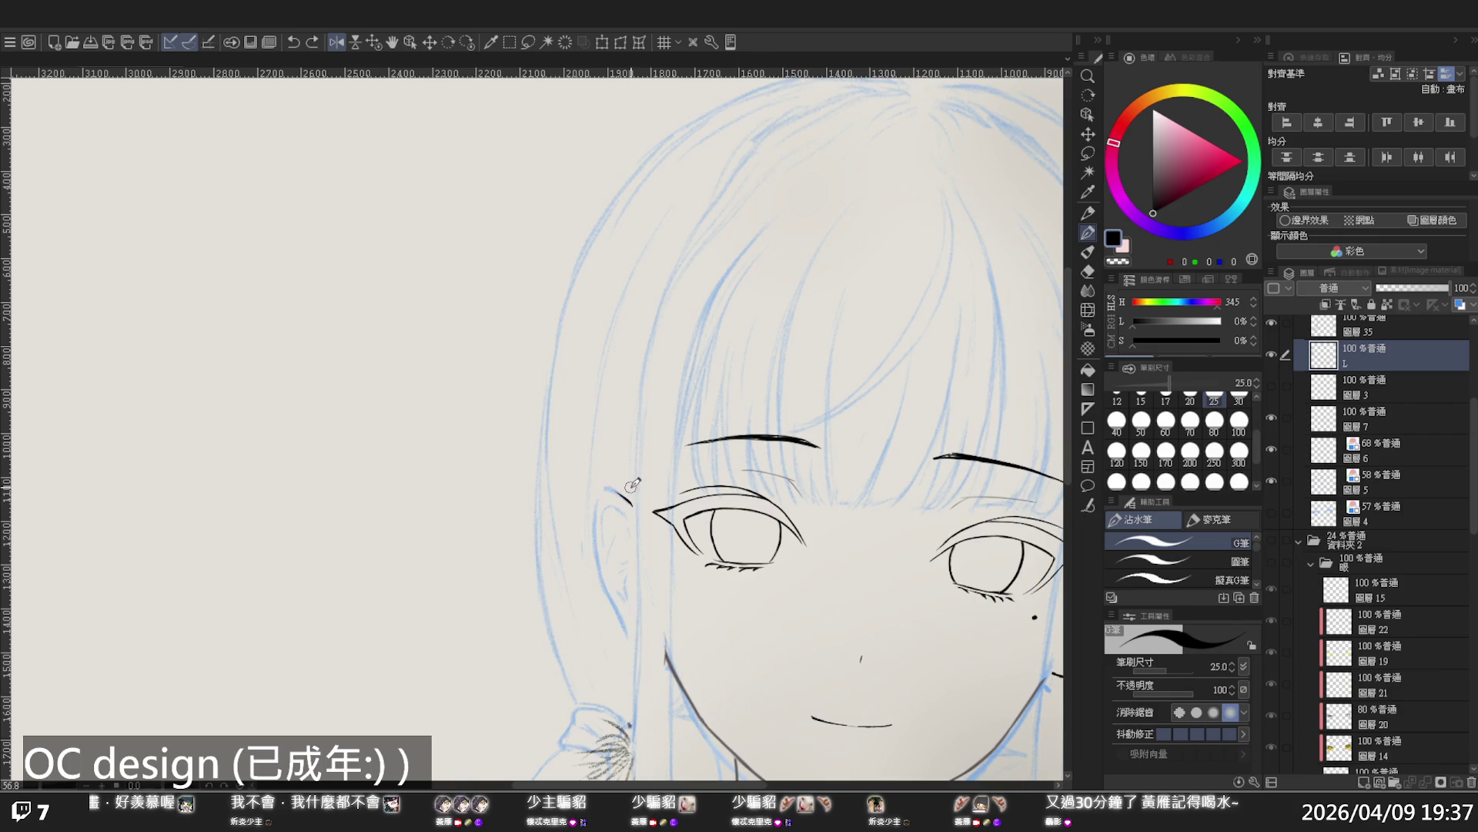
pyautogui.moveTo(616, 483)
pyautogui.mouseDown()
pyautogui.moveTo(630, 496)
pyautogui.moveTo(603, 479)
pyautogui.moveTo(584, 524)
pyautogui.moveTo(596, 574)
pyautogui.moveTo(620, 621)
pyautogui.moveTo(653, 628)
pyautogui.mouseUp()
# Zoom in on the right ear and ink its outer outline plus a curved inner-ear line
pyautogui.press('h')
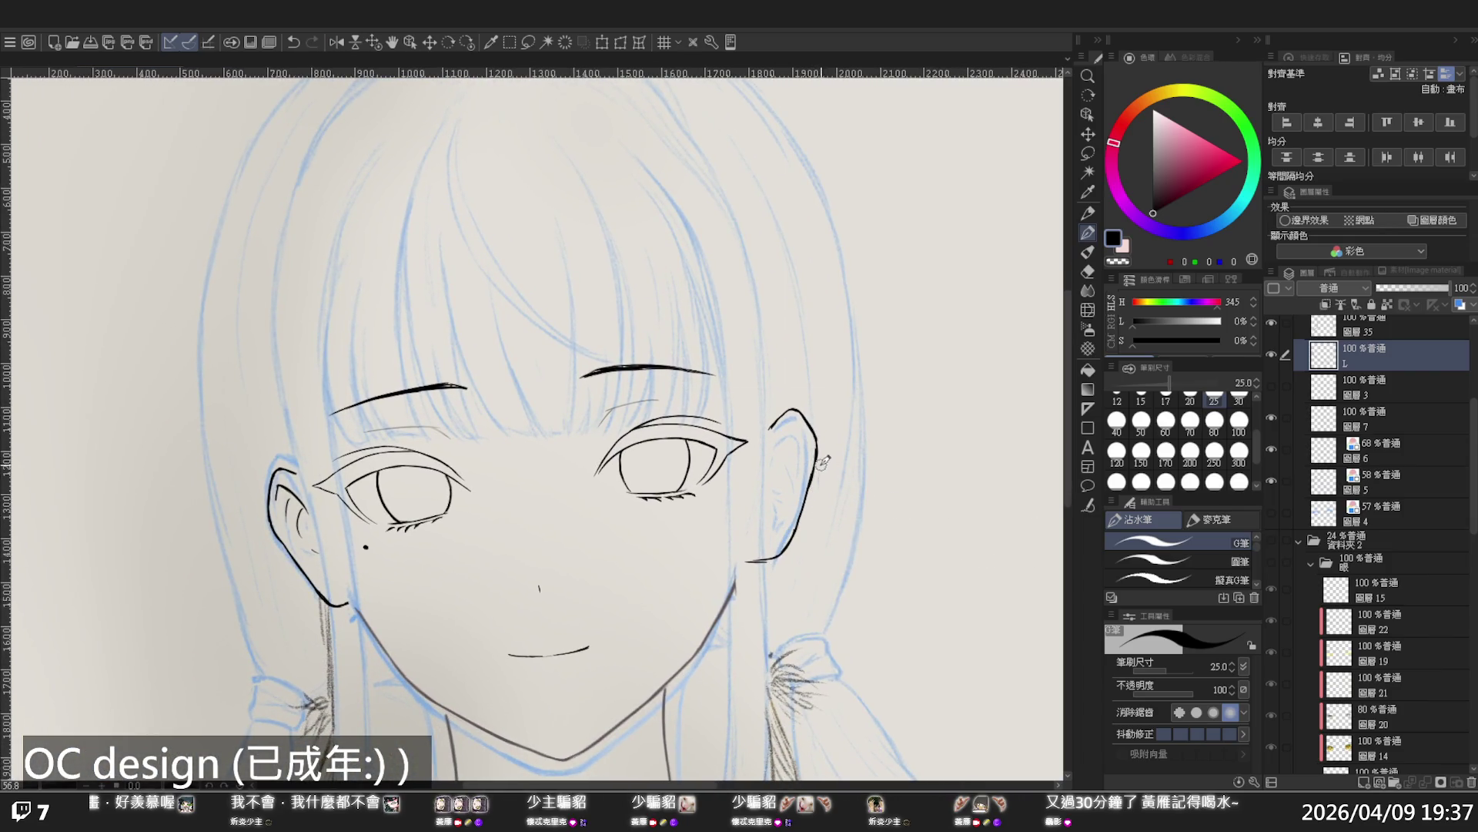
pyautogui.hotkey('ctrl', 'space')
pyautogui.click(821, 467)
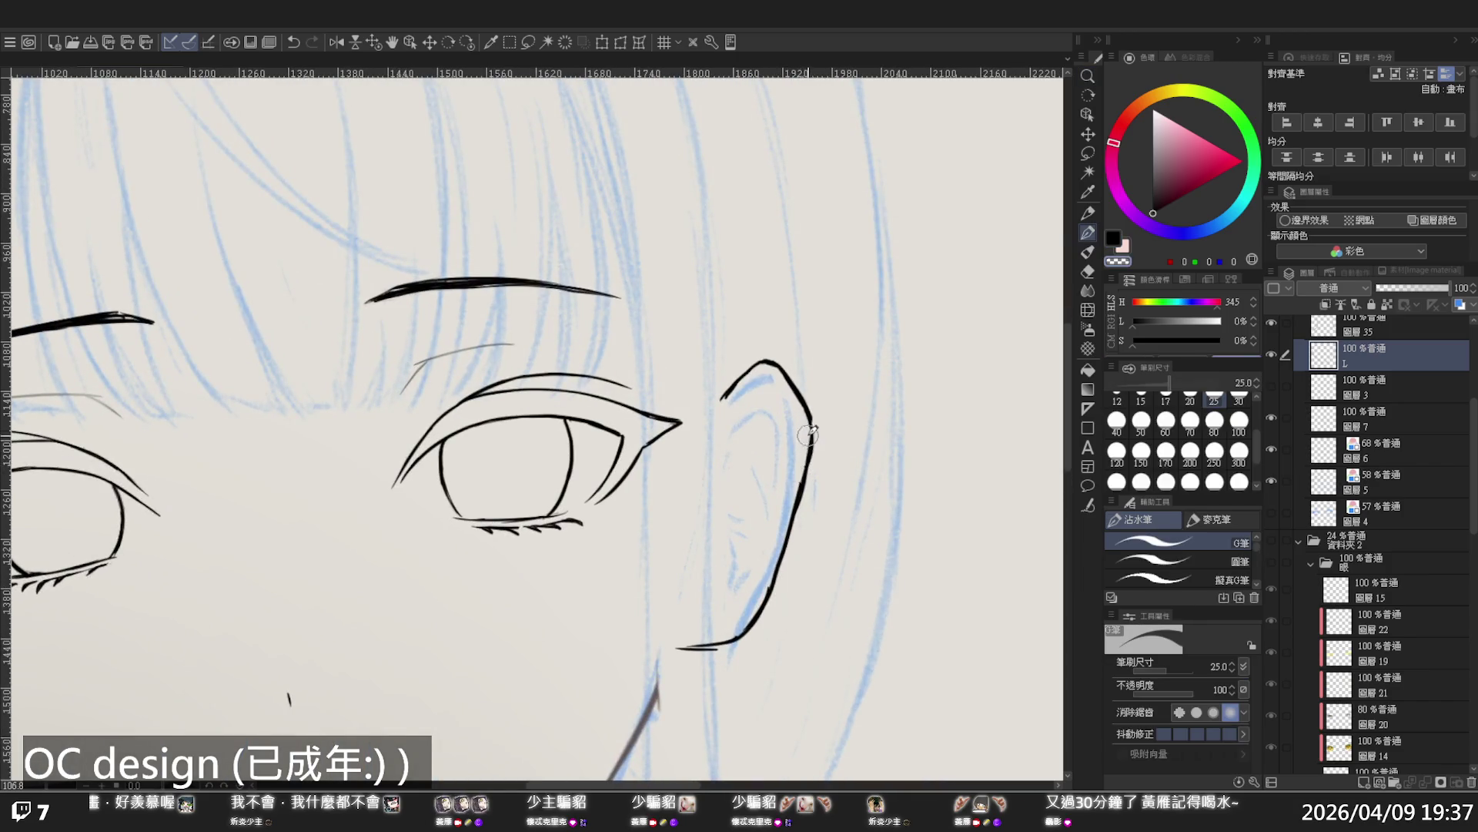
pyautogui.moveTo(815, 431); pyautogui.dragTo(800, 522)
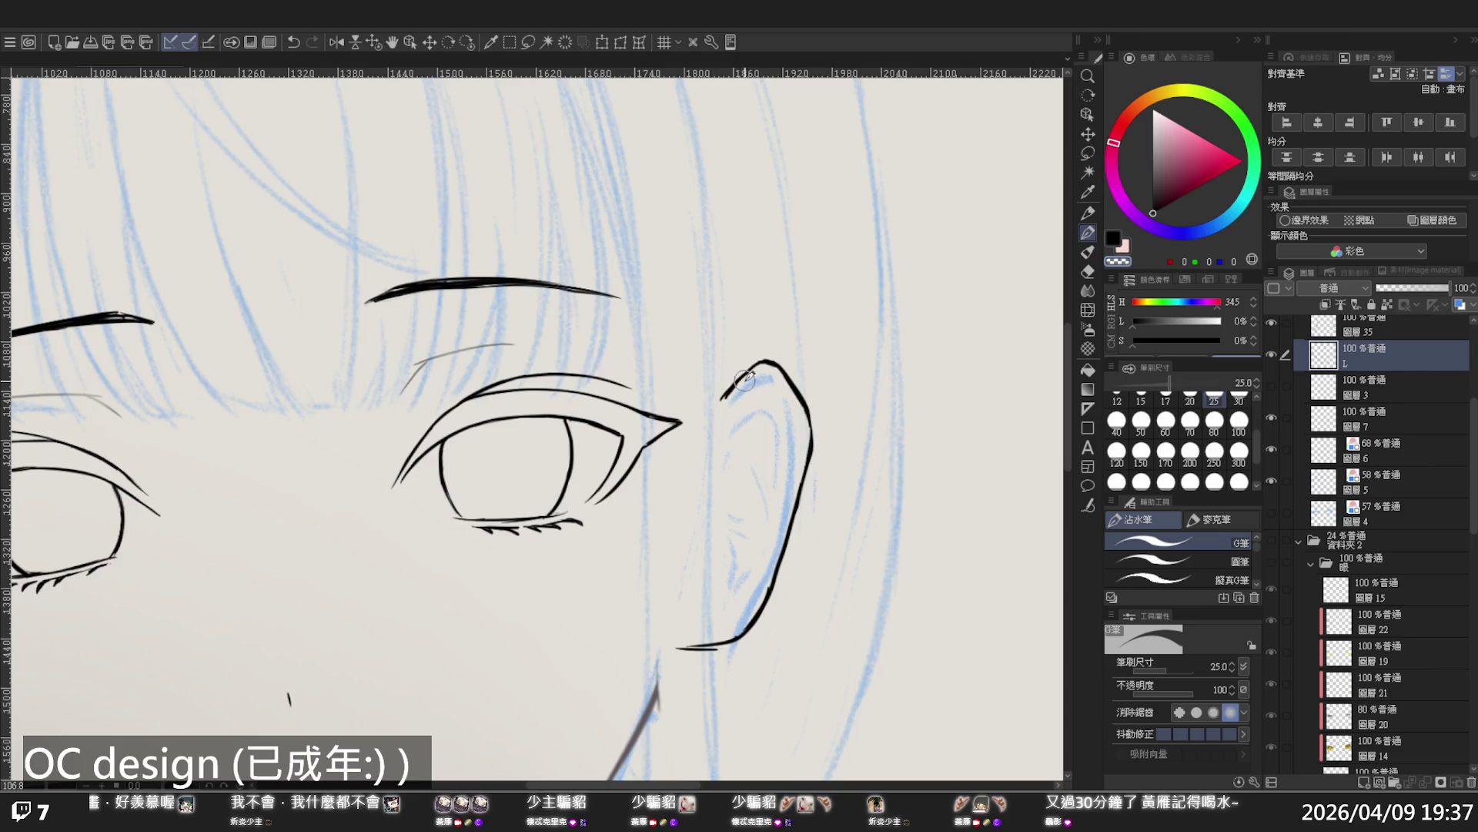
pyautogui.moveTo(731, 423)
pyautogui.mouseDown()
pyautogui.moveTo(763, 389)
pyautogui.moveTo(788, 418)
pyautogui.mouseUp()
pyautogui.hotkey('ctrl', 'z')
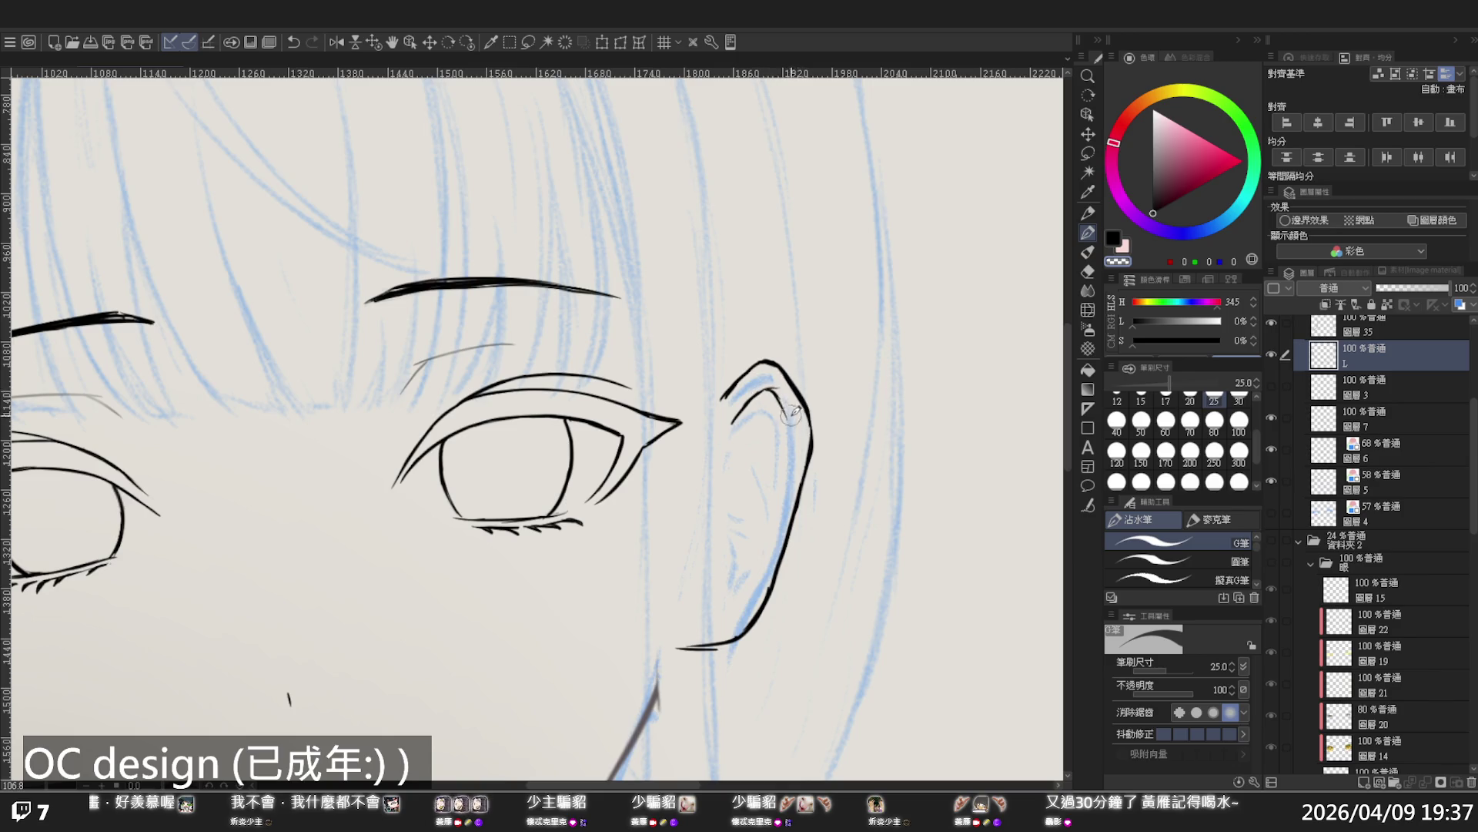
pyautogui.moveTo(744, 452); pyautogui.dragTo(769, 515)
pyautogui.moveTo(761, 429)
pyautogui.mouseDown()
pyautogui.moveTo(775, 457)
pyautogui.moveTo(725, 524)
pyautogui.moveTo(724, 504)
pyautogui.moveTo(724, 559)
pyautogui.mouseUp()
pyautogui.hotkey('ctrl', 'z')
# With the view mirrored, trim the lower outer-ear line and redraw the contour in a single stroke
pyautogui.press('h')
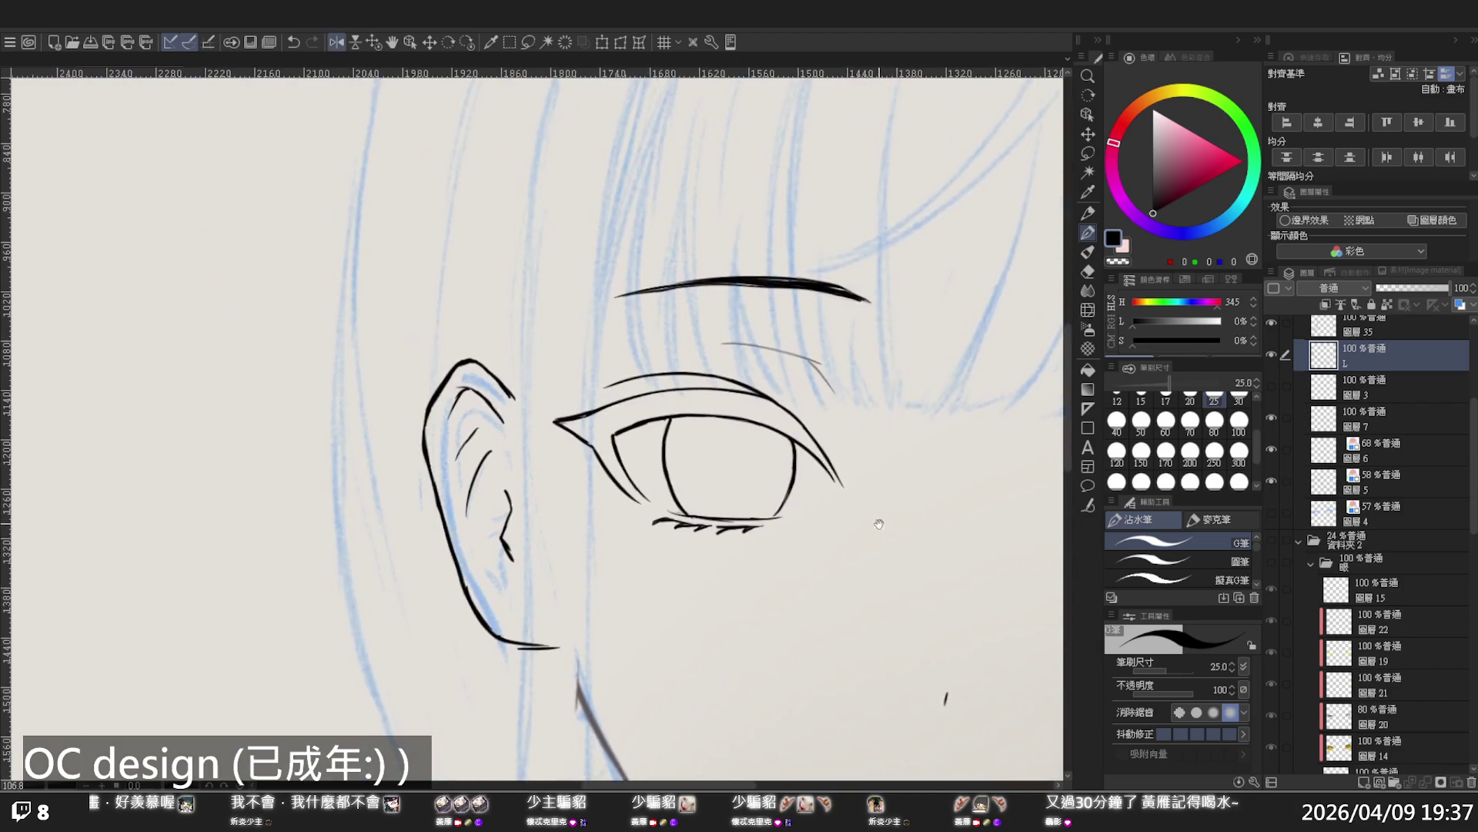
pyautogui.moveTo(620, 558); pyautogui.dragTo(577, 442)
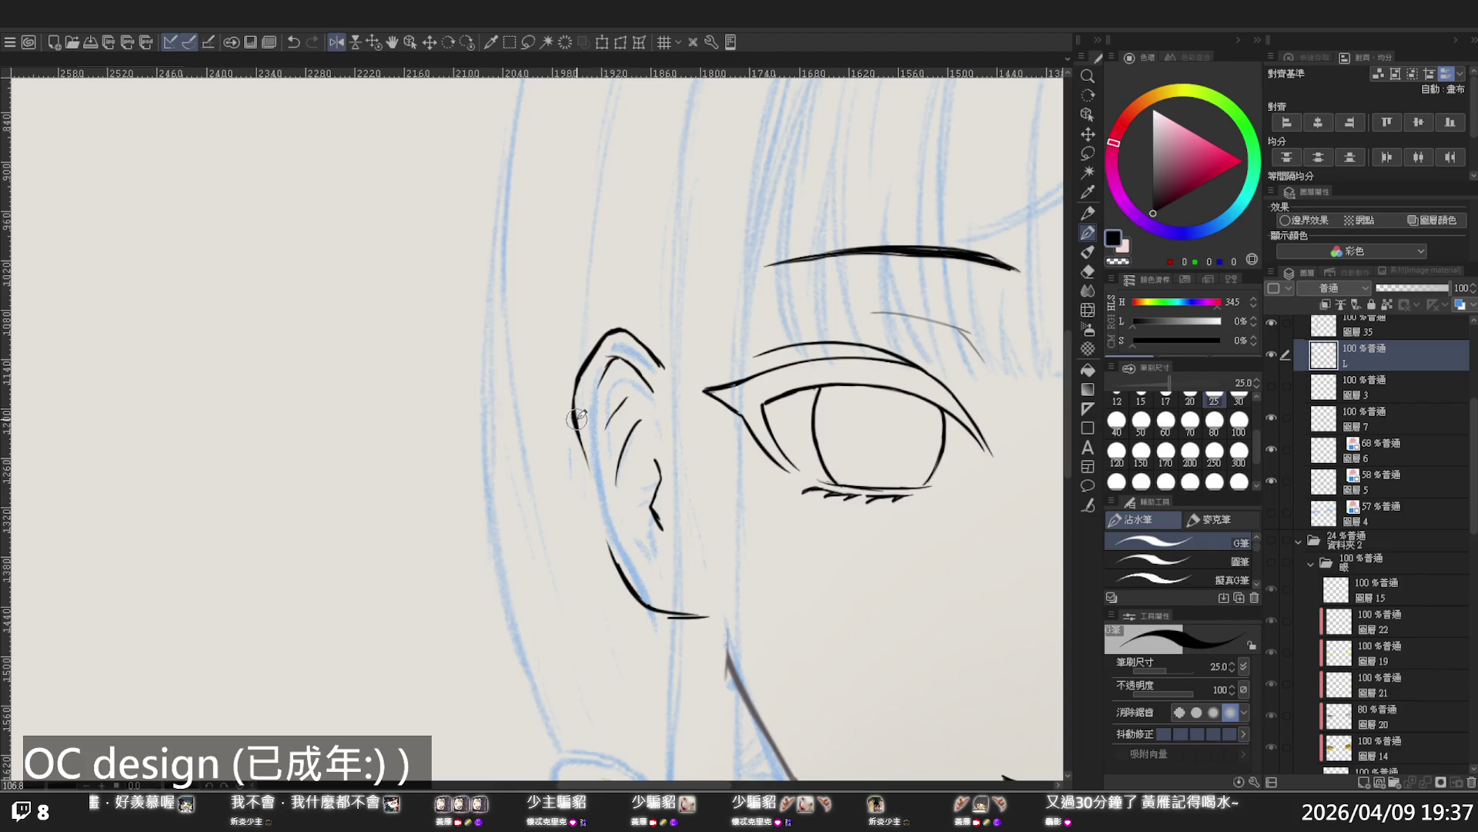
pyautogui.moveTo(575, 400); pyautogui.dragTo(612, 543)
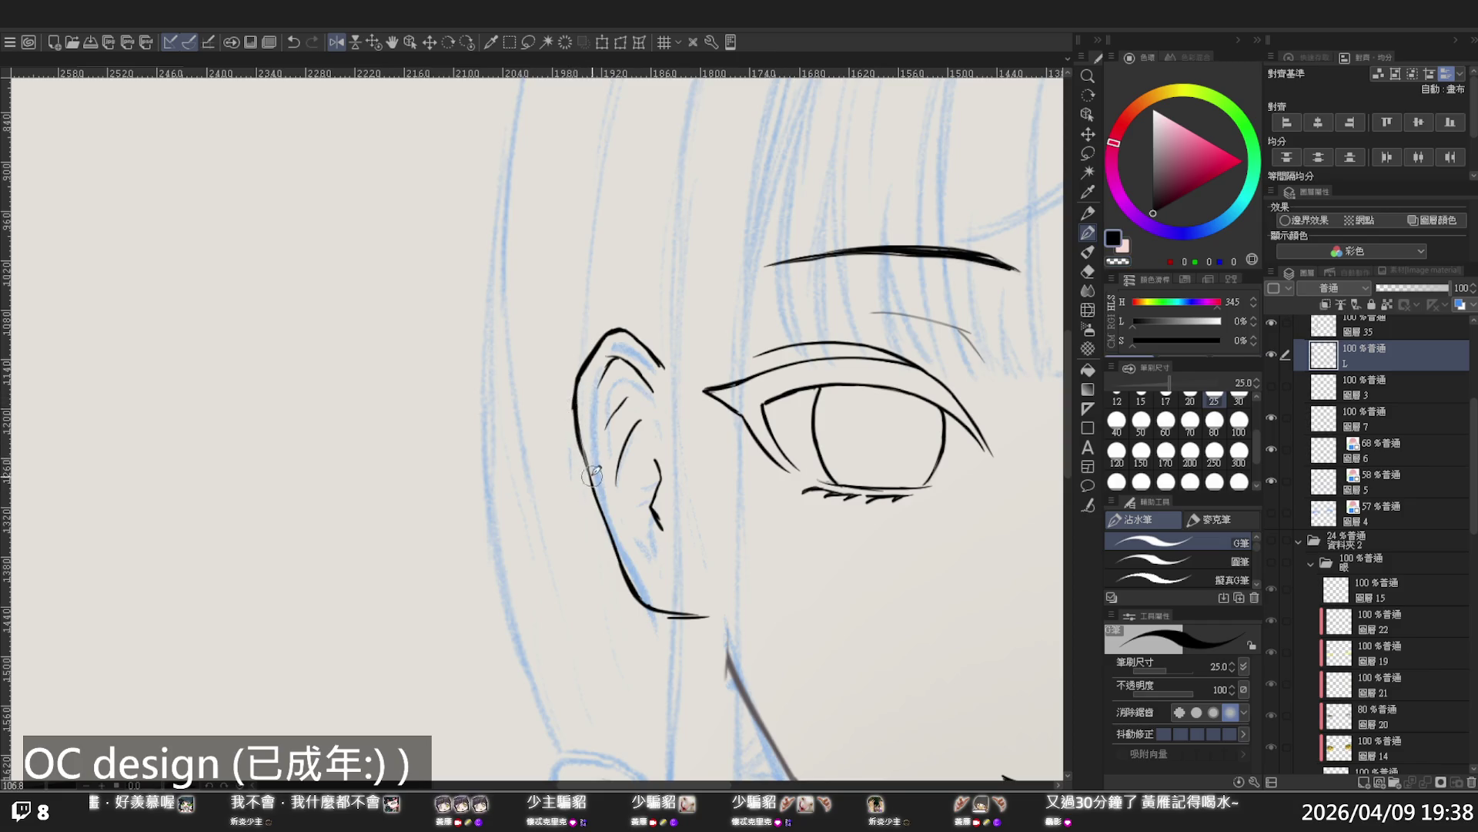
pyautogui.scroll(-5, 693, 423)
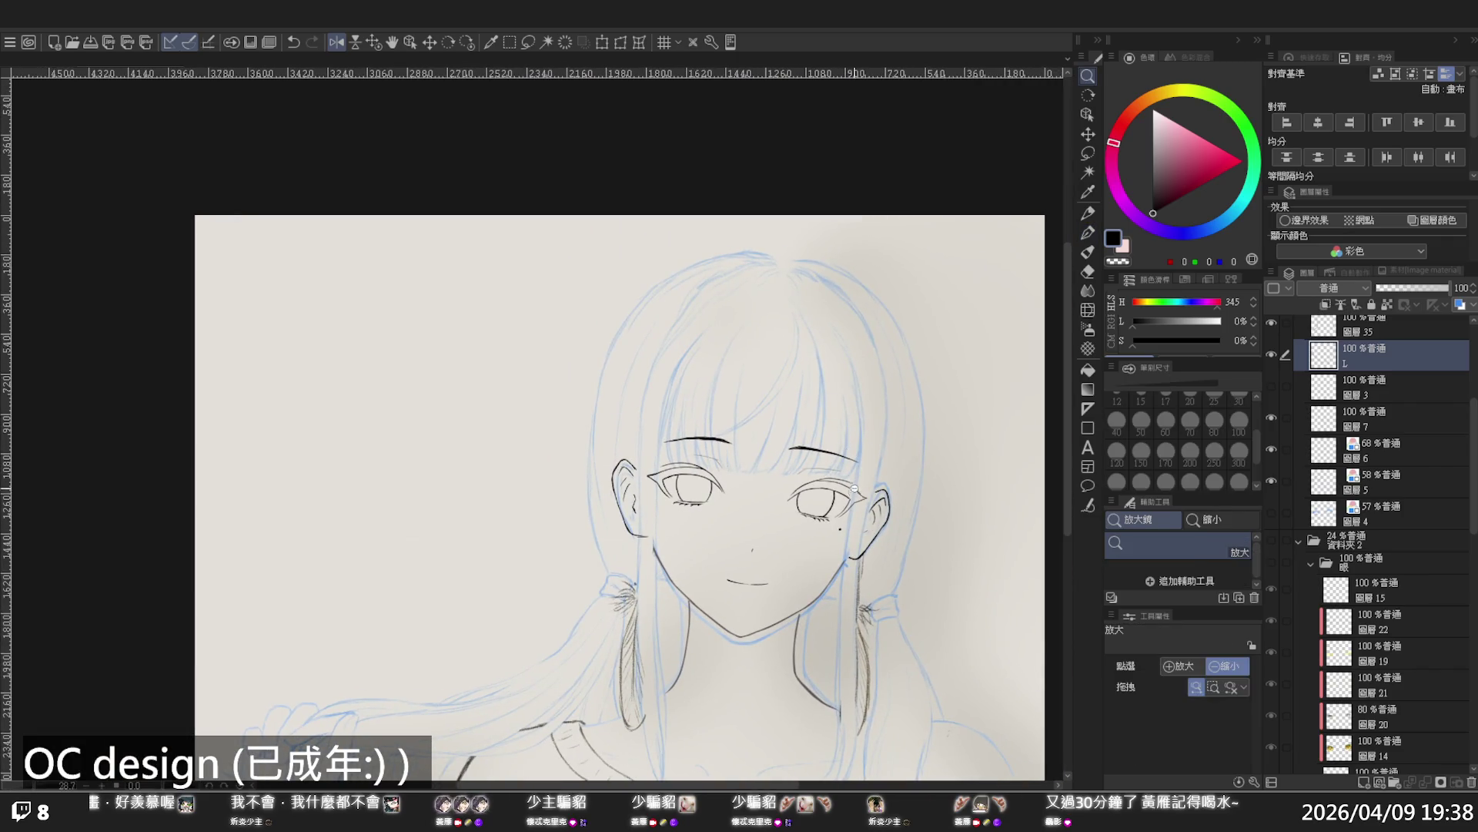
# Toggle Layer 5's sketch off and on to check the lines, then hide Layer 6
pyautogui.scroll(-2, 840, 501)
pyautogui.scroll(3, 822, 500)
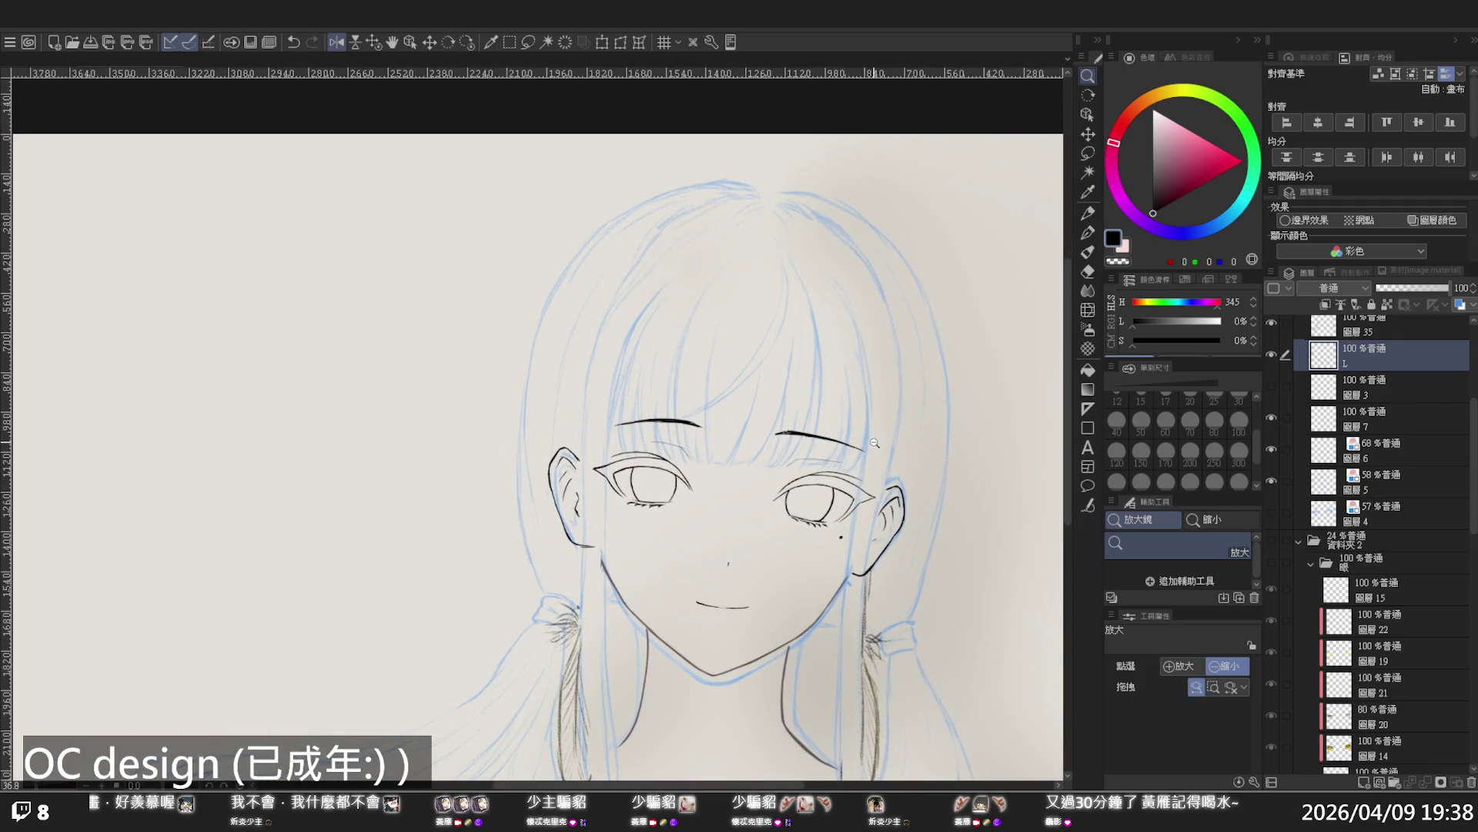
pyautogui.click(1275, 479)
pyautogui.click(1275, 479)
pyautogui.click(1272, 448)
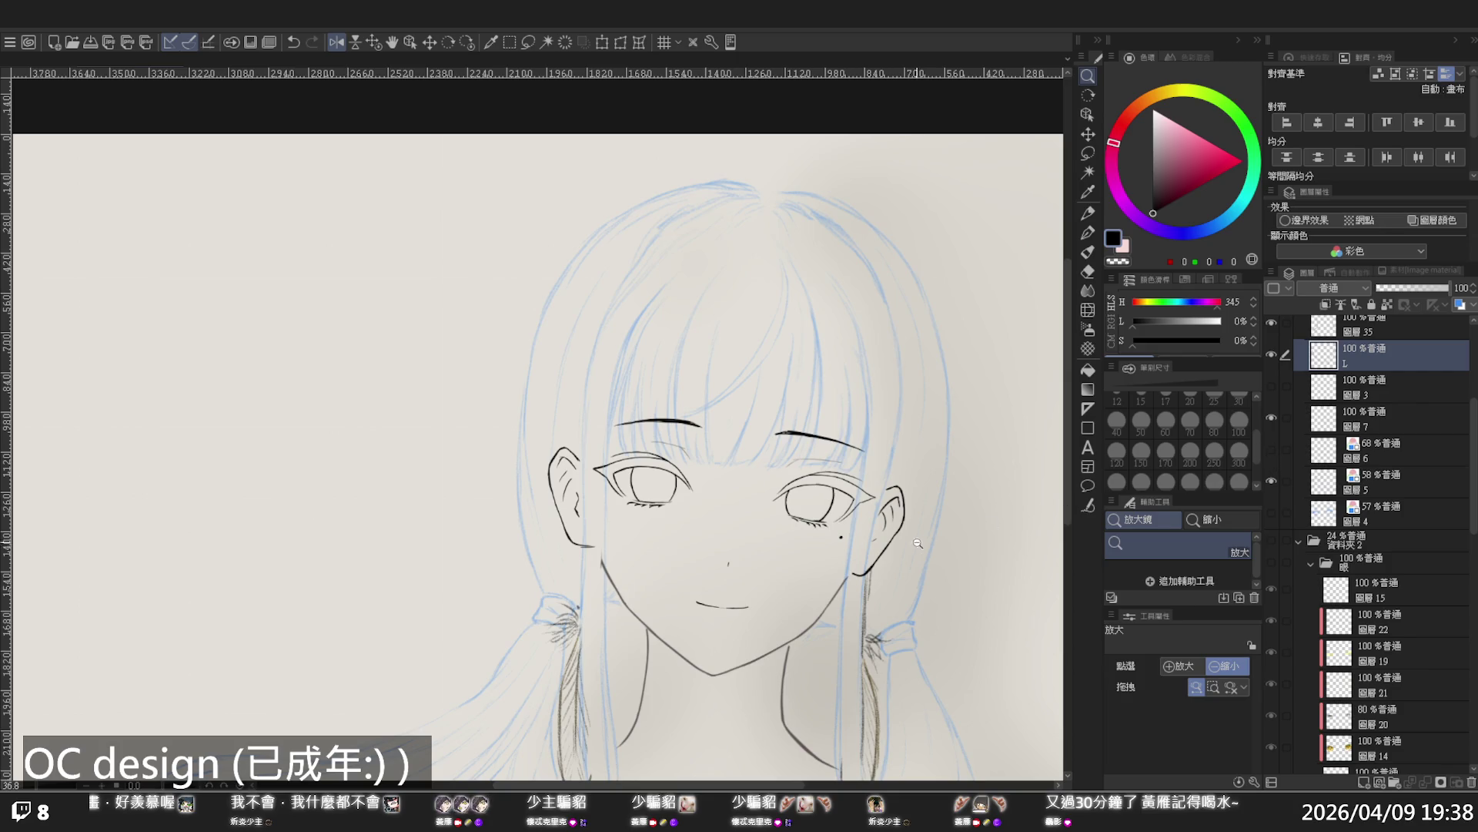
# Recentre the view on a close-up of the eyes and make layer 35 active
pyautogui.click(894, 531)
pyautogui.moveTo(929, 599); pyautogui.dragTo(926, 577)
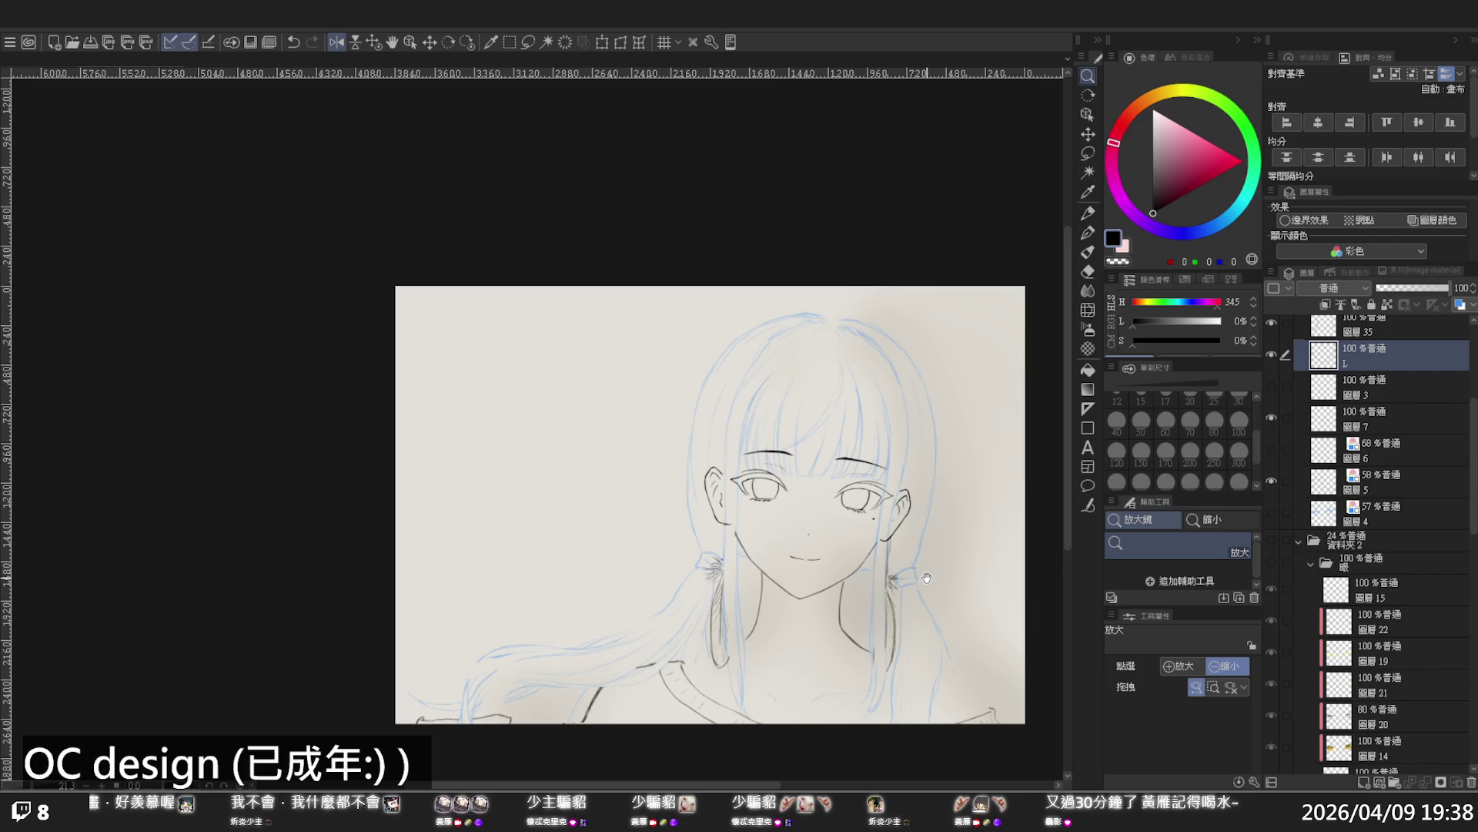
pyautogui.moveTo(813, 482); pyautogui.dragTo(857, 470)
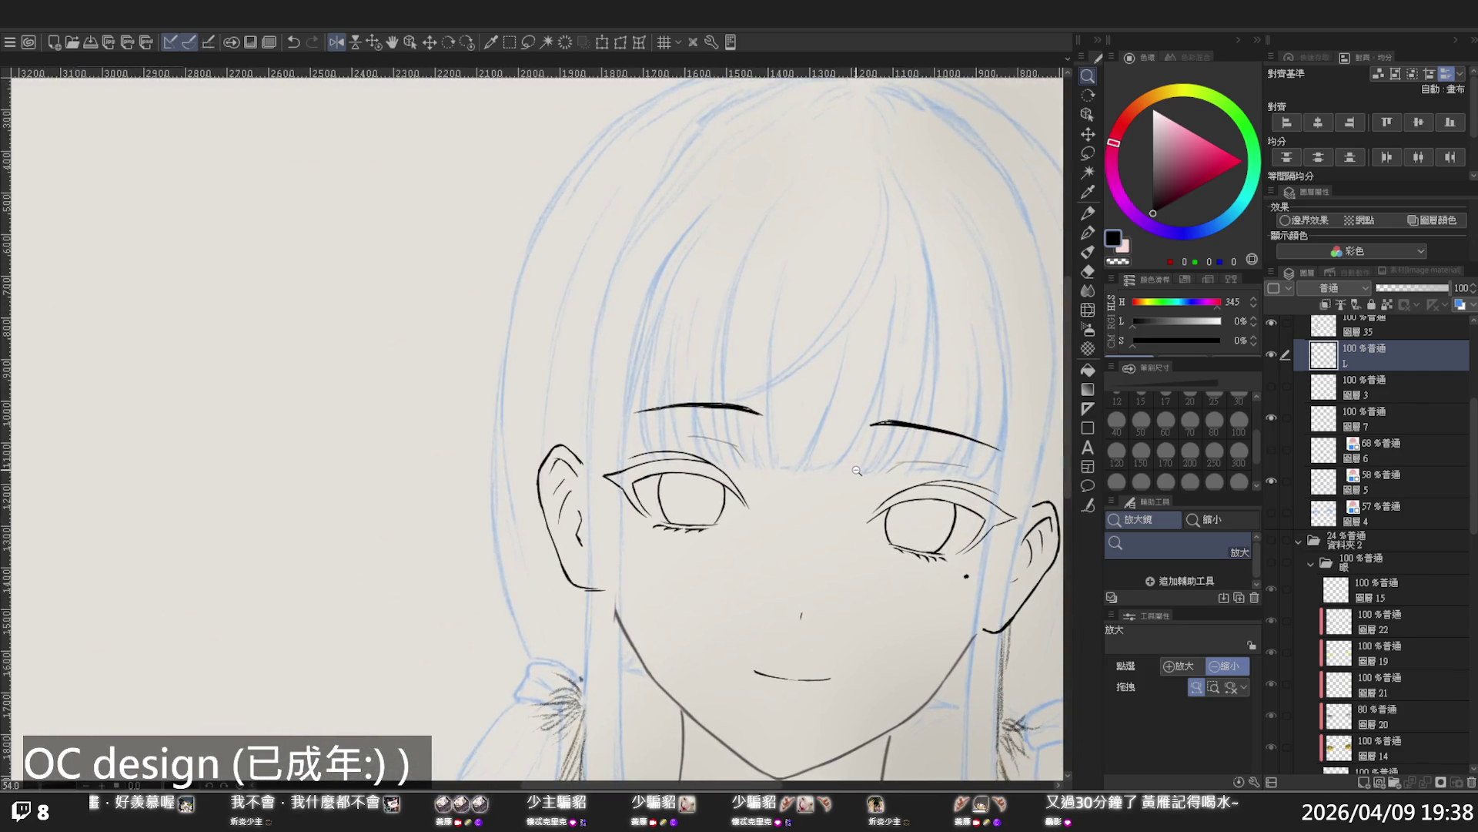
pyautogui.click(1300, 328)
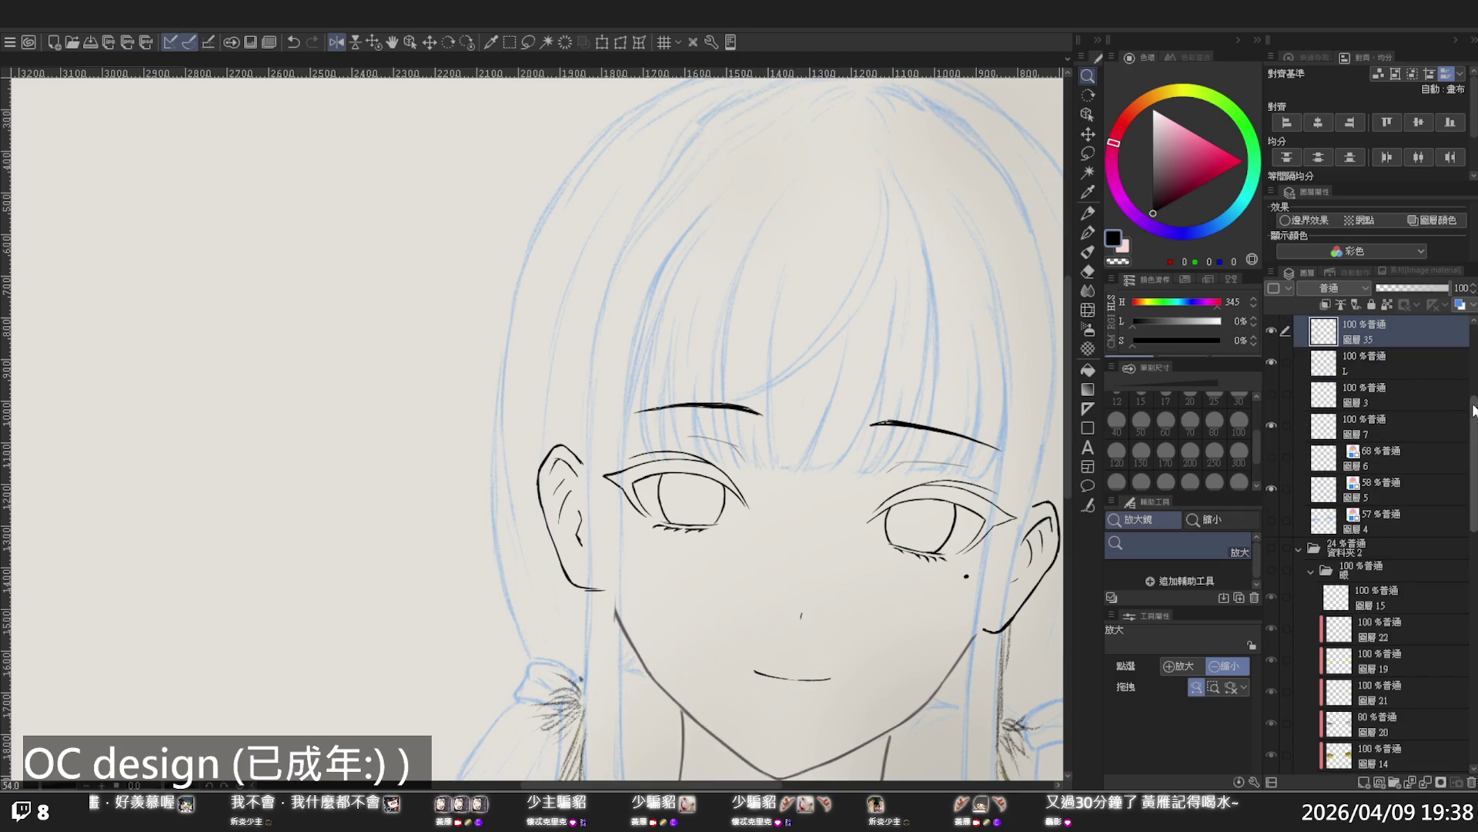
# Add new layer 圖層 36 above layer 35 and nudge the lines at the left eye's corner with Liquify
pyautogui.scroll(2, 1382, 385)
pyautogui.hotkey('ctrl', 'shift', 'n')
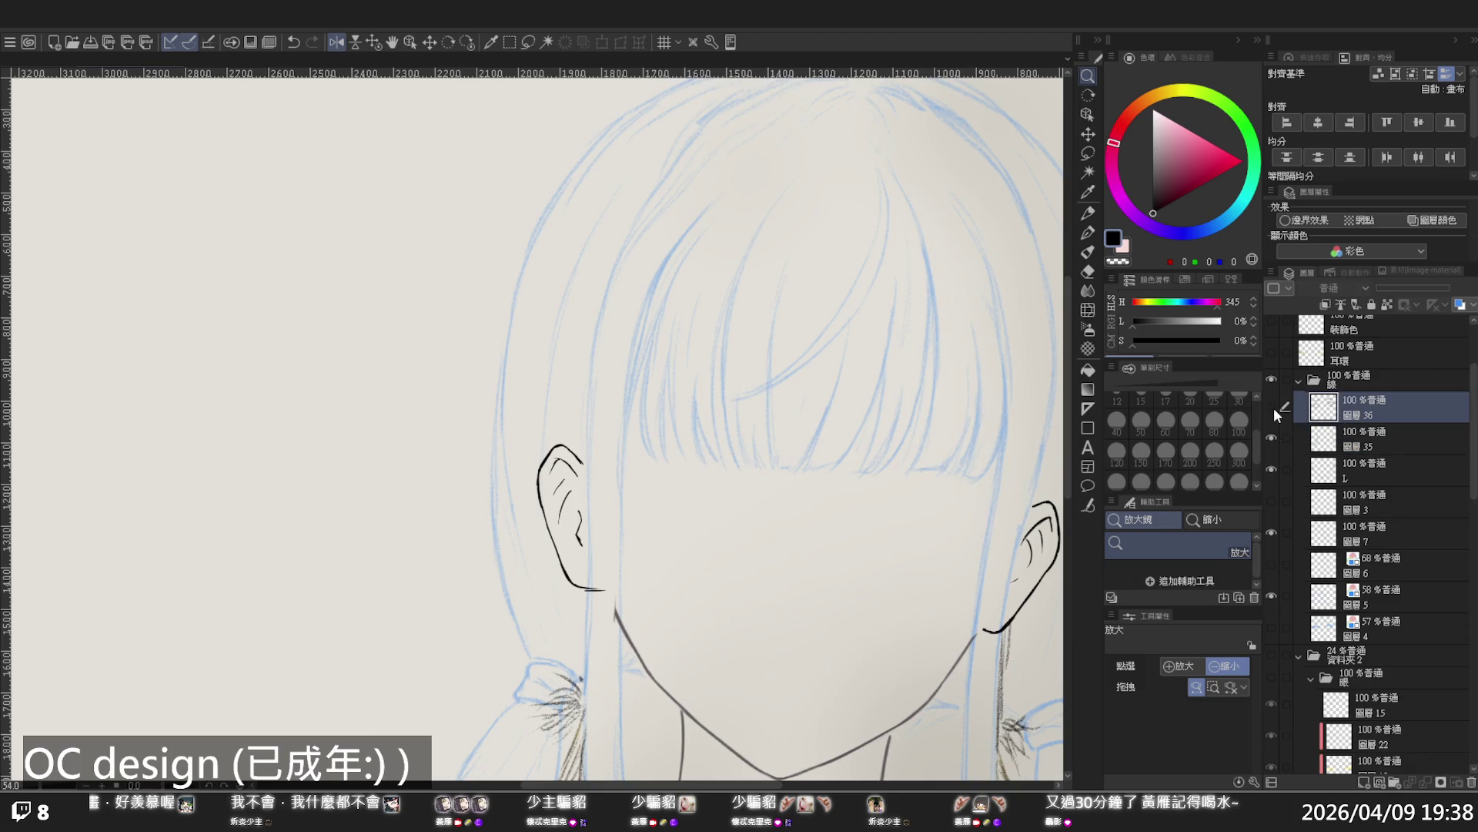
pyautogui.press('p')
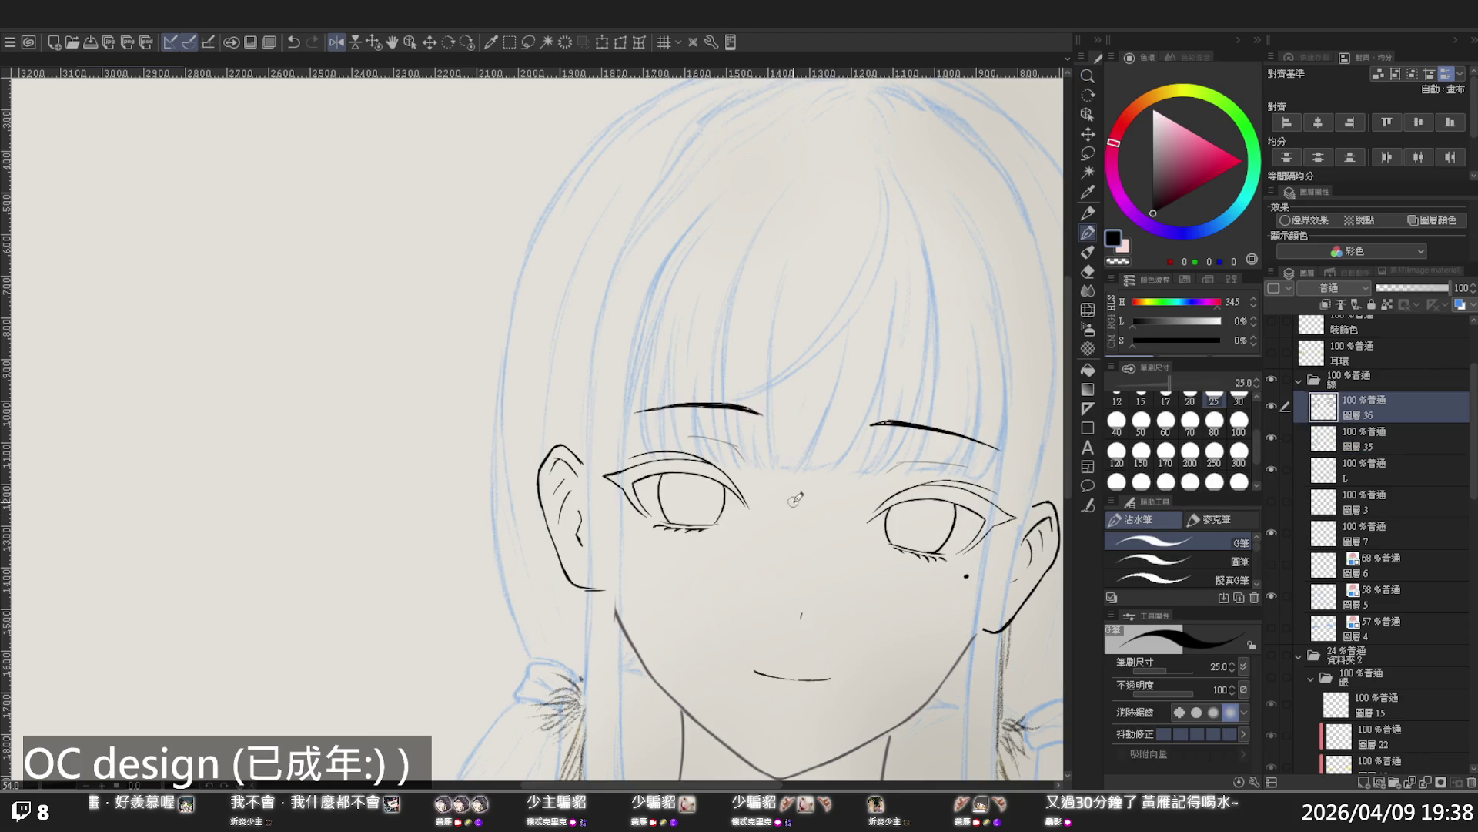
pyautogui.click(1088, 310)
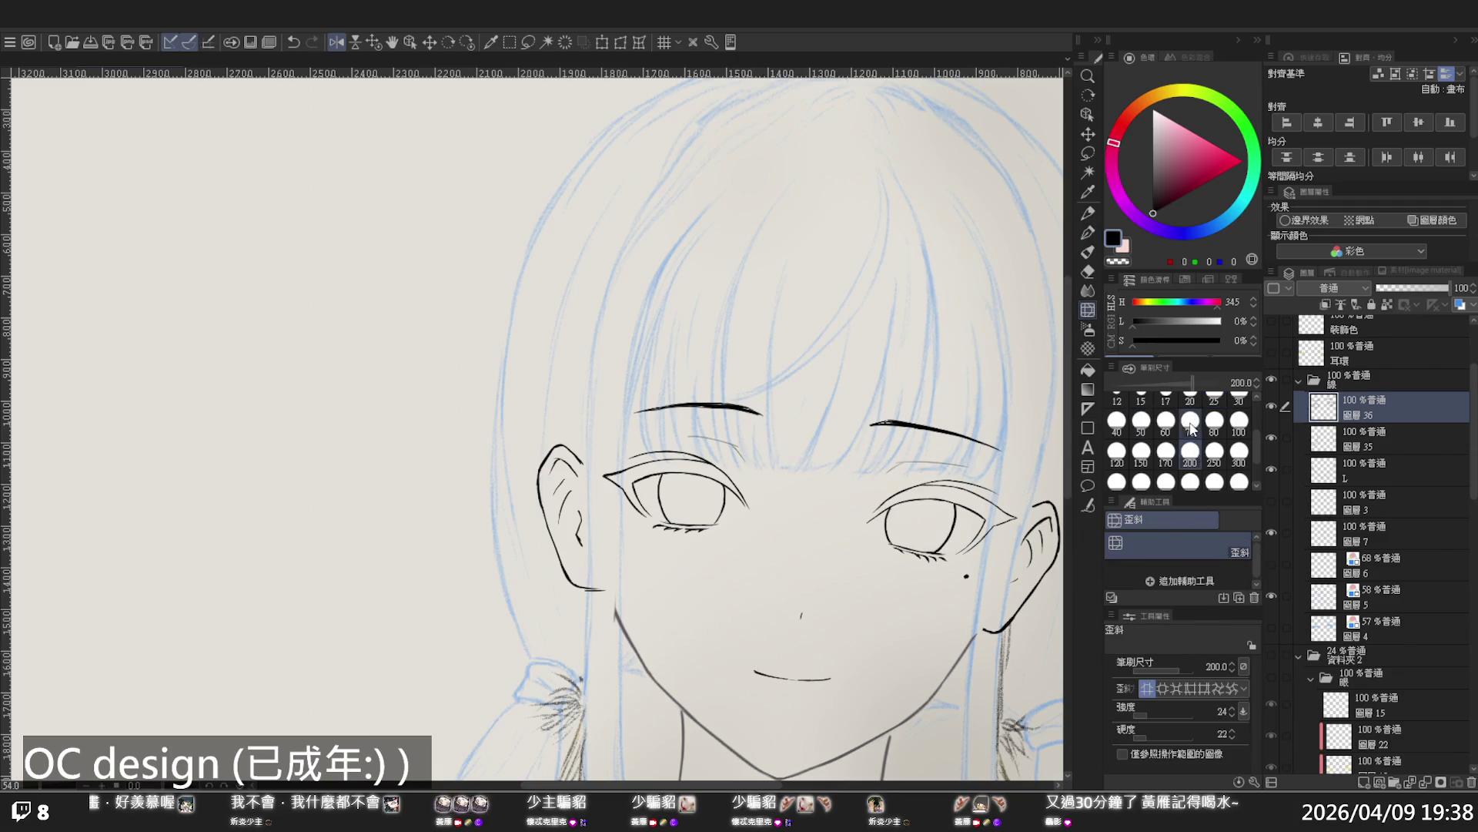
pyautogui.moveTo(733, 528)
pyautogui.mouseDown()
pyautogui.moveTo(736, 489)
pyautogui.moveTo(663, 482)
pyautogui.moveTo(660, 508)
pyautogui.moveTo(680, 520)
pyautogui.mouseUp()
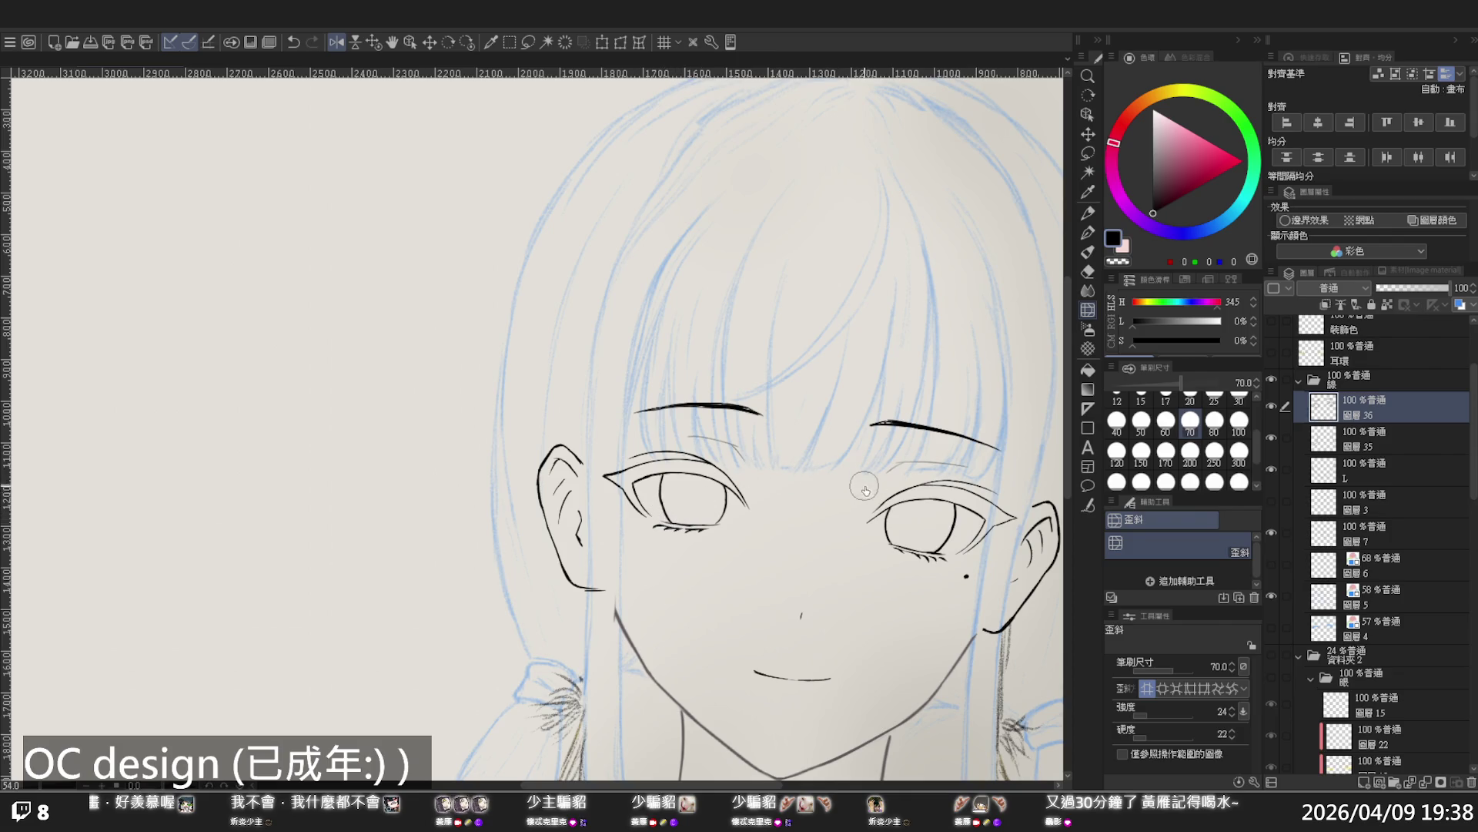
# Zoom out to the whole drawing and enlarge the Liquify brush to 200
pyautogui.keyDown('ctrl'); pyautogui.keyDown('alt'); pyautogui.click(840, 435); pyautogui.keyUp('alt'); pyautogui.keyUp('ctrl')
pyautogui.keyDown('ctrl'); pyautogui.keyDown('alt'); pyautogui.click(839, 434); pyautogui.keyUp('alt'); pyautogui.keyUp('ctrl')
pyautogui.click(839, 435)
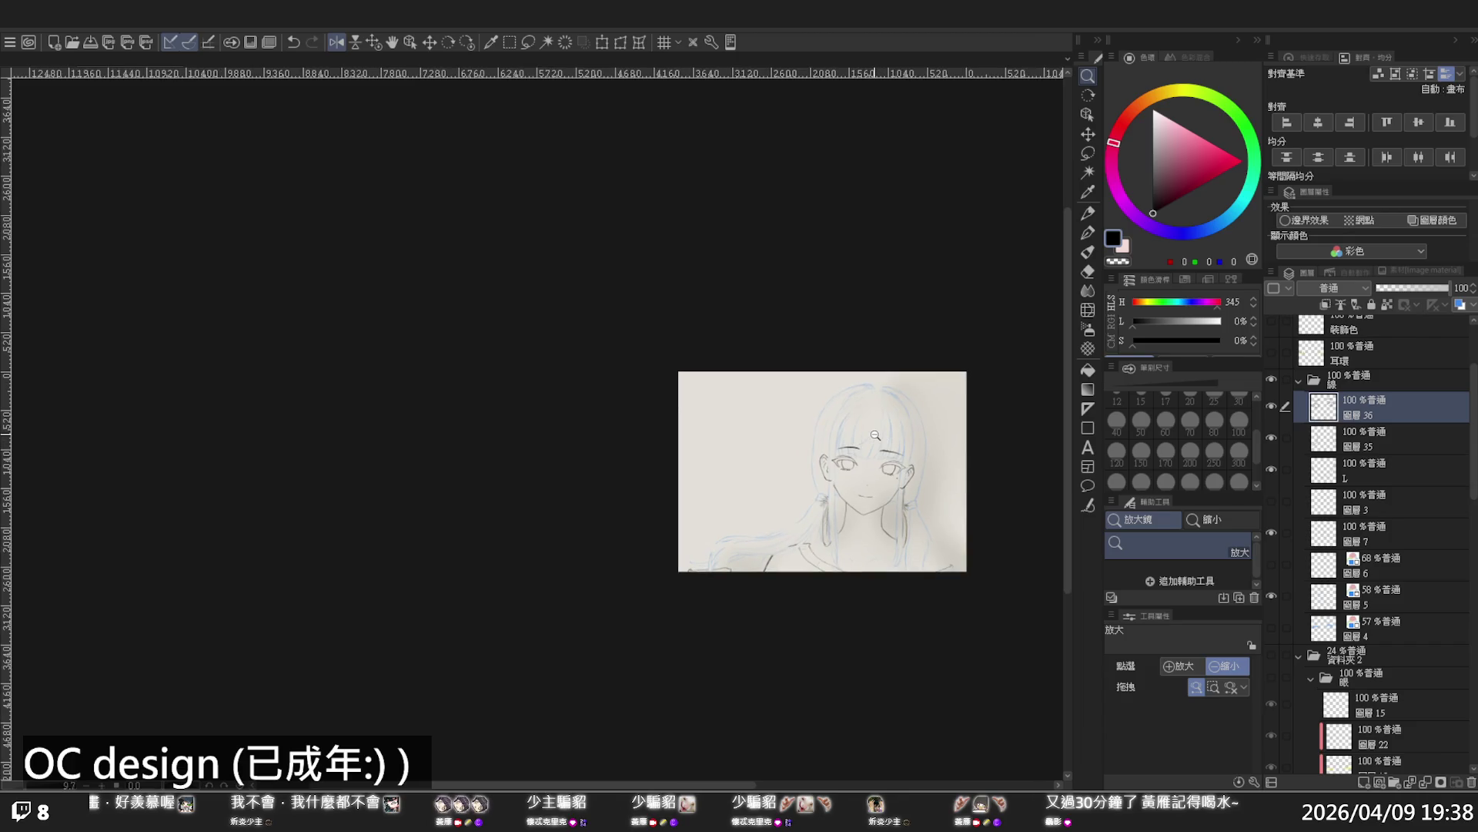
pyautogui.scroll(2, 893, 452)
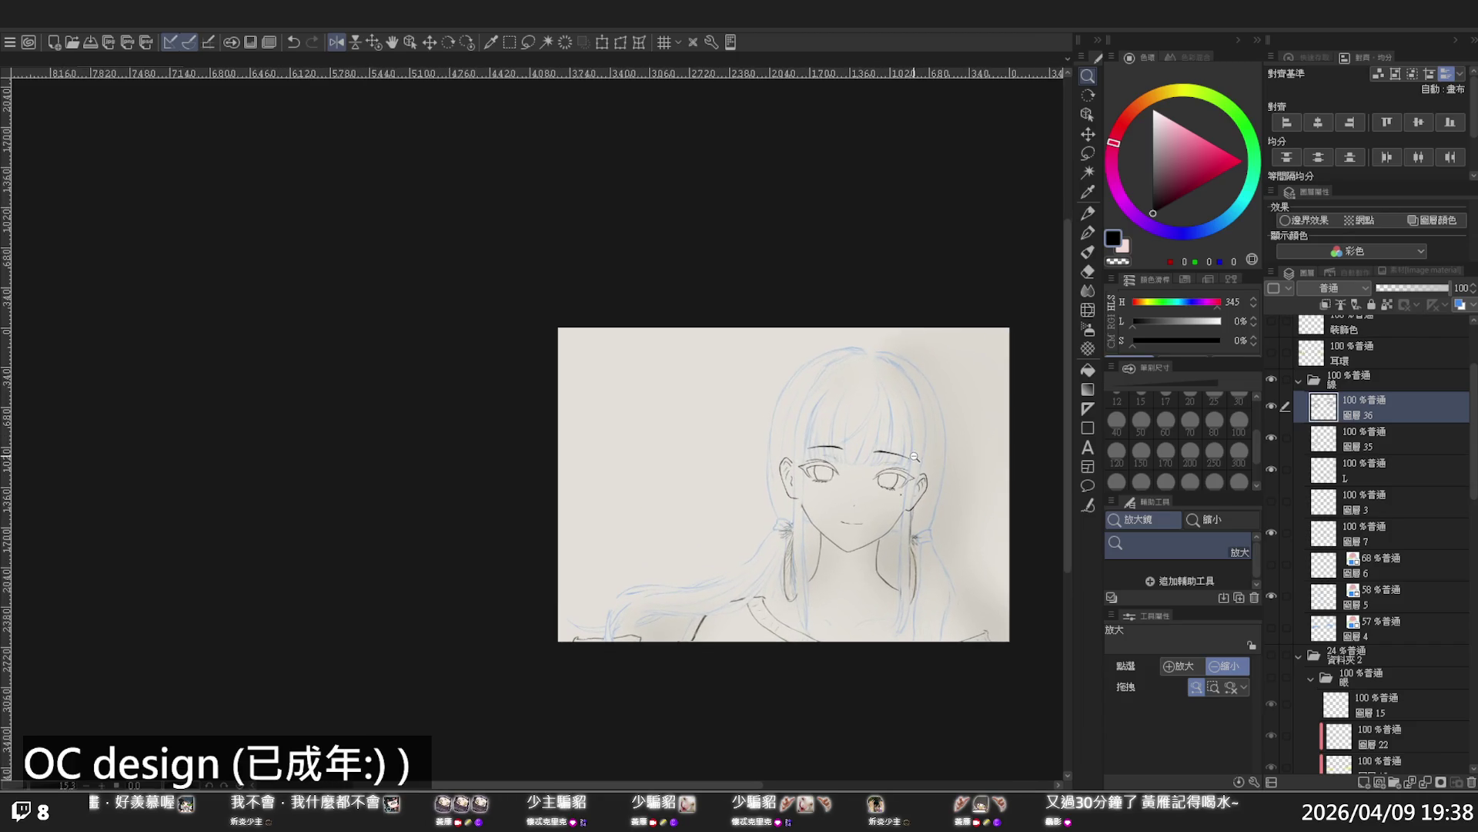
pyautogui.scroll(3, 915, 456)
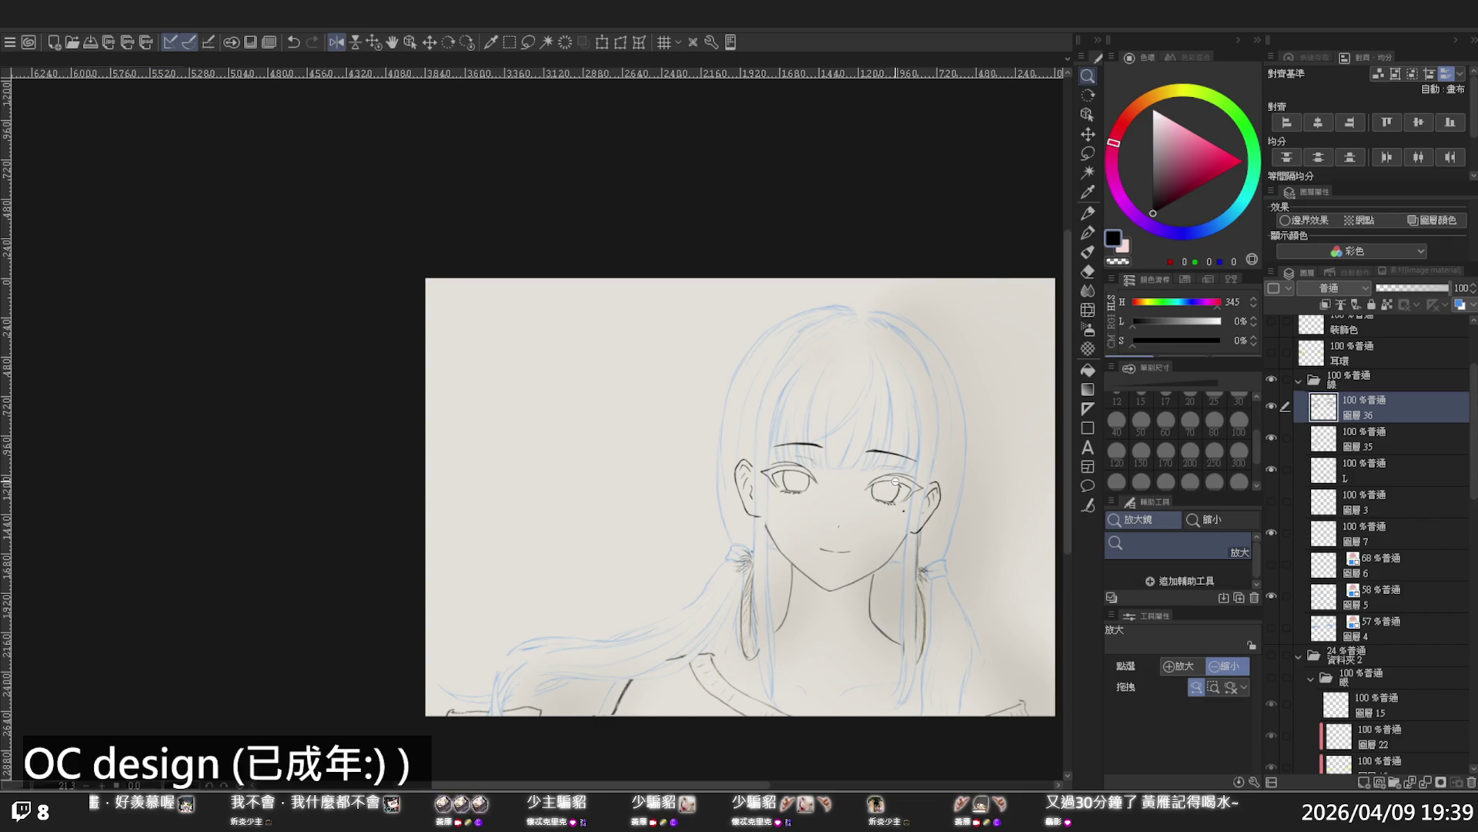
pyautogui.scroll(3, 895, 568)
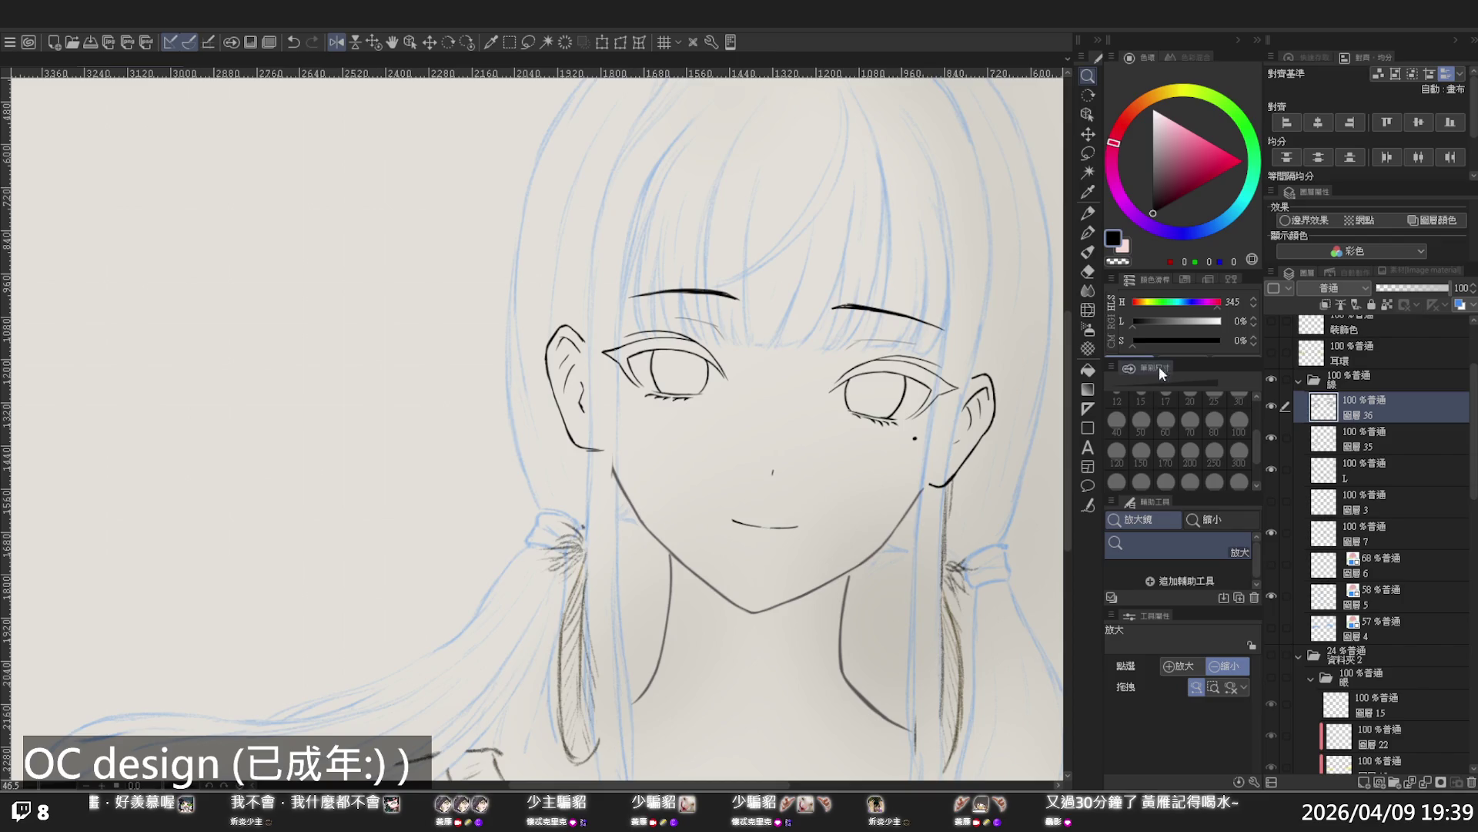
pyautogui.click(1089, 310)
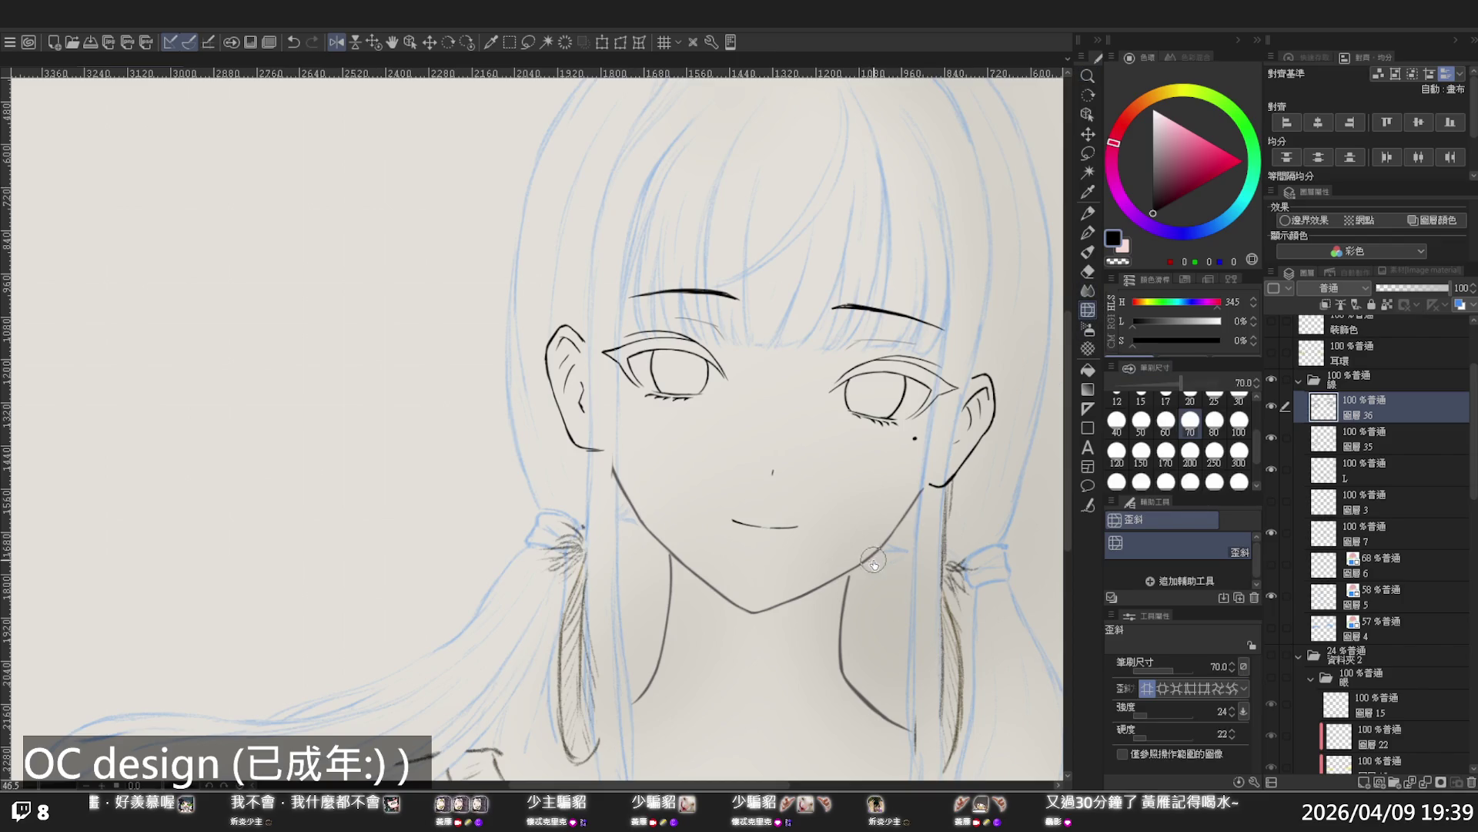
pyautogui.click(1190, 455)
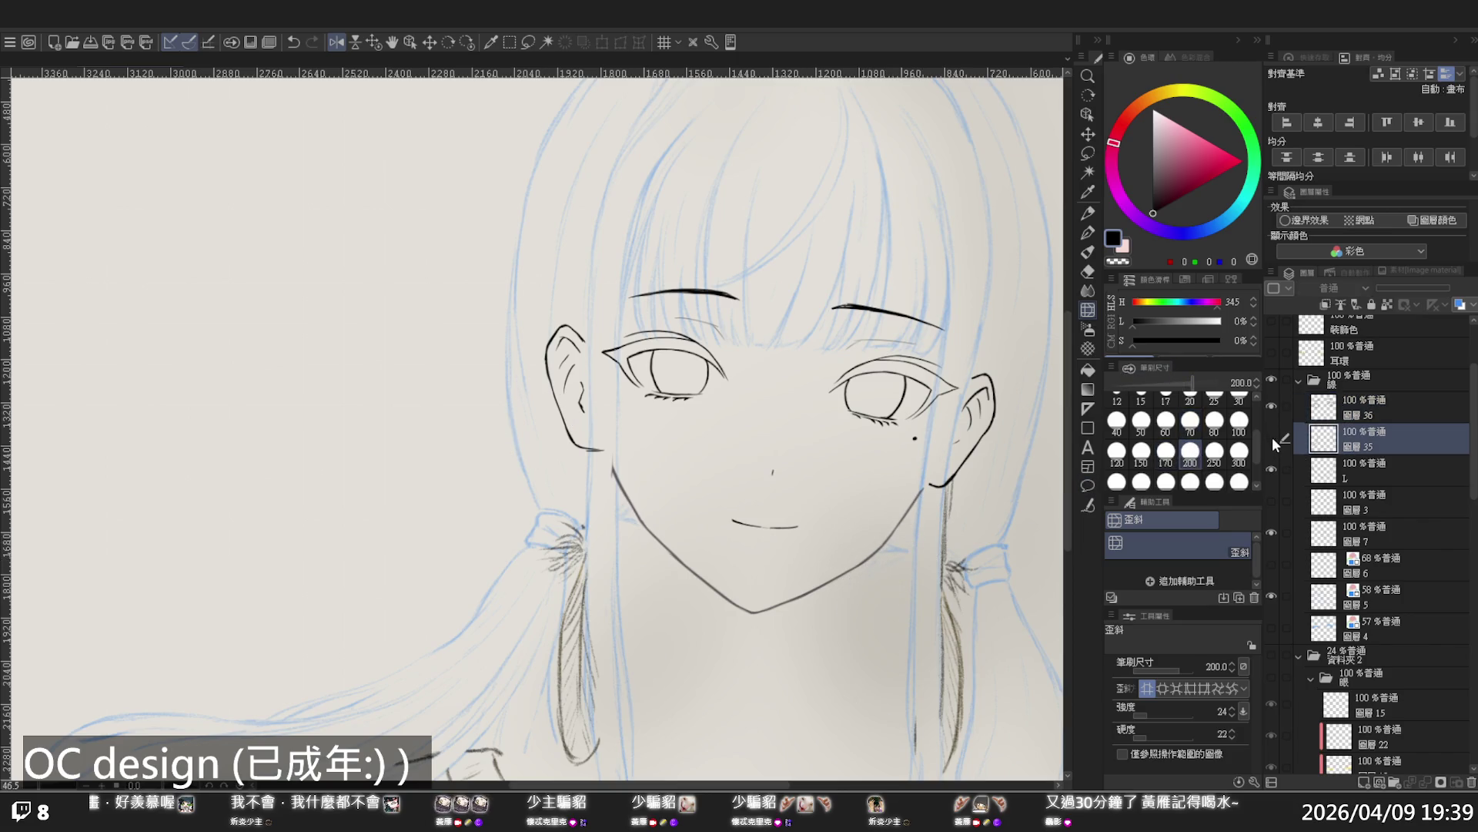
# Make layer L active and toggle its visibility to see which lines it holds
pyautogui.click(1327, 473)
pyautogui.click(1271, 469)
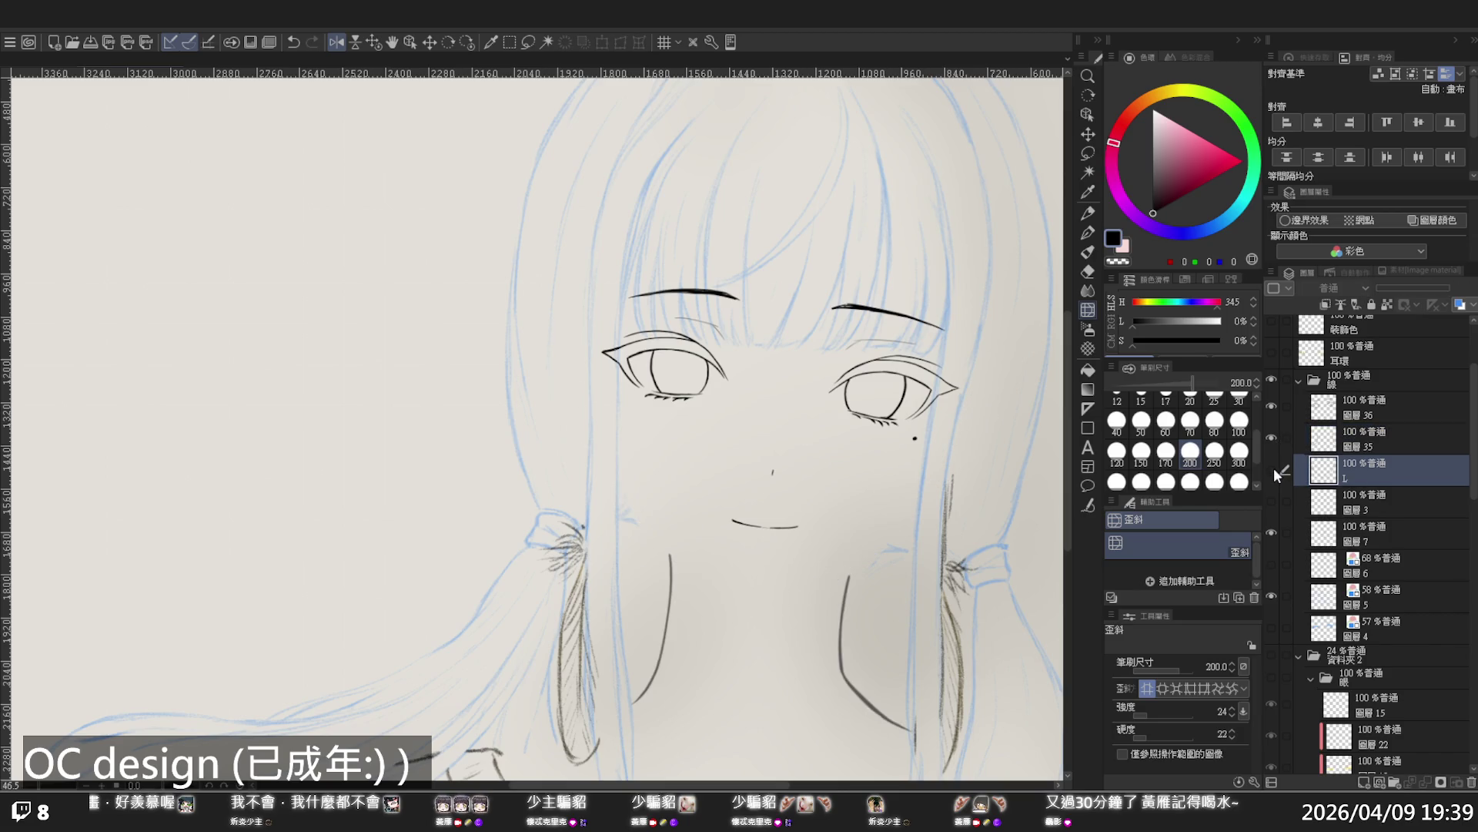
pyautogui.click(1271, 471)
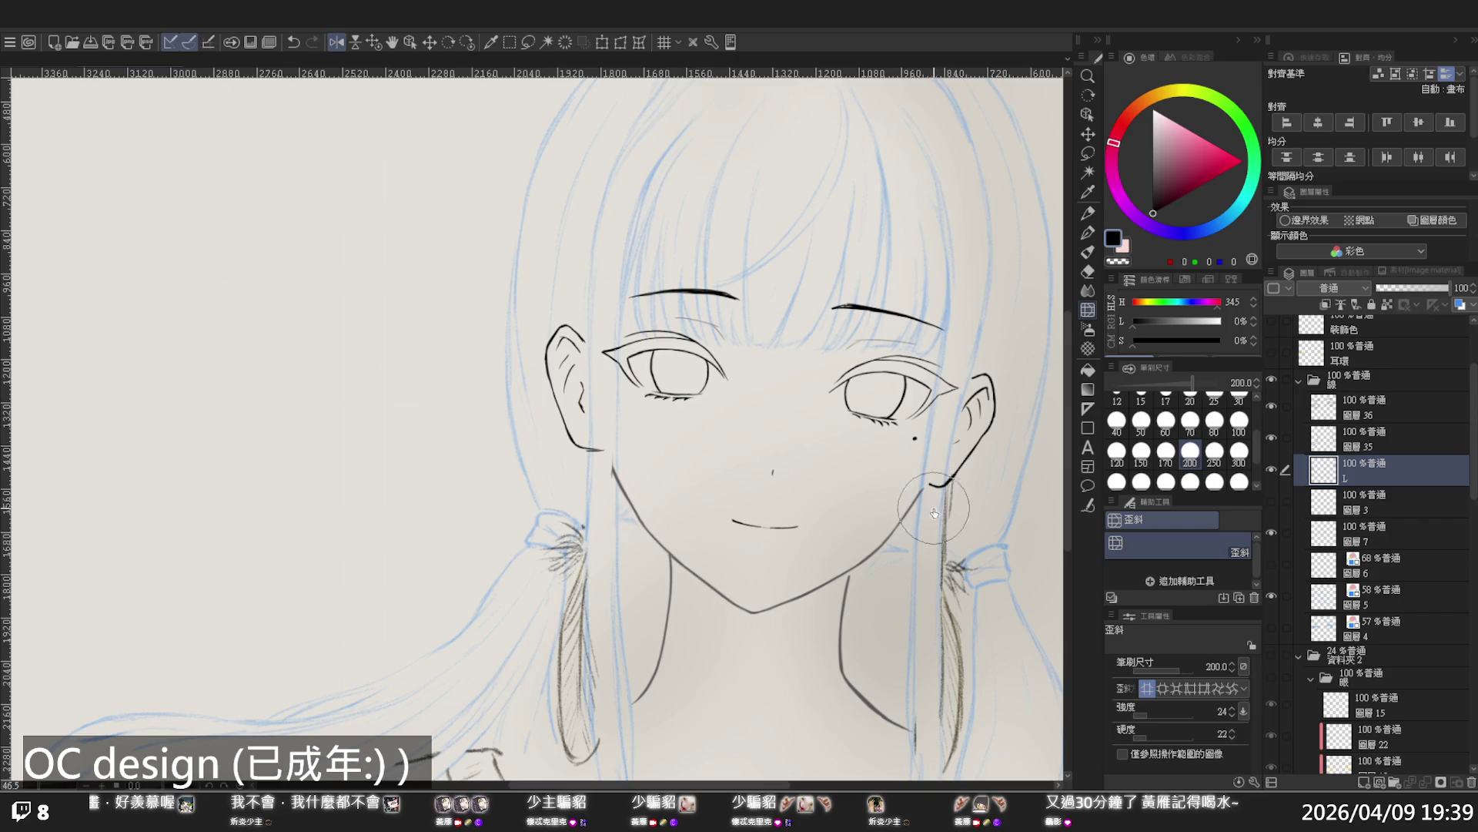
# Turn off the horizontal view flip and zoom in so the face fills the view
pyautogui.hotkey('ctrl', 'space')
pyautogui.moveTo(964, 547); pyautogui.dragTo(918, 535)
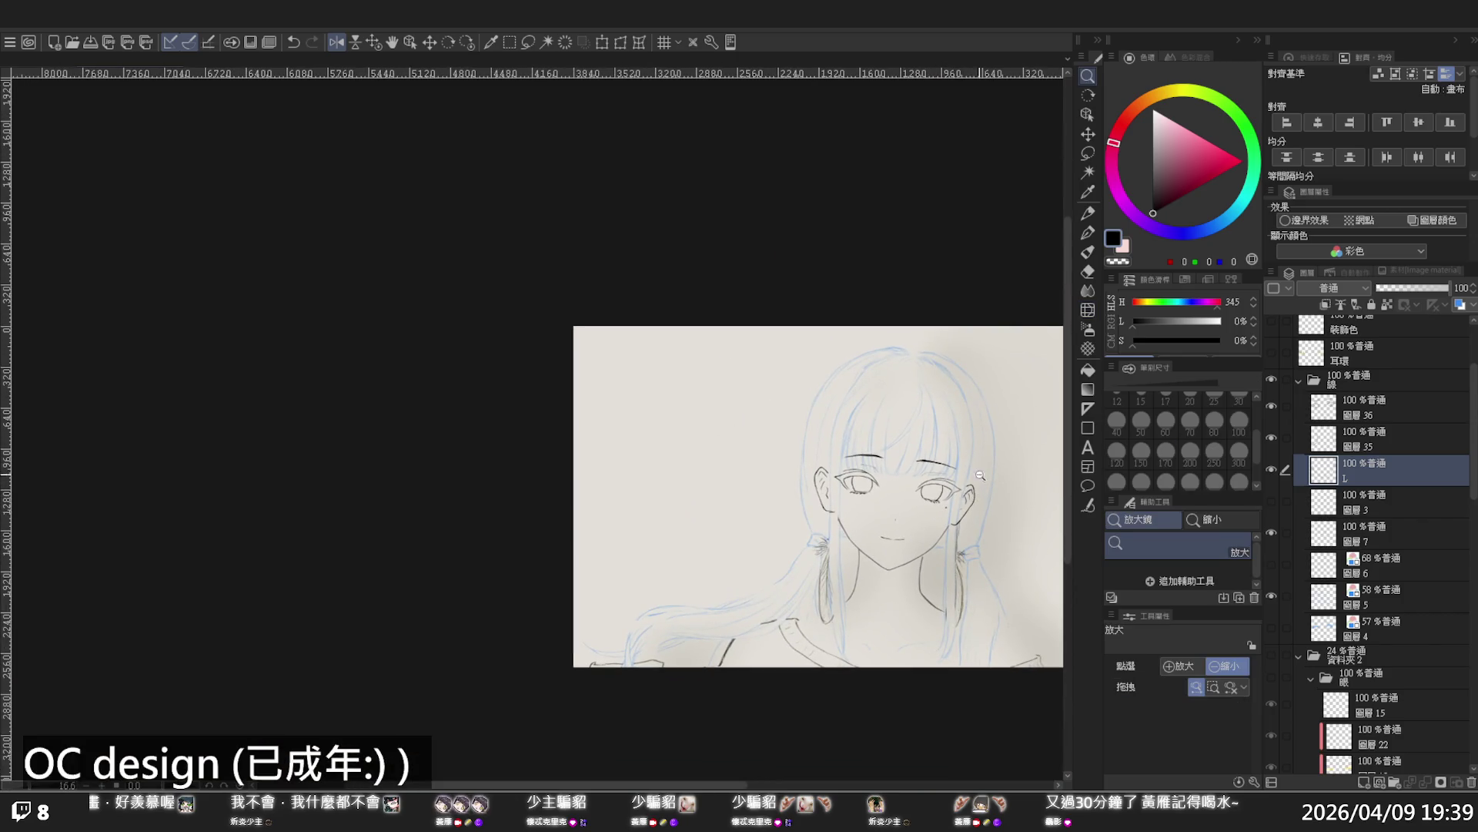
pyautogui.moveTo(941, 435)
pyautogui.mouseDown()
pyautogui.moveTo(901, 439)
pyautogui.moveTo(964, 514)
pyautogui.mouseUp()
pyautogui.press('h')
pyautogui.moveTo(872, 497)
pyautogui.mouseDown()
pyautogui.moveTo(901, 495)
pyautogui.moveTo(964, 537)
pyautogui.moveTo(909, 530)
pyautogui.moveTo(931, 525)
pyautogui.mouseUp()
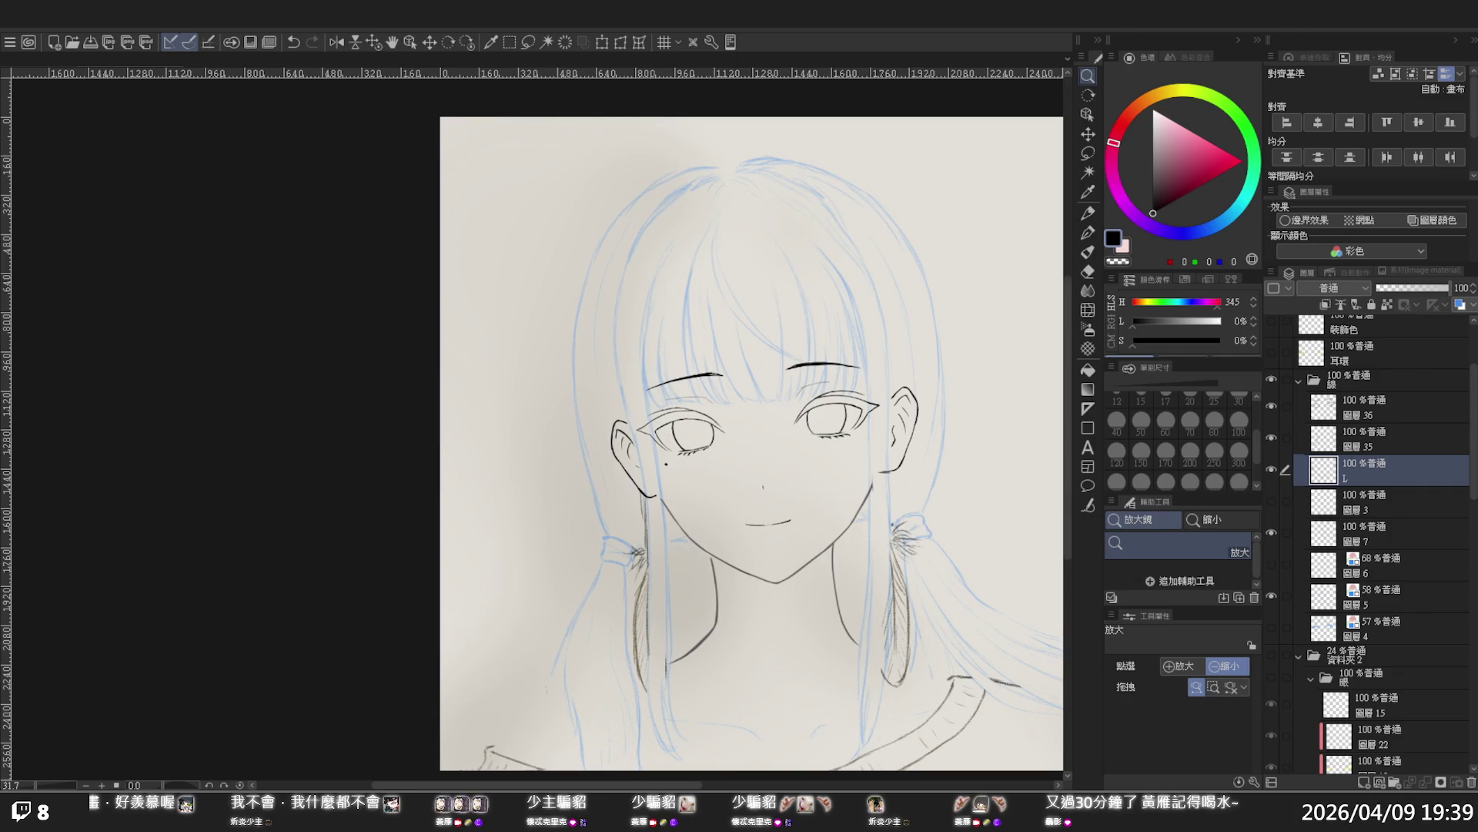
pyautogui.scroll(1, 752, 444)
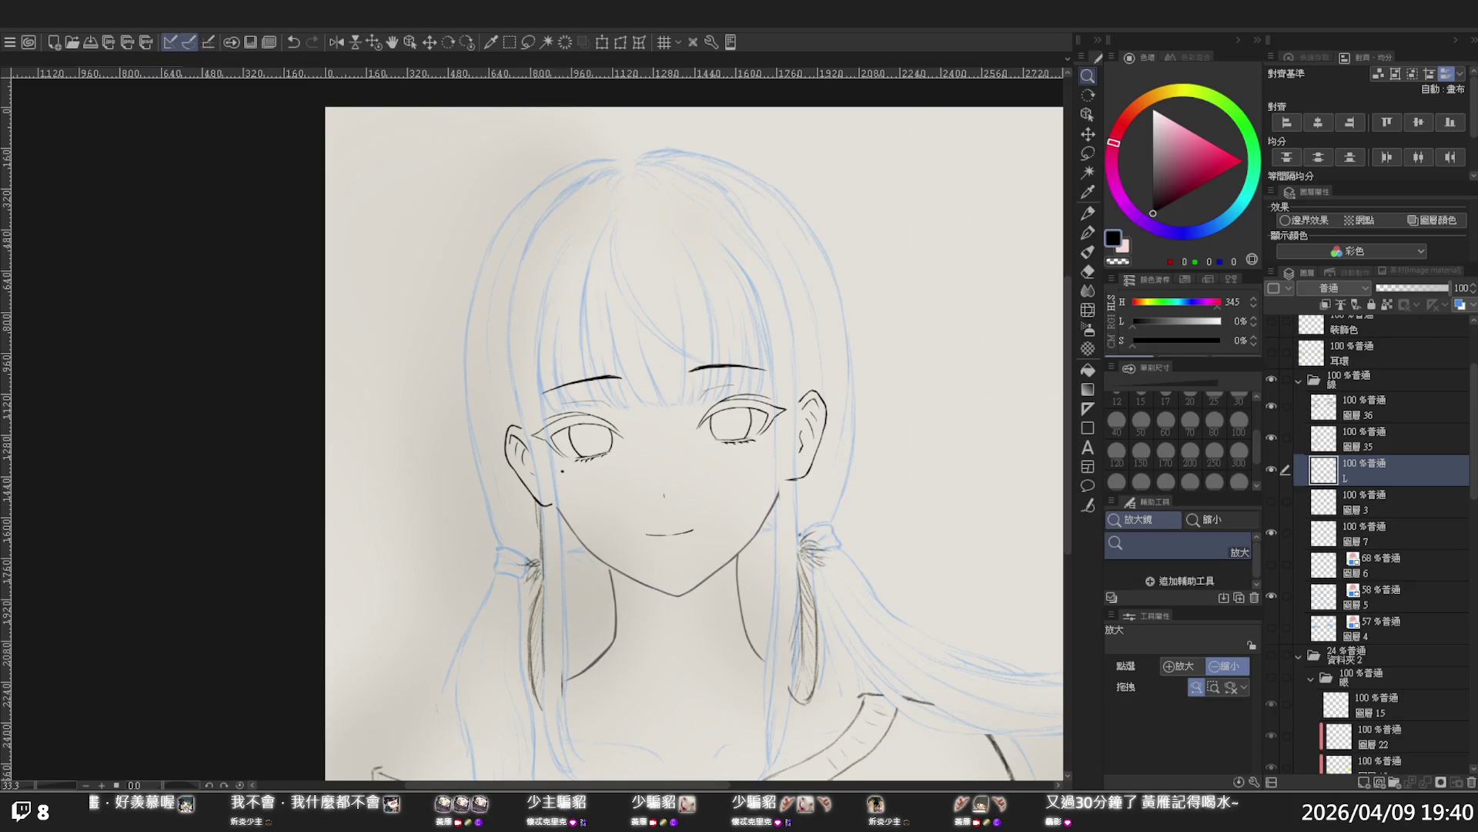
# Check the face and neck layers and select the layer holding the neck lines
pyautogui.scroll(-2, 873, 528)
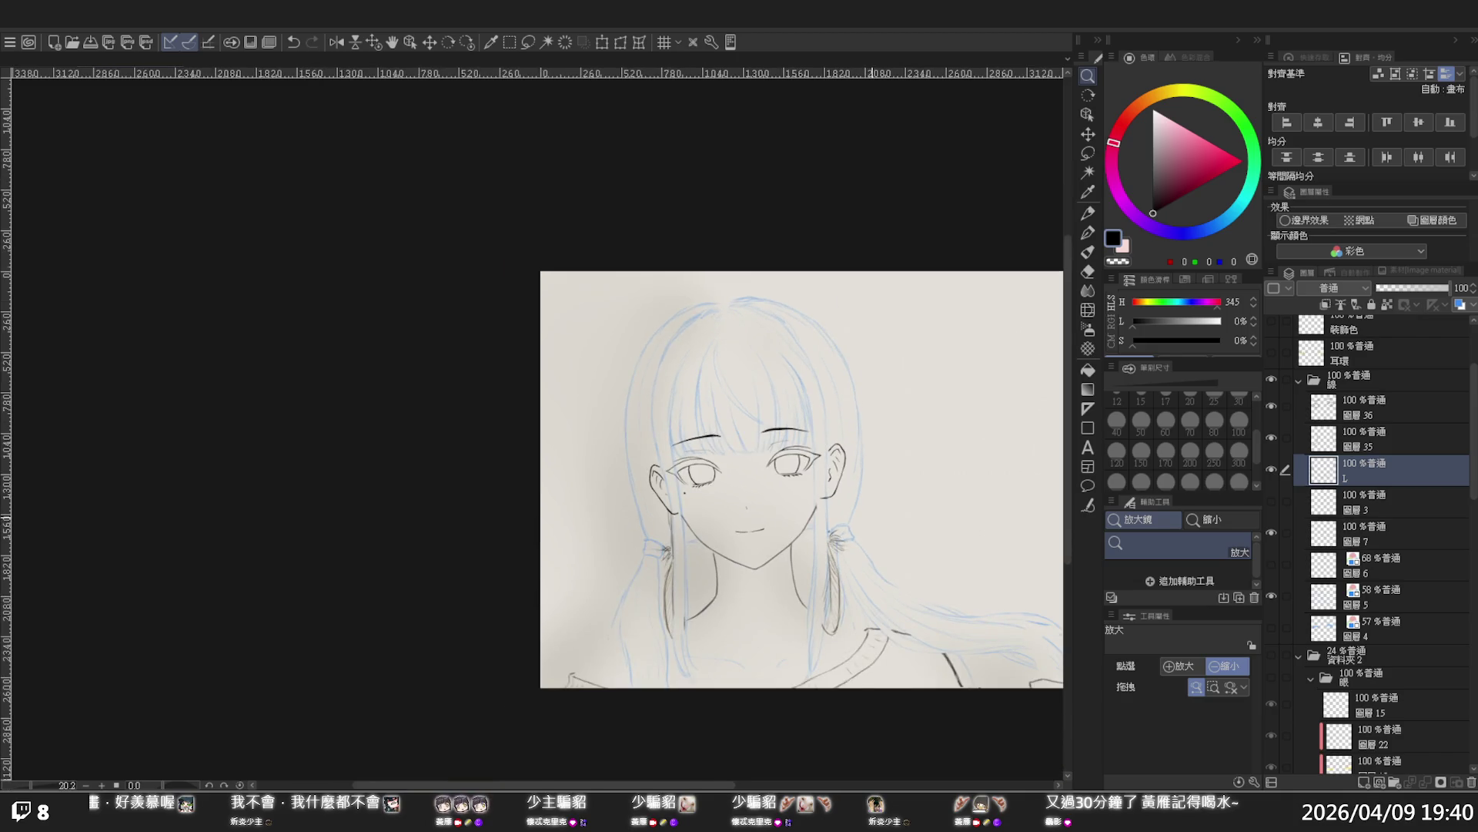
pyautogui.scroll(1, 870, 514)
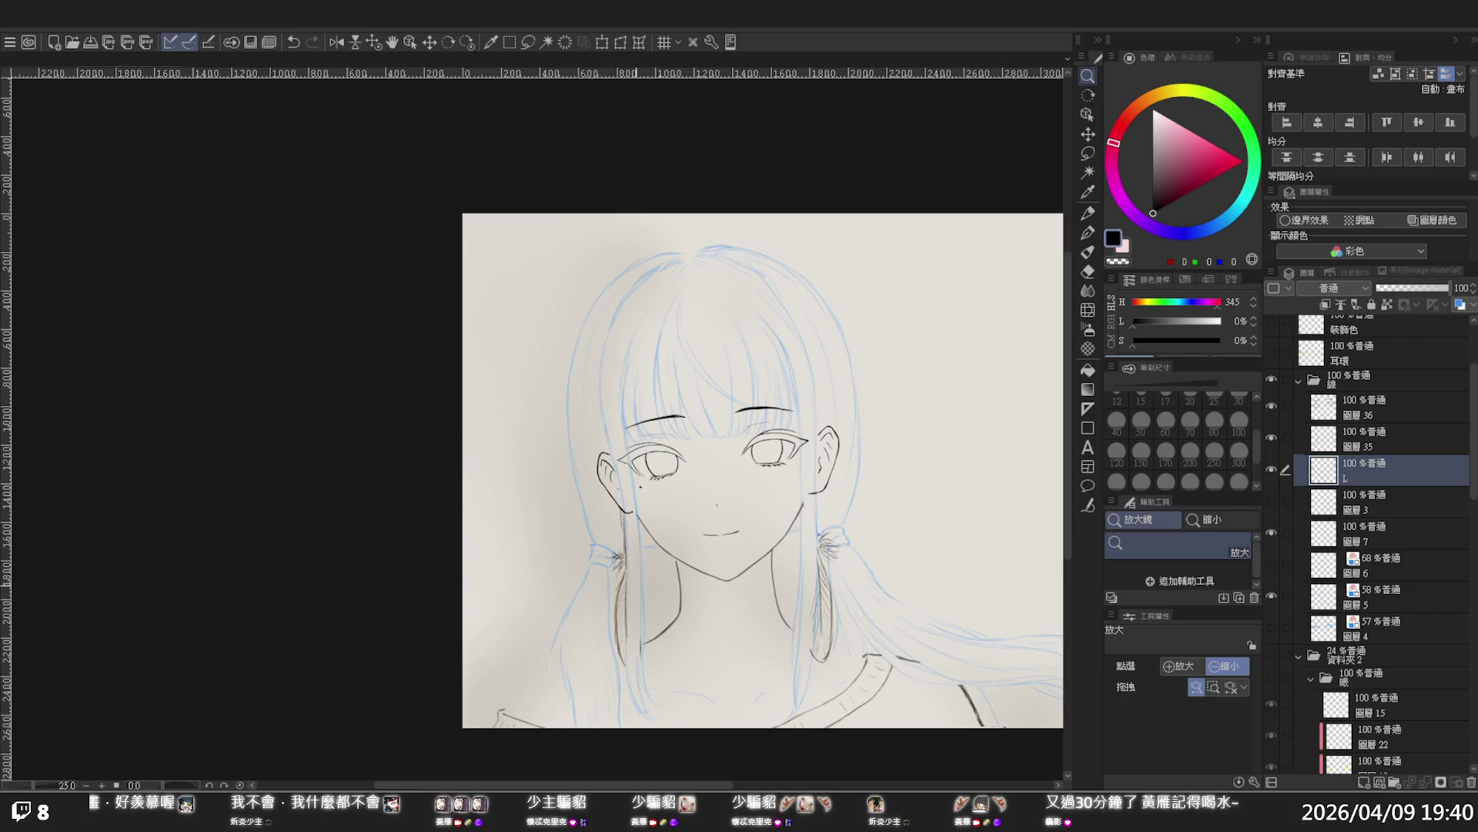
pyautogui.click(1270, 464)
pyautogui.click(1270, 464)
pyautogui.click(1277, 436)
pyautogui.click(1277, 435)
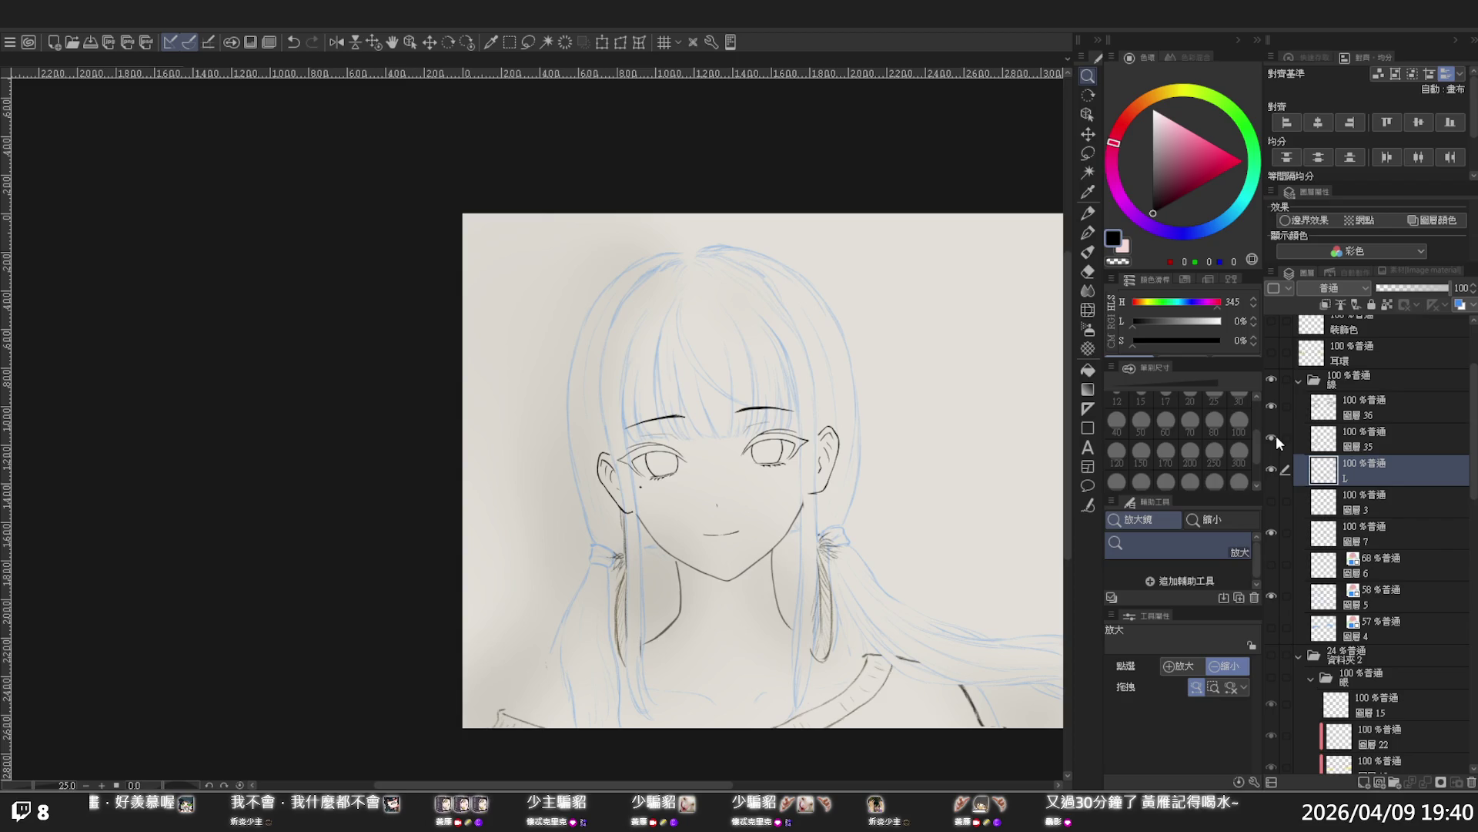
pyautogui.click(1353, 435)
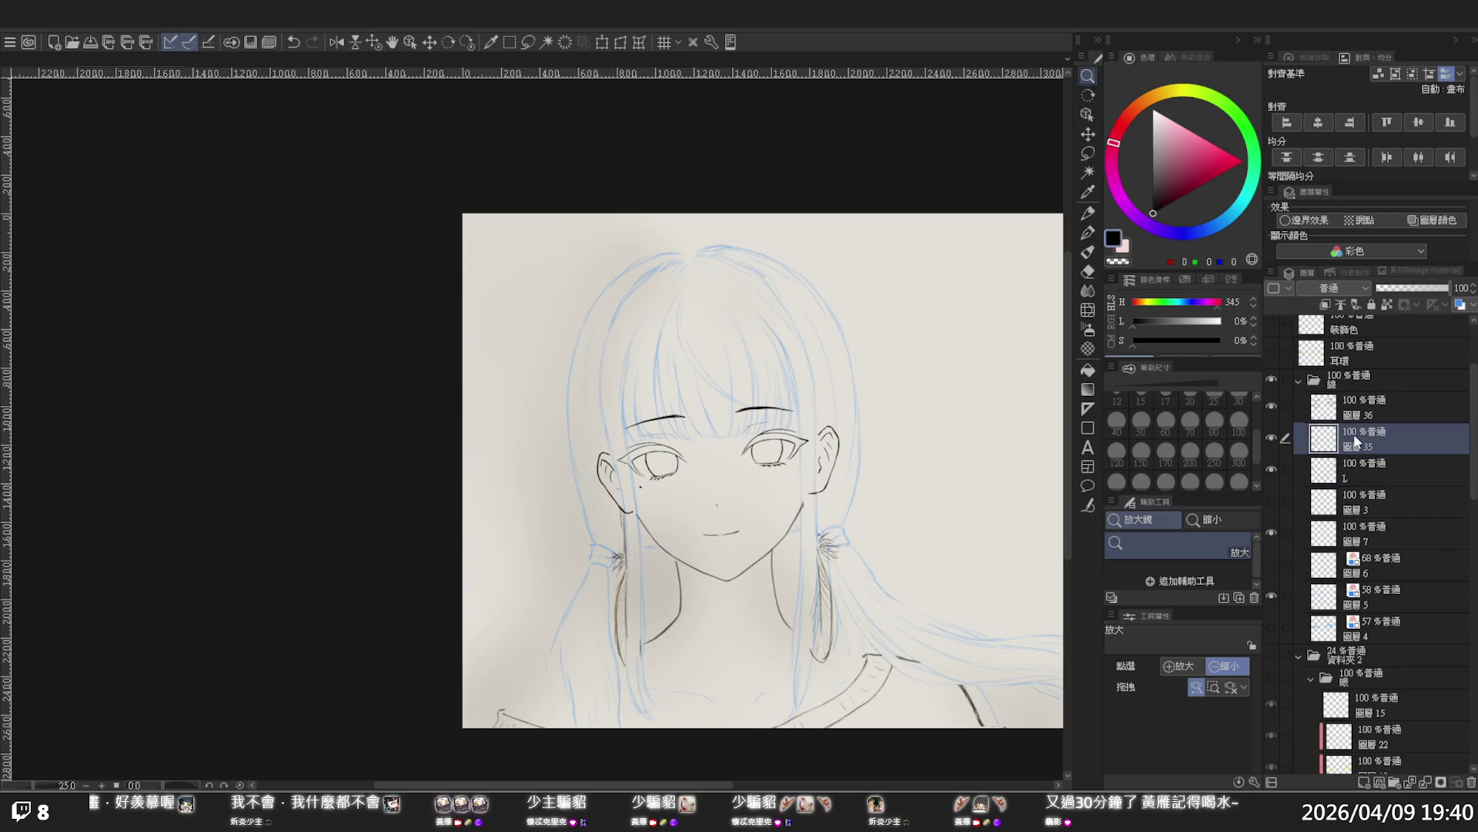
# Warp the chin and neck lines with the Distortion brush at size 1000, then hide the blue hair sketch
pyautogui.click(1088, 290)
pyautogui.click(1088, 308)
pyautogui.click(1239, 482)
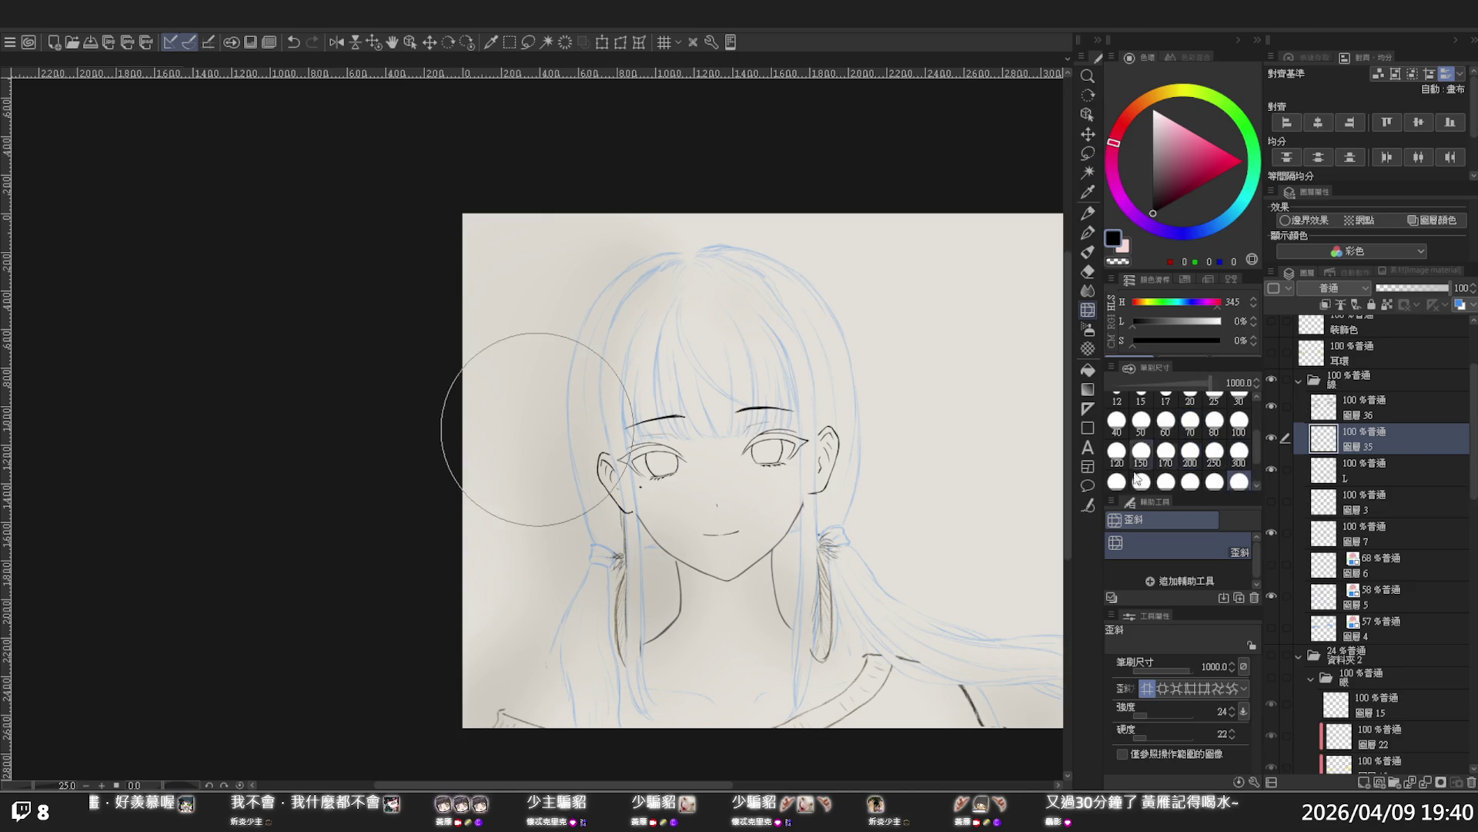
pyautogui.moveTo(669, 586)
pyautogui.mouseDown()
pyautogui.moveTo(685, 583)
pyautogui.moveTo(670, 608)
pyautogui.moveTo(693, 576)
pyautogui.moveTo(804, 547)
pyautogui.moveTo(771, 585)
pyautogui.moveTo(788, 609)
pyautogui.mouseUp()
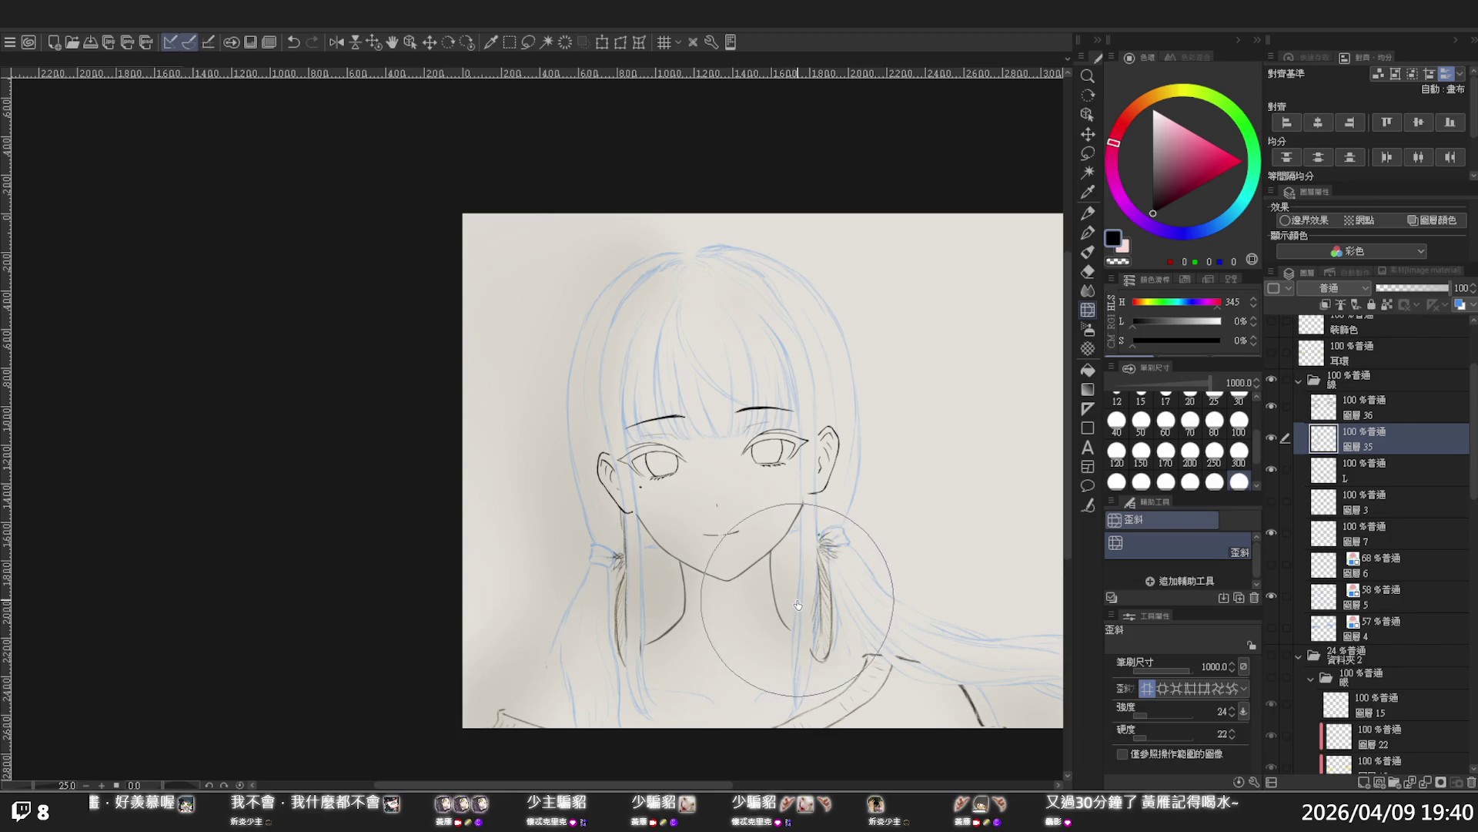
pyautogui.moveTo(916, 523)
pyautogui.mouseDown()
pyautogui.moveTo(877, 511)
pyautogui.moveTo(908, 516)
pyautogui.mouseUp()
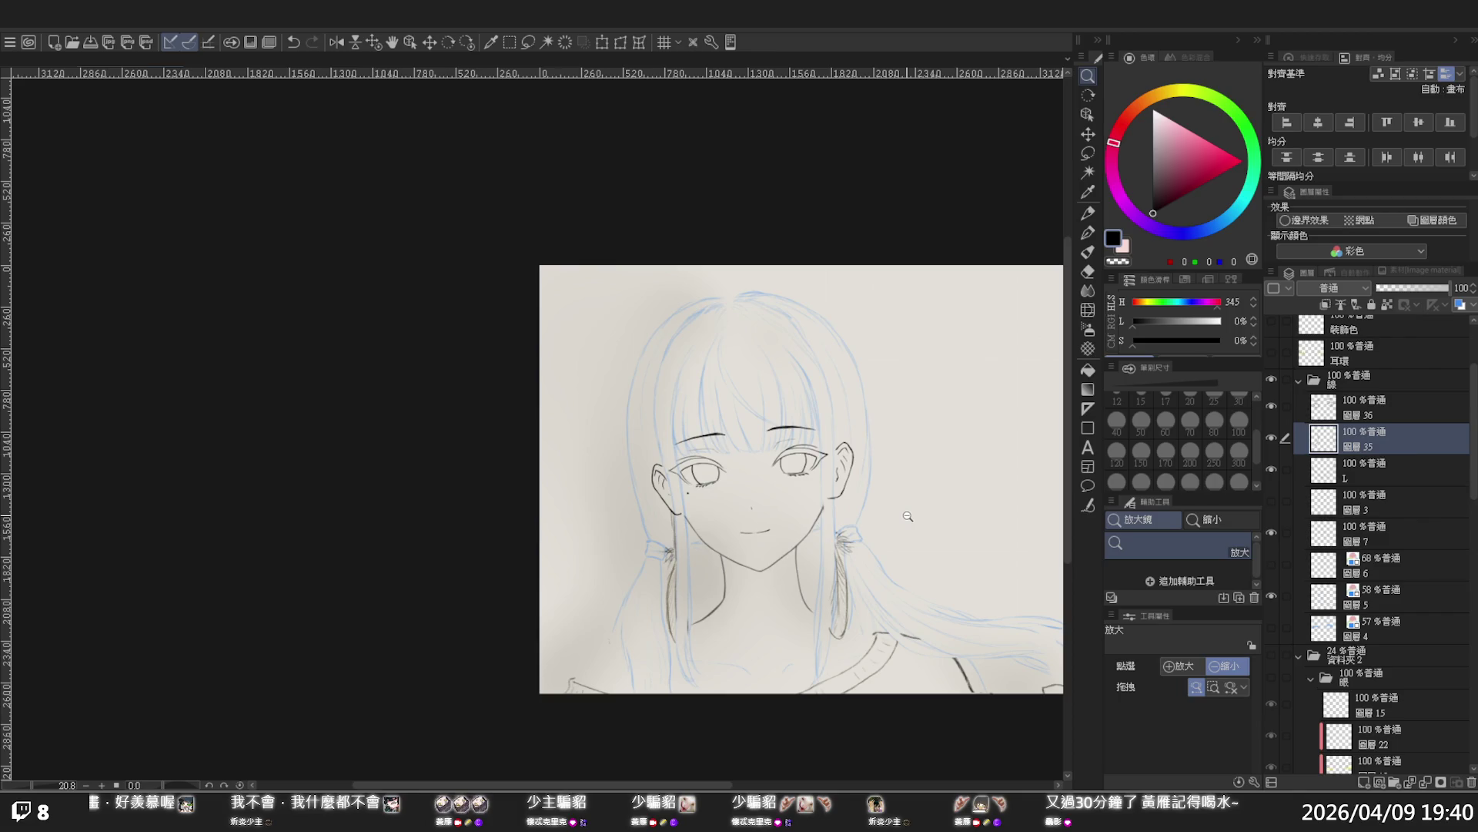
pyautogui.moveTo(907, 515); pyautogui.dragTo(928, 517)
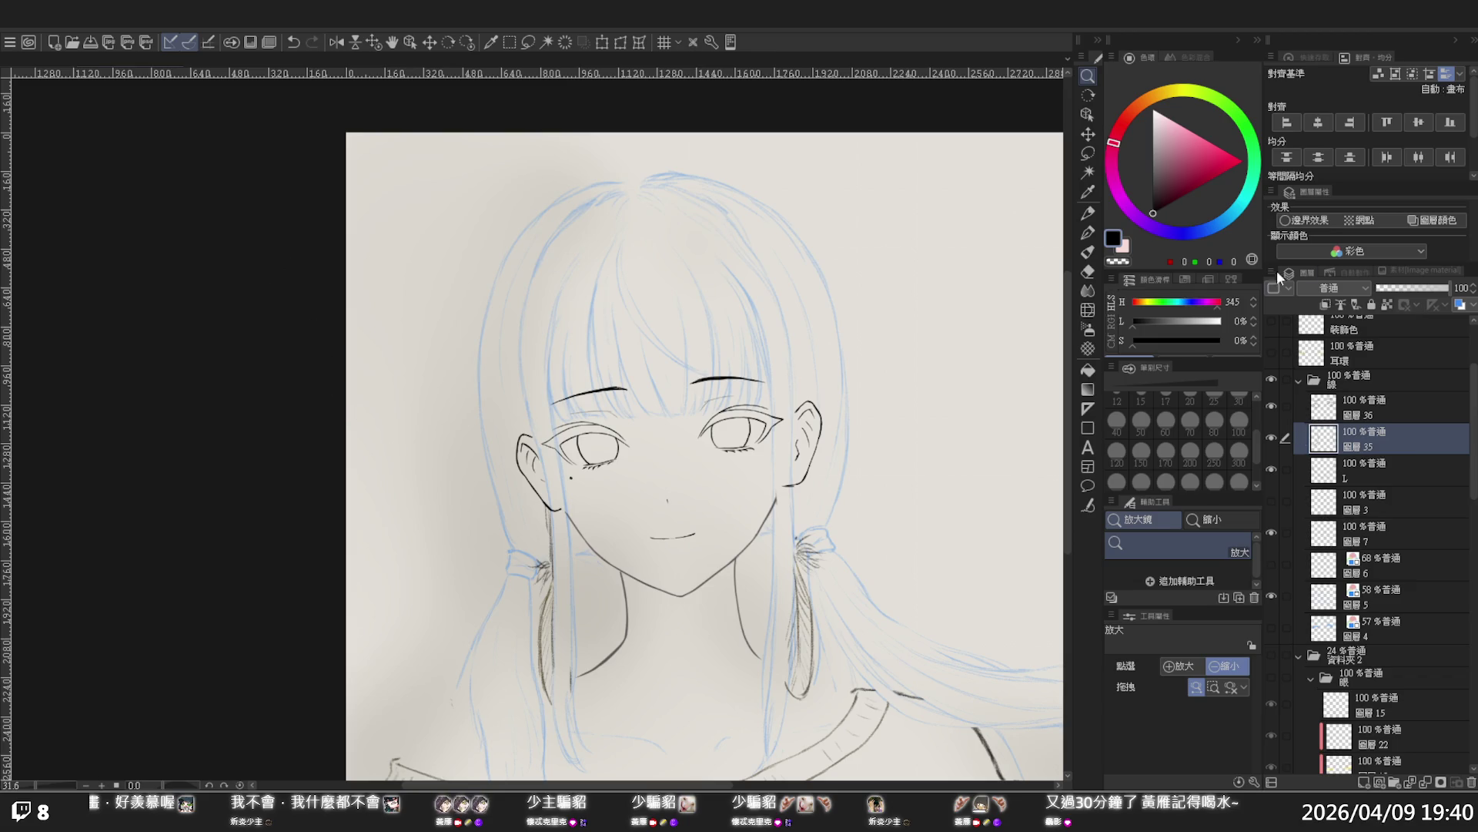
pyautogui.click(1380, 593)
# Add a new empty raster layer above 圖層36
pyautogui.click(1272, 594)
pyautogui.click(1272, 595)
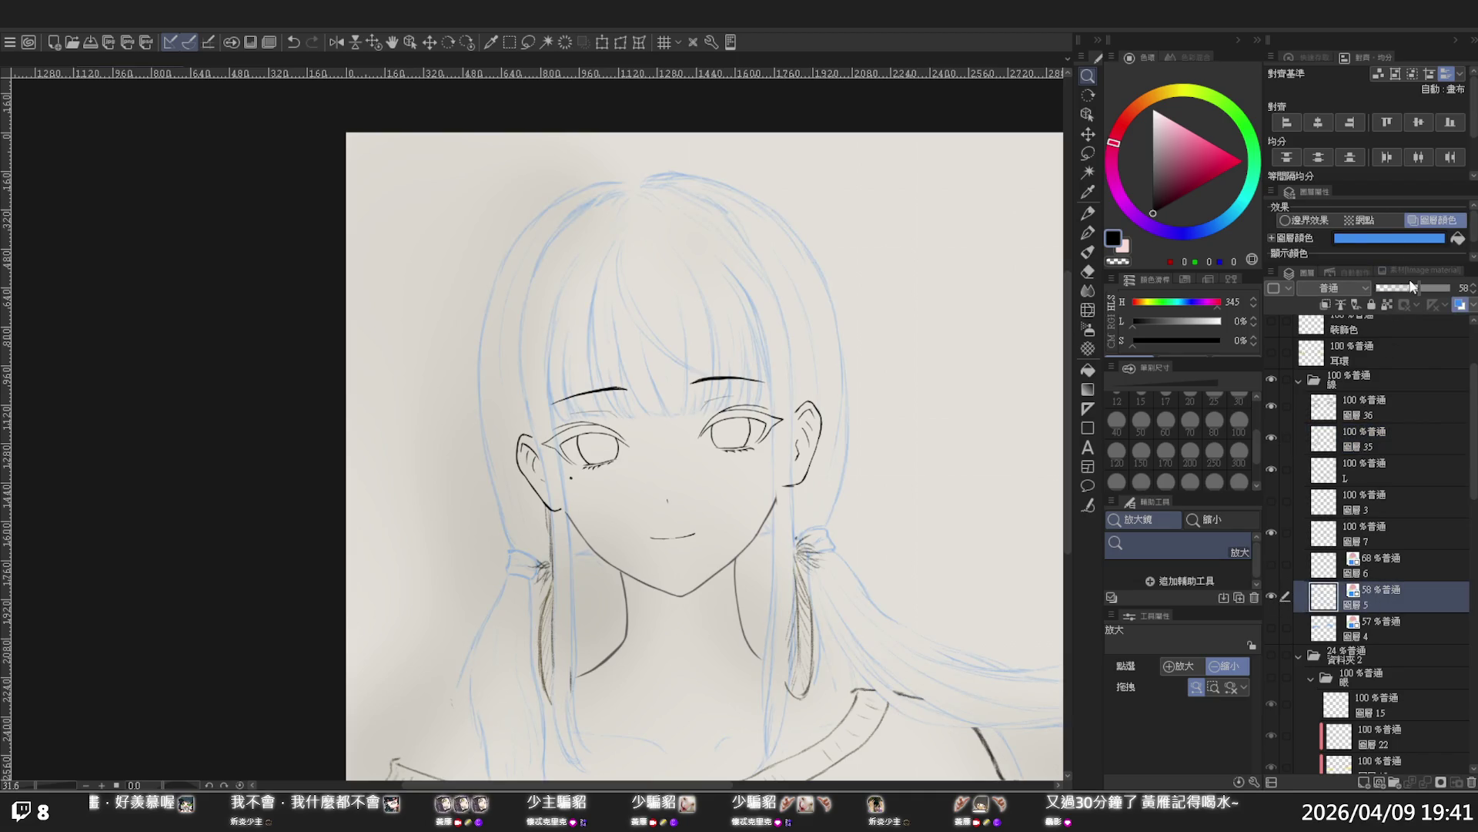
pyautogui.click(1386, 416)
pyautogui.click(1364, 778)
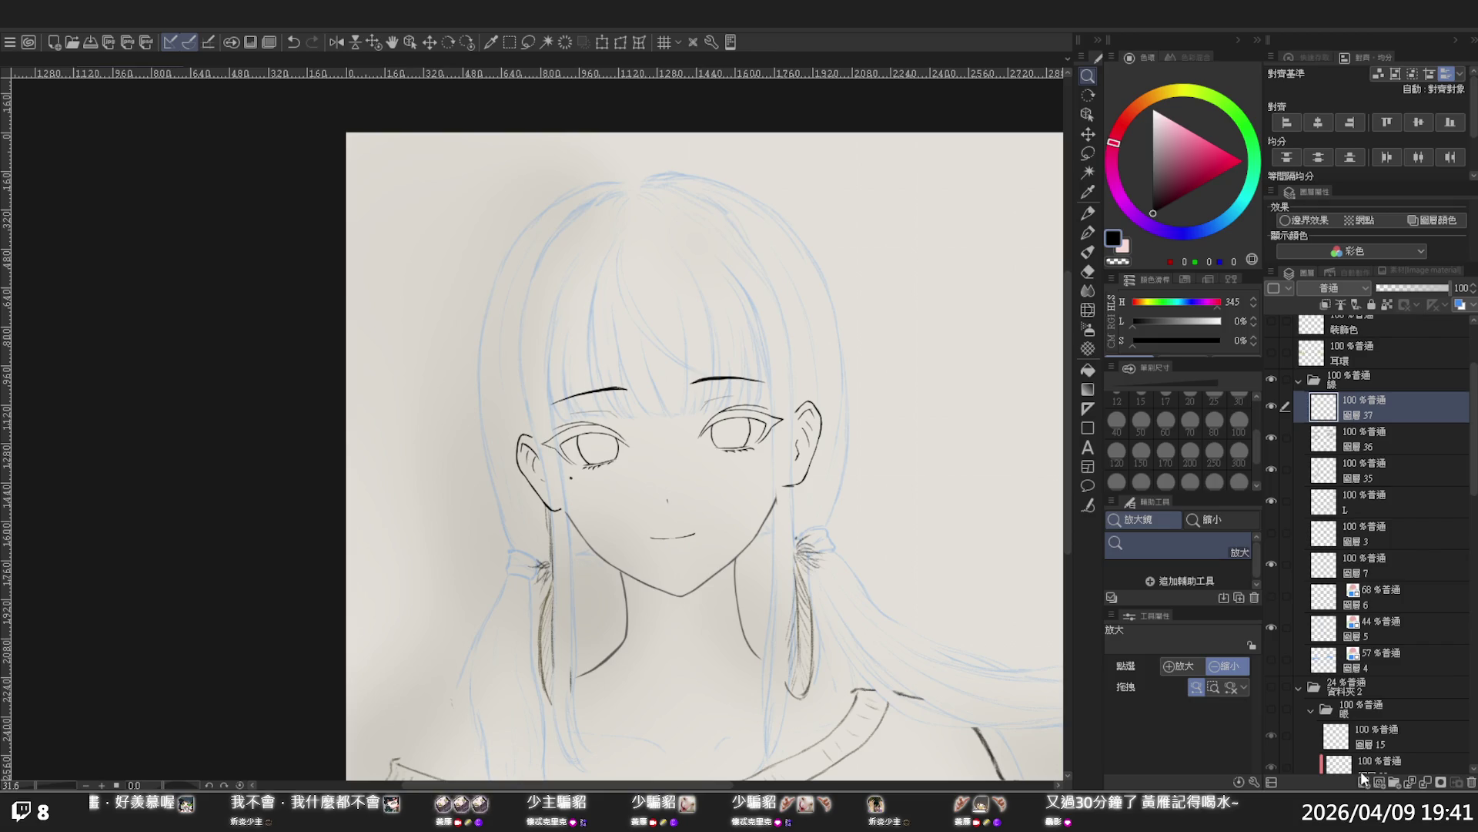
# Find the hair-tie pencil stroke layer and tint it blue with Layer Color
pyautogui.click(1355, 538)
pyautogui.click(1272, 500)
pyautogui.click(1273, 501)
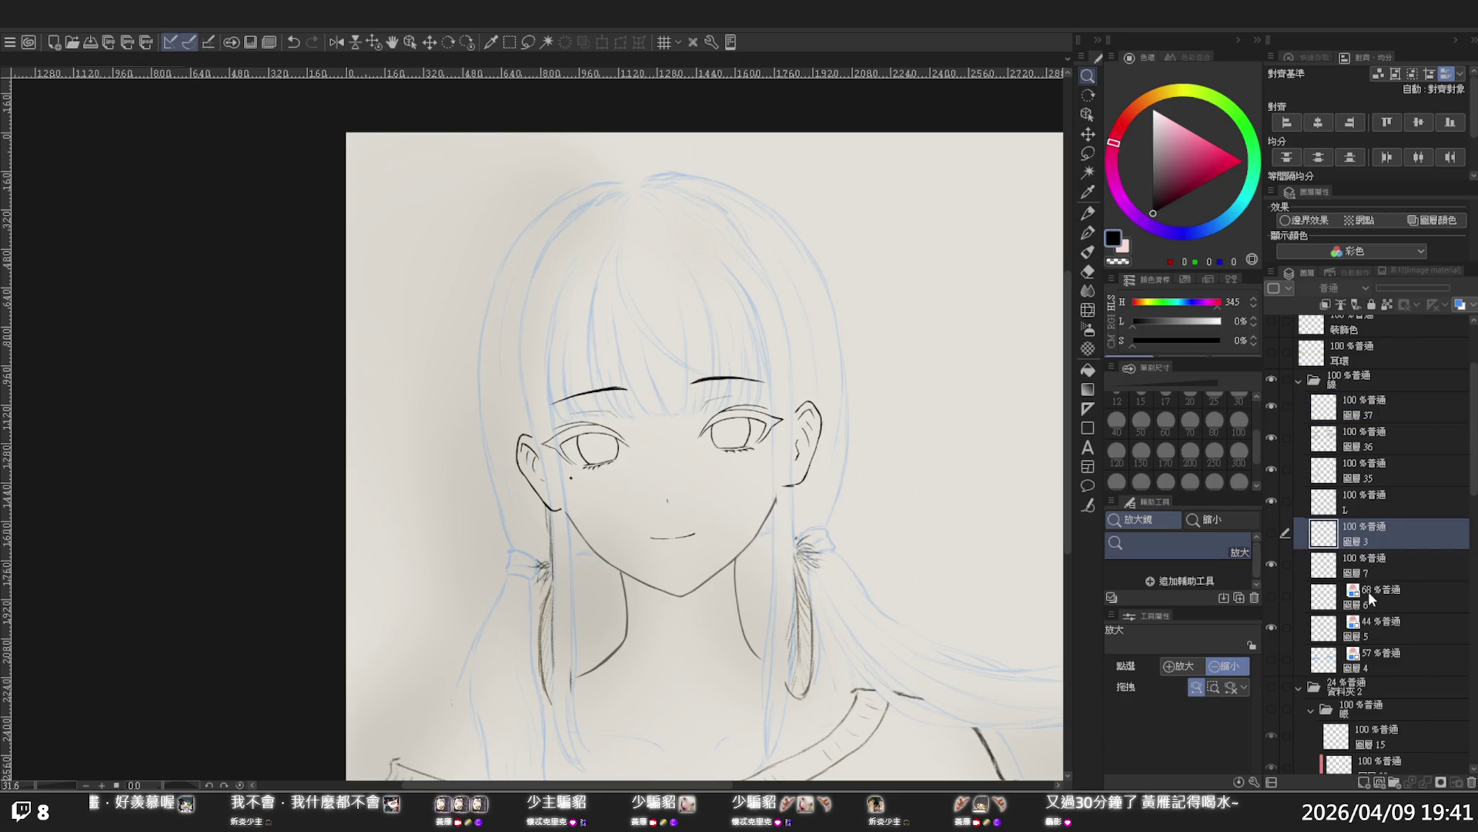
pyautogui.click(1314, 565)
pyautogui.click(1273, 564)
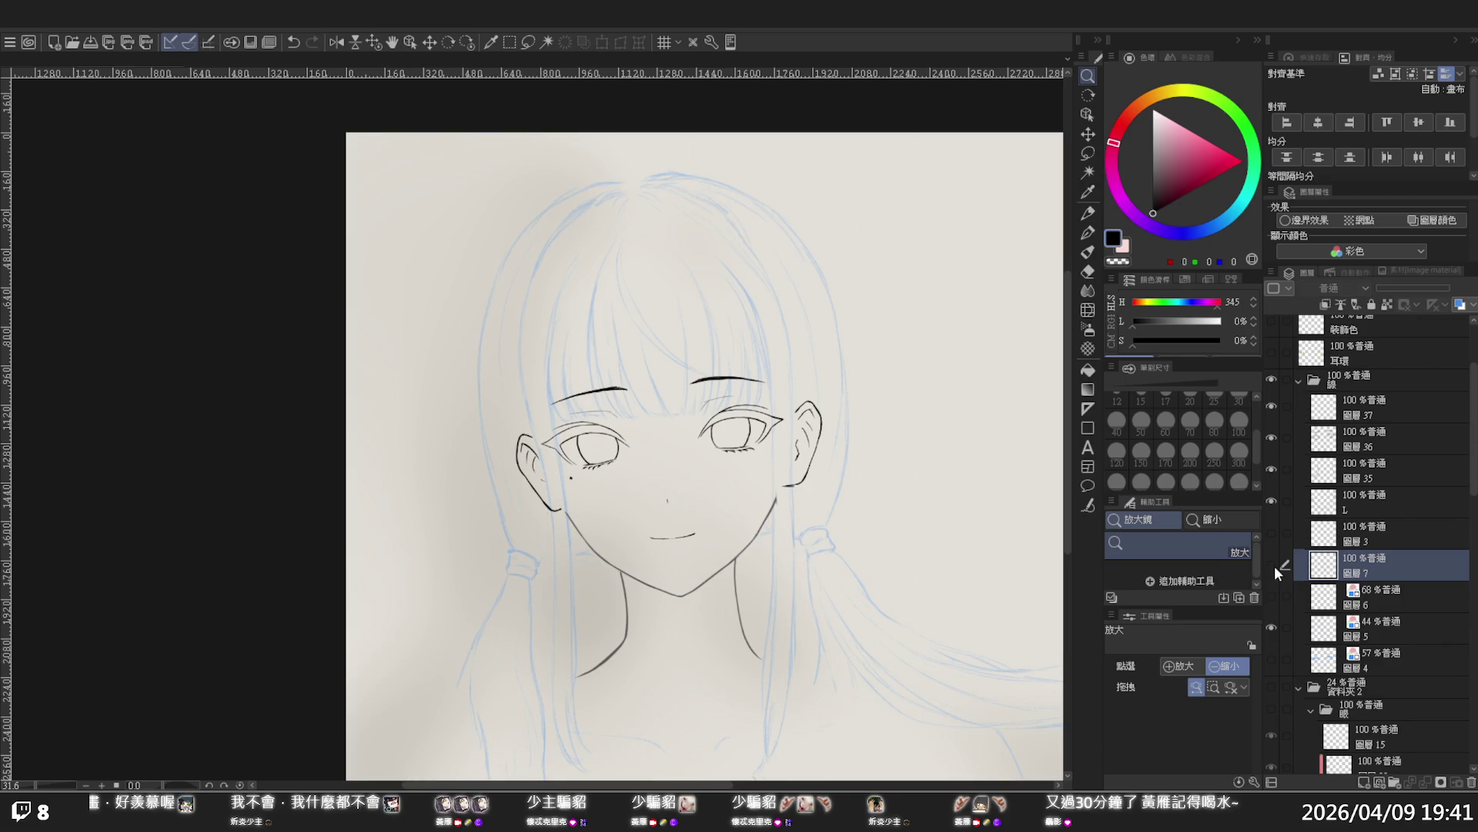
pyautogui.click(1273, 564)
pyautogui.click(1440, 221)
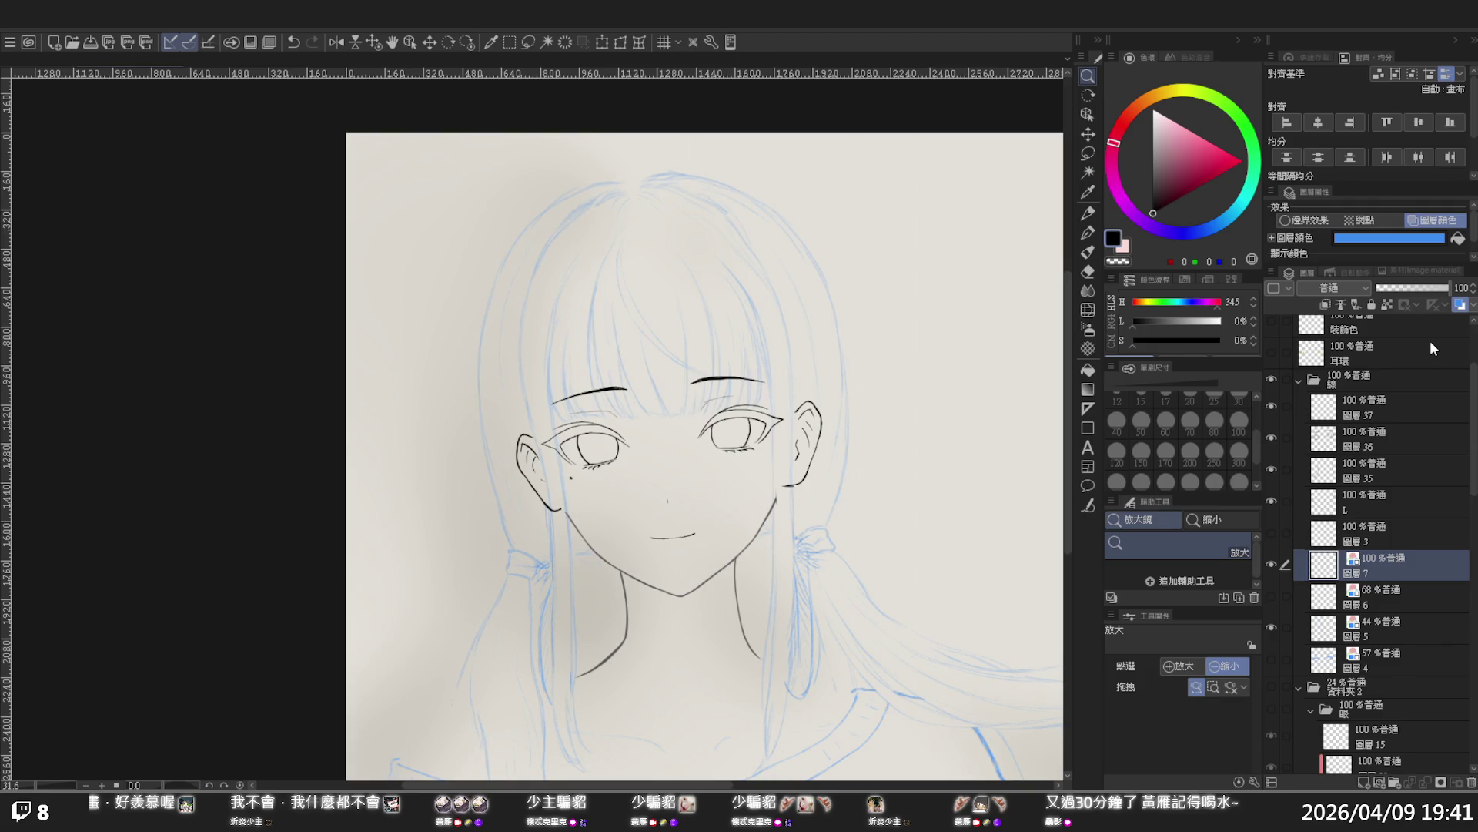
pyautogui.click(999, 465)
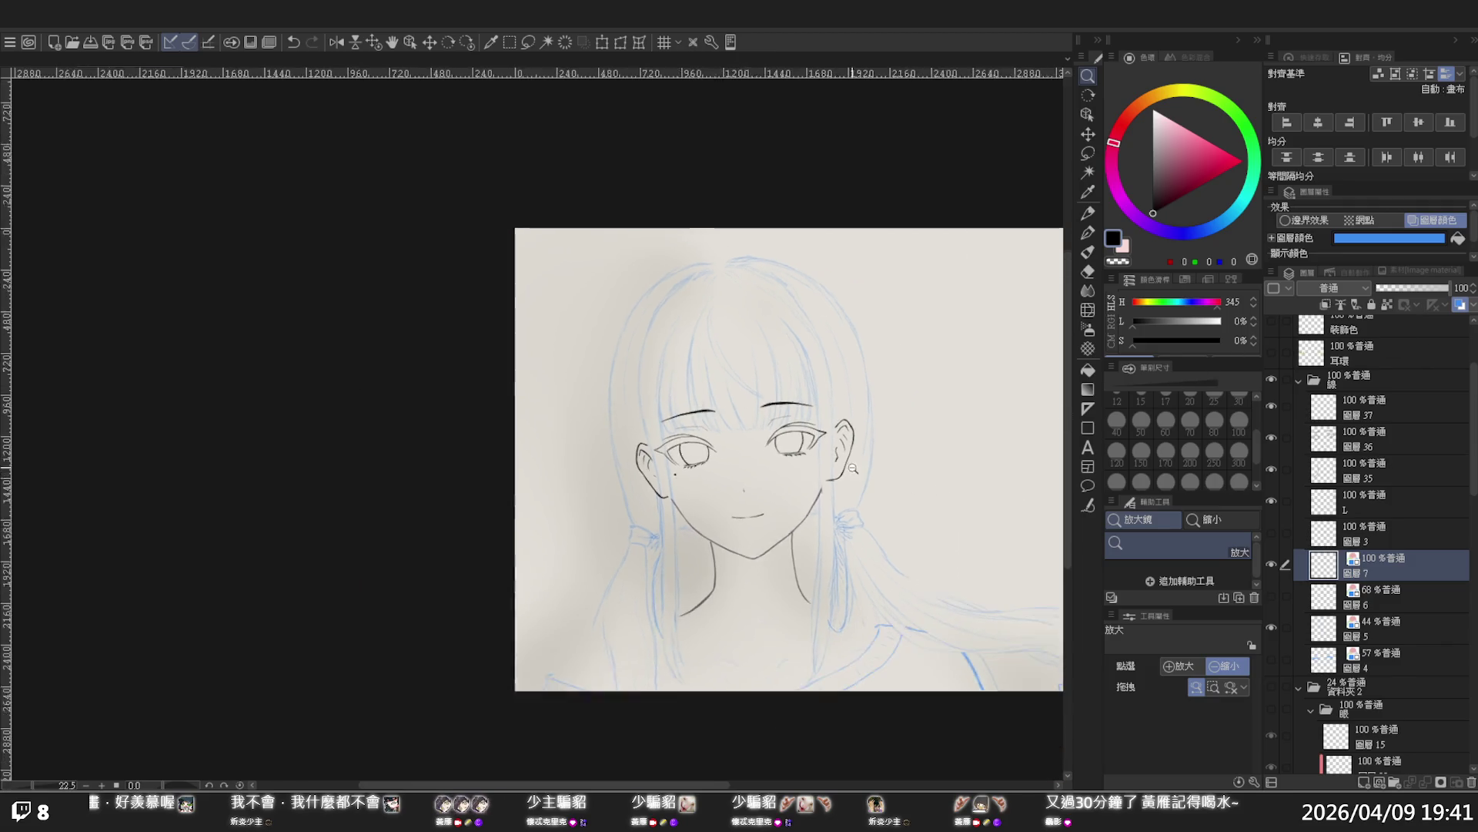
pyautogui.click(885, 466)
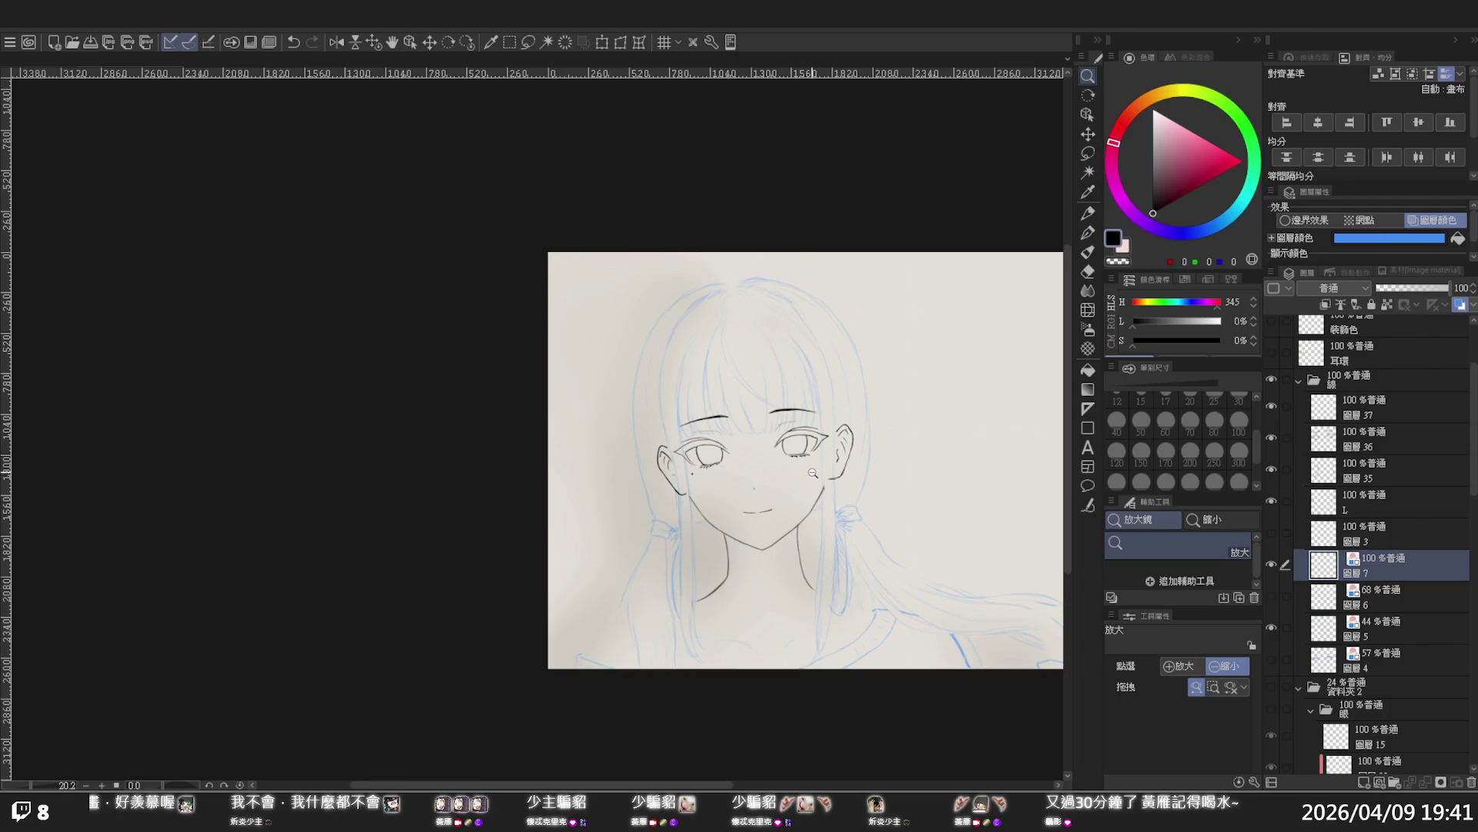
pyautogui.scroll(1, 813, 474)
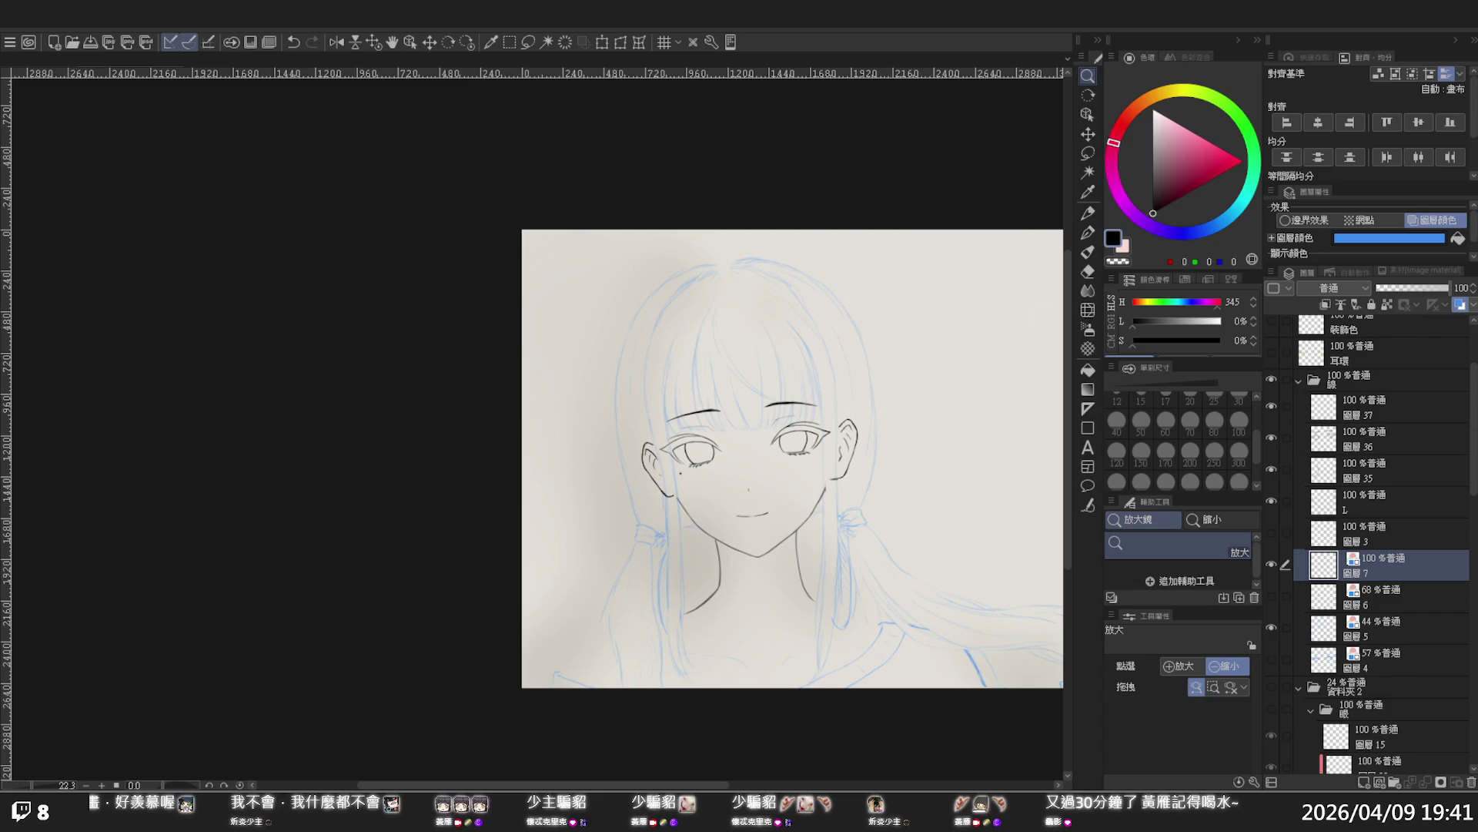
pyautogui.moveTo(946, 570); pyautogui.dragTo(931, 565)
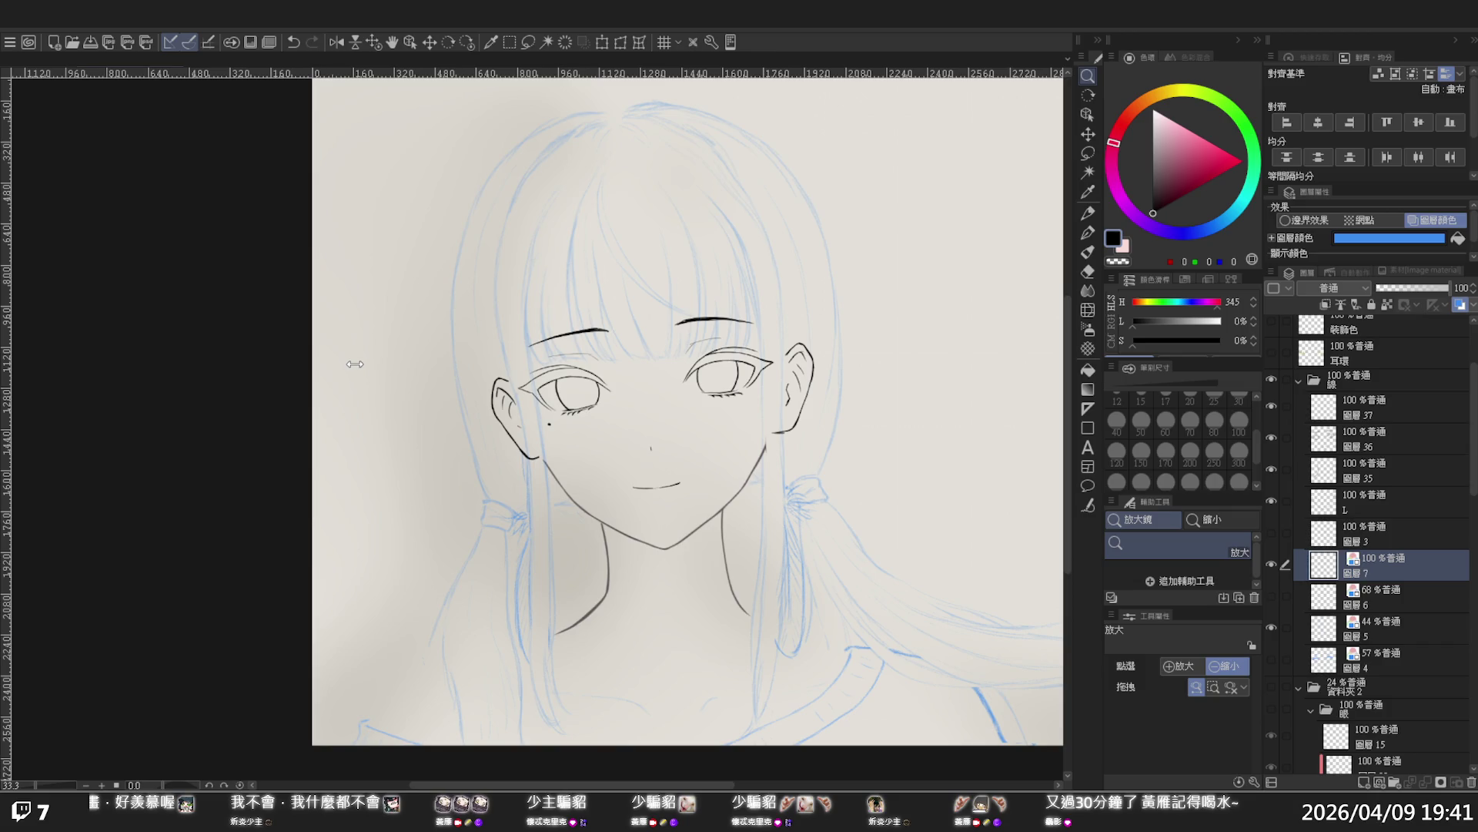
pyautogui.scroll(-2, 1401, 604)
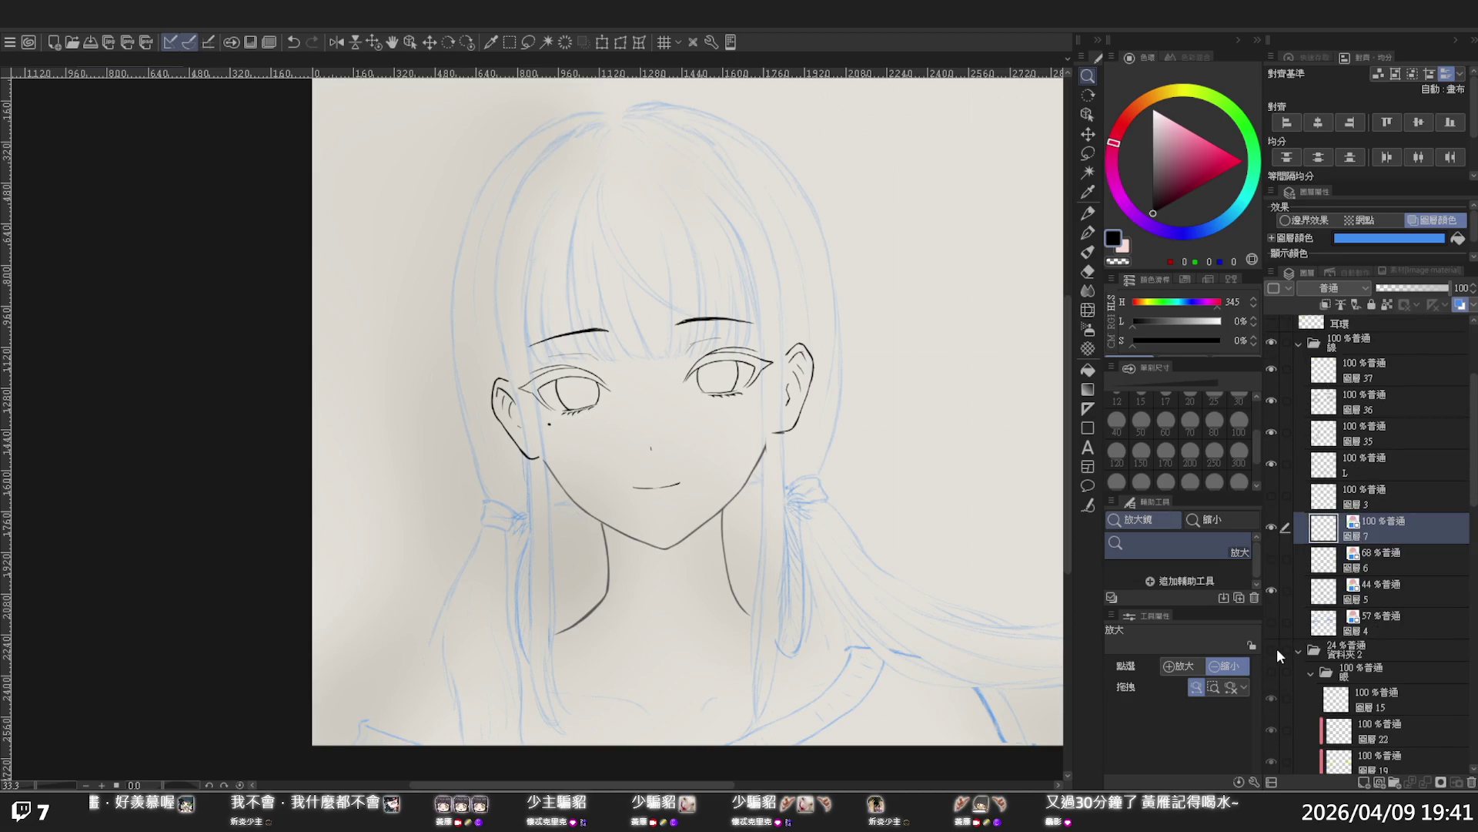
pyautogui.click(1273, 650)
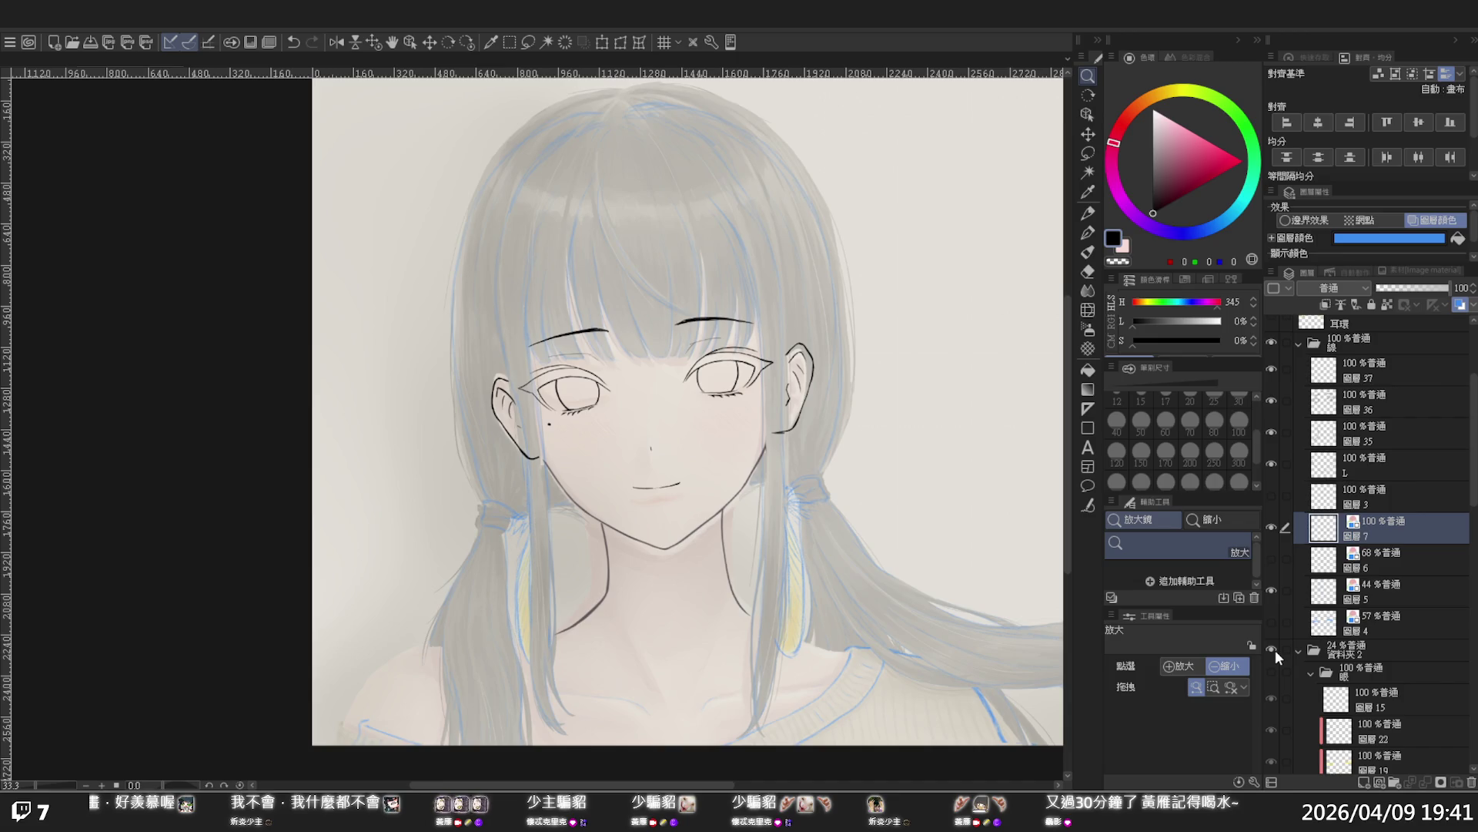
pyautogui.scroll(-3, 1297, 648)
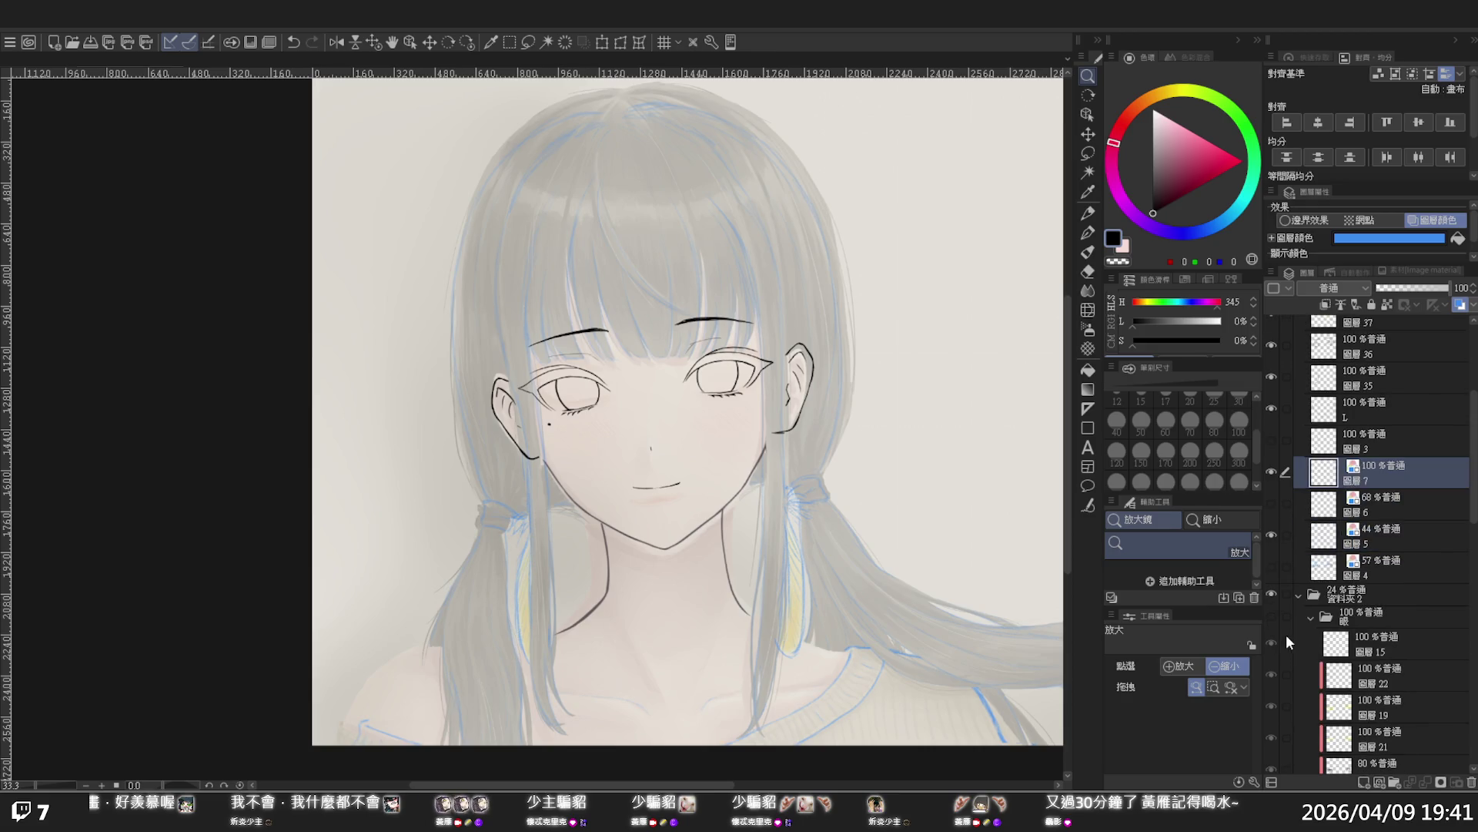
pyautogui.scroll(-5, 1277, 617)
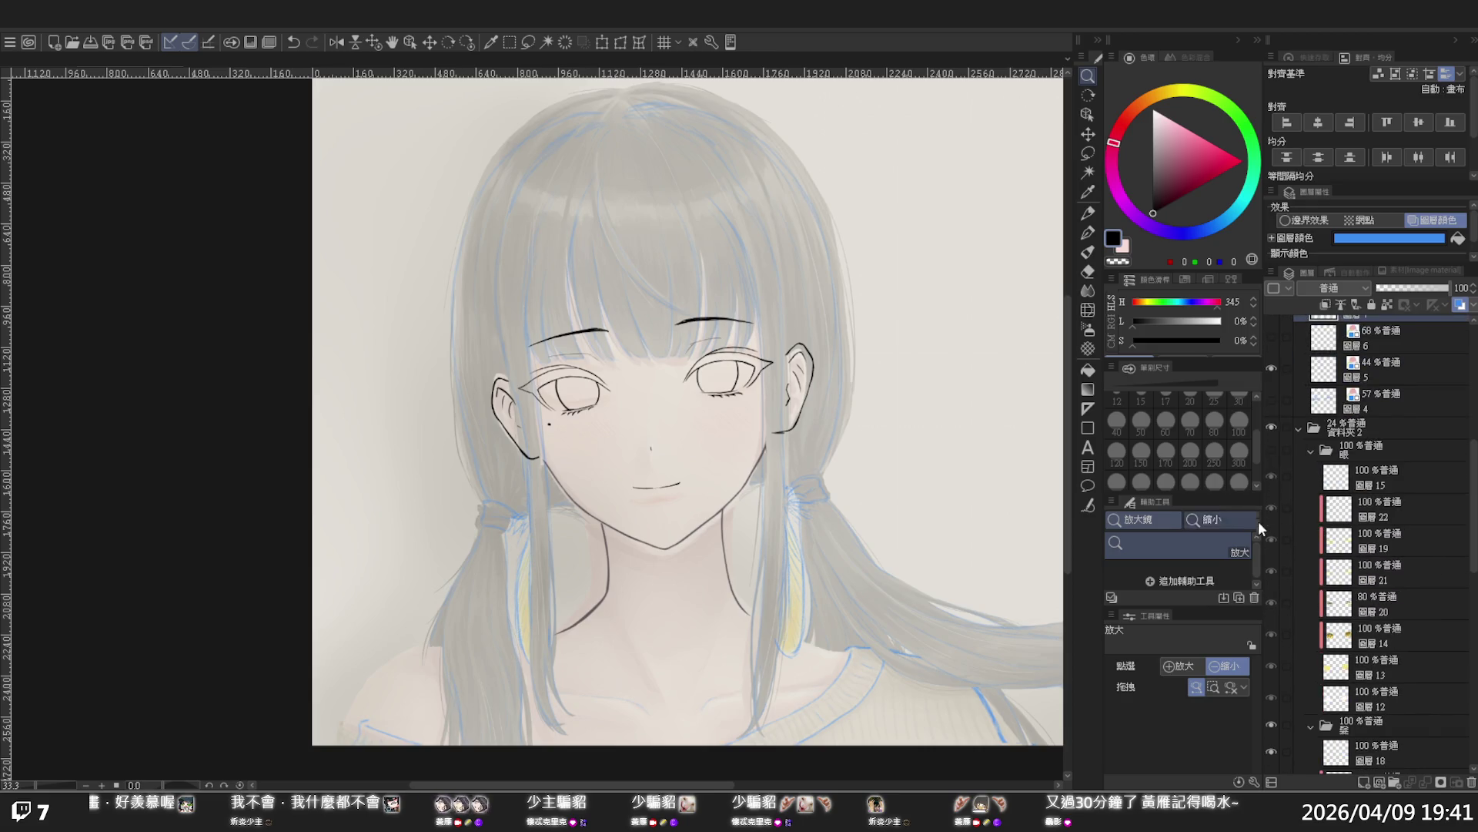
pyautogui.click(1272, 447)
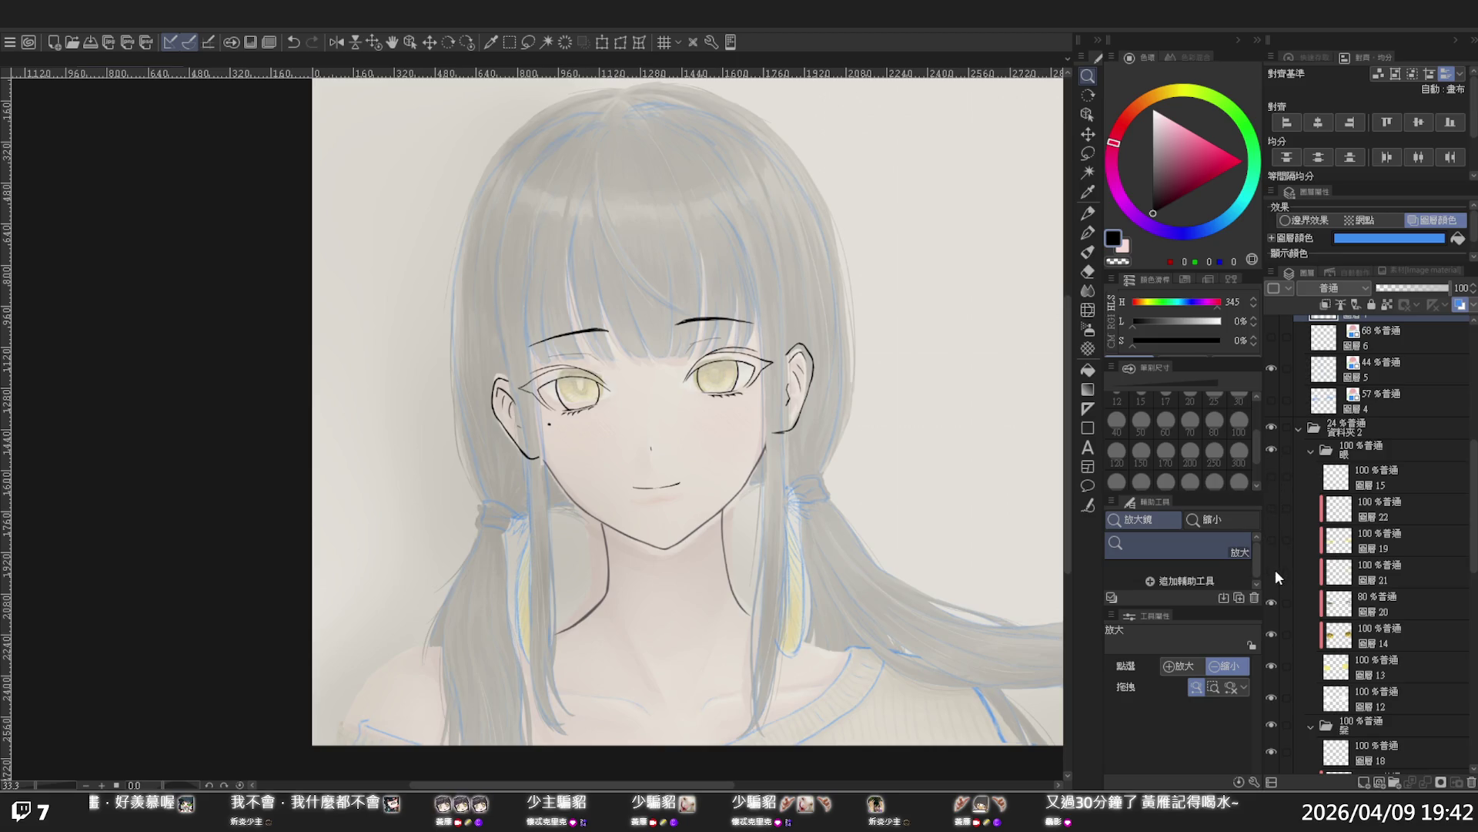
pyautogui.click(1278, 615)
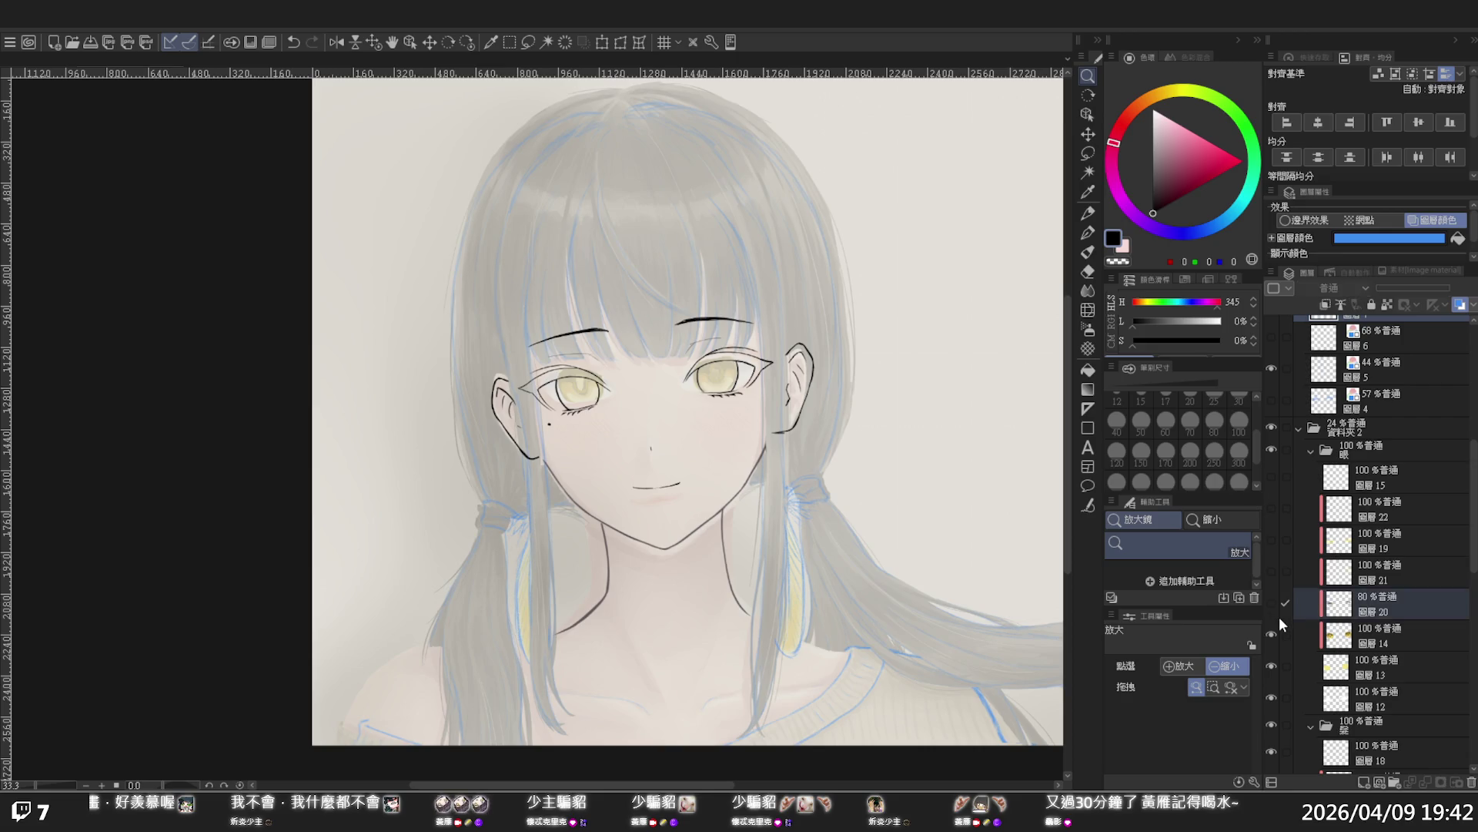
pyautogui.click(1278, 605)
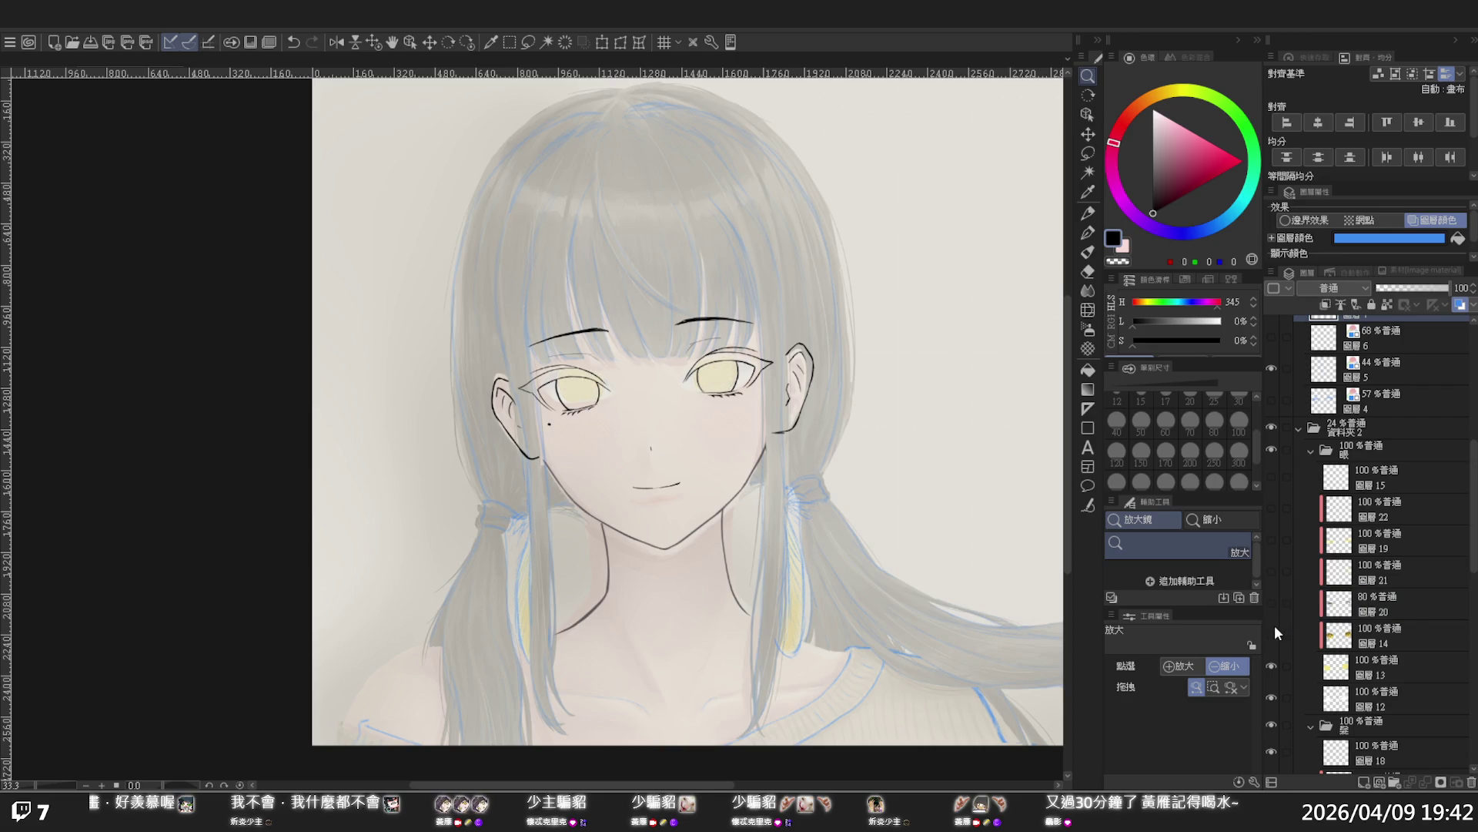
pyautogui.click(1272, 633)
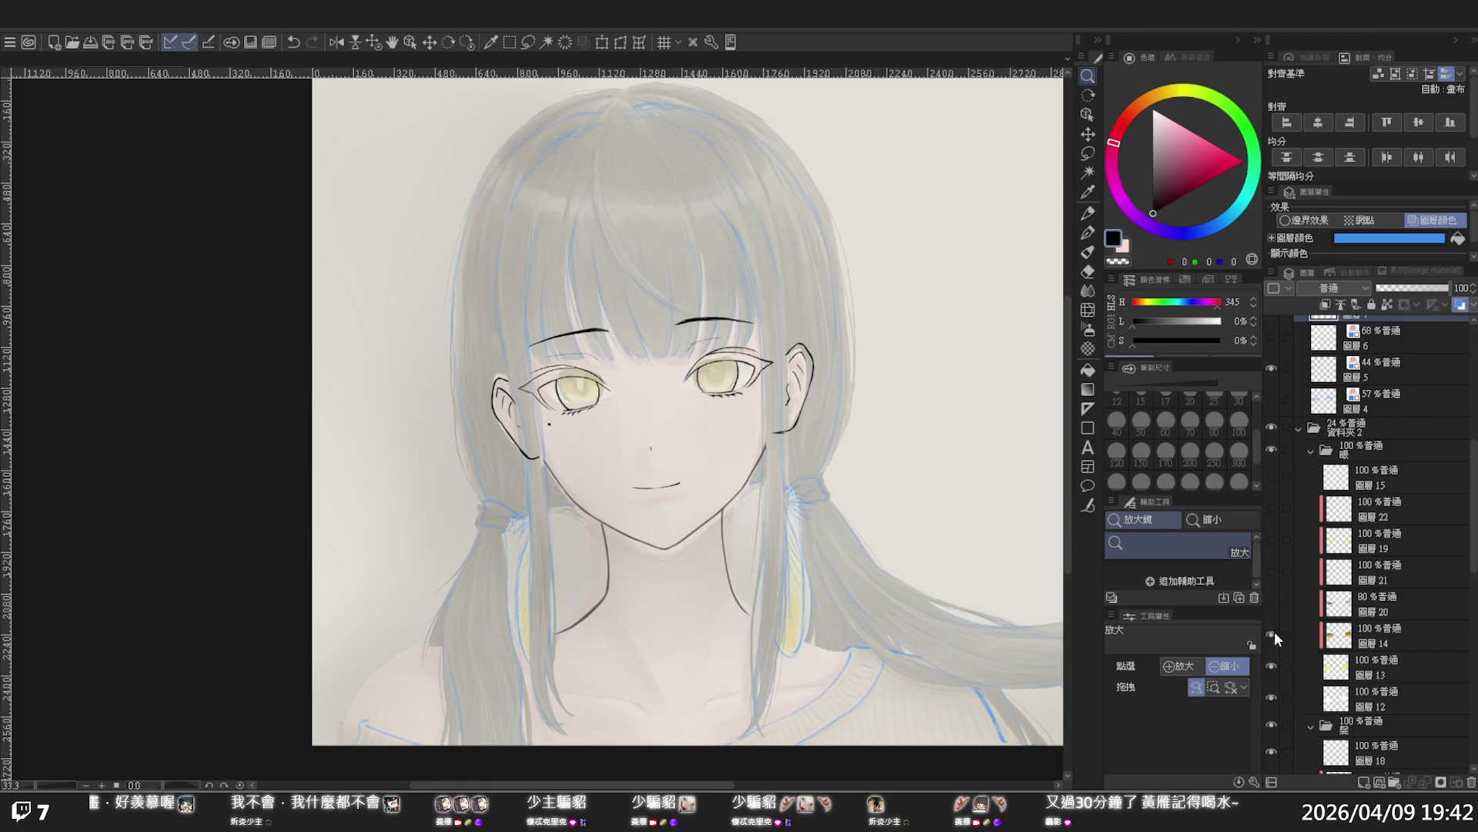
pyautogui.click(1272, 666)
pyautogui.click(1272, 666)
pyautogui.scroll(-2, 1272, 695)
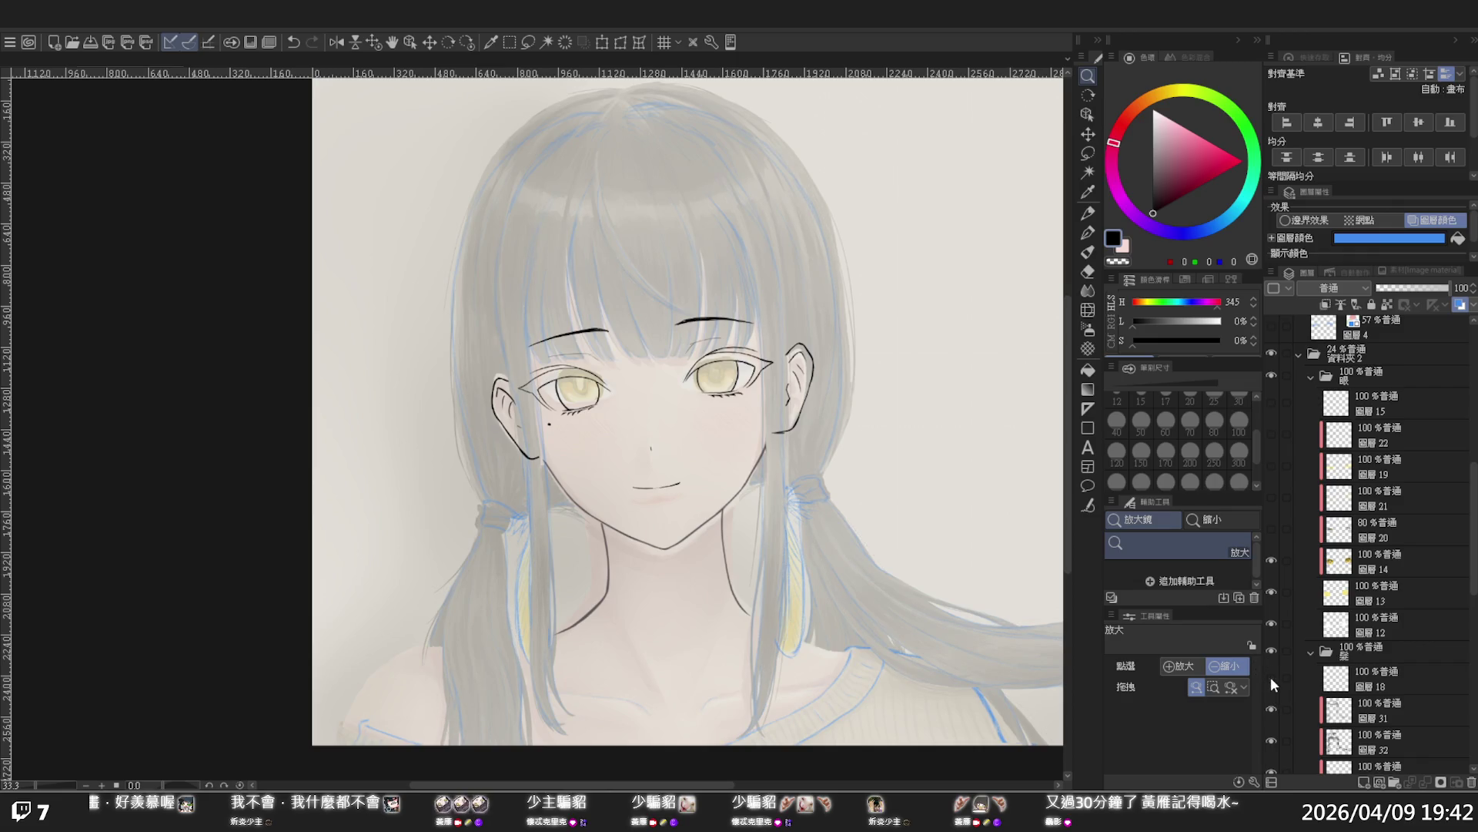
pyautogui.click(1272, 704)
pyautogui.click(1272, 704)
pyautogui.click(1378, 710)
pyautogui.click(1424, 289)
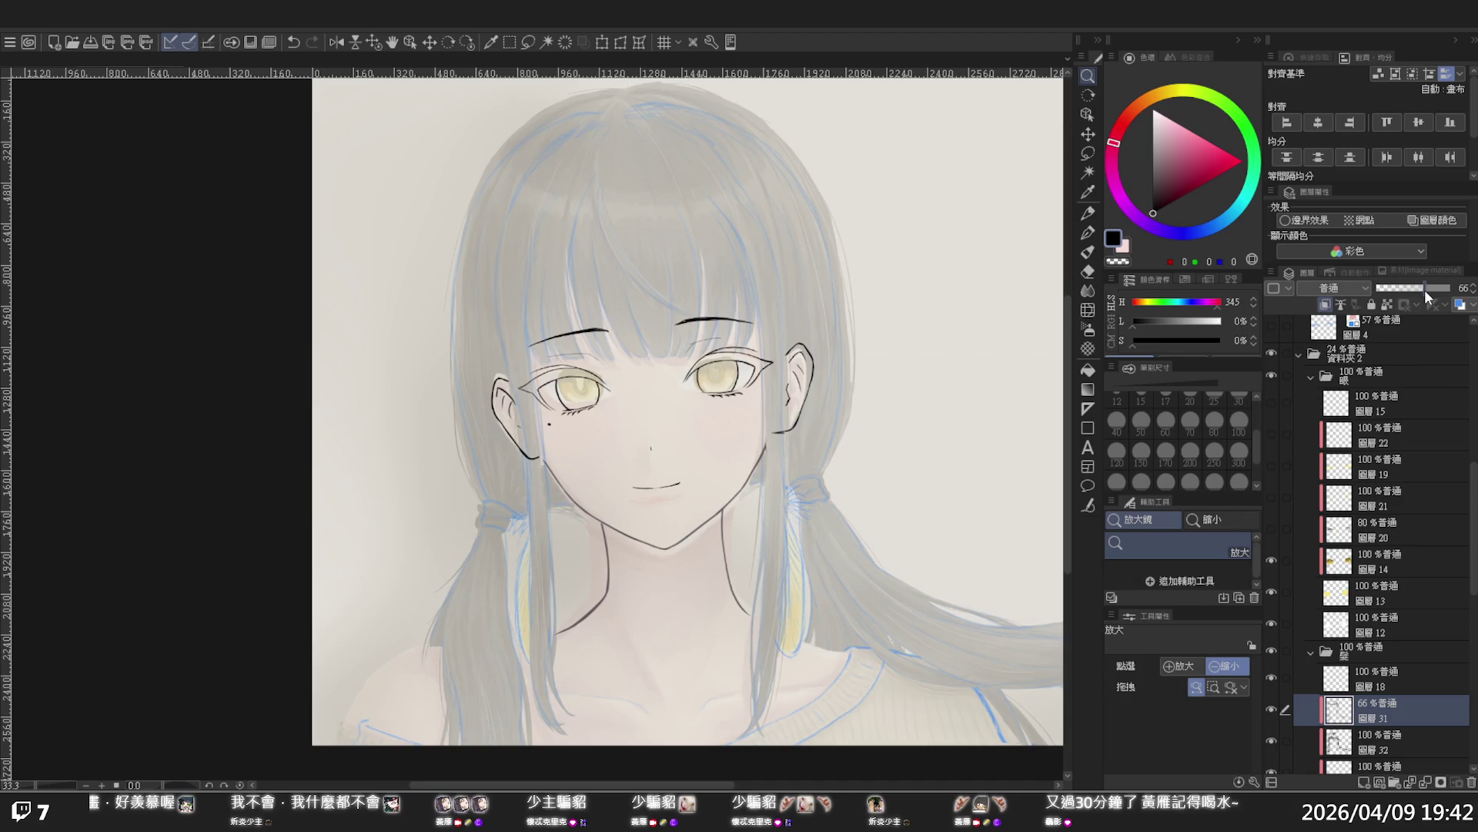
pyautogui.moveTo(1425, 290); pyautogui.dragTo(1460, 289)
pyautogui.click(1272, 737)
pyautogui.click(1273, 737)
pyautogui.scroll(-2, 1270, 716)
pyautogui.click(1270, 666)
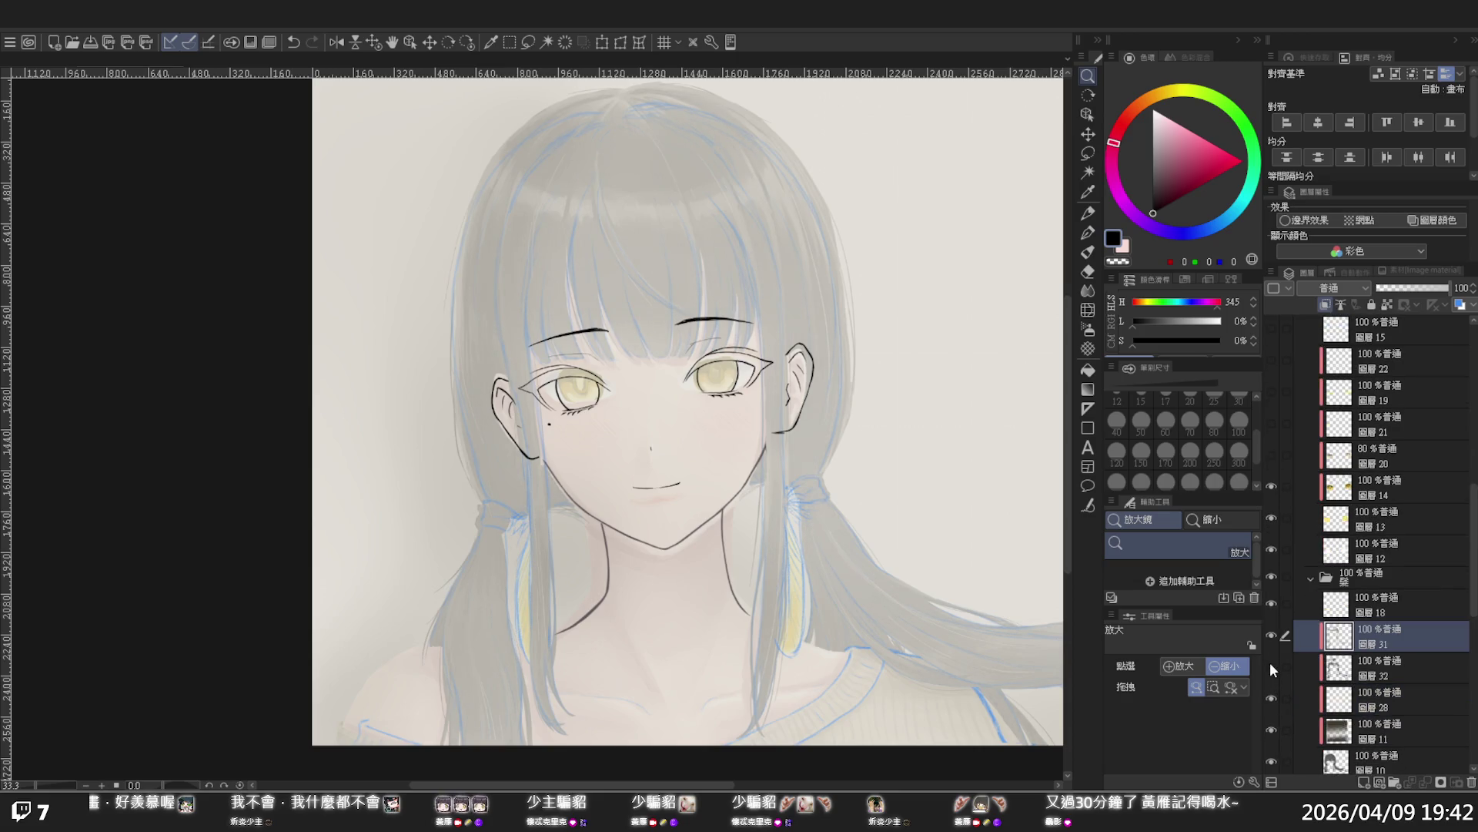
pyautogui.click(1271, 686)
pyautogui.click(1271, 728)
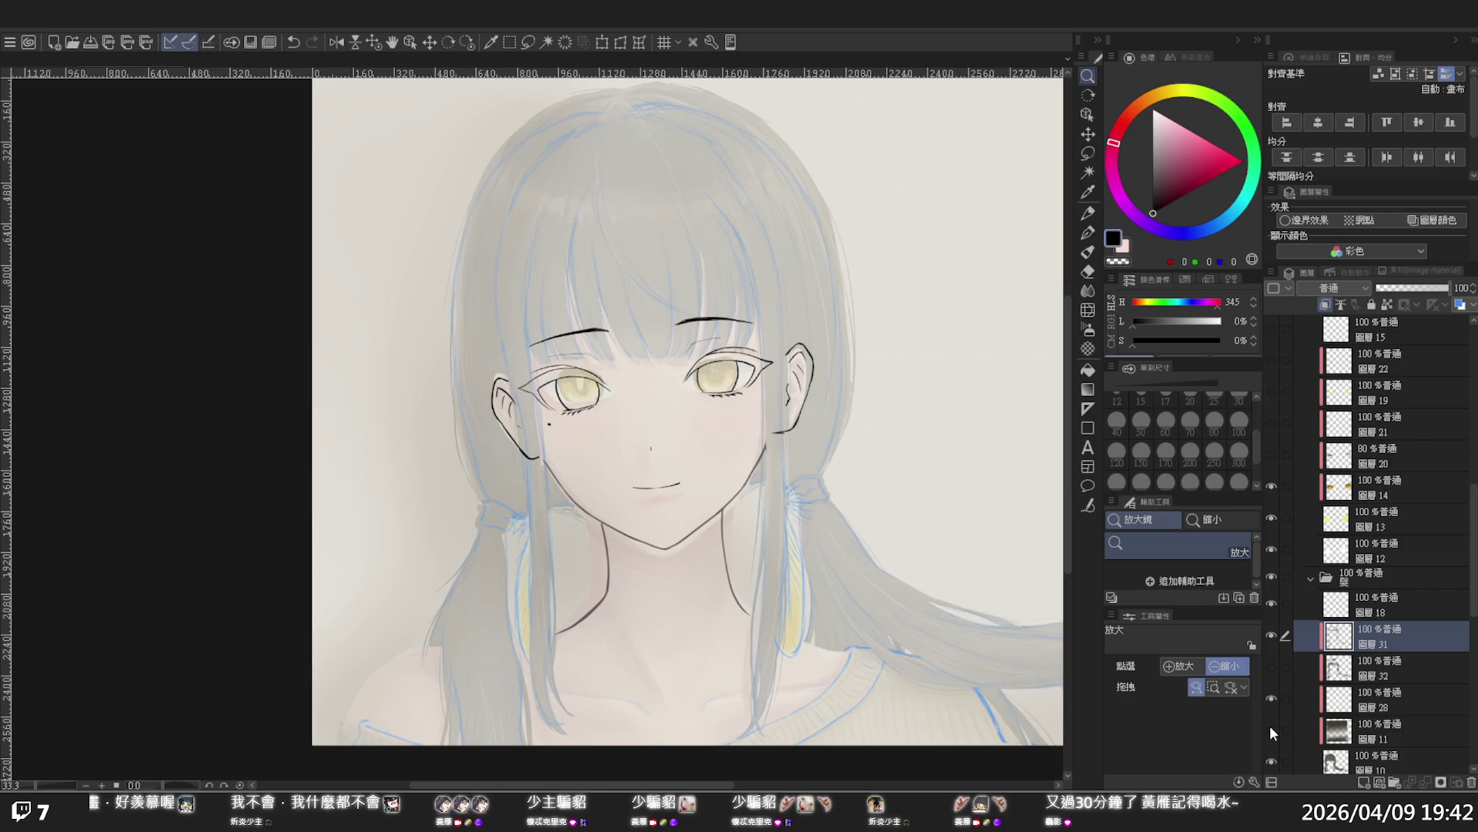
pyautogui.click(1271, 728)
pyautogui.scroll(-2, 1272, 723)
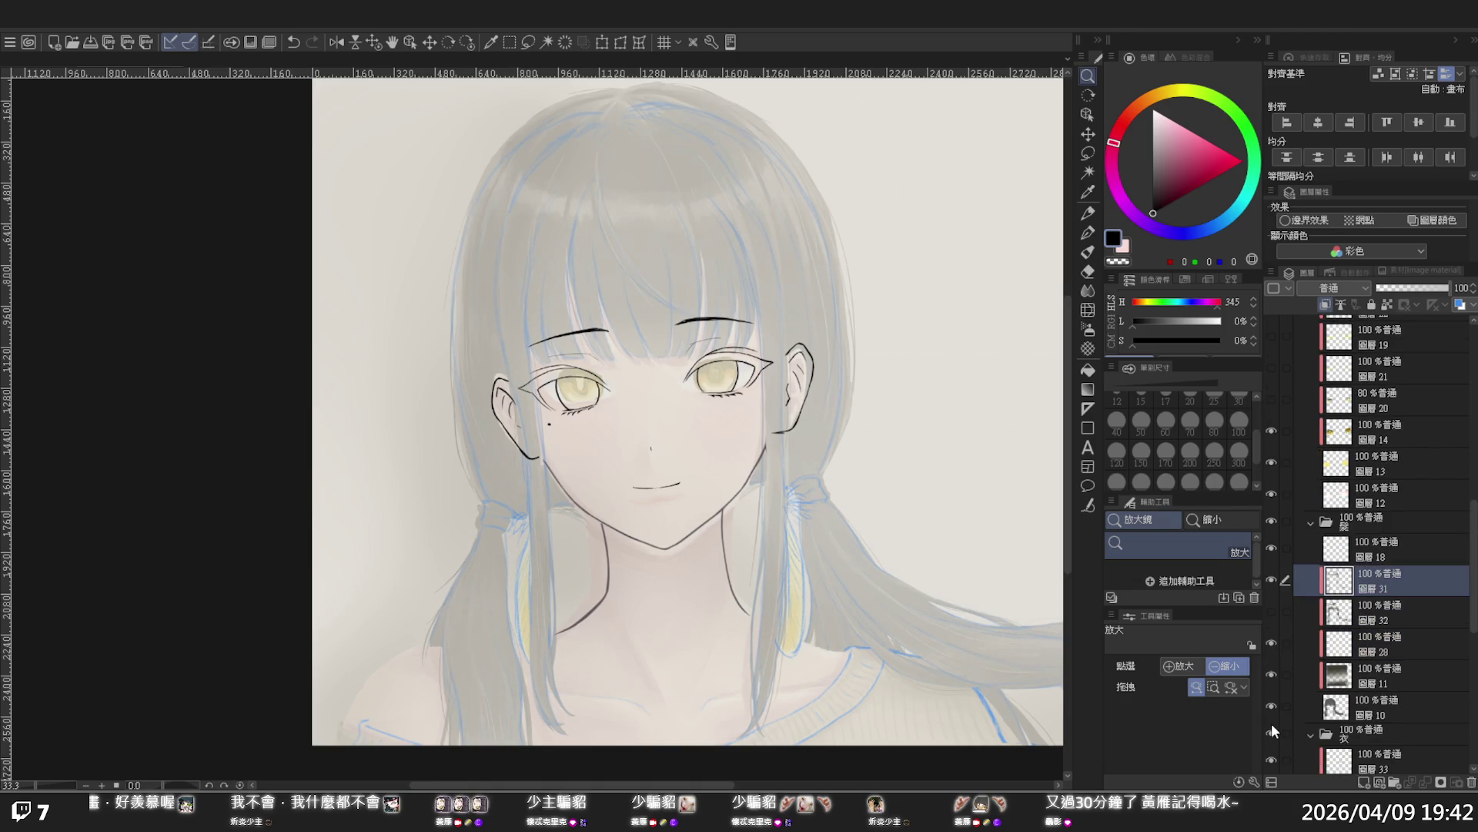
pyautogui.click(1270, 707)
pyautogui.click(1270, 706)
pyautogui.click(1272, 731)
pyautogui.click(1273, 732)
pyautogui.scroll(-1, 1272, 732)
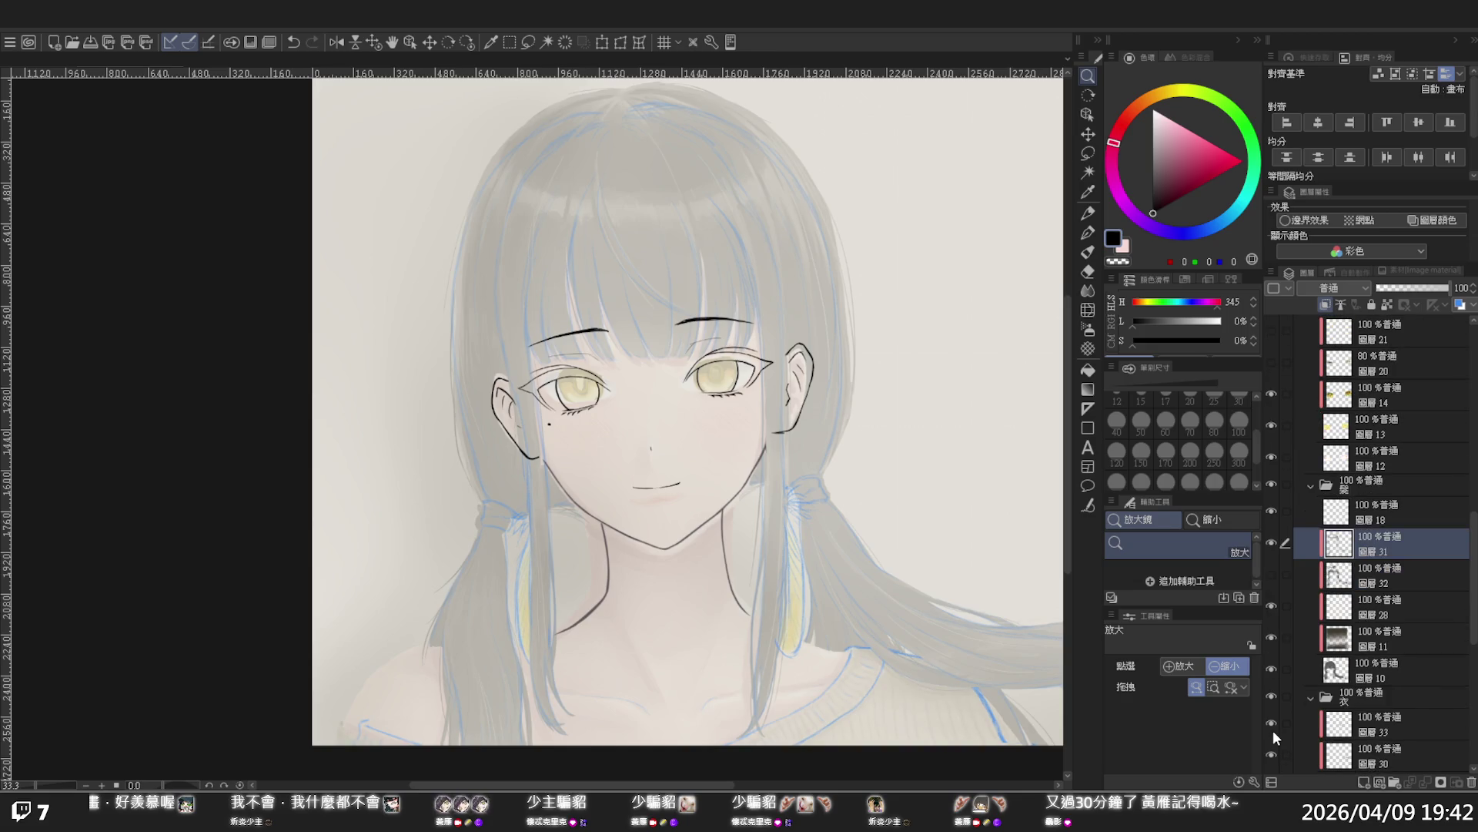
pyautogui.click(625, 526)
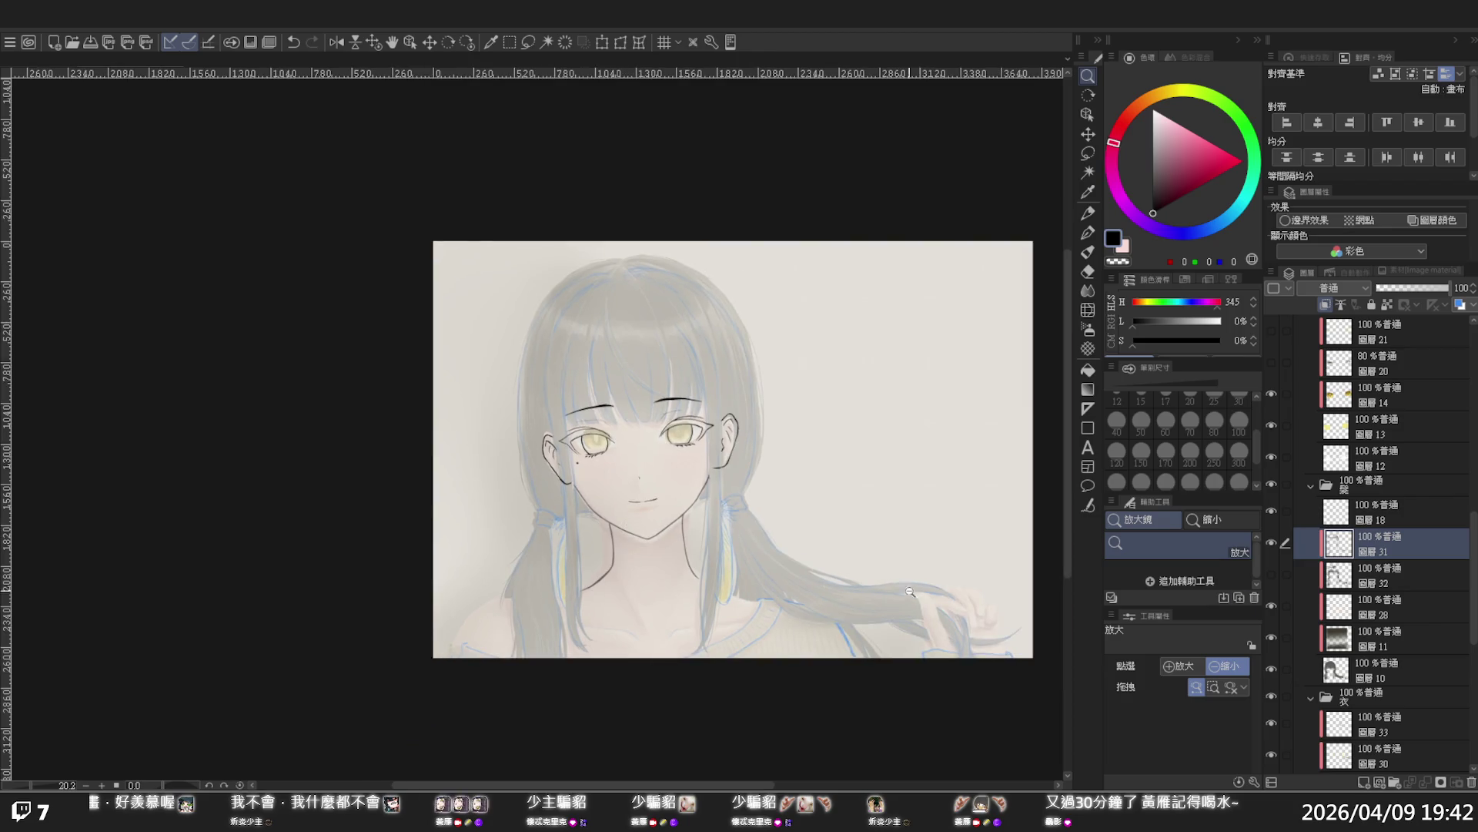
pyautogui.scroll(-4, 1391, 663)
pyautogui.scroll(-2, 1296, 704)
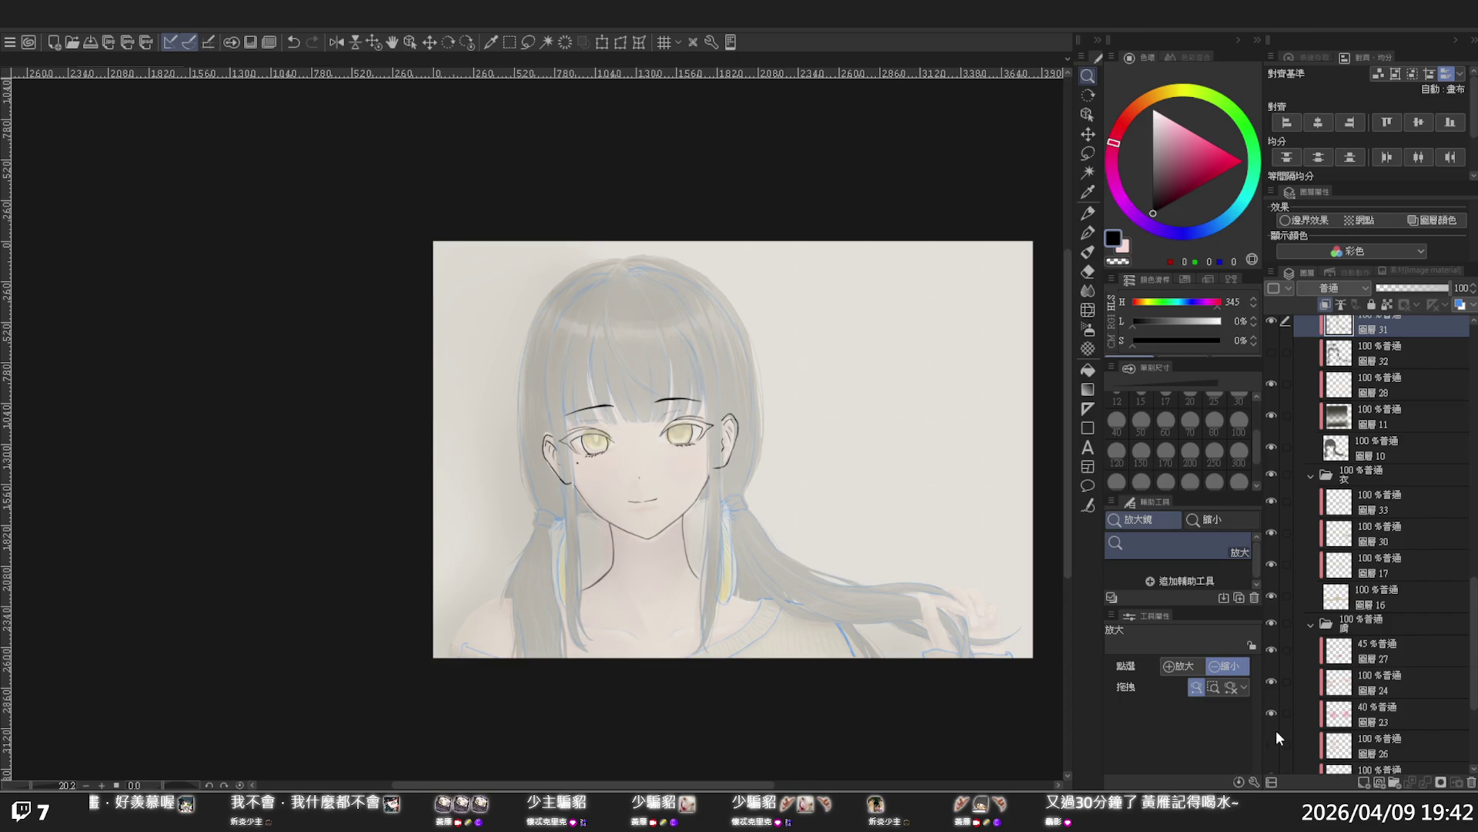
pyautogui.click(1358, 618)
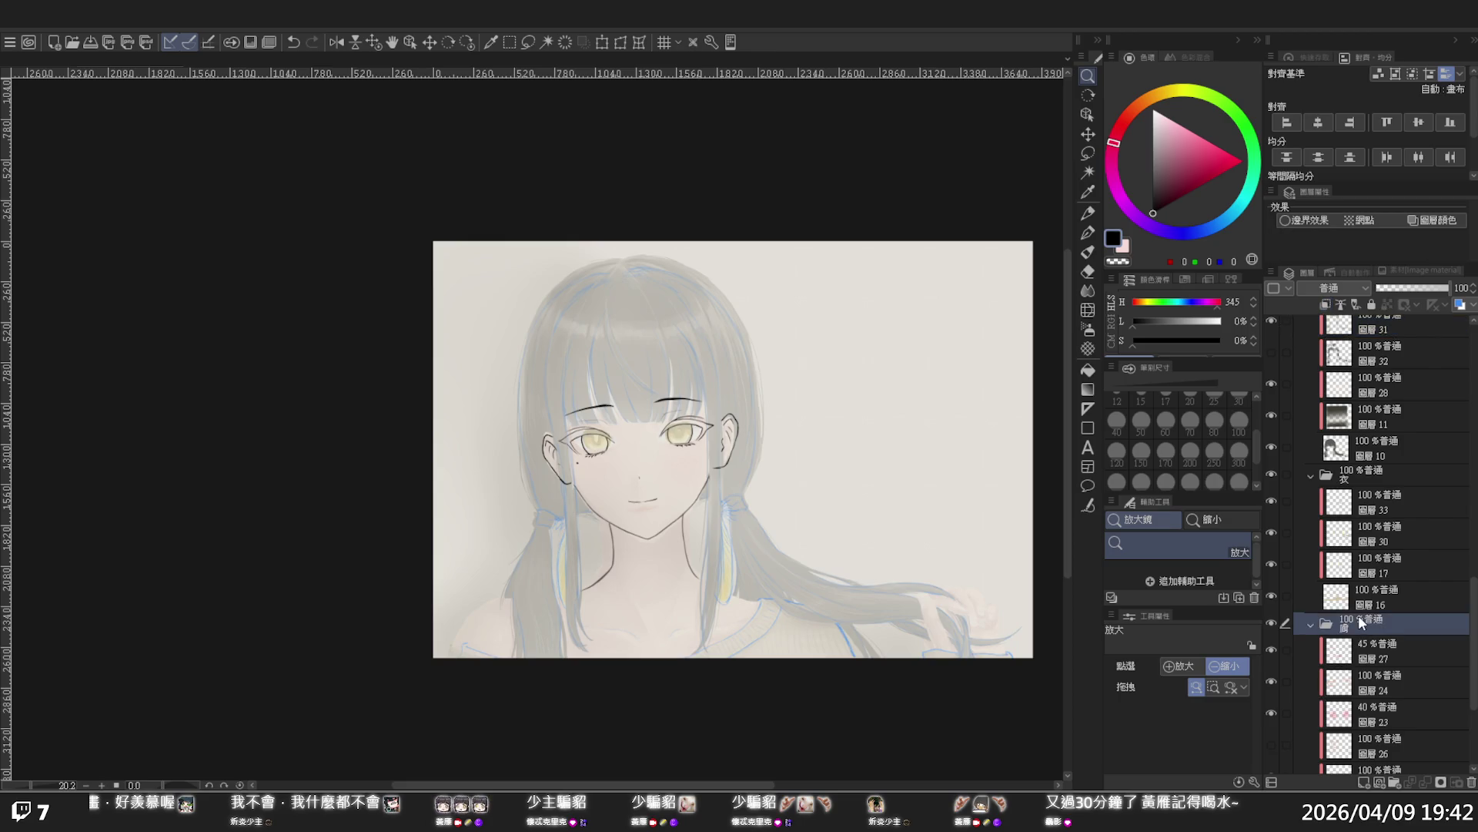
pyautogui.scroll(8, 1357, 606)
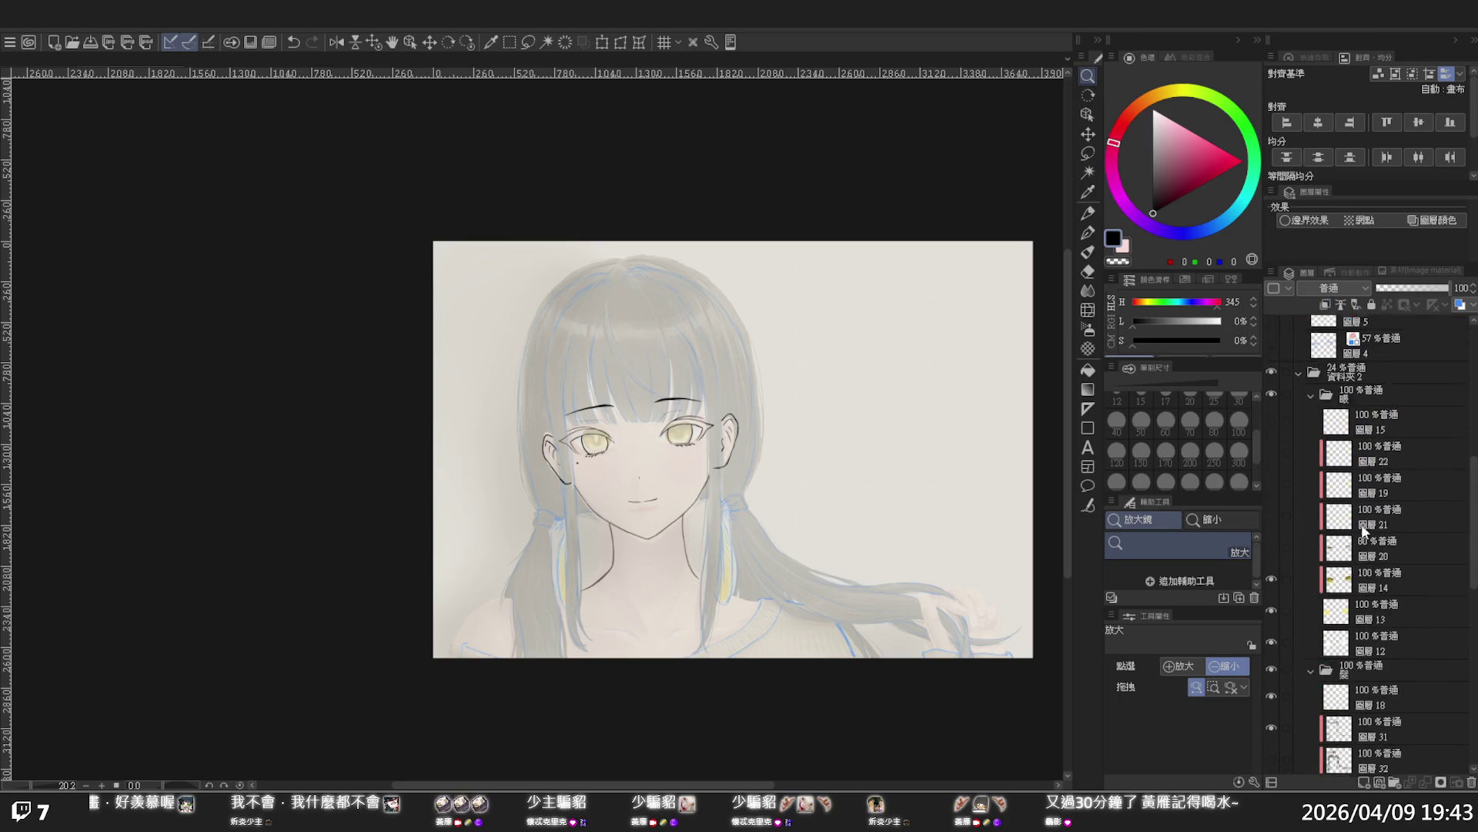
pyautogui.click(1362, 430)
# Raise 資料夾2 to 100% opacity and toggle the 眼 eyes folder to compare
pyautogui.moveTo(1406, 288); pyautogui.dragTo(1476, 279)
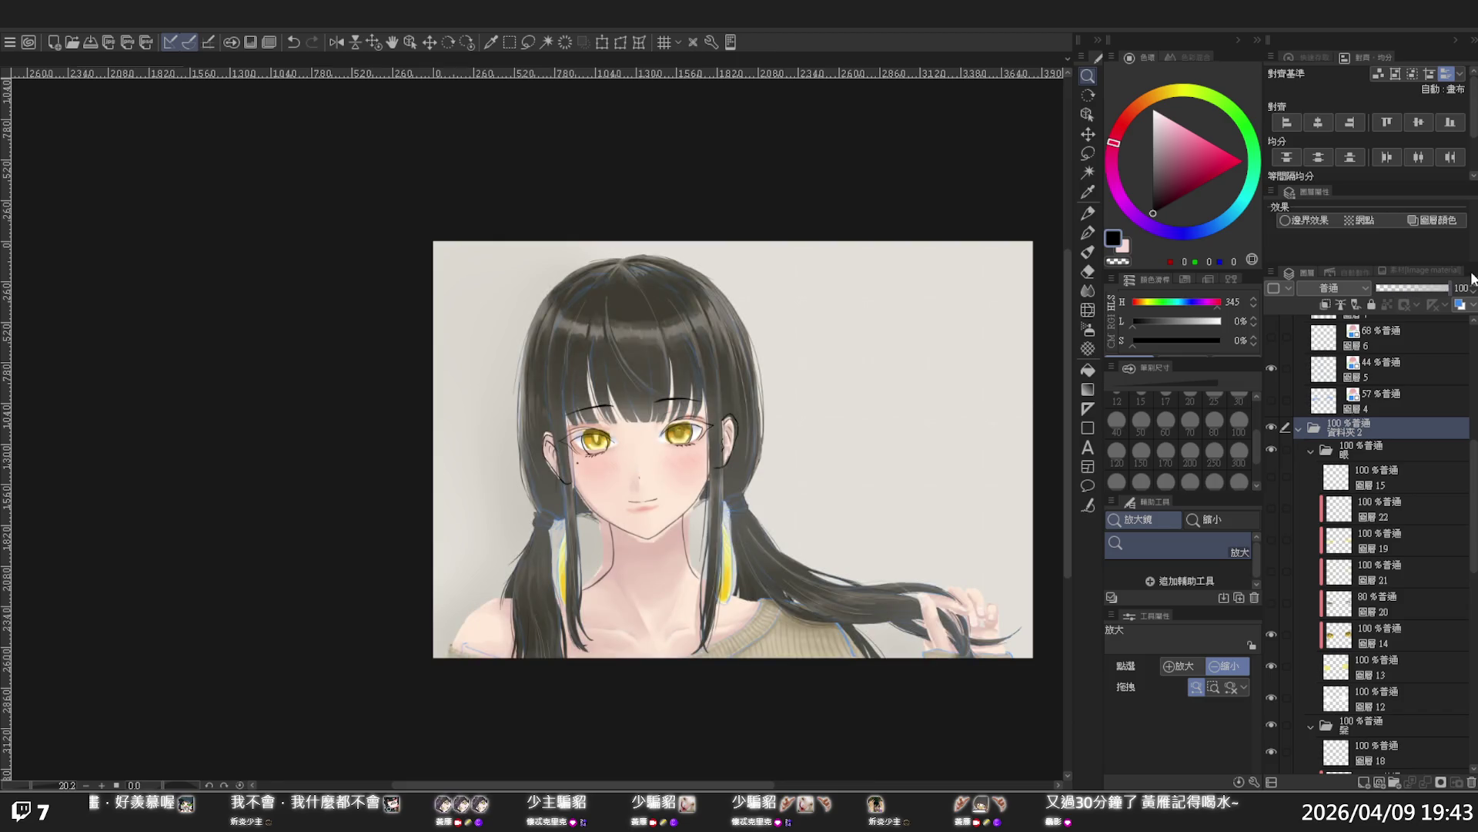
pyautogui.scroll(-4, 1364, 452)
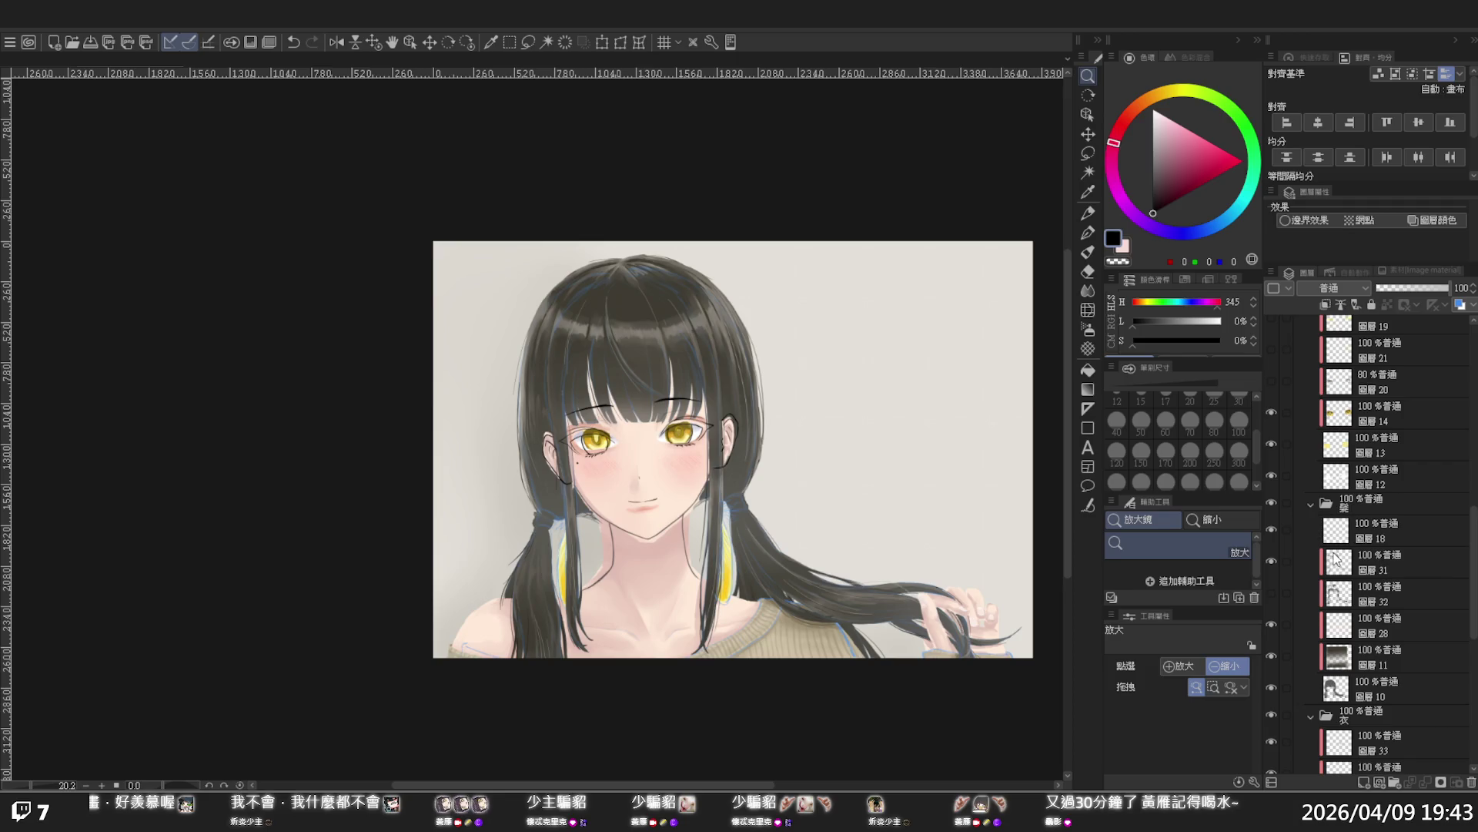
pyautogui.scroll(2, 1330, 548)
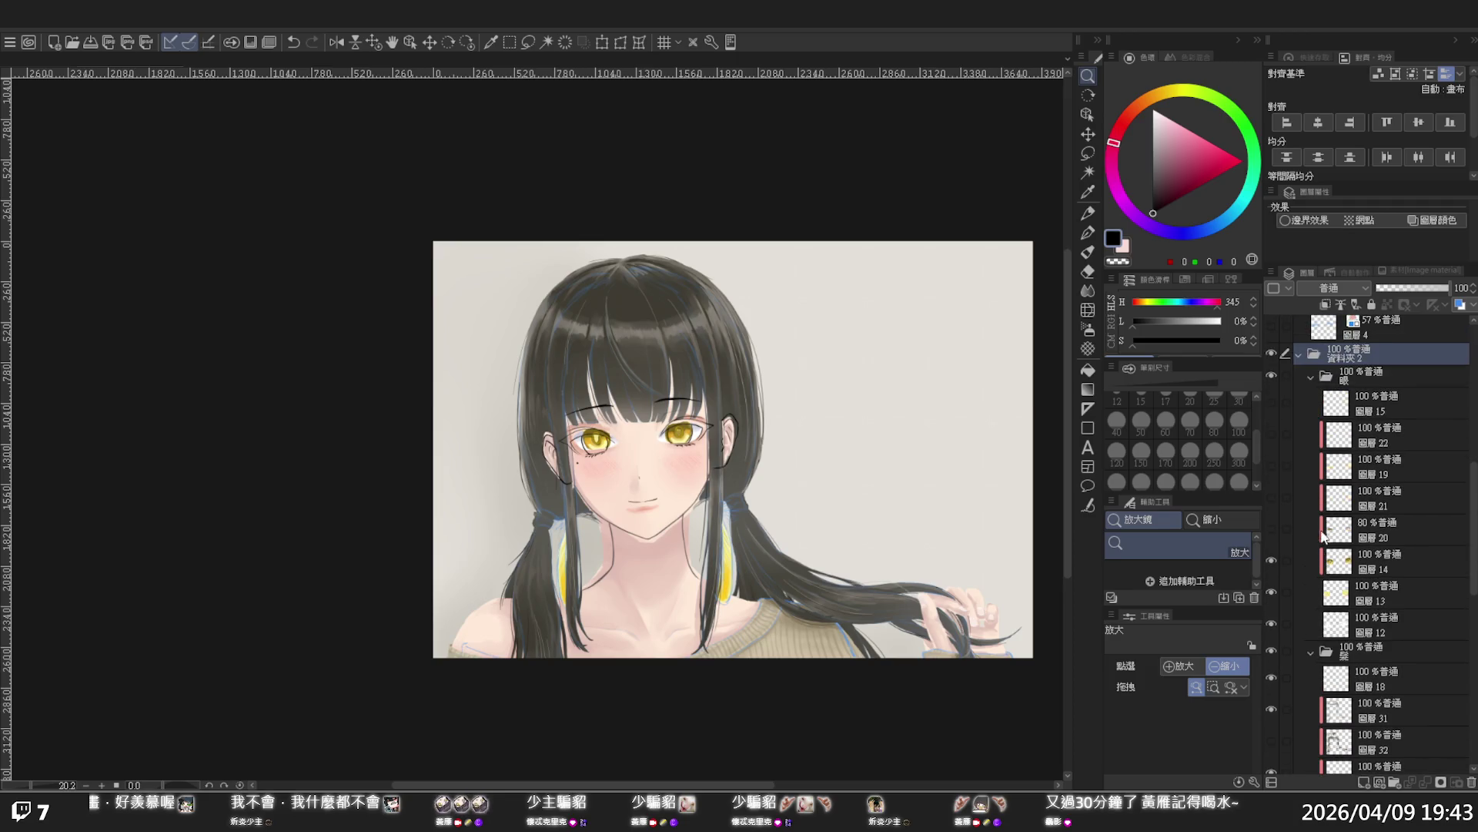
pyautogui.click(1272, 374)
pyautogui.click(1272, 374)
# Zoom in on the face, switch to Liquify, and select layers 圖層12 and 圖層15
pyautogui.click(1377, 599)
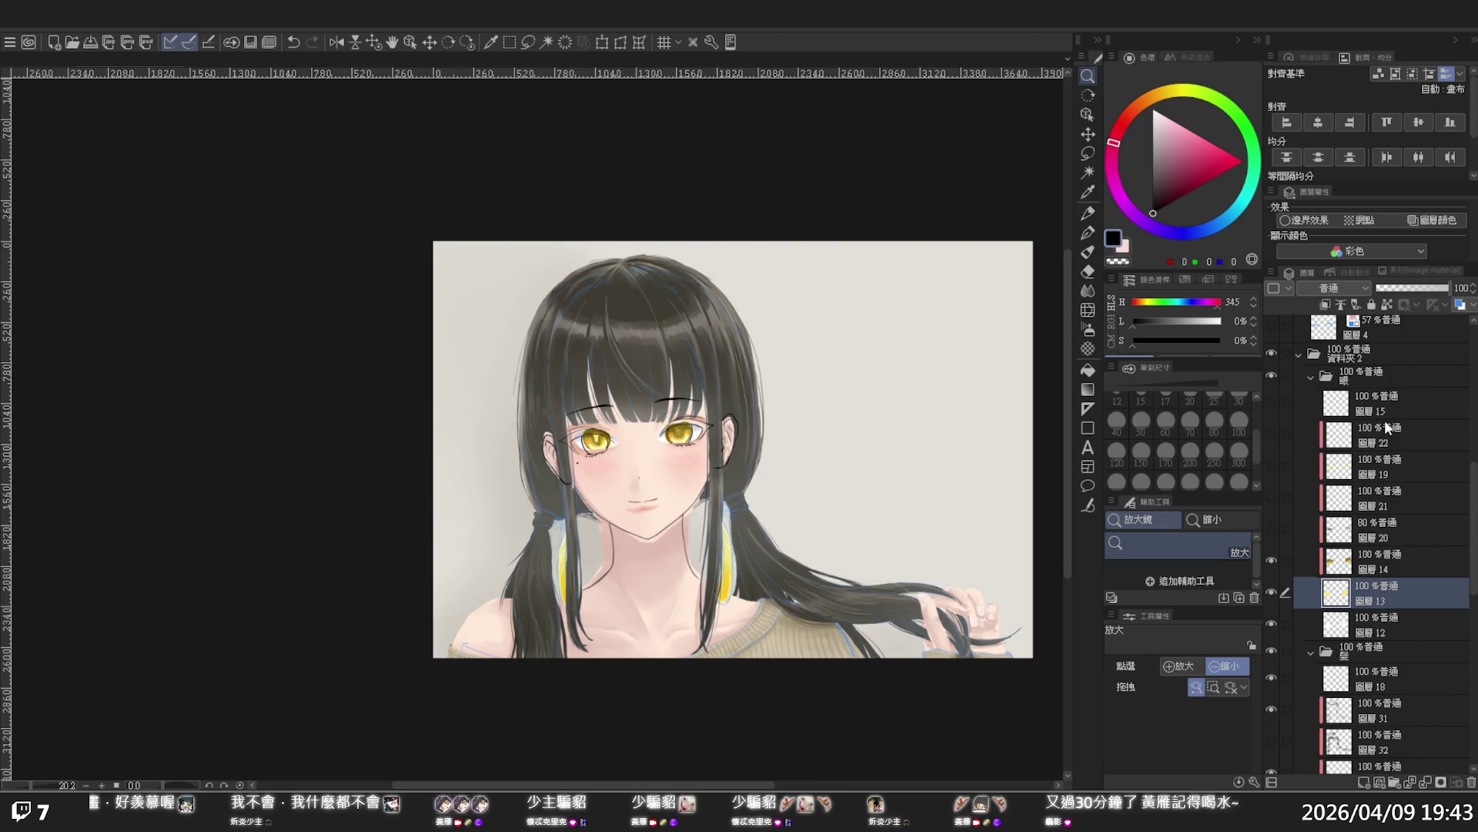
pyautogui.click(1367, 381)
pyautogui.hotkey('ctrl', '+')
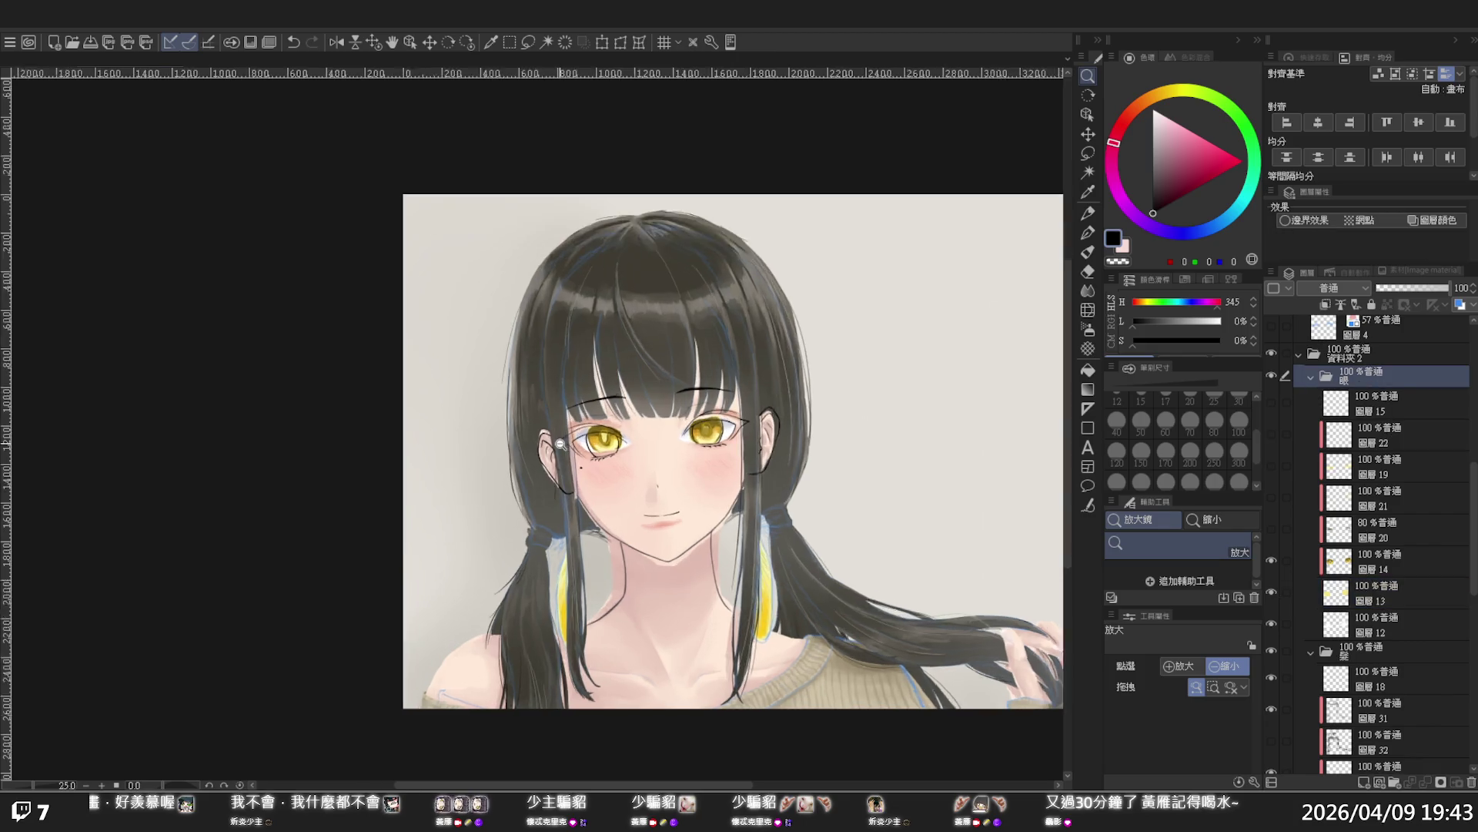
pyautogui.click(1092, 308)
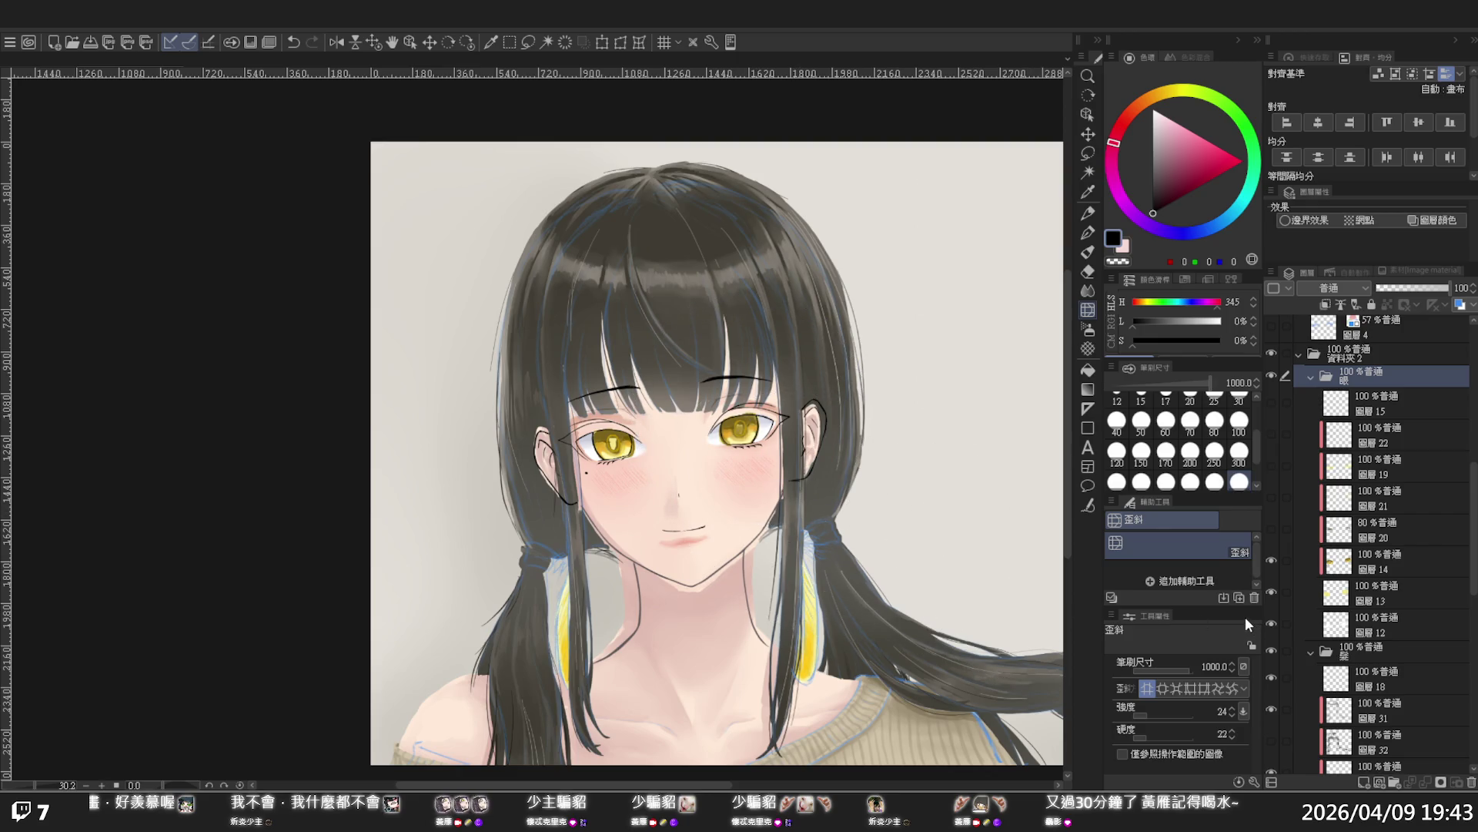
pyautogui.click(1297, 633)
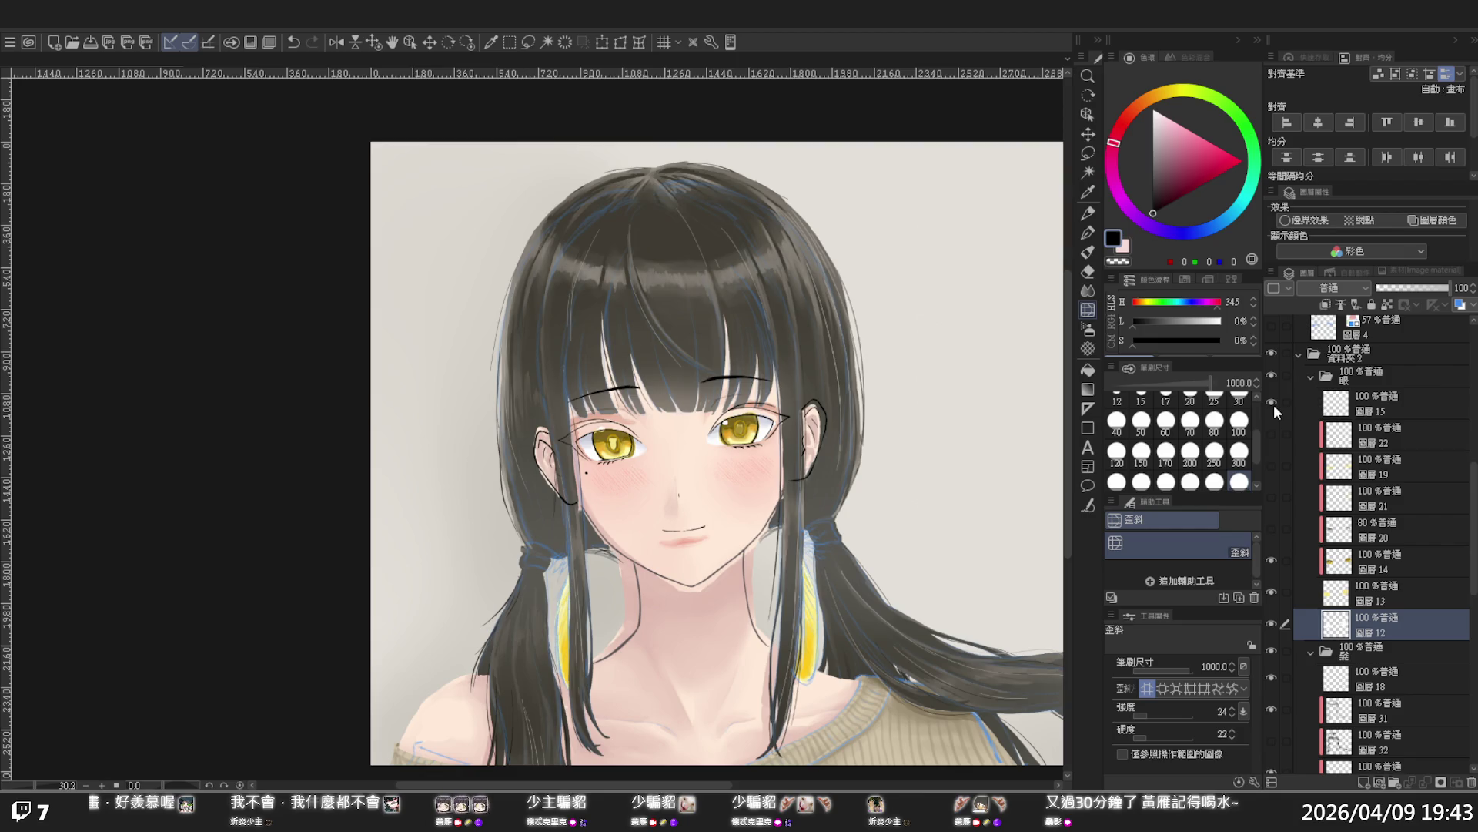
pyautogui.keyDown('ctrl'); pyautogui.keyDown('shift'); pyautogui.click(612, 437); pyautogui.keyUp('shift'); pyautogui.keyUp('ctrl')
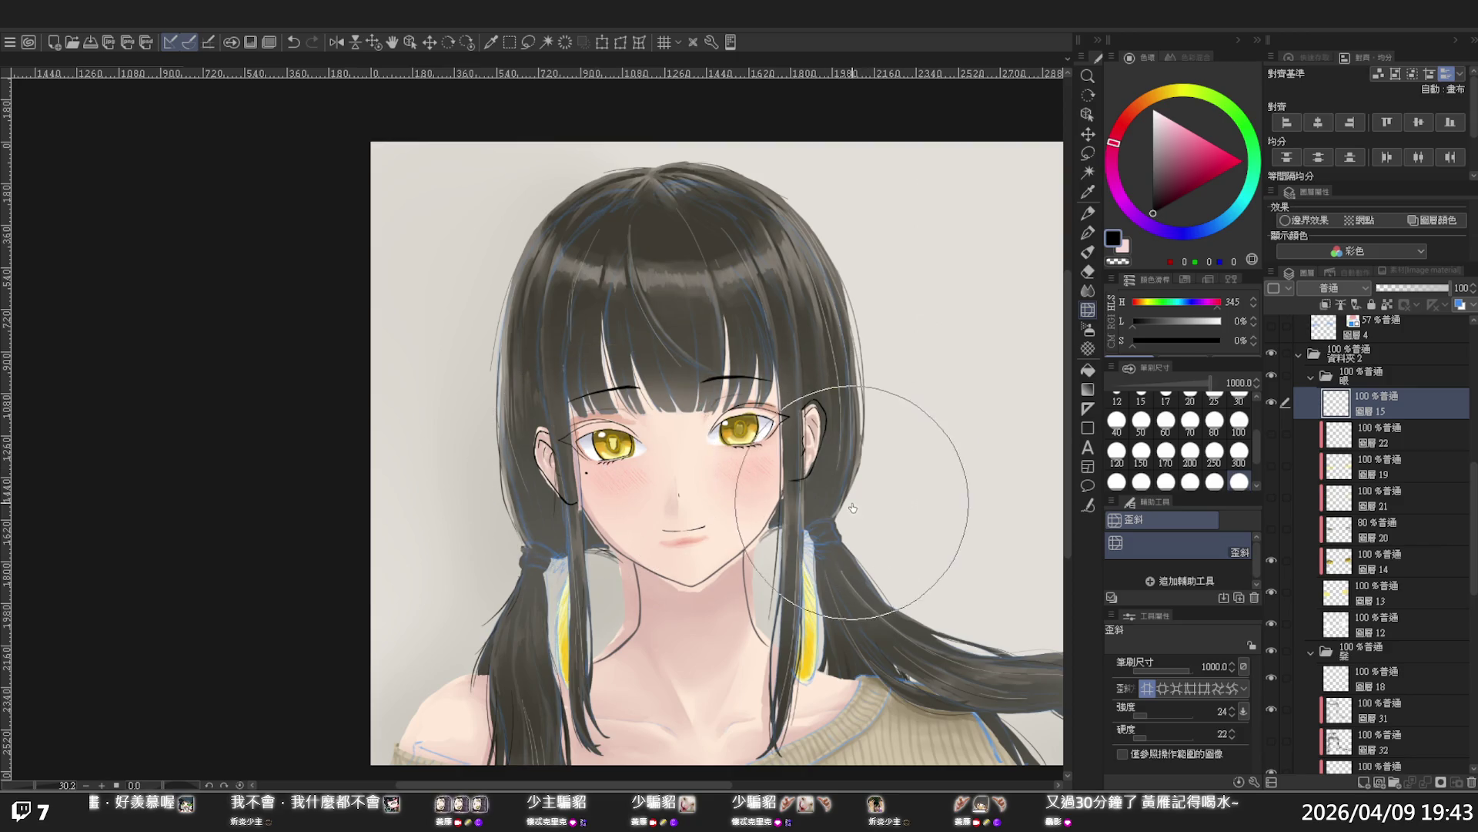
pyautogui.scroll(-6, 1384, 619)
pyautogui.scroll(-10, 1383, 621)
# Compare the neck, blush and eye-area shading by toggling layers 25, 26, 23 and 24
pyautogui.click(1272, 660)
pyautogui.click(1270, 655)
pyautogui.click(1270, 603)
pyautogui.click(1271, 607)
pyautogui.click(1272, 566)
pyautogui.click(1272, 565)
pyautogui.click(1272, 533)
pyautogui.click(1272, 534)
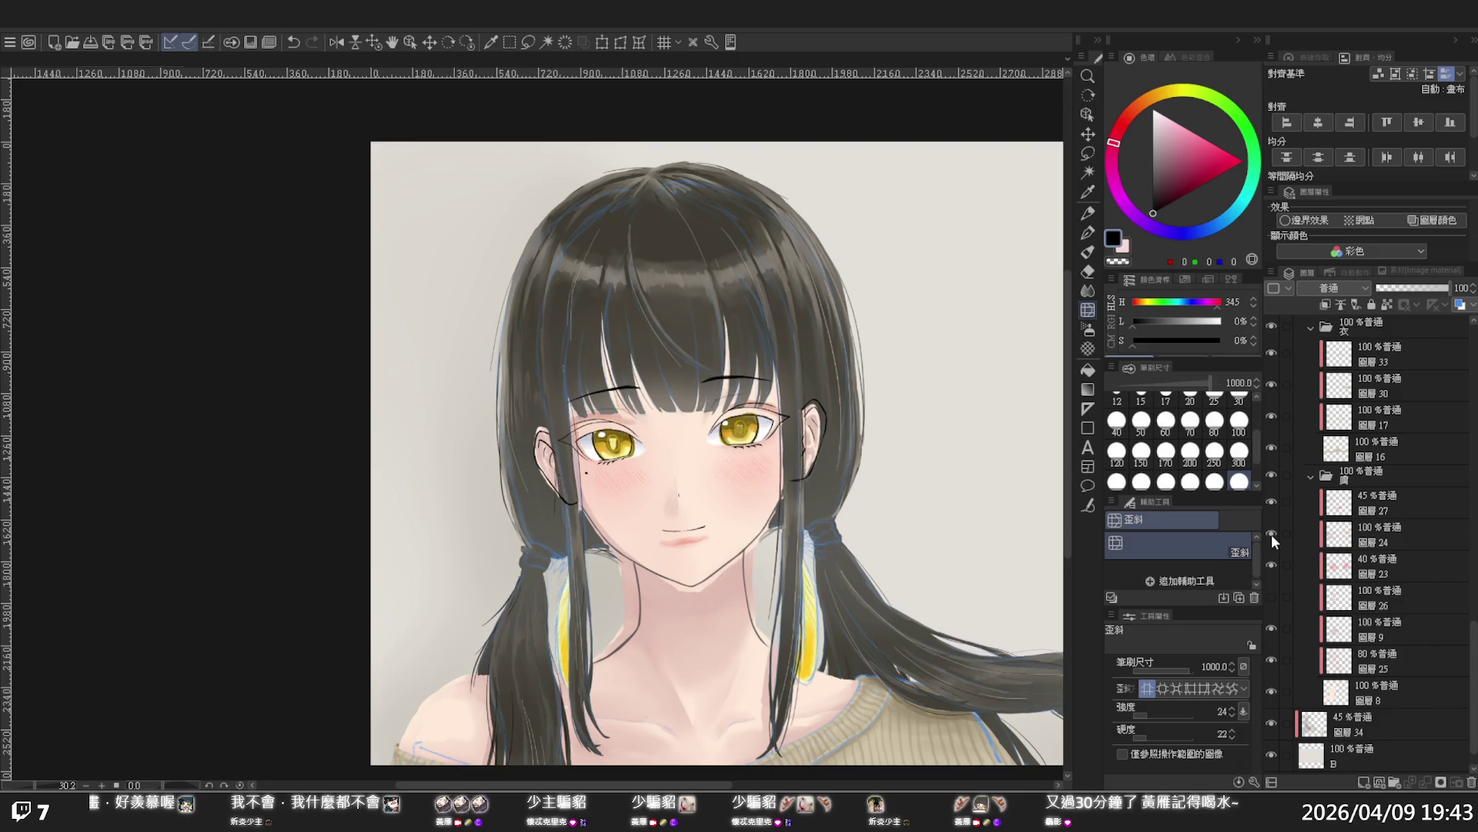
pyautogui.click(1272, 533)
pyautogui.click(1272, 533)
# Hide the lip tint layer 27 and pick a brown drawing colour
pyautogui.click(1272, 501)
pyautogui.click(1272, 500)
pyautogui.click(1272, 500)
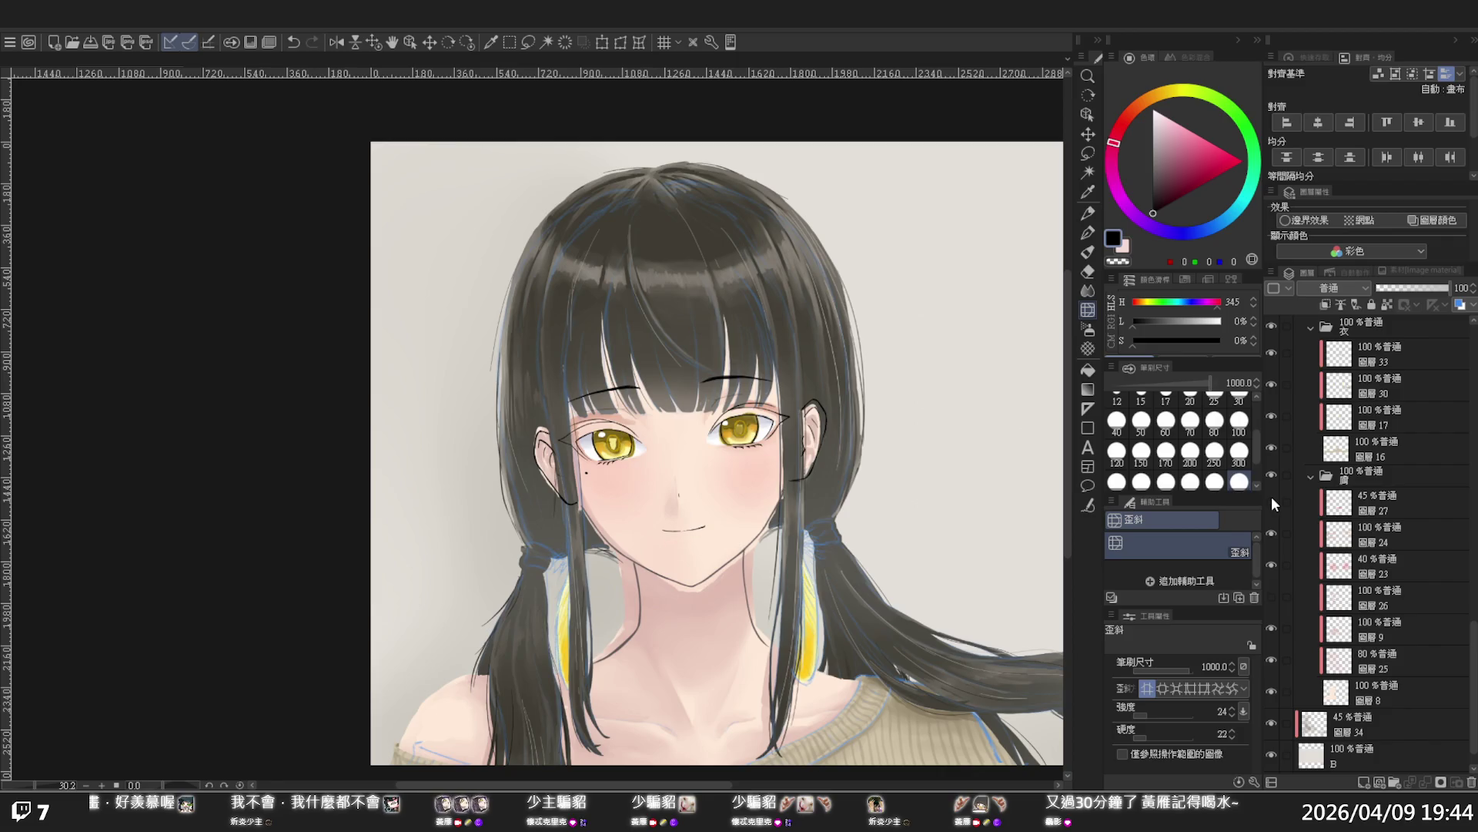
pyautogui.scroll(-2, 806, 383)
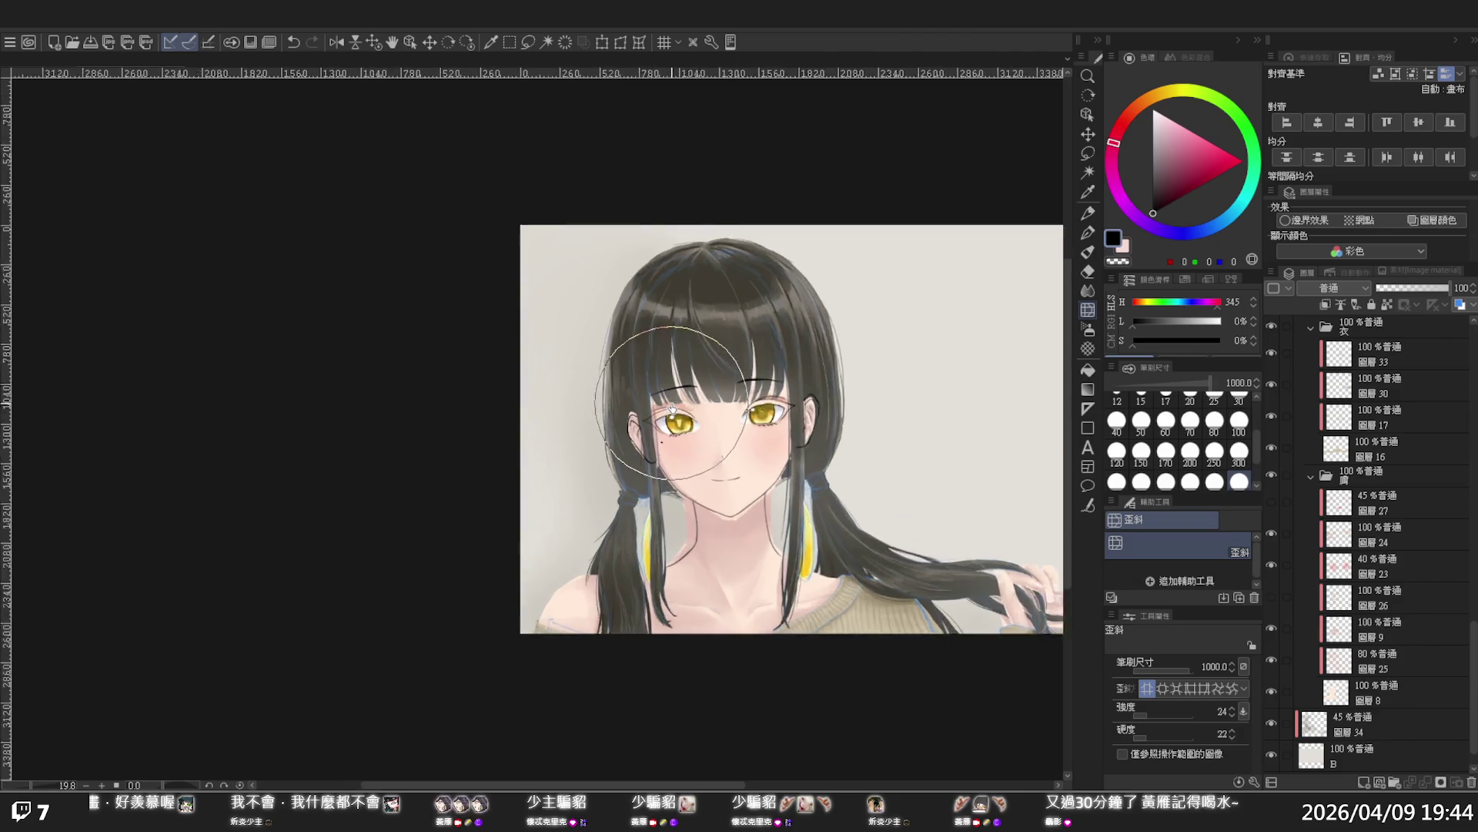
pyautogui.scroll(1, 672, 408)
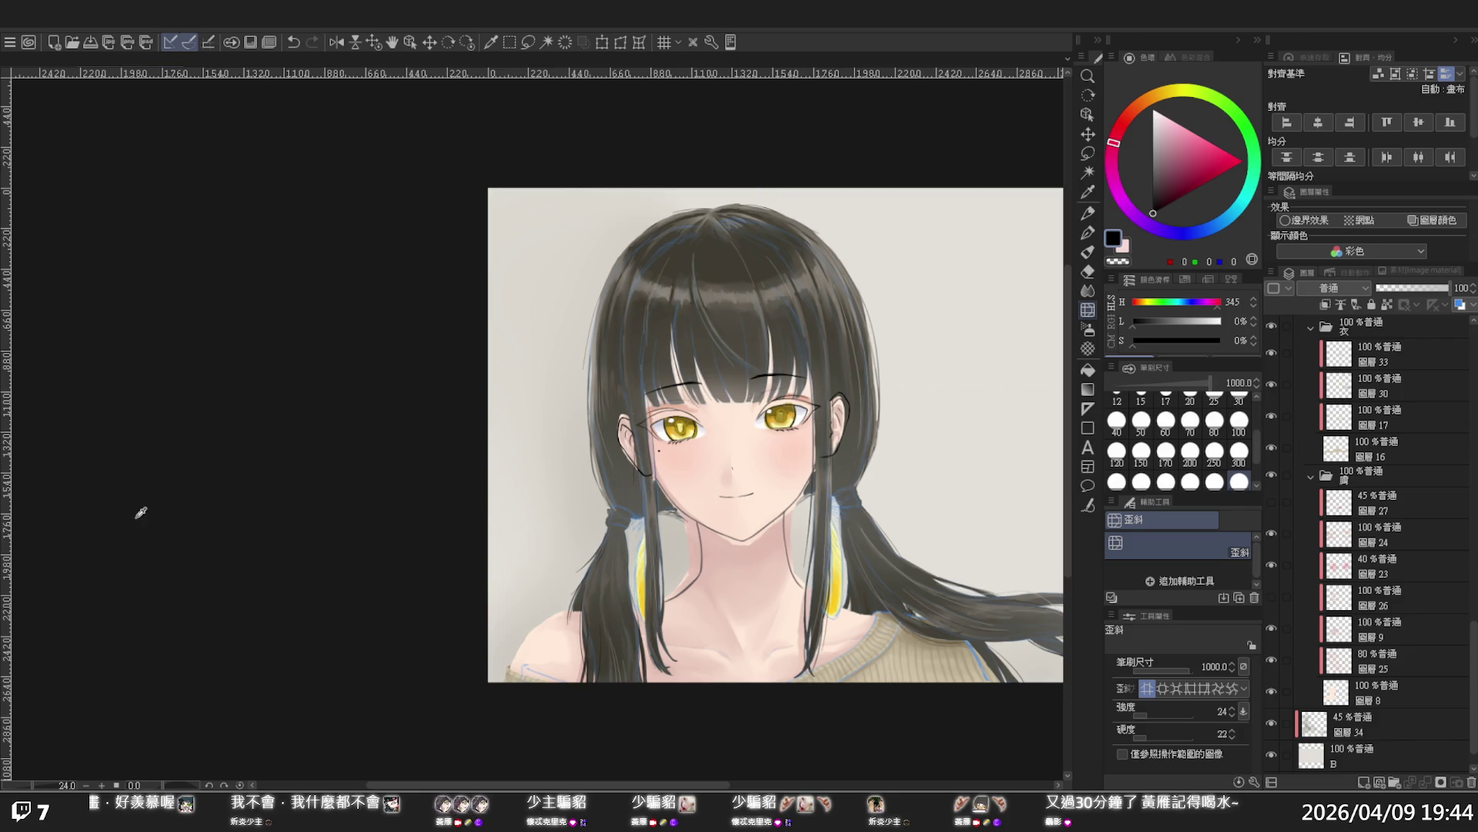
pyautogui.keyDown('alt'); pyautogui.click(267, 391); pyautogui.keyUp('alt')
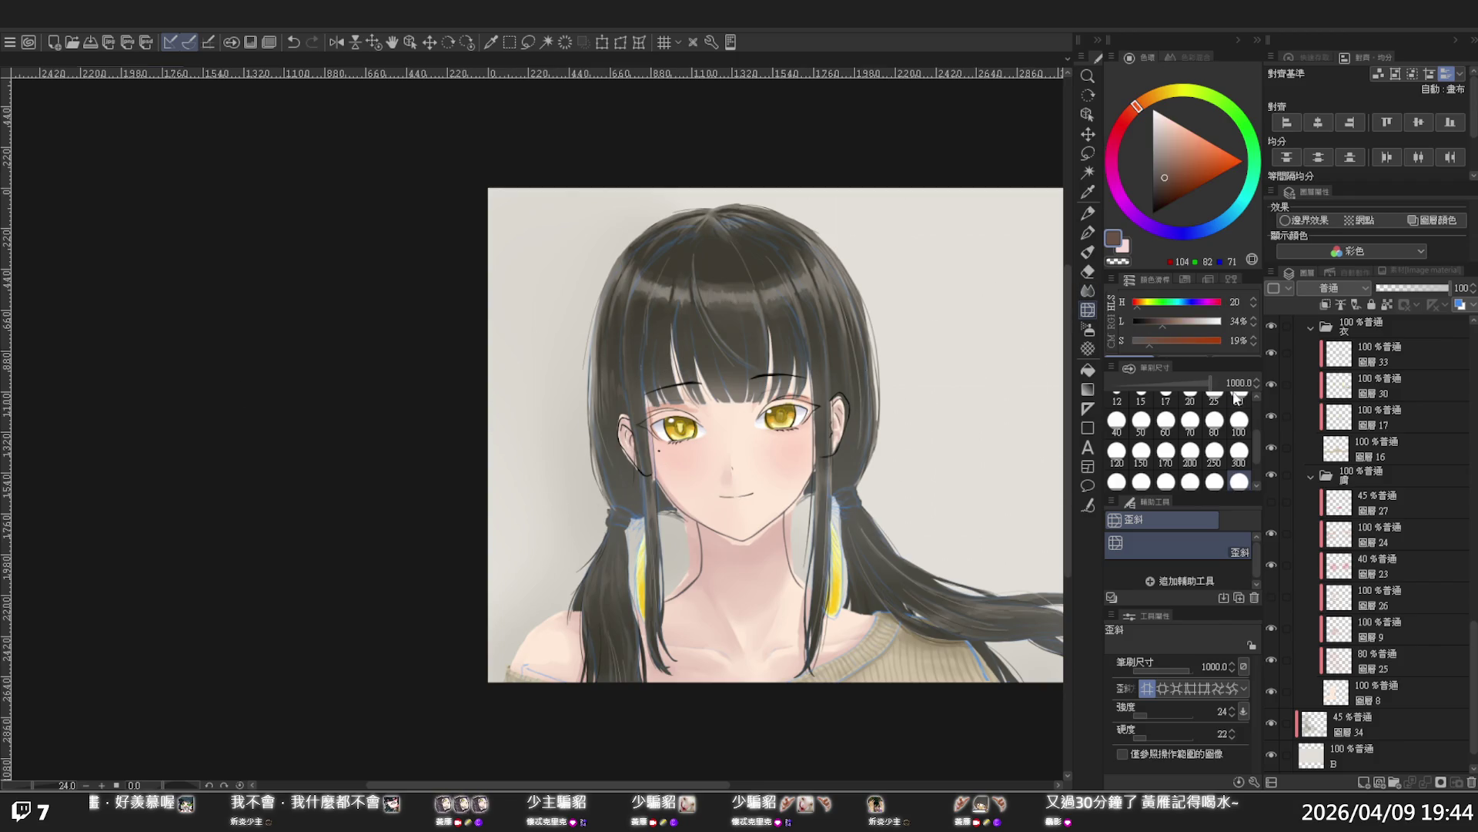
# Add a new layer above layer 15 and set the pen to size 60
pyautogui.scroll(5, 1352, 456)
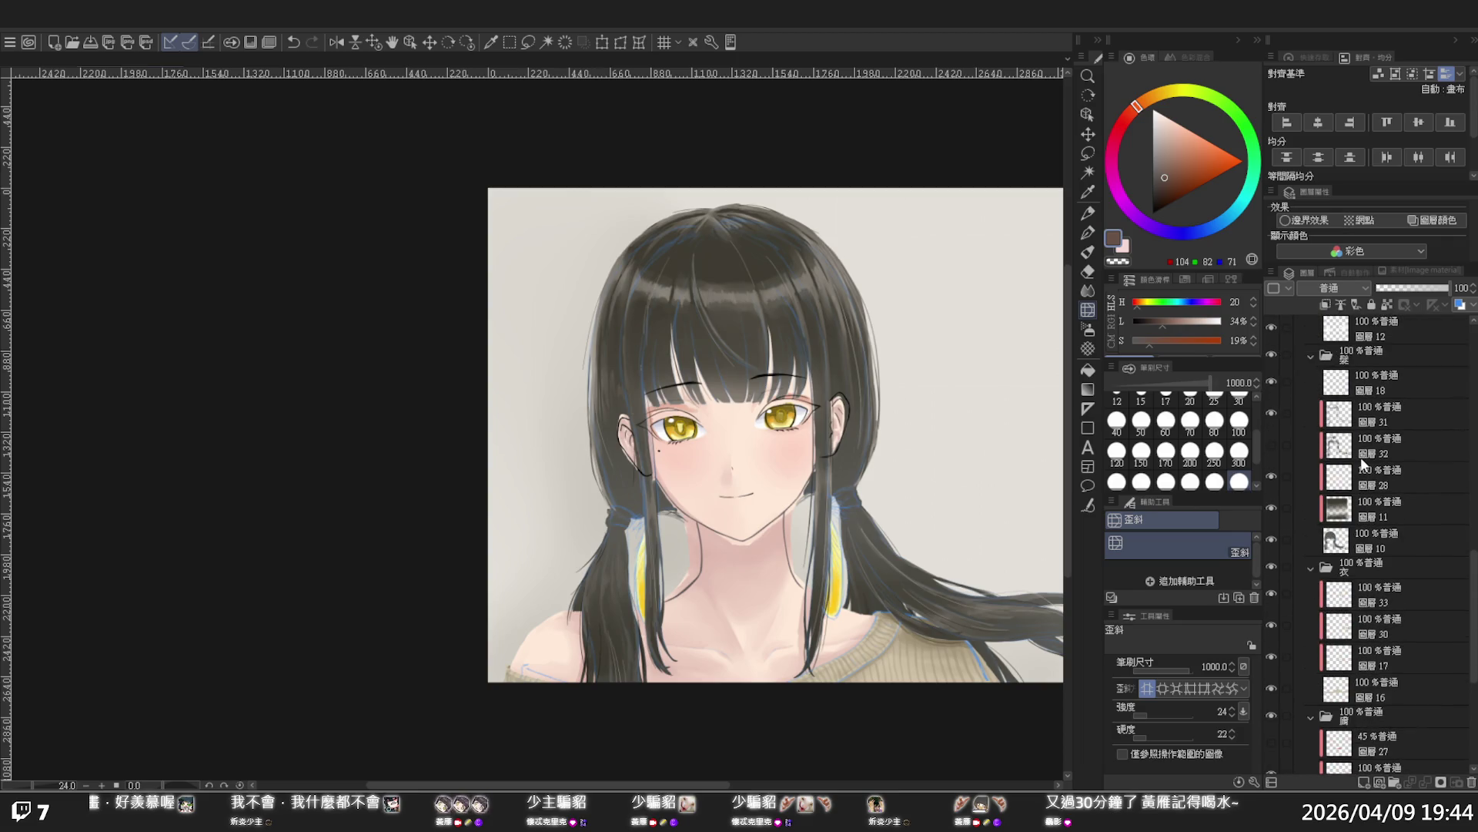
pyautogui.scroll(6, 1371, 504)
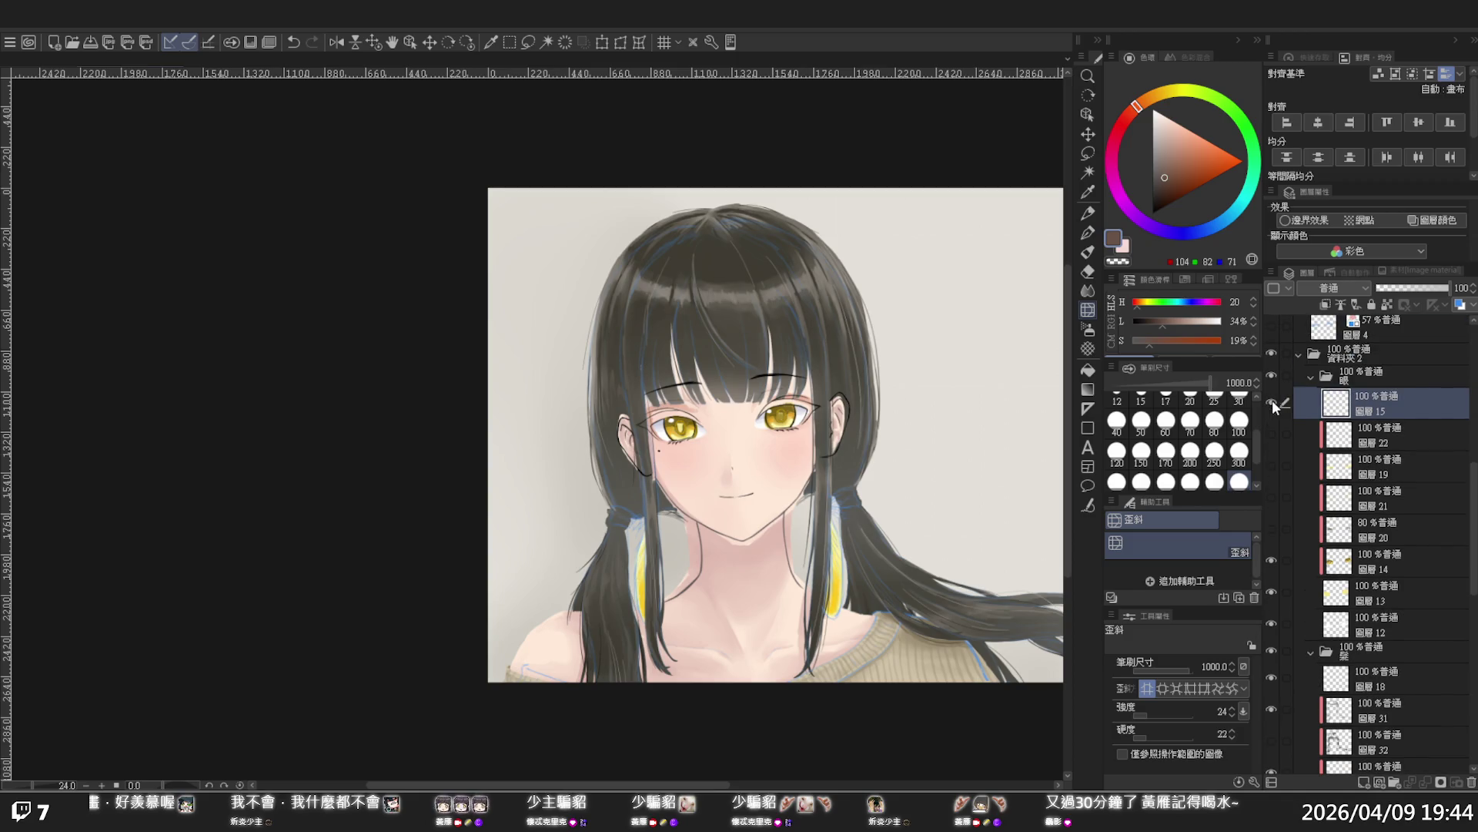
pyautogui.click(1364, 782)
pyautogui.scroll(3, 663, 422)
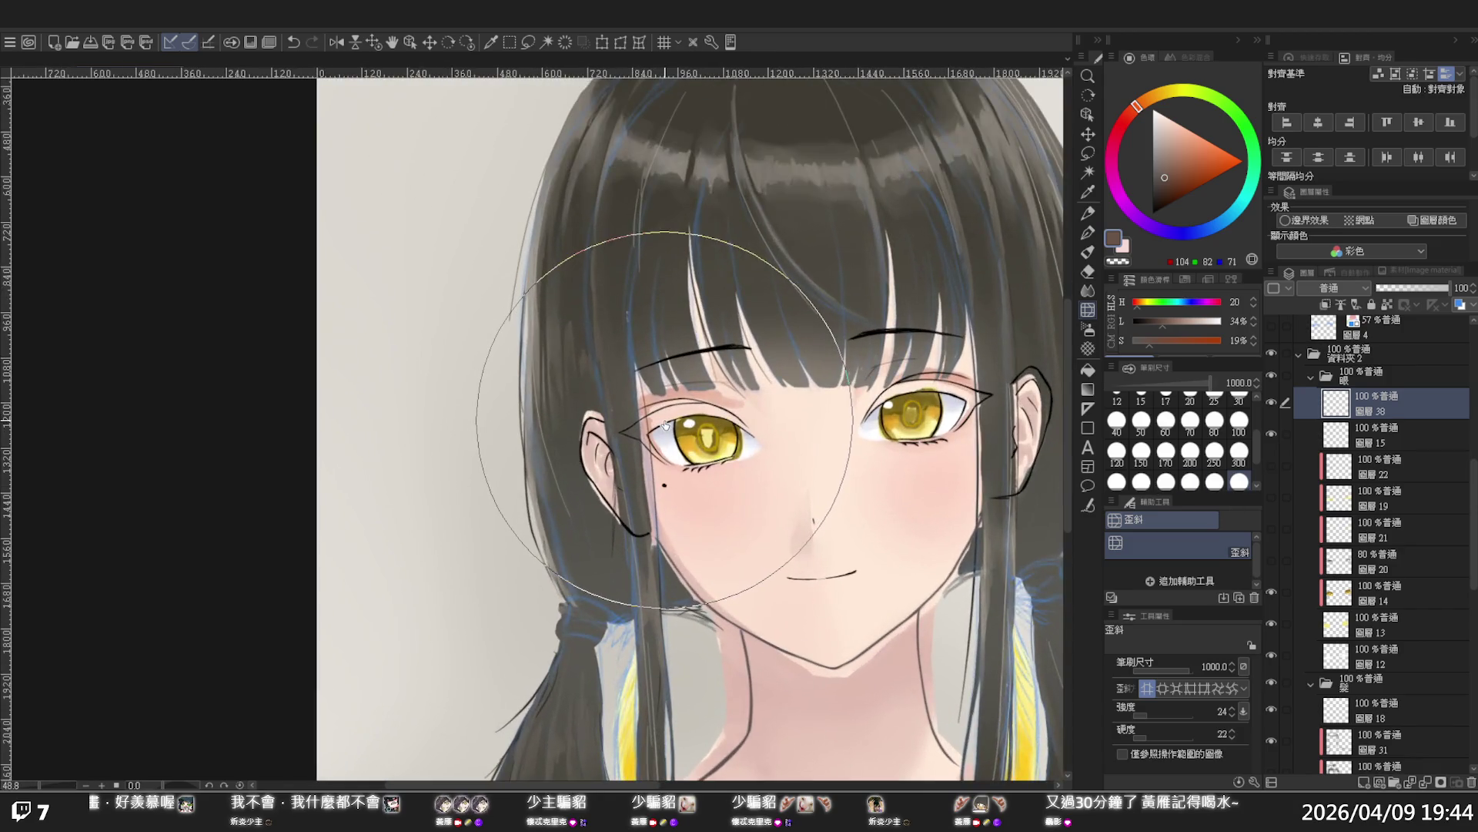
pyautogui.press('p')
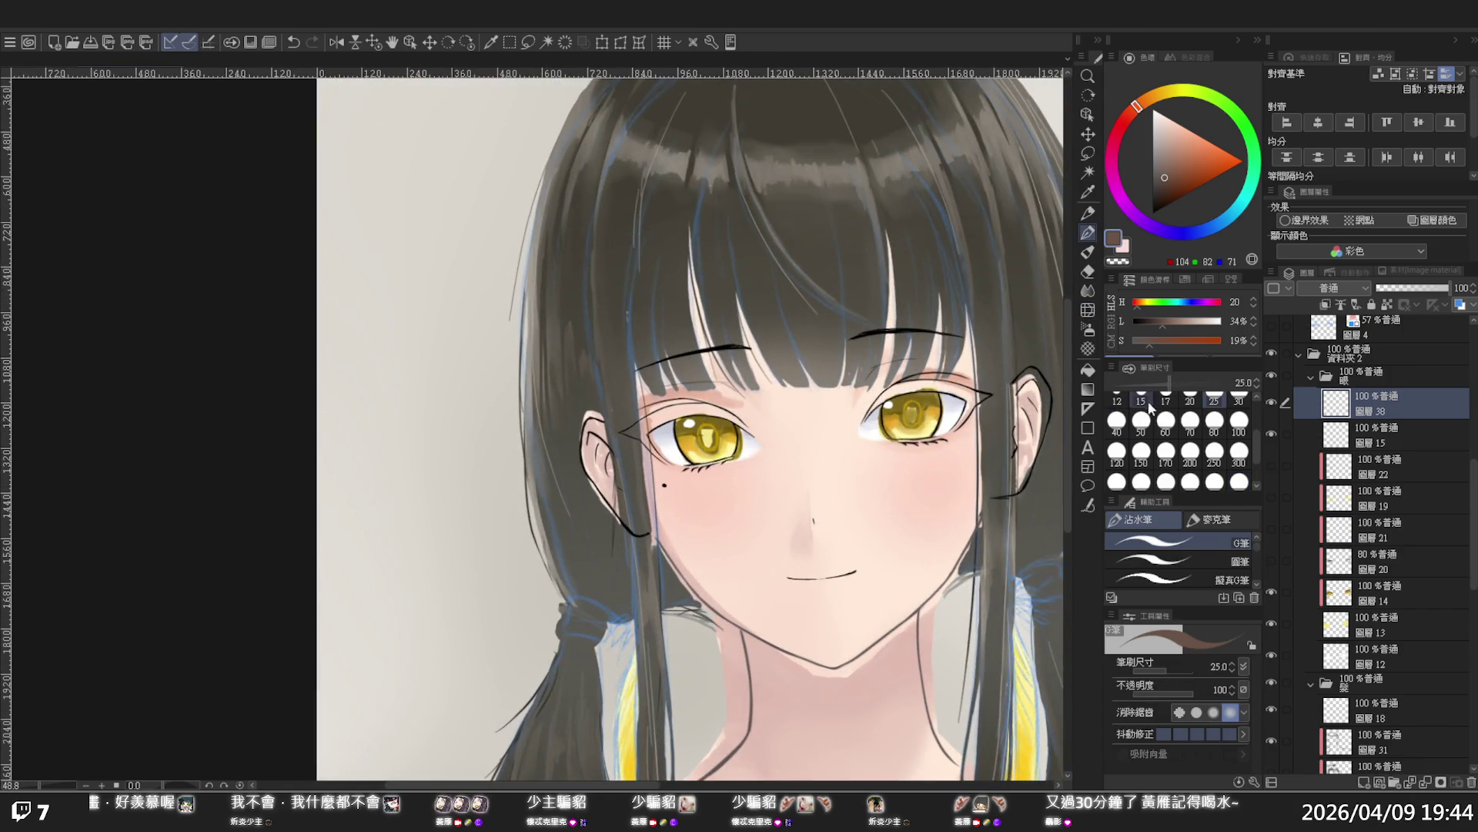
pyautogui.click(1166, 420)
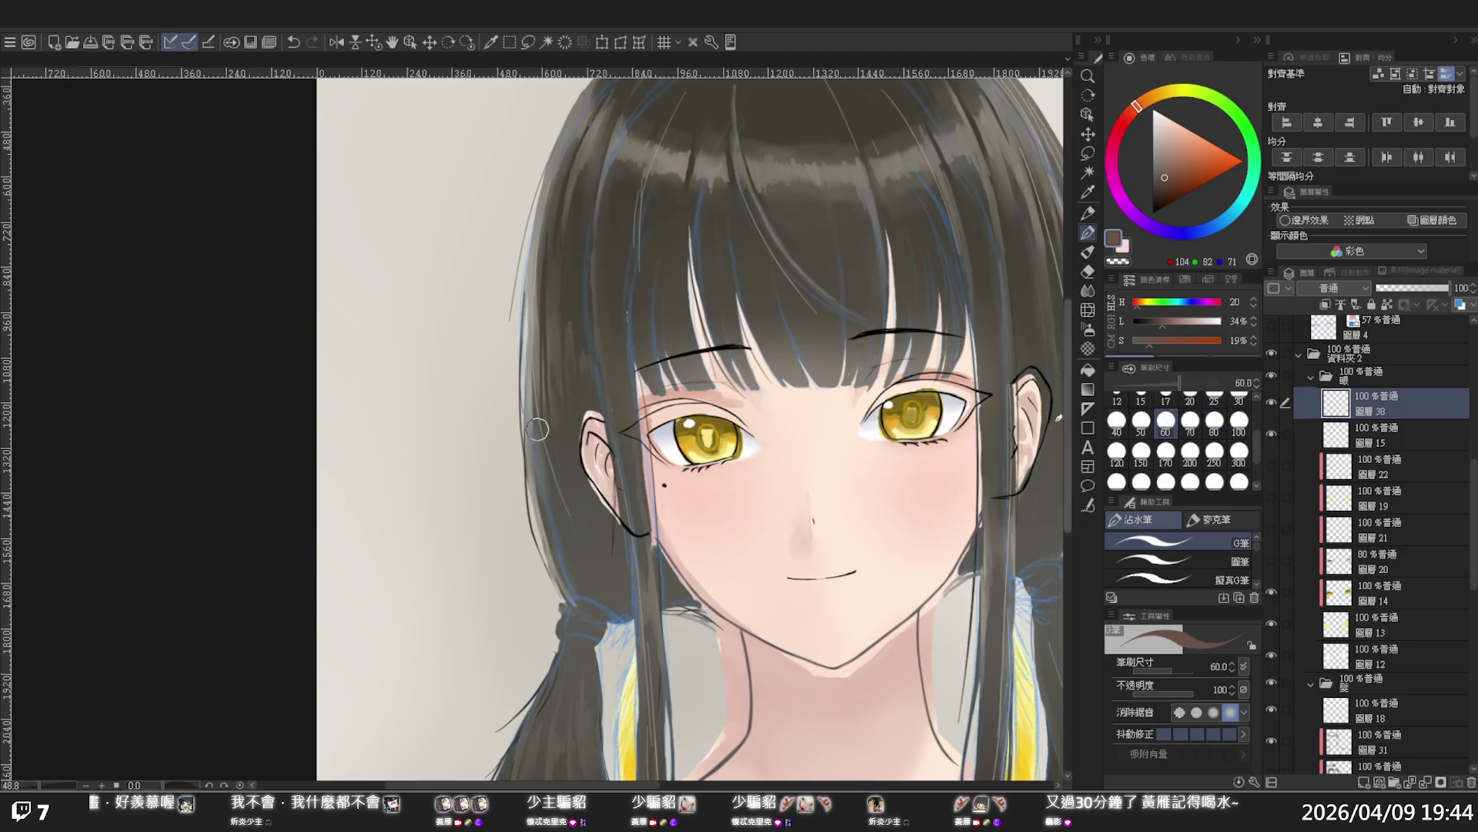
# Paint brown along the left eye's outer corner and upper lid, undoing the last stroke
pyautogui.moveTo(656, 418)
pyautogui.mouseDown()
pyautogui.moveTo(705, 407)
pyautogui.moveTo(693, 412)
pyautogui.moveTo(751, 429)
pyautogui.mouseUp()
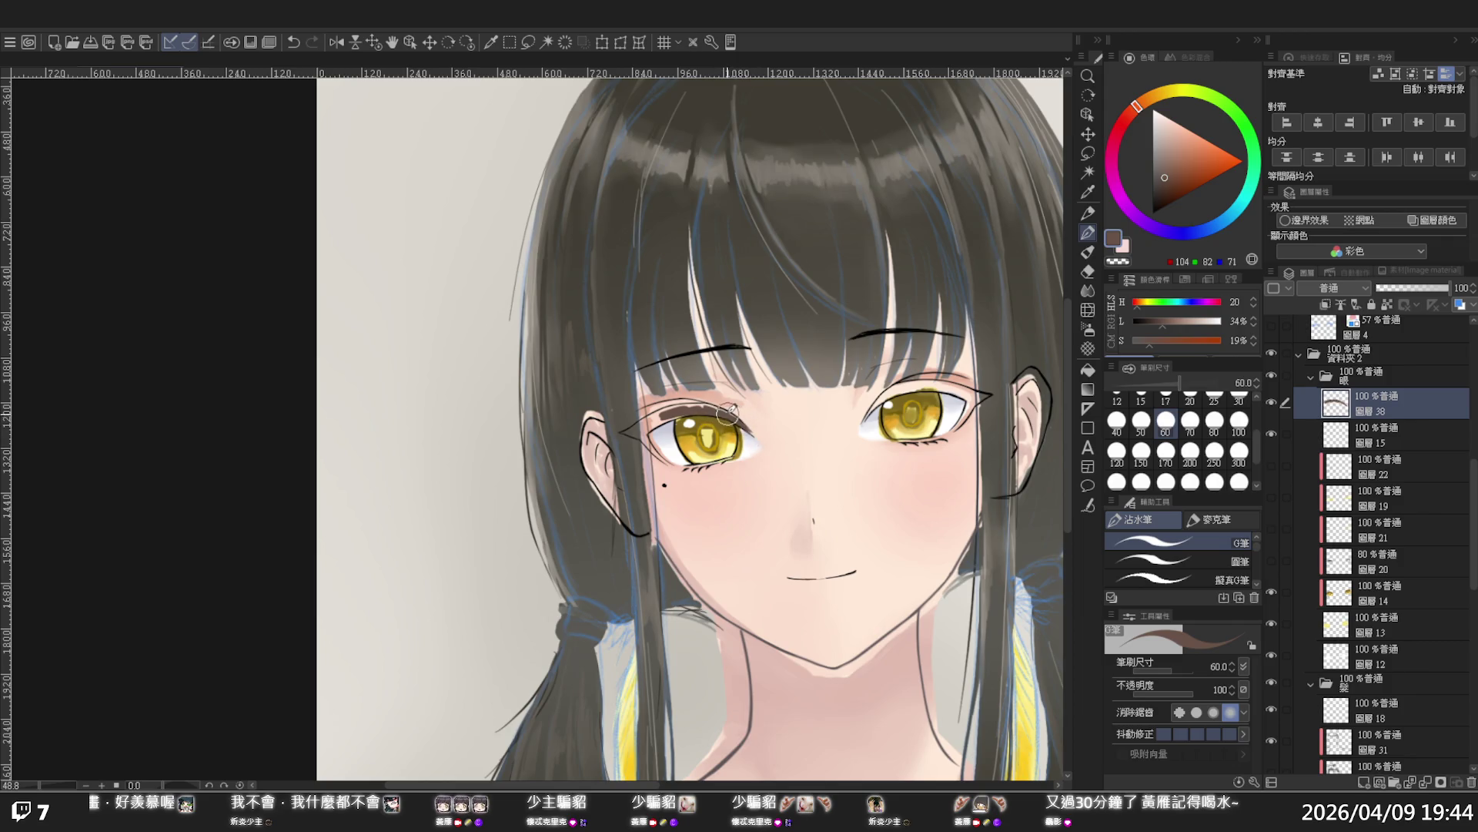
pyautogui.moveTo(701, 407)
pyautogui.mouseDown()
pyautogui.moveTo(616, 415)
pyautogui.moveTo(678, 394)
pyautogui.moveTo(759, 400)
pyautogui.moveTo(625, 418)
pyautogui.moveTo(579, 454)
pyautogui.moveTo(683, 415)
pyautogui.moveTo(566, 454)
pyautogui.moveTo(633, 414)
pyautogui.moveTo(539, 454)
pyautogui.moveTo(585, 474)
pyautogui.moveTo(588, 452)
pyautogui.moveTo(608, 500)
pyautogui.moveTo(586, 486)
pyautogui.moveTo(660, 534)
pyautogui.moveTo(628, 527)
pyautogui.moveTo(616, 500)
pyautogui.moveTo(710, 531)
pyautogui.mouseUp()
pyautogui.scroll(4, 701, 408)
pyautogui.hotkey('ctrl', 'z')
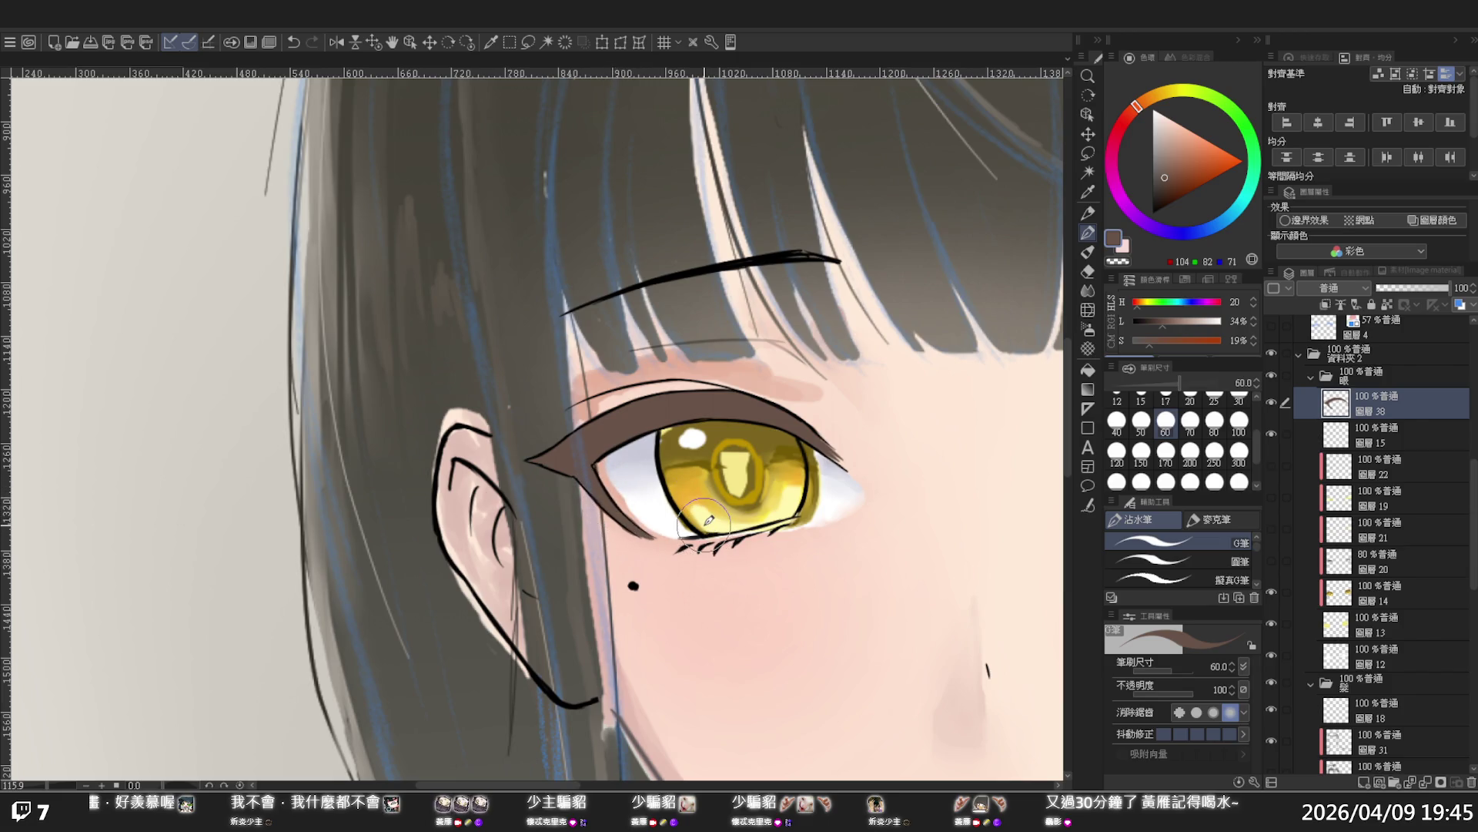
pyautogui.keyDown('alt'); pyautogui.click(776, 384); pyautogui.keyUp('alt')
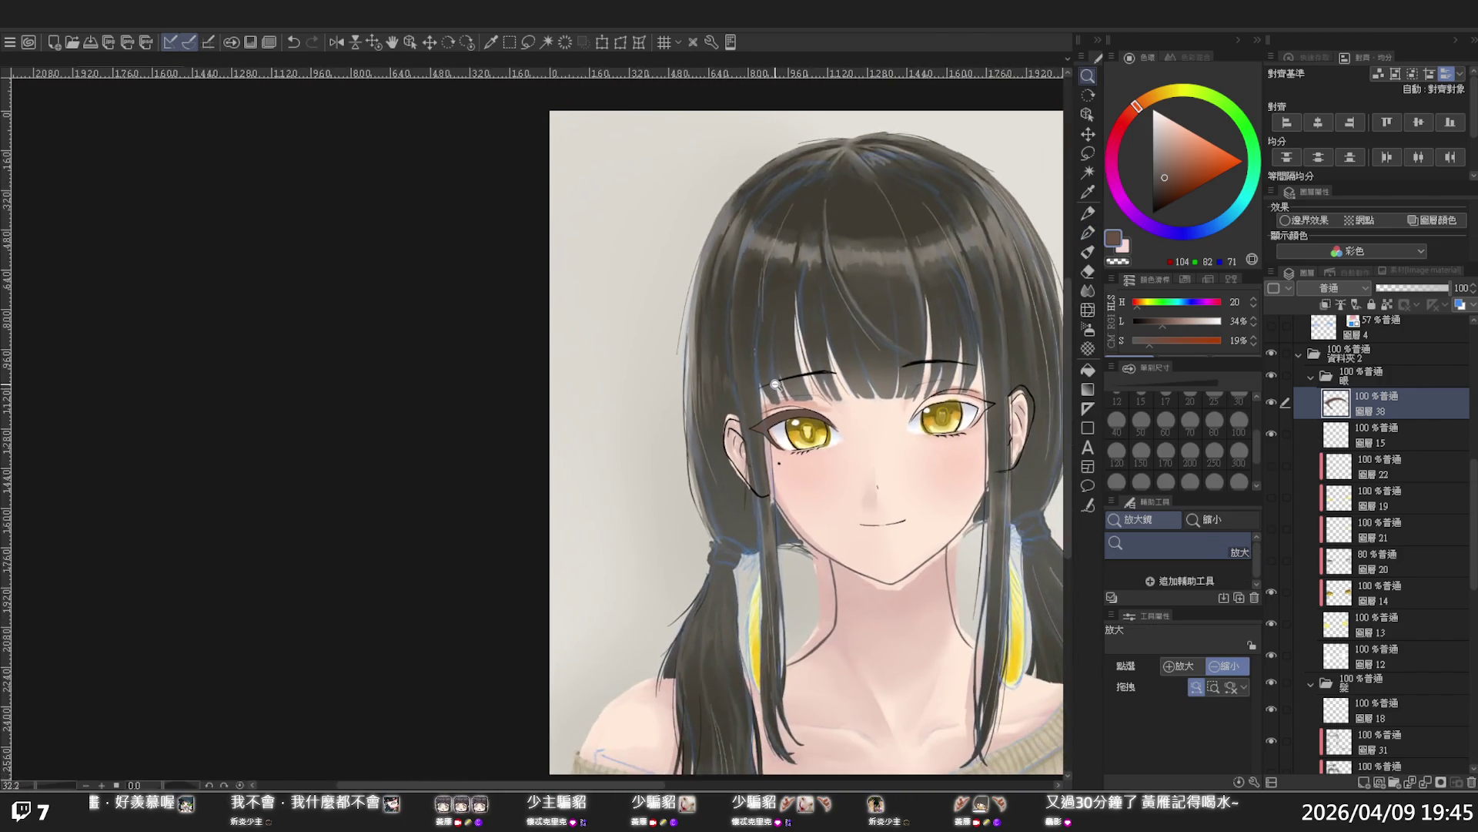
pyautogui.moveTo(775, 384); pyautogui.dragTo(810, 390)
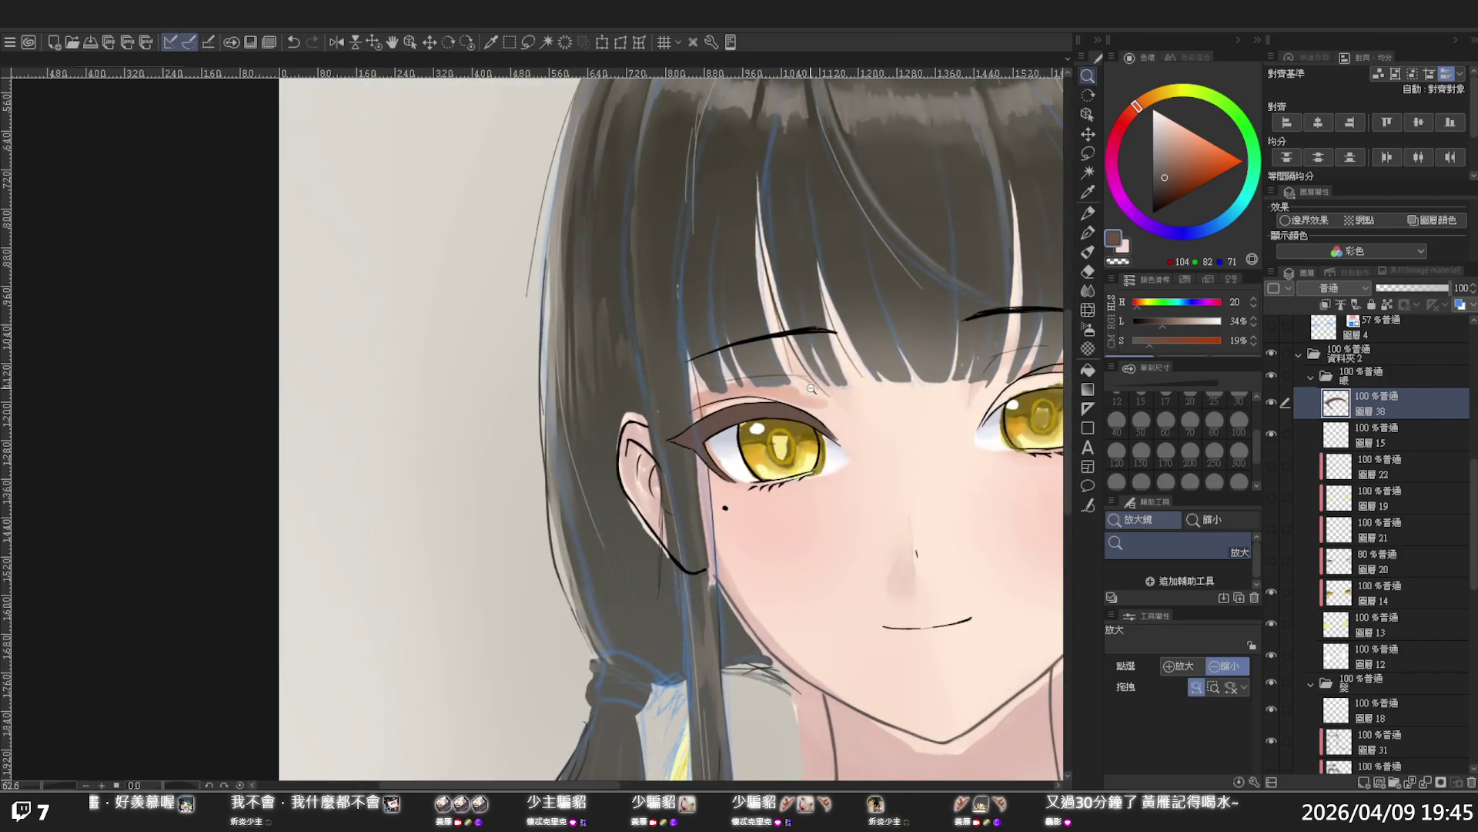
pyautogui.moveTo(926, 426); pyautogui.dragTo(883, 416)
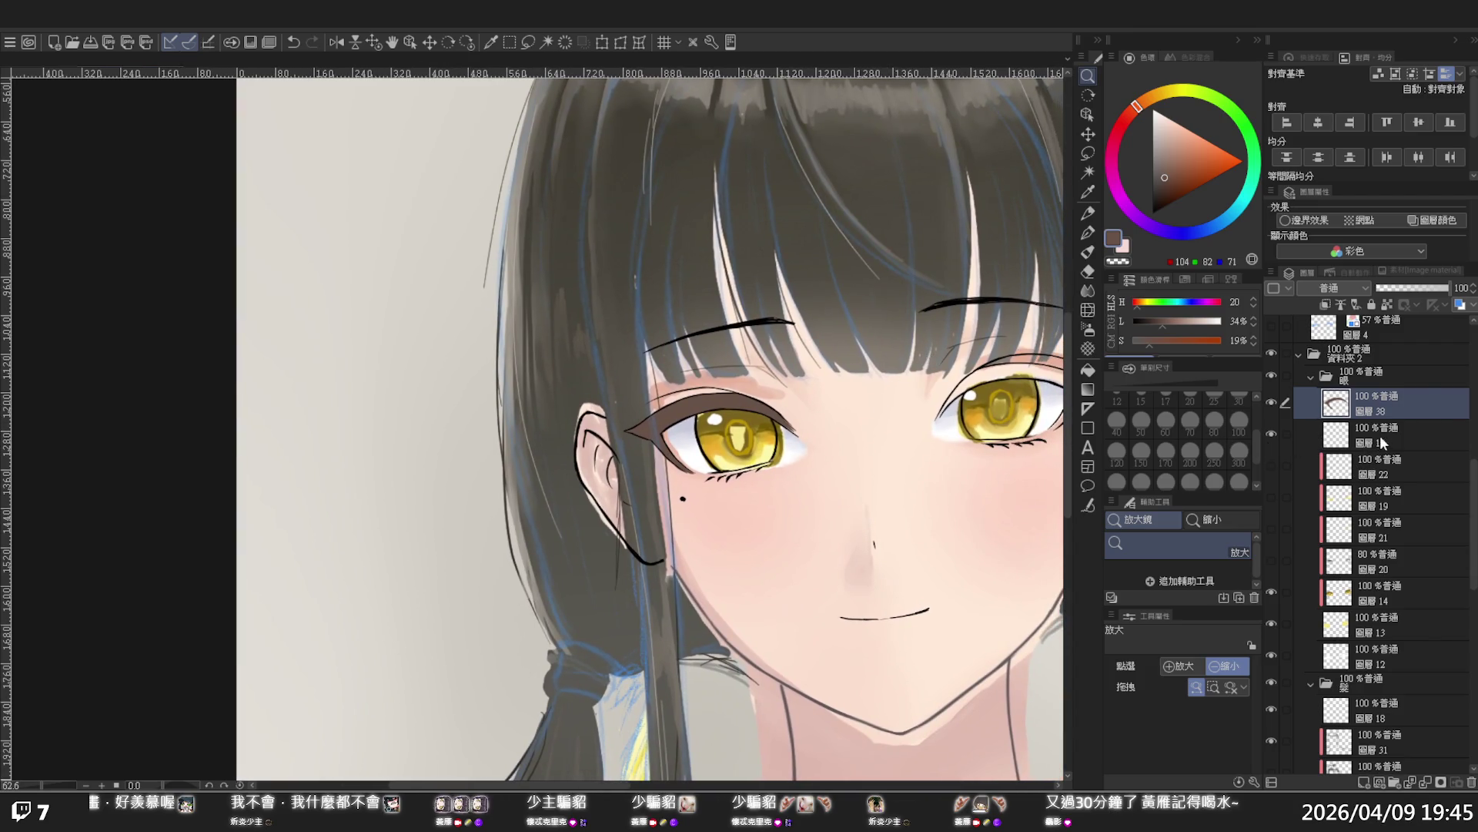
pyautogui.moveTo(1361, 409); pyautogui.dragTo(1367, 378)
pyautogui.click(1272, 407)
pyautogui.click(1272, 408)
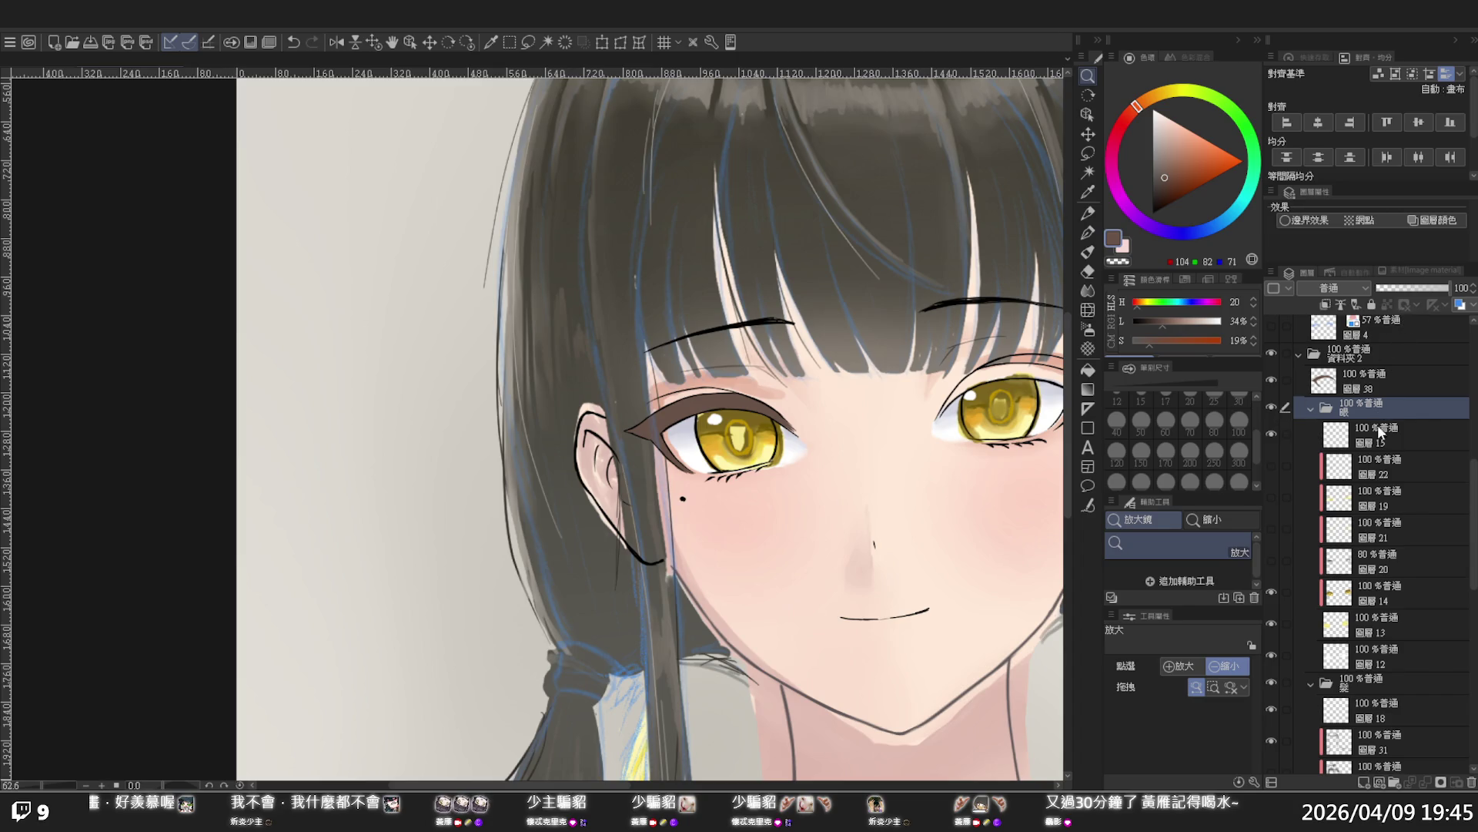
pyautogui.click(1391, 473)
pyautogui.keyDown('shift'); pyautogui.click(1381, 625); pyautogui.keyUp('shift')
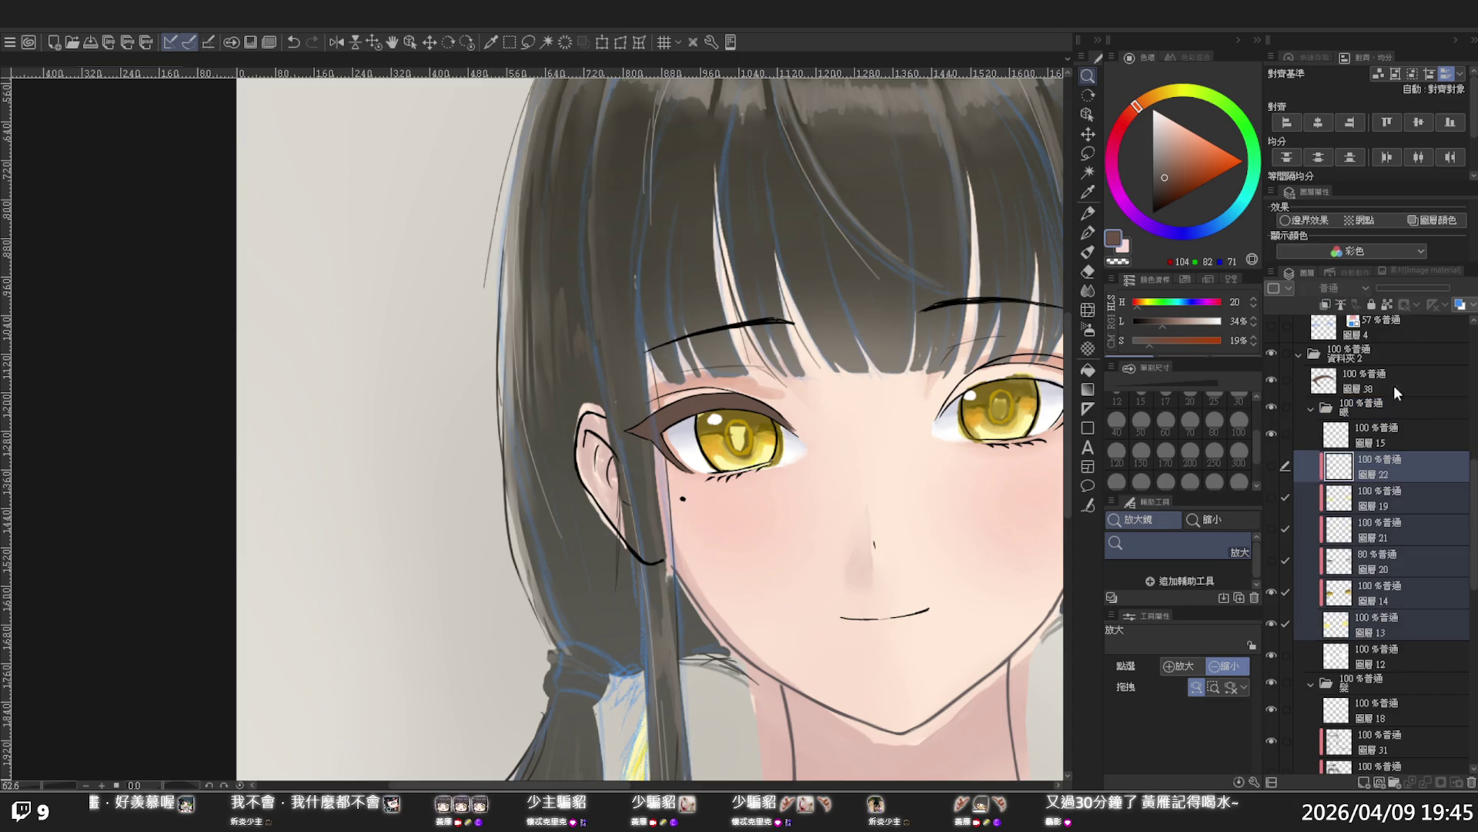
pyautogui.click(1386, 619)
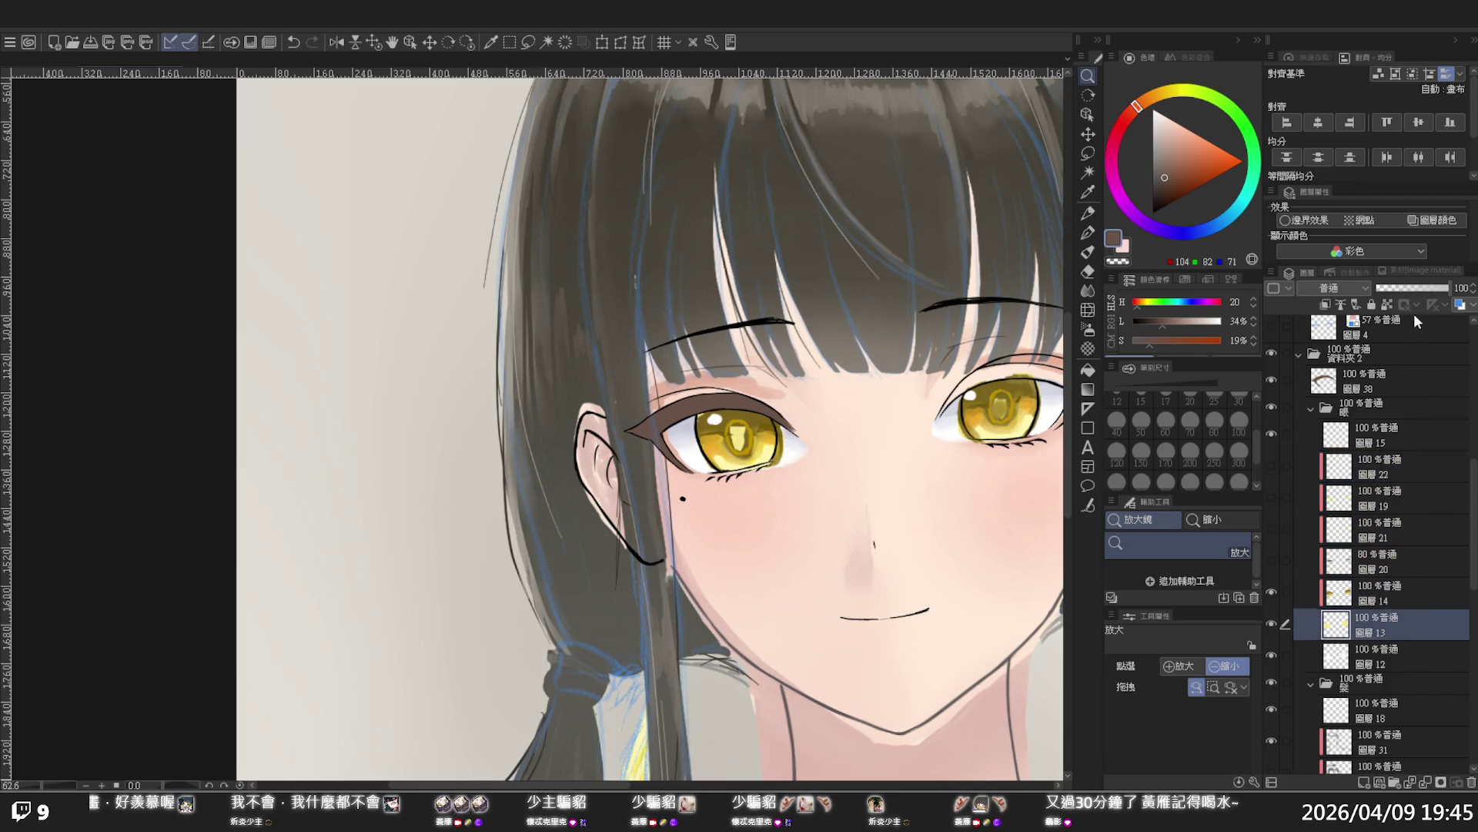
pyautogui.click(1417, 288)
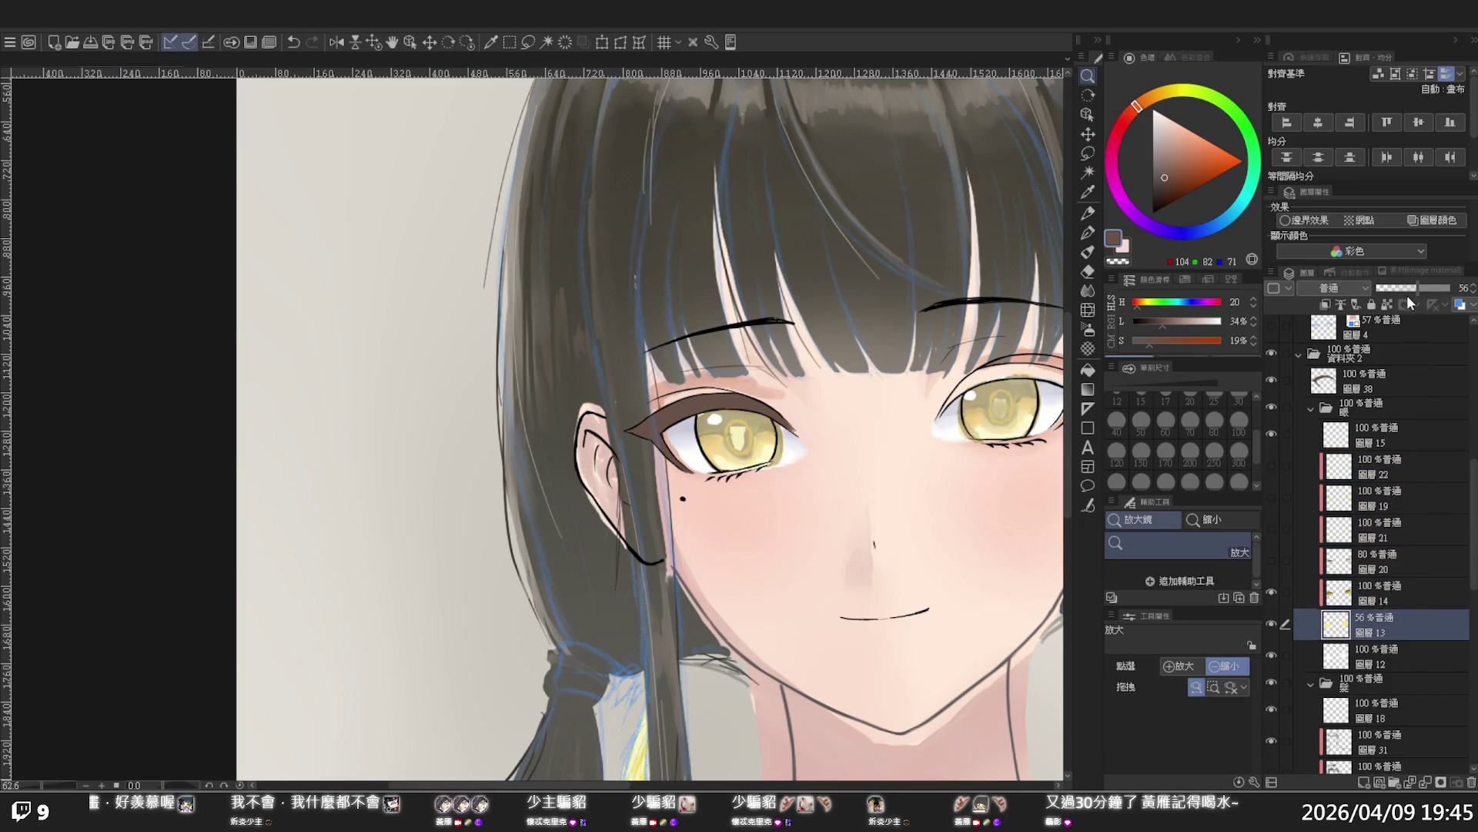
pyautogui.moveTo(1402, 291); pyautogui.dragTo(1406, 285)
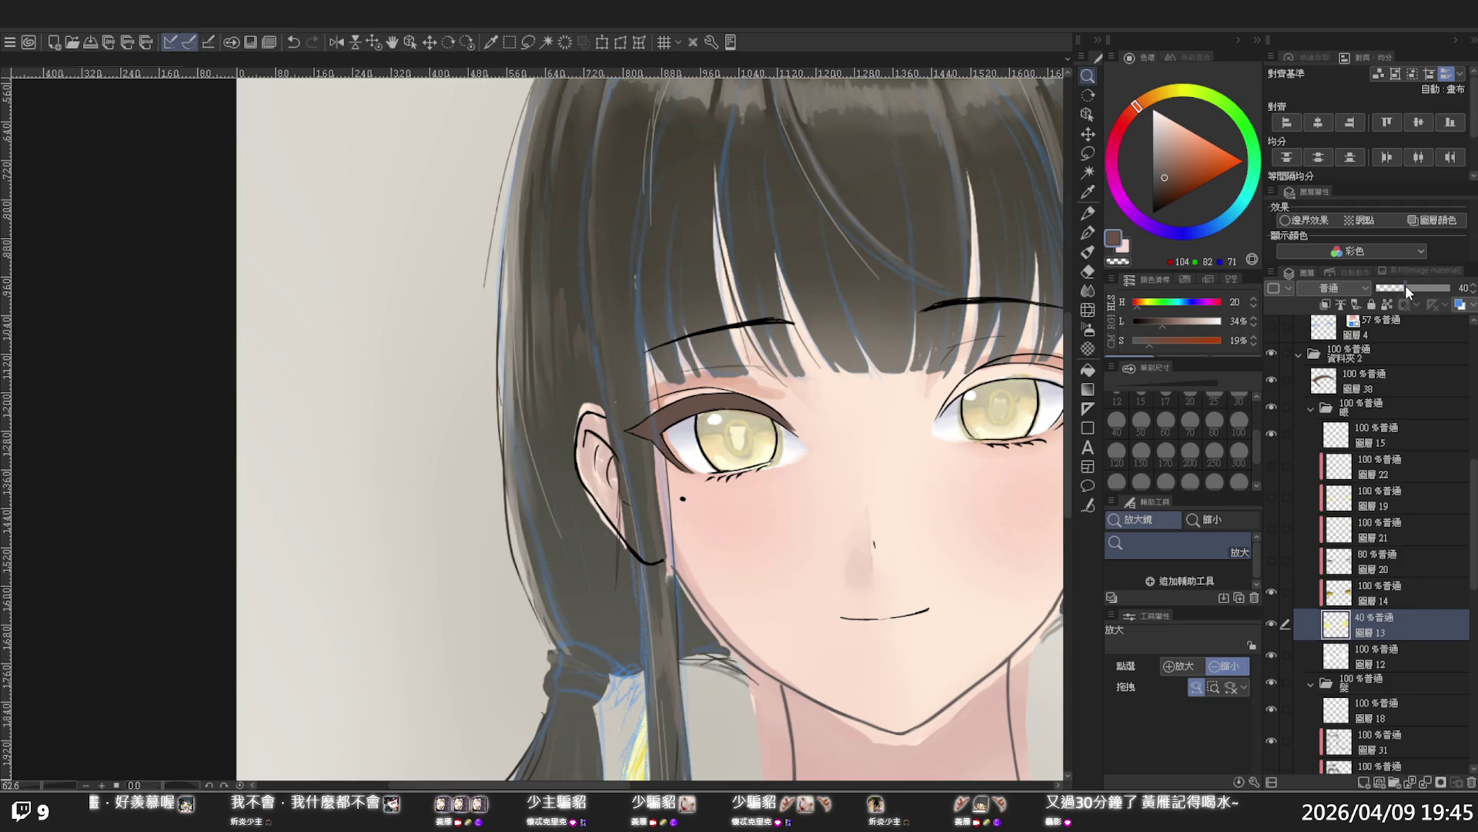
pyautogui.scroll(-5, 823, 415)
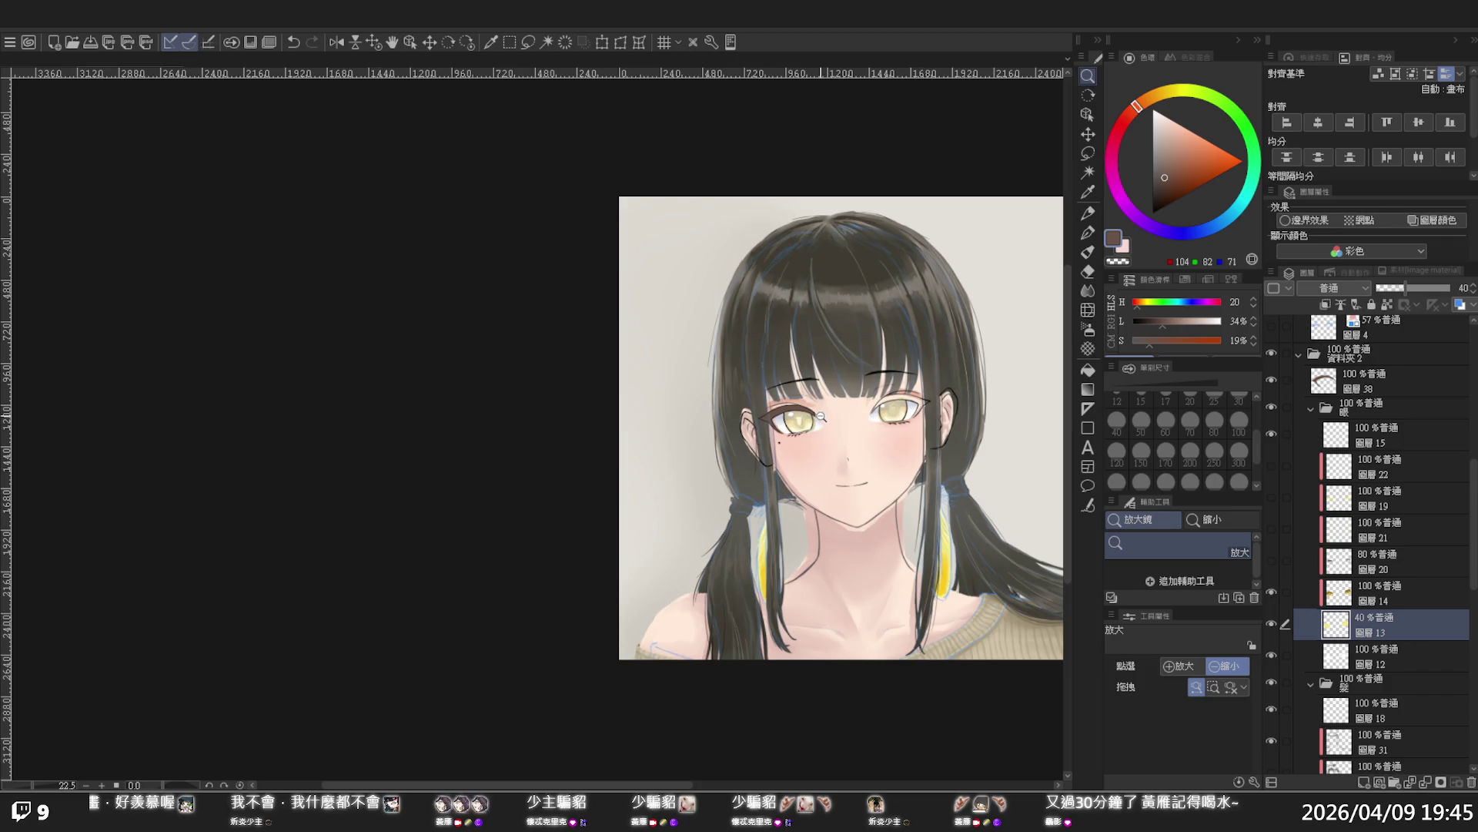
pyautogui.scroll(3, 839, 411)
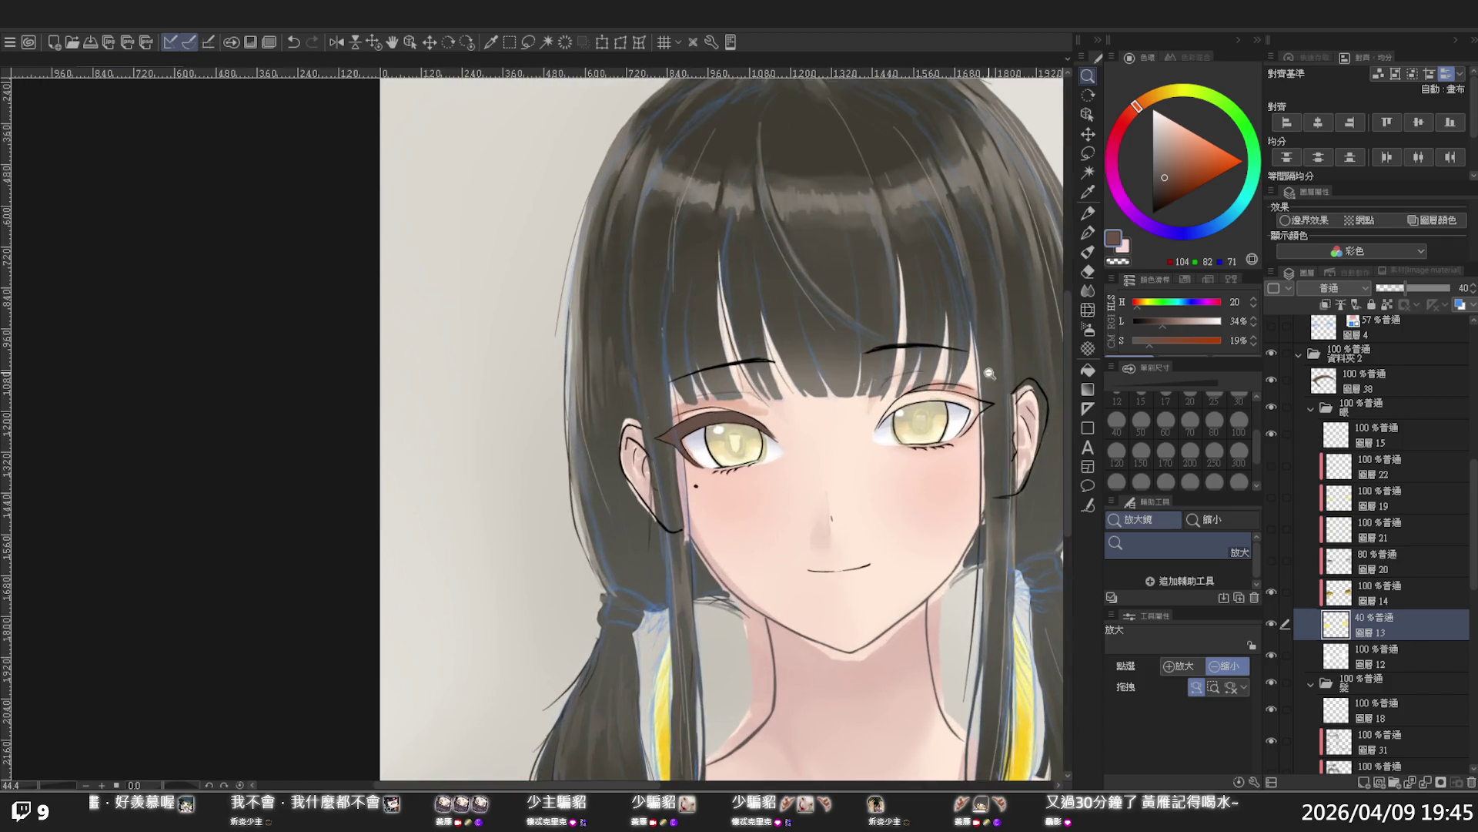
pyautogui.click(1367, 378)
# Redraw the right eye's inner corner line with the pen
pyautogui.scroll(3, 976, 395)
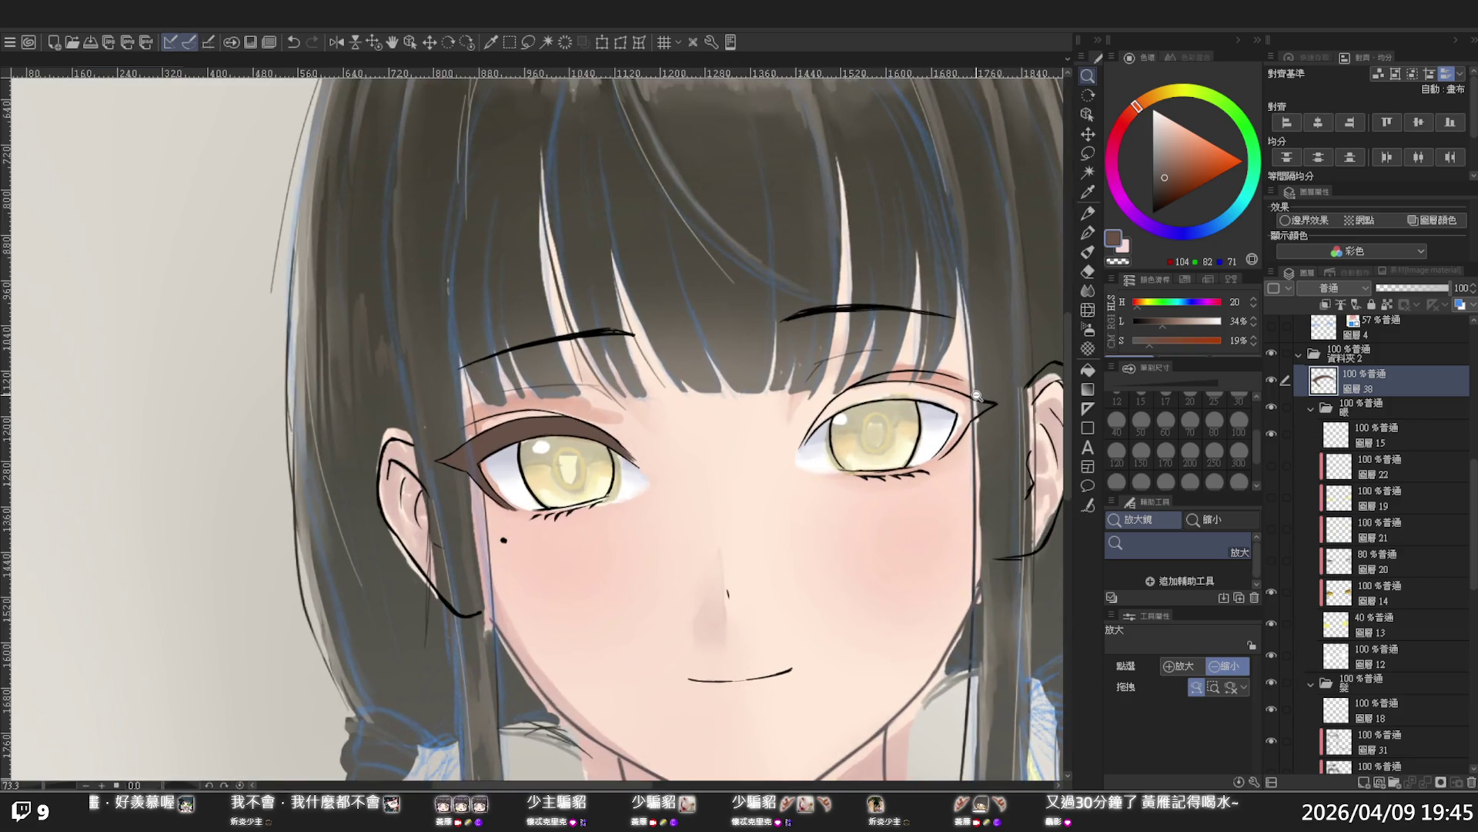
pyautogui.press('p')
pyautogui.moveTo(805, 443); pyautogui.dragTo(832, 422)
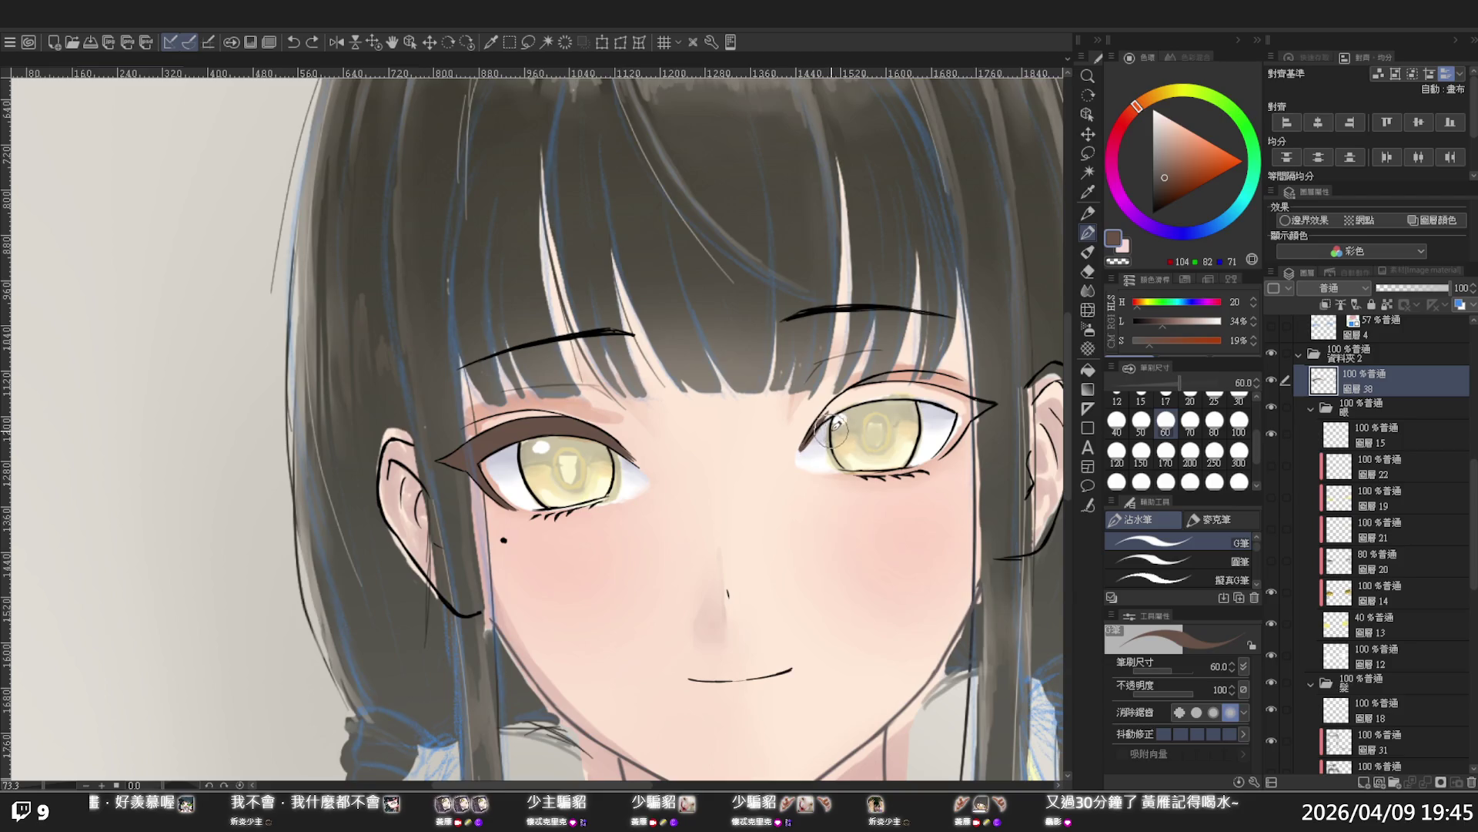
pyautogui.moveTo(803, 455); pyautogui.dragTo(825, 420)
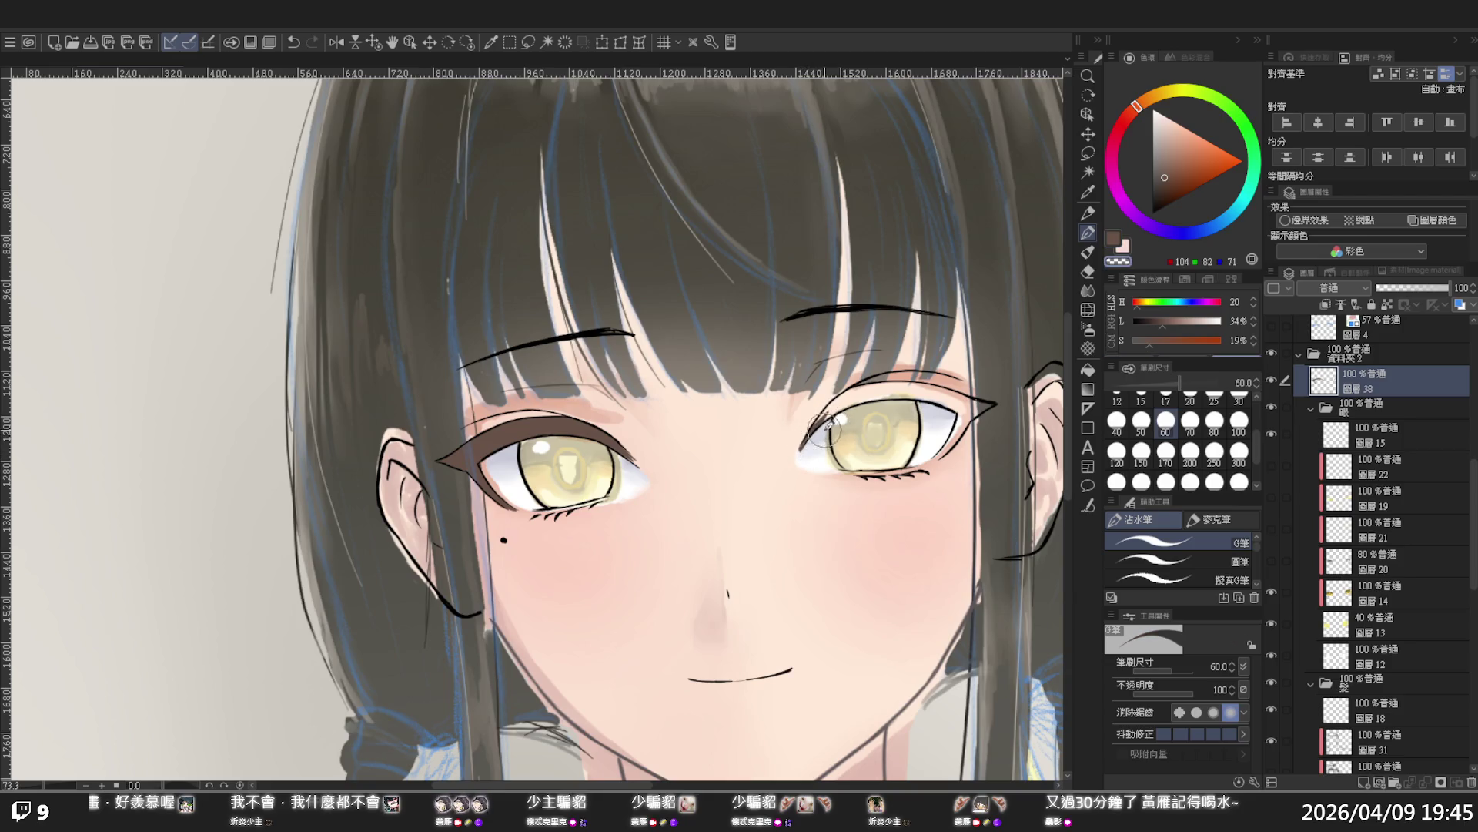
# Thicken the right eye's upper lid in dark brown, then switch to transparent colour for trimming
pyautogui.press('c')
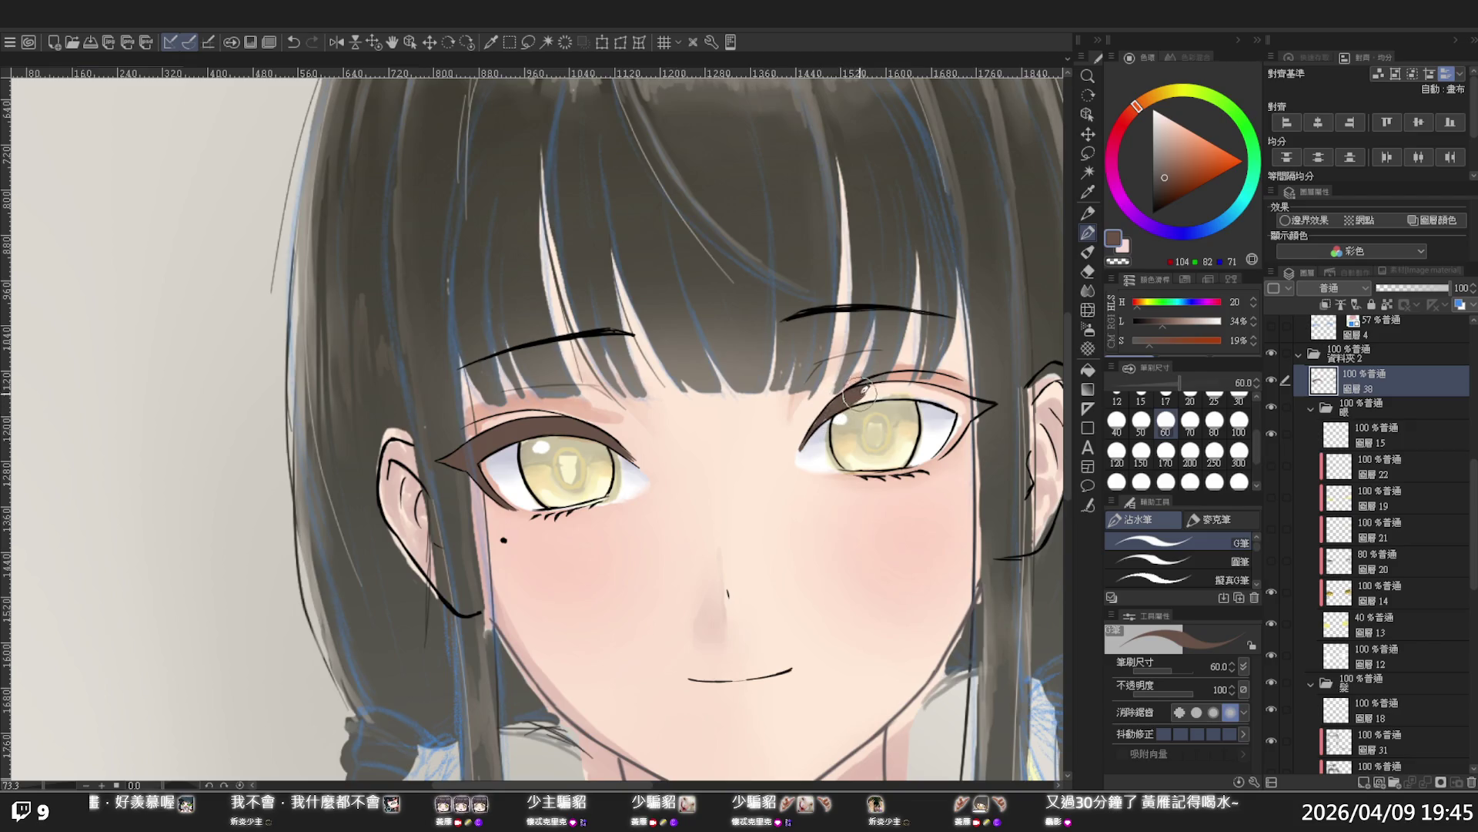
pyautogui.moveTo(819, 419)
pyautogui.mouseDown()
pyautogui.moveTo(927, 371)
pyautogui.moveTo(912, 388)
pyautogui.moveTo(970, 392)
pyautogui.moveTo(888, 403)
pyautogui.moveTo(1001, 400)
pyautogui.moveTo(955, 419)
pyautogui.moveTo(932, 462)
pyautogui.moveTo(944, 431)
pyautogui.moveTo(978, 419)
pyautogui.moveTo(893, 523)
pyautogui.moveTo(943, 508)
pyautogui.moveTo(893, 530)
pyautogui.mouseUp()
pyautogui.scroll(3, 913, 389)
pyautogui.hscroll(3, 970, 408)
pyautogui.press('c')
pyautogui.scroll(3, 889, 518)
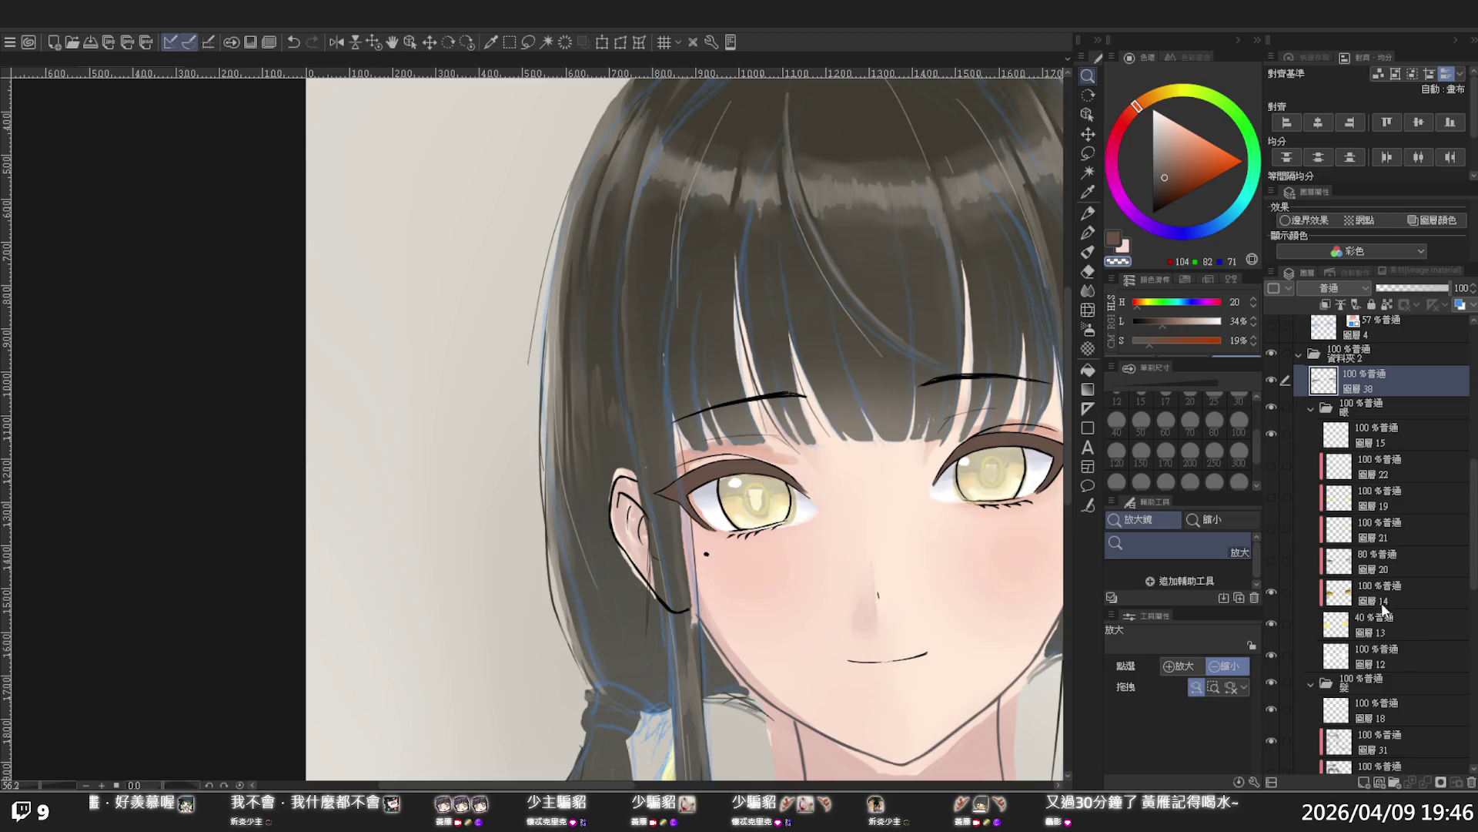
# Select eye layers 12 through 22 and set the Liquify brush to size 80
pyautogui.click(1383, 620)
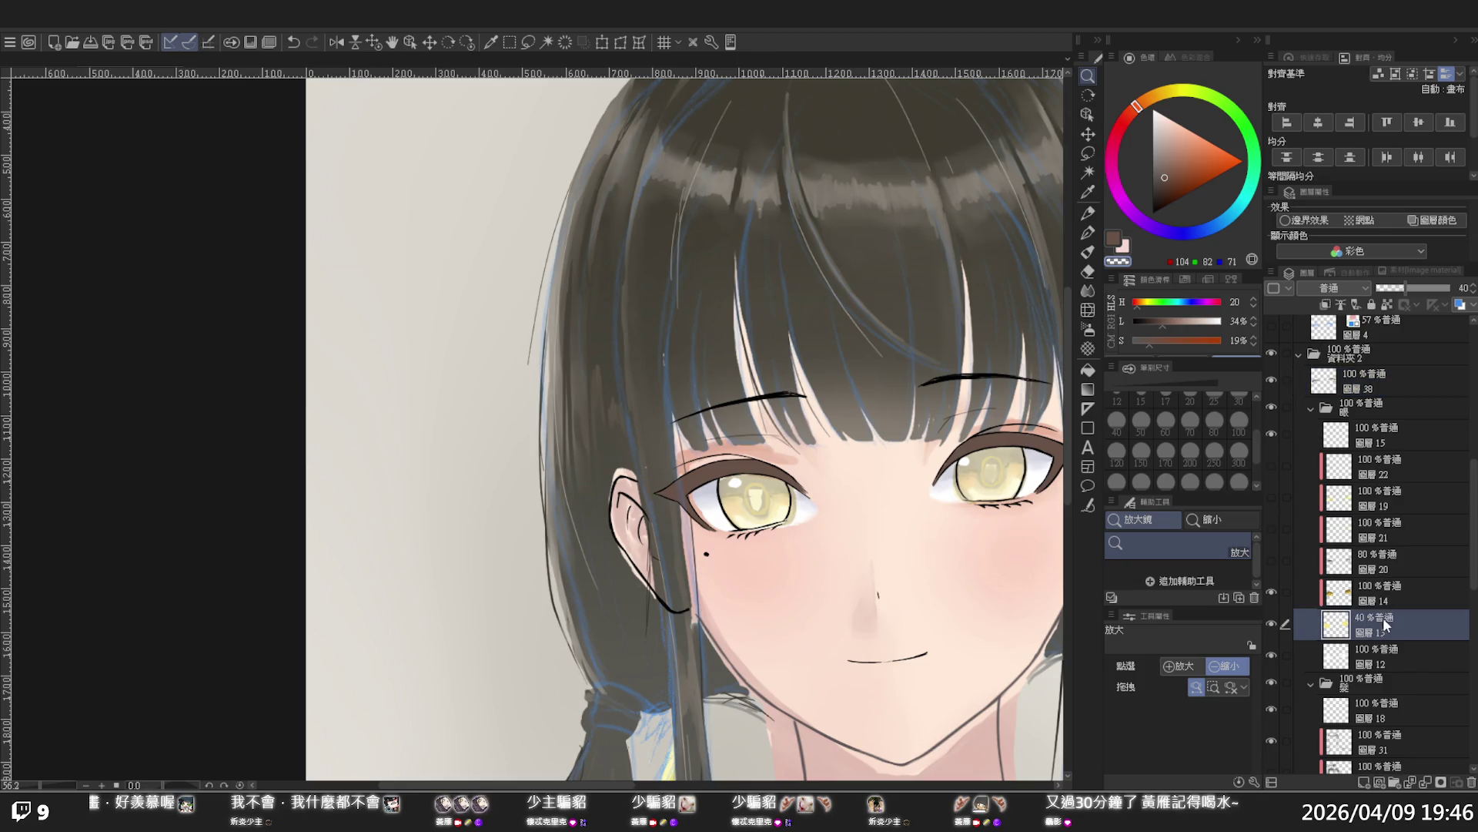
pyautogui.keyDown('shift'); pyautogui.click(1386, 462); pyautogui.keyUp('shift')
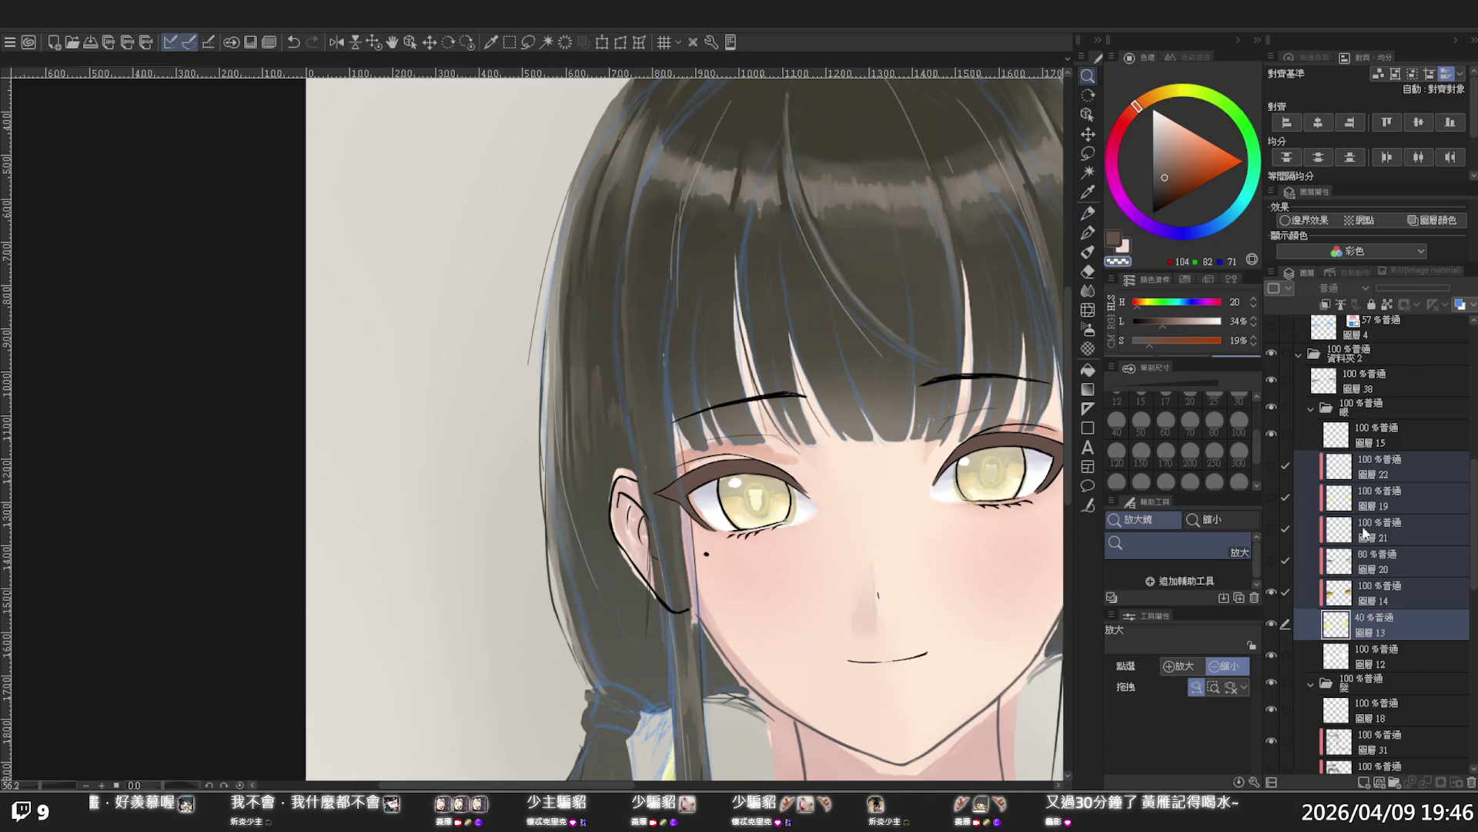
pyautogui.click(1389, 661)
pyautogui.keyDown('shift'); pyautogui.click(1381, 463); pyautogui.keyUp('shift')
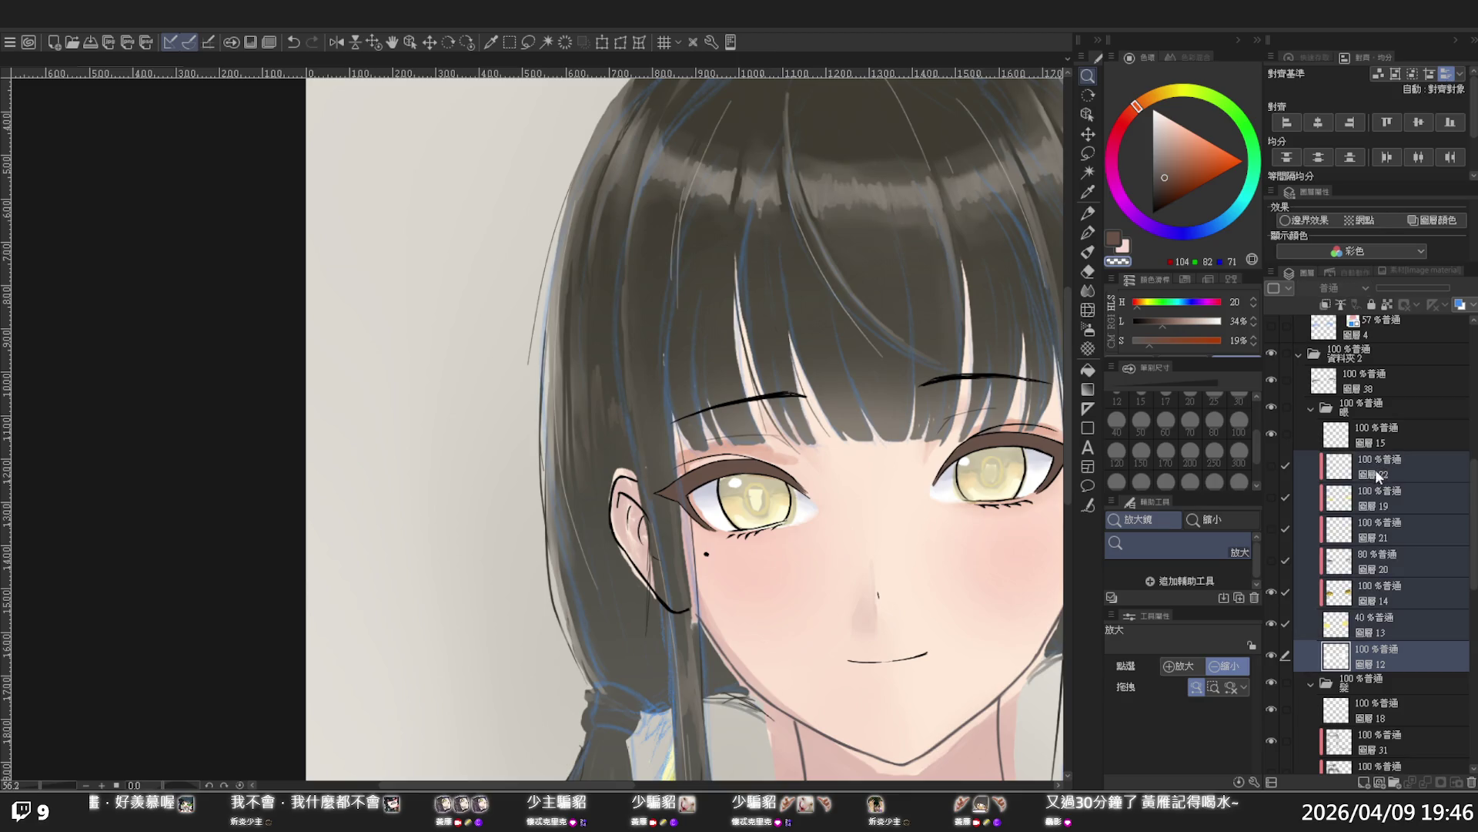
pyautogui.click(1088, 310)
pyautogui.click(1215, 424)
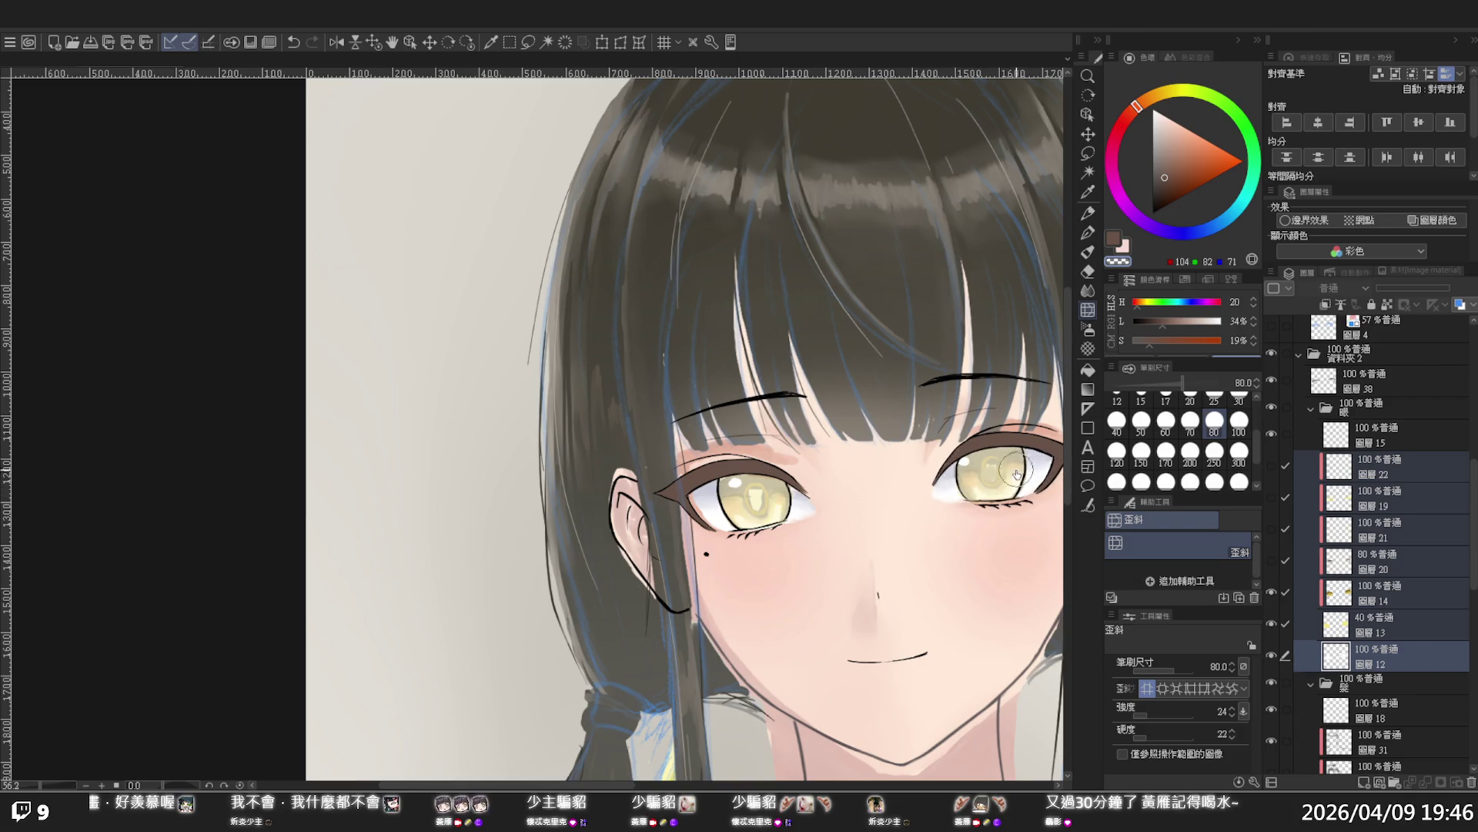
pyautogui.moveTo(964, 387); pyautogui.dragTo(910, 401)
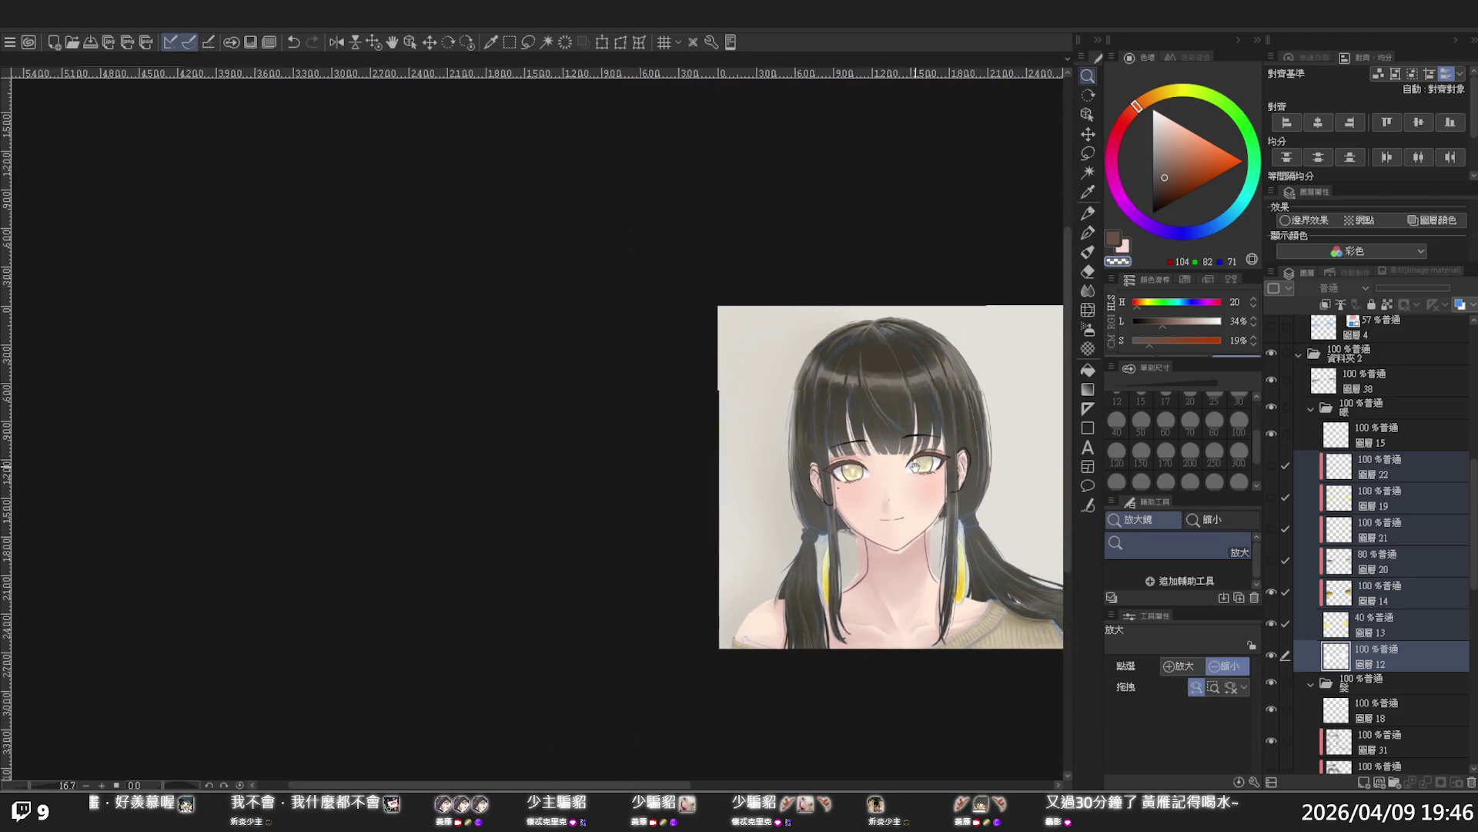
# Zoom in on the face and select the skin colour layer, toggling it to check its extent
pyautogui.moveTo(945, 515); pyautogui.dragTo(893, 491)
pyautogui.moveTo(883, 544); pyautogui.dragTo(898, 518)
pyautogui.press('p')
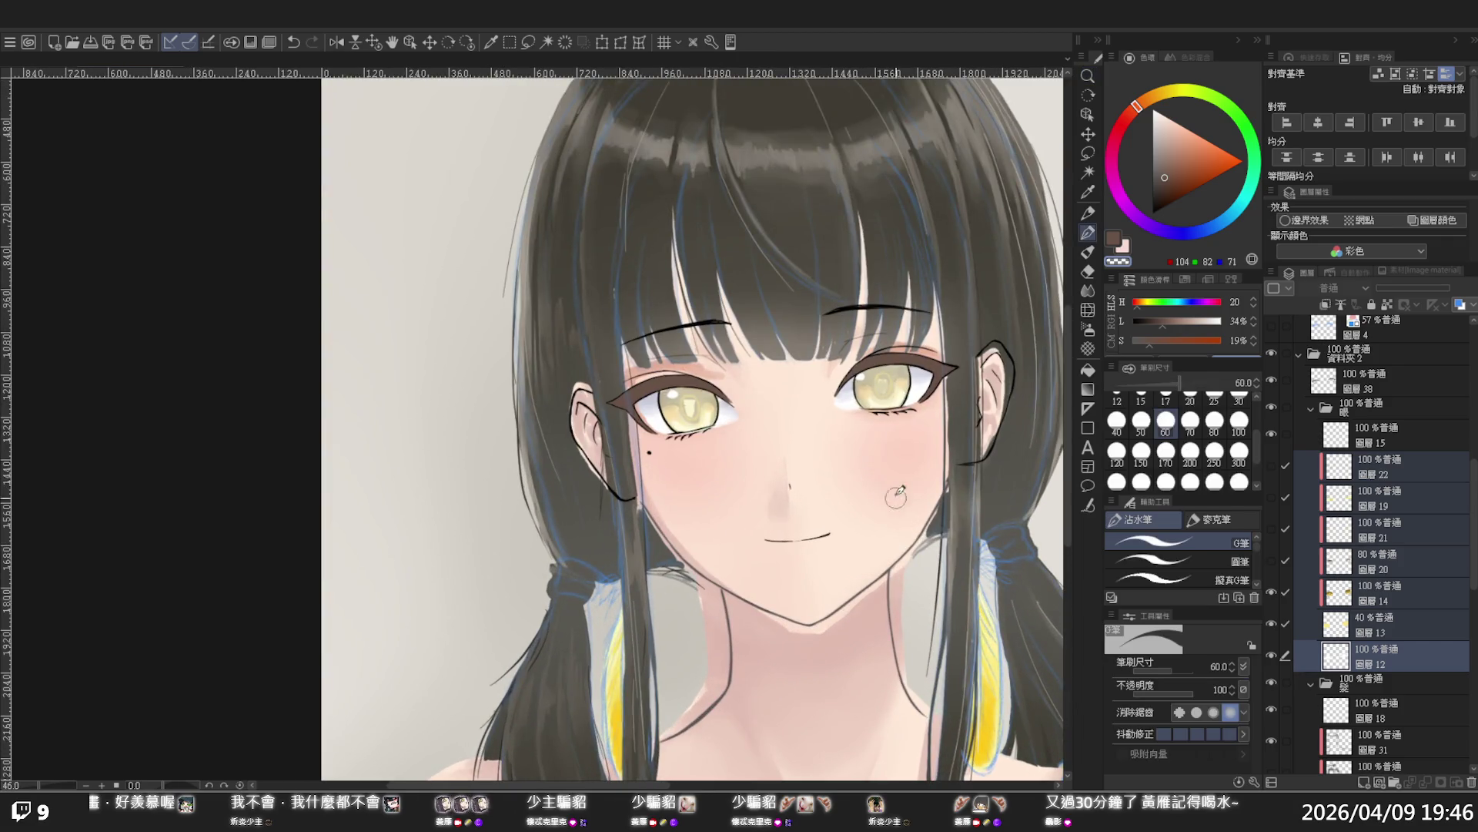
pyautogui.moveTo(1472, 543); pyautogui.dragTo(1472, 696)
pyautogui.click(1289, 679)
pyautogui.click(1271, 683)
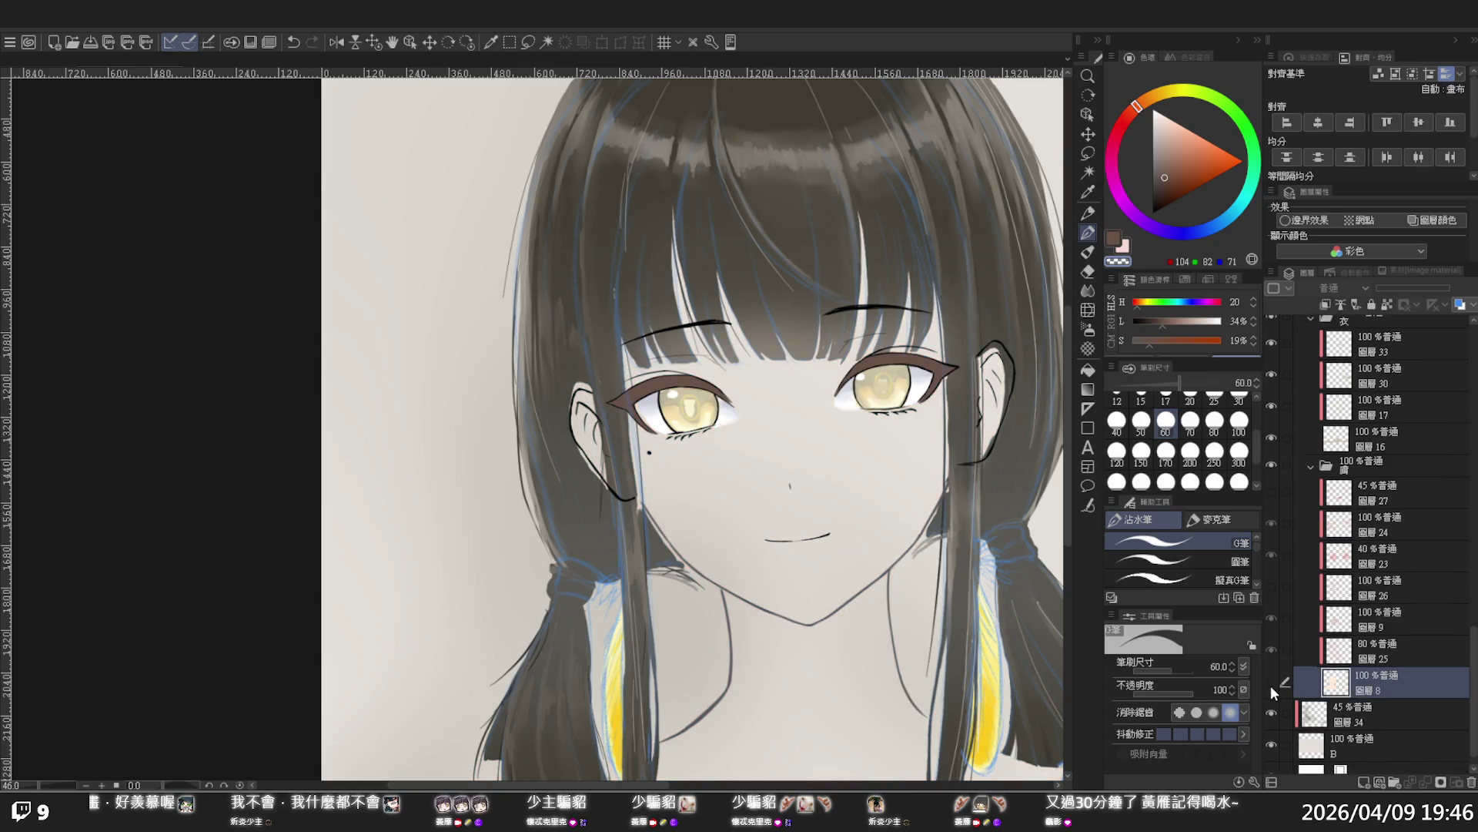
pyautogui.click(1271, 683)
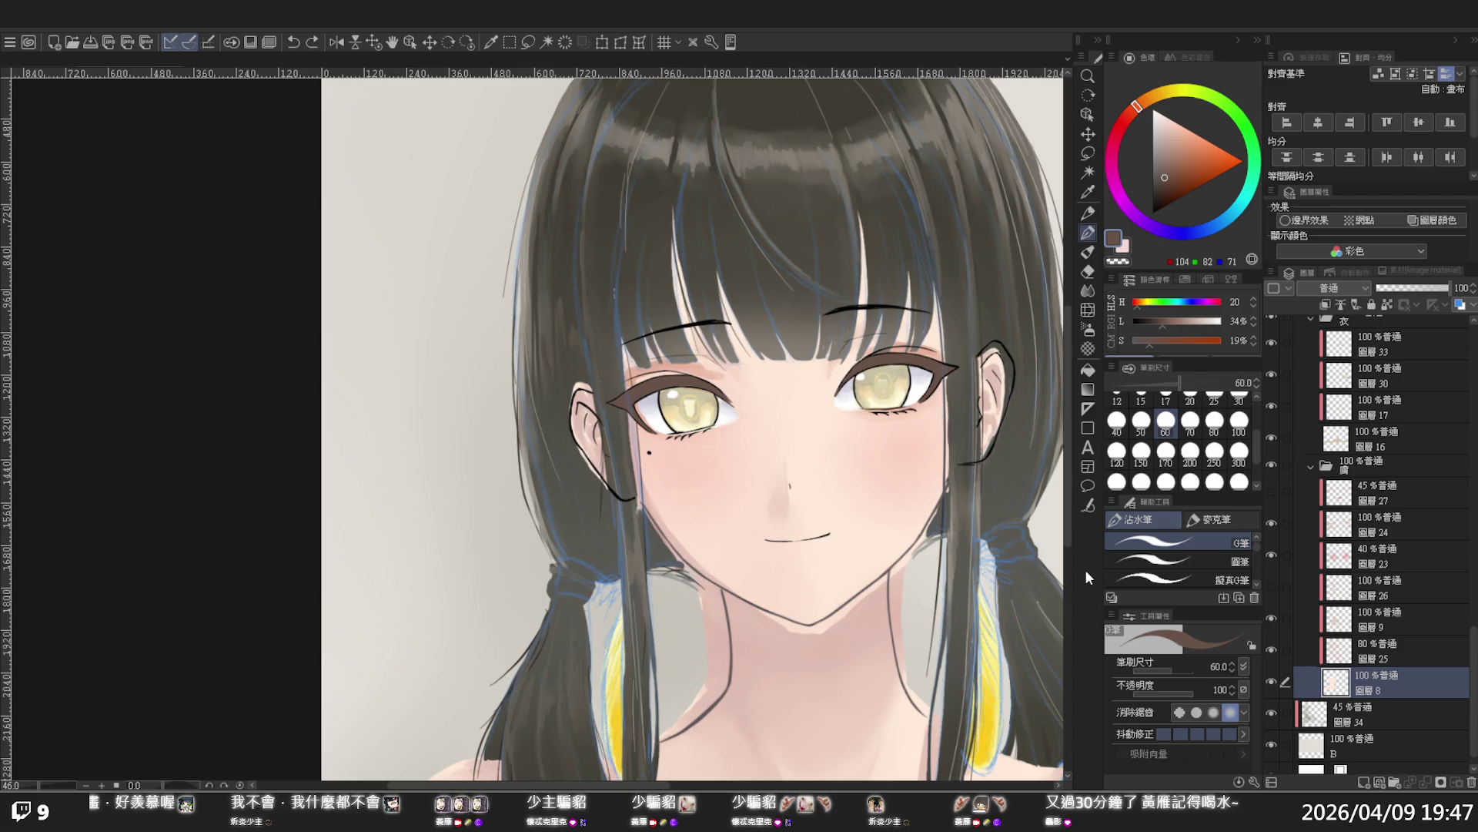
# Erase the skin overflow near the ear and along both sides of the neck
pyautogui.press('c')
pyautogui.moveTo(646, 510); pyautogui.dragTo(642, 507)
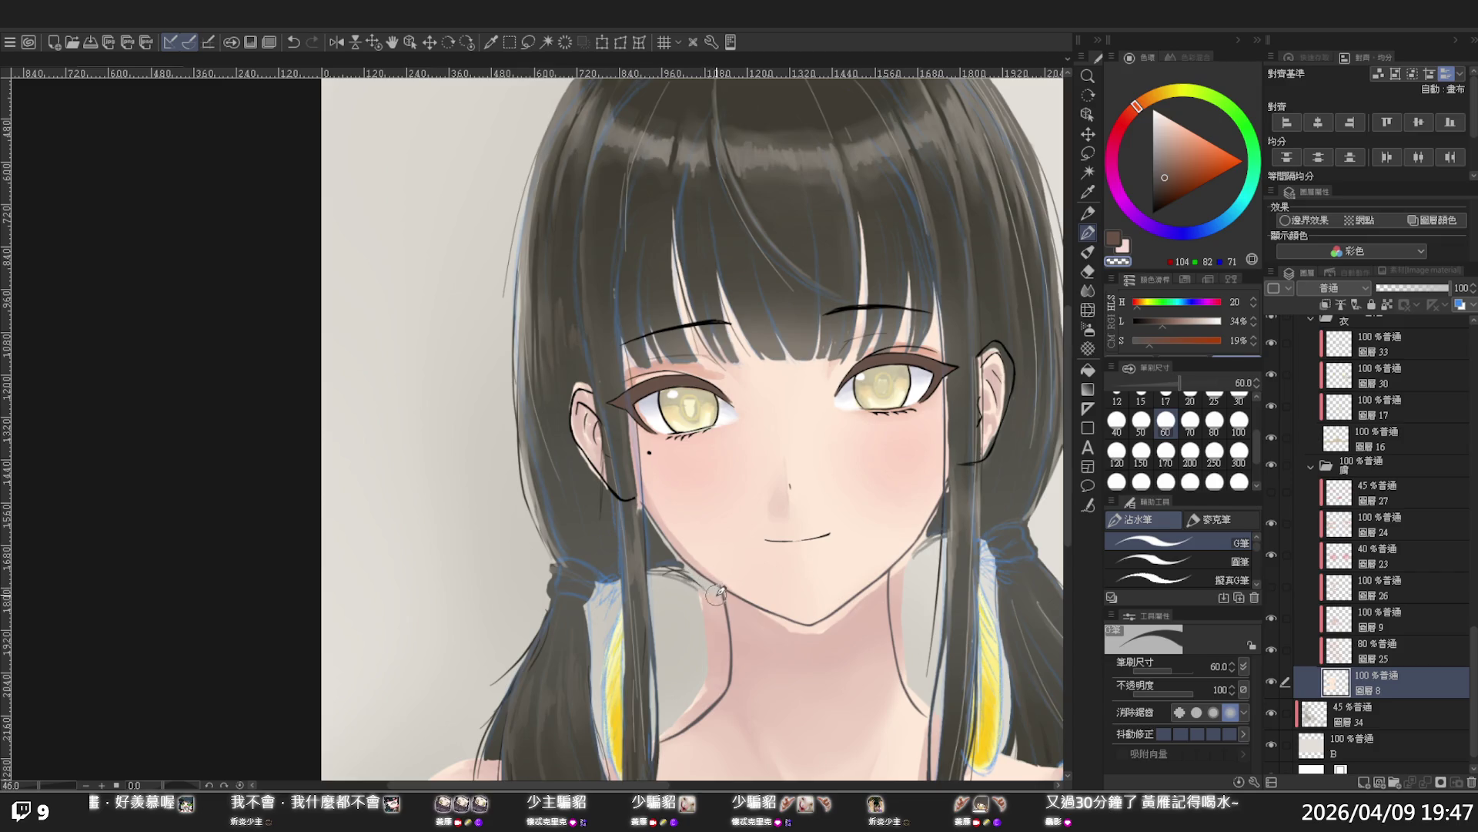
pyautogui.moveTo(725, 613); pyautogui.dragTo(714, 672)
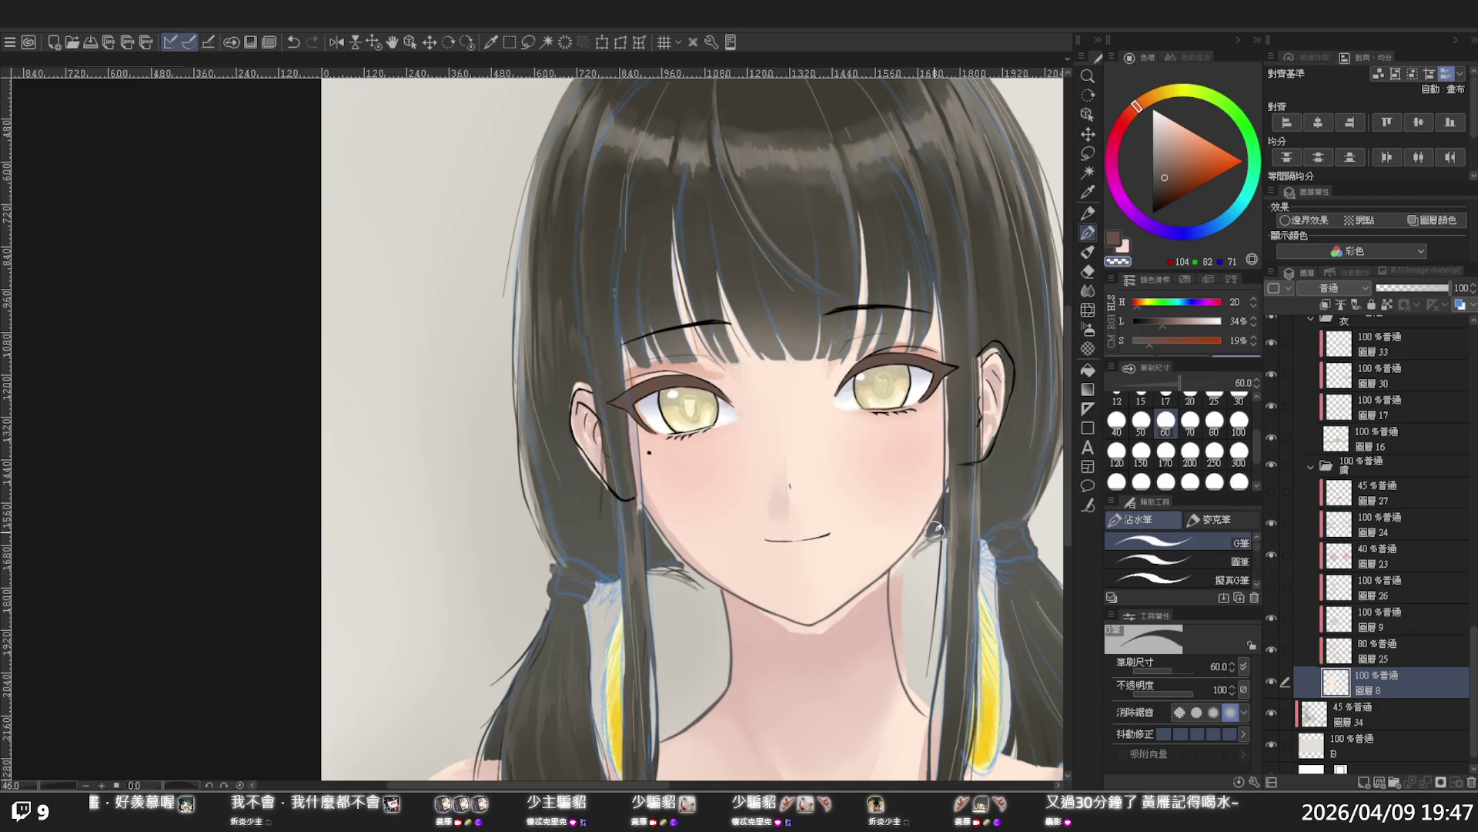
pyautogui.moveTo(895, 578); pyautogui.dragTo(898, 639)
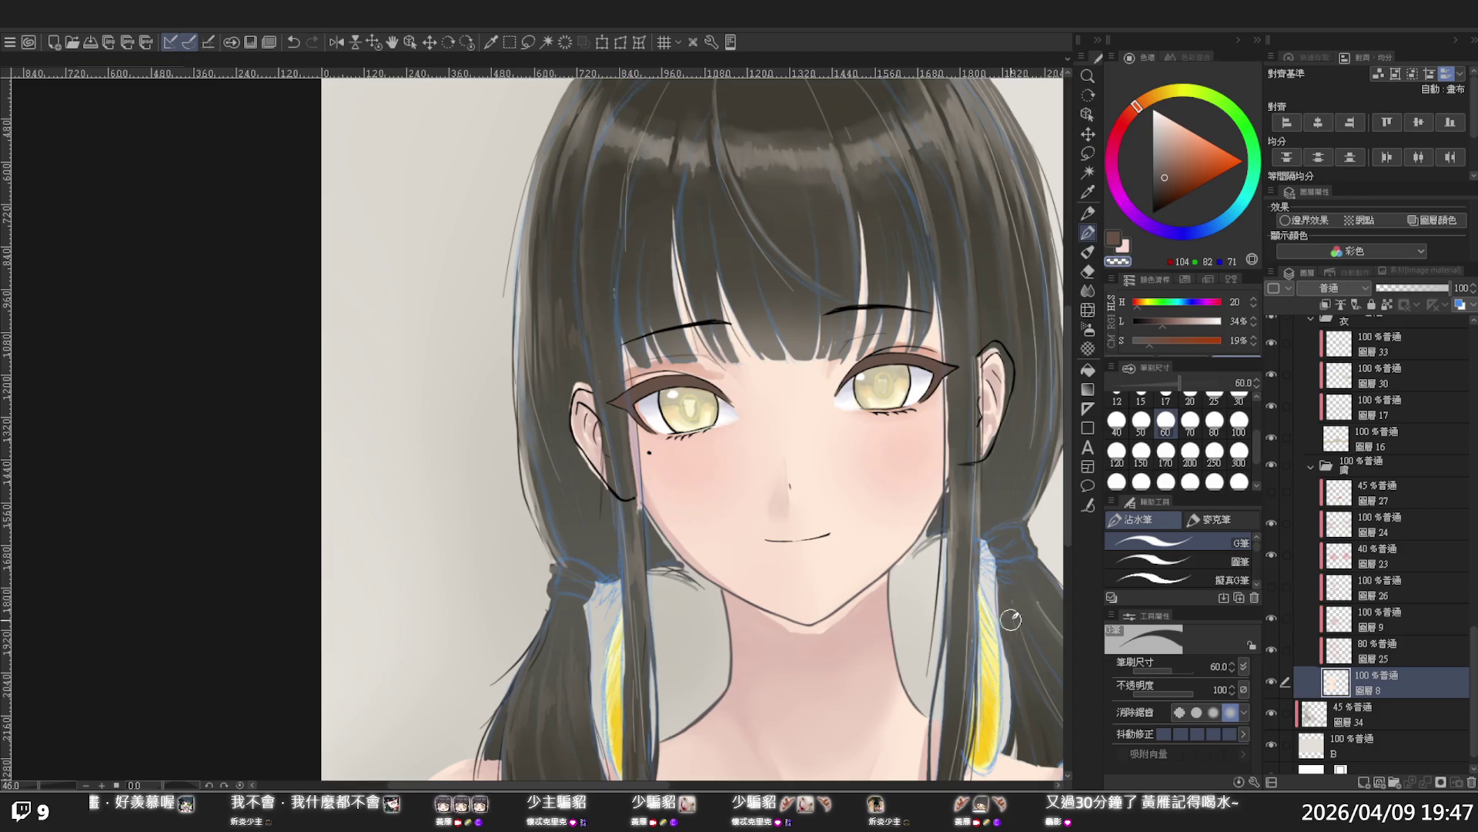
pyautogui.keyDown('ctrl'); pyautogui.keyDown('alt'); pyautogui.click(977, 610); pyautogui.keyUp('alt'); pyautogui.keyUp('ctrl')
pyautogui.moveTo(967, 549)
pyautogui.mouseDown()
pyautogui.moveTo(857, 589)
pyautogui.moveTo(902, 587)
pyautogui.mouseUp()
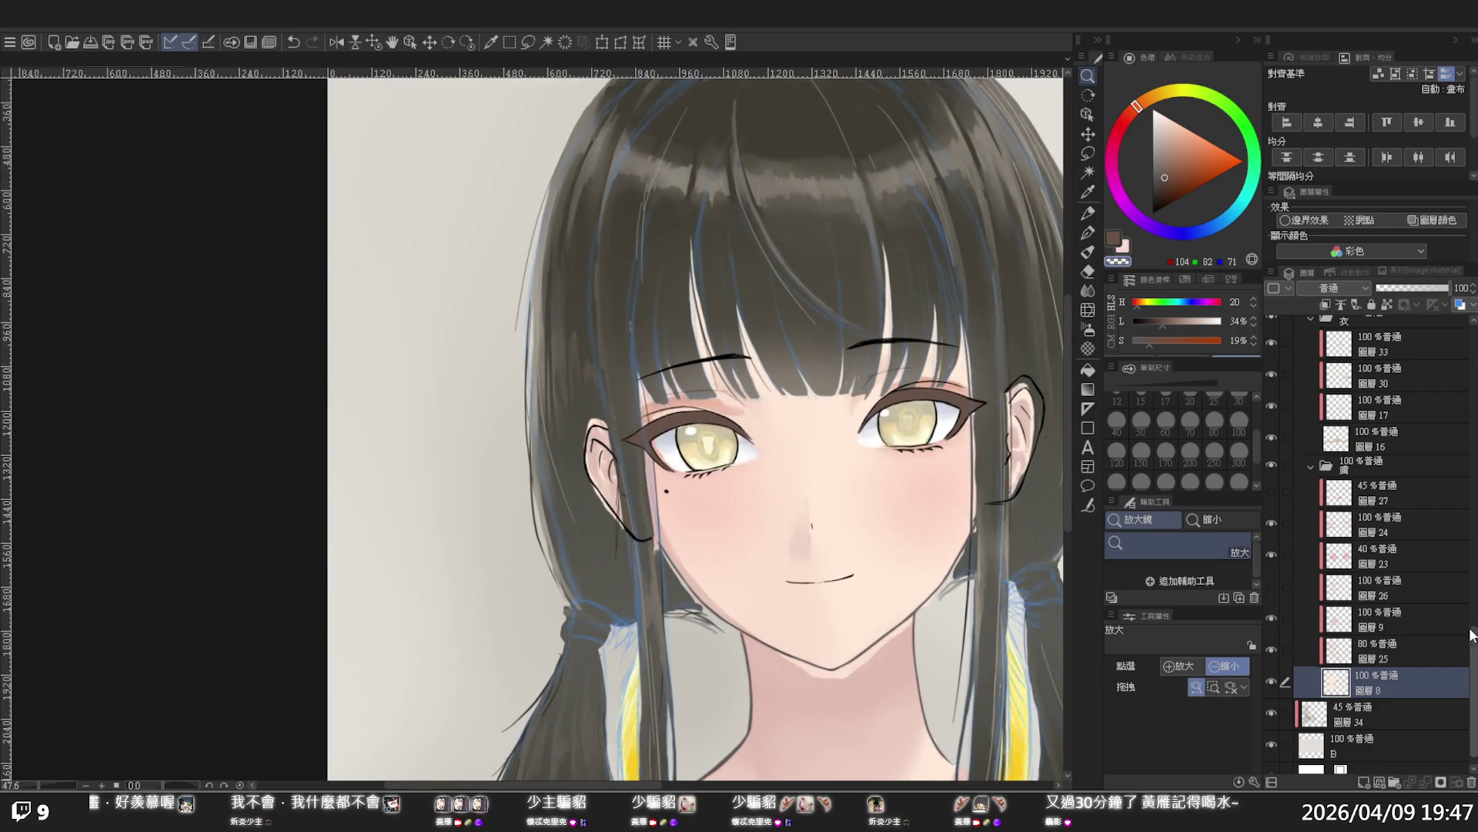
# Hide iris detail layer 14, set eye colour layer 13 to 99% opacity, and add a new layer
pyautogui.scroll(10, 1471, 635)
pyautogui.scroll(2, 1443, 502)
pyautogui.click(1380, 570)
pyautogui.click(1271, 571)
pyautogui.click(1271, 572)
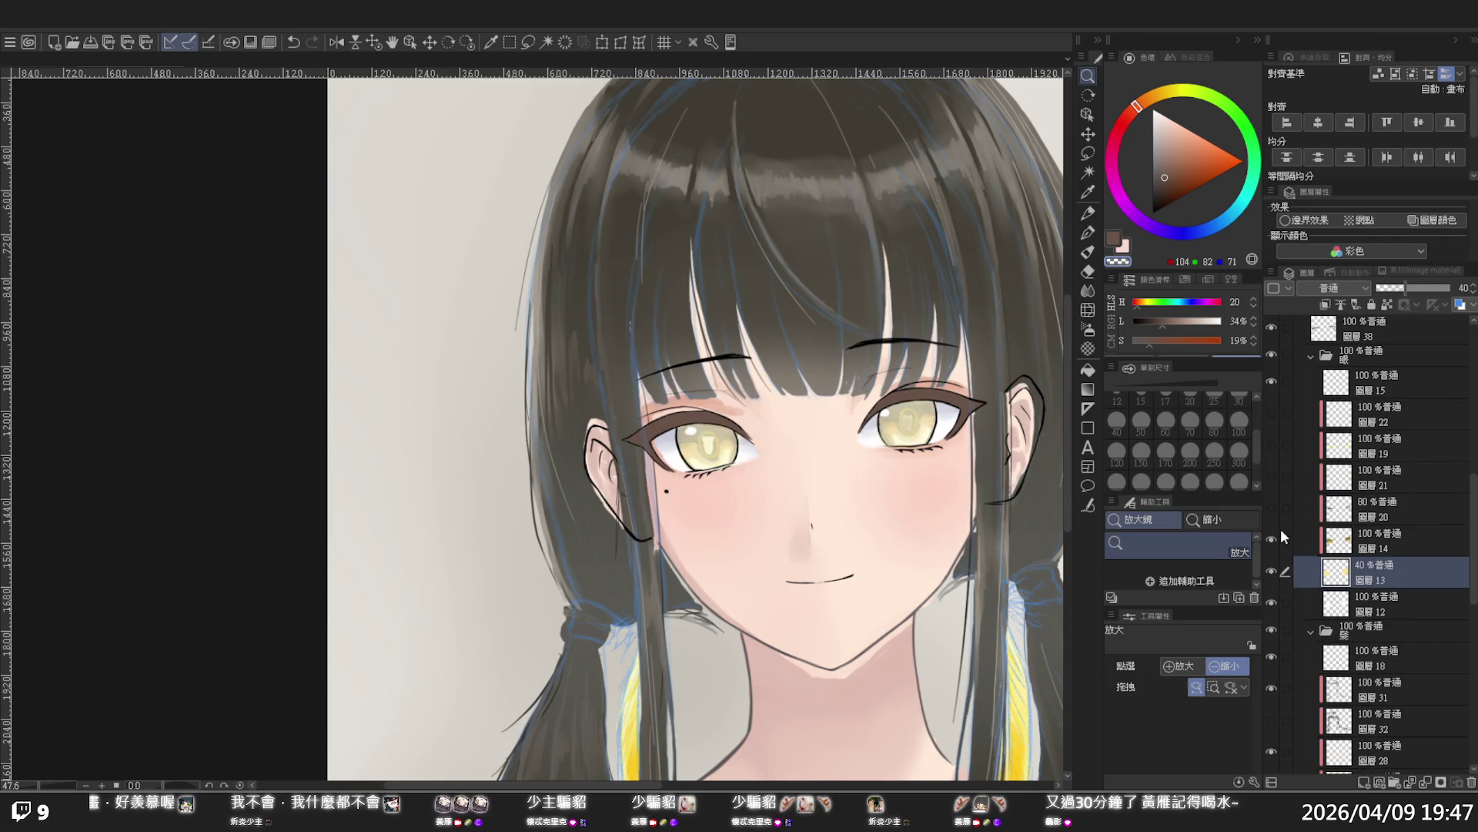
pyautogui.click(1272, 539)
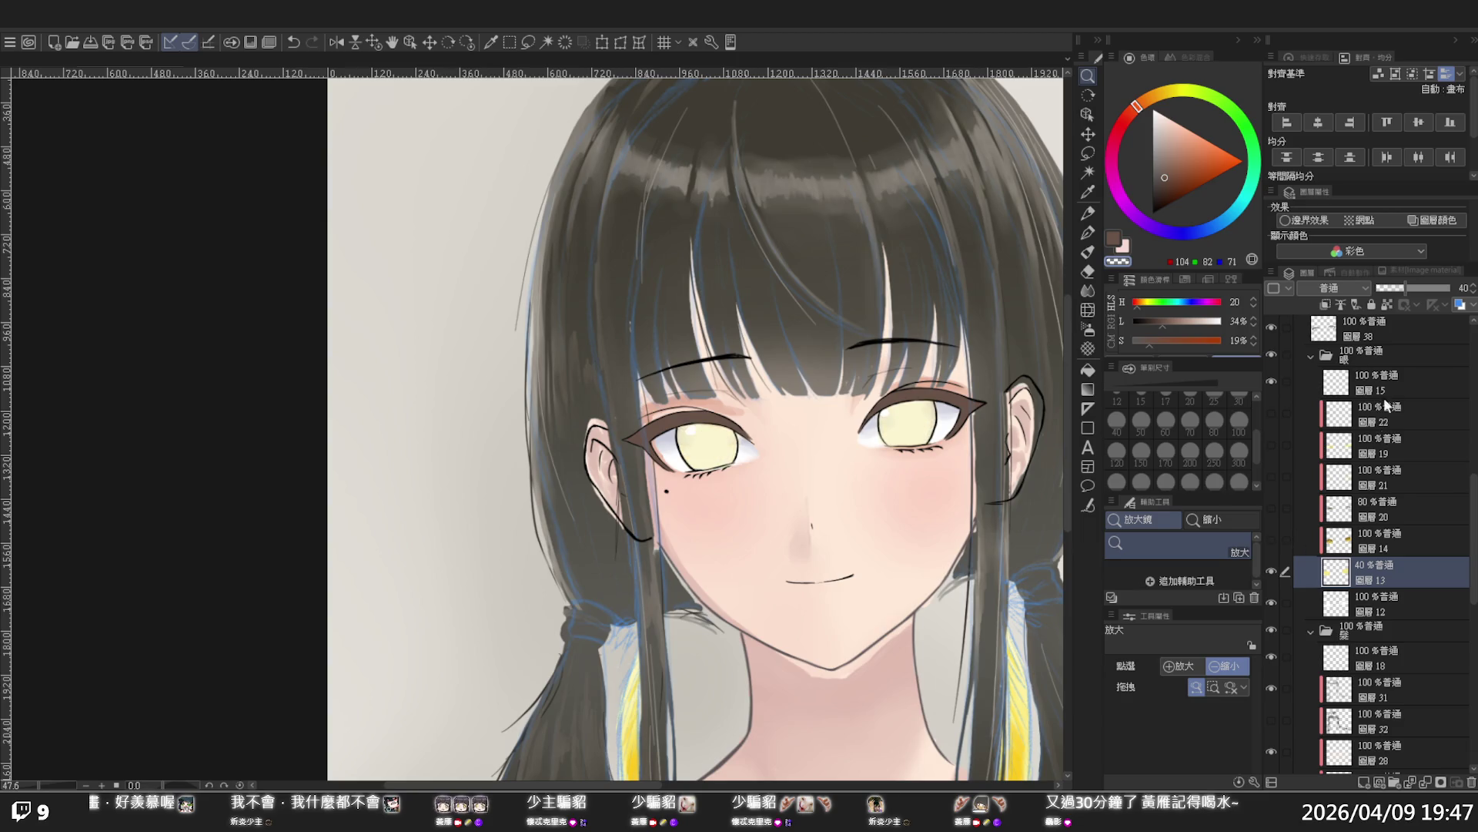
pyautogui.moveTo(1406, 288); pyautogui.dragTo(1451, 297)
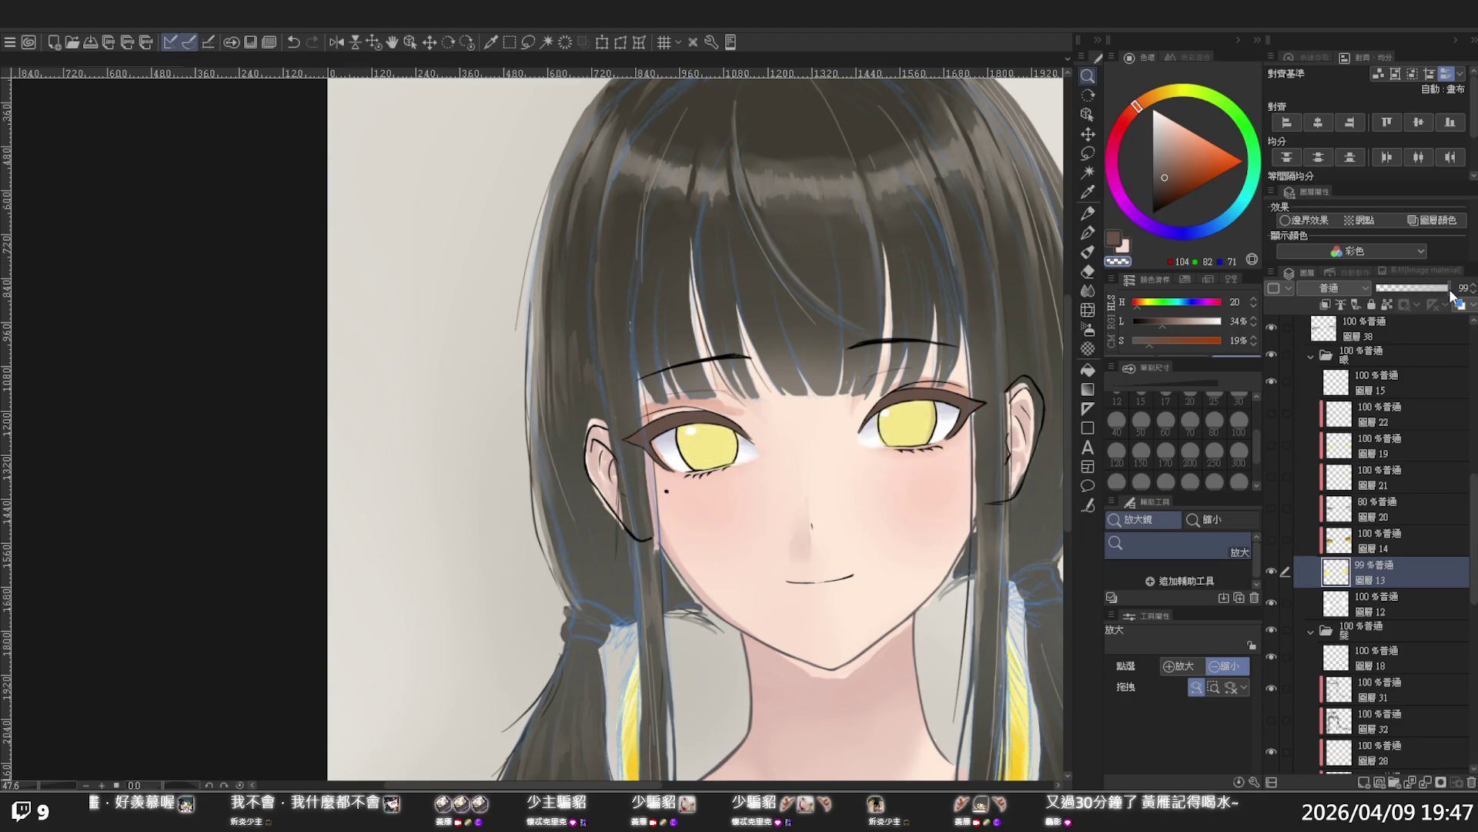
pyautogui.moveTo(1051, 526)
pyautogui.mouseDown()
pyautogui.moveTo(693, 547)
pyautogui.moveTo(881, 559)
pyautogui.moveTo(897, 574)
pyautogui.moveTo(848, 500)
pyautogui.moveTo(909, 512)
pyautogui.mouseUp()
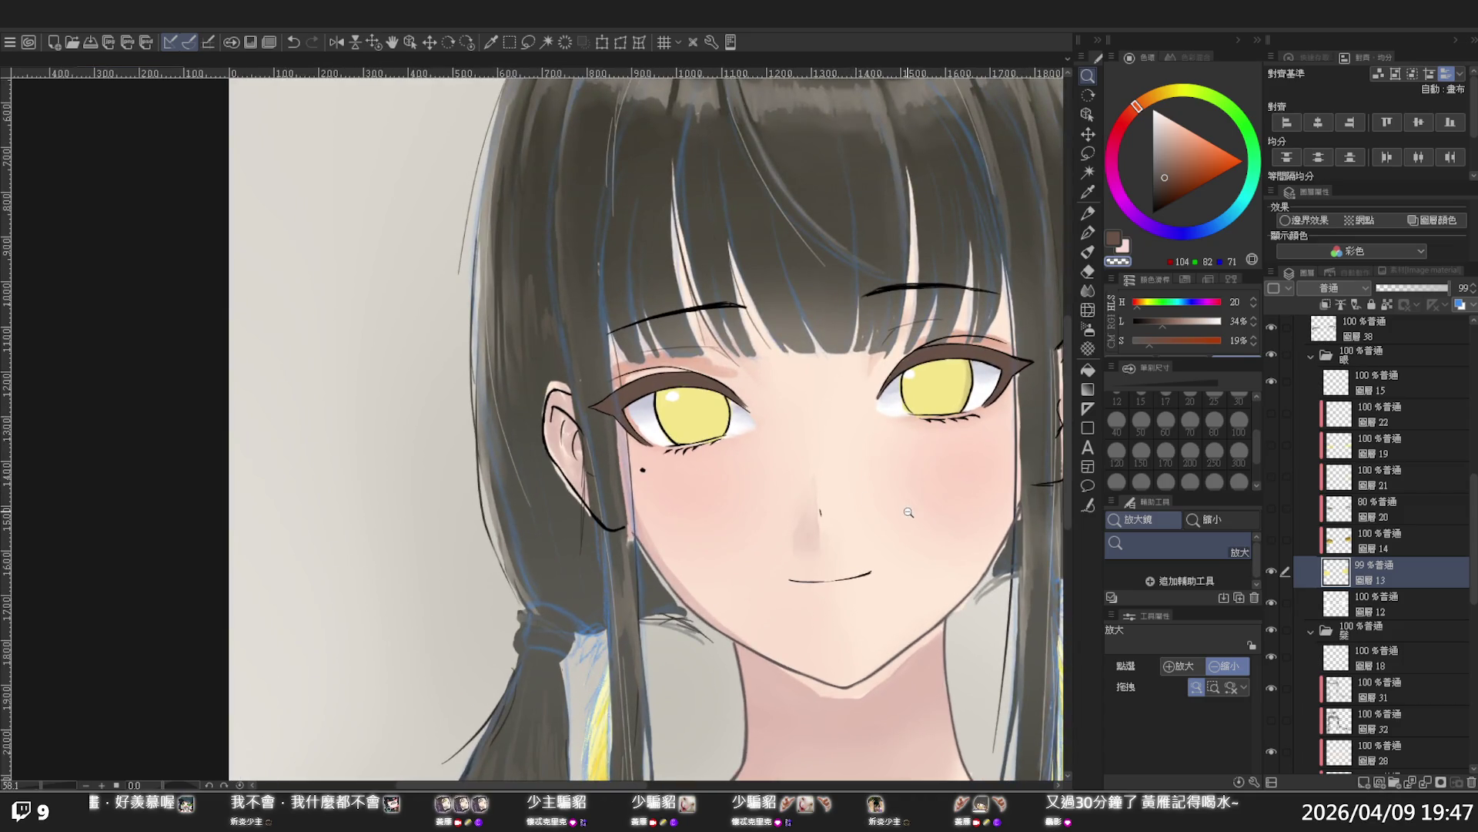
pyautogui.click(1364, 782)
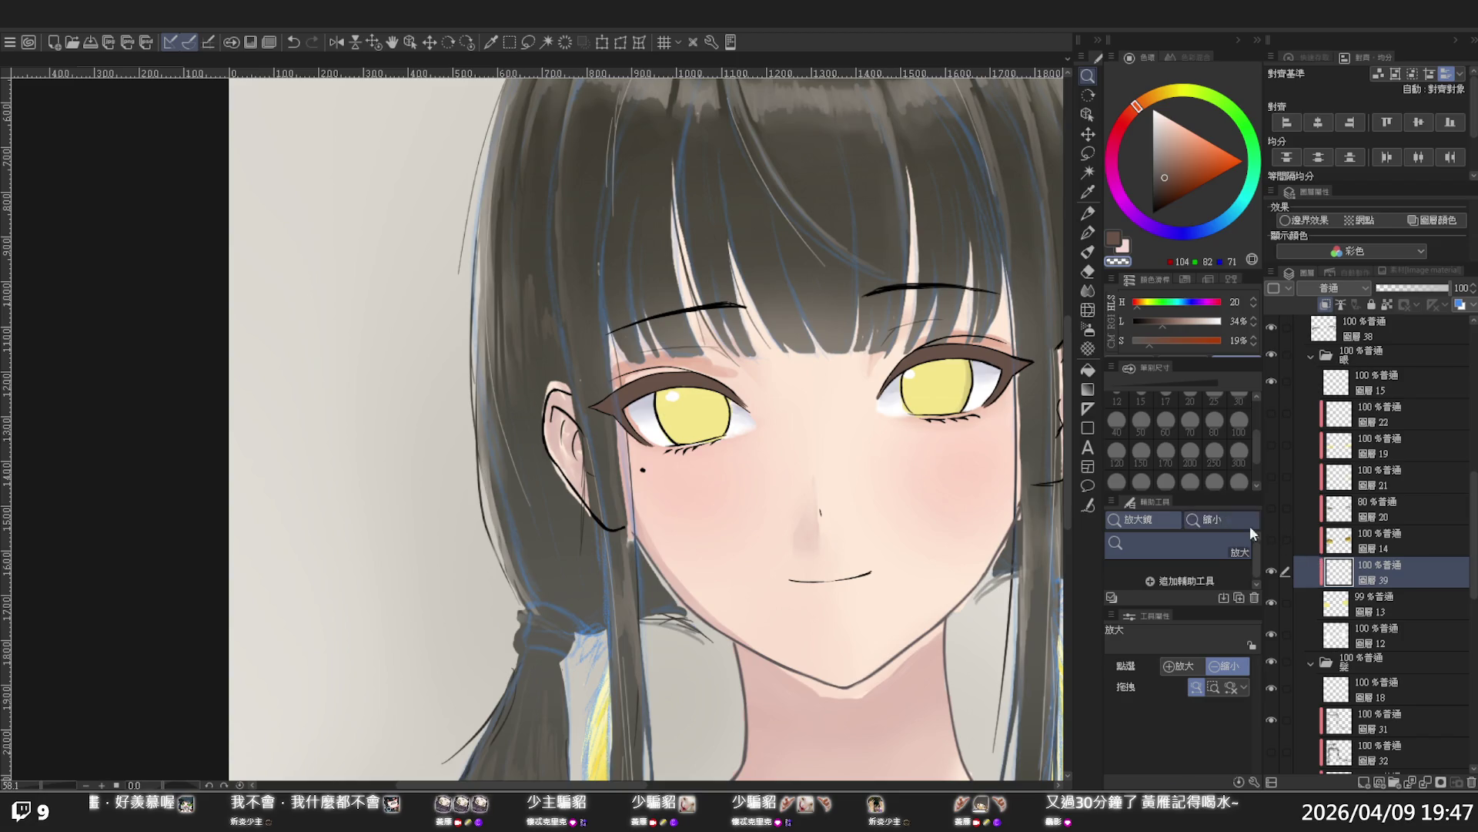
# Mix a soft orange-brown and try an iris stroke with the pen, then undo it
pyautogui.click(1165, 101)
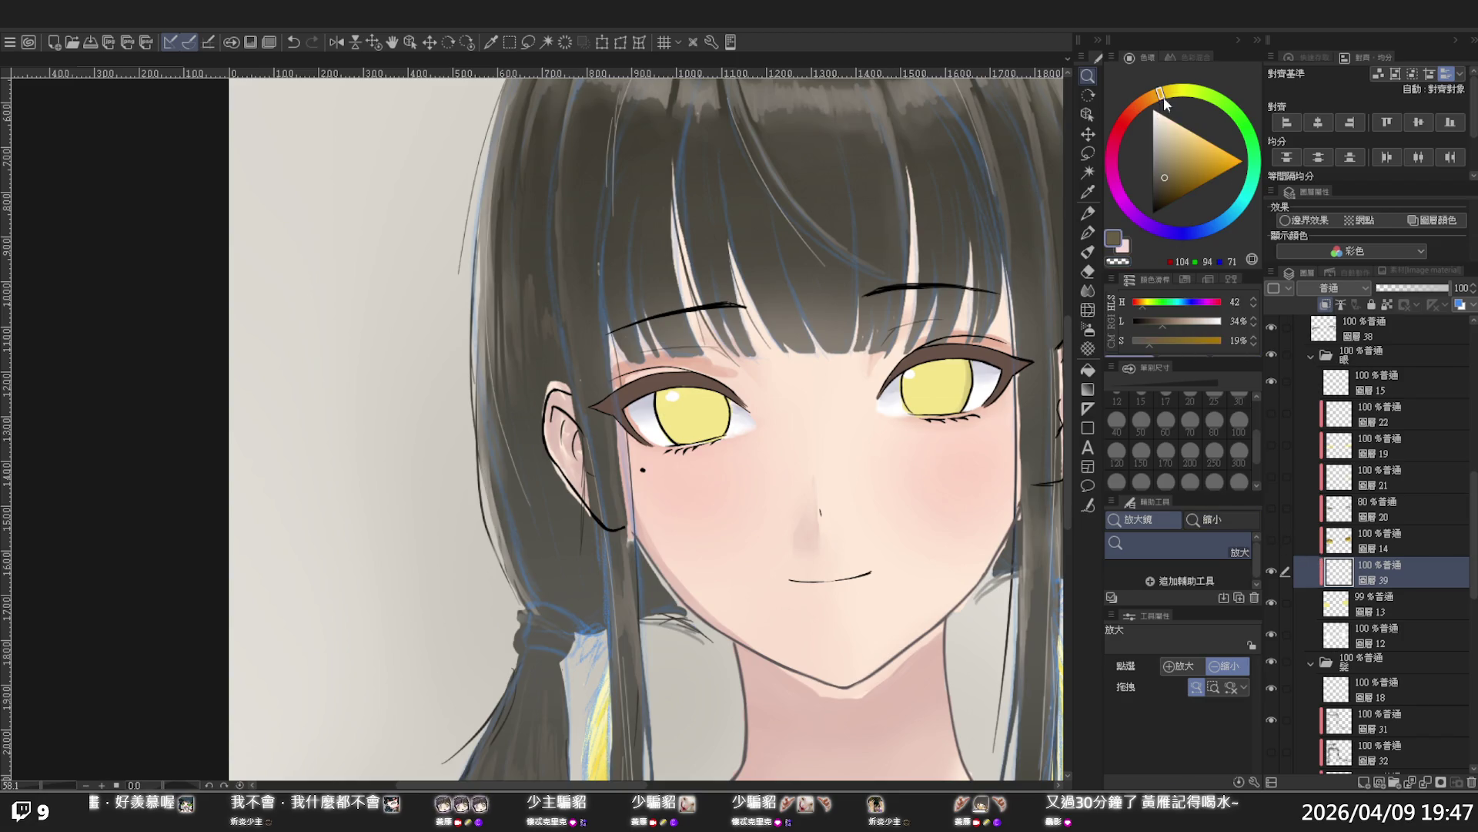
pyautogui.moveTo(1169, 174); pyautogui.dragTo(1185, 180)
pyautogui.click(1168, 99)
pyautogui.moveTo(1159, 97); pyautogui.dragTo(1166, 121)
pyautogui.moveTo(1186, 172); pyautogui.dragTo(1177, 176)
pyautogui.click(1088, 233)
pyautogui.scroll(1, 693, 410)
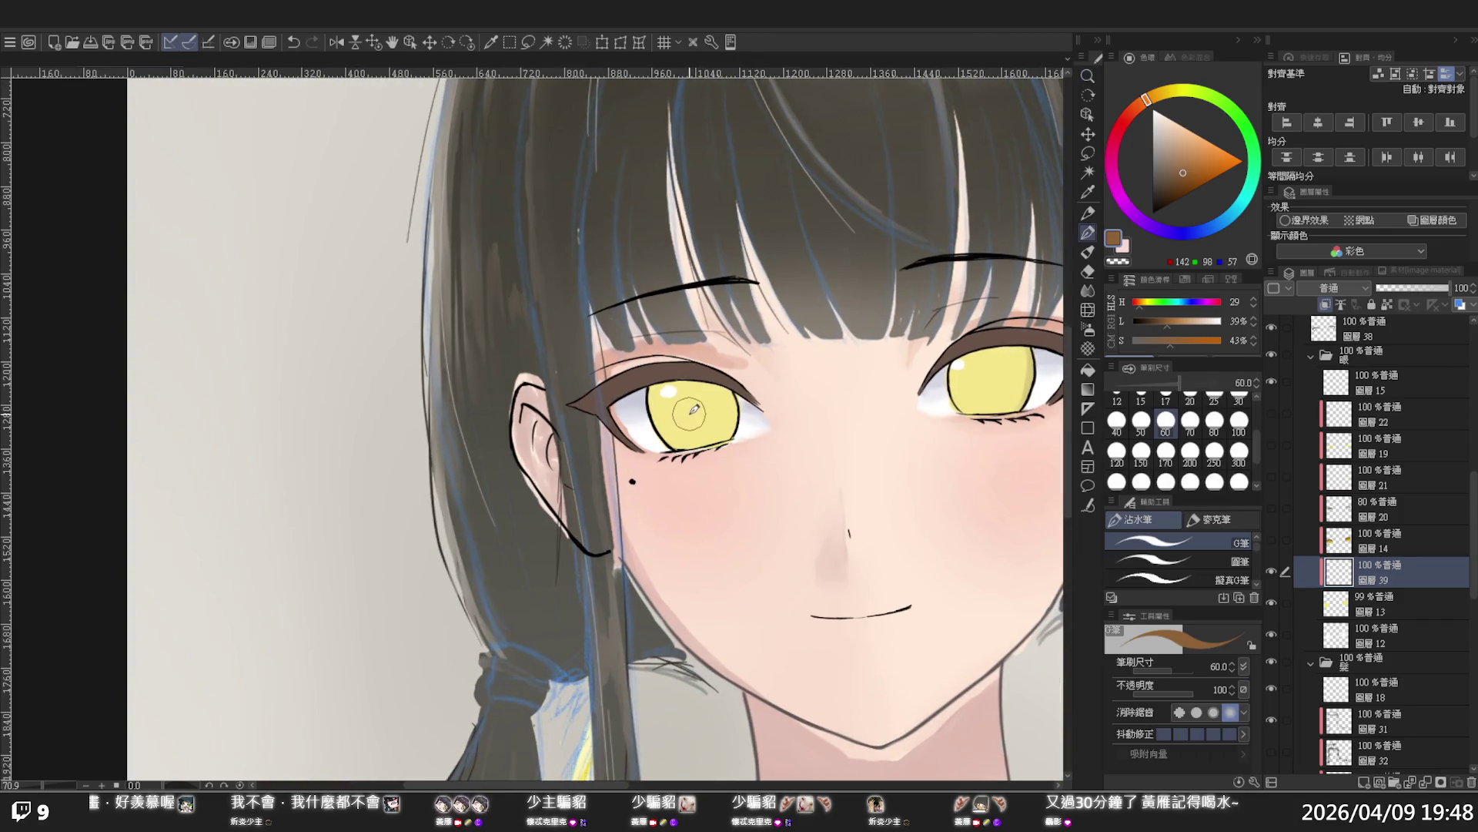
pyautogui.hotkey('ctrl', 'z')
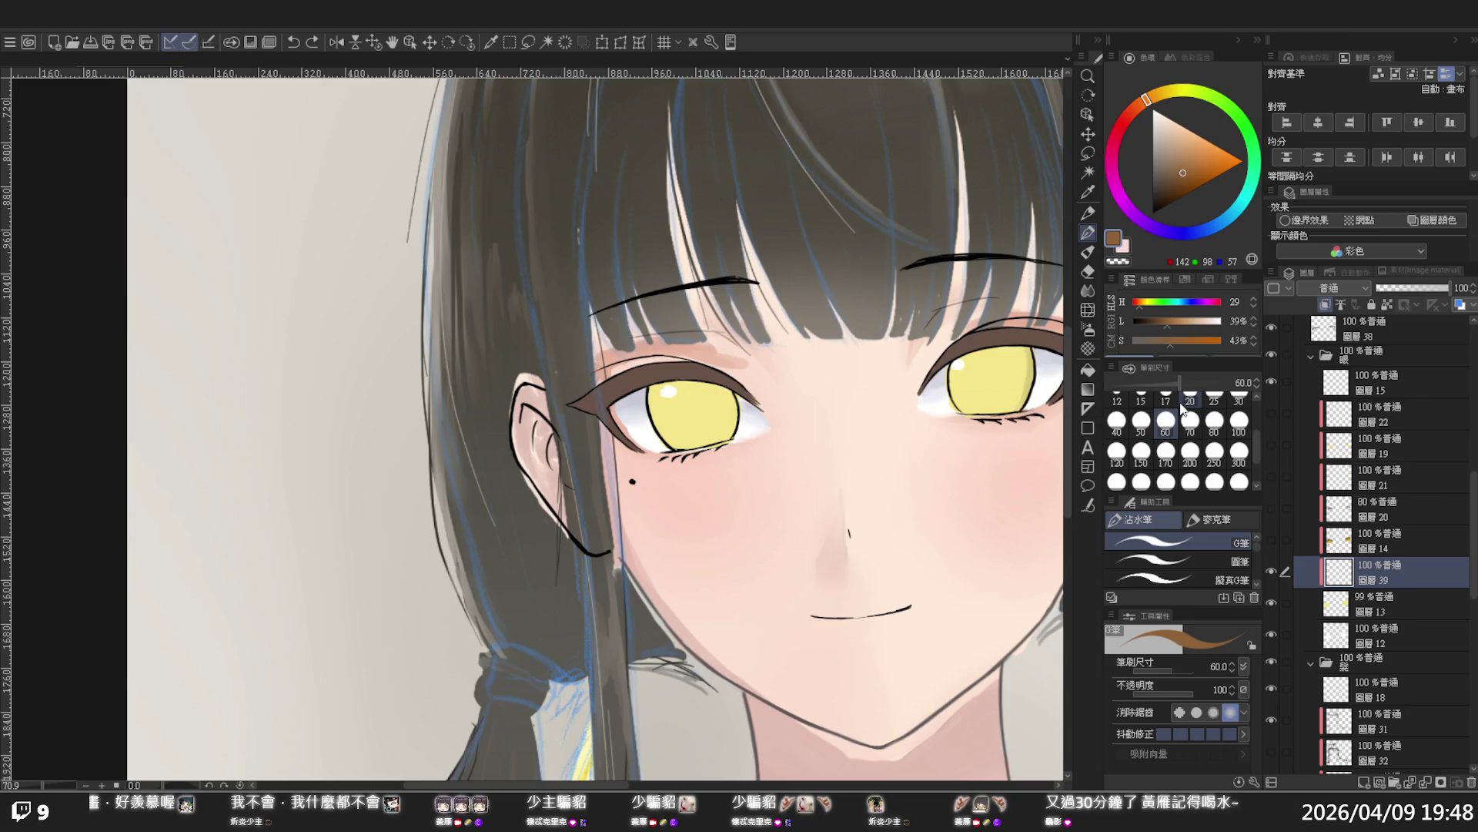
# Switch to a brighter ochre gold and paint a ring inside the left iris
pyautogui.click(1167, 101)
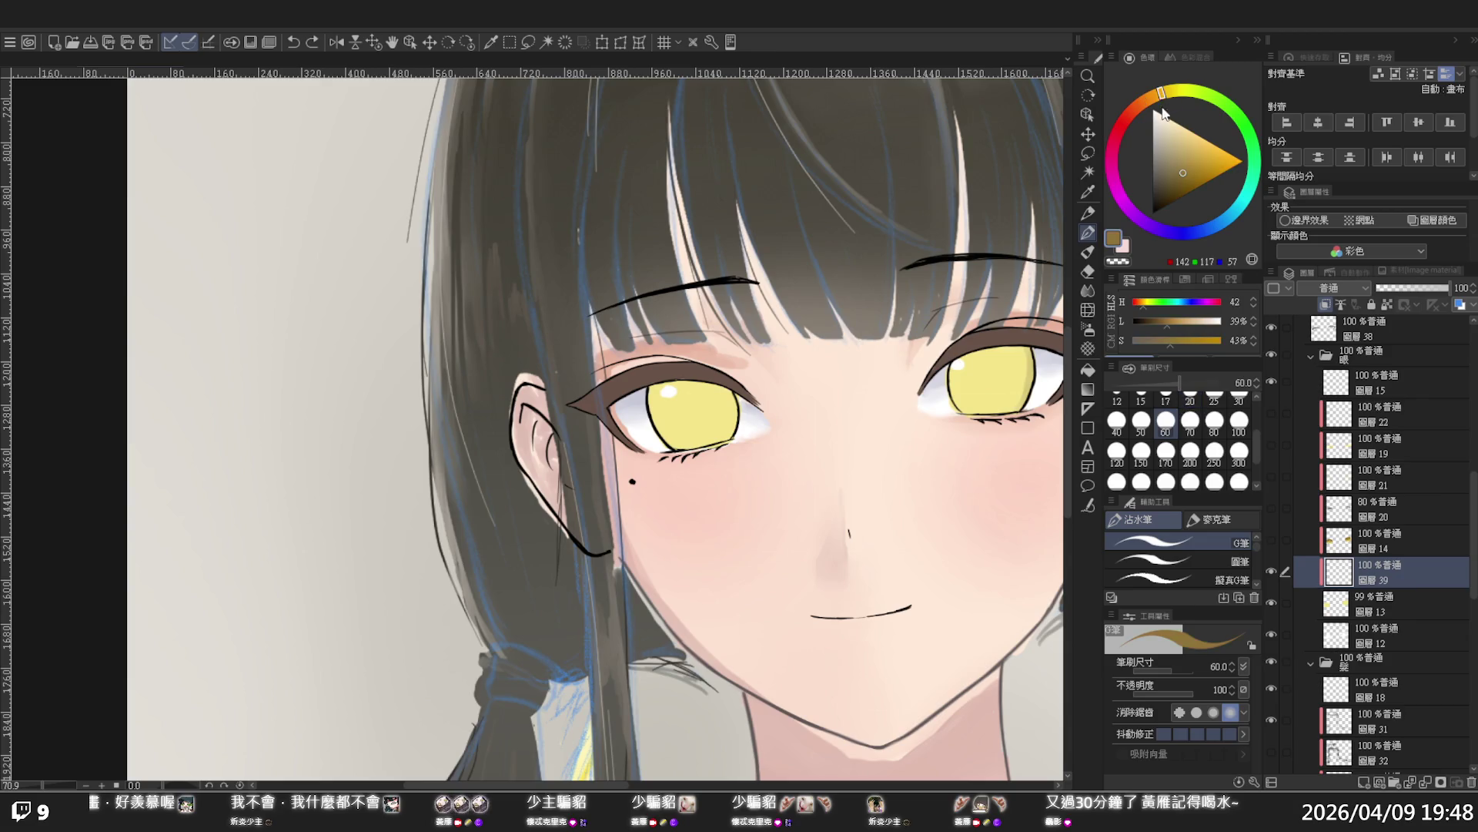
pyautogui.click(1186, 159)
pyautogui.moveTo(1183, 158); pyautogui.dragTo(1201, 151)
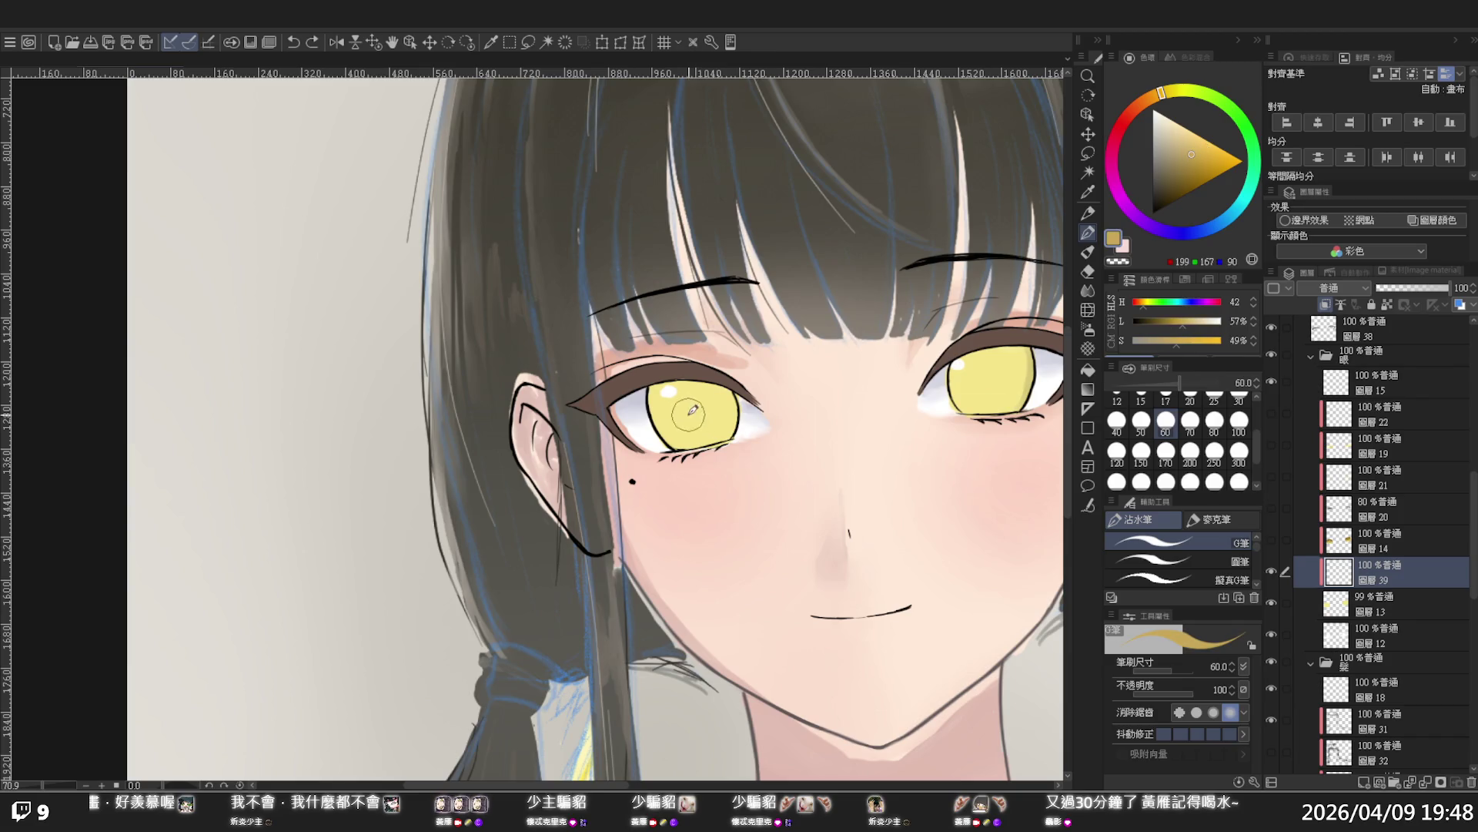
pyautogui.moveTo(694, 401)
pyautogui.mouseDown()
pyautogui.moveTo(688, 420)
pyautogui.moveTo(707, 410)
pyautogui.moveTo(688, 419)
pyautogui.moveTo(683, 396)
pyautogui.moveTo(701, 408)
pyautogui.mouseUp()
pyautogui.moveTo(886, 375); pyautogui.dragTo(852, 360)
pyautogui.scroll(5, 960, 401)
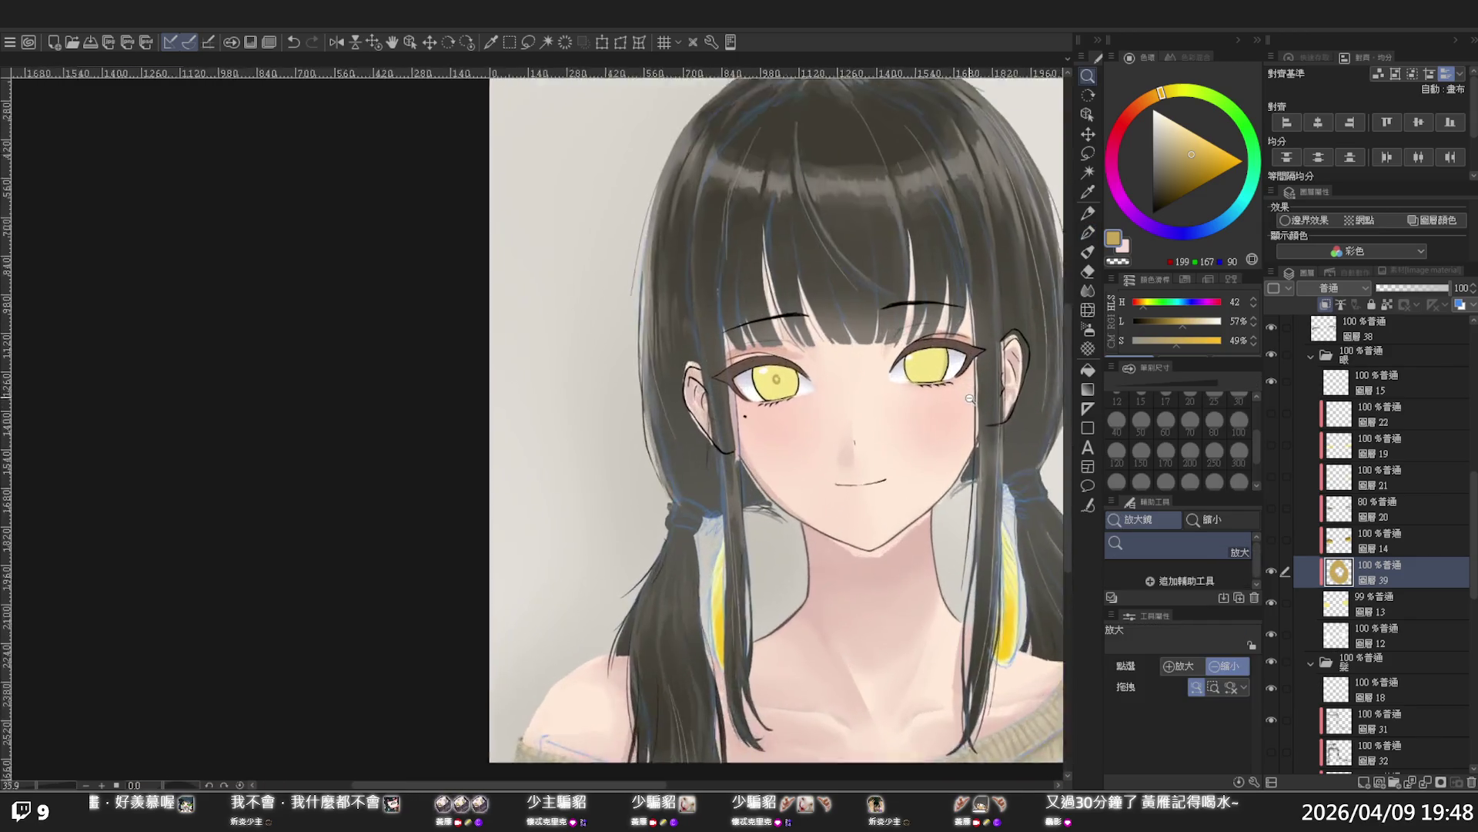
pyautogui.press('p')
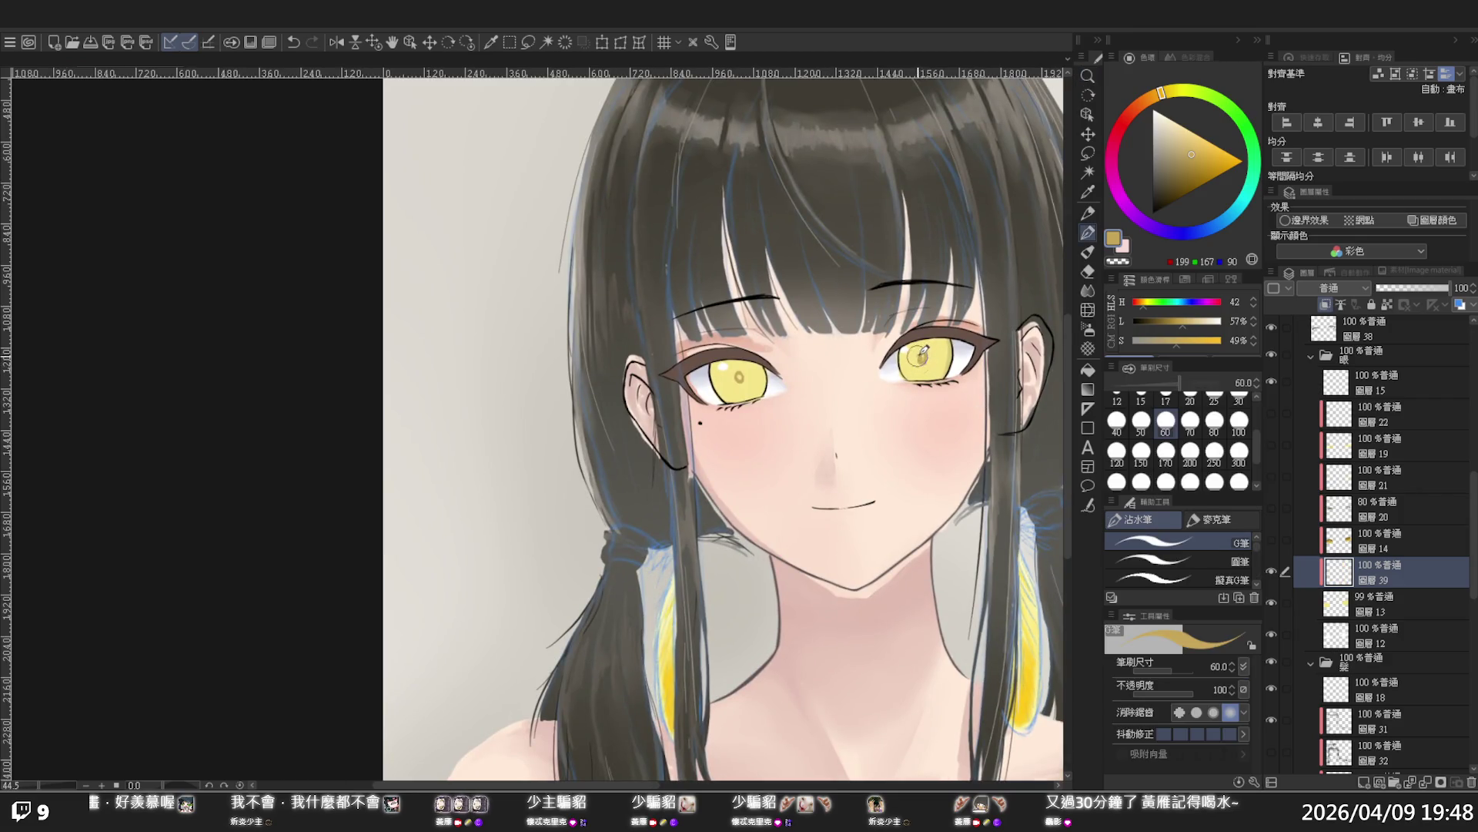
pyautogui.scroll(3, 928, 356)
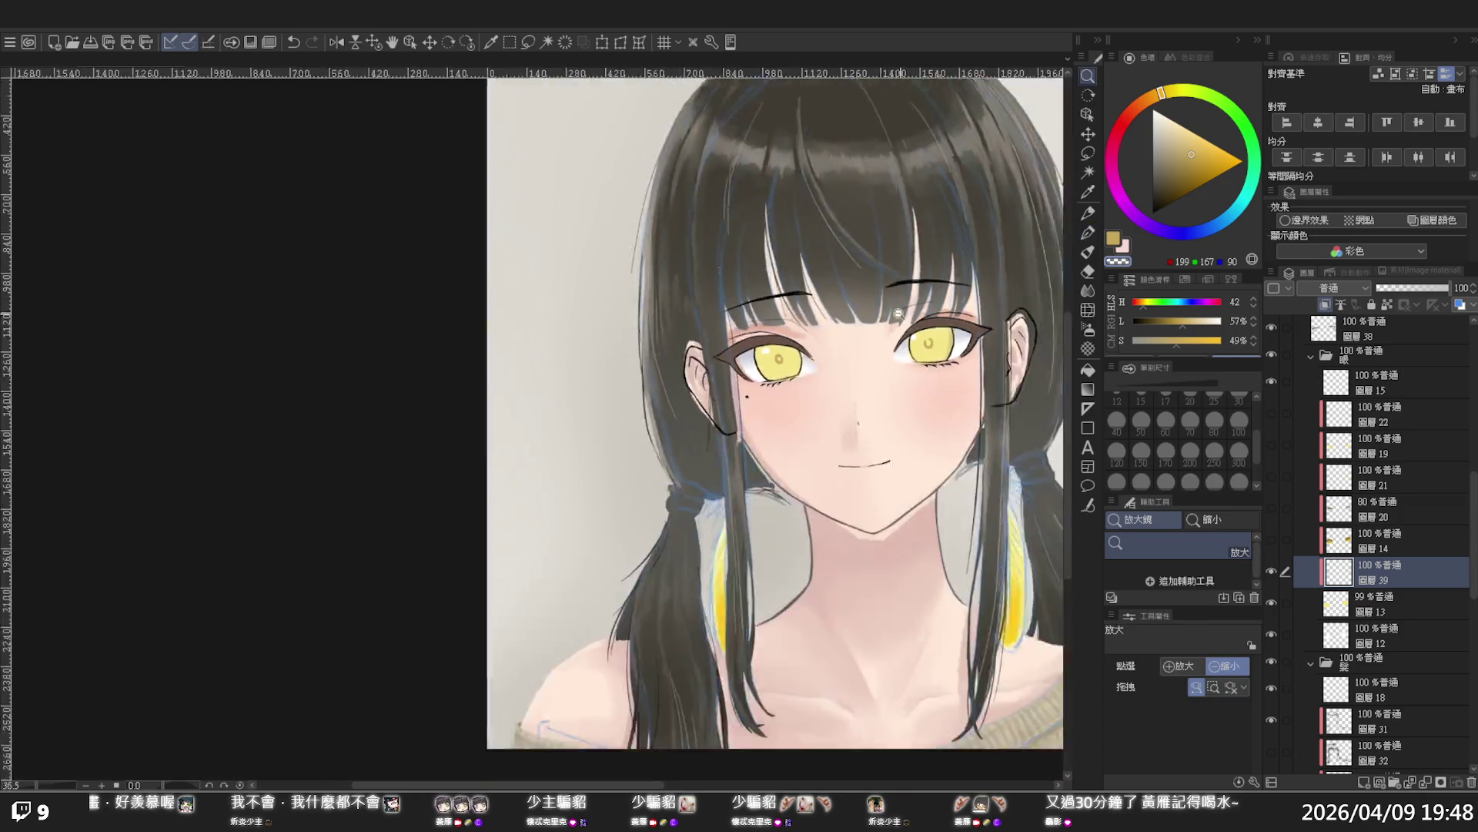
pyautogui.moveTo(924, 354); pyautogui.dragTo(871, 304)
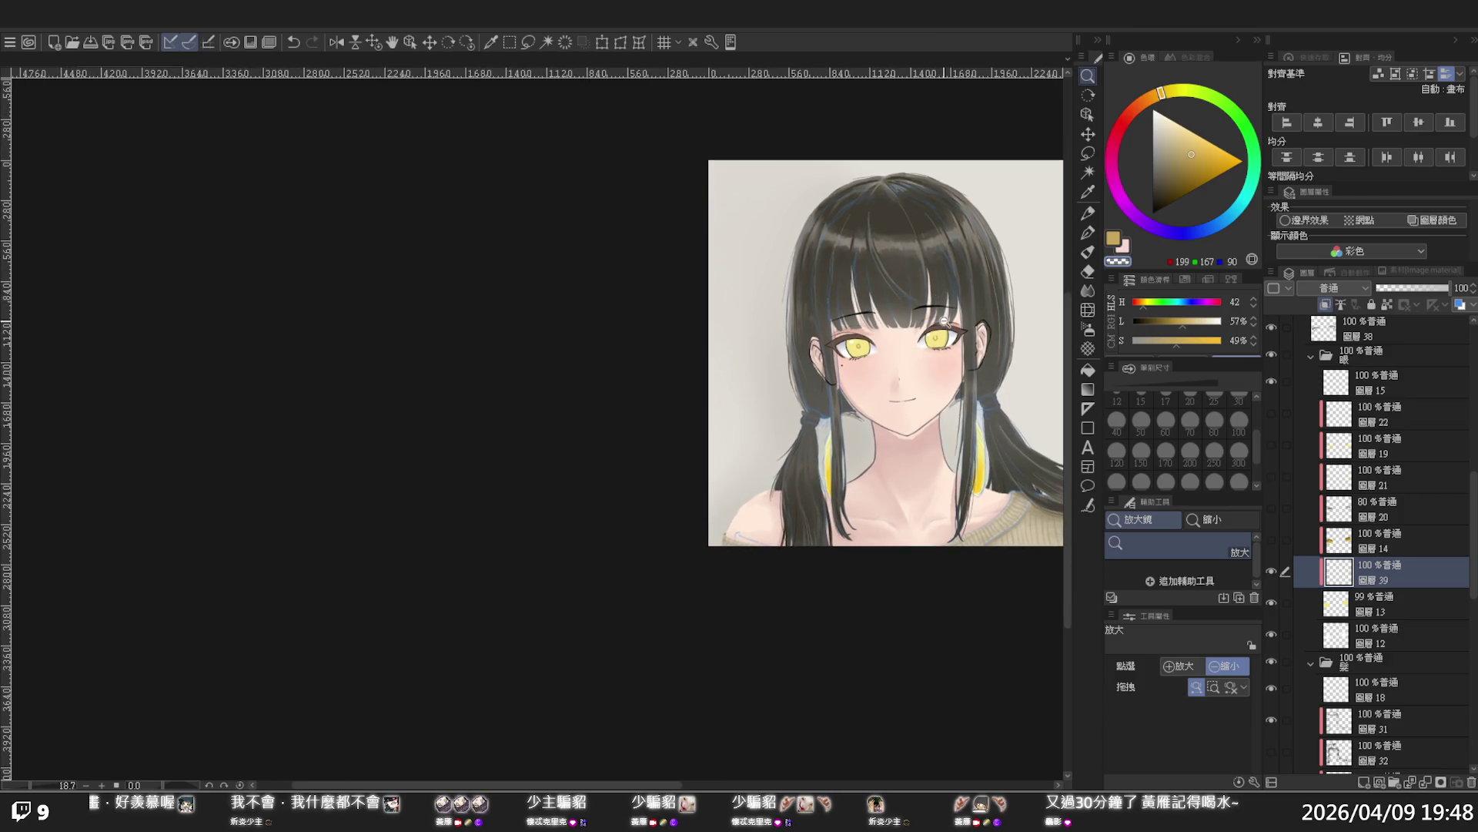
pyautogui.scroll(3, 924, 331)
pyautogui.press('p')
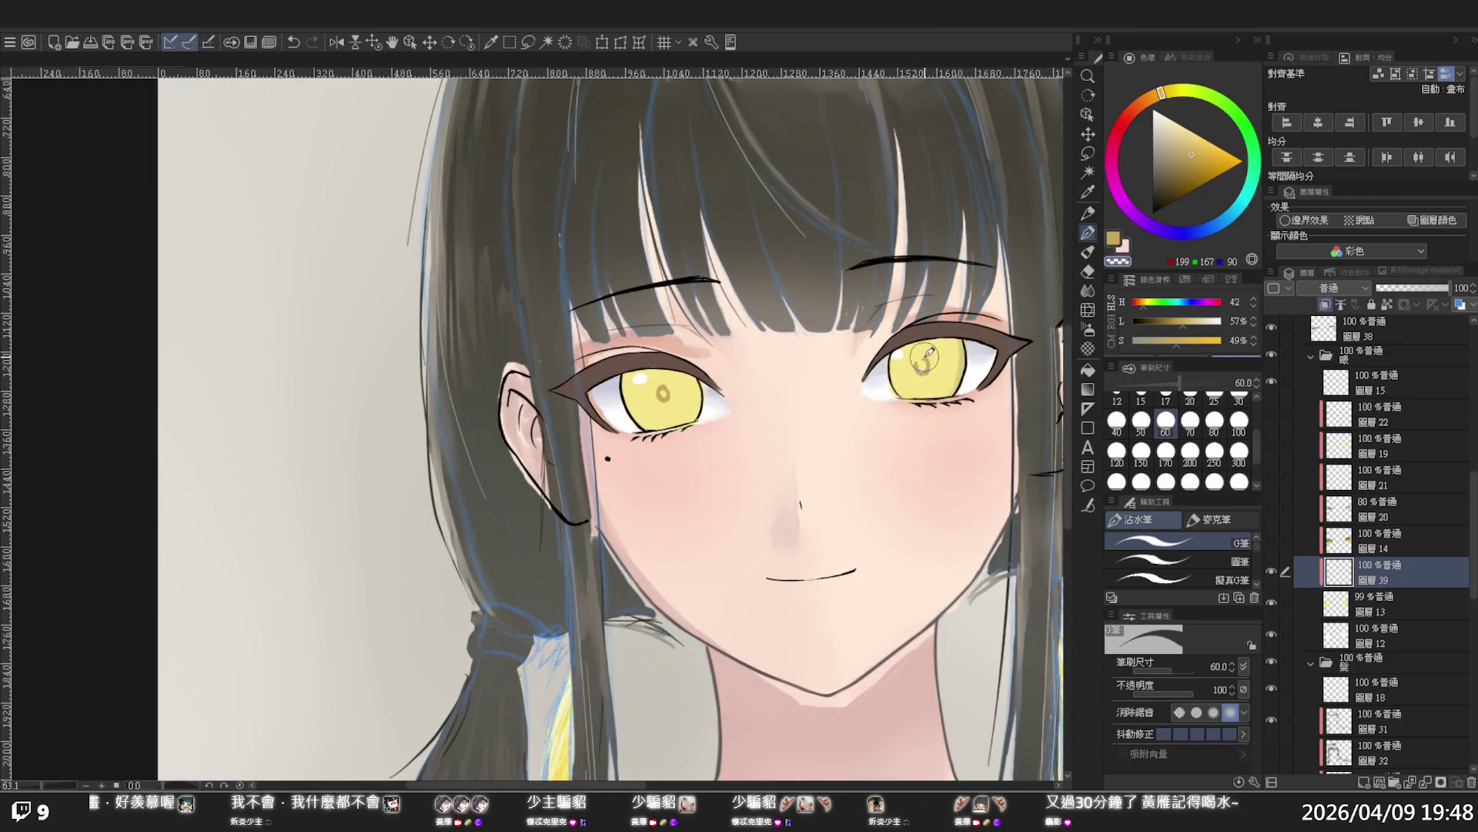
pyautogui.press('c')
pyautogui.scroll(-5, 959, 372)
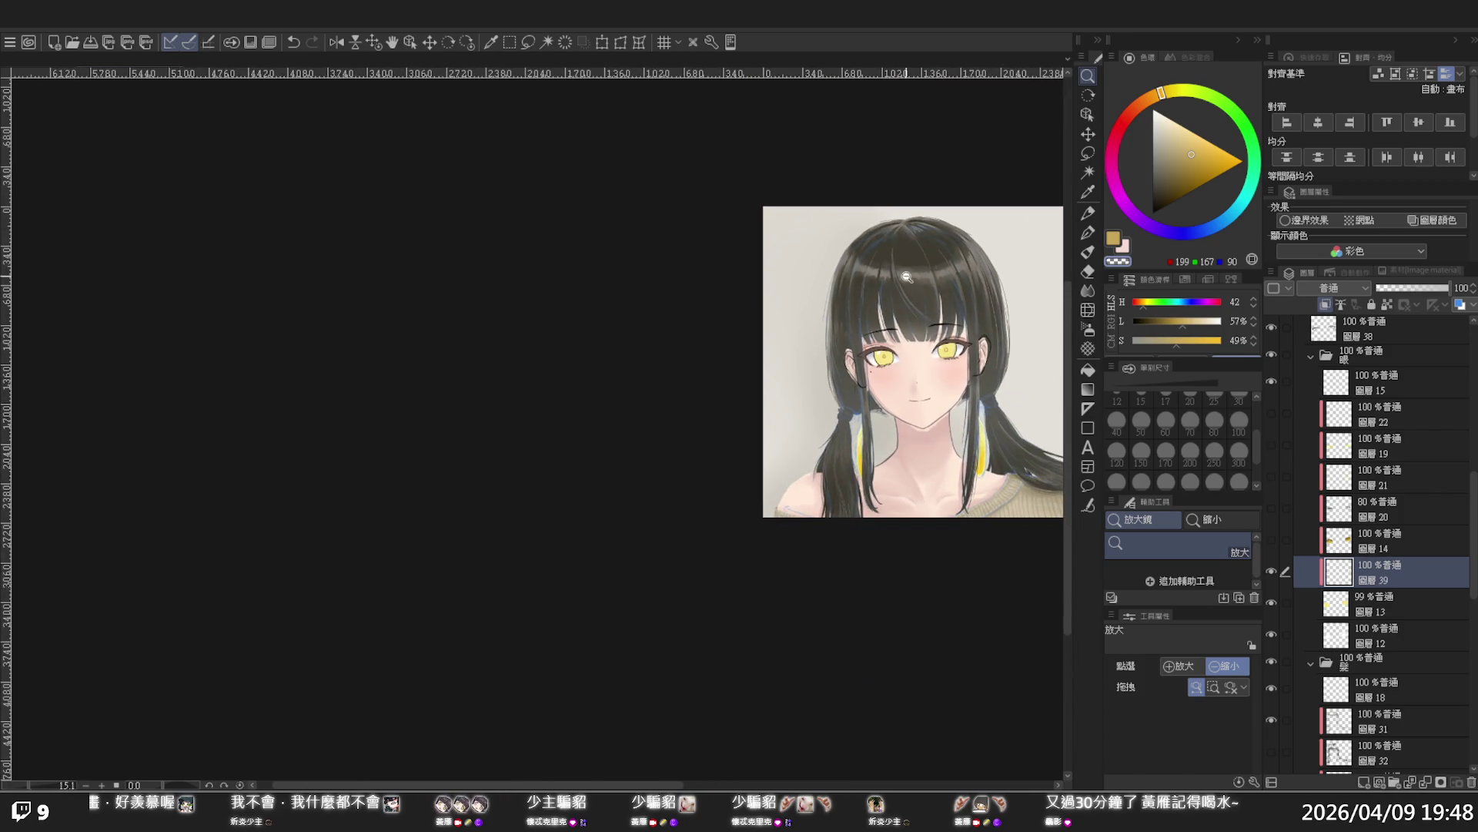
pyautogui.moveTo(953, 332); pyautogui.dragTo(909, 351)
pyautogui.scroll(4, 870, 431)
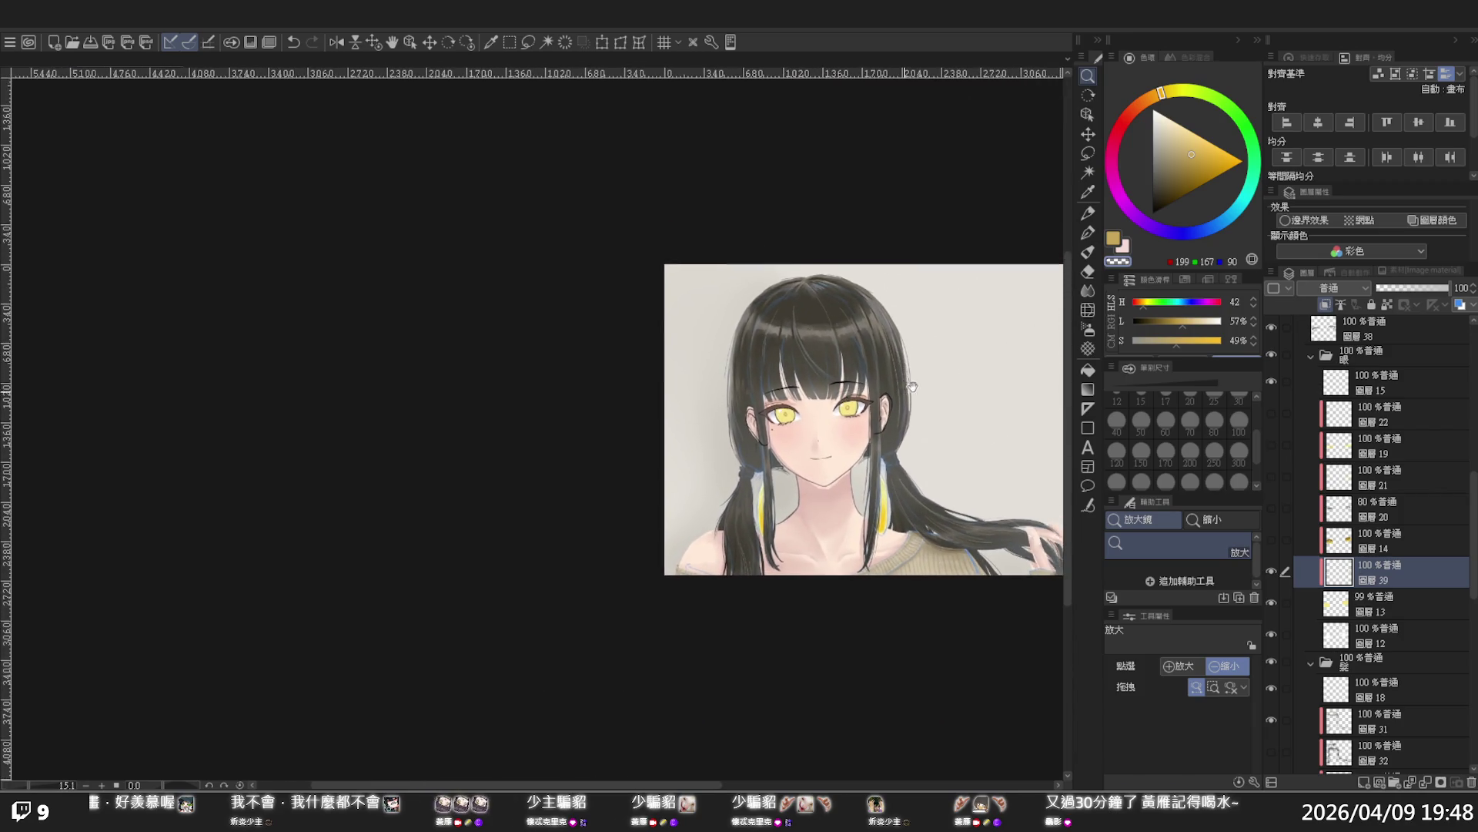
pyautogui.scroll(1, 870, 470)
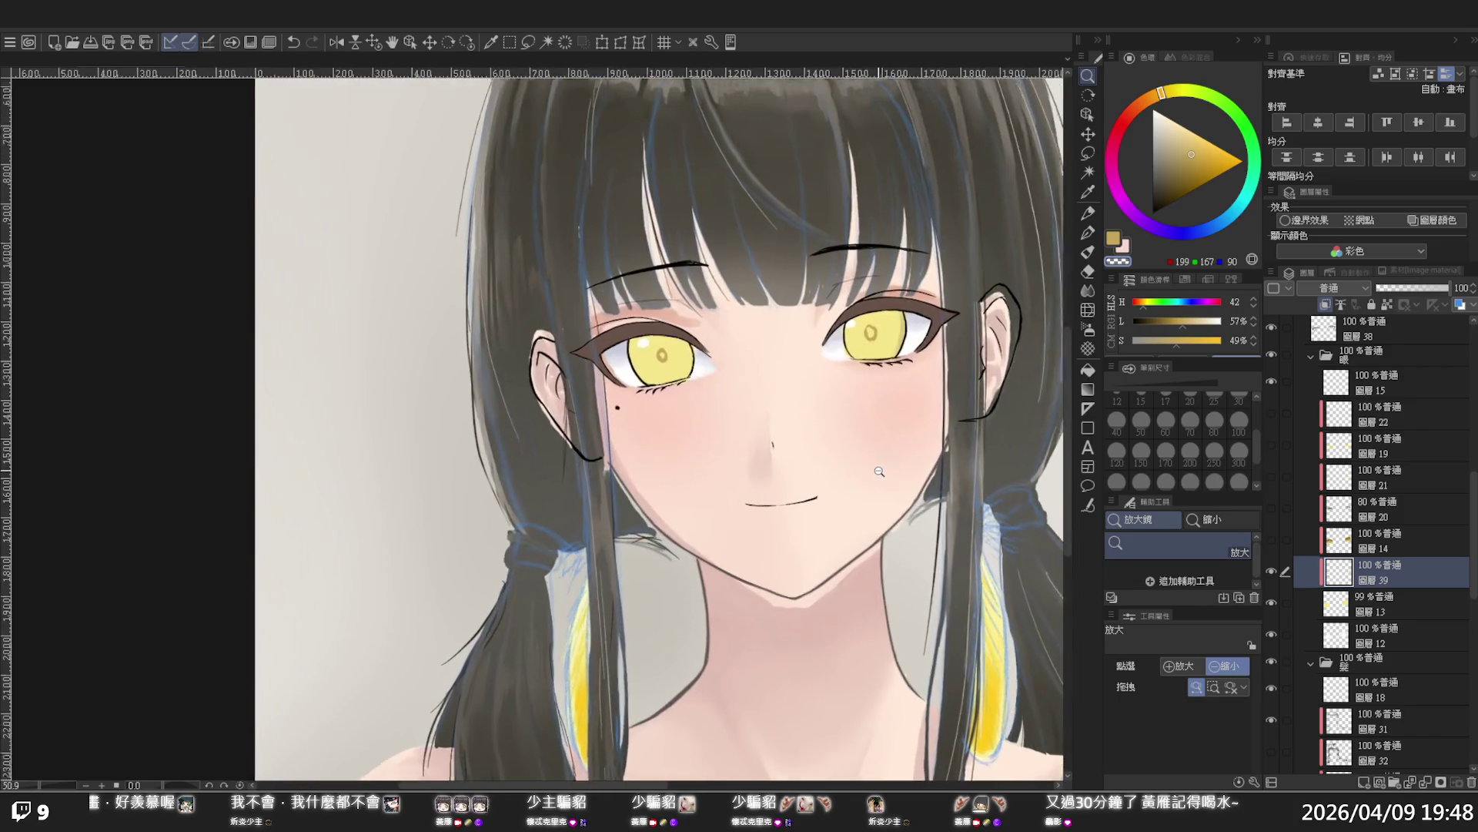
pyautogui.press('p')
pyautogui.moveTo(1473, 574)
pyautogui.mouseDown()
pyautogui.moveTo(1474, 691)
pyautogui.moveTo(1433, 707)
pyautogui.mouseUp()
# Toggle layers 25 and 9 off and on to compare their face shading
pyautogui.click(1270, 683)
pyautogui.click(1272, 686)
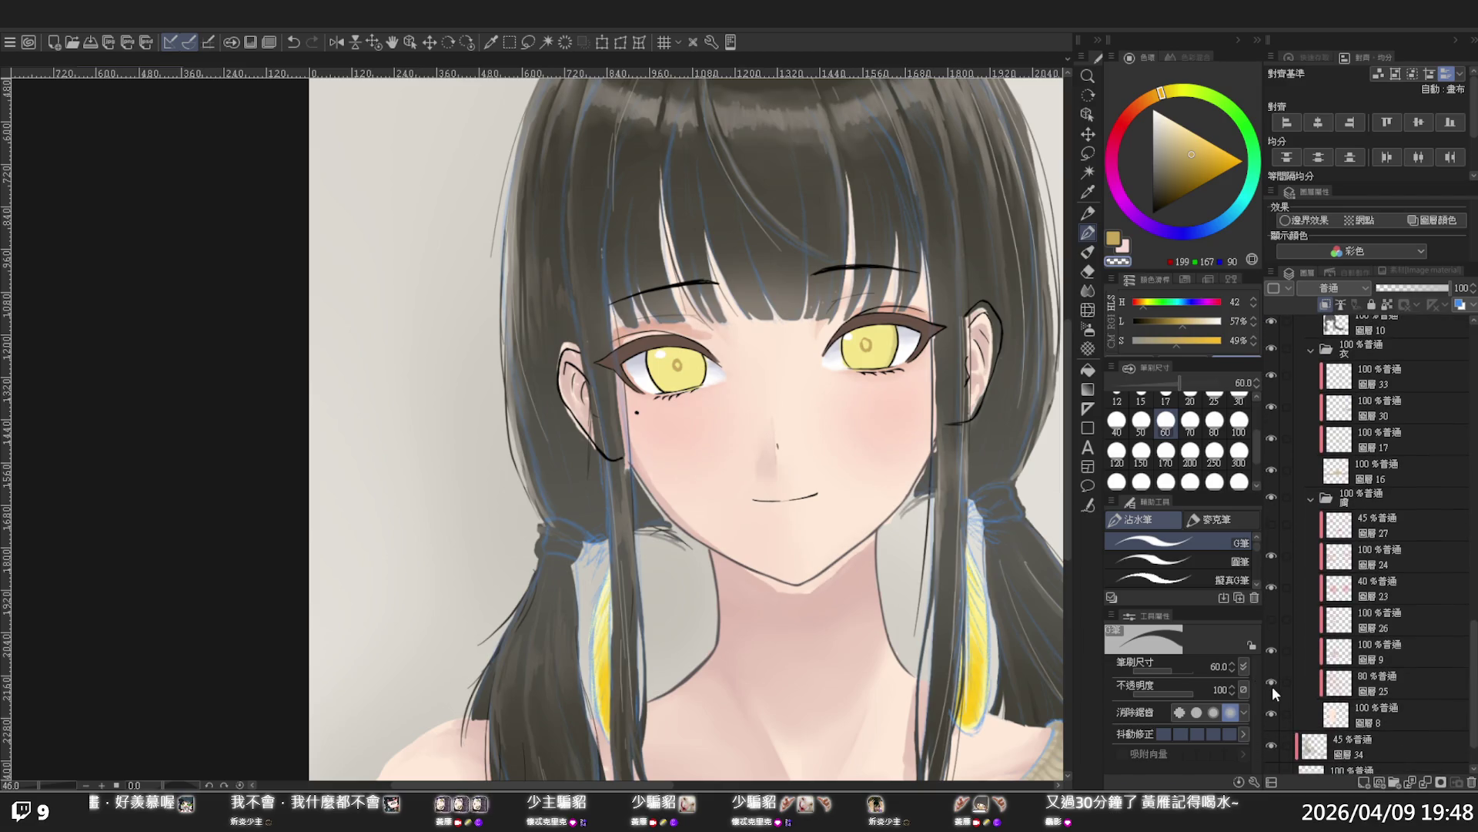
pyautogui.click(1272, 683)
pyautogui.click(1272, 686)
pyautogui.click(1272, 651)
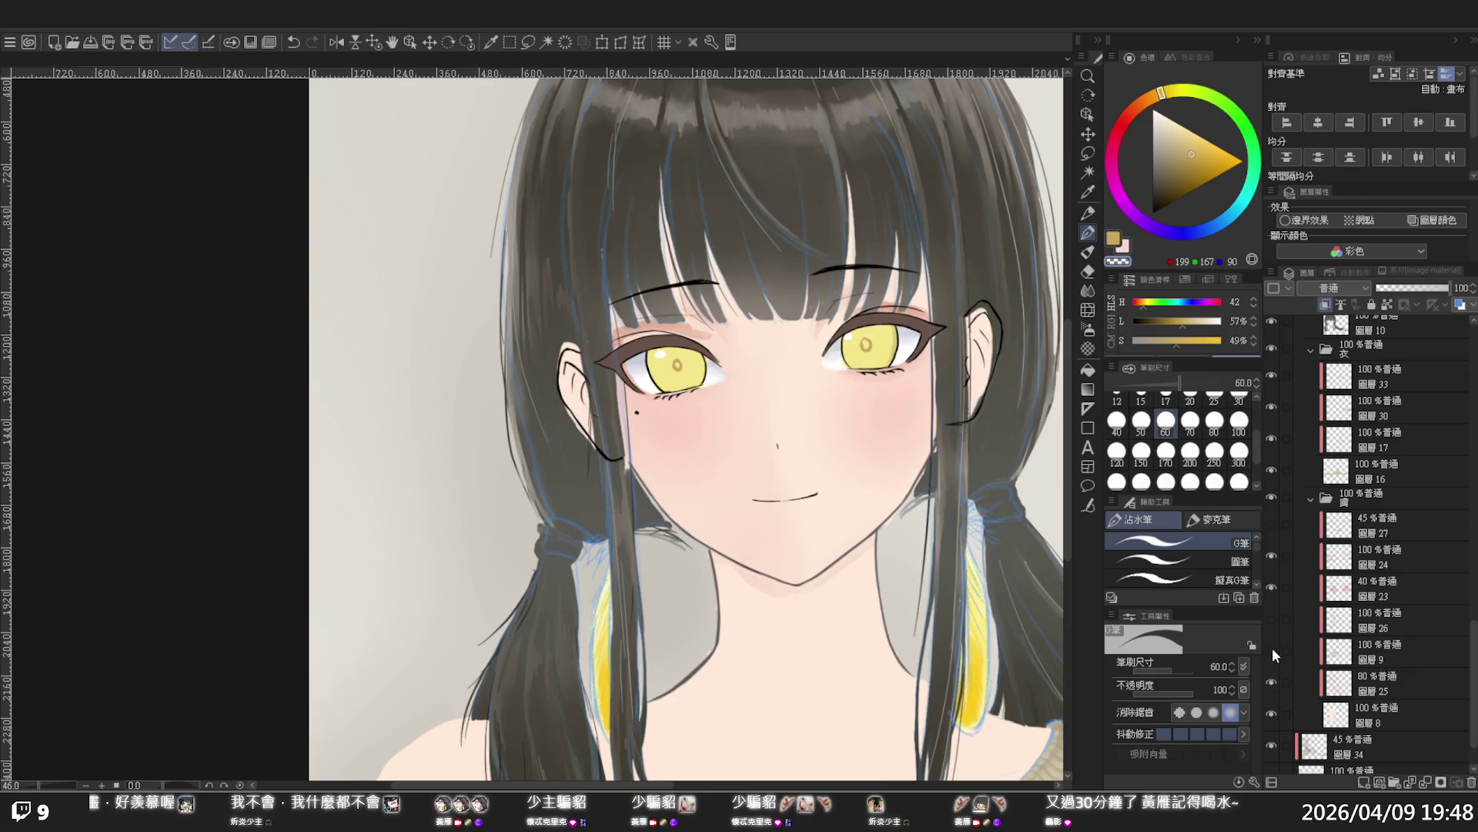
pyautogui.click(1272, 651)
pyautogui.click(1272, 650)
pyautogui.click(1272, 650)
# On layer 9, sample the face's skin tone and paint it along the right jawline
pyautogui.click(1372, 650)
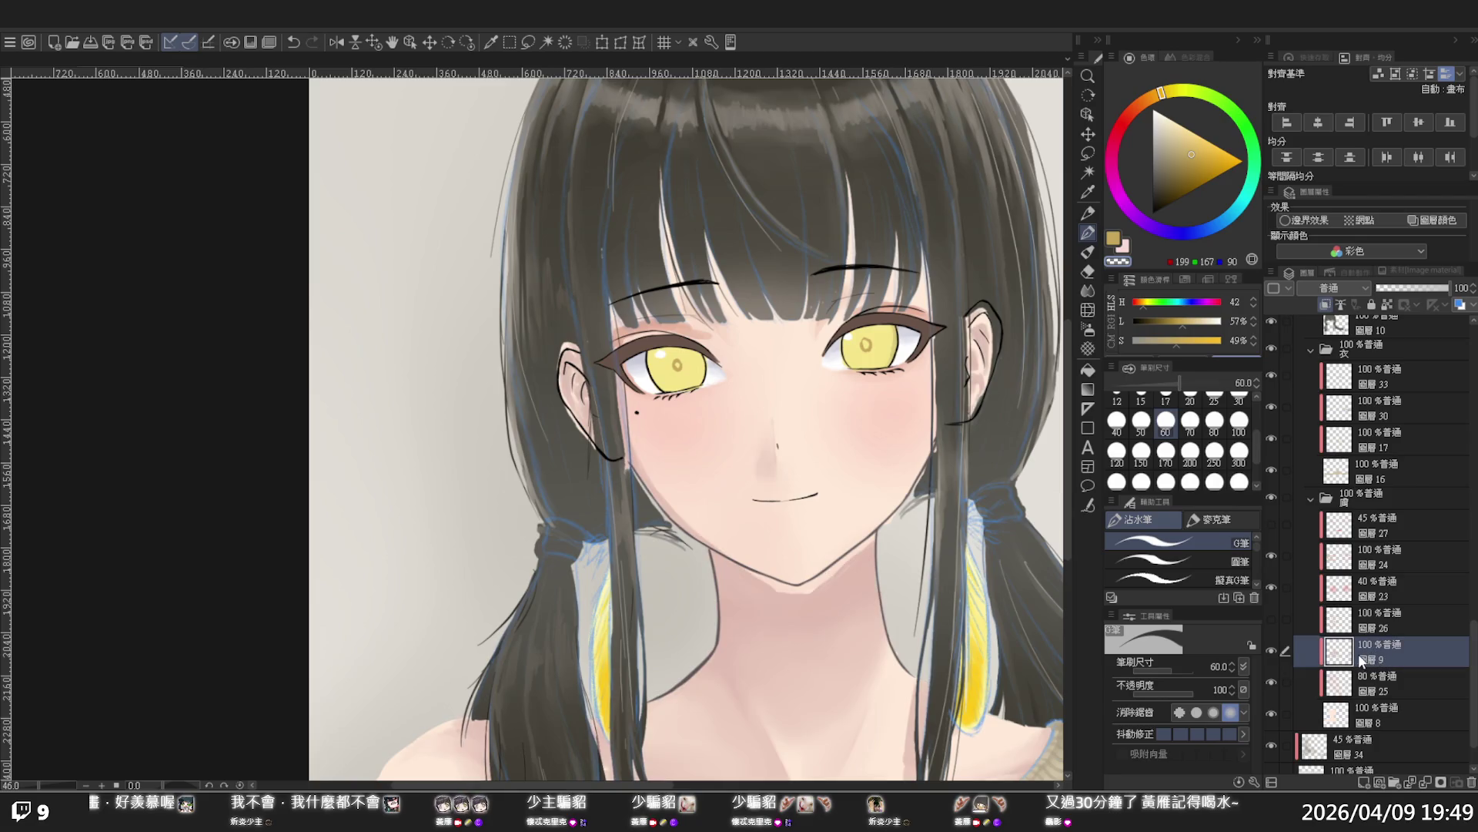
pyautogui.press('Delete')
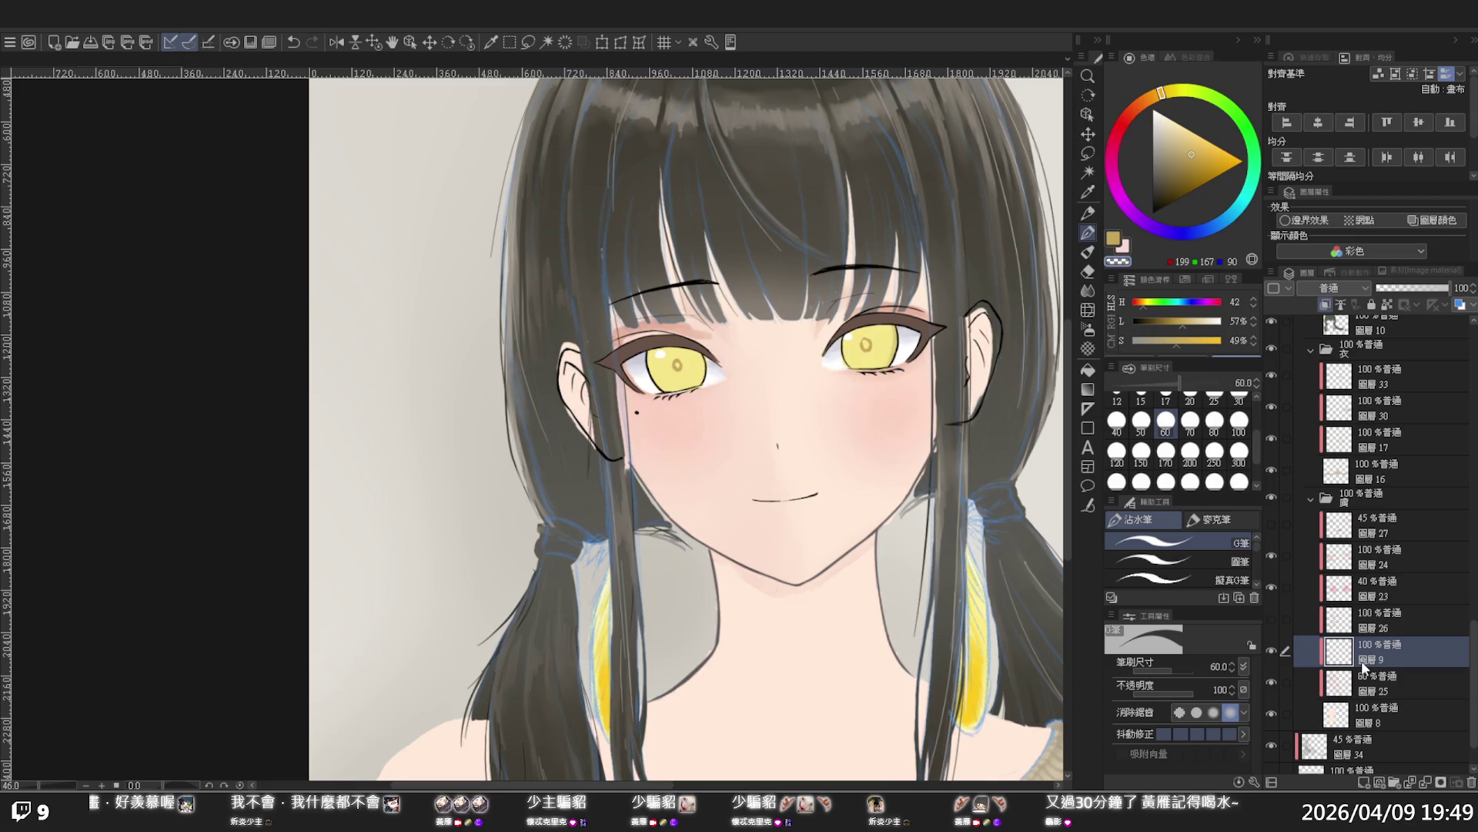
pyautogui.hotkey('ctrl', 'z')
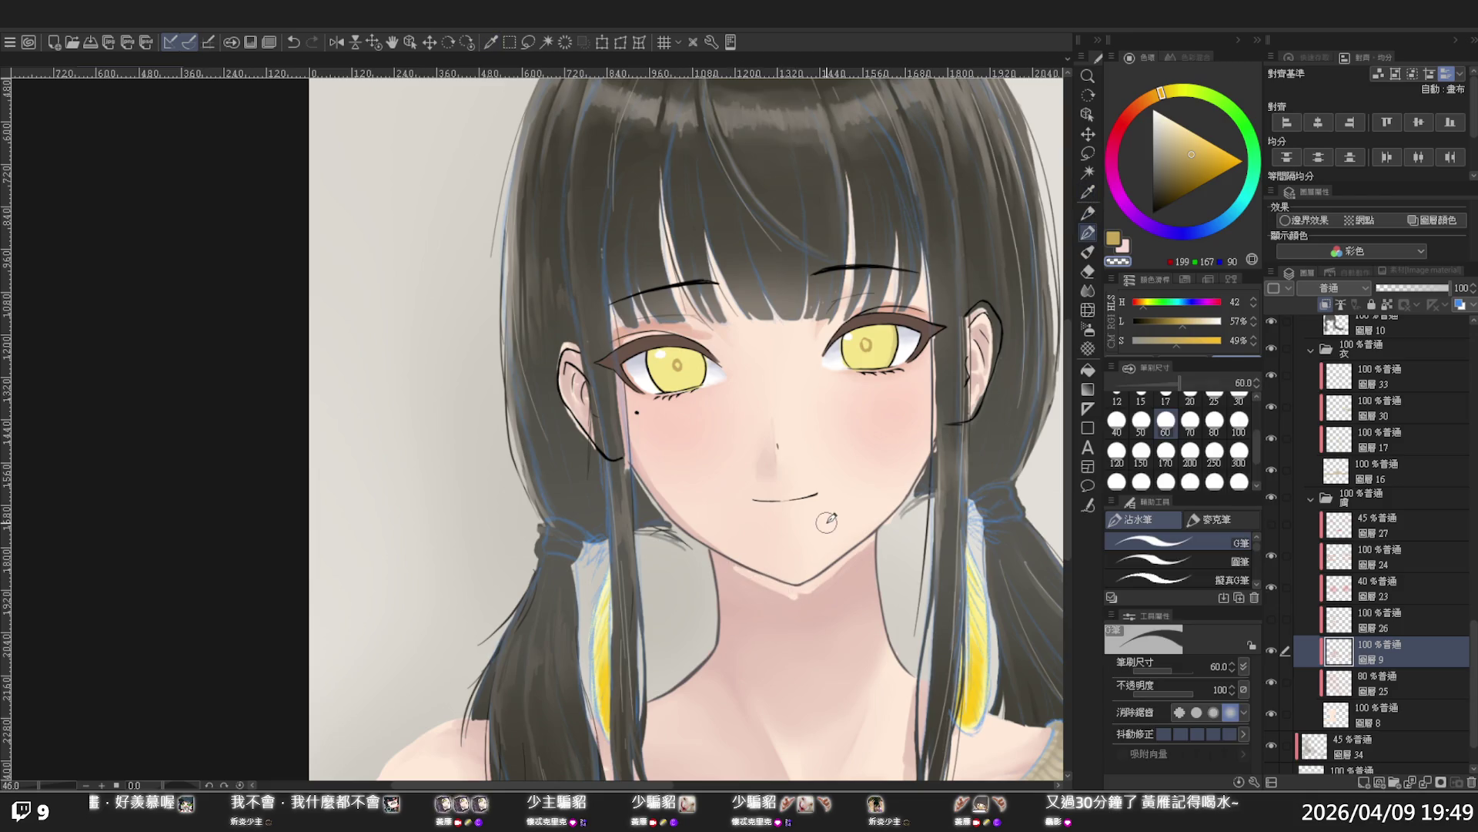
pyautogui.press('i')
pyautogui.click(793, 585)
pyautogui.press('p')
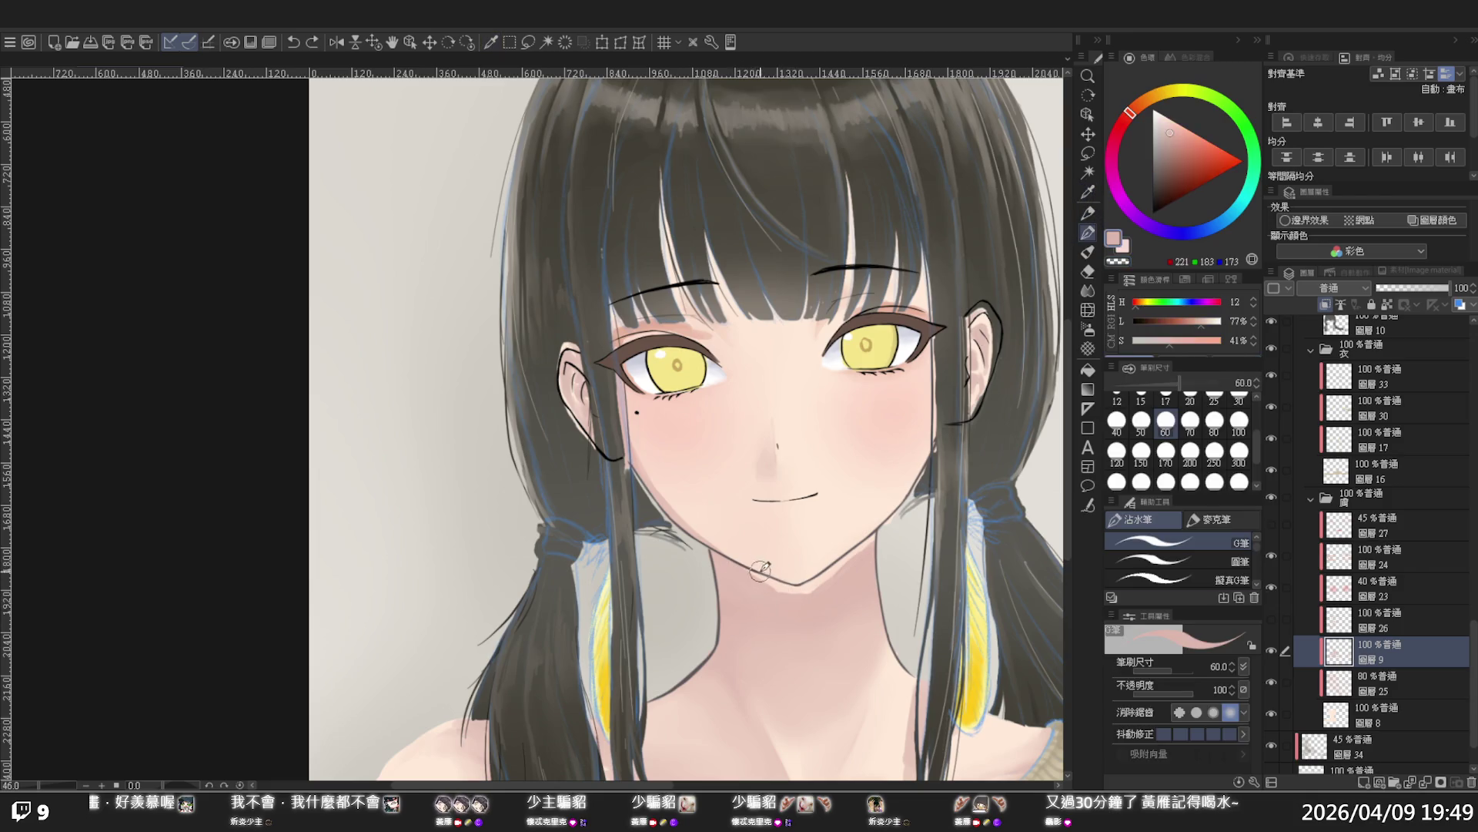
pyautogui.moveTo(801, 591); pyautogui.dragTo(866, 539)
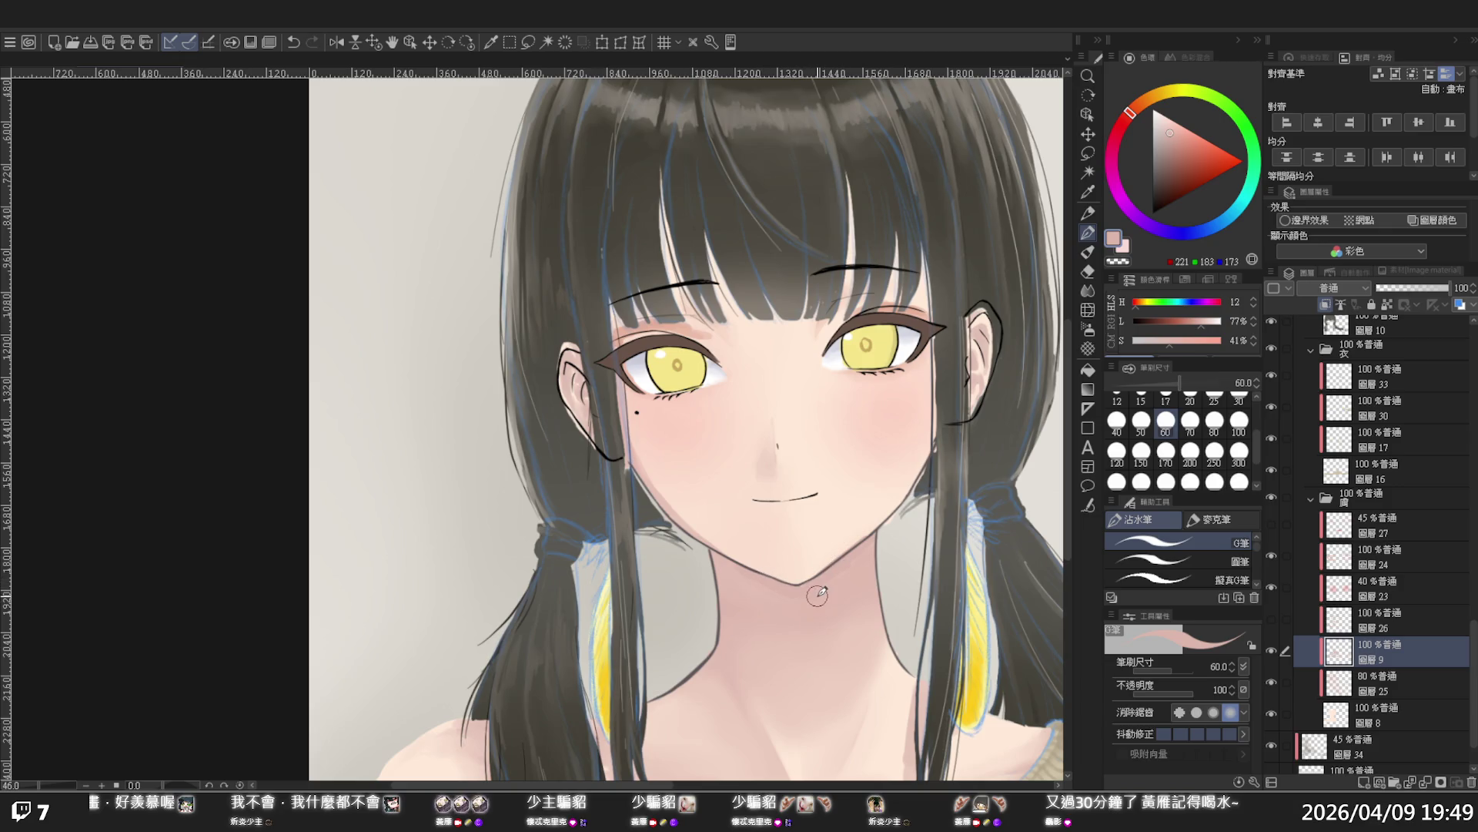
pyautogui.click(1093, 290)
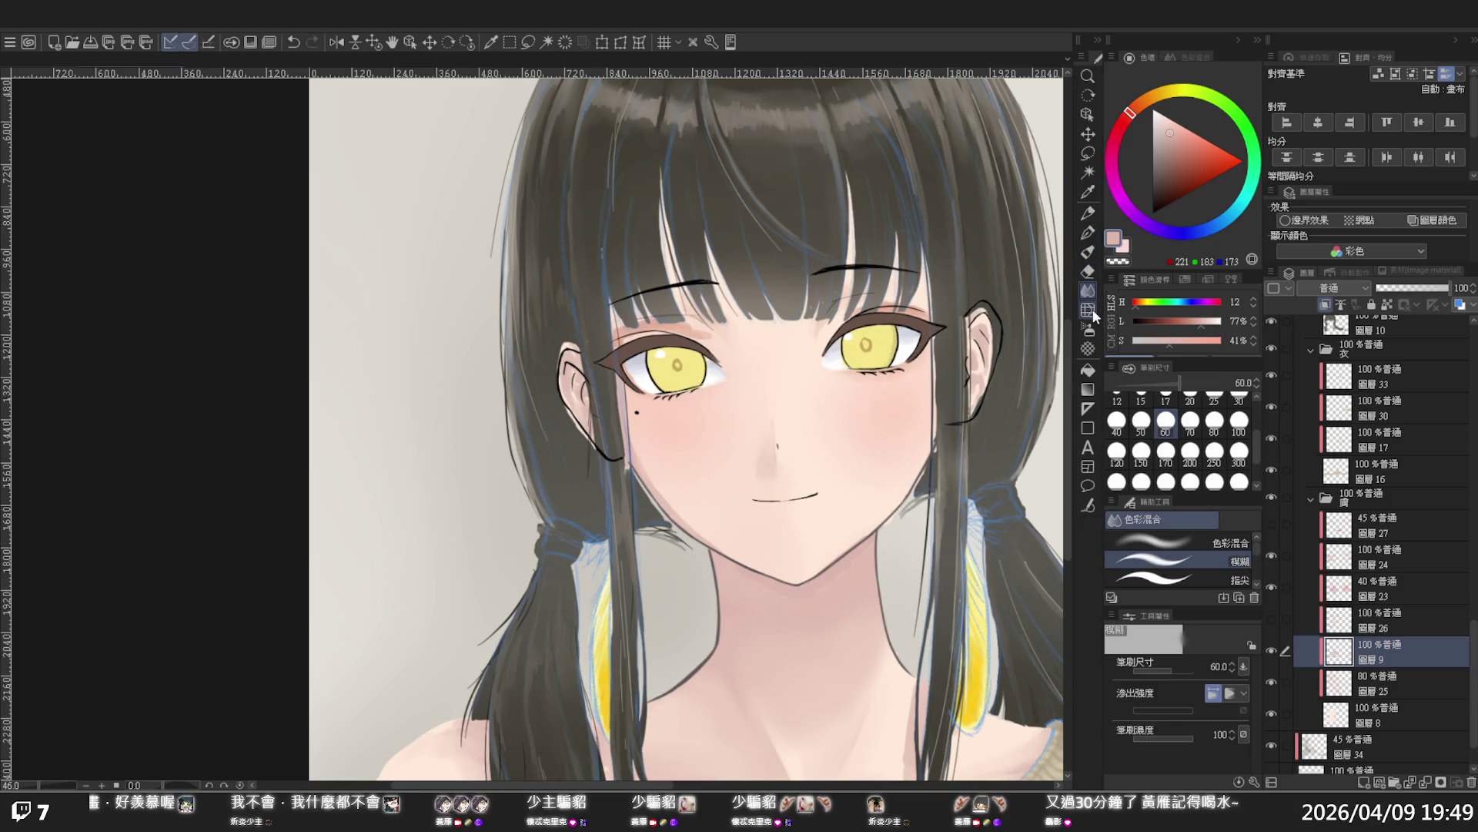
# Set the soft eraser to size 300 and toggle layer 25 to compare the face
pyautogui.click(1088, 271)
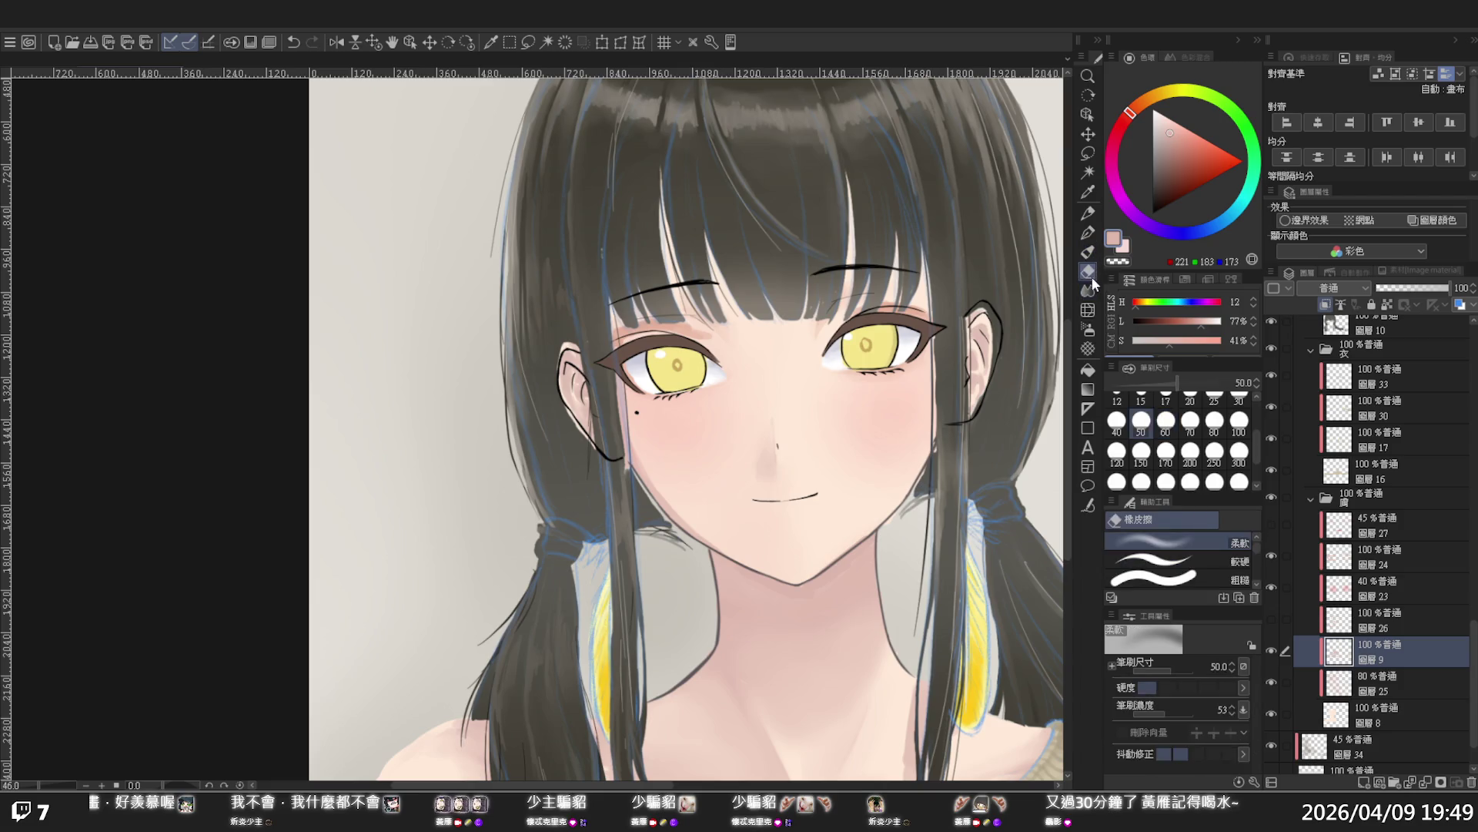
pyautogui.click(1239, 471)
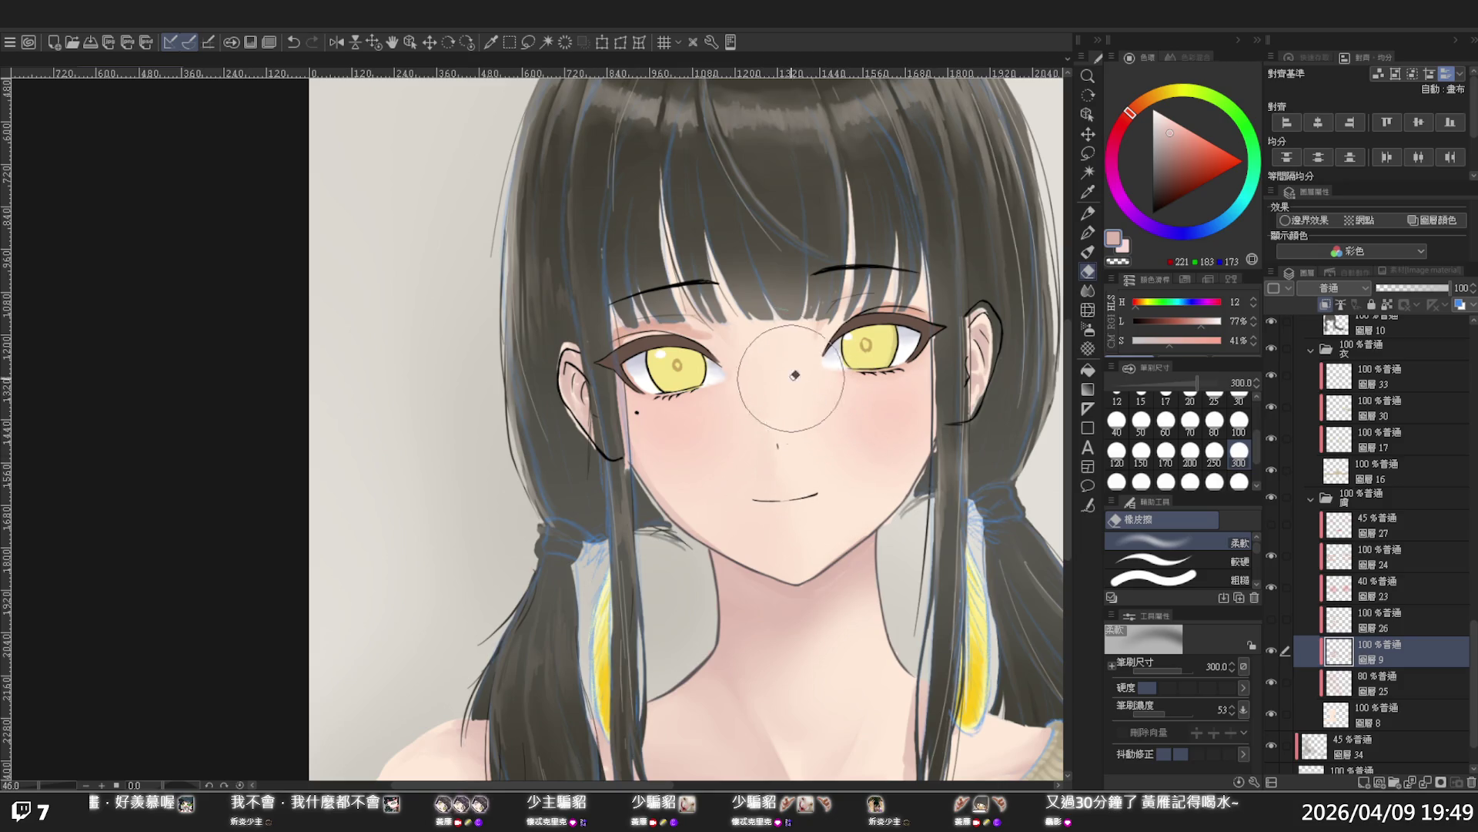
pyautogui.click(1272, 679)
pyautogui.click(1272, 679)
# Compare the blush and eye-tint layers, then select layer 23 and set it to 22% opacity
pyautogui.click(1272, 586)
pyautogui.click(1273, 559)
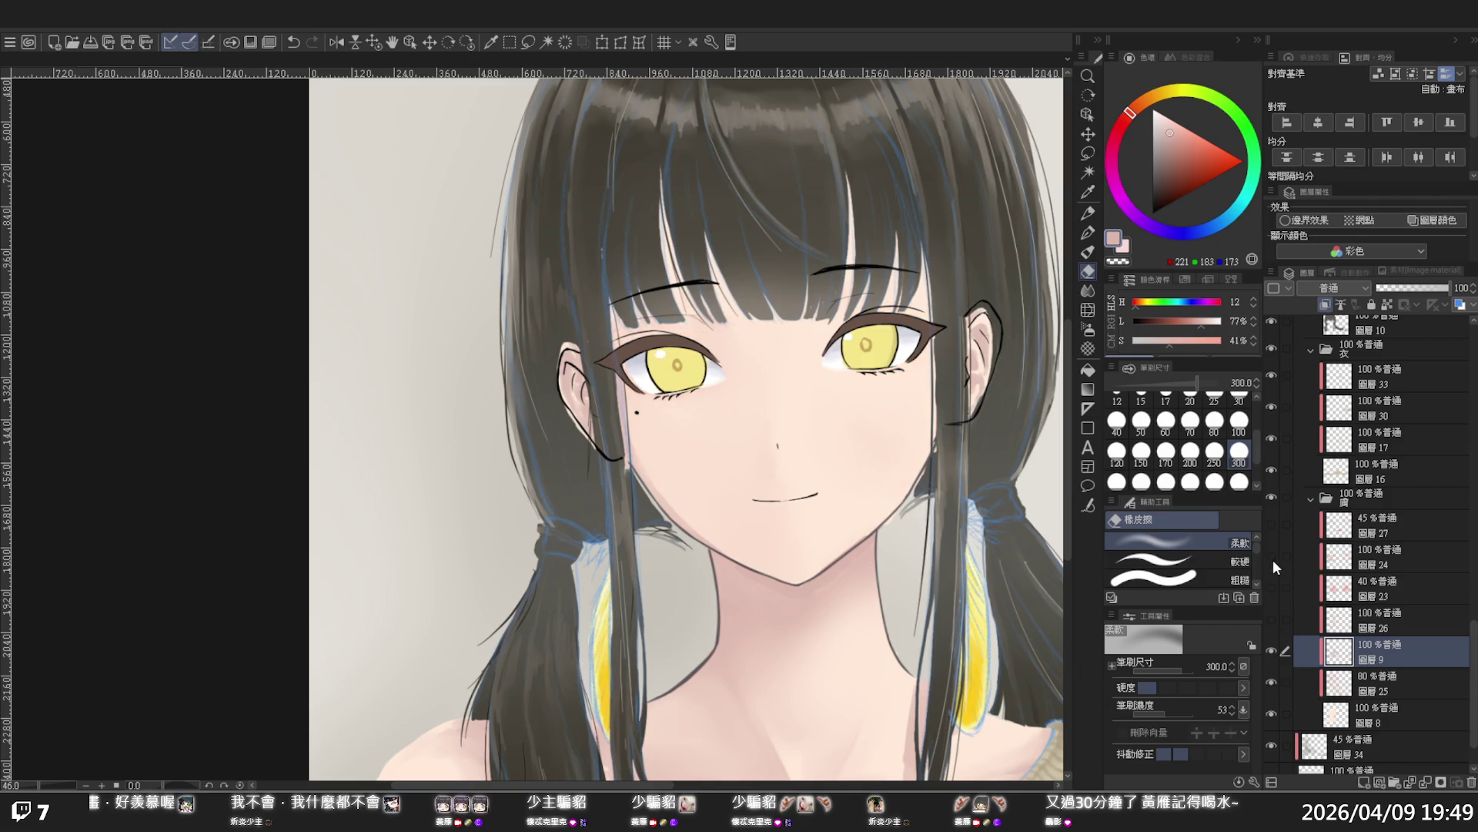
pyautogui.click(1272, 585)
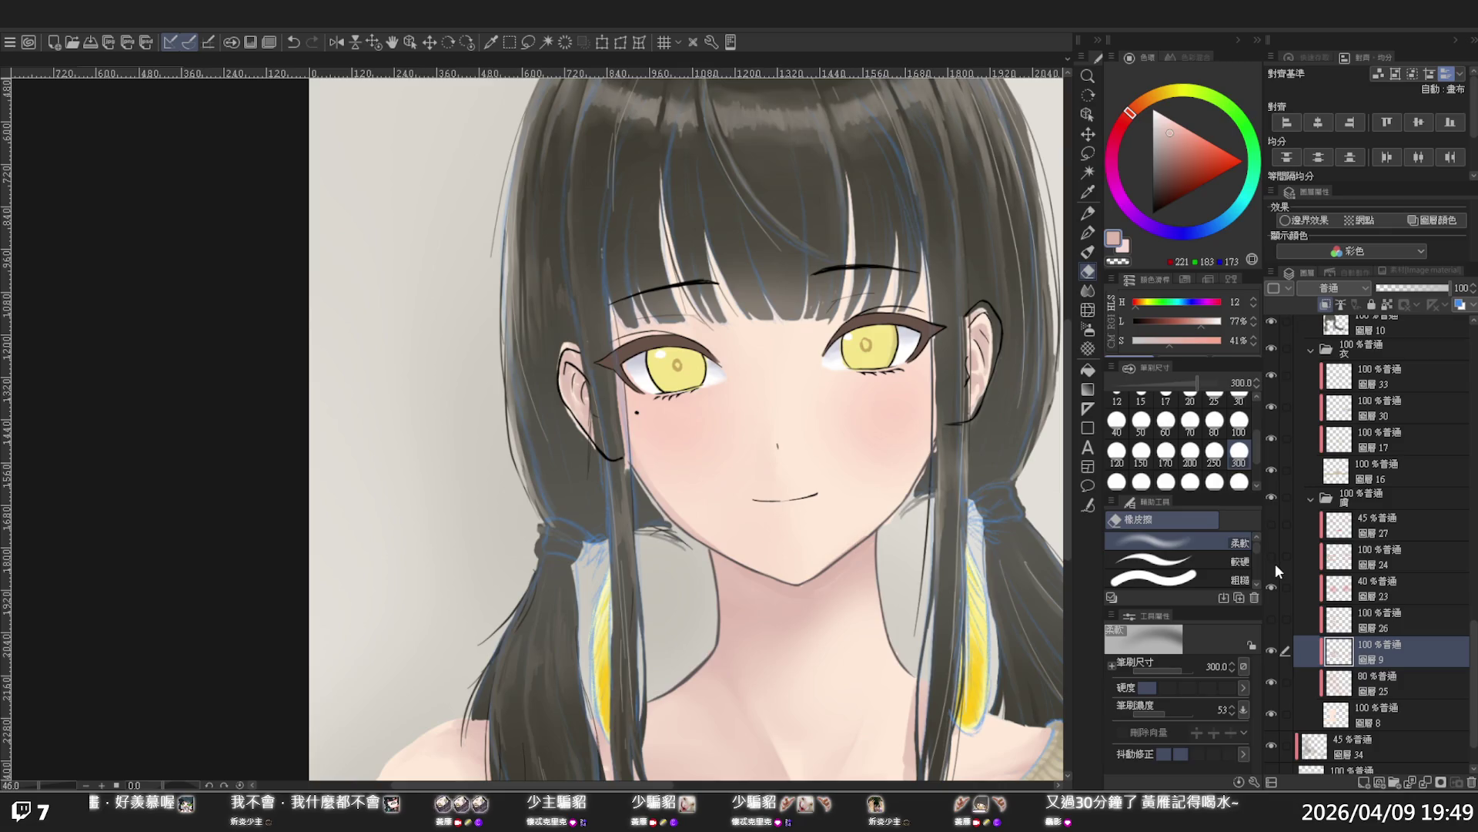
pyautogui.click(1371, 584)
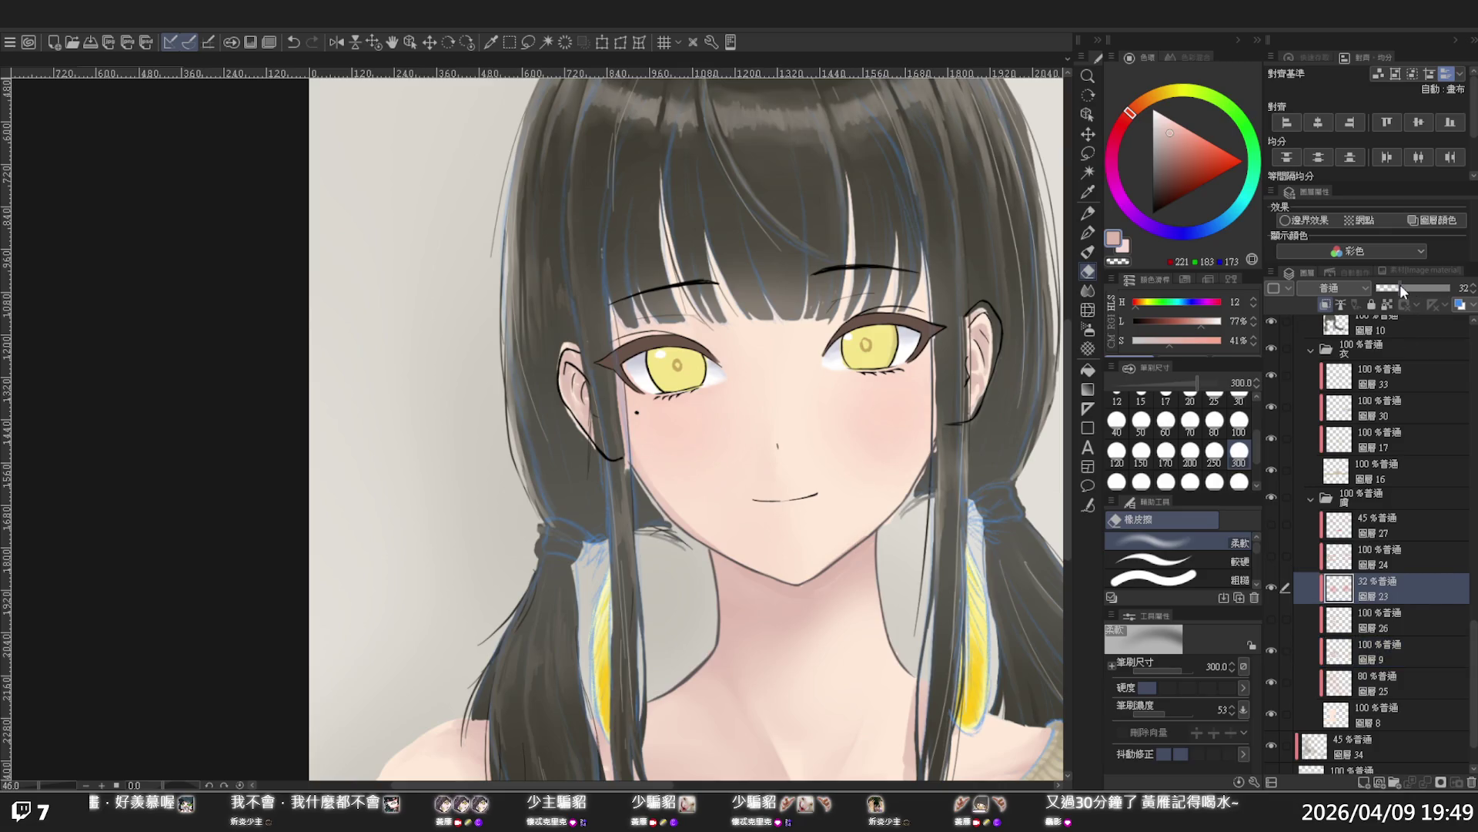
# Show and select layer 24's tint above the eyes, pick the Blend tool, and zoom out
pyautogui.click(1273, 558)
pyautogui.click(1378, 552)
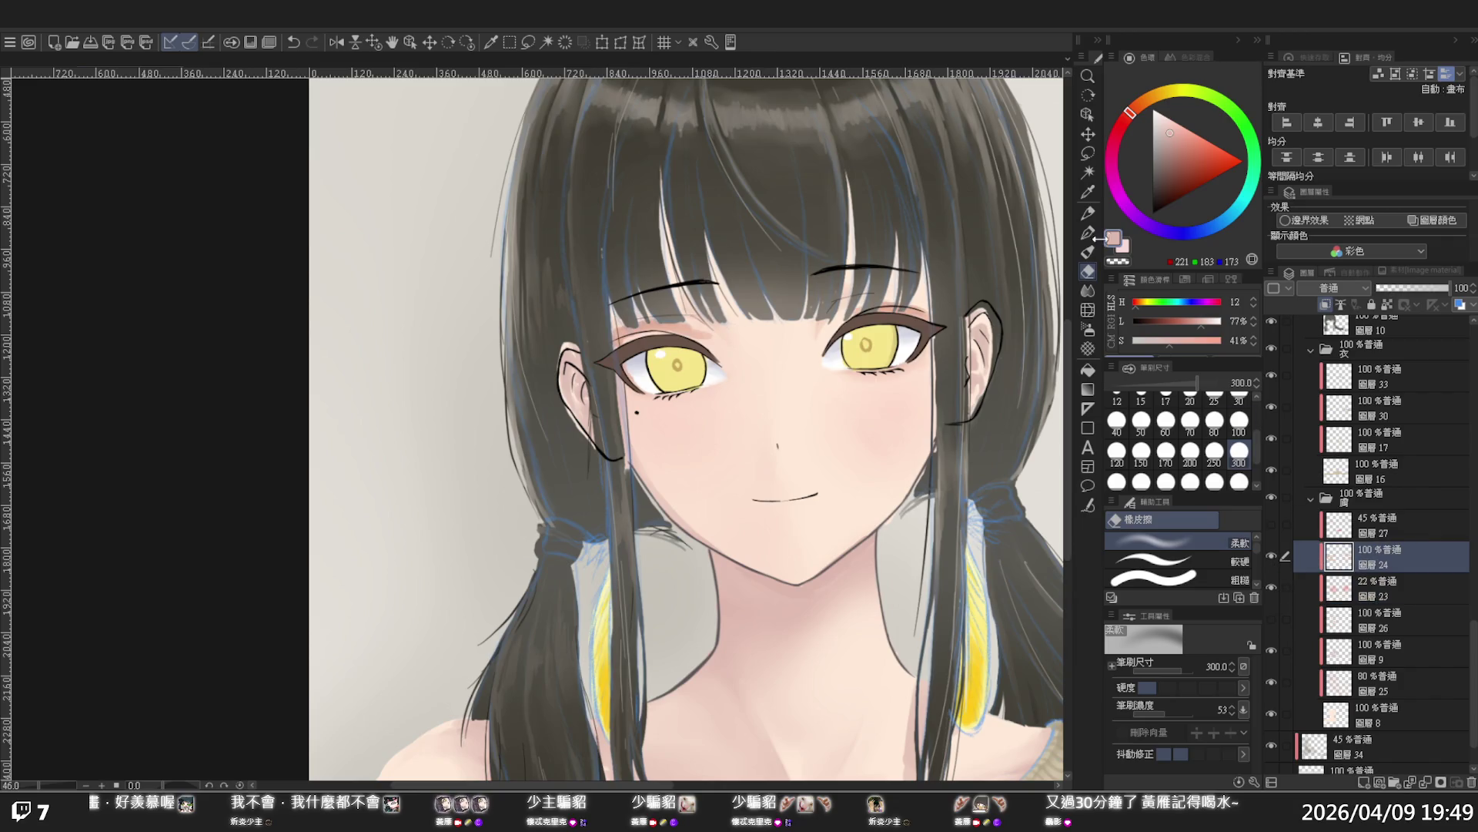
pyautogui.click(1088, 290)
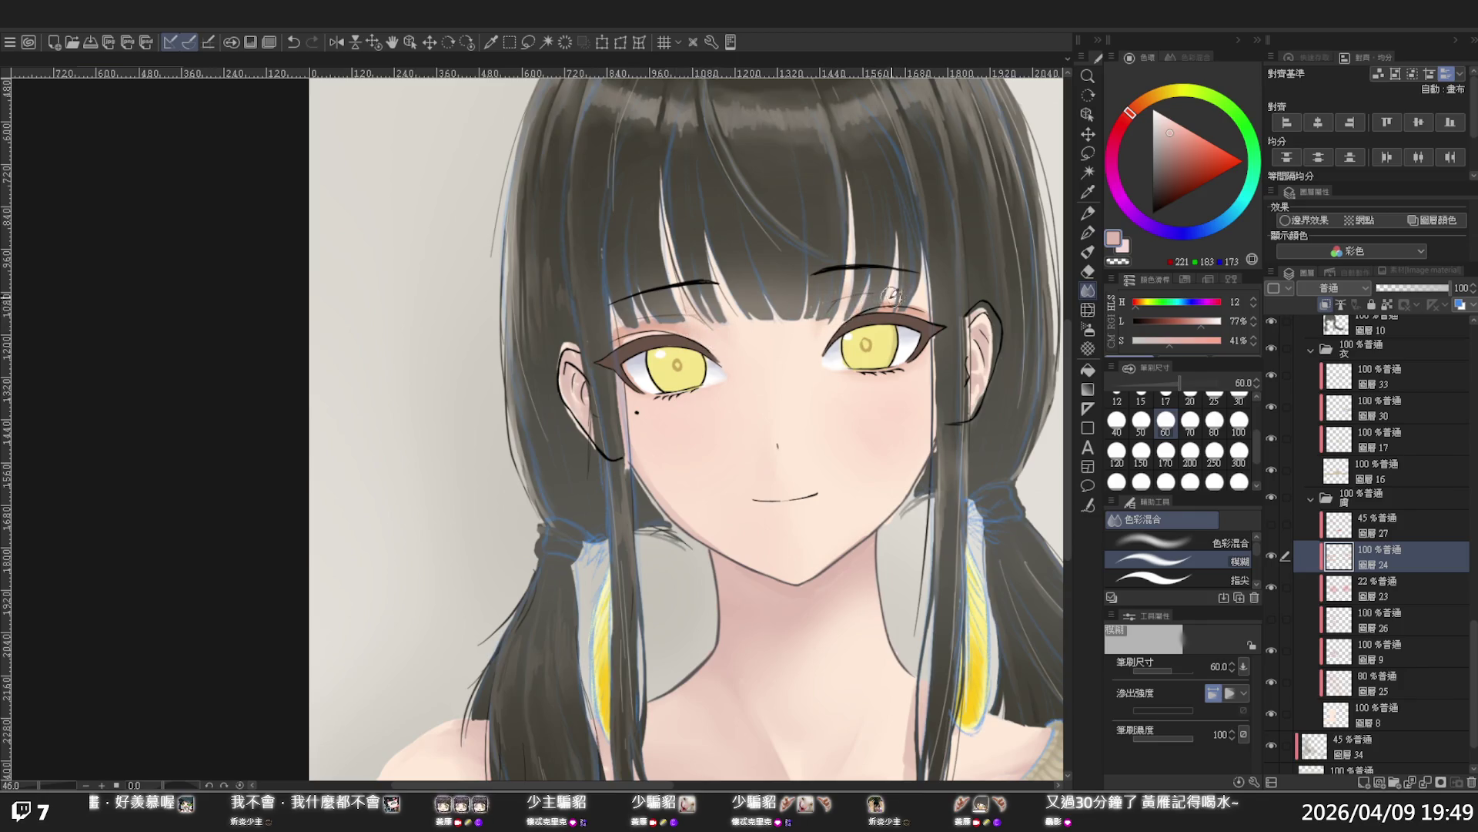
pyautogui.keyDown('ctrl'); pyautogui.keyDown('alt'); pyautogui.click(889, 323); pyautogui.keyUp('alt'); pyautogui.keyUp('ctrl')
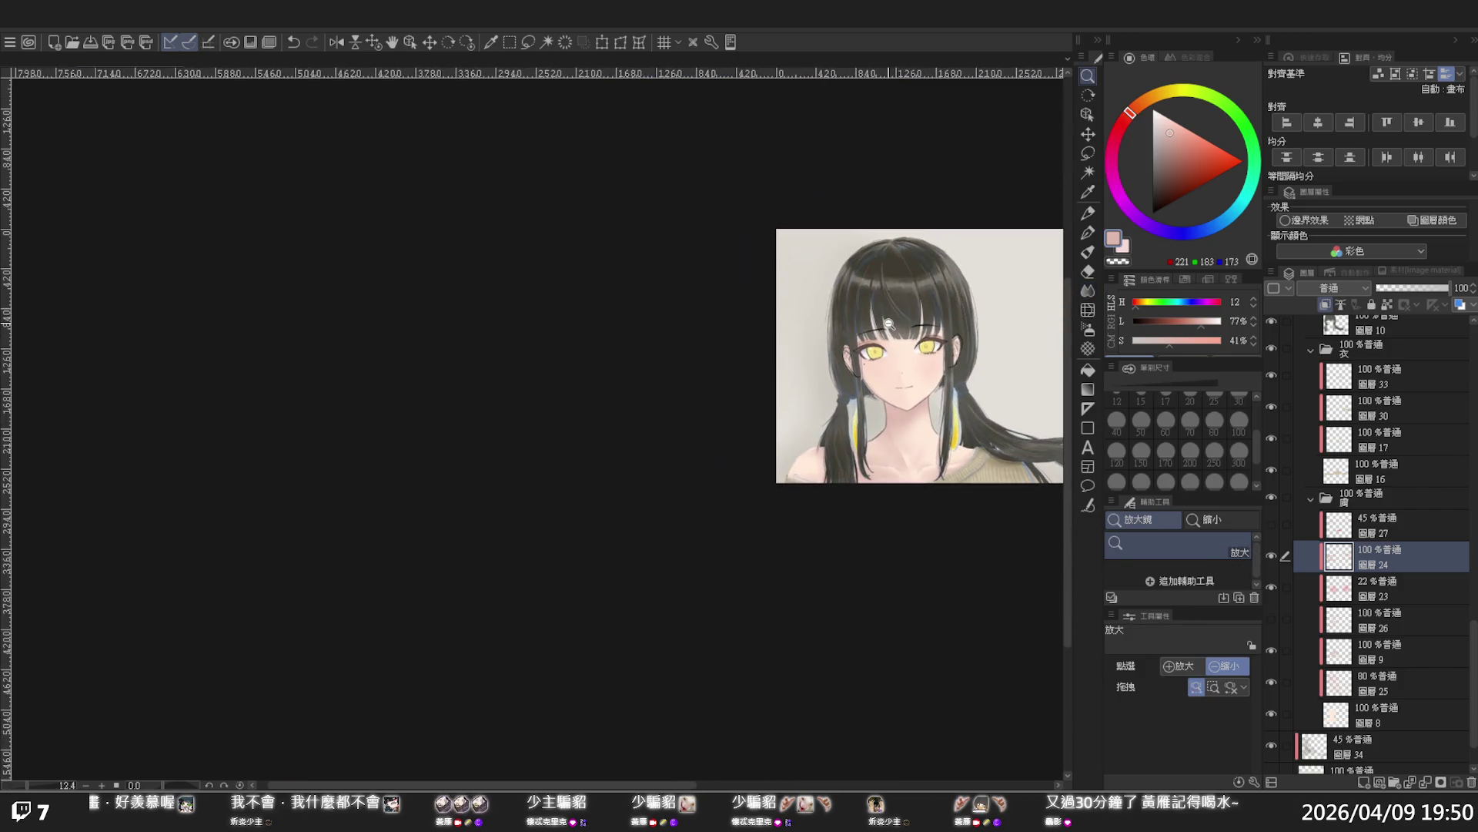
# Liquify around the right eye and cheek with a size 300 Liquify brush
pyautogui.moveTo(889, 324); pyautogui.dragTo(1106, 284)
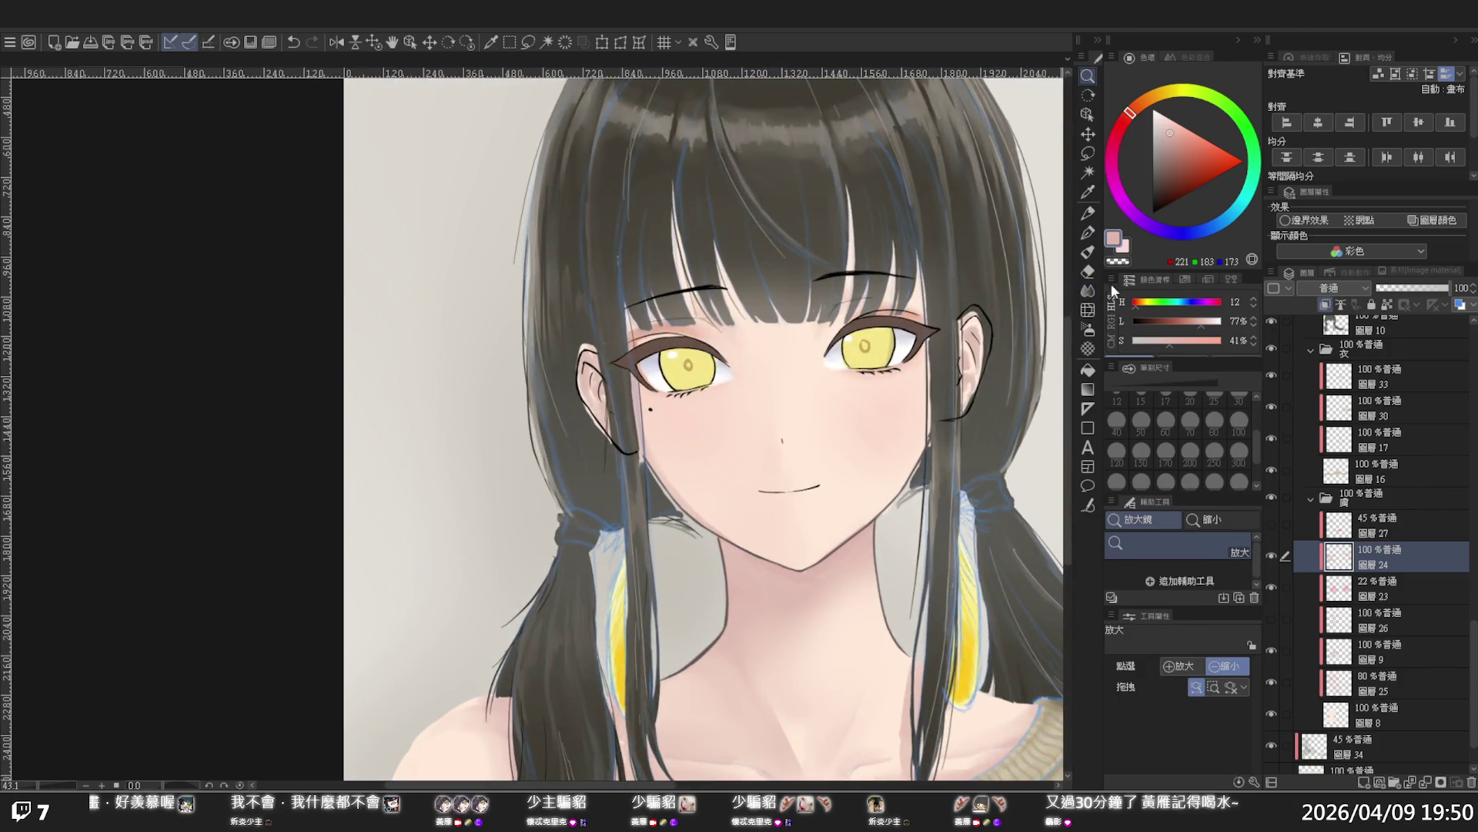
pyautogui.click(1093, 291)
pyautogui.click(1089, 308)
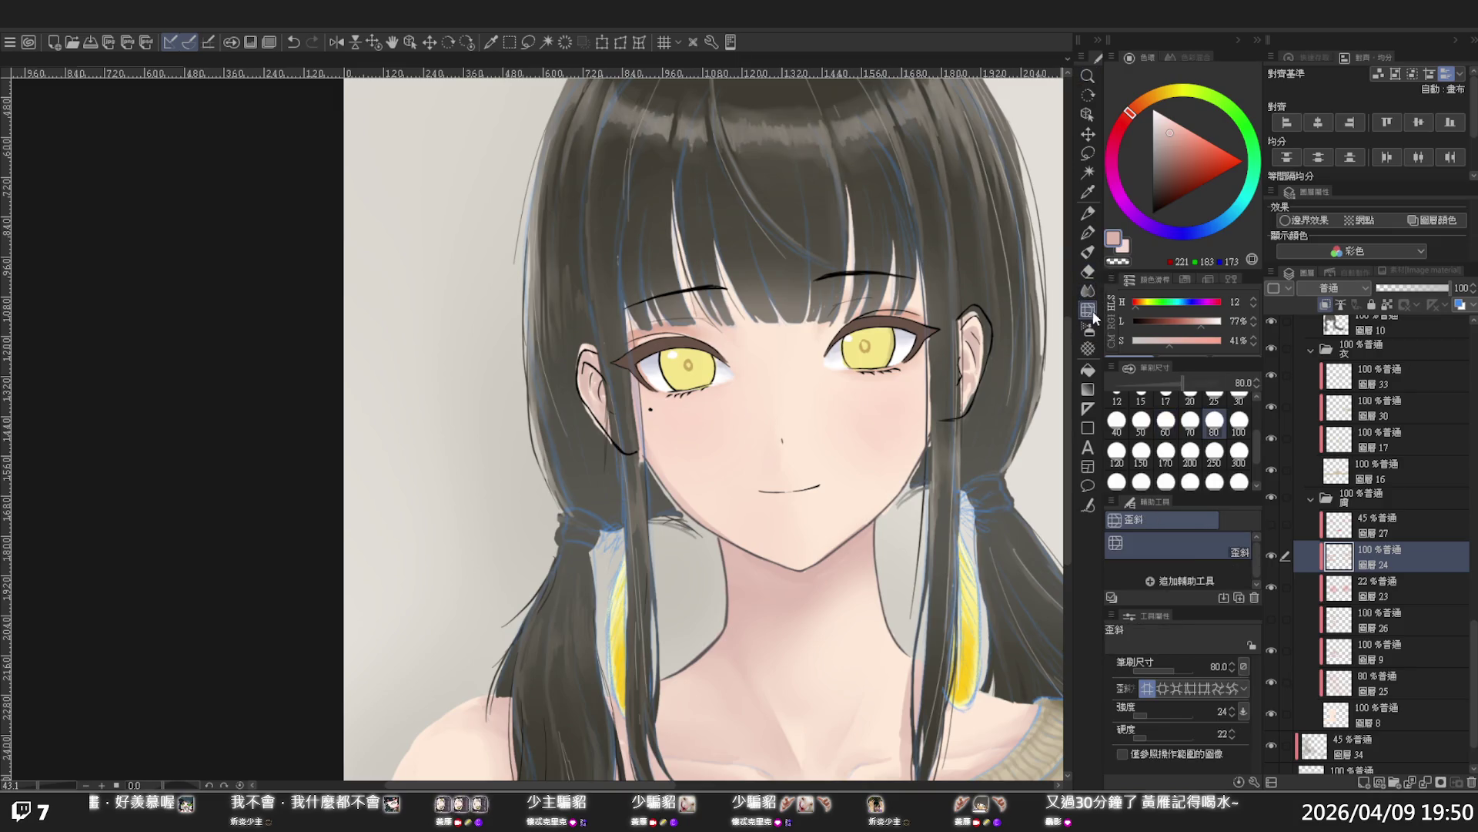
pyautogui.click(1239, 451)
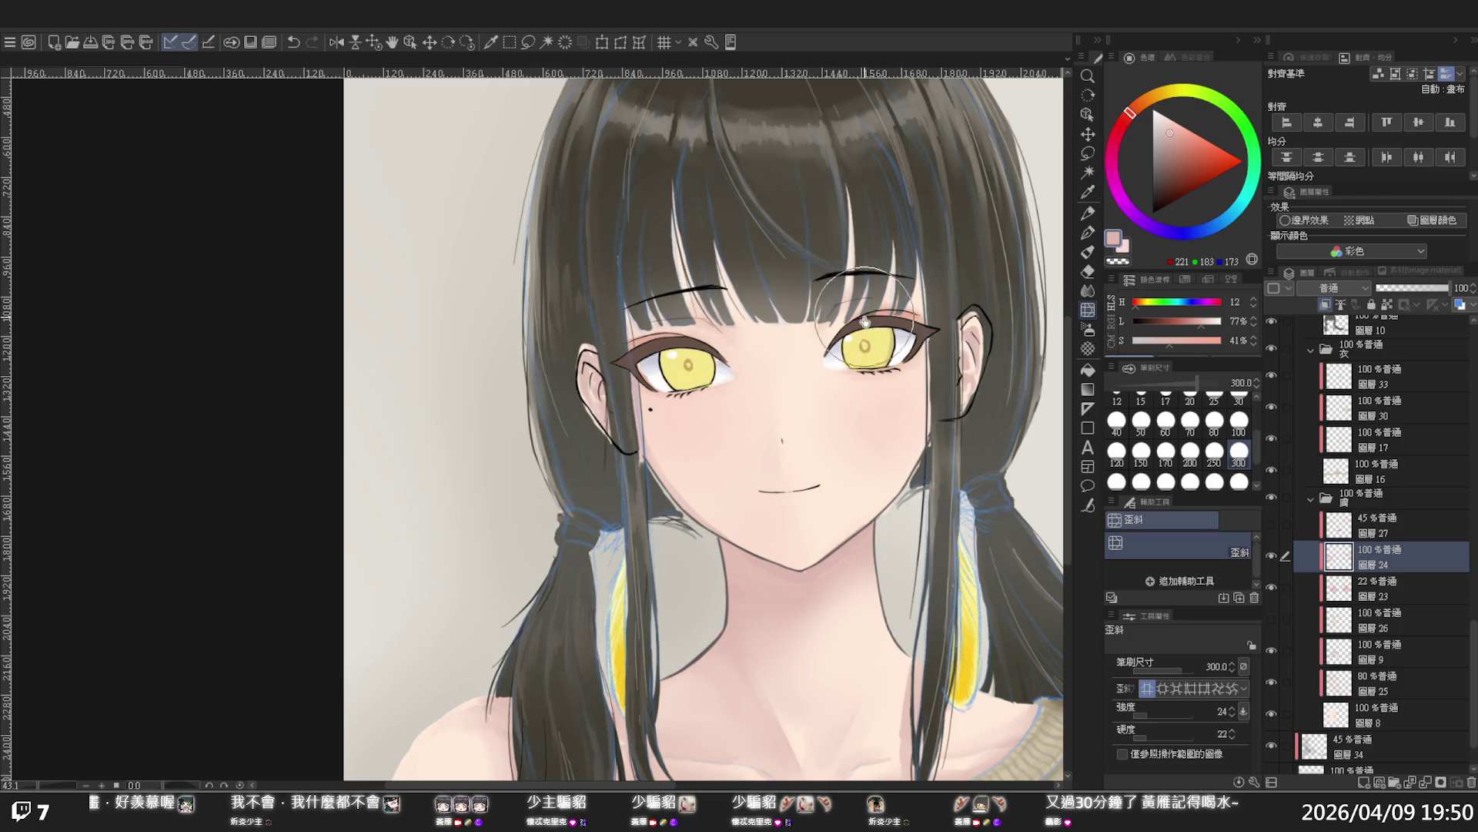
pyautogui.hotkey('ctrl', 'alt', 'space')
pyautogui.moveTo(912, 433)
pyautogui.mouseDown()
pyautogui.moveTo(900, 339)
pyautogui.moveTo(837, 451)
pyautogui.moveTo(924, 475)
pyautogui.mouseUp()
# Zoom in on the right eye, then select layer 39 and make it visible
pyautogui.moveTo(817, 386); pyautogui.dragTo(791, 397)
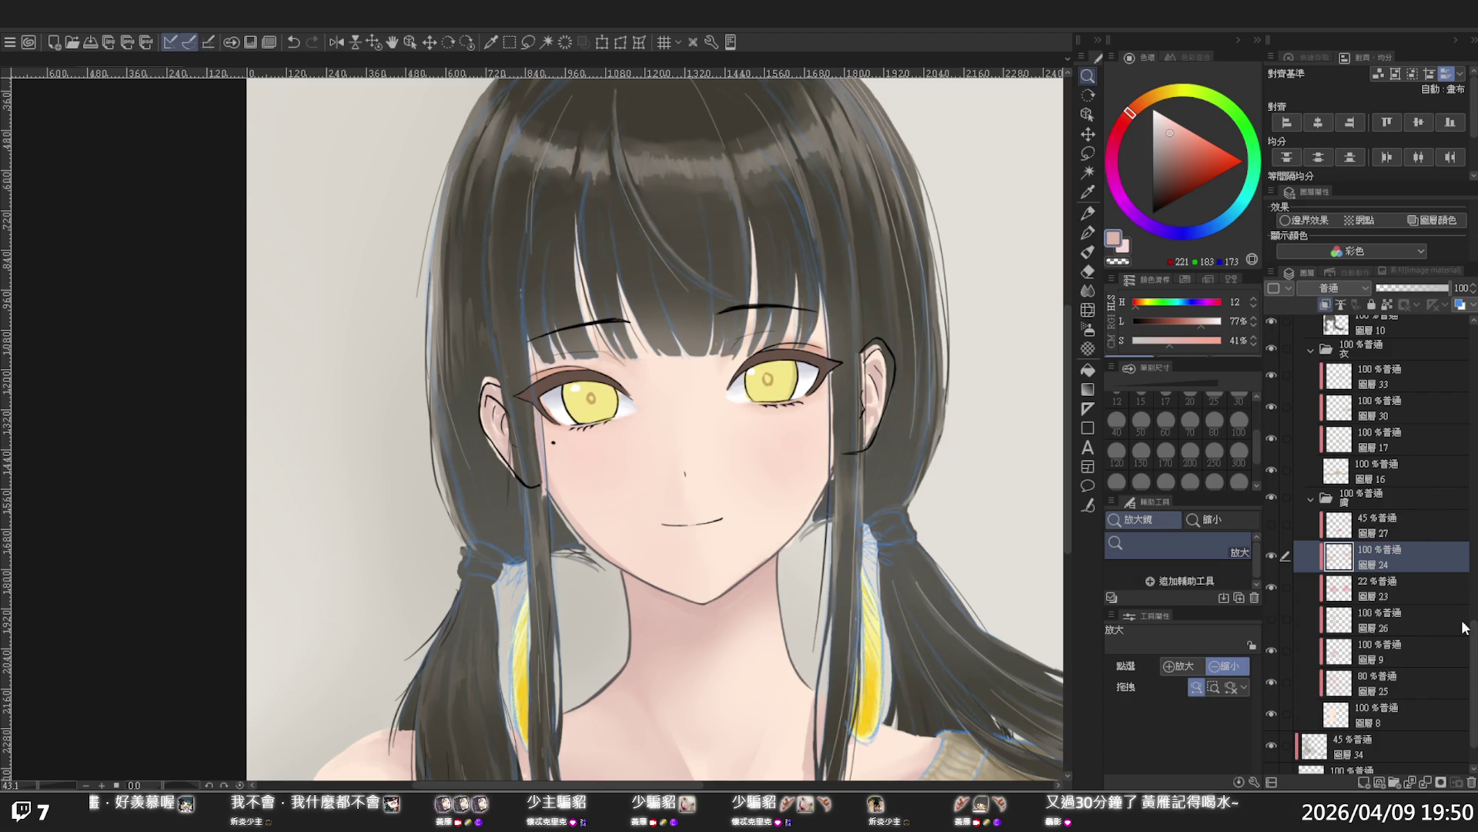
pyautogui.moveTo(1475, 644); pyautogui.dragTo(1466, 512)
pyautogui.click(1363, 481)
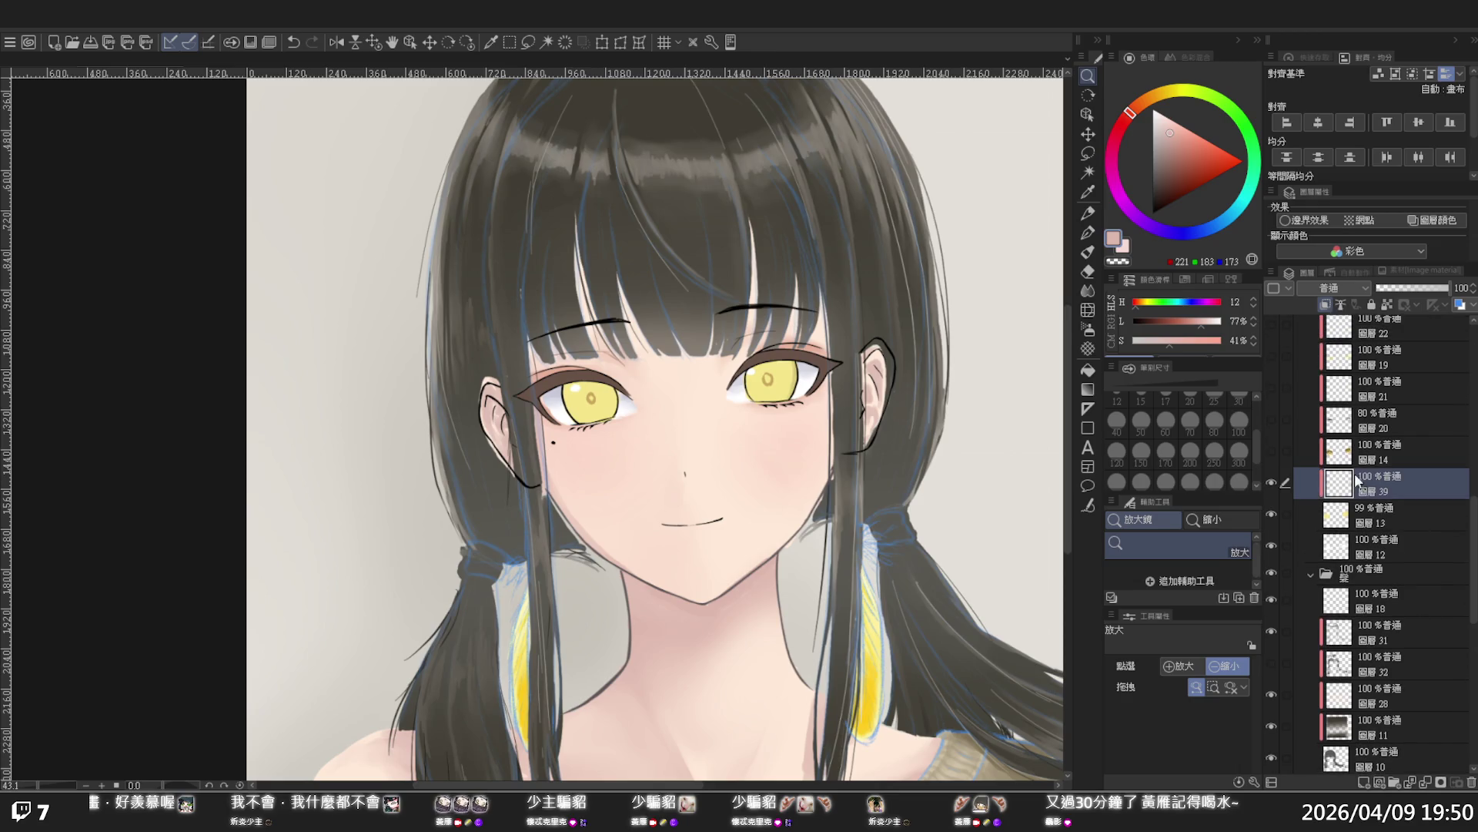
pyautogui.click(1272, 483)
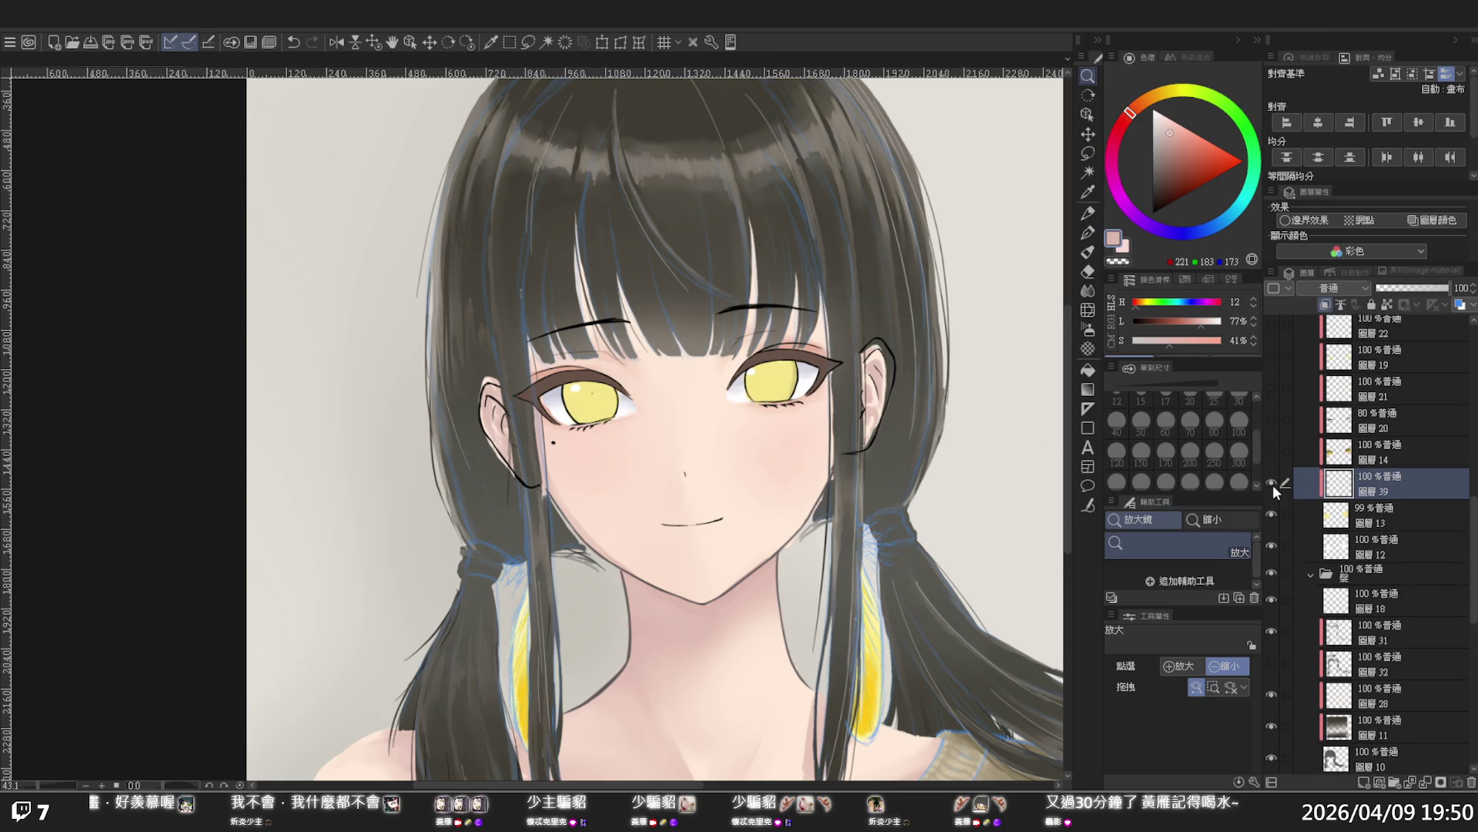
# Lasso the left pupil and nudge it into place with the arrow keys
pyautogui.click(1087, 153)
pyautogui.moveTo(591, 383)
pyautogui.mouseDown()
pyautogui.moveTo(606, 379)
pyautogui.moveTo(593, 379)
pyautogui.mouseUp()
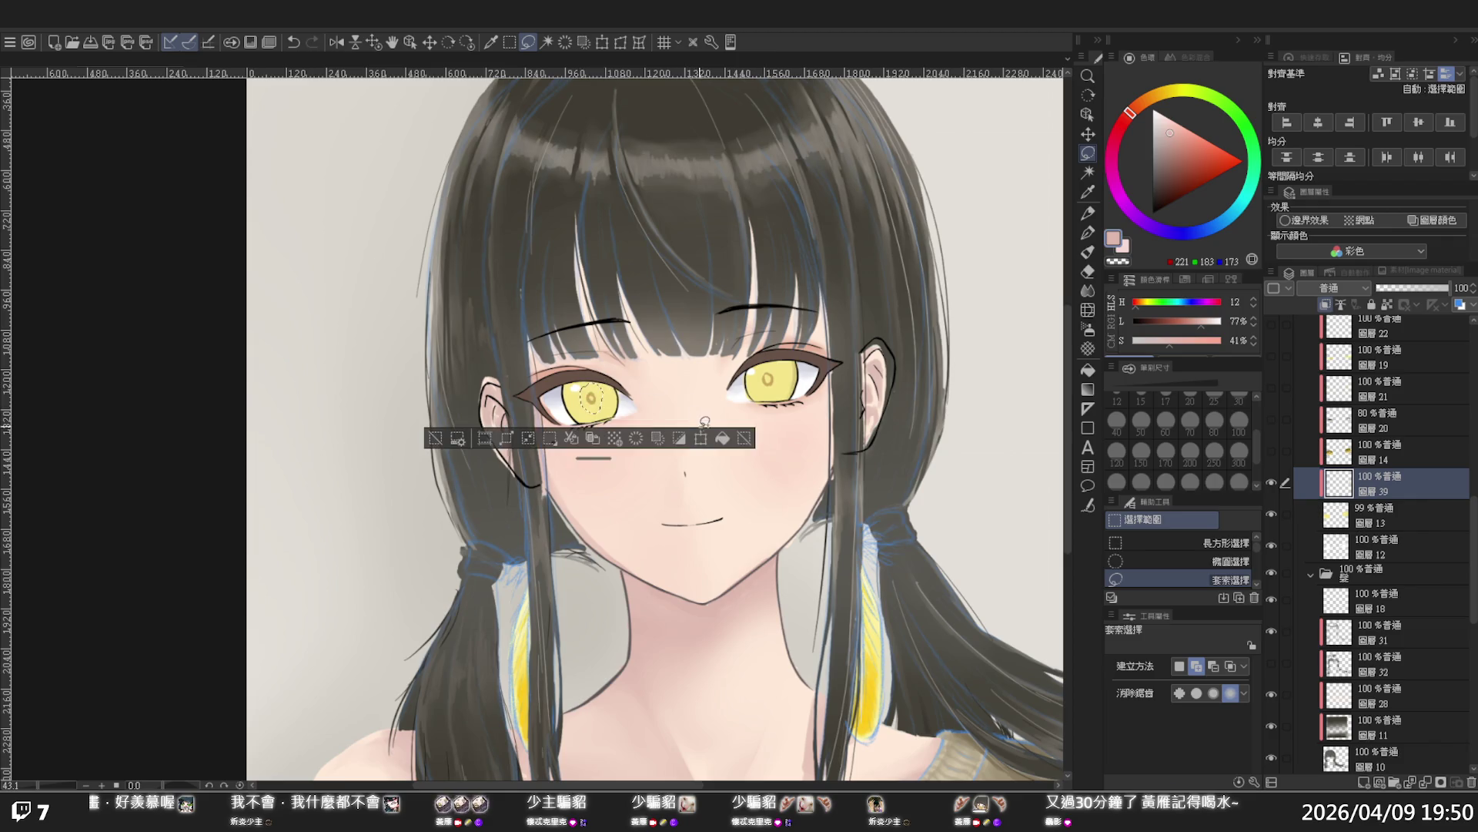
pyautogui.click(705, 437)
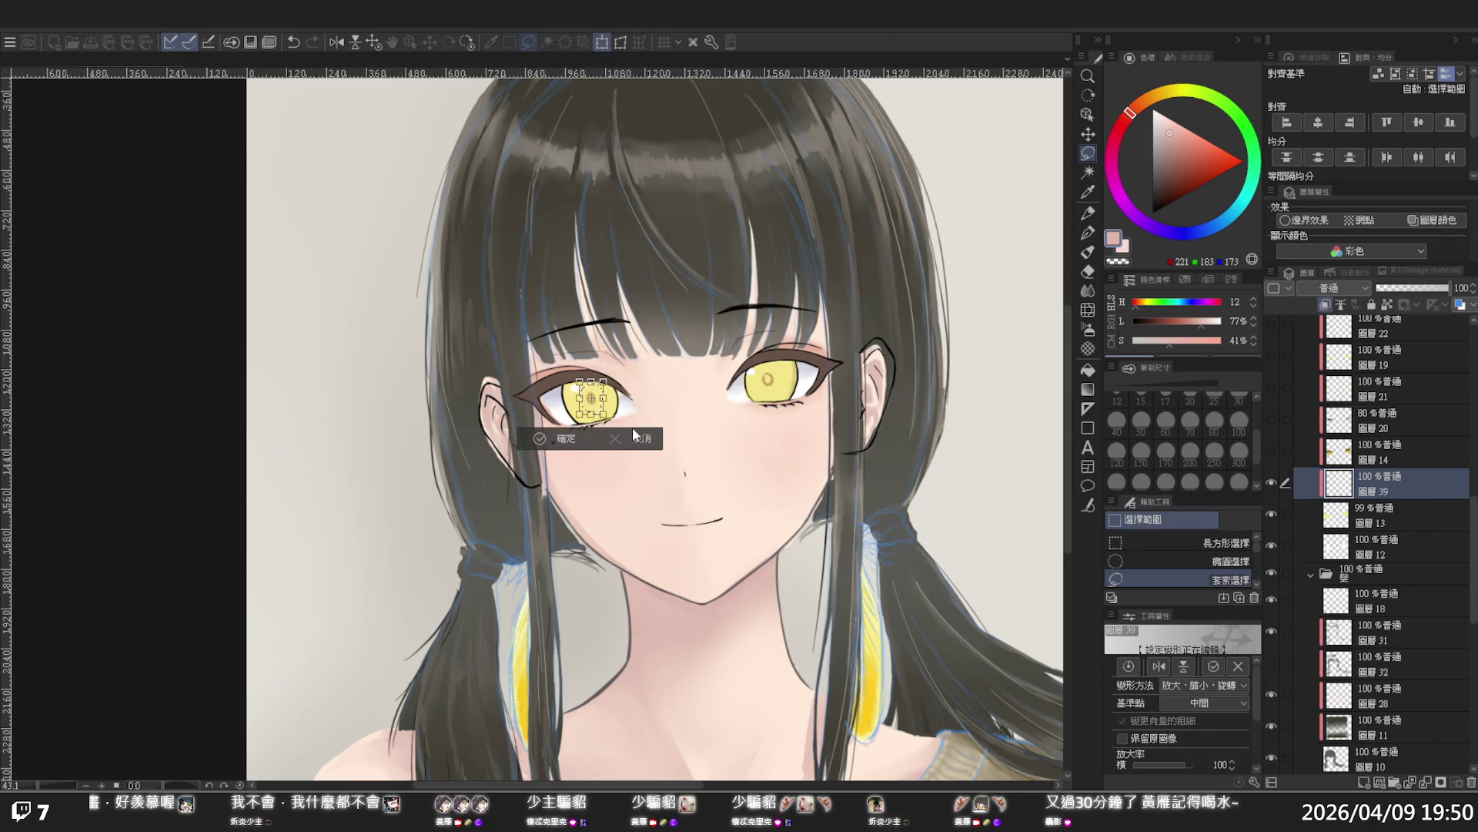
pyautogui.press('Down')
pyautogui.press('Right')
pyautogui.press('Right')
pyautogui.press('Up')
pyautogui.press('Up')
pyautogui.press('Right')
pyautogui.press('Up')
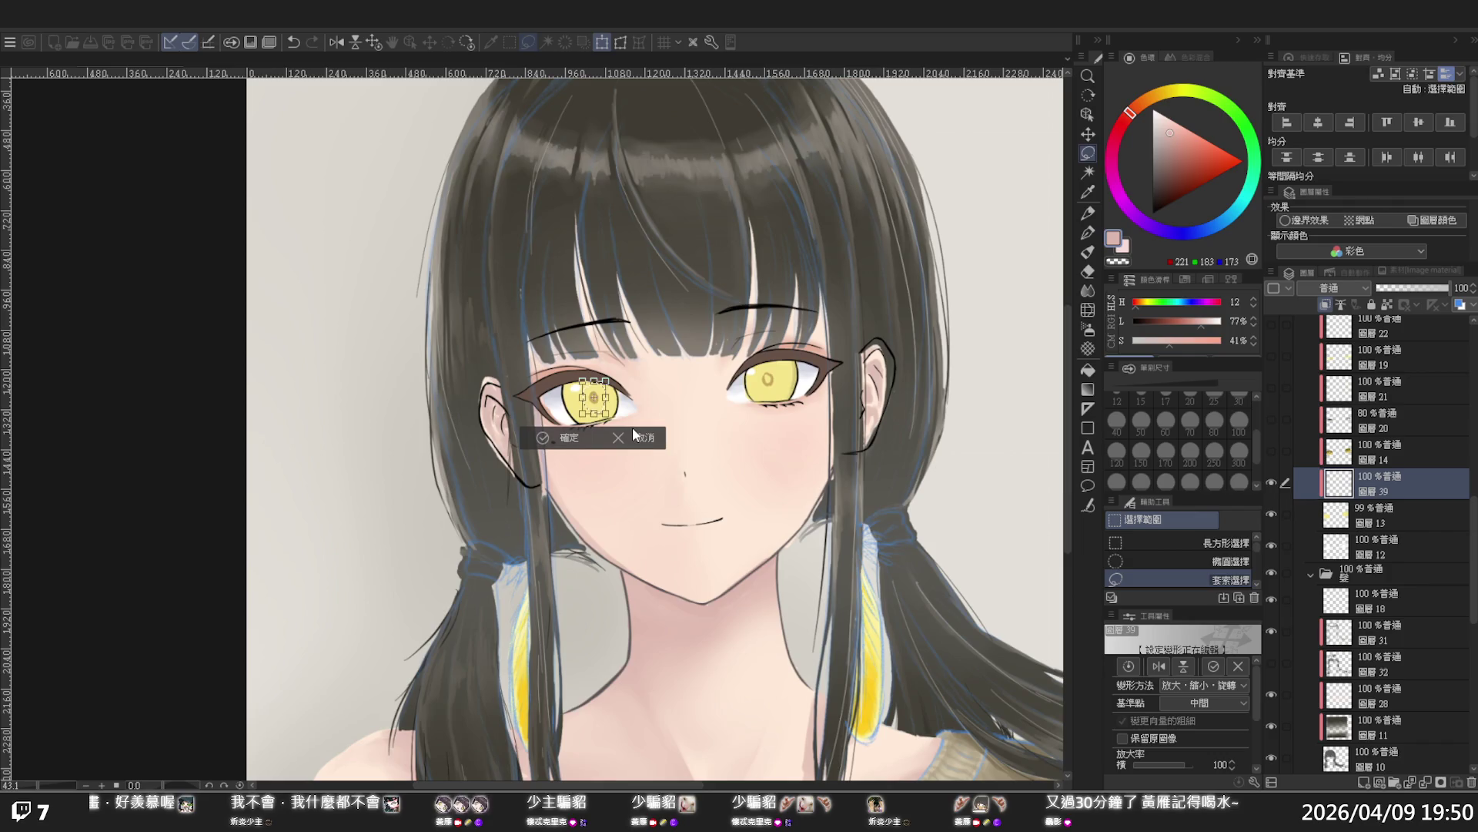
pyautogui.press('Return')
pyautogui.hotkey('ctrl', 'd')
# Flip the canvas horizontally to check the face symmetry, then flip it back
pyautogui.press('h')
pyautogui.moveTo(631, 455); pyautogui.dragTo(853, 493)
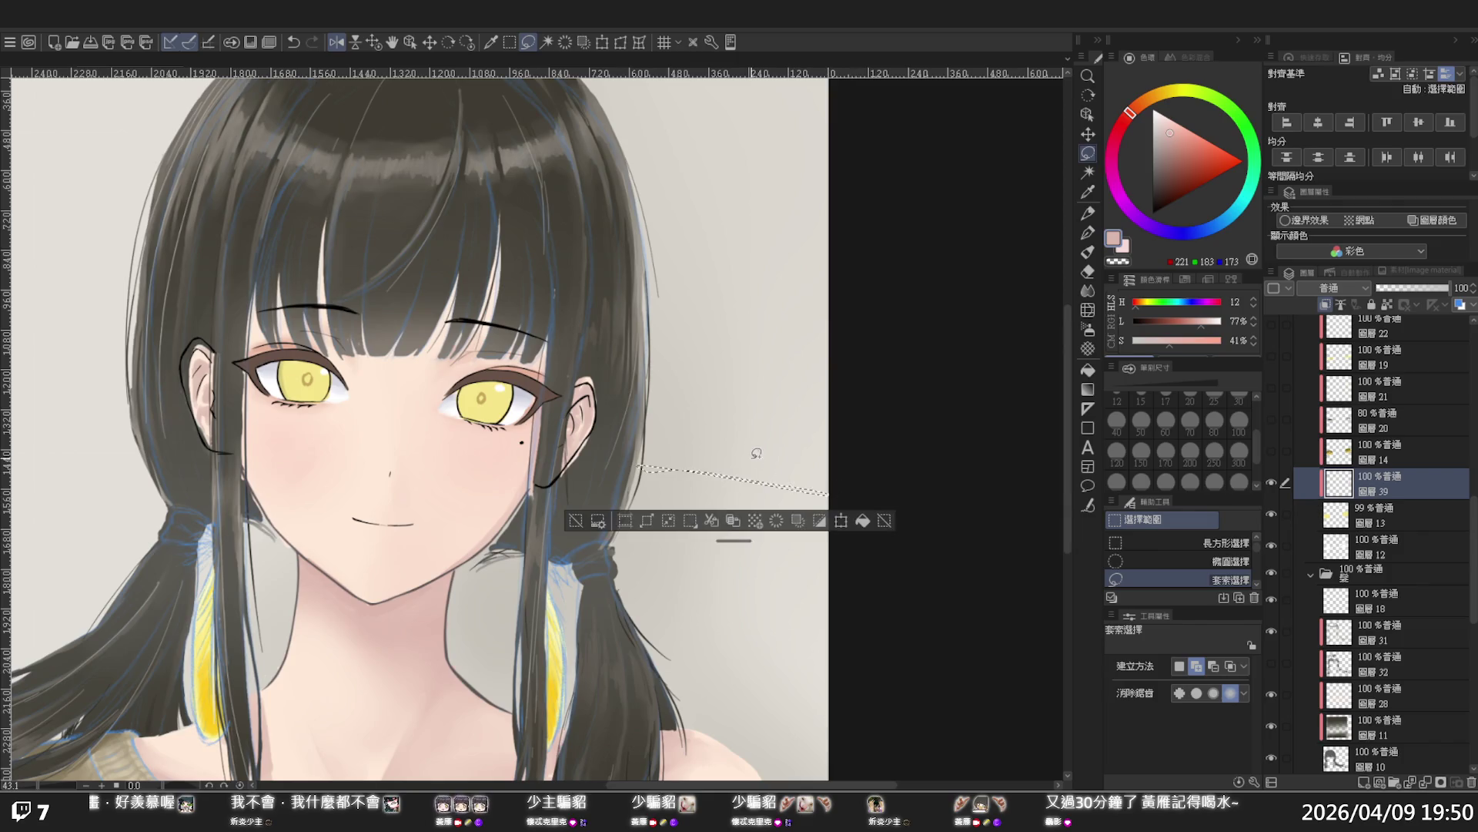
pyautogui.hotkey('ctrl', 'd')
pyautogui.press('/')
pyautogui.keyDown('alt'); pyautogui.click(686, 466); pyautogui.keyUp('alt')
pyautogui.moveTo(686, 466); pyautogui.dragTo(686, 465)
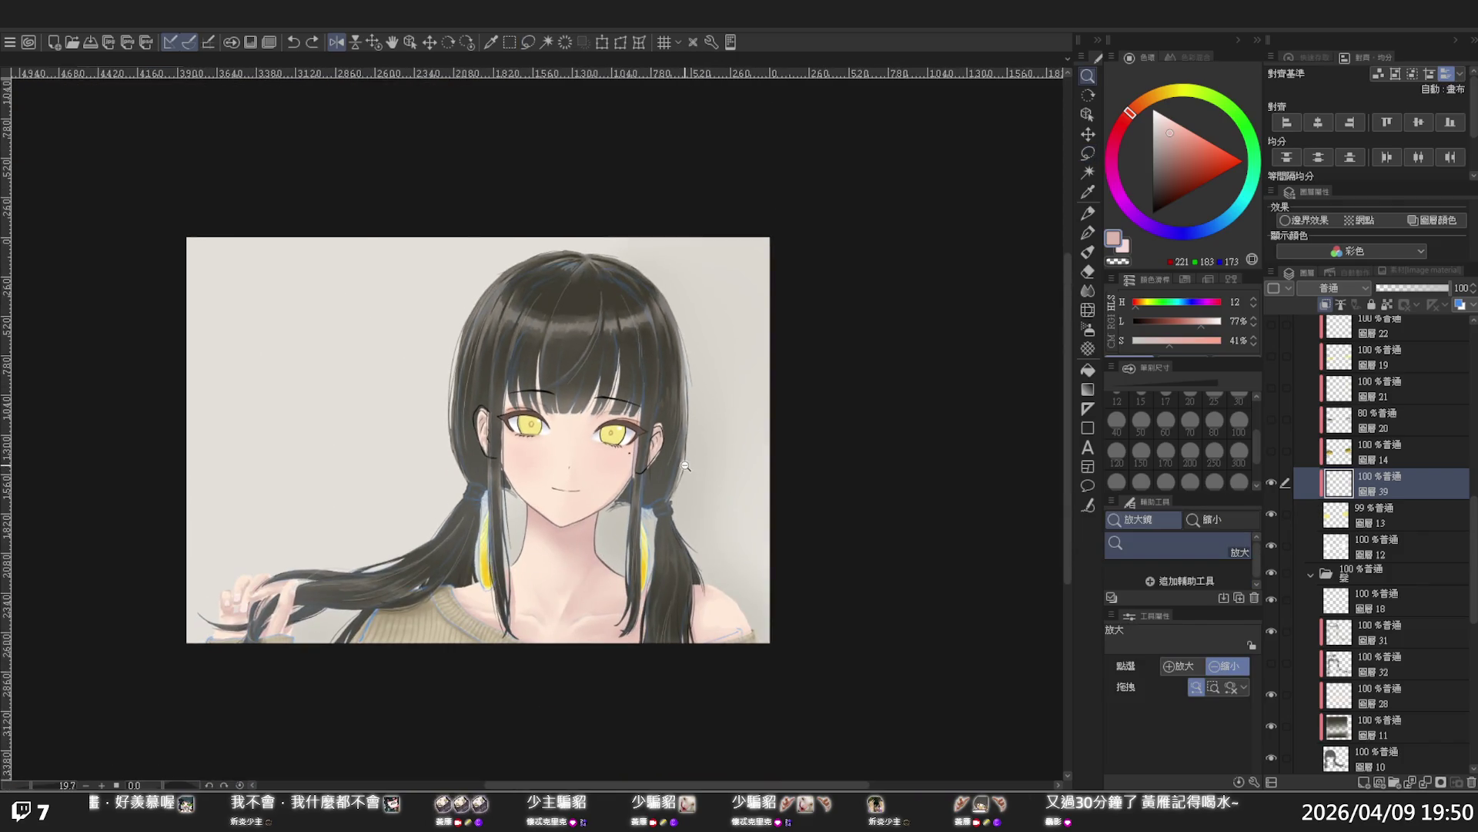
pyautogui.press('h')
pyautogui.press('h')
pyautogui.scroll(5, 686, 492)
pyautogui.scroll(2, 733, 537)
pyautogui.scroll(1, 740, 537)
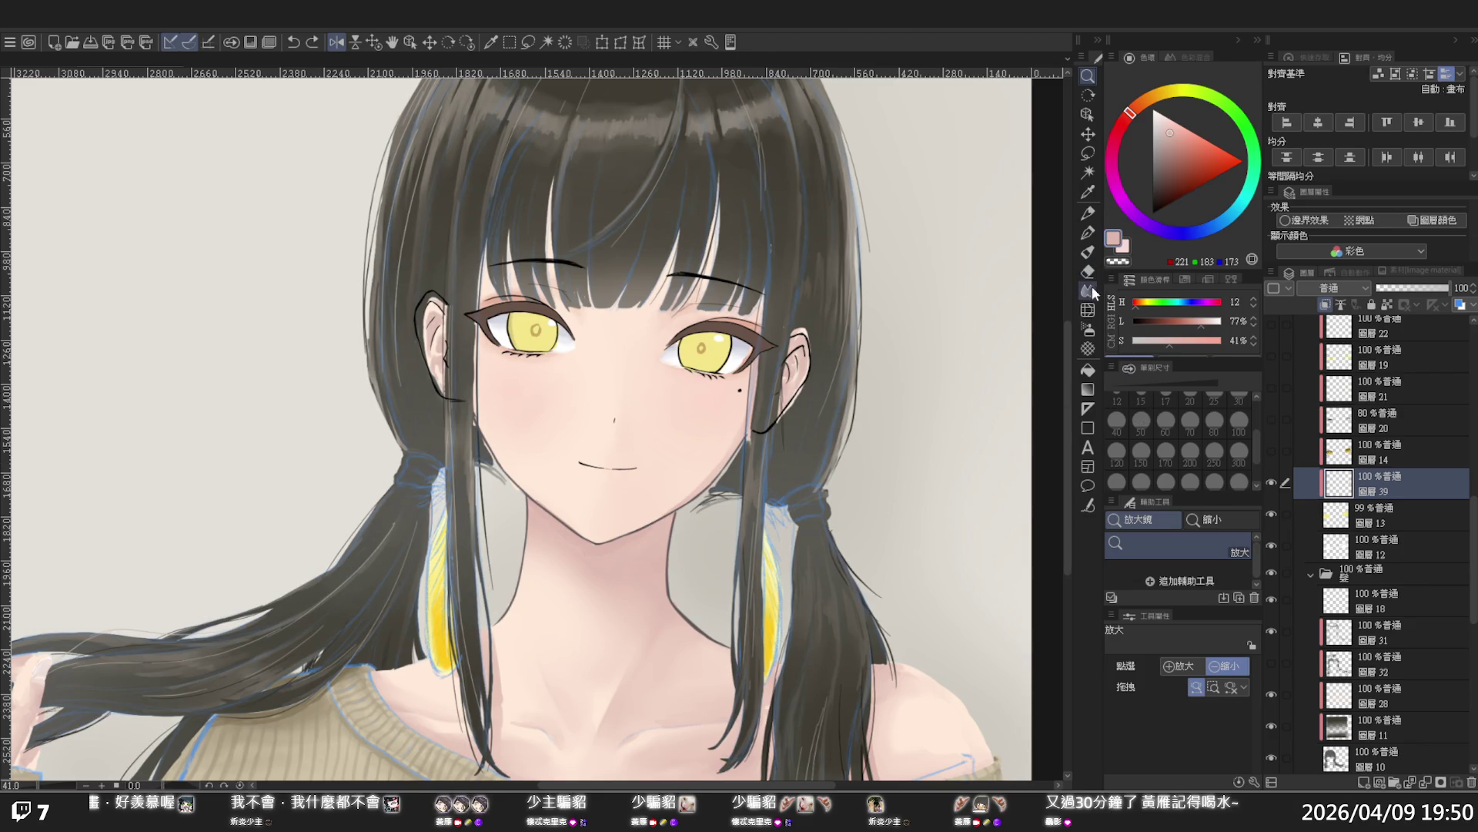
# Select the Liquify tool and make layer L the active layer
pyautogui.click(1088, 309)
pyautogui.moveTo(1473, 547); pyautogui.dragTo(1474, 377)
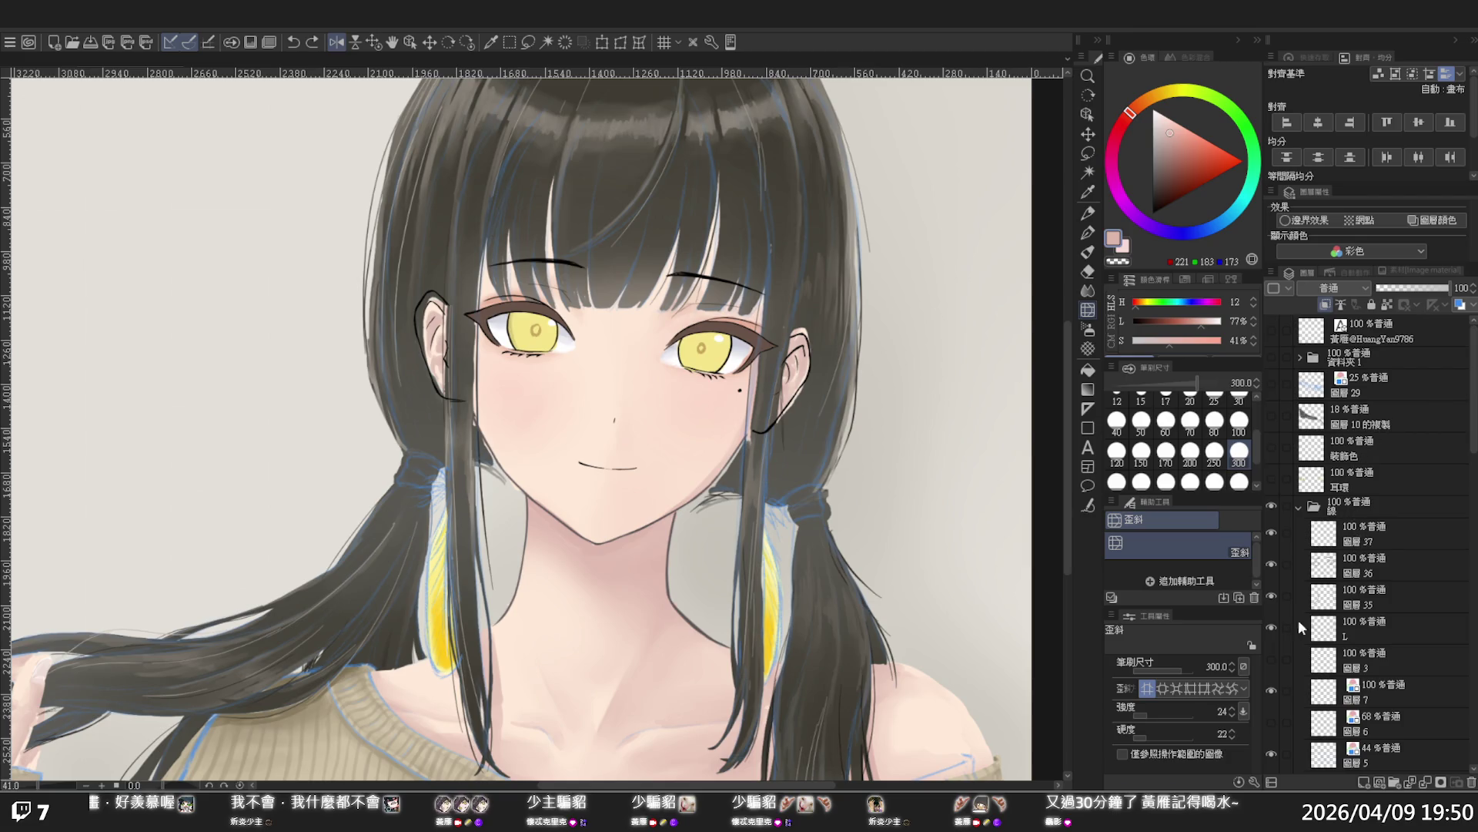
pyautogui.click(1352, 622)
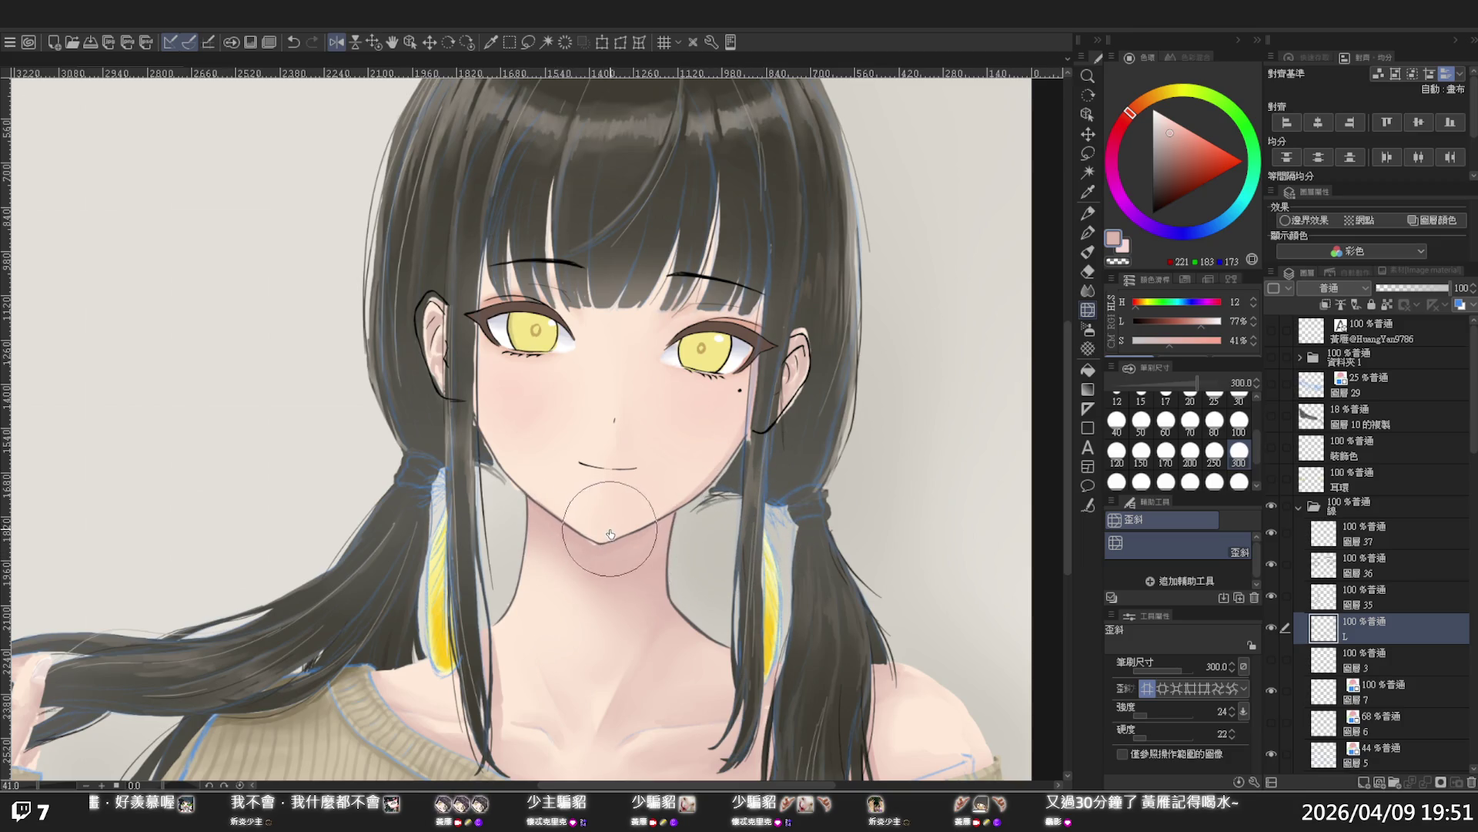
# Lighten and even out the left iris, undoing the trial orange strokes
pyautogui.moveTo(612, 528); pyautogui.dragTo(789, 468)
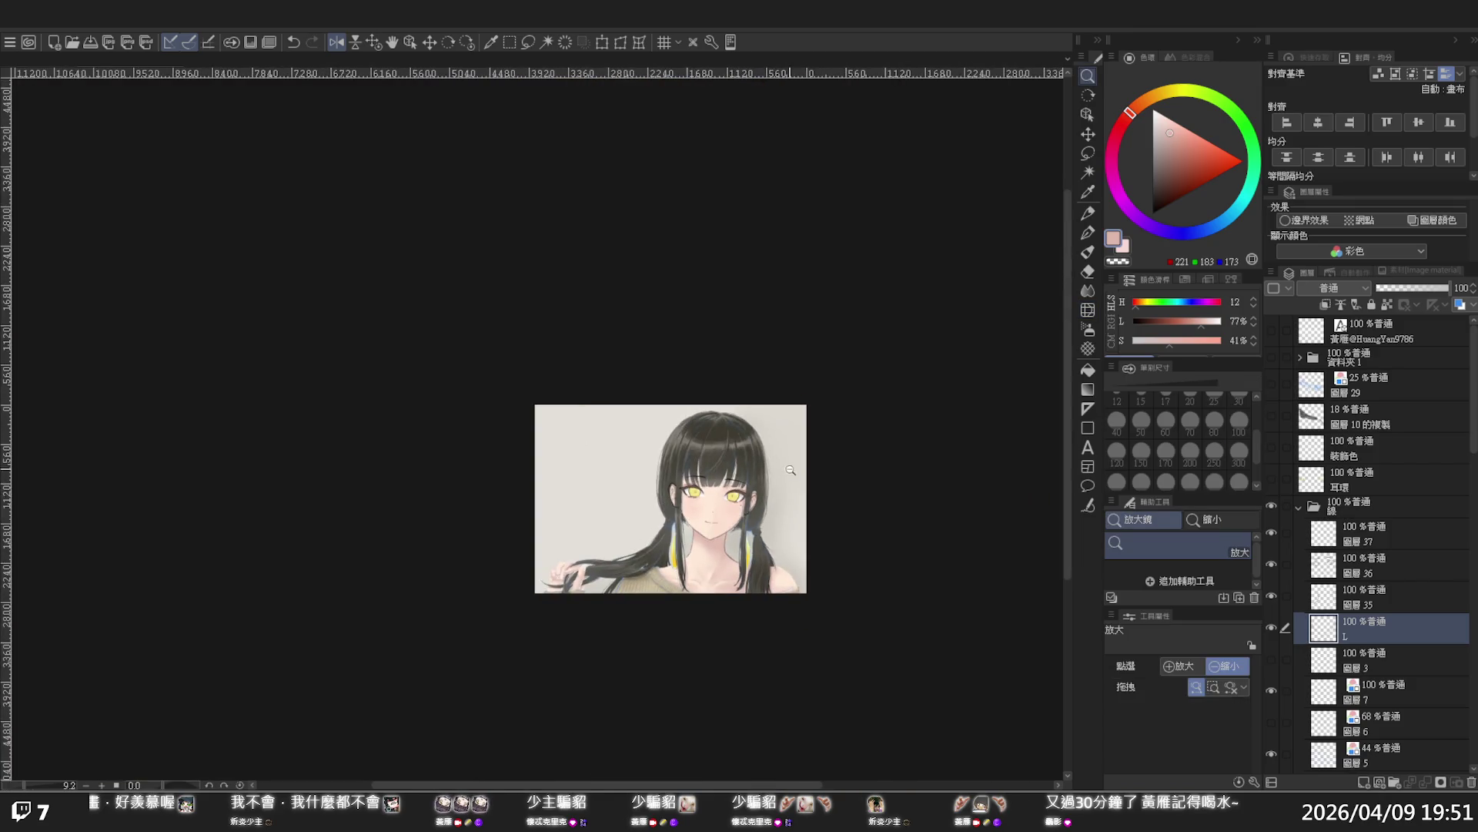
pyautogui.scroll(5, 789, 528)
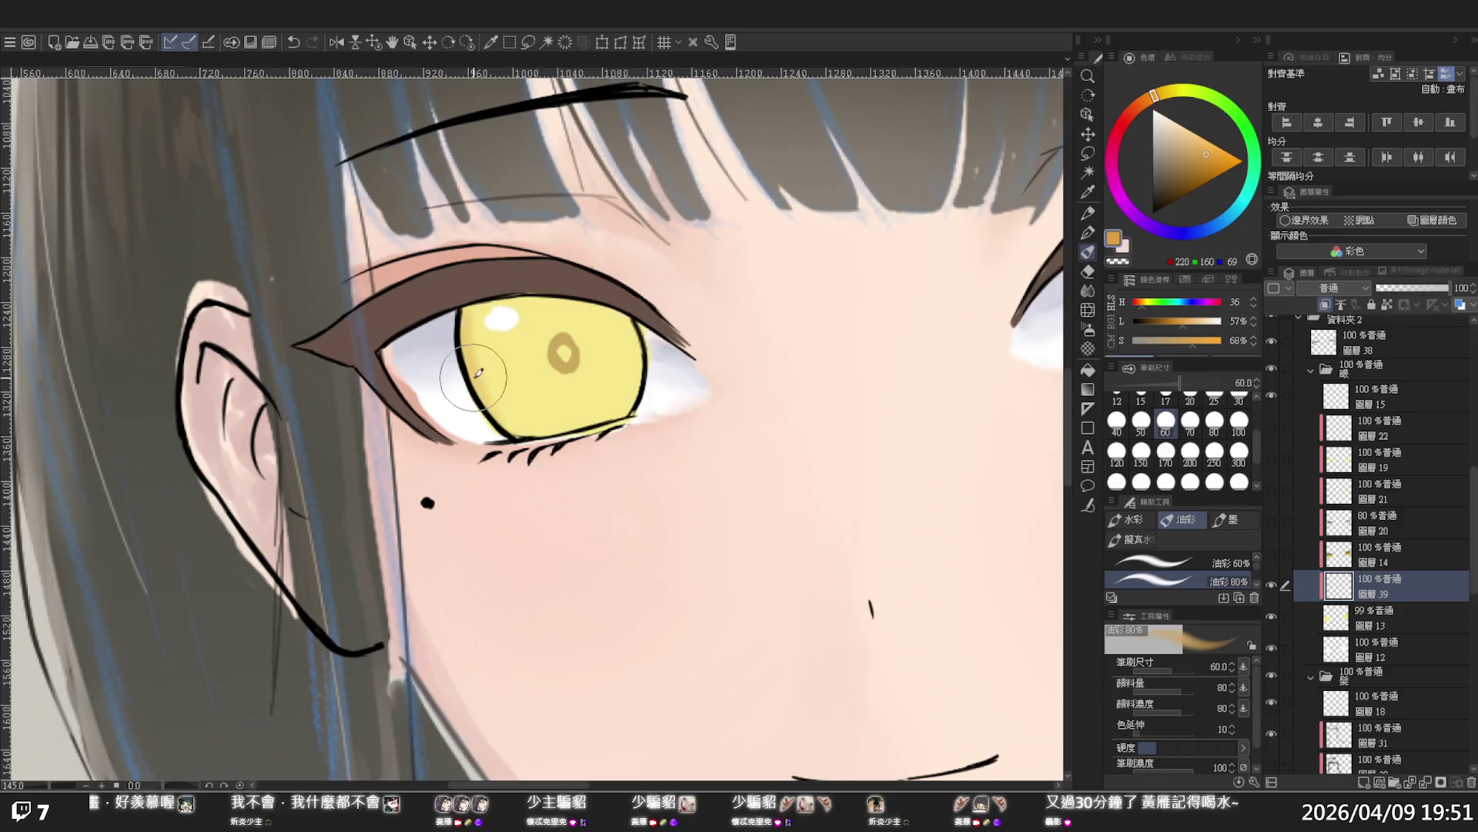
pyautogui.moveTo(636, 345)
pyautogui.mouseDown()
pyautogui.moveTo(631, 397)
pyautogui.moveTo(614, 304)
pyautogui.moveTo(488, 314)
pyautogui.mouseUp()
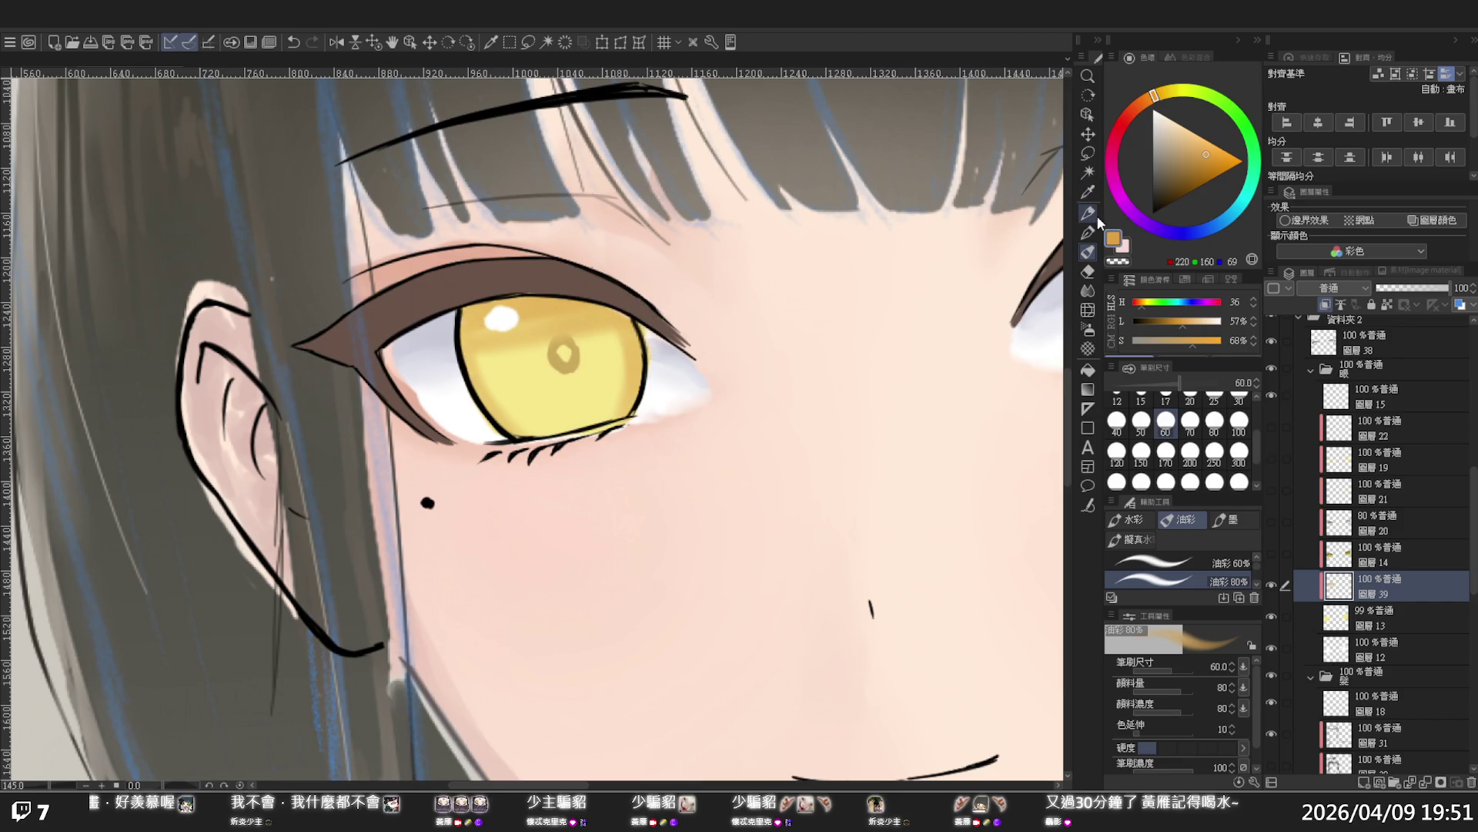
pyautogui.moveTo(480, 333); pyautogui.dragTo(474, 339)
pyautogui.moveTo(605, 315); pyautogui.dragTo(515, 363)
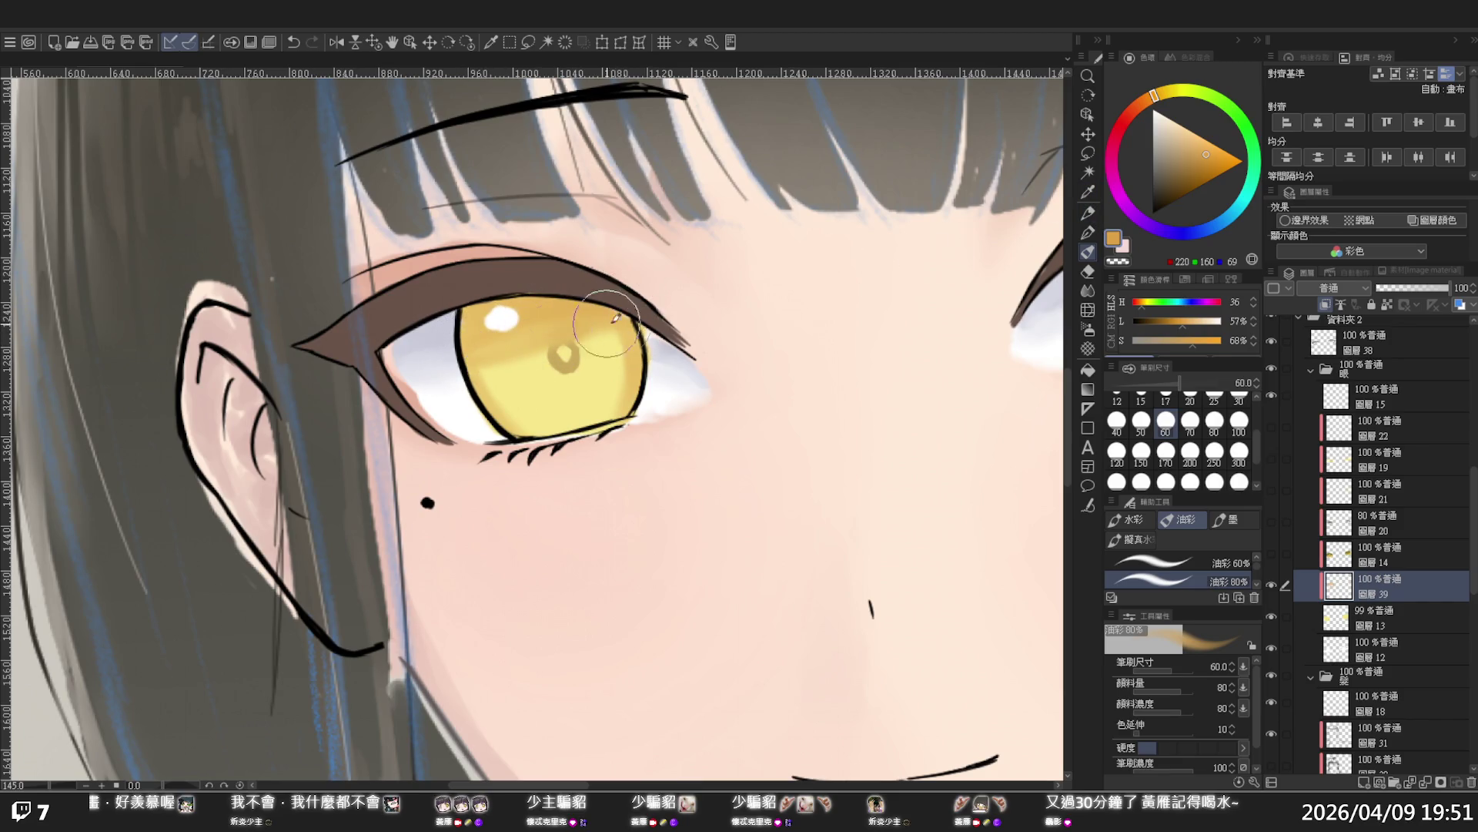
pyautogui.hotkey('ctrl', 'z')
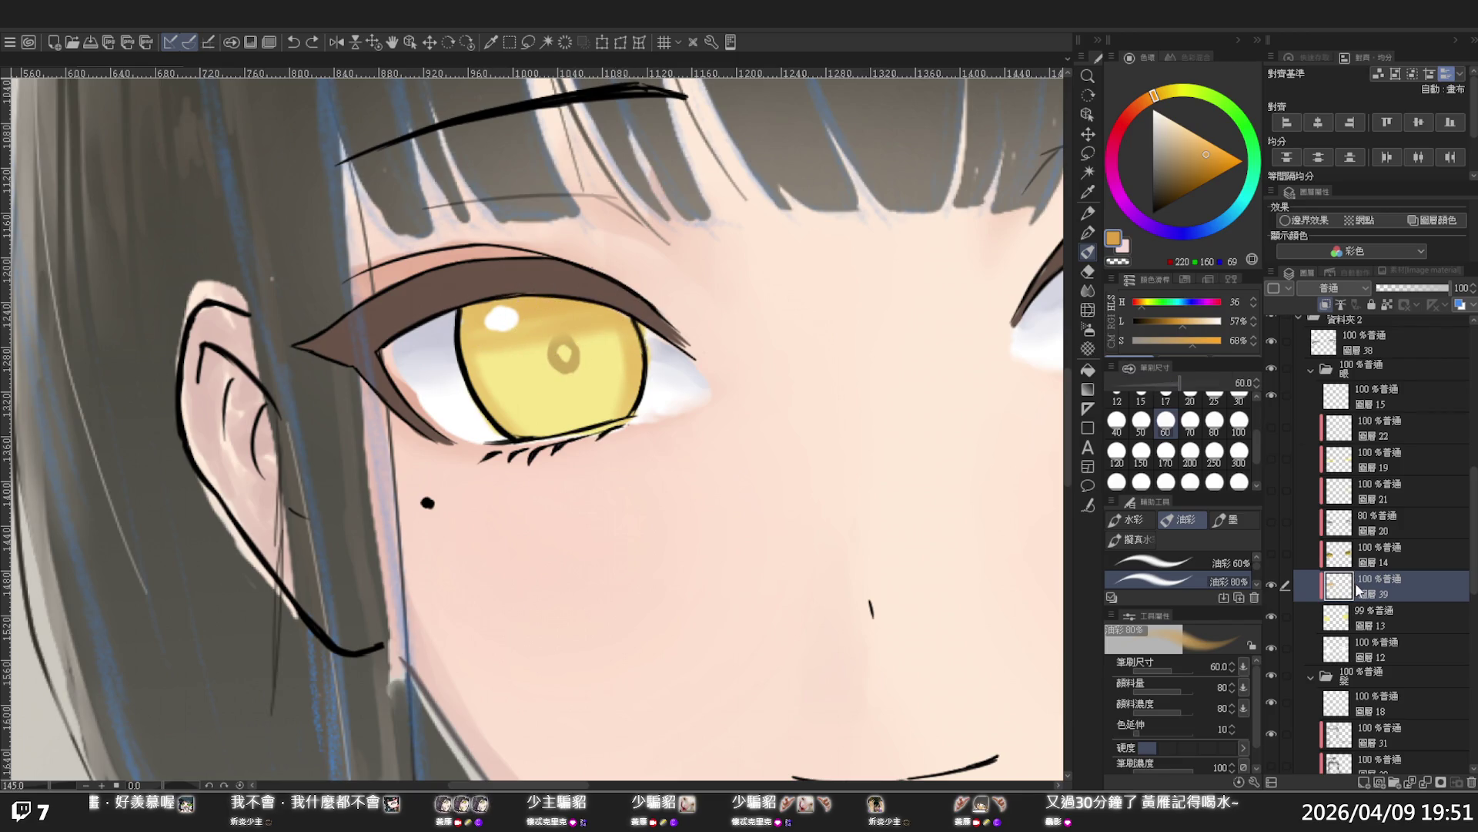
# Toggle the iris highlight and eye-white layers to compare the eye
pyautogui.click(1272, 397)
pyautogui.click(1272, 399)
pyautogui.click(1366, 649)
pyautogui.click(1272, 647)
pyautogui.click(1271, 625)
pyautogui.click(1270, 628)
pyautogui.click(1271, 645)
# Check iris layers 13 and 39 by toggling them, then return to painting on layer 39
pyautogui.click(1349, 624)
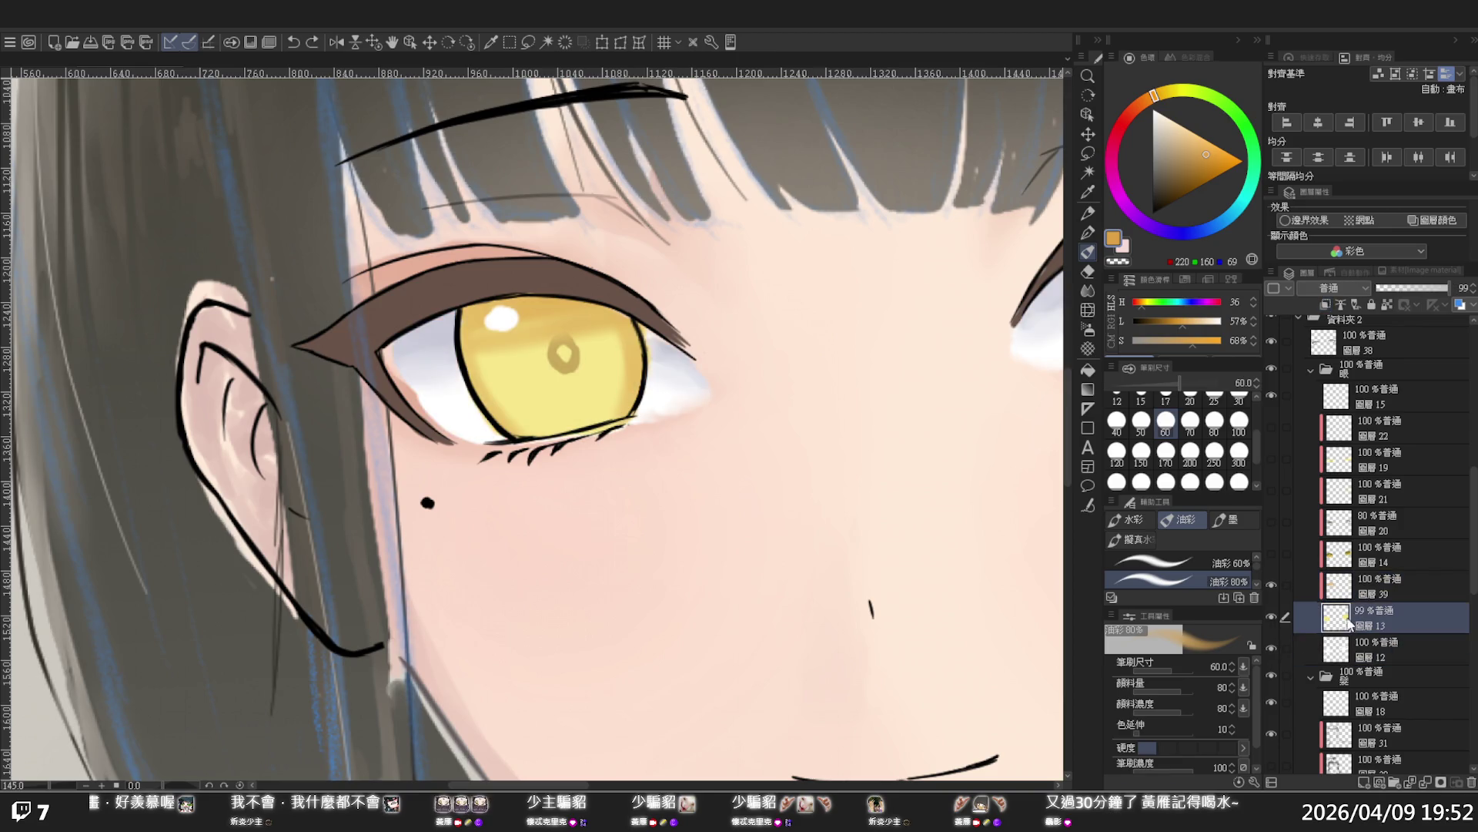
pyautogui.click(1272, 618)
pyautogui.click(1272, 618)
pyautogui.click(1272, 582)
pyautogui.click(1272, 582)
pyautogui.click(1363, 589)
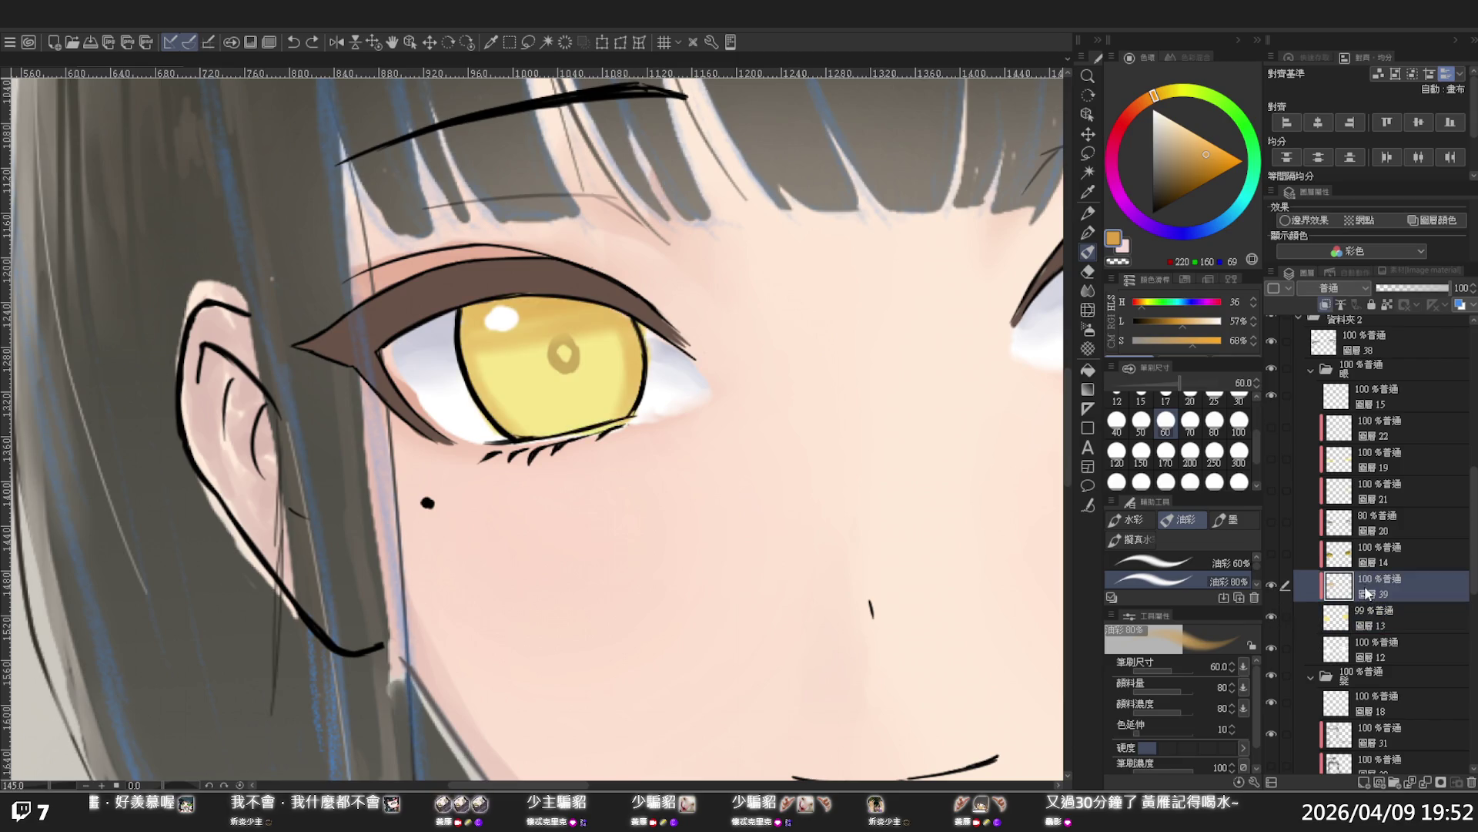
pyautogui.moveTo(934, 528); pyautogui.dragTo(810, 487)
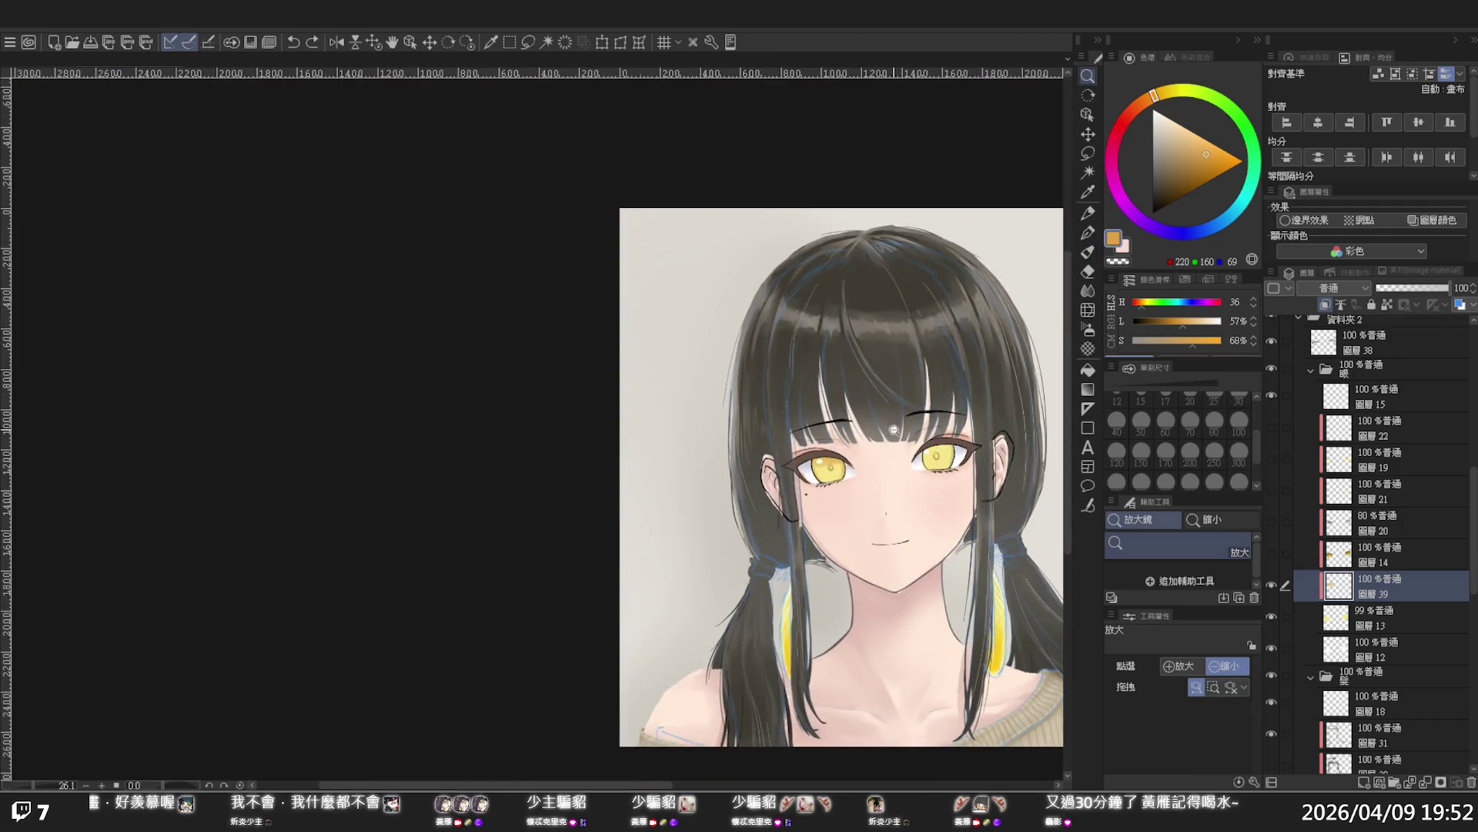
# Brush orange shading across the top of the right iris and blend it with the oil brush
pyautogui.moveTo(908, 483); pyautogui.dragTo(840, 496)
pyautogui.scroll(3, 902, 473)
pyautogui.press('p')
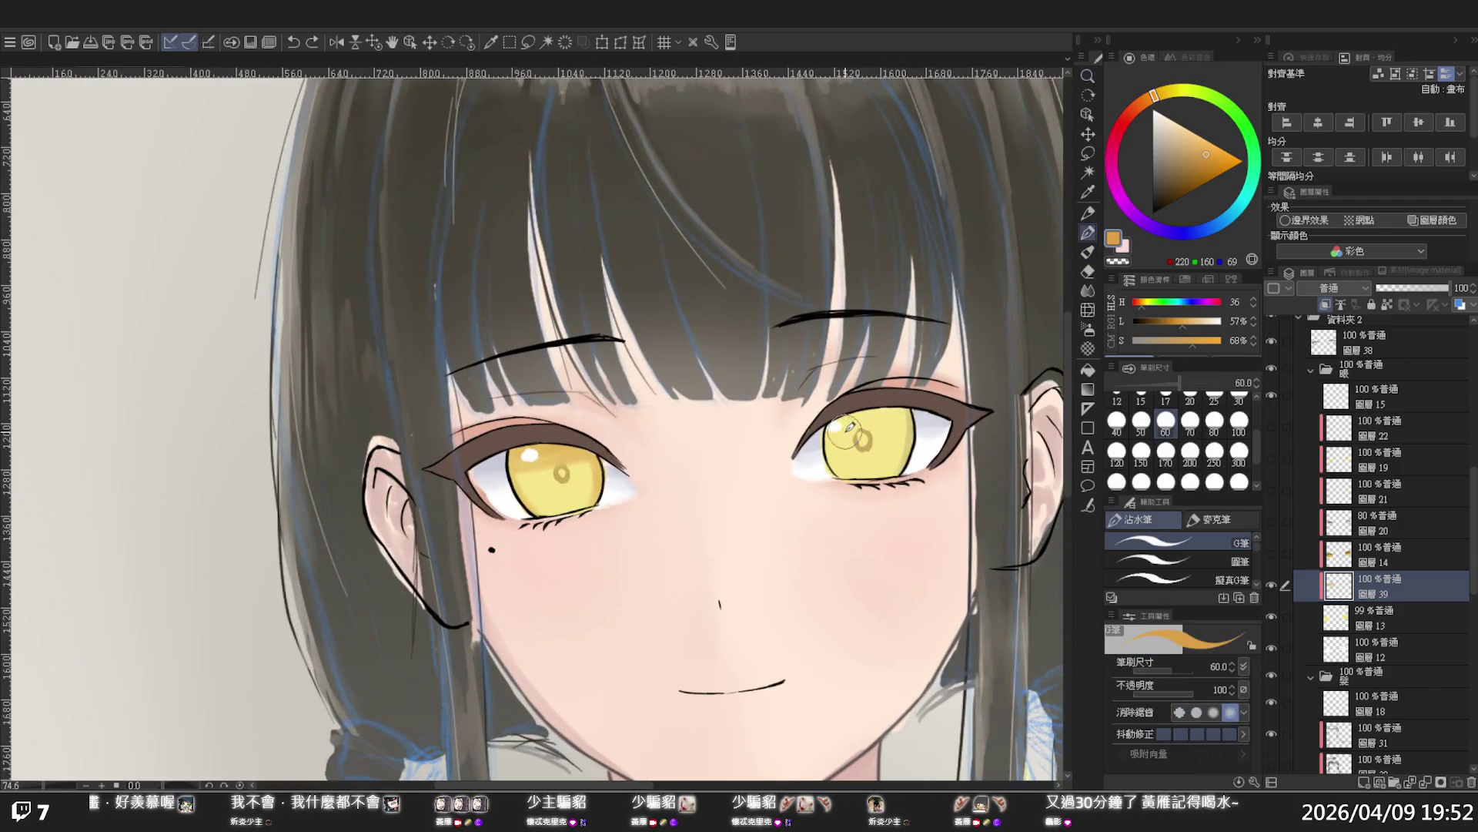
pyautogui.moveTo(879, 416)
pyautogui.mouseDown()
pyautogui.moveTo(840, 423)
pyautogui.moveTo(916, 419)
pyautogui.moveTo(847, 431)
pyautogui.moveTo(905, 428)
pyautogui.mouseUp()
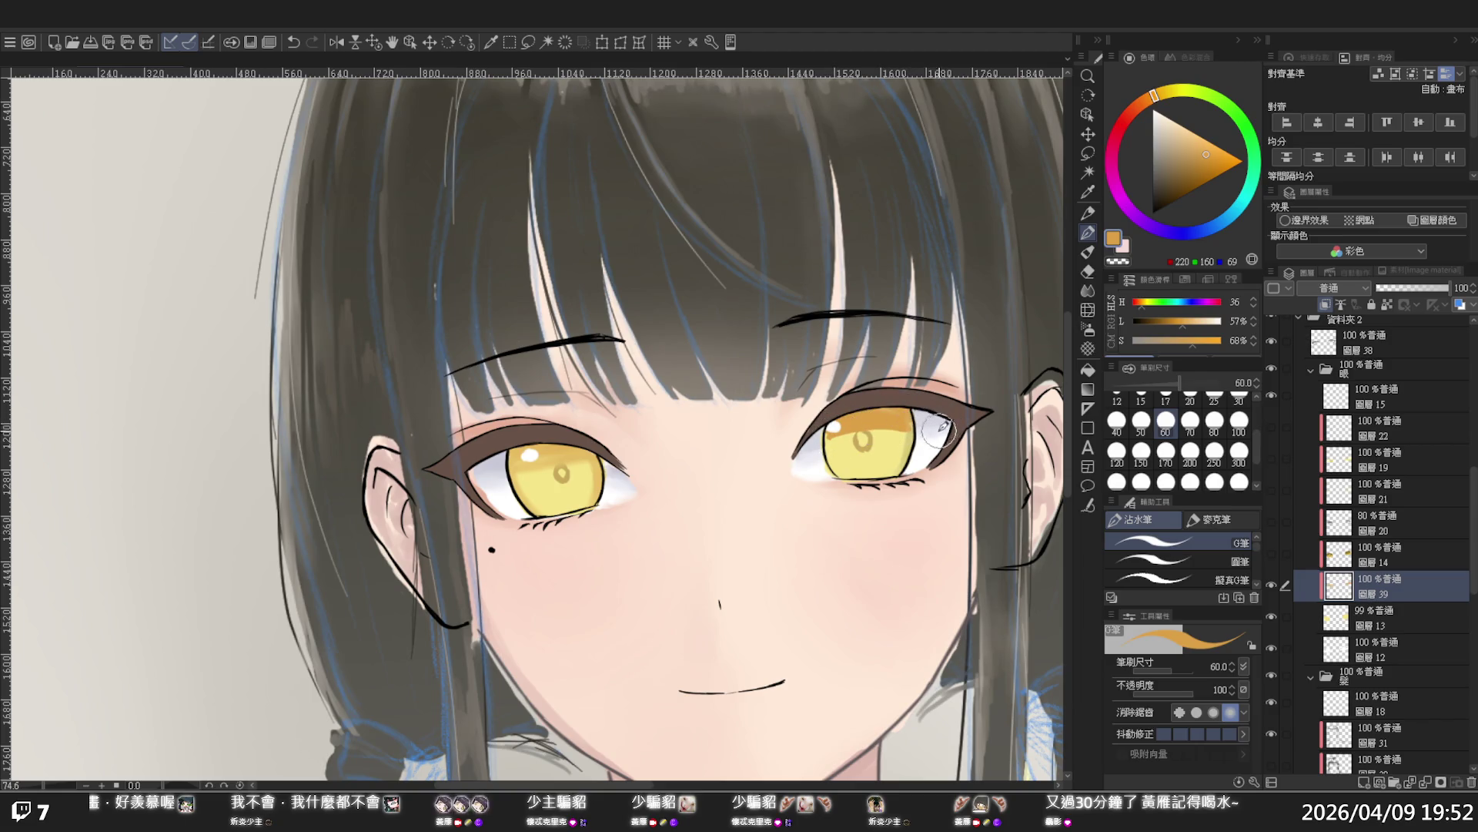
pyautogui.click(1093, 253)
pyautogui.moveTo(828, 438)
pyautogui.mouseDown()
pyautogui.moveTo(916, 423)
pyautogui.moveTo(828, 427)
pyautogui.moveTo(844, 446)
pyautogui.moveTo(903, 425)
pyautogui.moveTo(905, 454)
pyautogui.moveTo(912, 435)
pyautogui.moveTo(886, 428)
pyautogui.mouseUp()
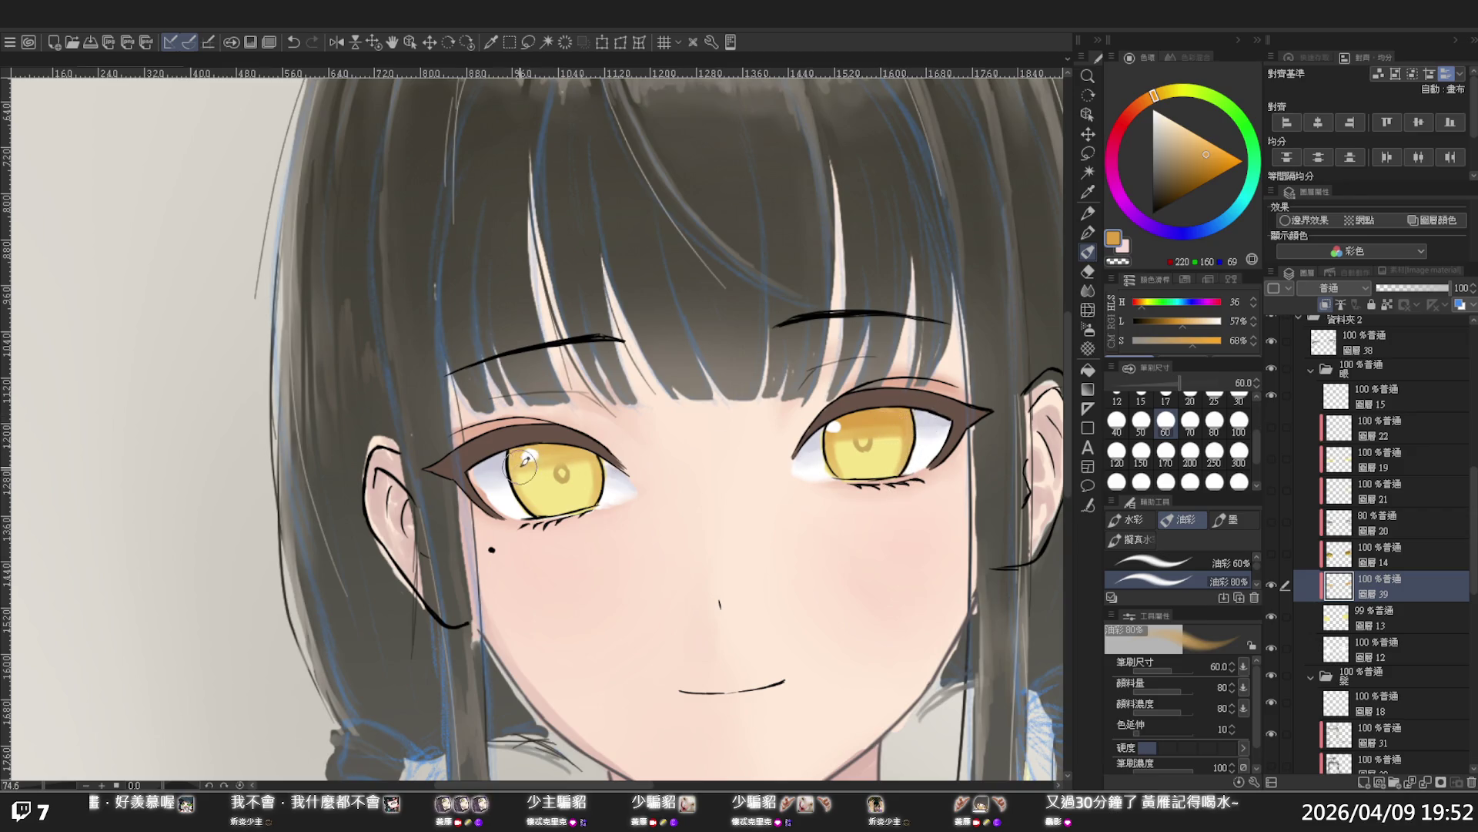
# Pick a darker golden brown and draw rings around both pupils
pyautogui.press('p')
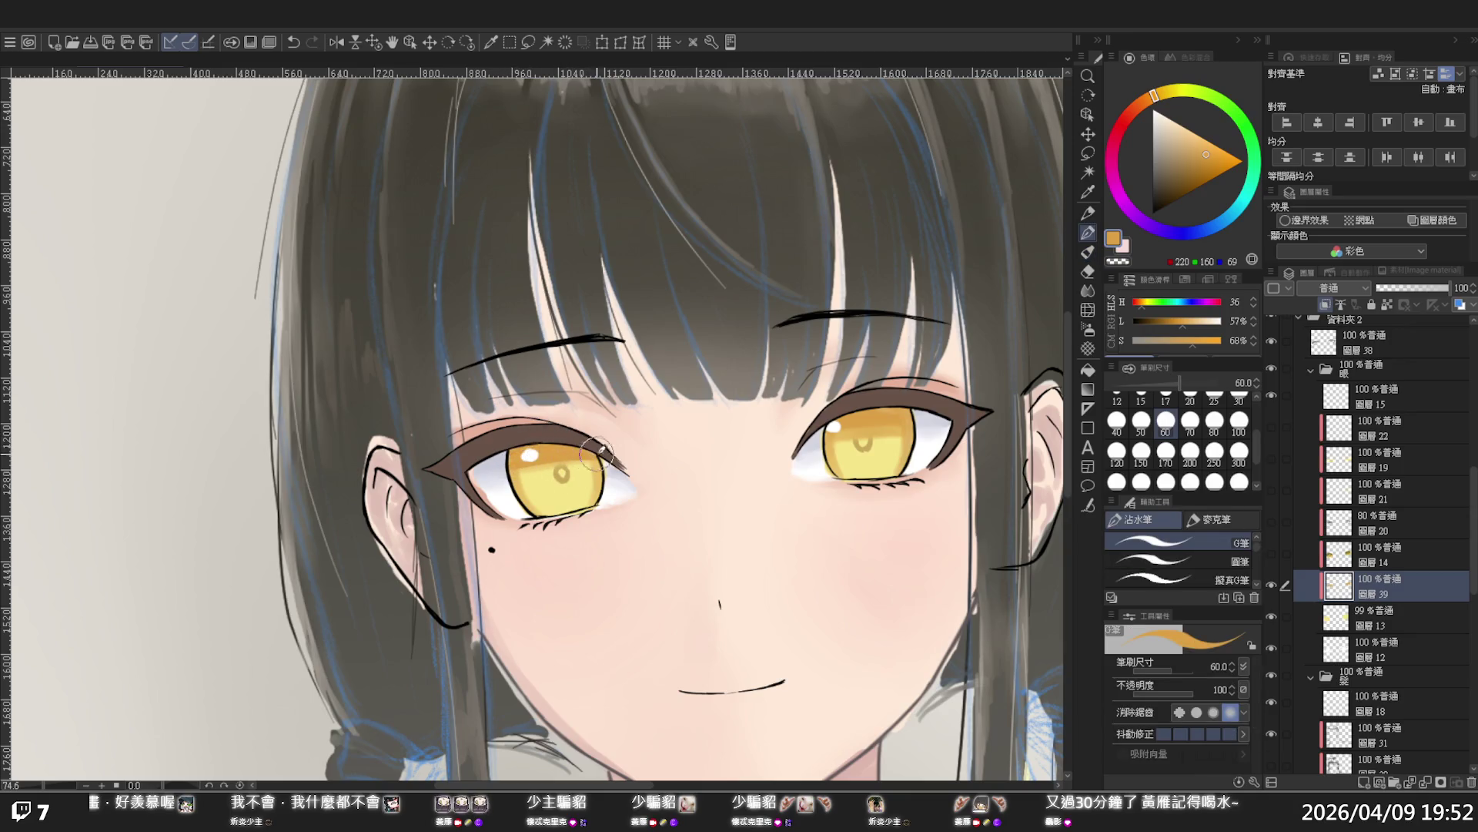
pyautogui.press('b')
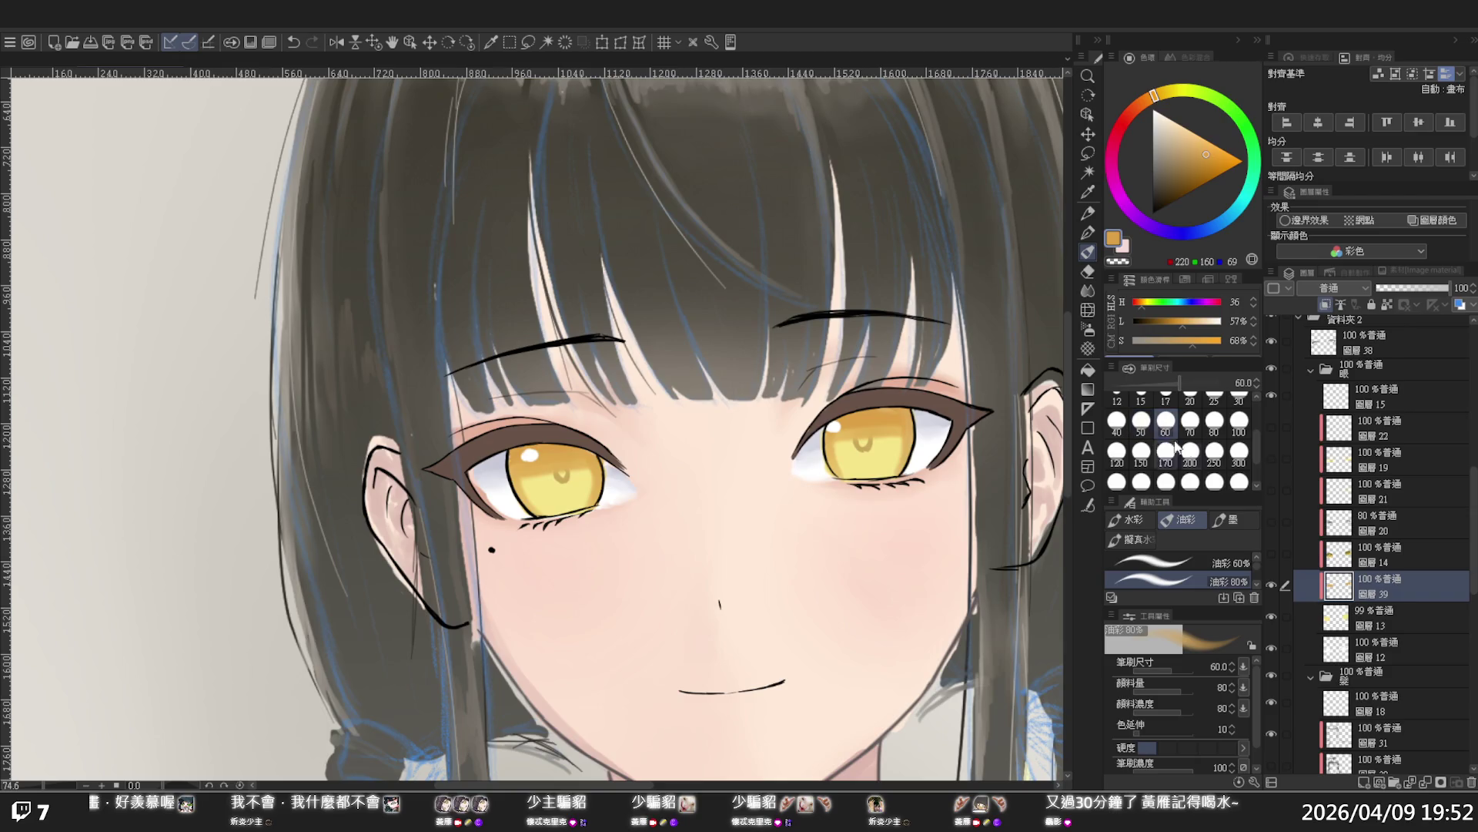
pyautogui.click(1177, 171)
pyautogui.press('p')
pyautogui.moveTo(1162, 108); pyautogui.dragTo(1165, 102)
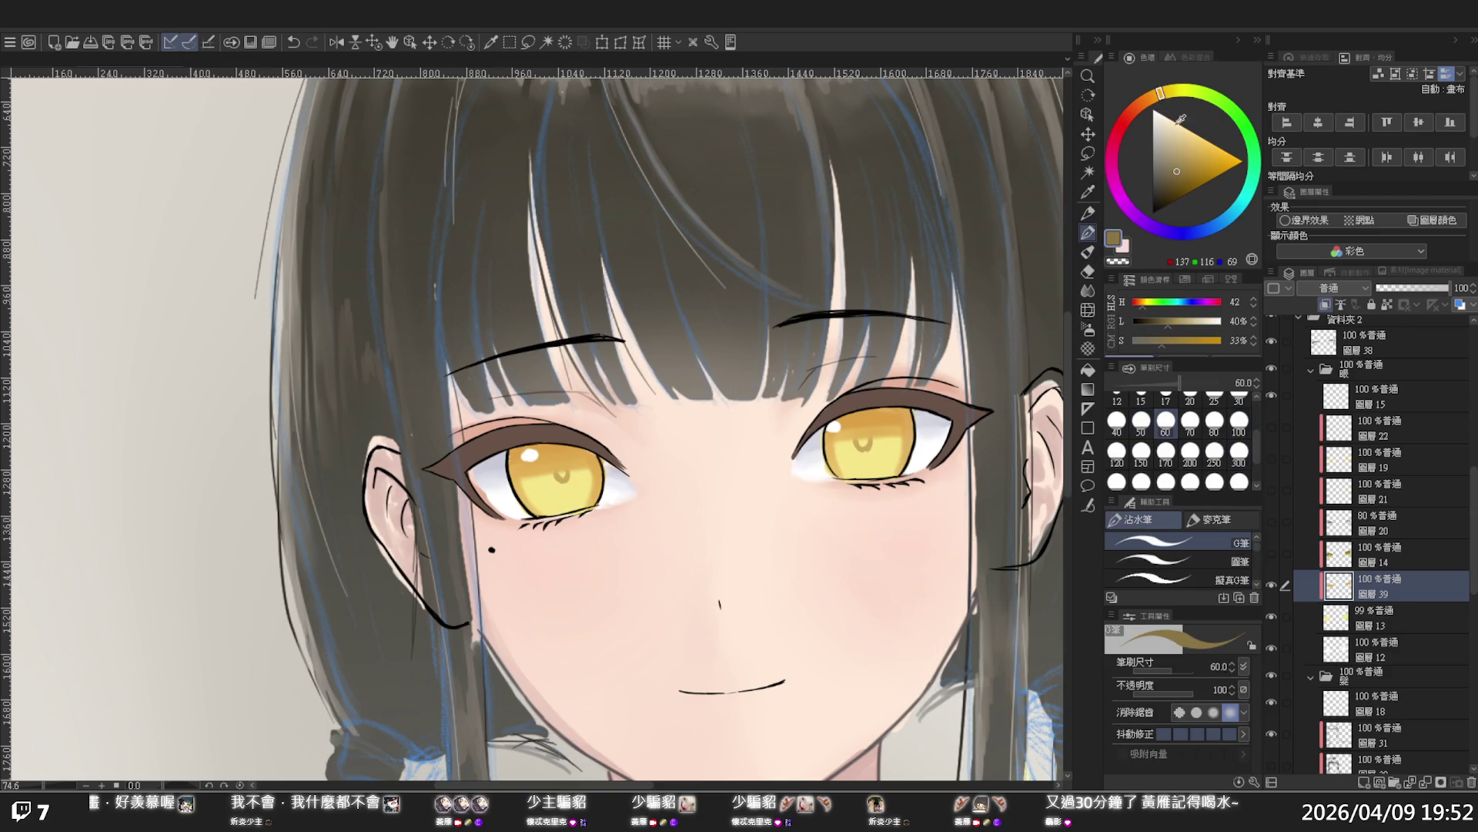
pyautogui.scroll(2, 564, 466)
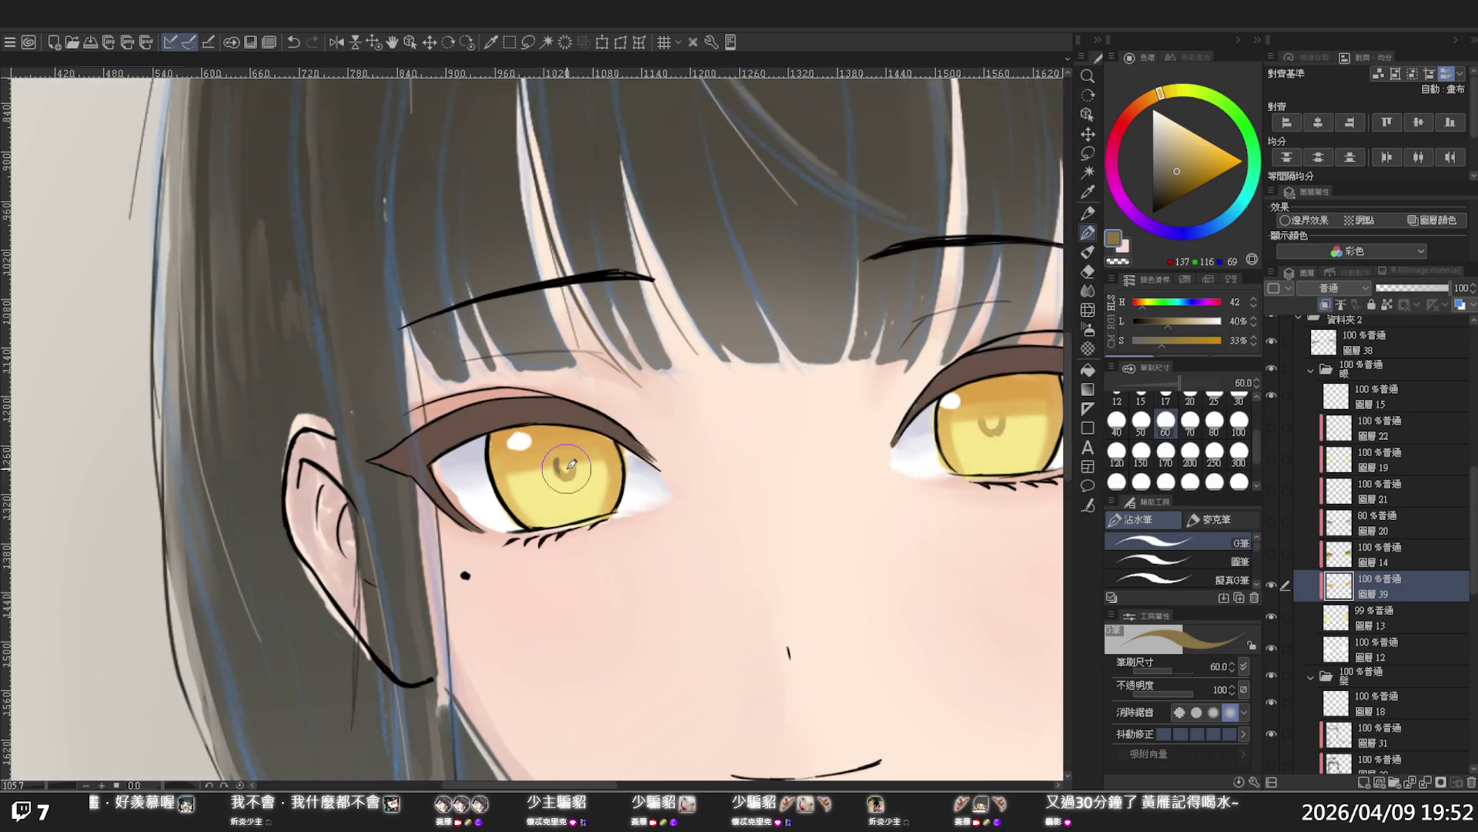
pyautogui.moveTo(565, 467); pyautogui.dragTo(563, 465)
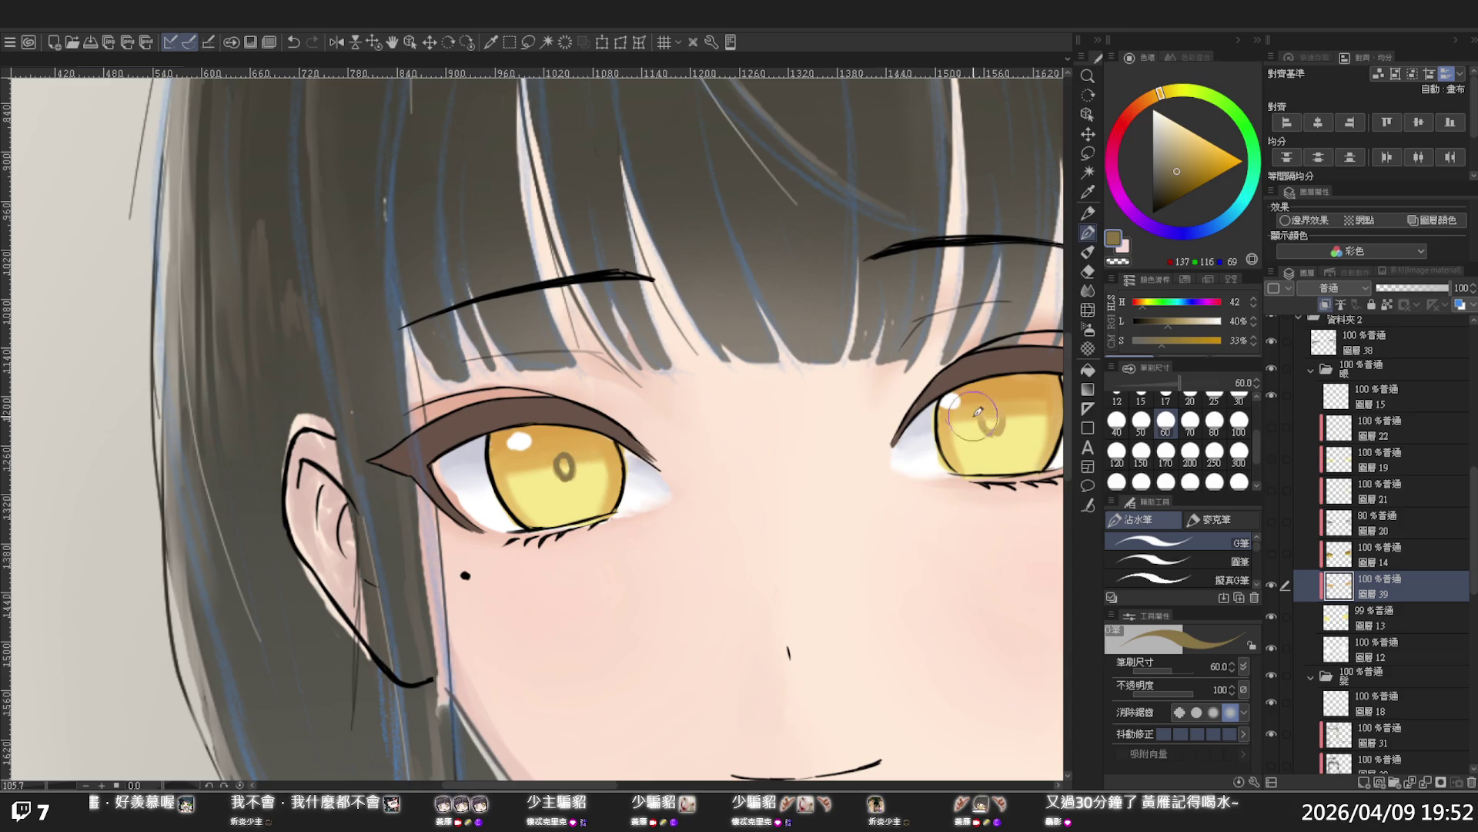
pyautogui.moveTo(993, 428)
pyautogui.mouseDown()
pyautogui.moveTo(991, 414)
pyautogui.moveTo(986, 431)
pyautogui.moveTo(1000, 428)
pyautogui.mouseUp()
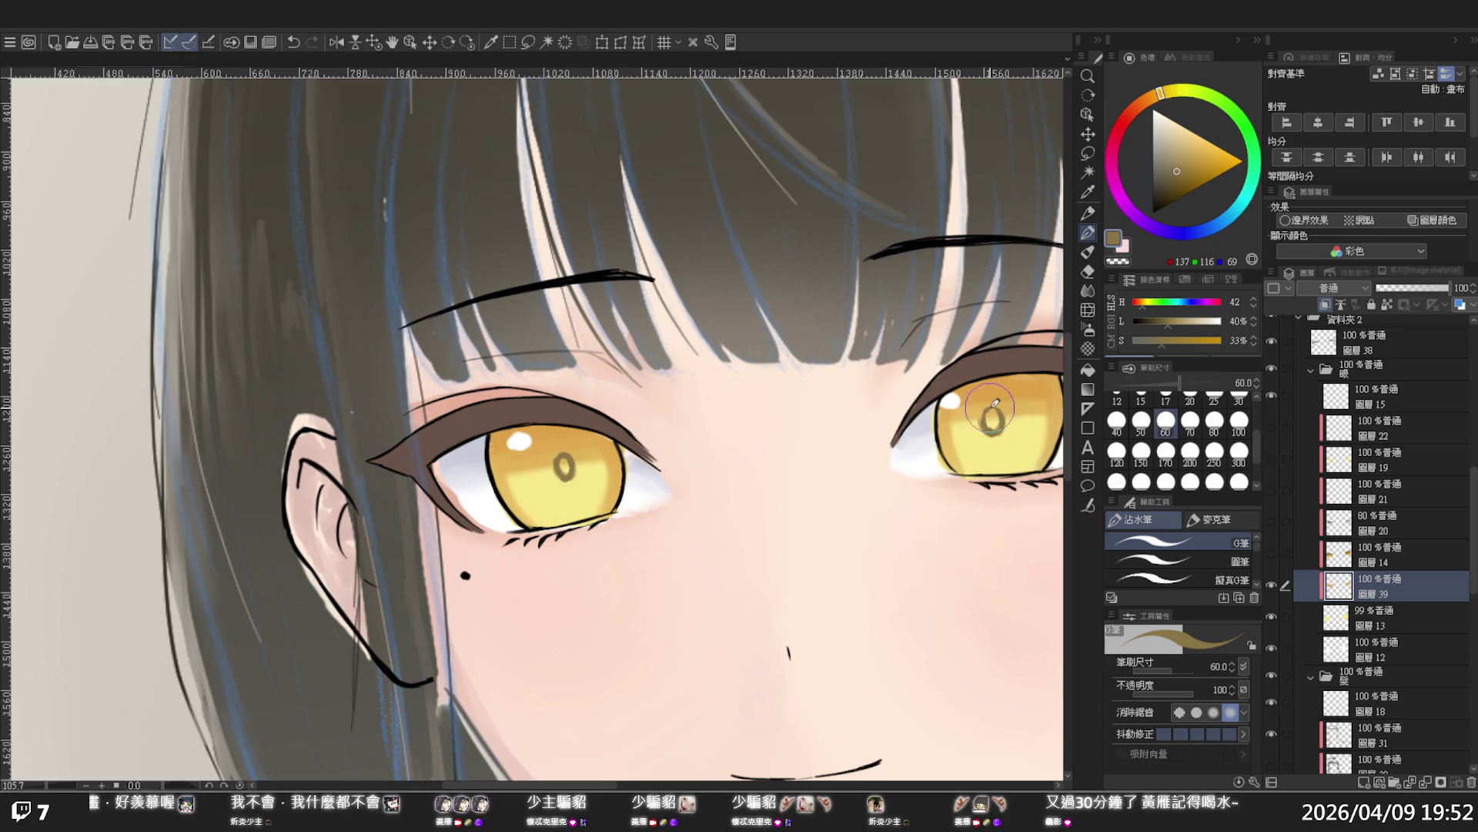
pyautogui.keyDown('ctrl'); pyautogui.keyDown('alt'); pyautogui.click(897, 408); pyautogui.keyUp('alt'); pyautogui.keyUp('ctrl')
pyautogui.scroll(-3, 898, 408)
pyautogui.scroll(-3, 946, 399)
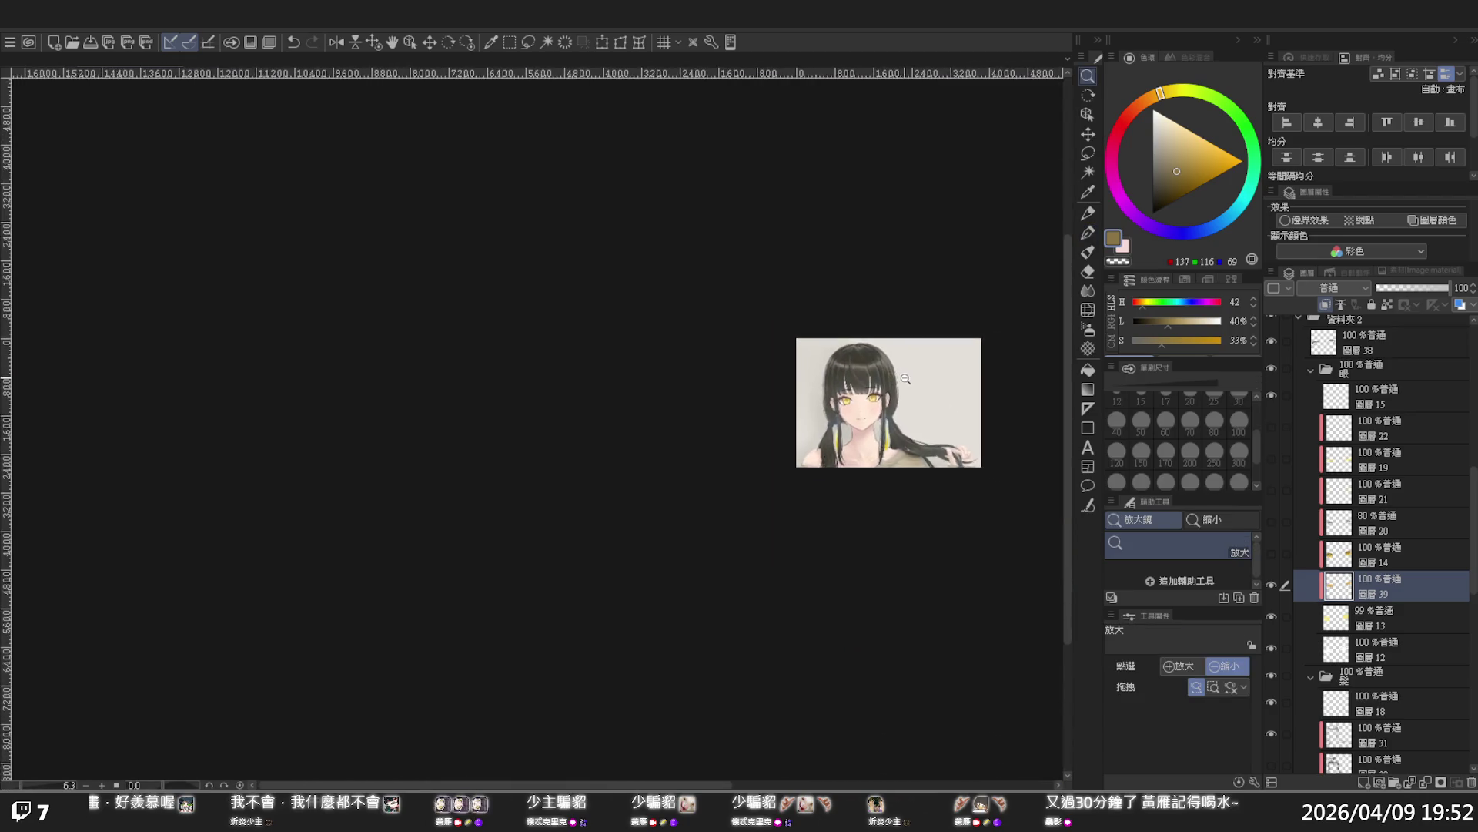
# Pan and zoom across the face to review it, and show blush layer 27 at 45%
pyautogui.scroll(3, 945, 399)
pyautogui.scroll(3, 885, 432)
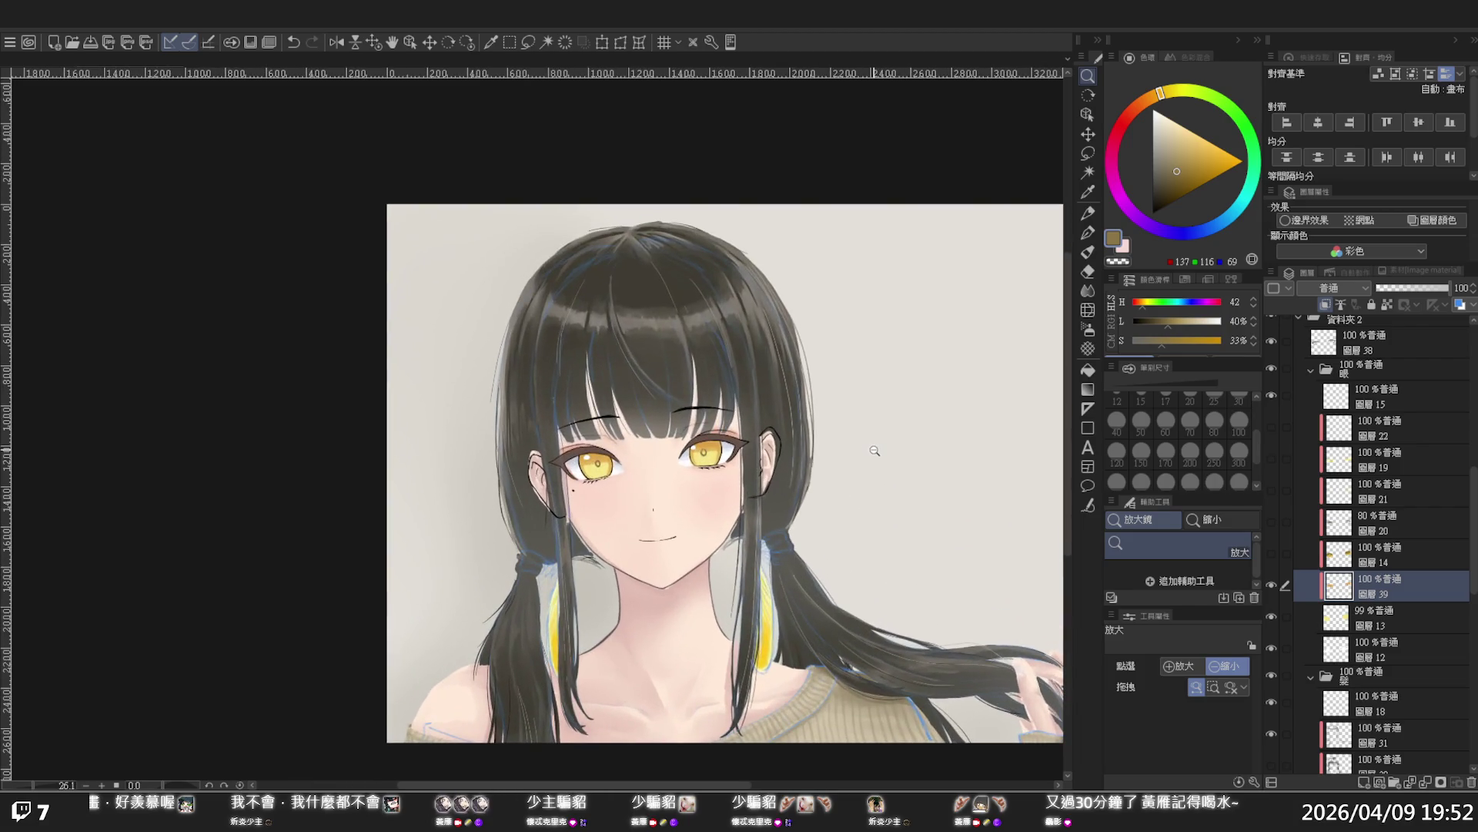
pyautogui.scroll(2, 875, 450)
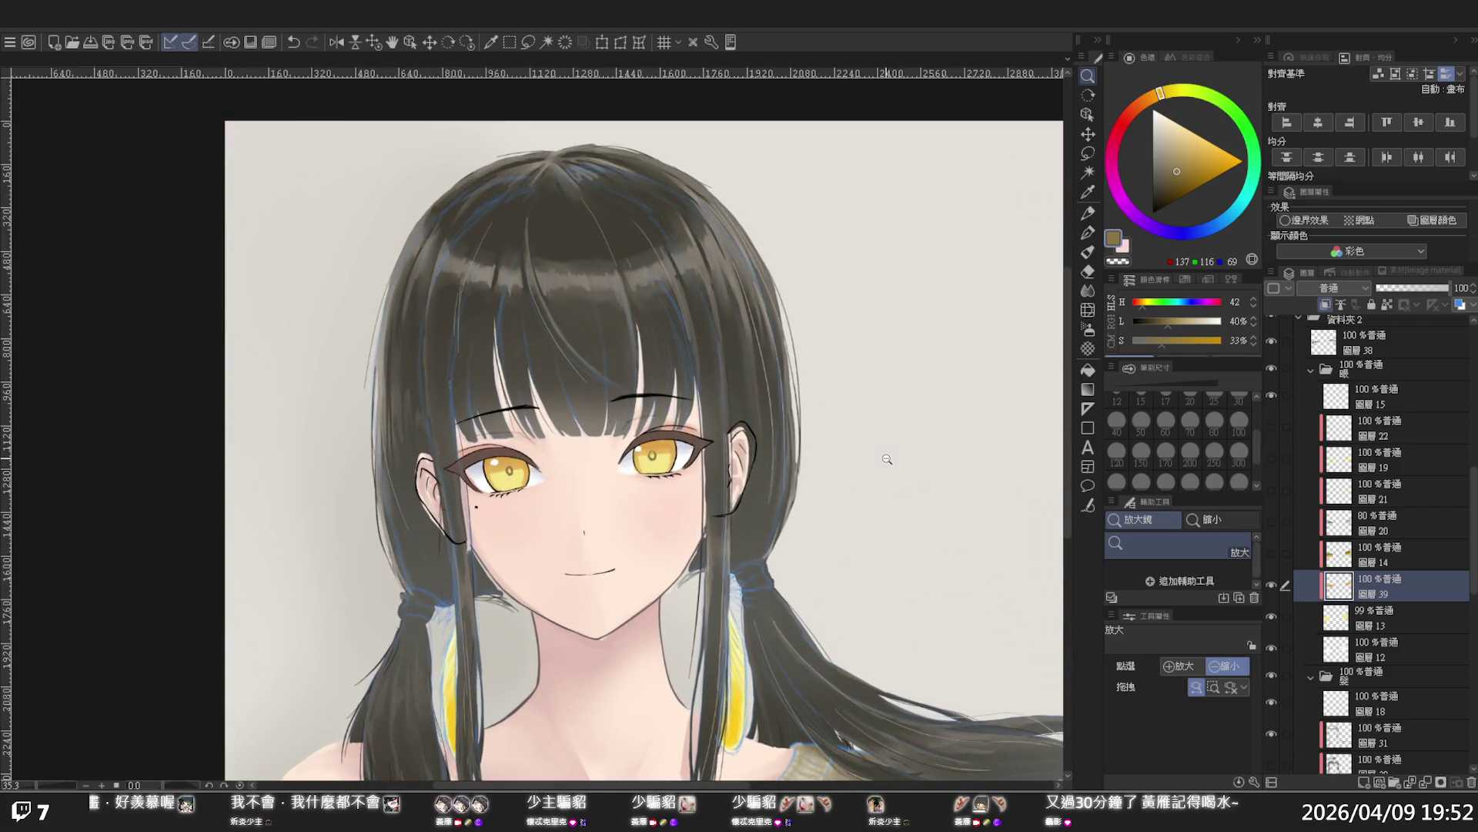
pyautogui.scroll(-2, 893, 456)
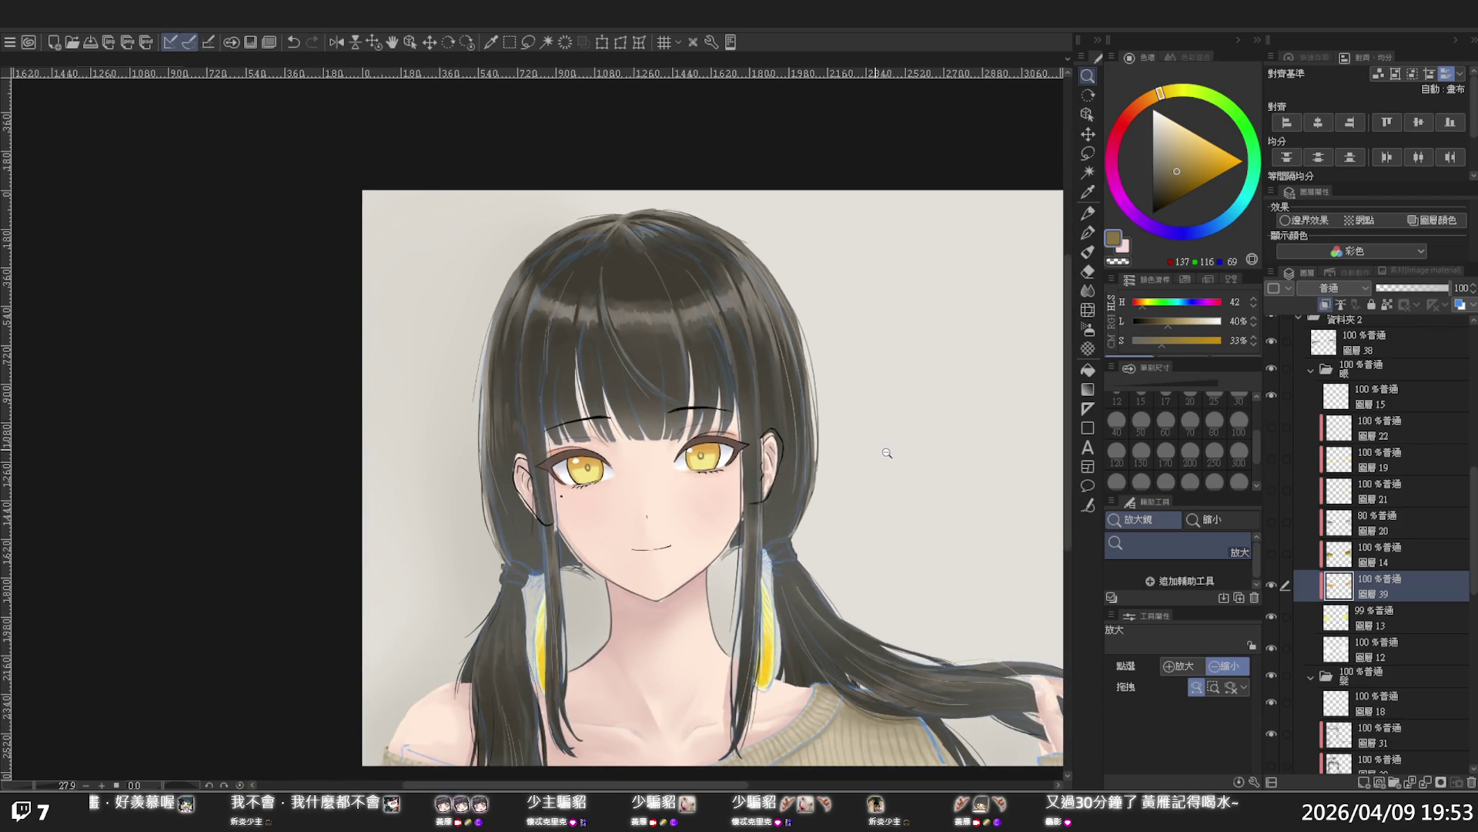
pyautogui.scroll(2, 887, 453)
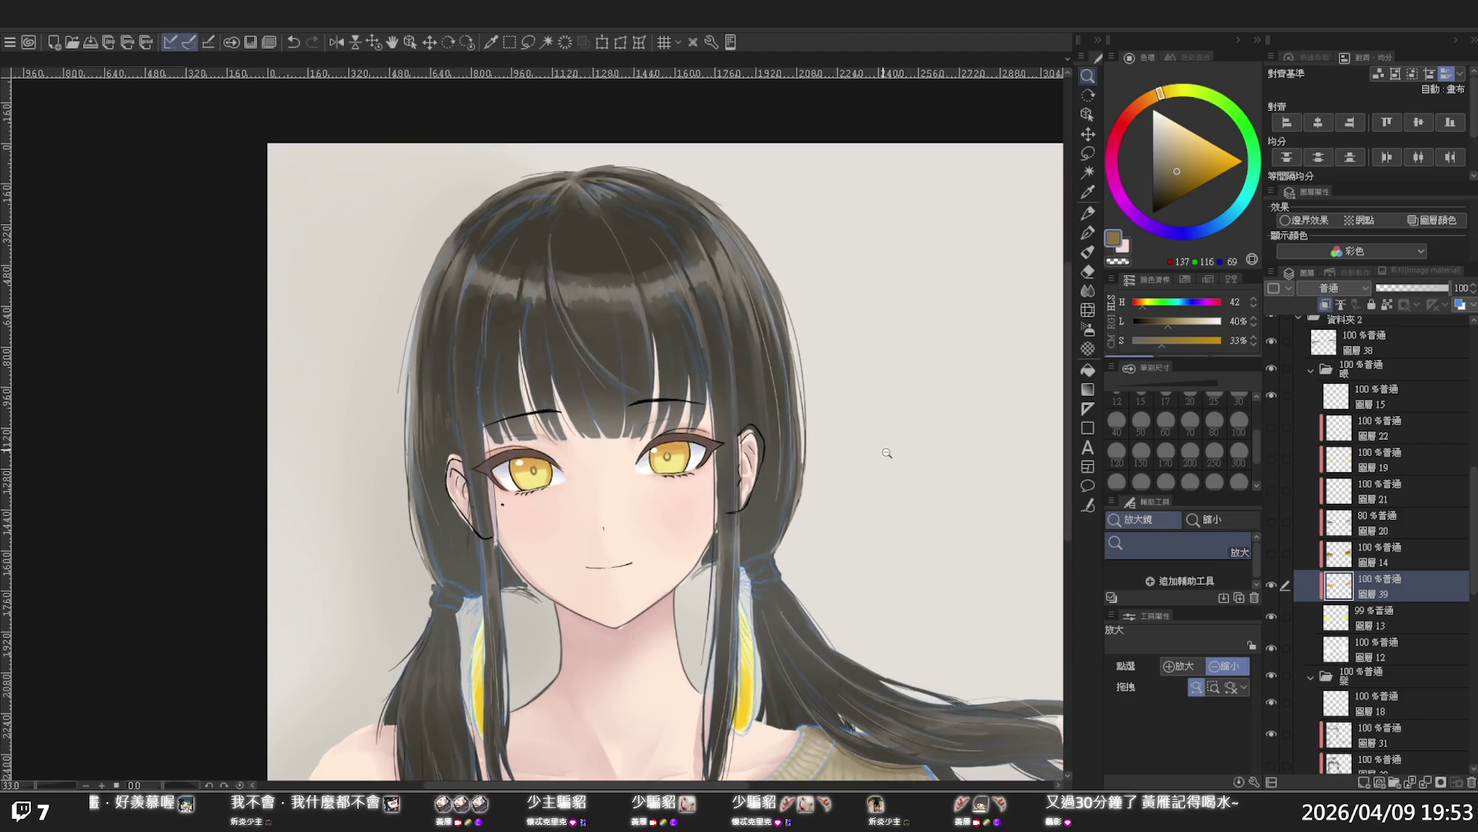
pyautogui.scroll(1, 887, 453)
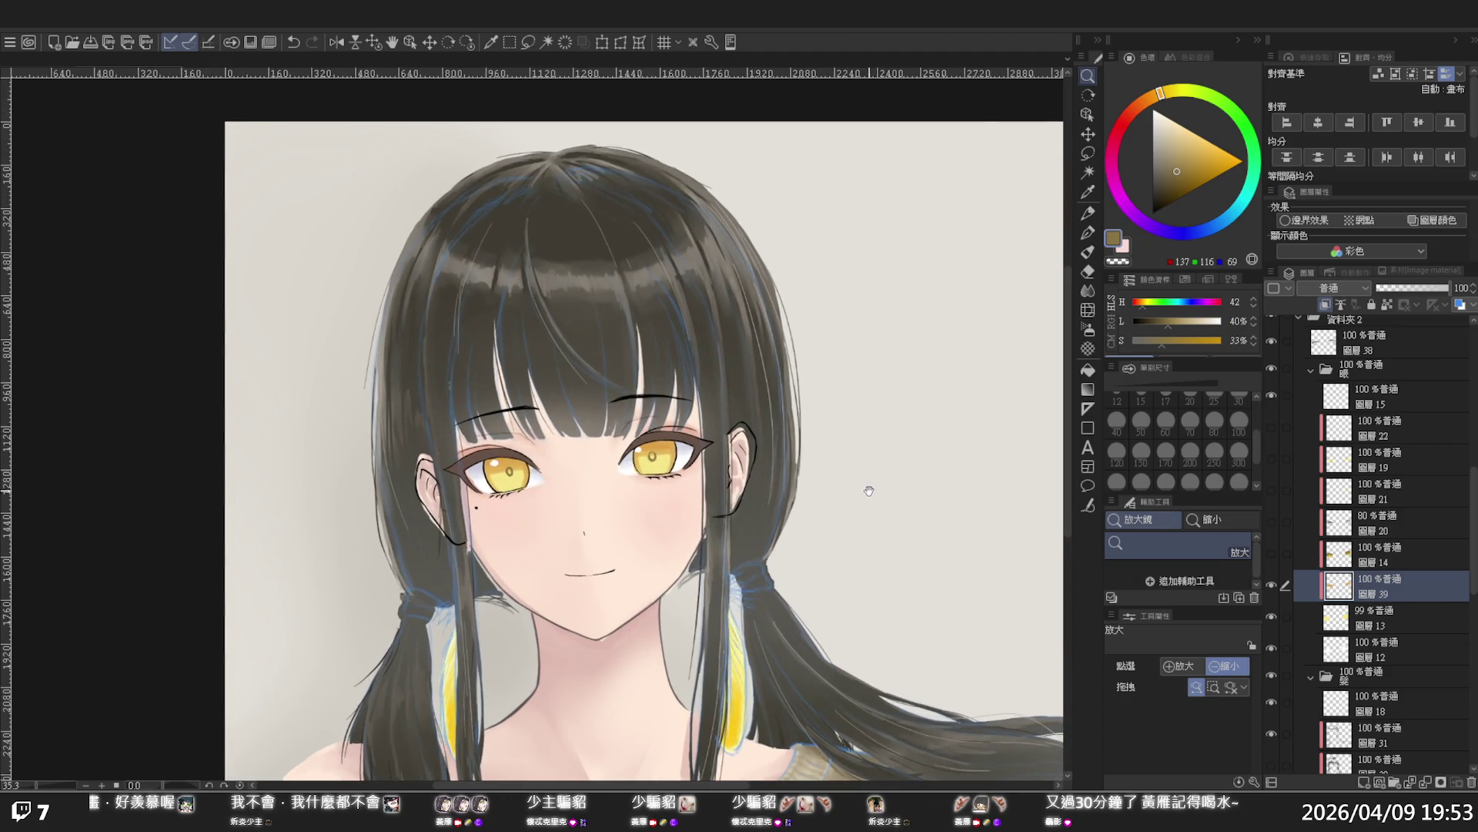
pyautogui.moveTo(868, 490); pyautogui.dragTo(904, 465)
pyautogui.click(448, 334)
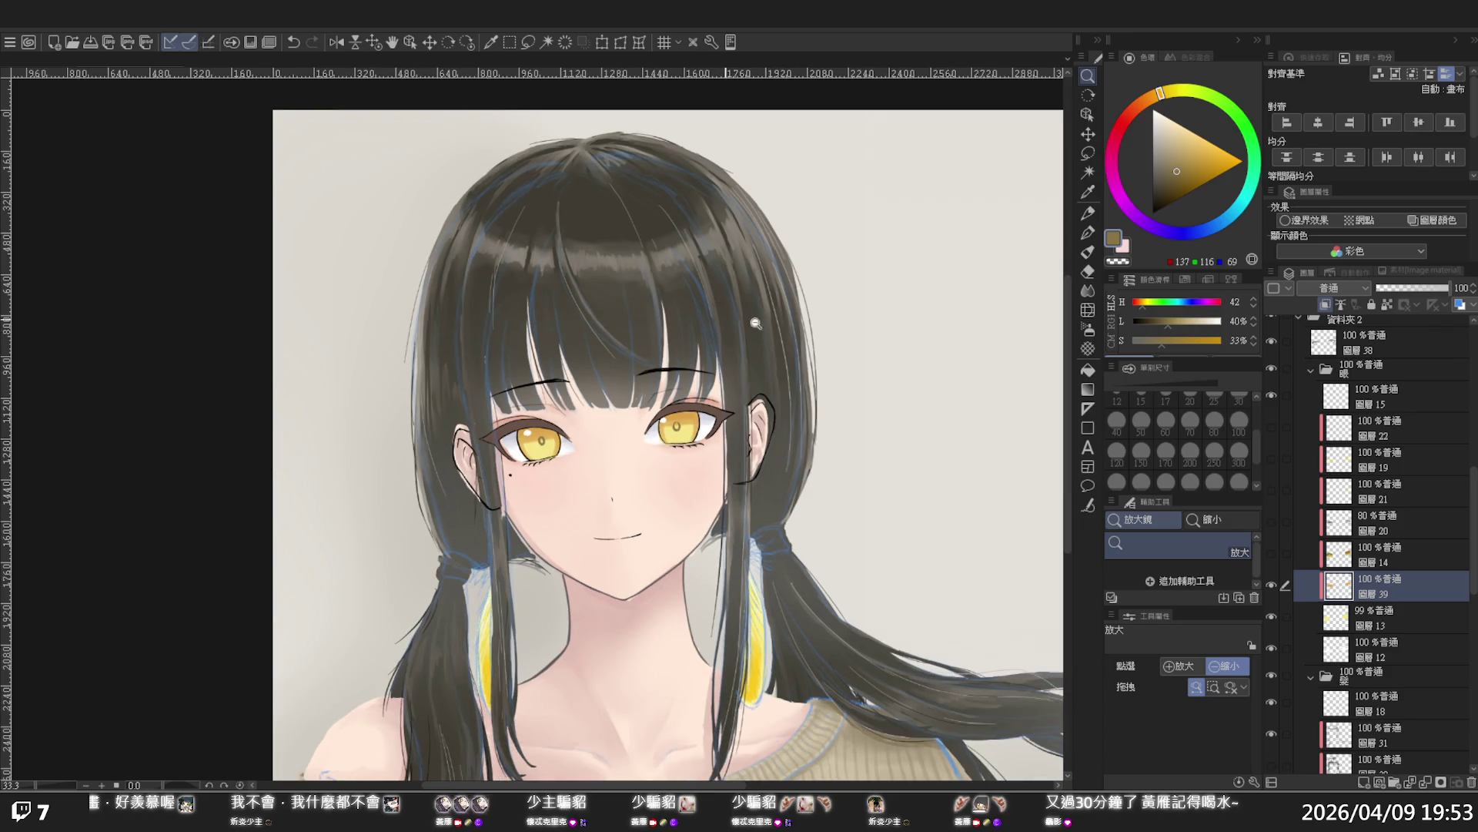
pyautogui.scroll(-10, 1353, 566)
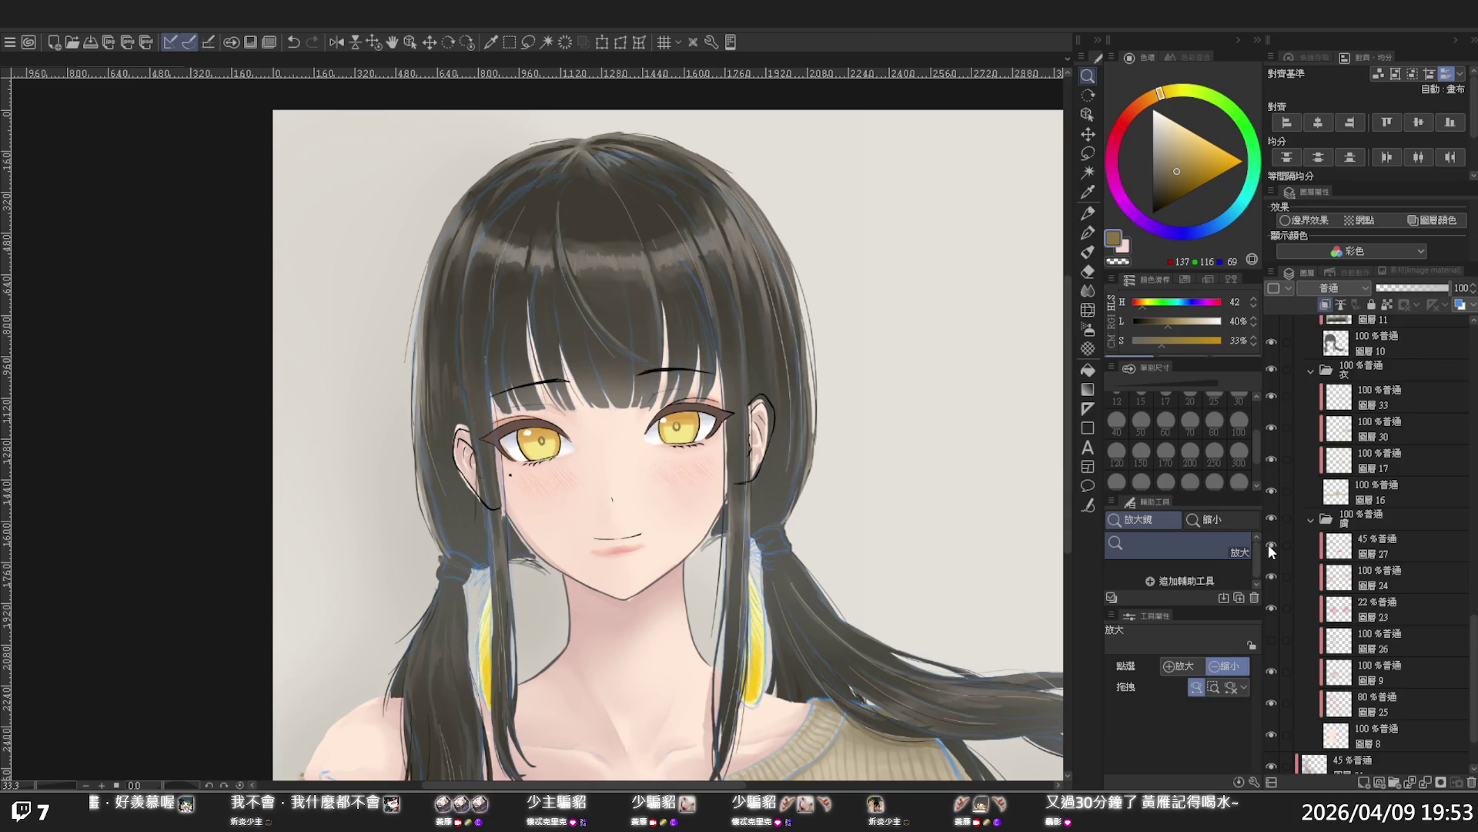
# On blush layer 27, erase the pink tint under the mouth with a transparent size-250 G-pen
pyautogui.click(1360, 547)
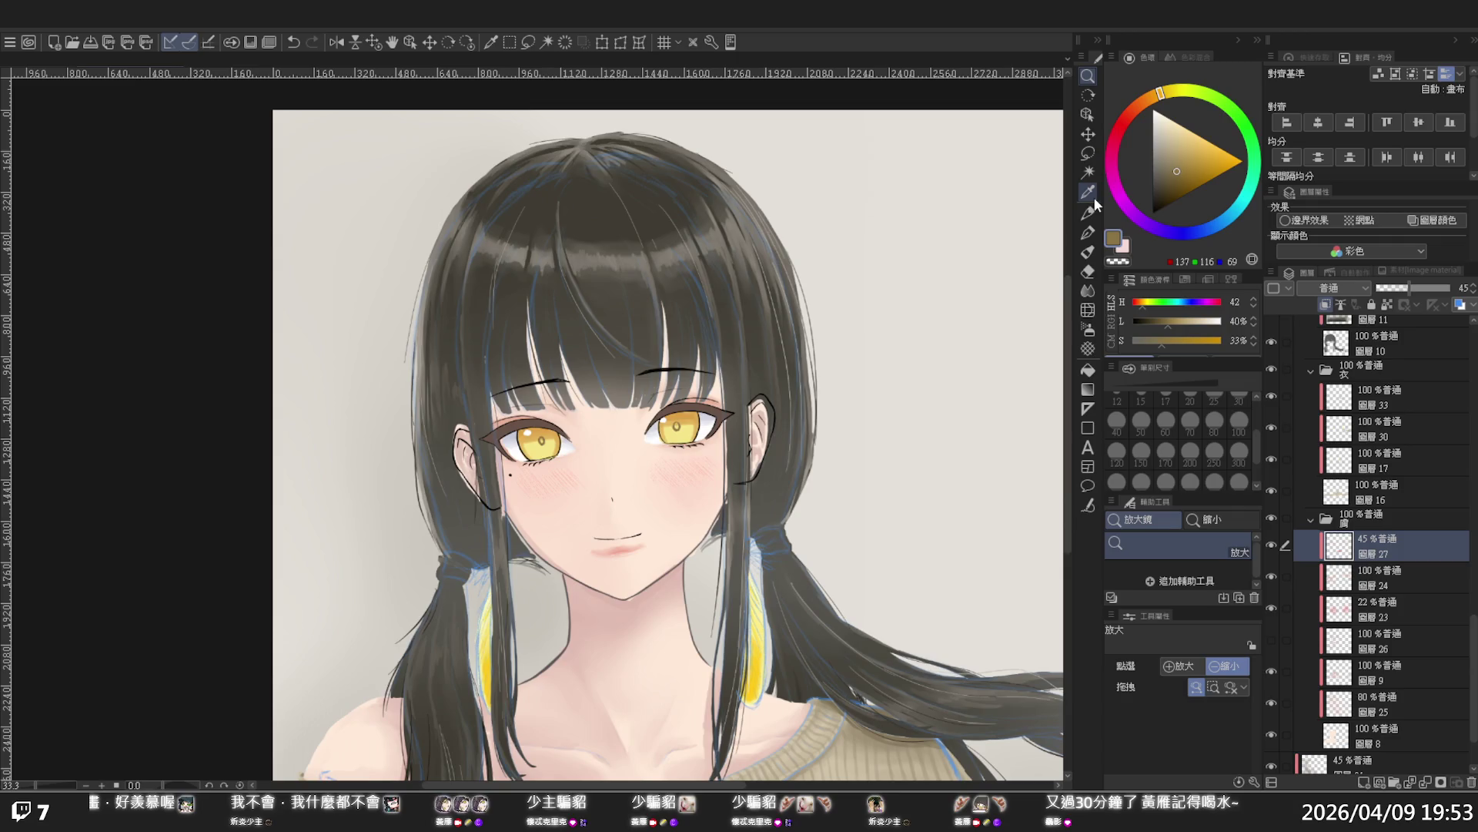
pyautogui.click(1088, 232)
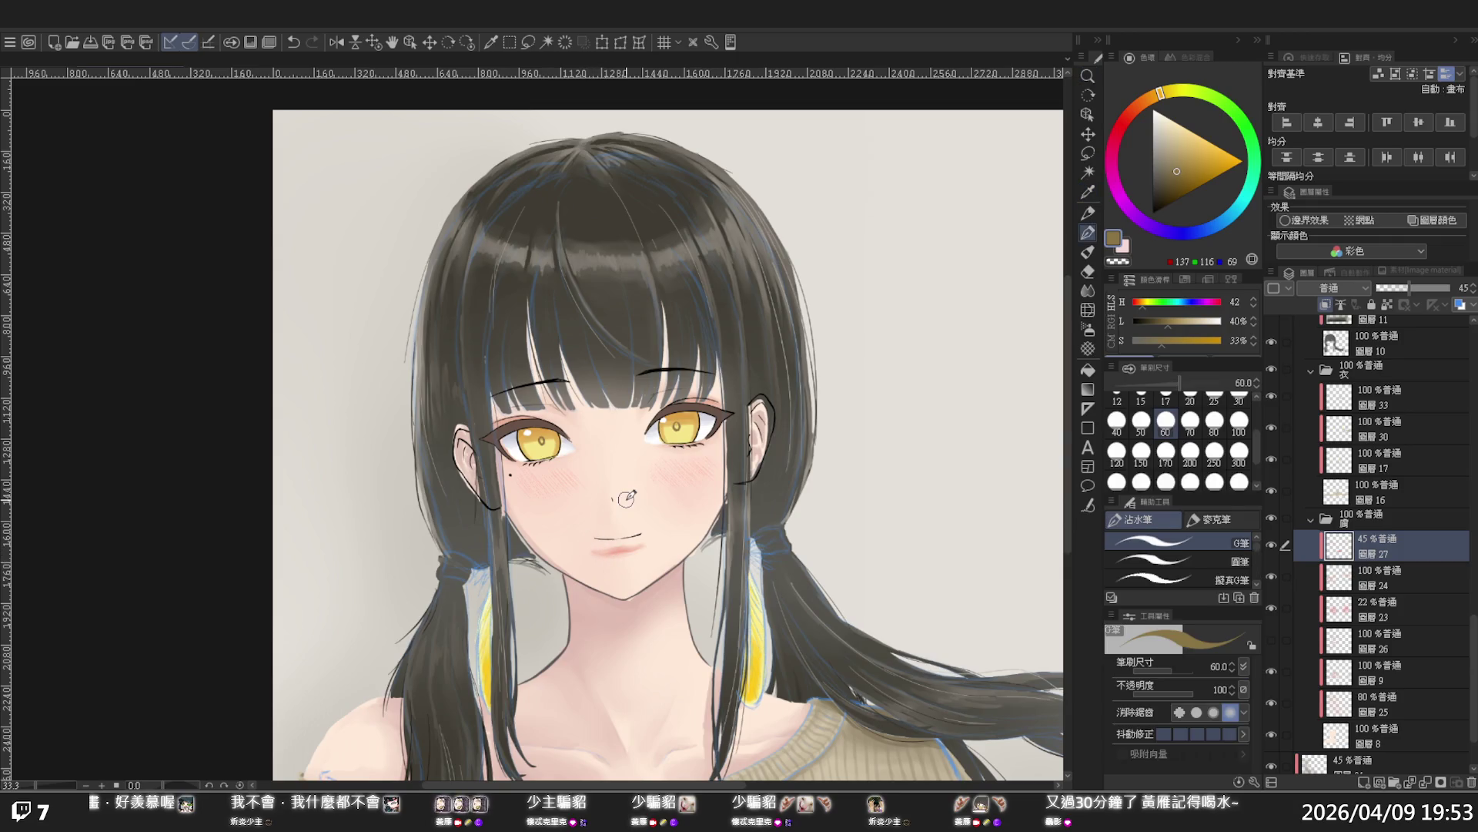
pyautogui.click(1114, 262)
pyautogui.click(1215, 465)
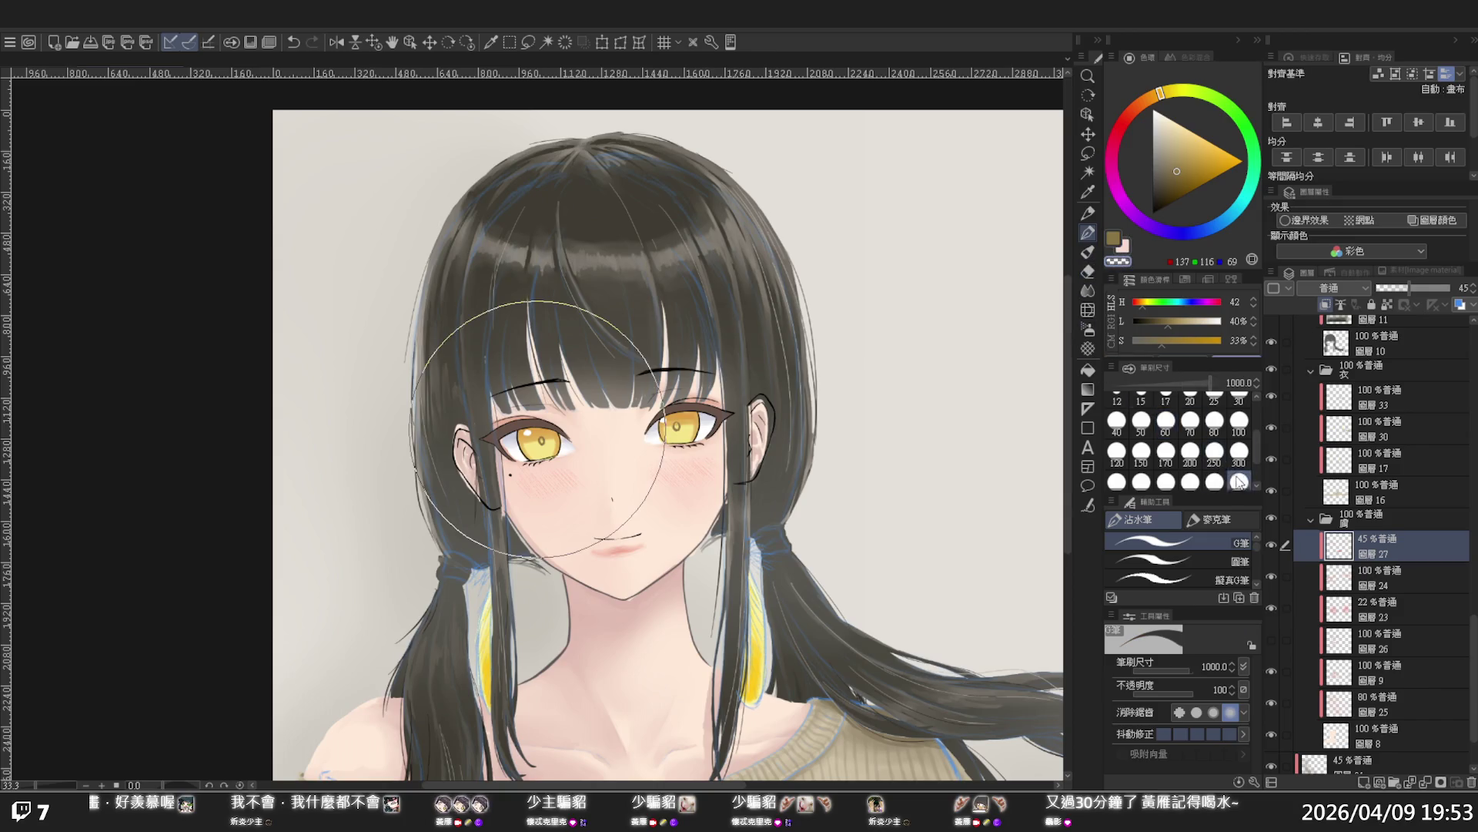
pyautogui.moveTo(638, 538); pyautogui.dragTo(668, 542)
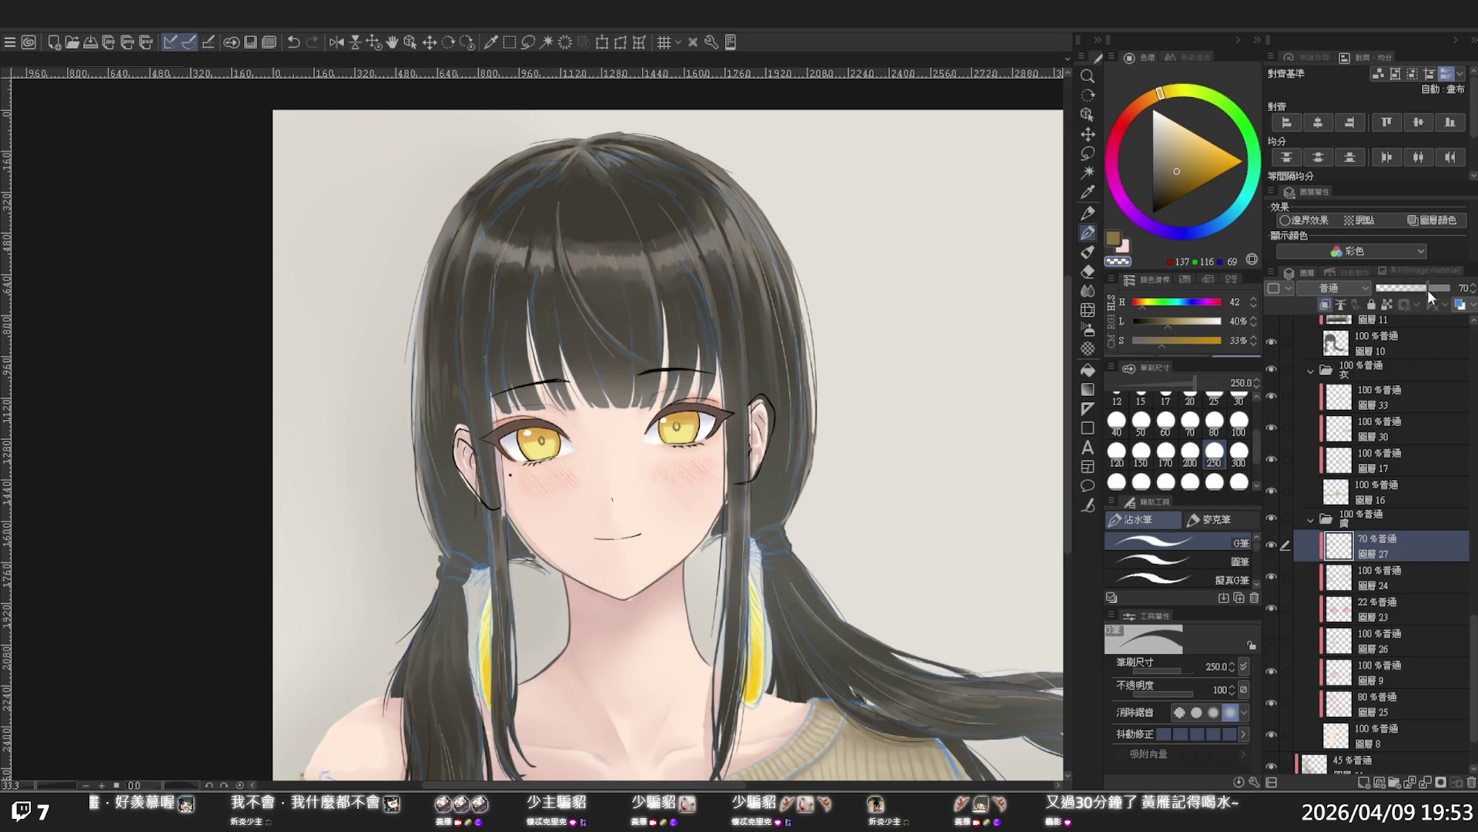
# Set the blush layer to 32% opacity and apply a Scale/Rotate transform
pyautogui.moveTo(1389, 285); pyautogui.dragTo(1400, 284)
pyautogui.click(602, 43)
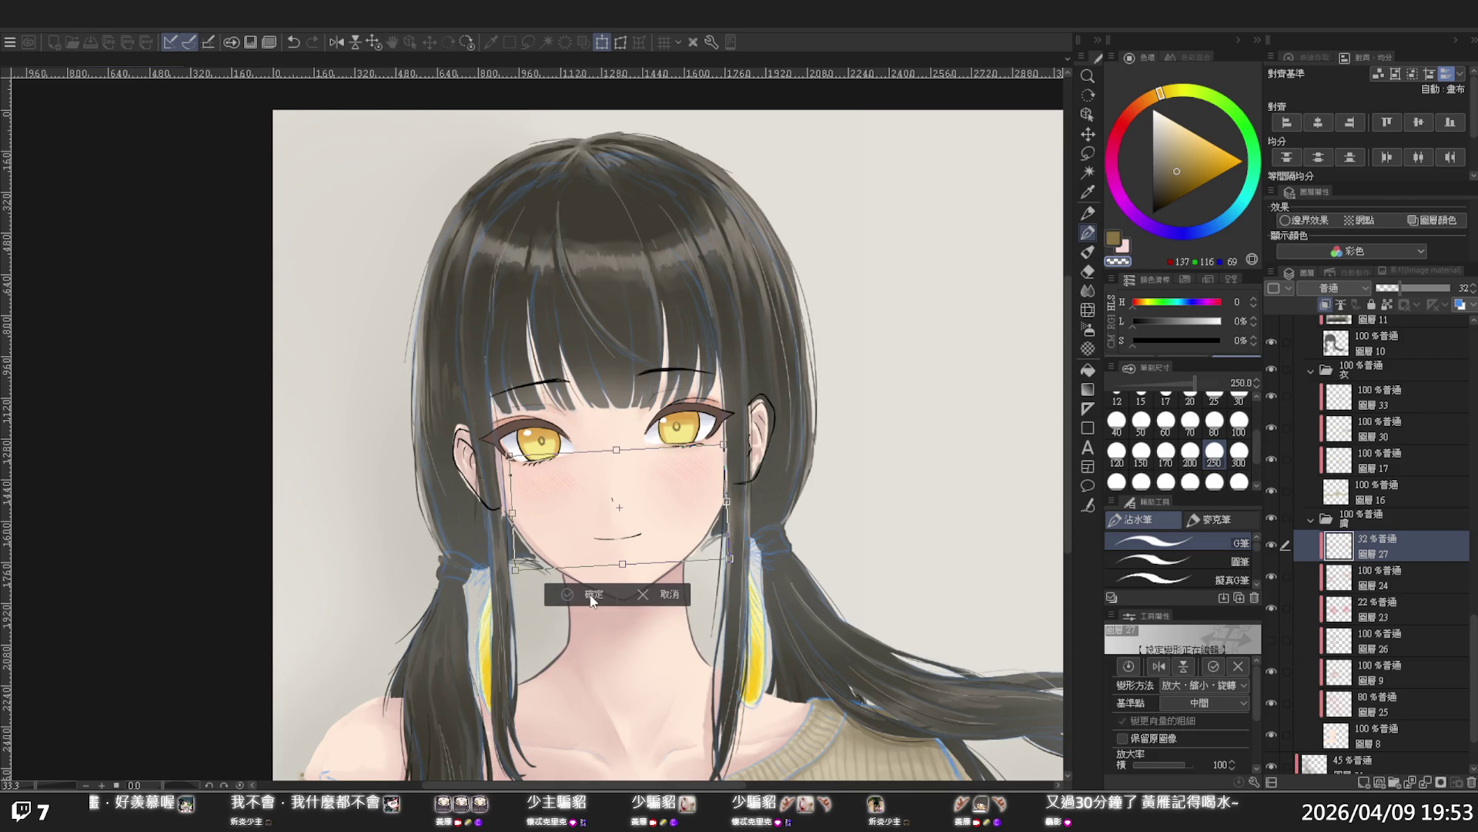
pyautogui.click(590, 597)
pyautogui.scroll(-3, 605, 597)
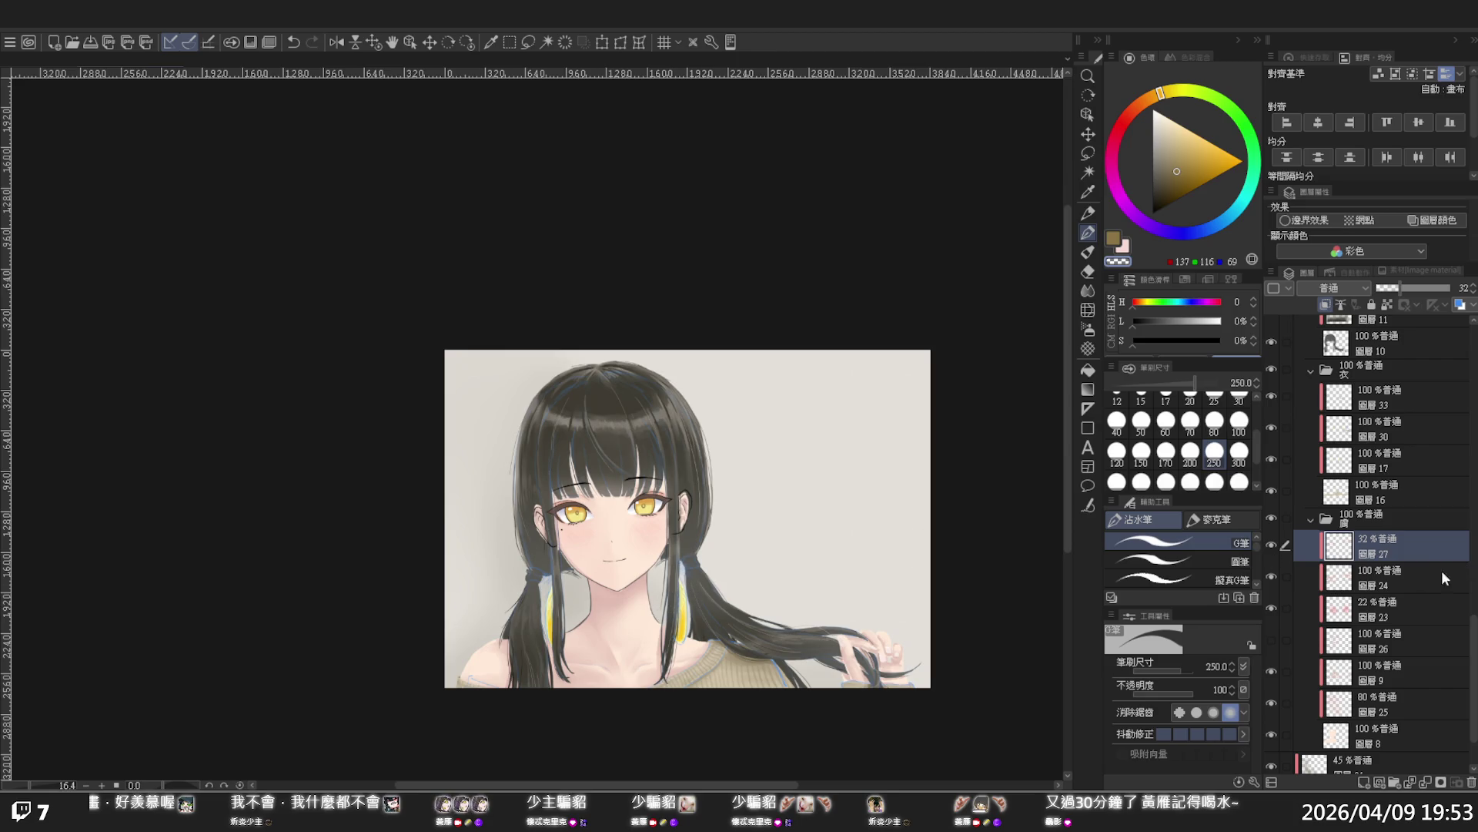
# Add a new layer and paint a white highlight on the nose, trimming it narrow
pyautogui.click(1364, 781)
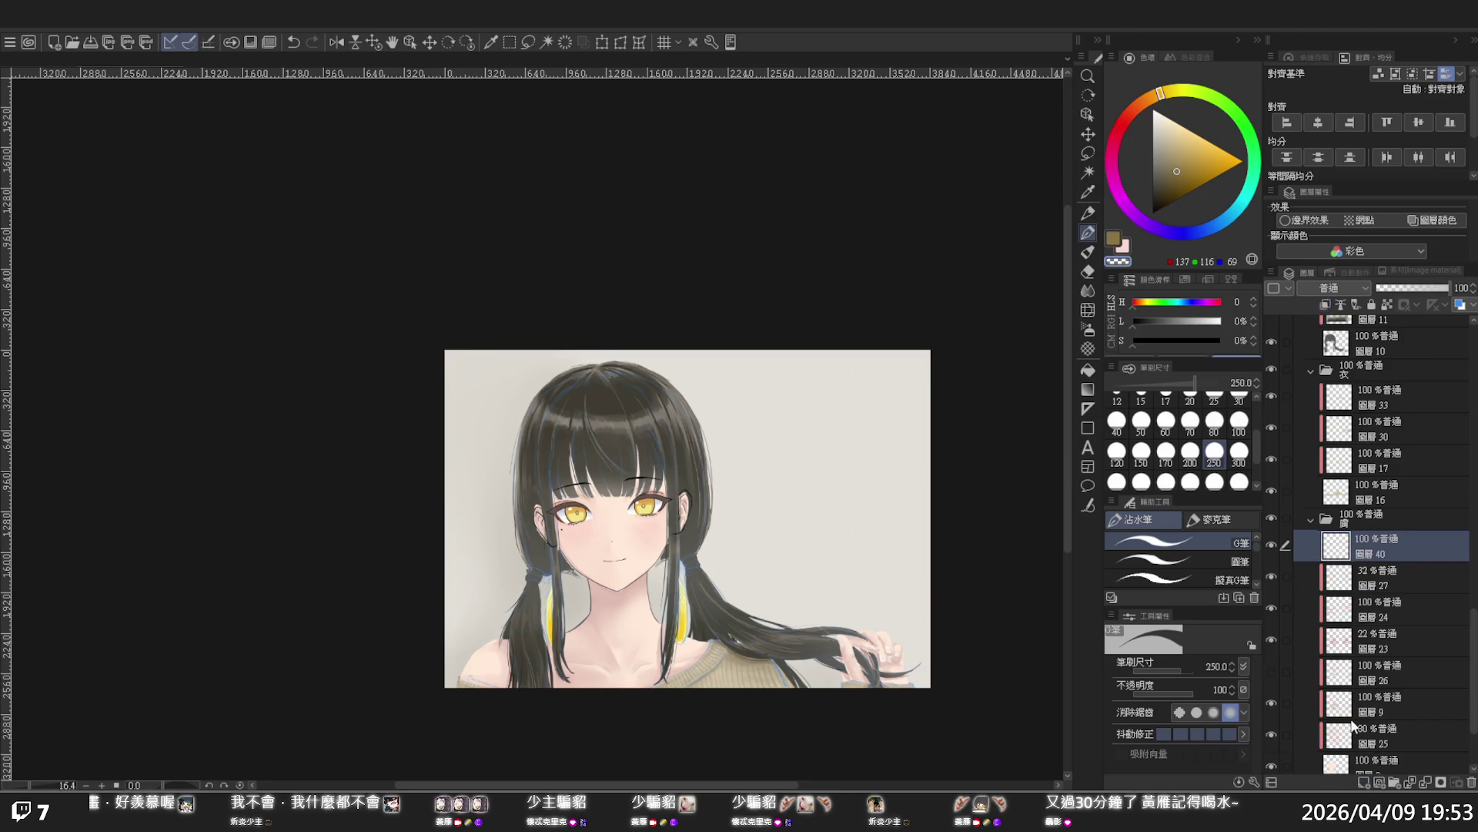
pyautogui.moveTo(1158, 137); pyautogui.dragTo(1149, 75)
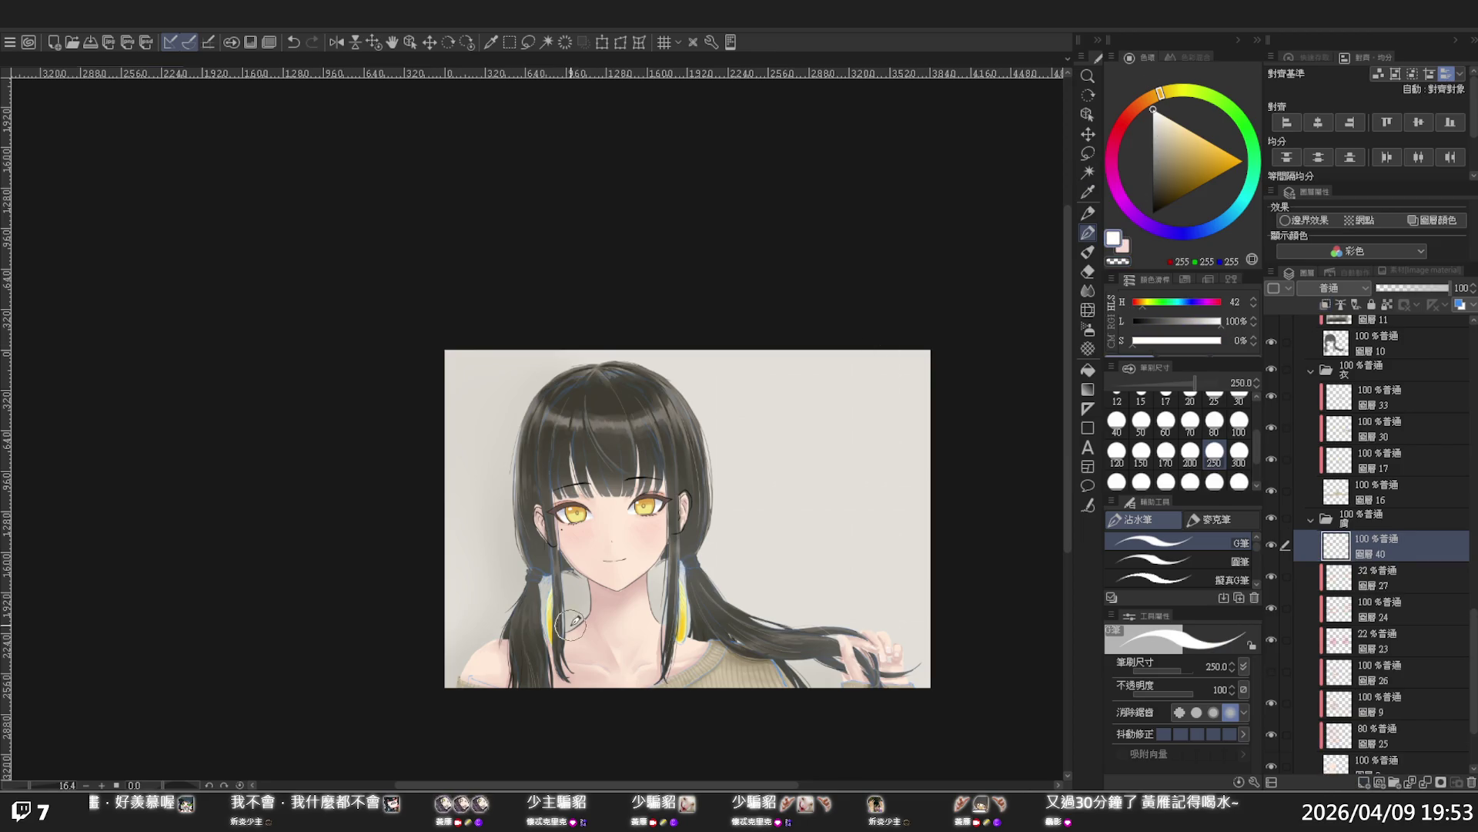
pyautogui.scroll(2, 577, 525)
pyautogui.hotkey('ctrl', 'space')
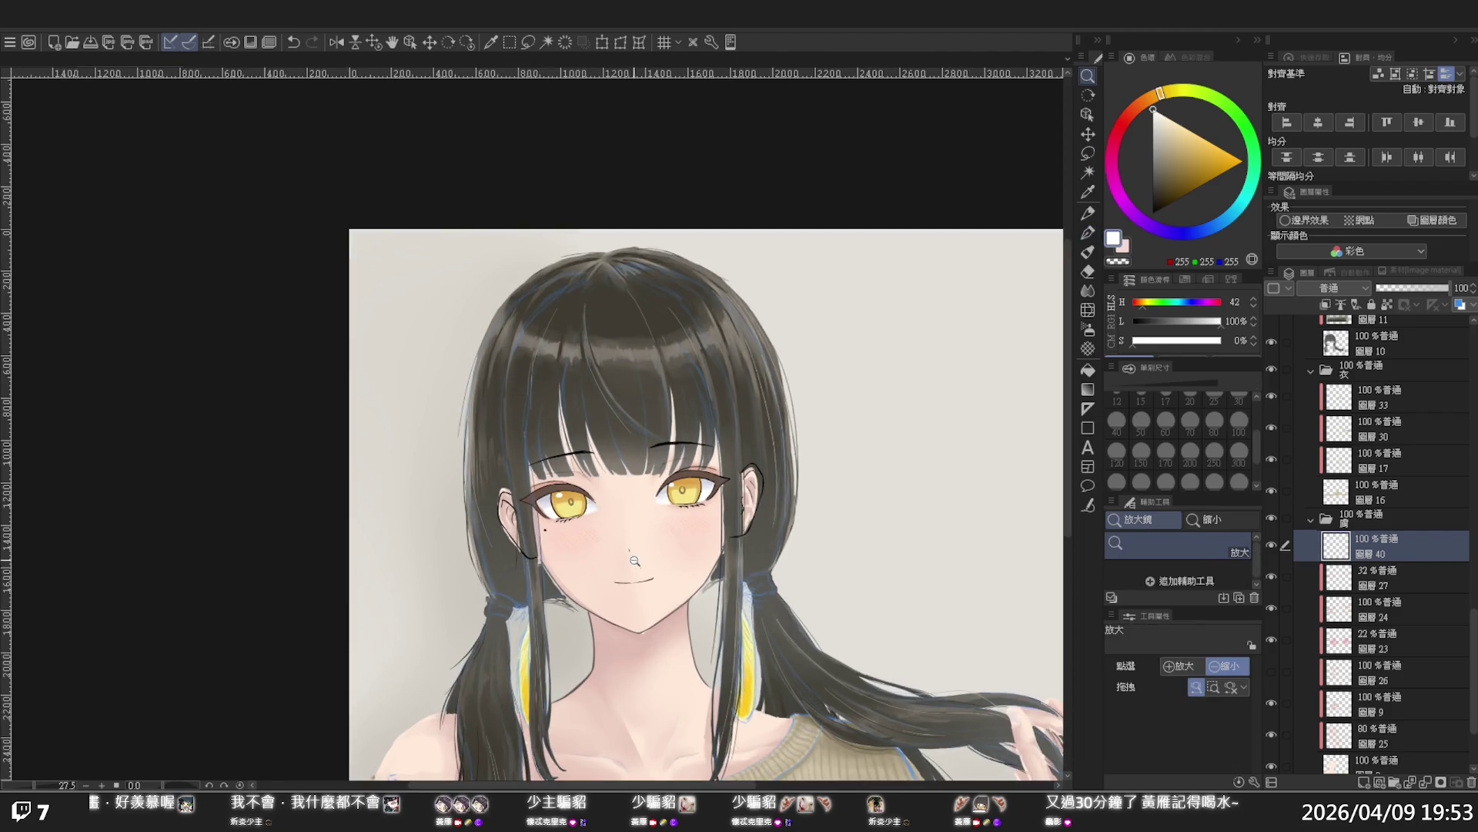
pyautogui.click(634, 561)
pyautogui.moveTo(624, 489)
pyautogui.mouseDown()
pyautogui.moveTo(615, 520)
pyautogui.moveTo(616, 497)
pyautogui.moveTo(643, 509)
pyautogui.moveTo(612, 520)
pyautogui.mouseUp()
pyautogui.press('c')
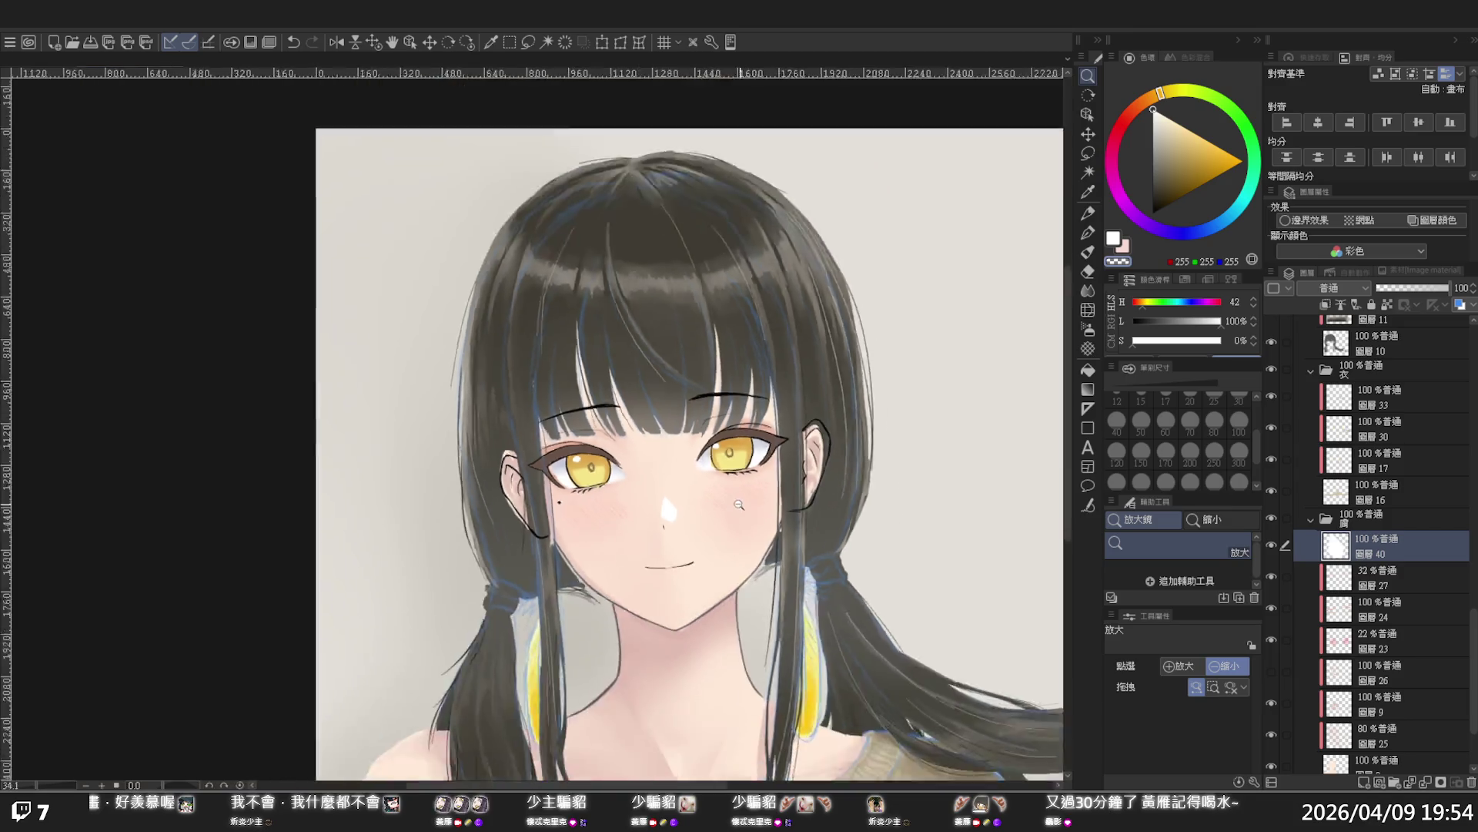
# Zoom out to view the portrait and set the Blend tool to size 40
pyautogui.keyDown('ctrl'); pyautogui.keyDown('alt'); pyautogui.click(832, 416); pyautogui.keyUp('alt'); pyautogui.keyUp('ctrl')
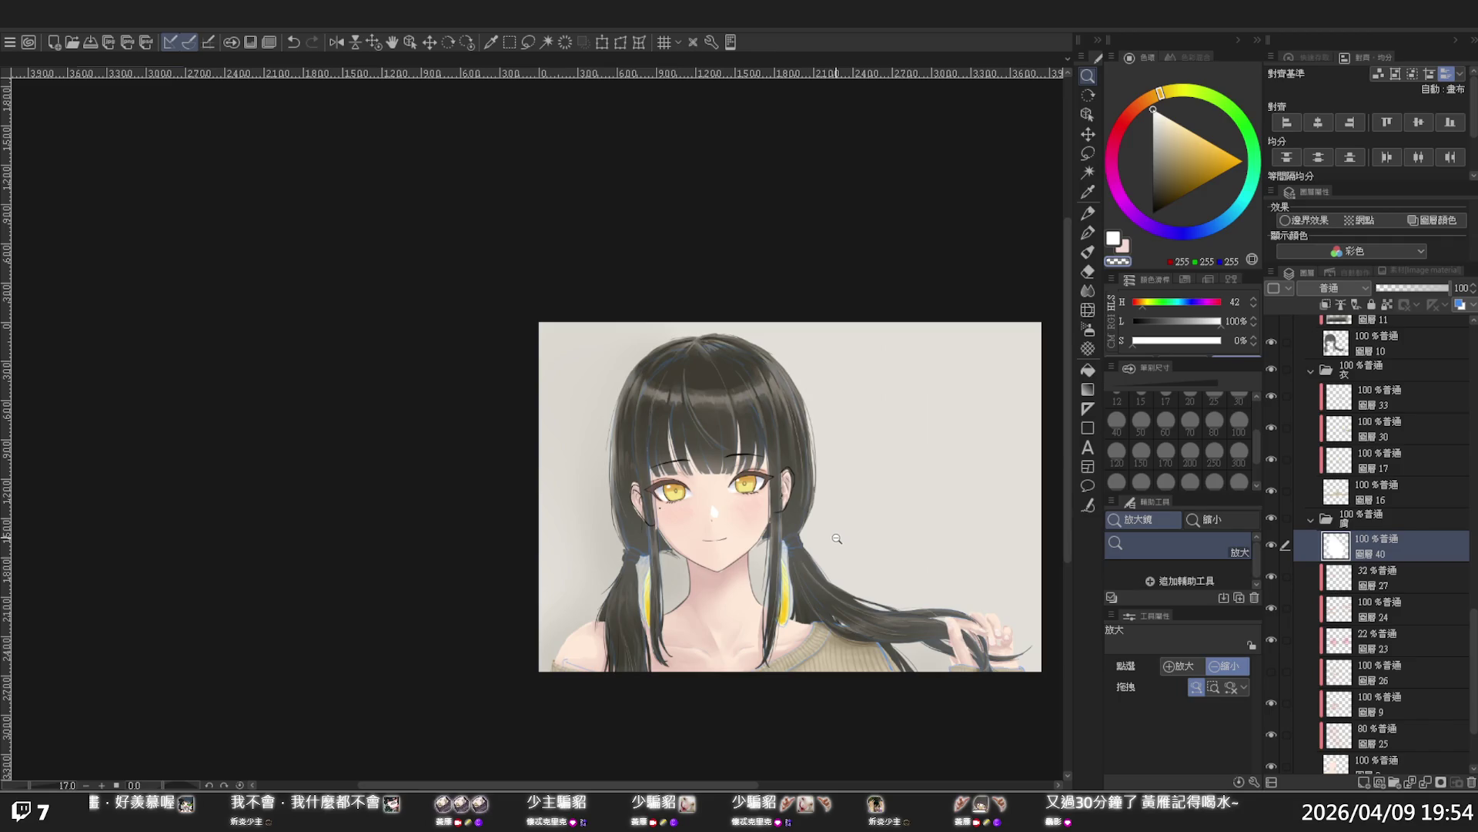
pyautogui.moveTo(836, 531)
pyautogui.mouseDown()
pyautogui.moveTo(809, 516)
pyautogui.moveTo(845, 519)
pyautogui.moveTo(808, 554)
pyautogui.moveTo(784, 556)
pyautogui.moveTo(882, 563)
pyautogui.mouseUp()
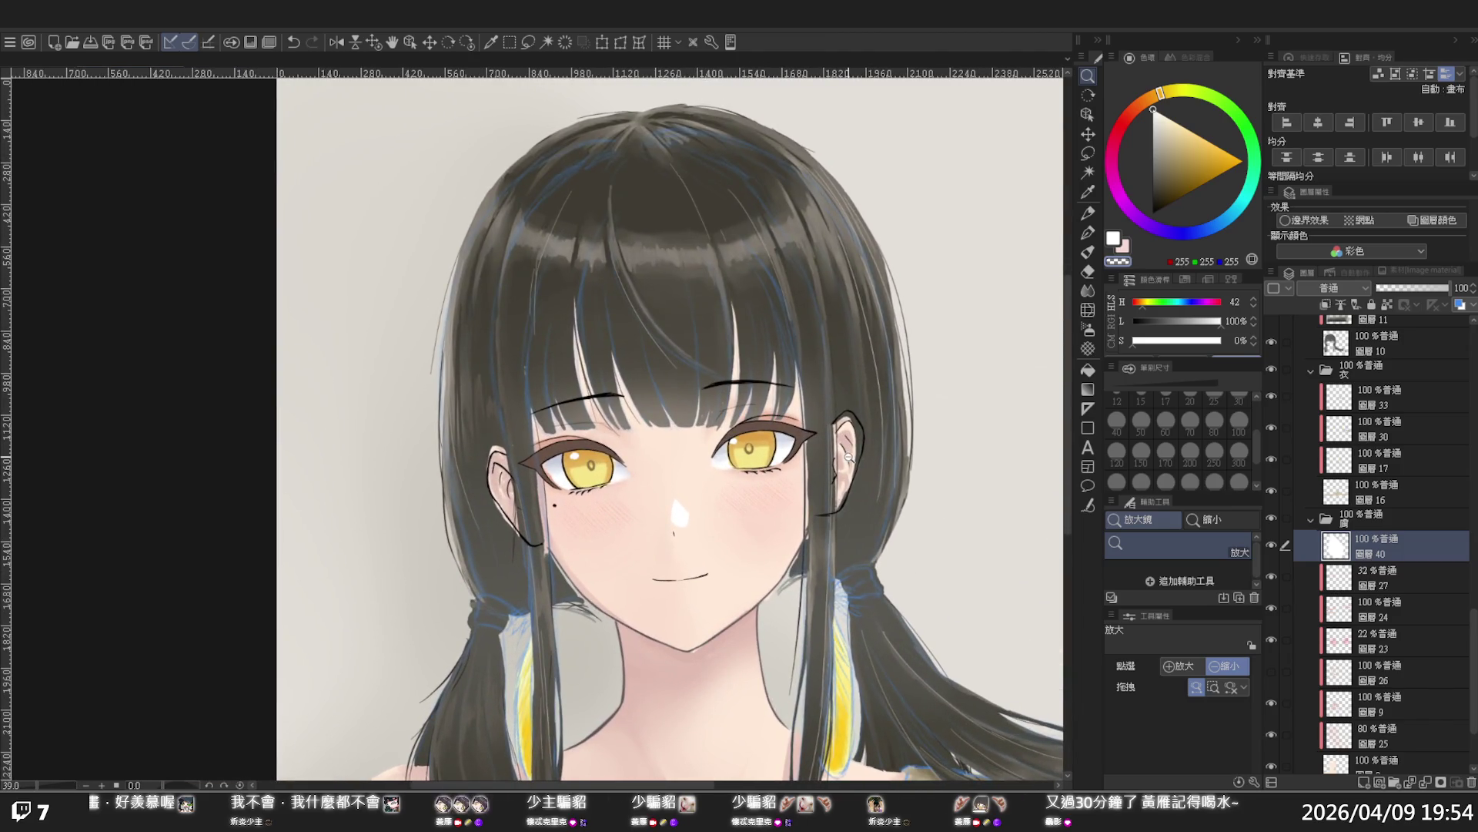
pyautogui.click(1091, 293)
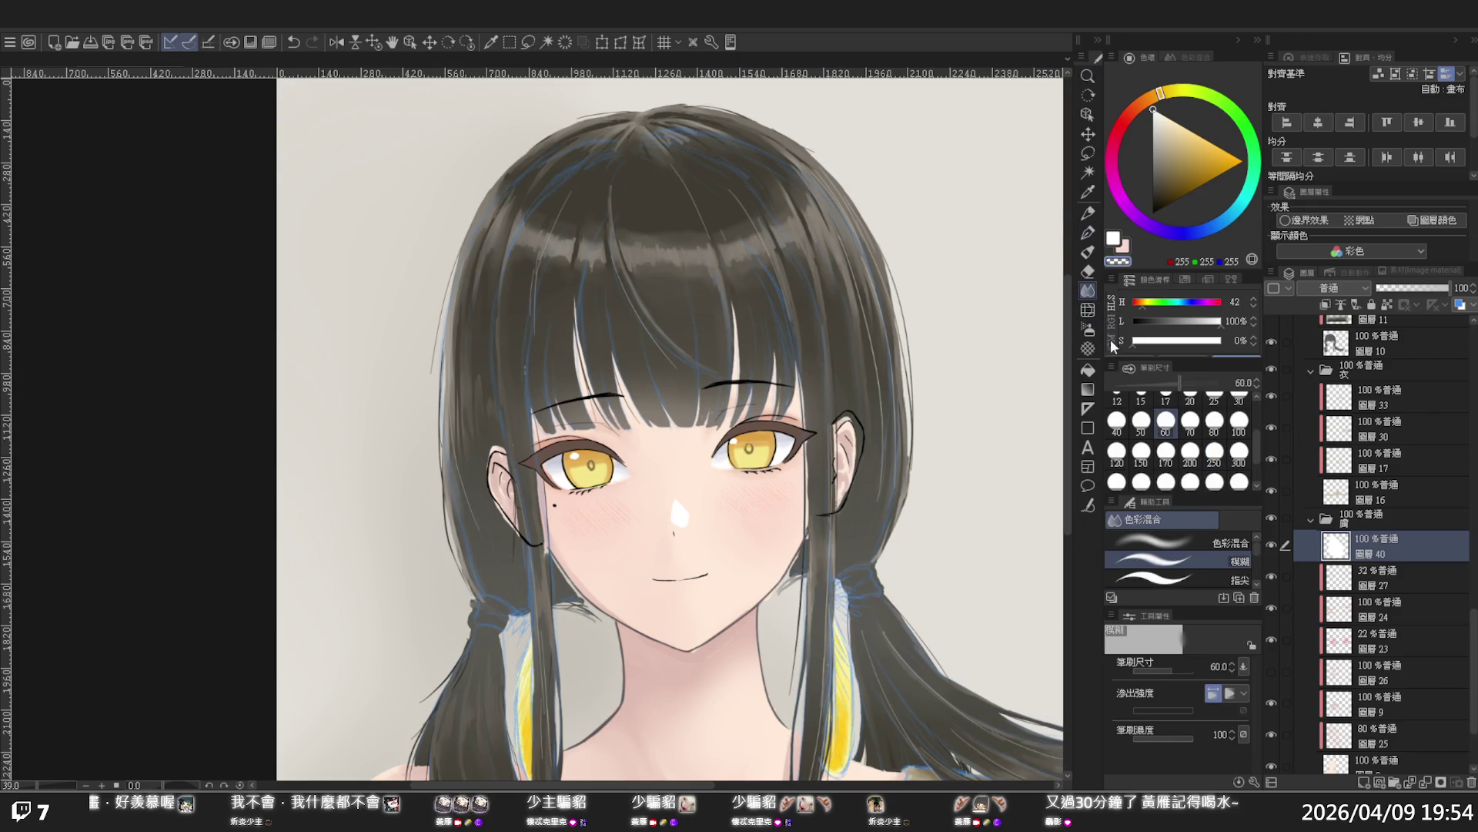
pyautogui.click(1116, 420)
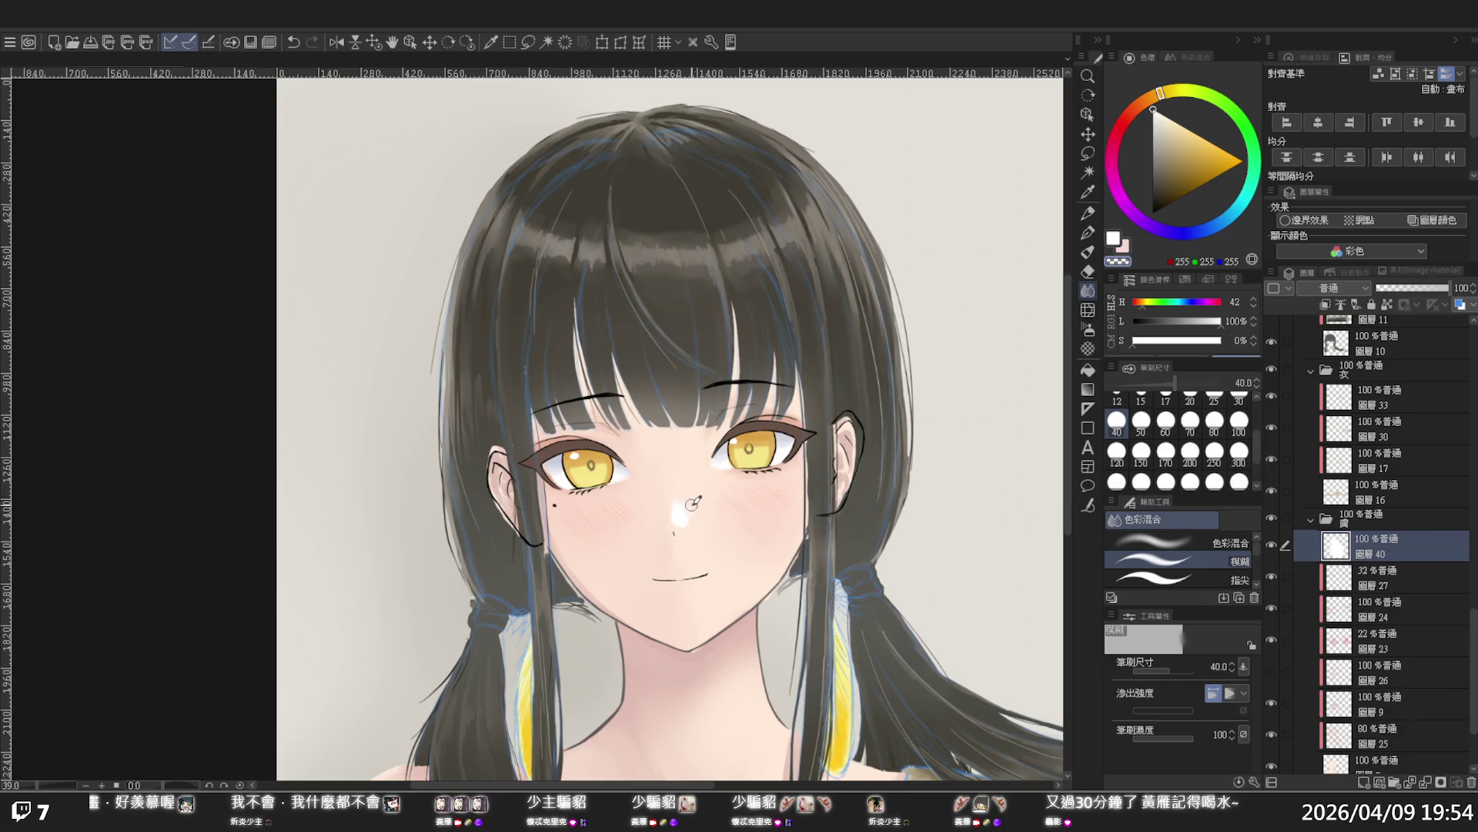
pyautogui.moveTo(853, 473)
pyautogui.mouseDown()
pyautogui.moveTo(826, 464)
pyautogui.moveTo(863, 499)
pyautogui.mouseUp()
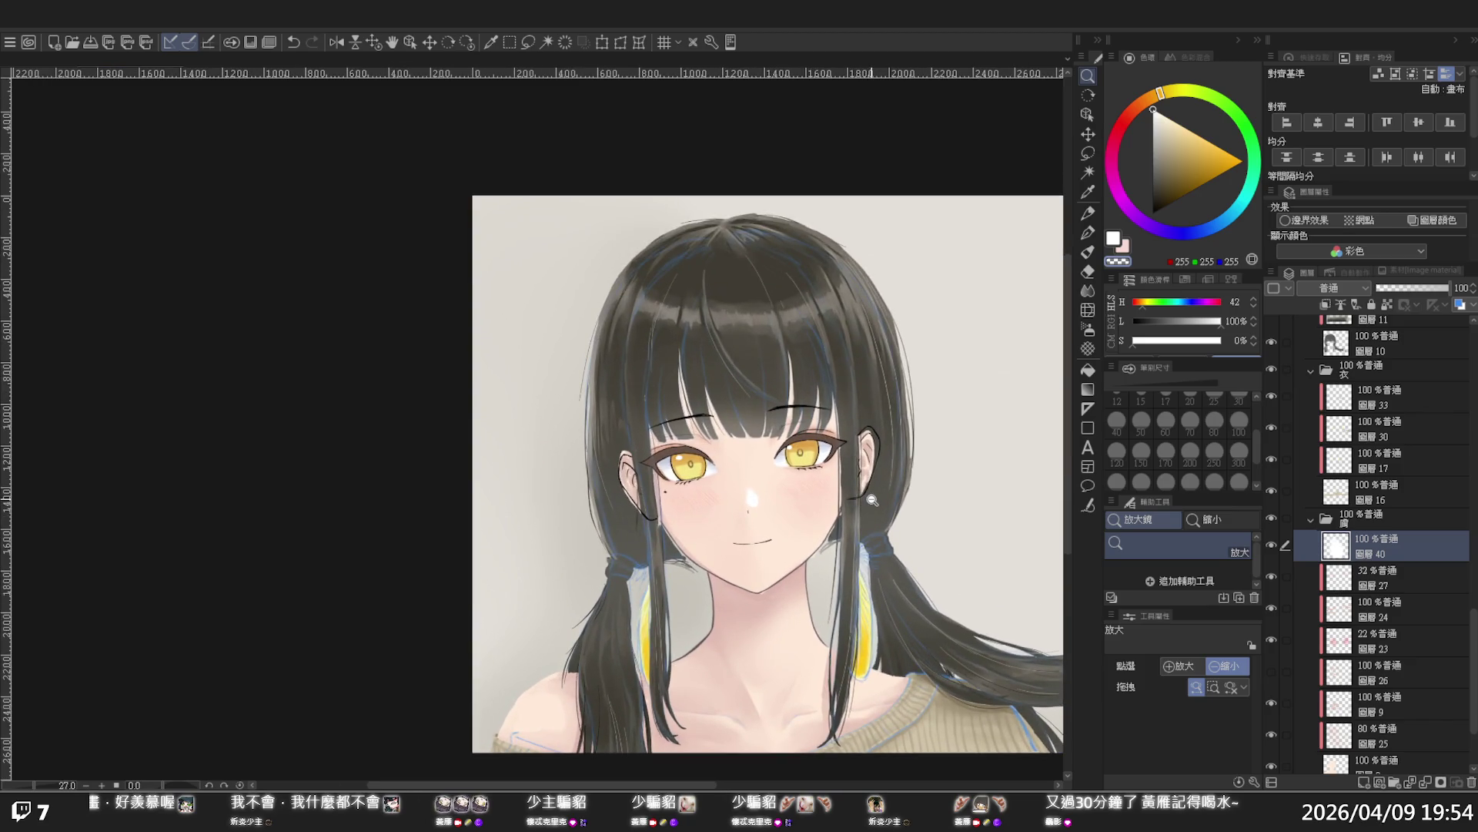
pyautogui.moveTo(872, 500)
pyautogui.mouseDown()
pyautogui.moveTo(851, 490)
pyautogui.moveTo(875, 514)
pyautogui.moveTo(850, 510)
pyautogui.mouseUp()
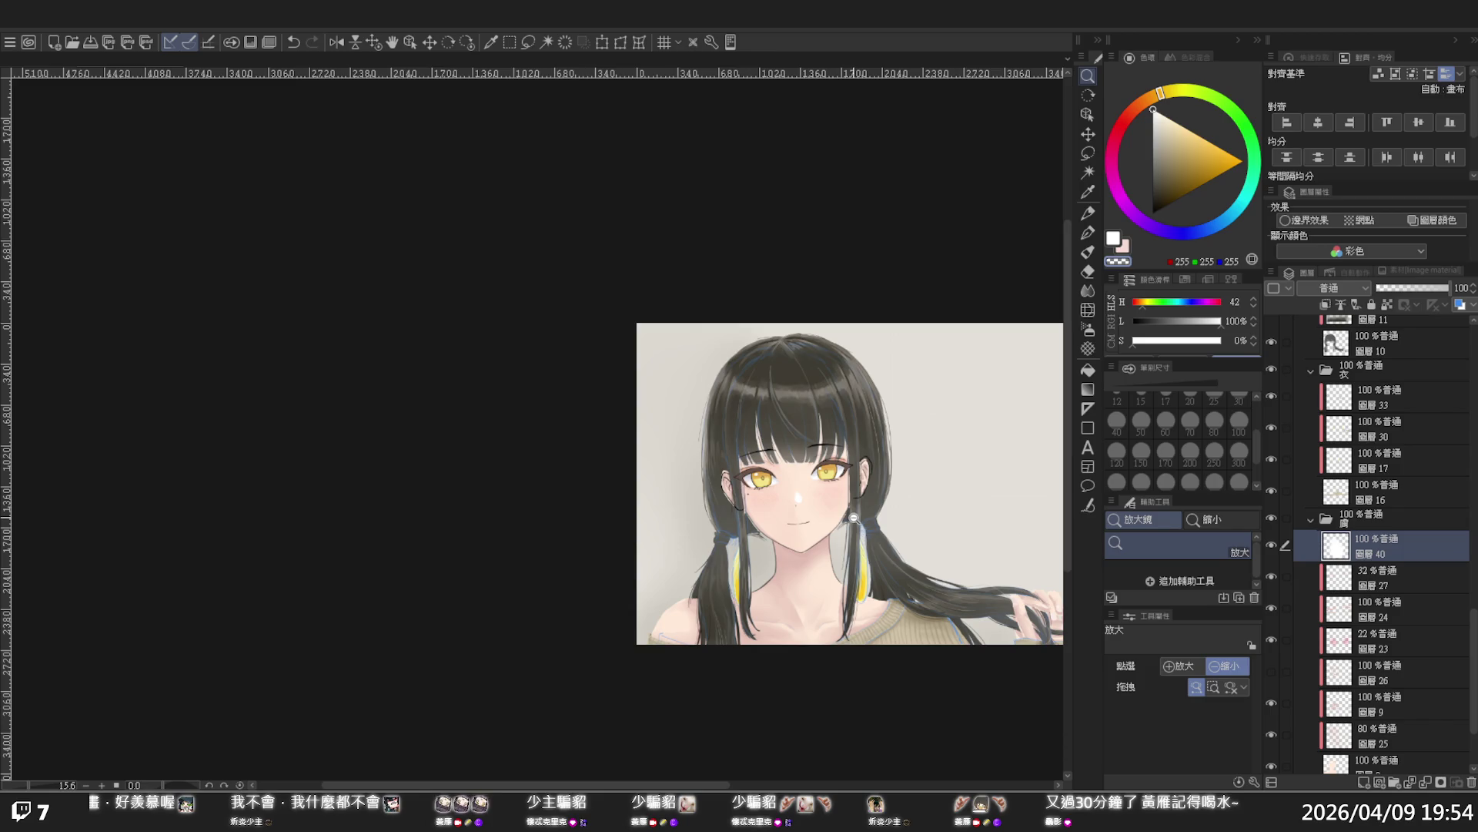
pyautogui.moveTo(923, 484)
pyautogui.mouseDown()
pyautogui.moveTo(839, 445)
pyautogui.moveTo(878, 455)
pyautogui.moveTo(852, 465)
pyautogui.moveTo(852, 501)
pyautogui.moveTo(888, 531)
pyautogui.mouseUp()
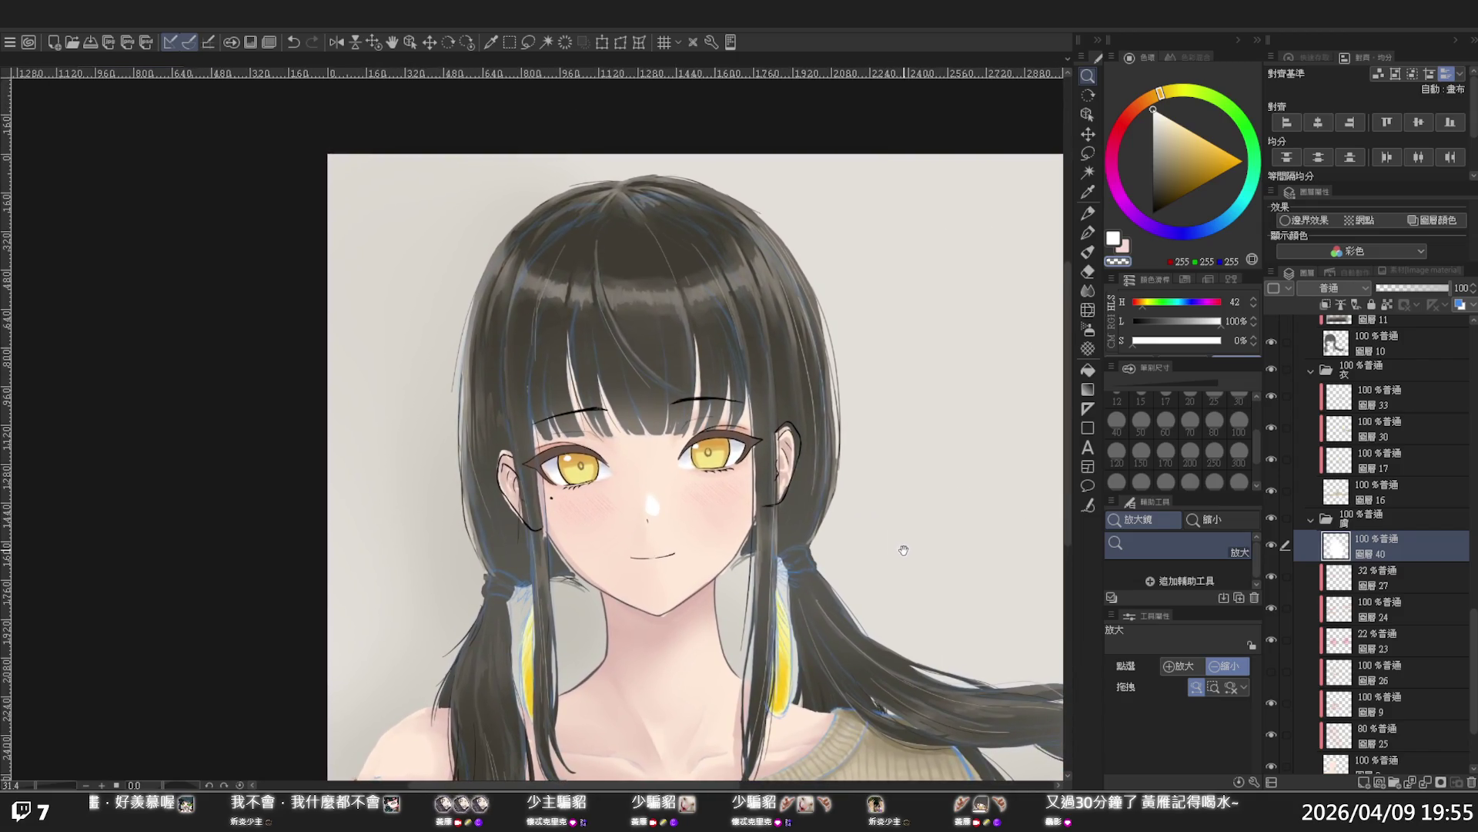
pyautogui.moveTo(858, 538); pyautogui.dragTo(880, 544)
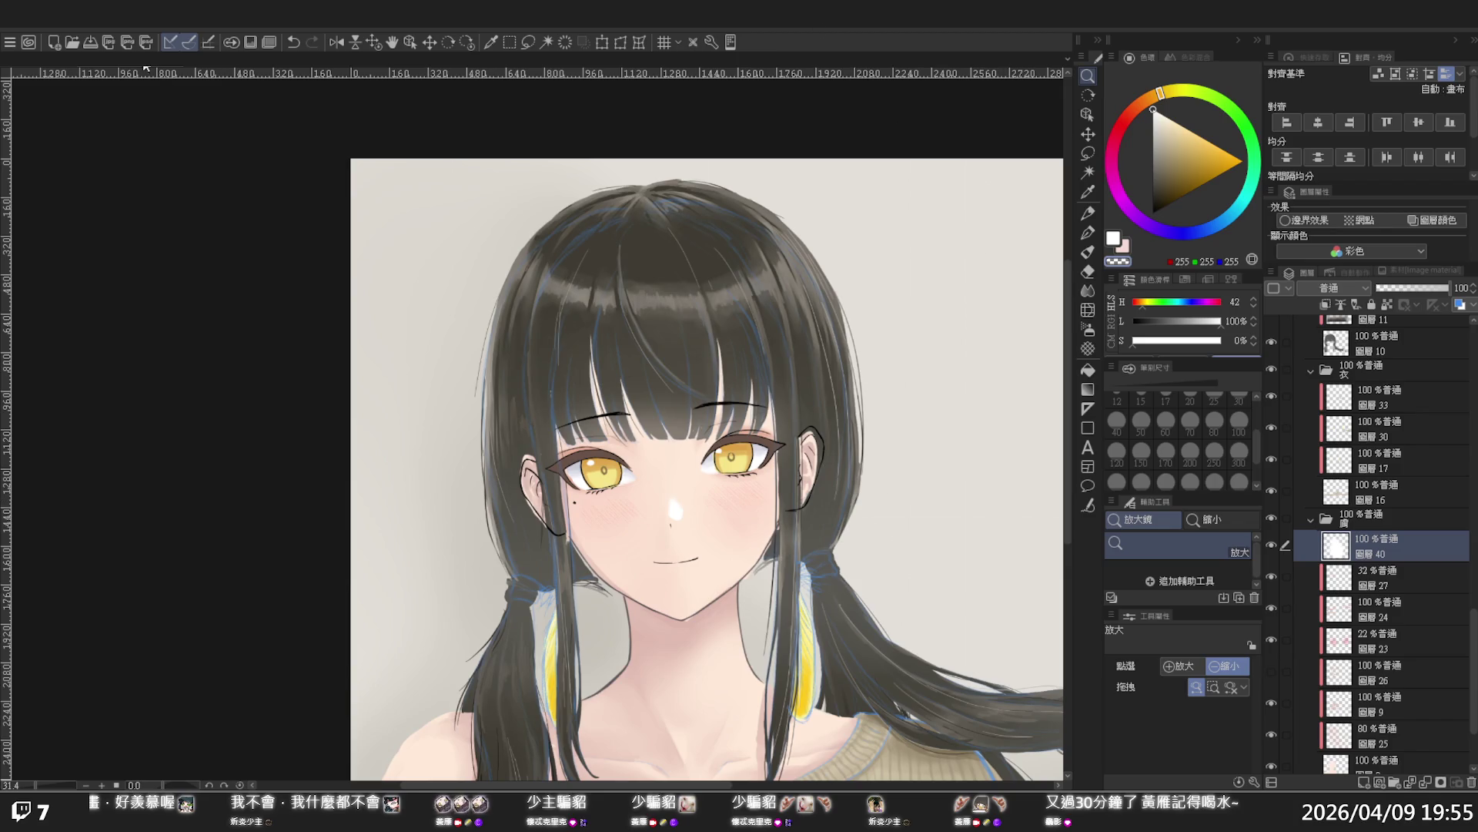
pyautogui.click(93, 44)
pyautogui.click(598, 284)
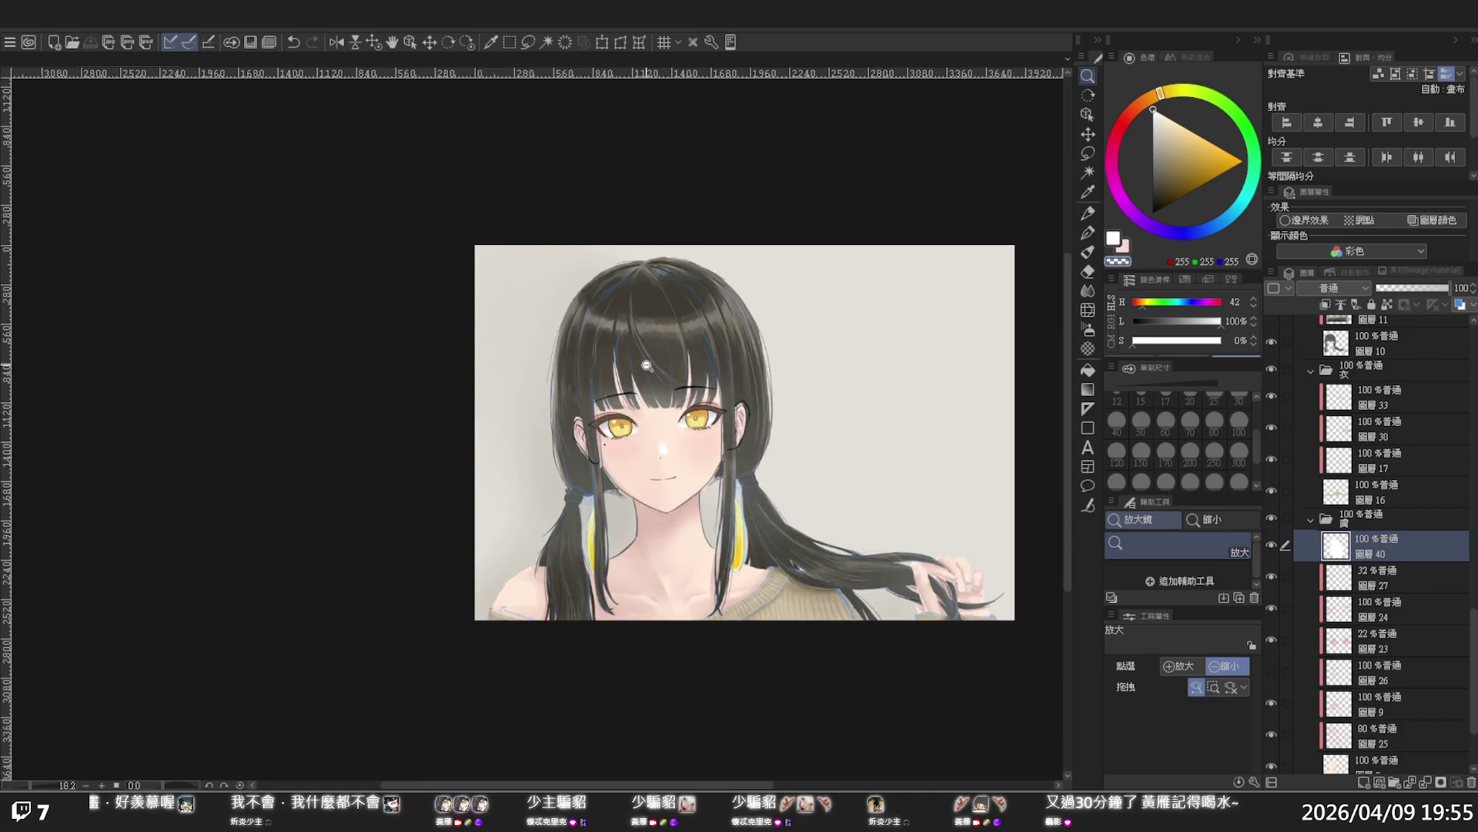
pyautogui.click(645, 358)
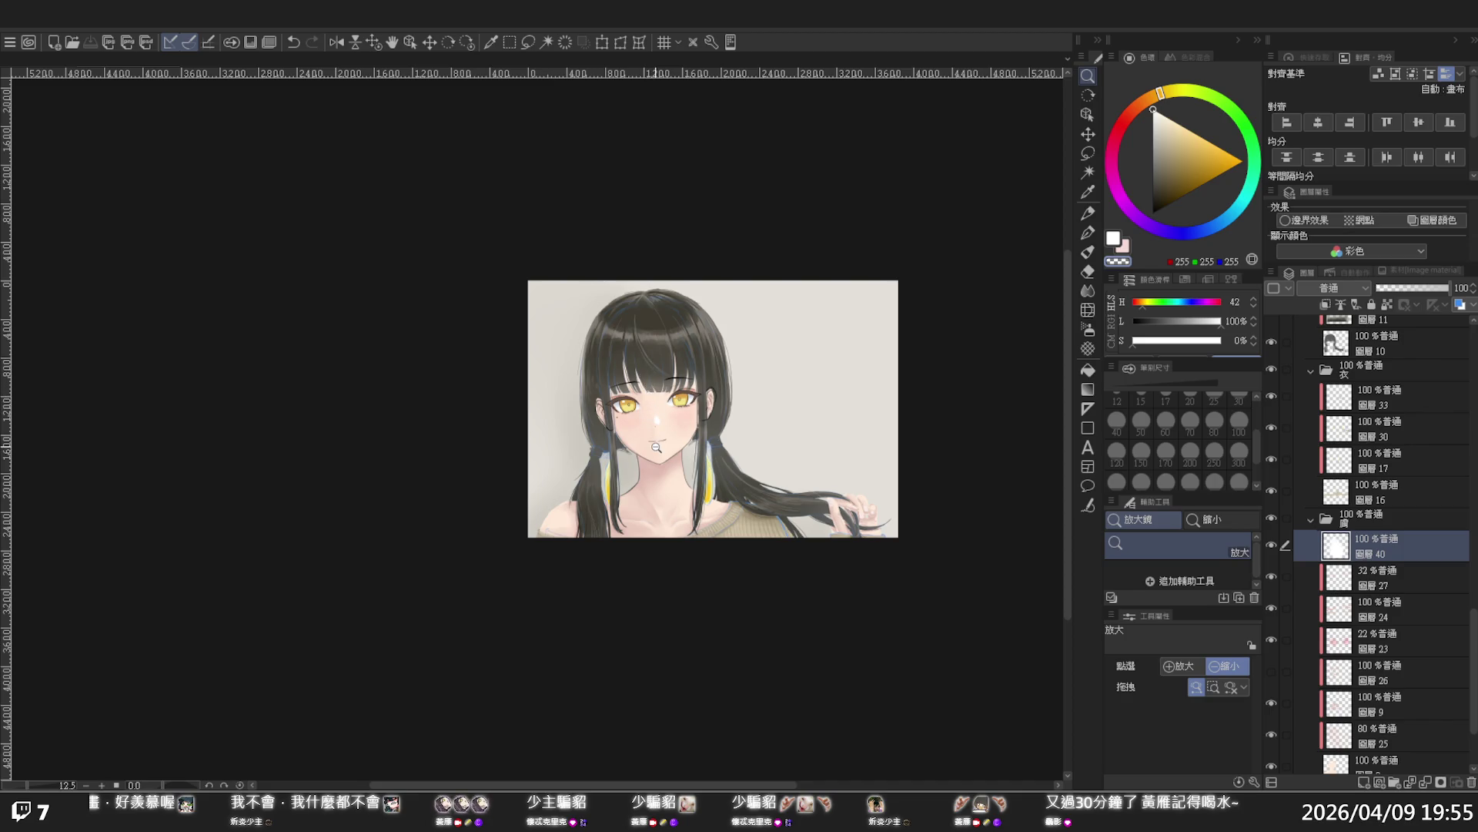
pyautogui.scroll(1, 656, 447)
pyautogui.scroll(1, 678, 425)
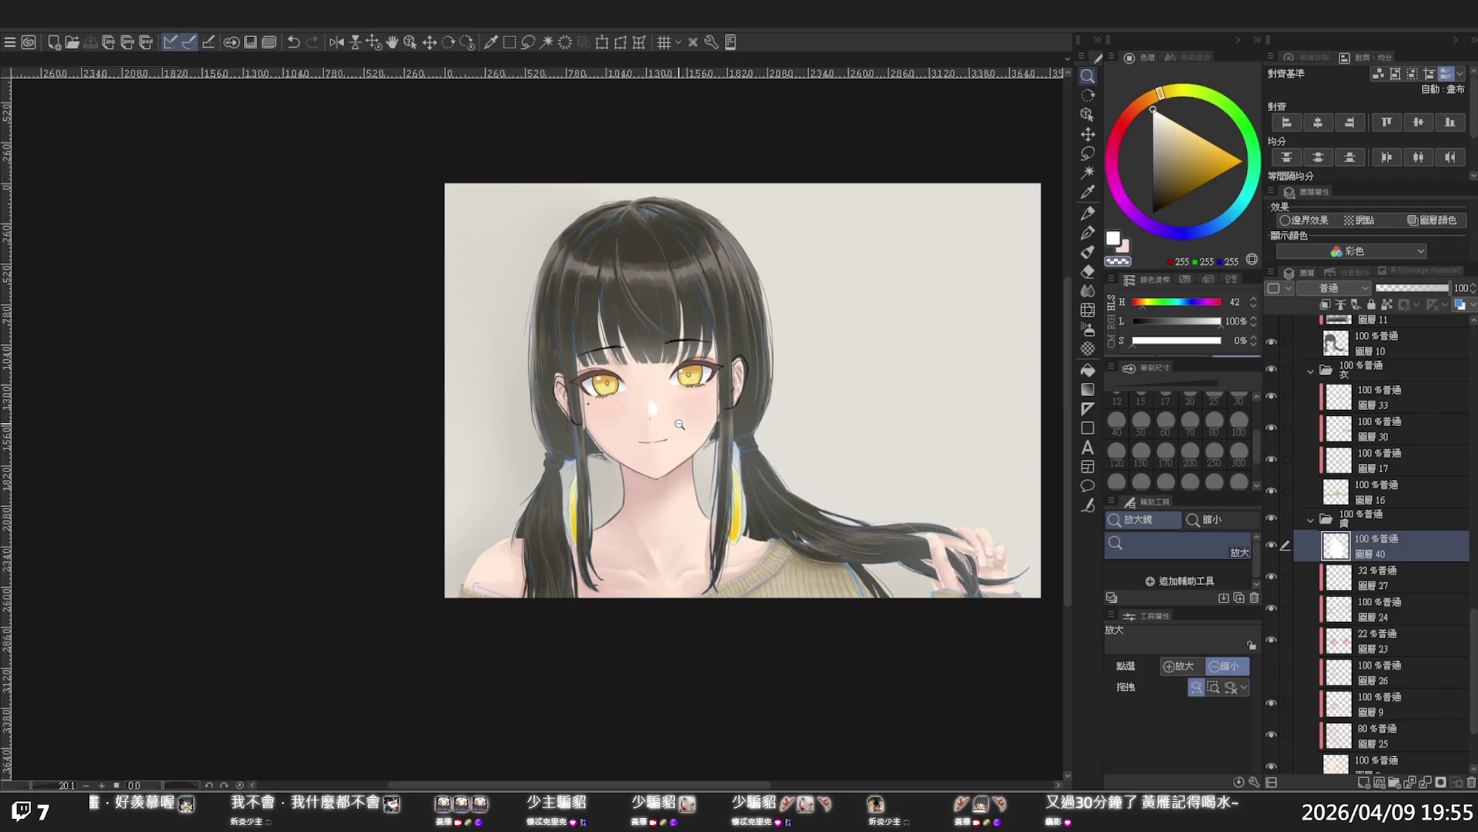
pyautogui.click(729, 400)
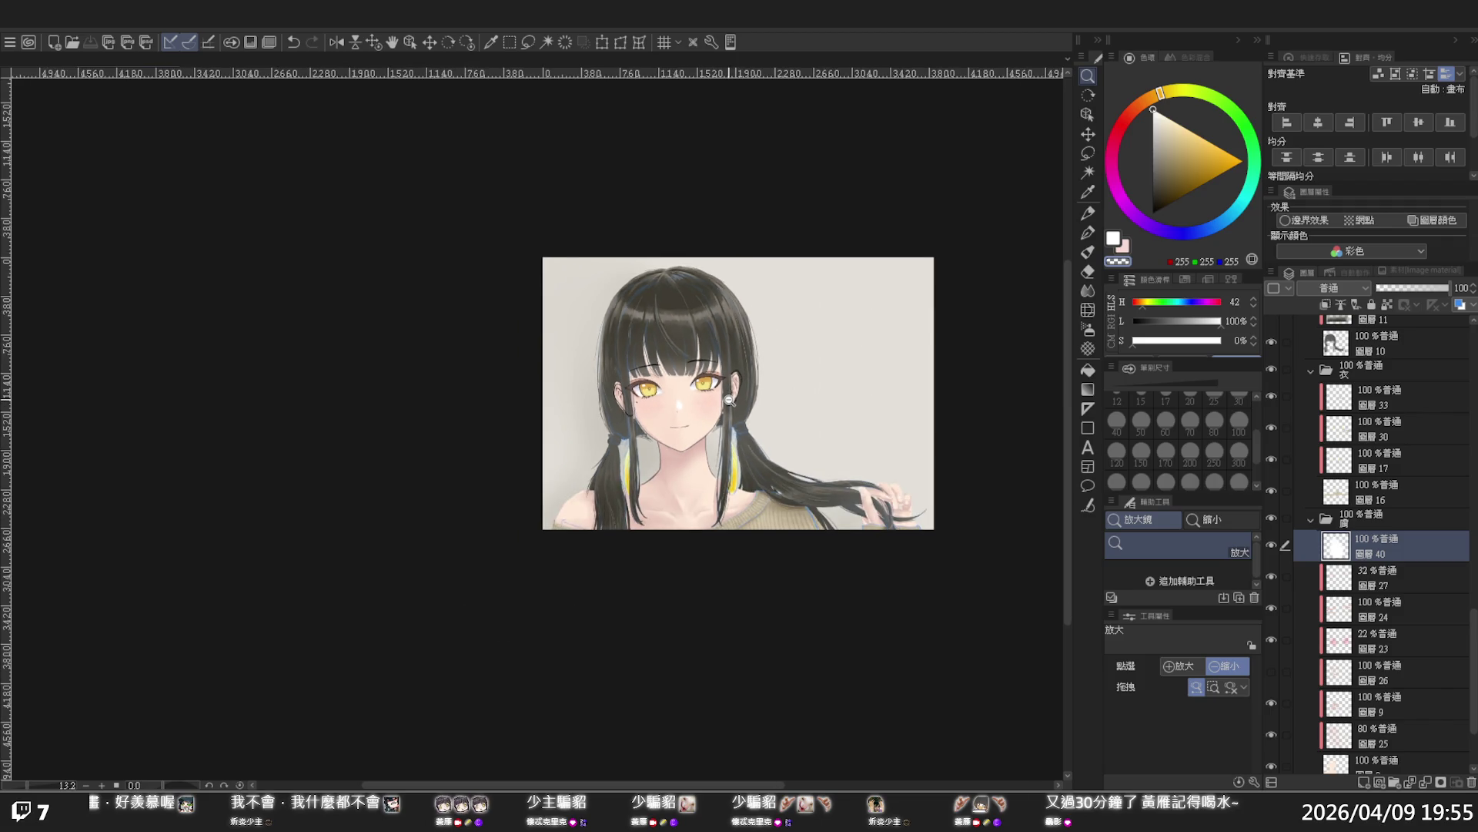
pyautogui.scroll(1, 728, 317)
pyautogui.scroll(1, 648, 318)
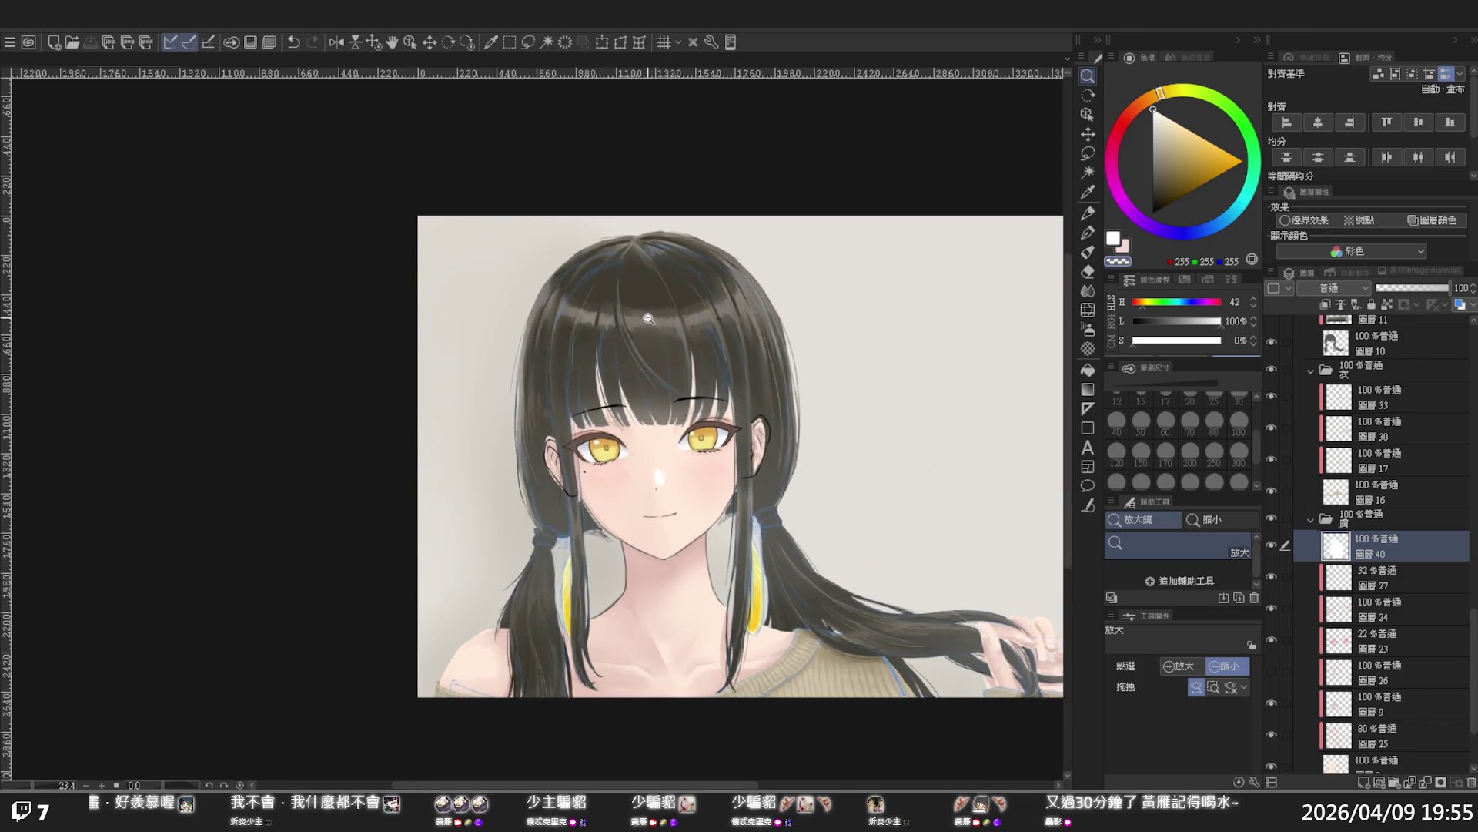
pyautogui.scroll(2, 677, 376)
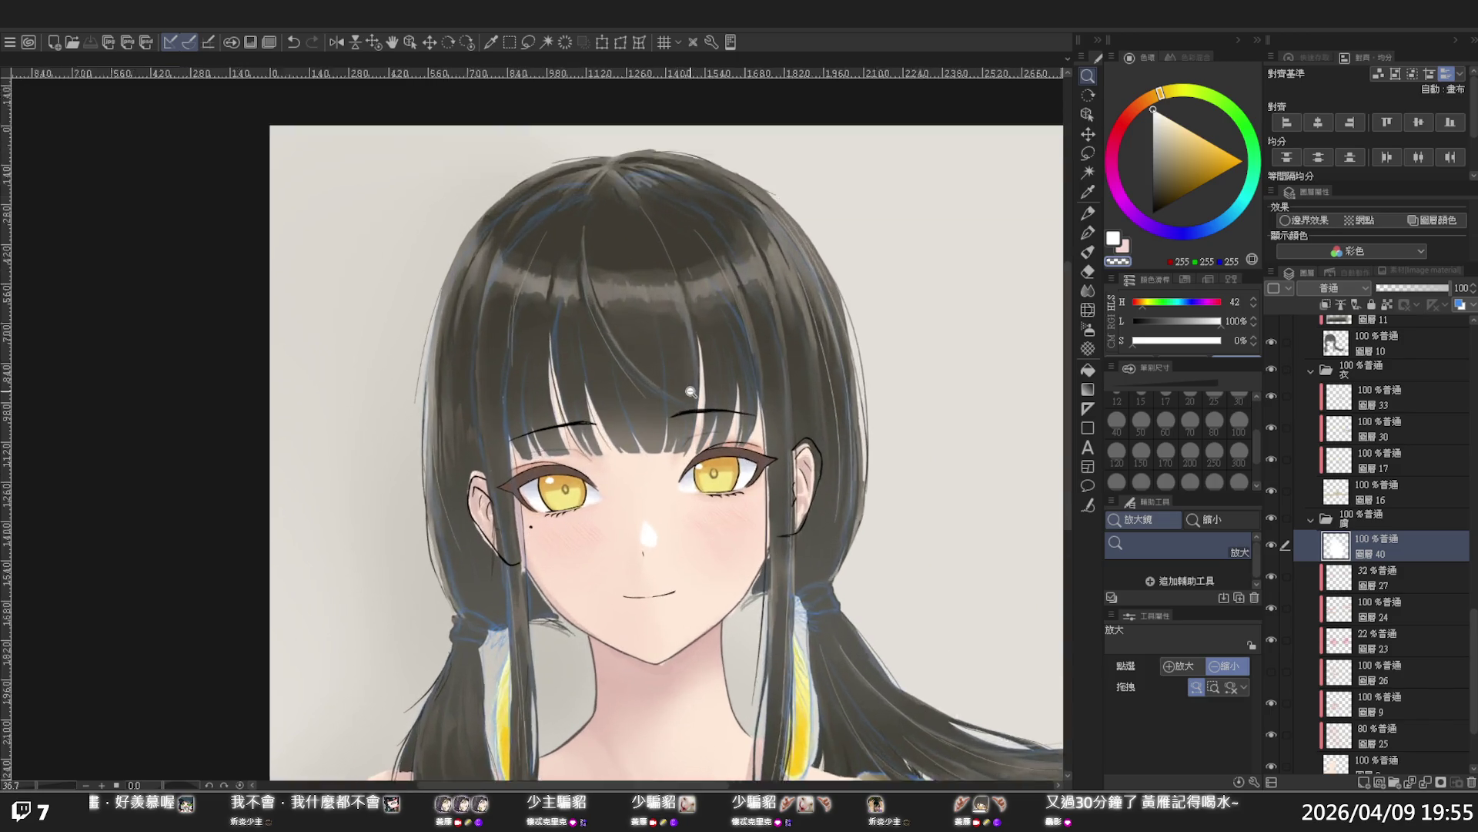
pyautogui.scroll(1, 691, 392)
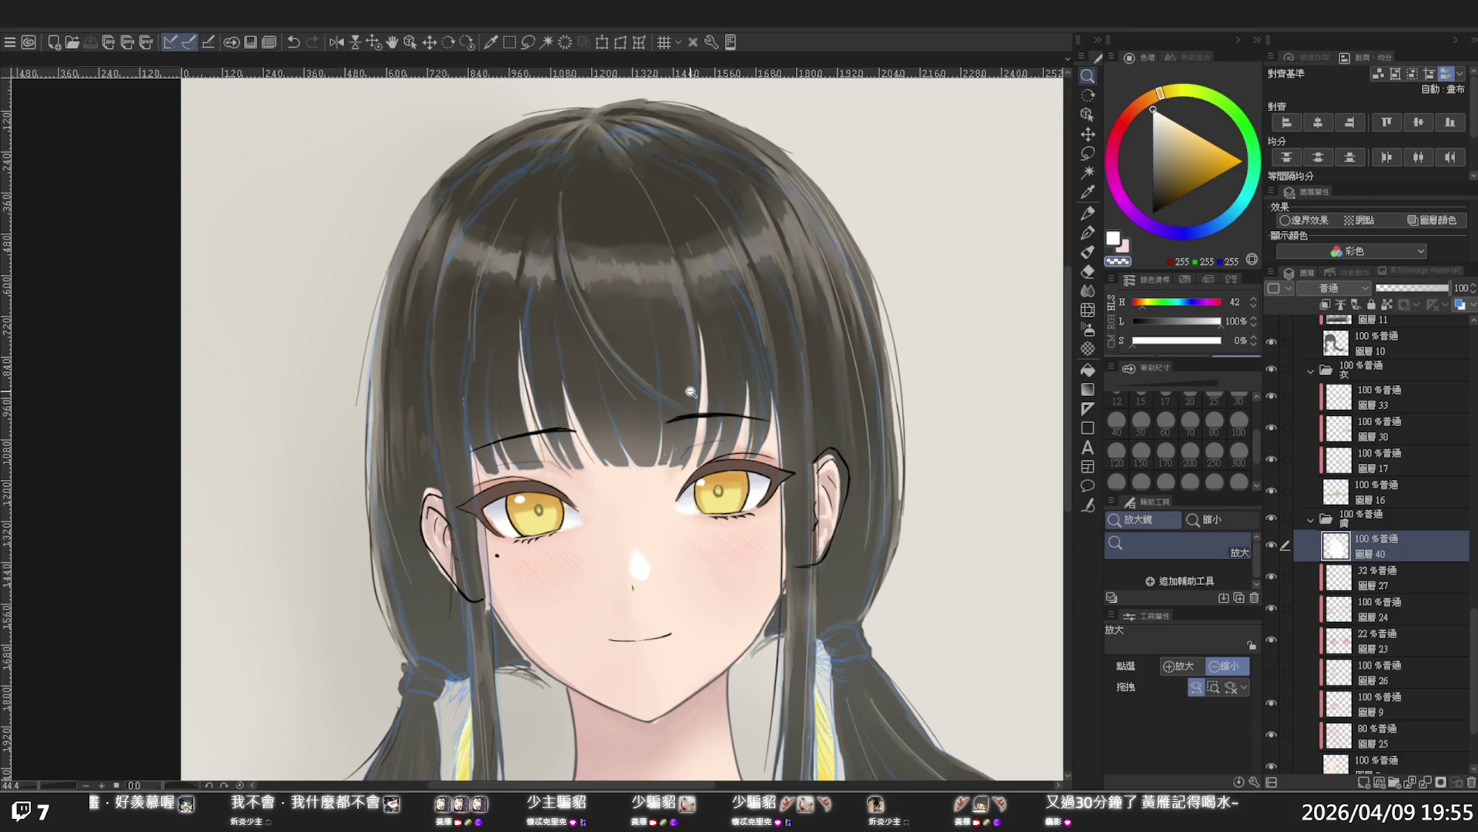
pyautogui.scroll(-2, 691, 392)
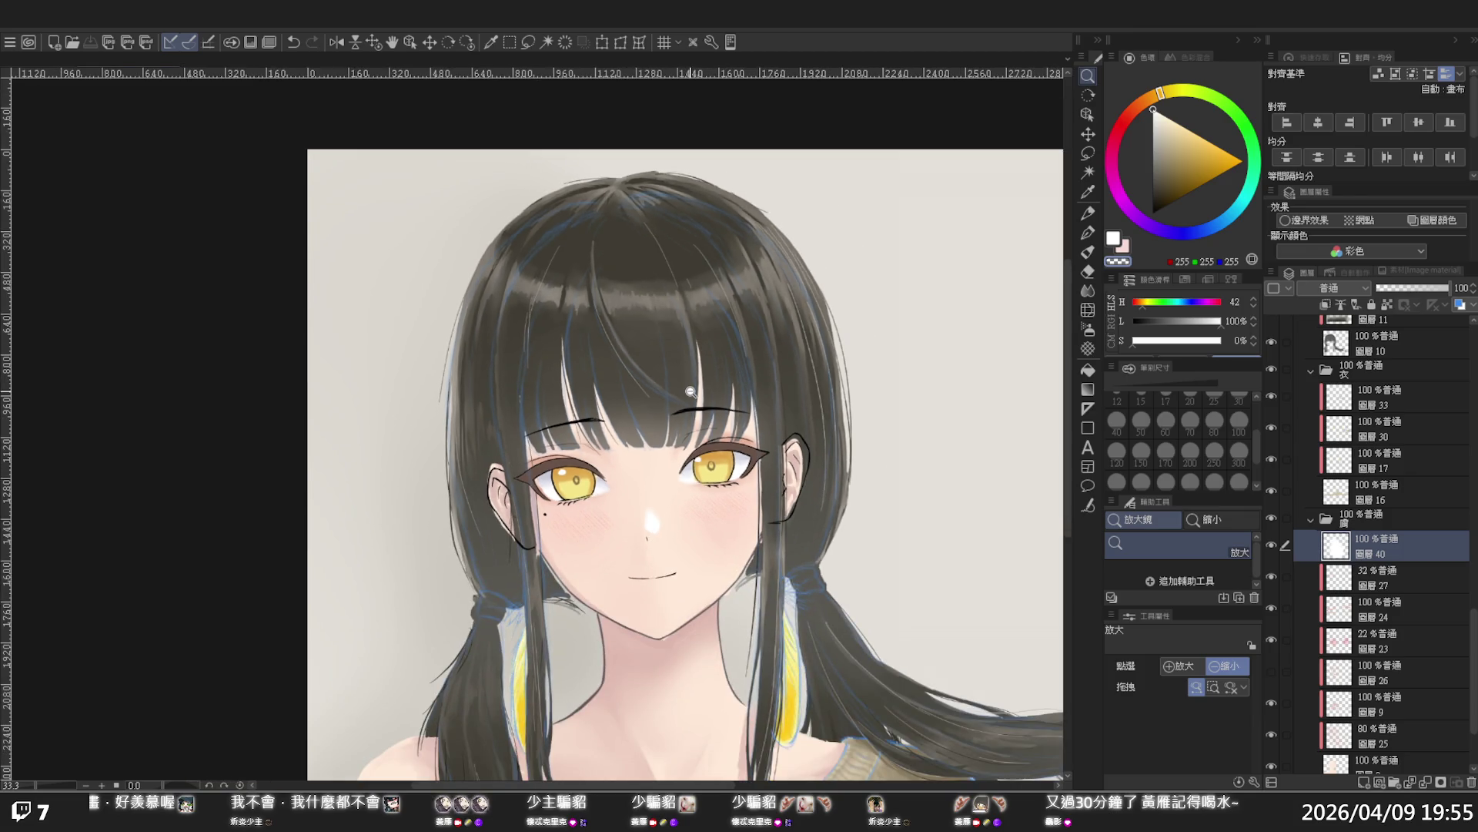
pyautogui.scroll(-1, 691, 392)
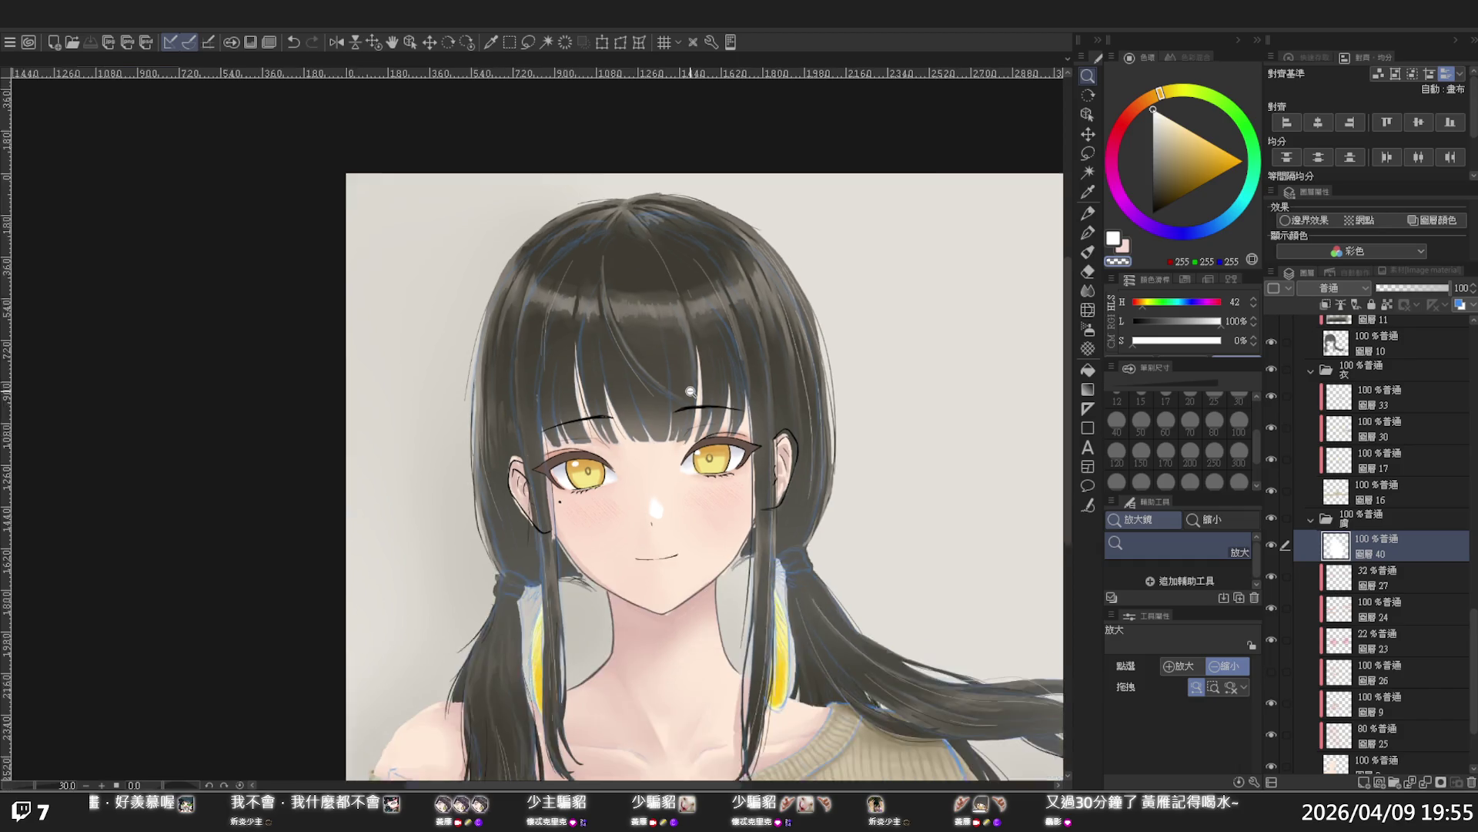
pyautogui.click(691, 391)
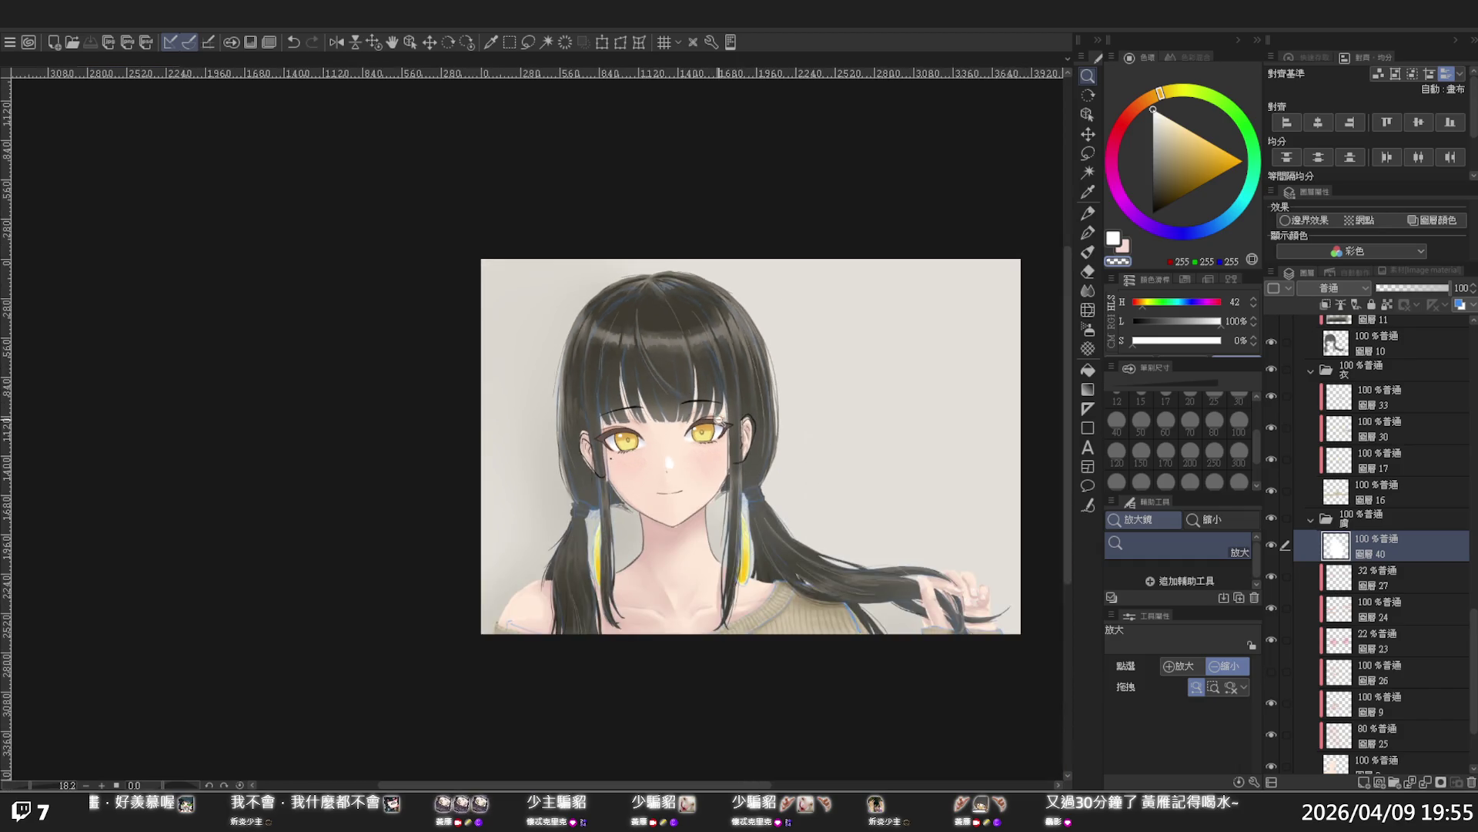
pyautogui.click(880, 598)
pyautogui.scroll(3, 993, 614)
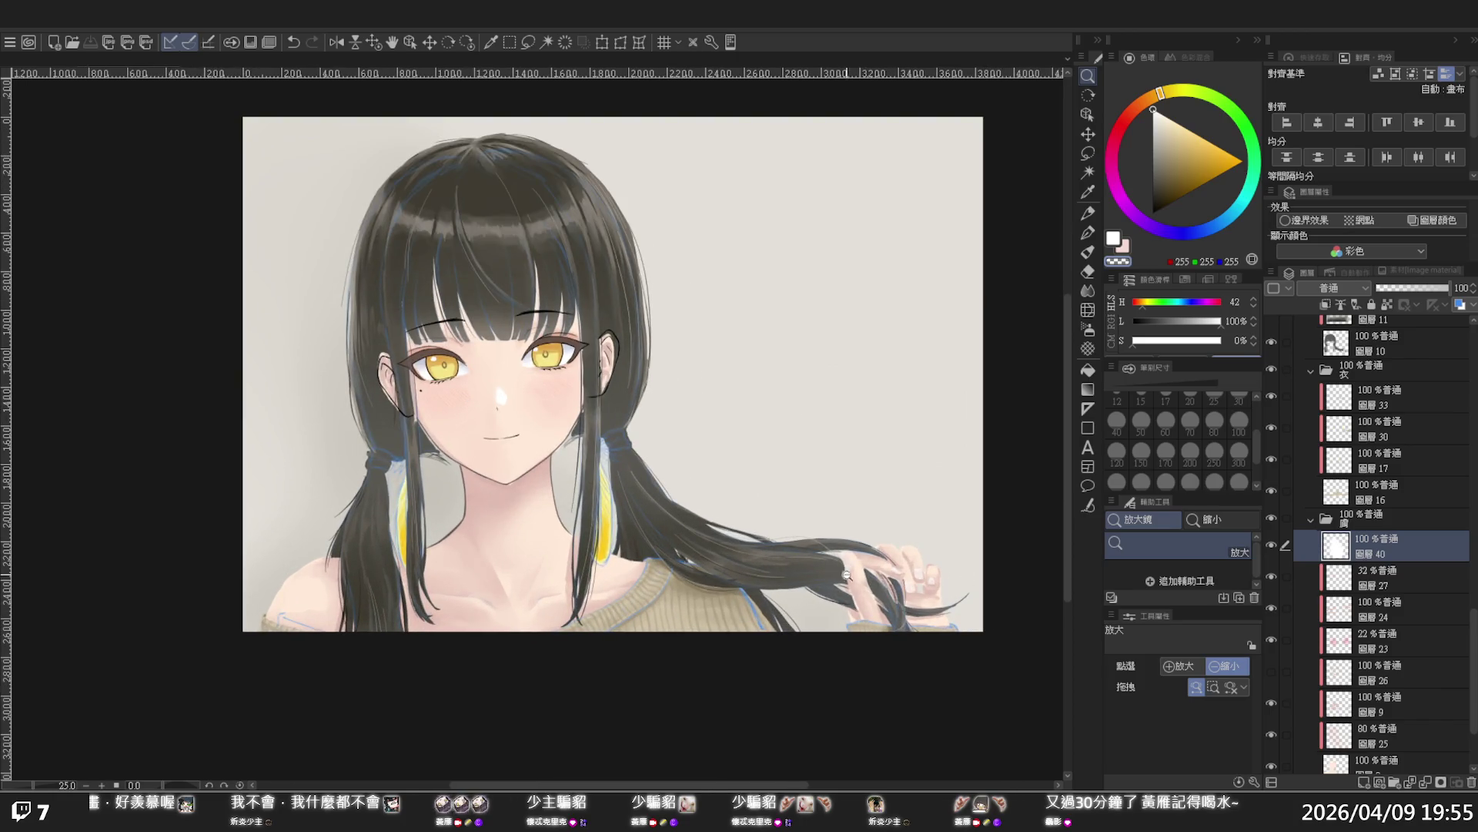
pyautogui.scroll(1, 549, 197)
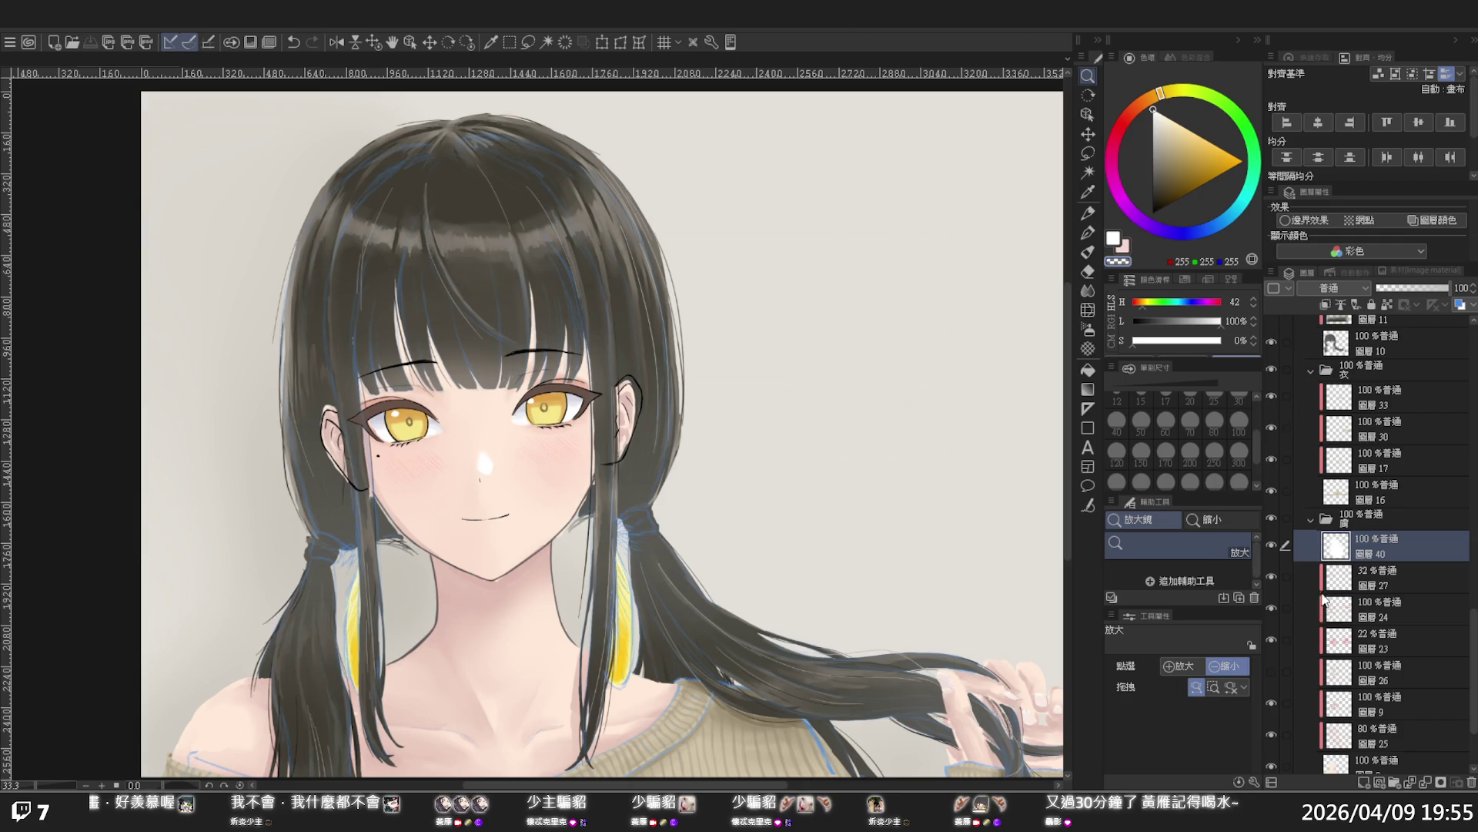
pyautogui.scroll(-3, 1322, 597)
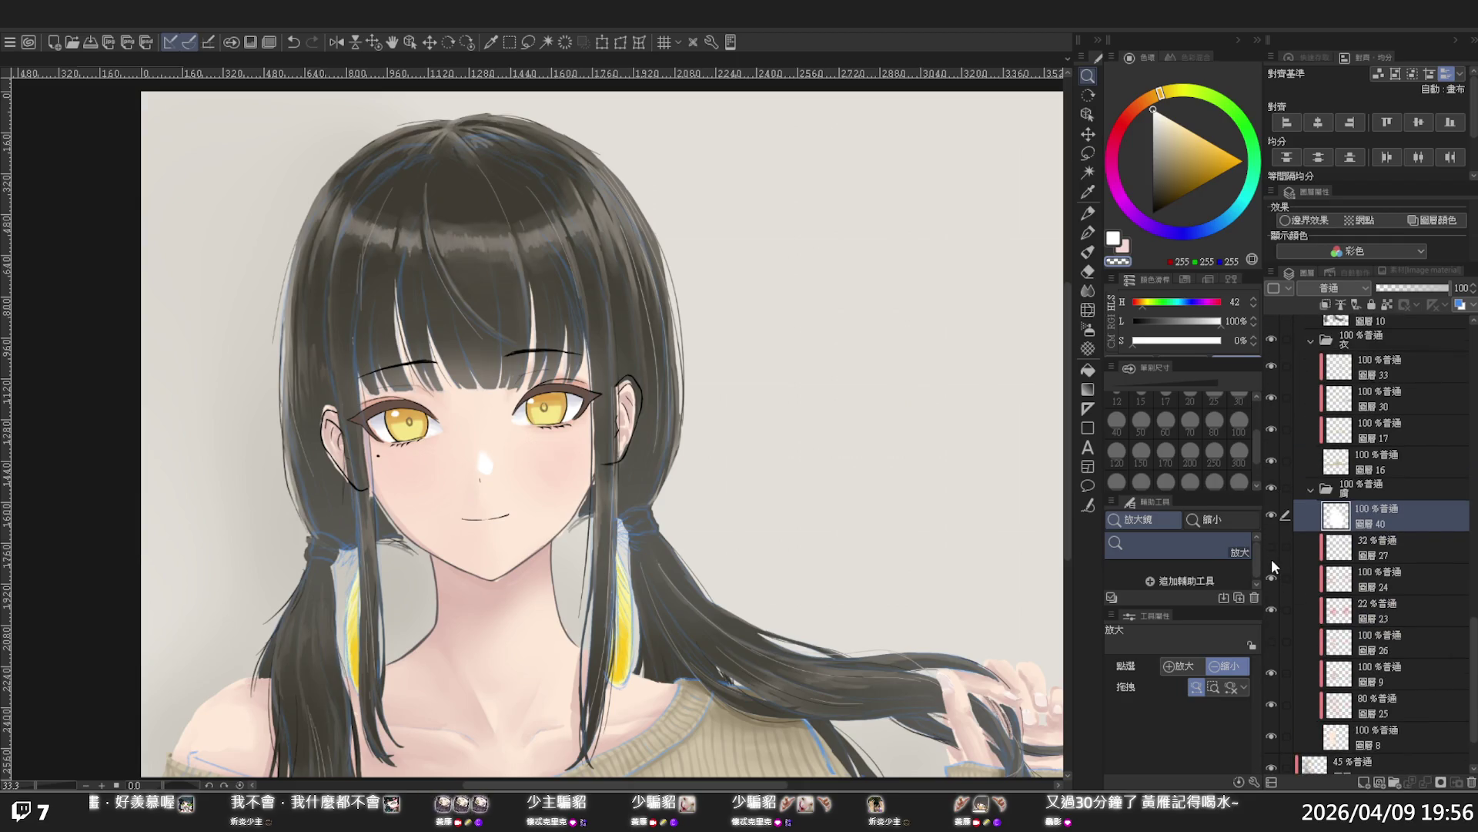
# Compare the cheek blush and neck shading, leaving the extra neck and chin shading hidden
pyautogui.click(1272, 605)
pyautogui.click(1272, 606)
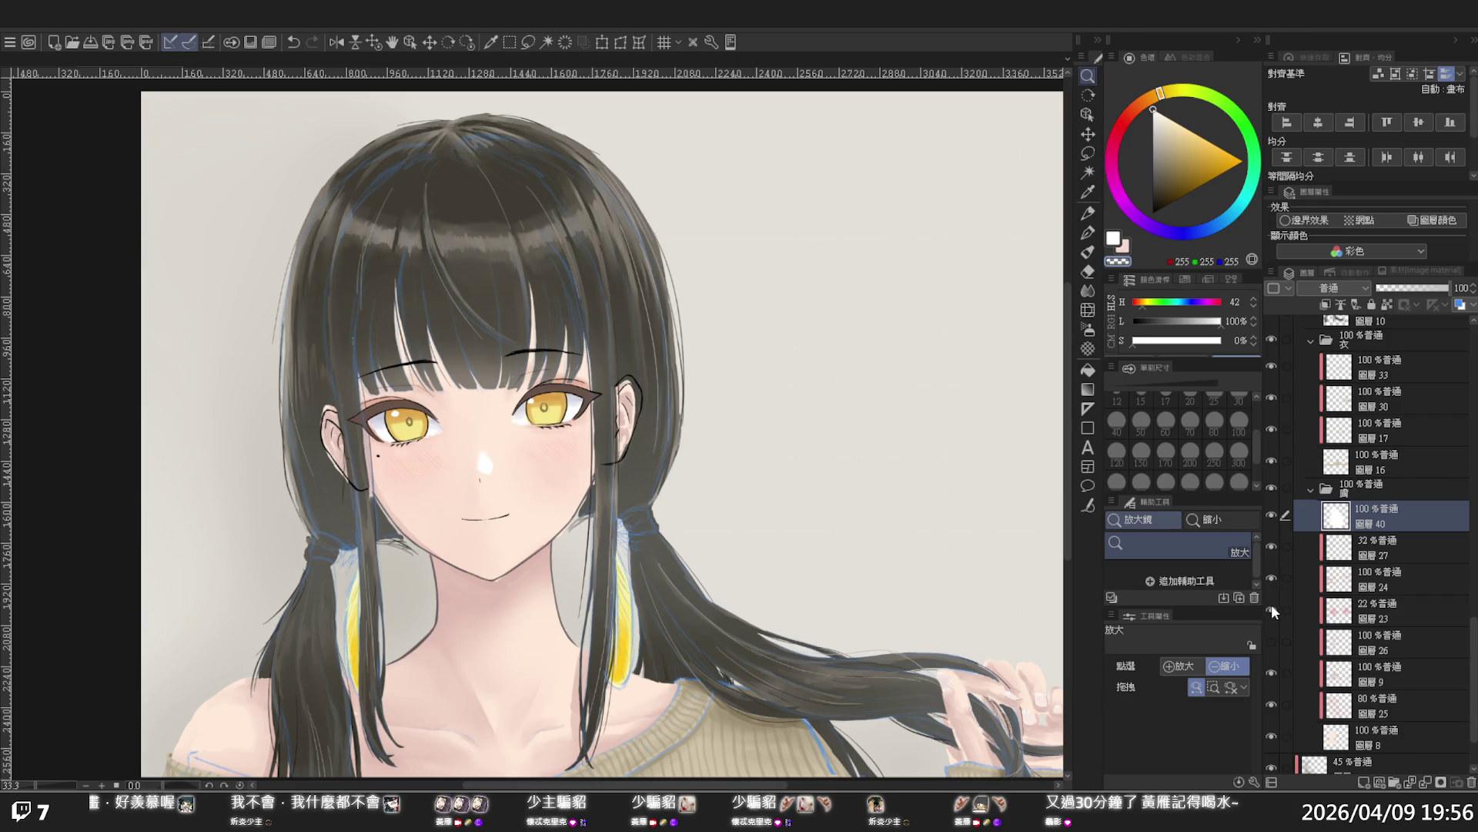
pyautogui.click(1273, 644)
pyautogui.click(1274, 643)
pyautogui.click(1275, 644)
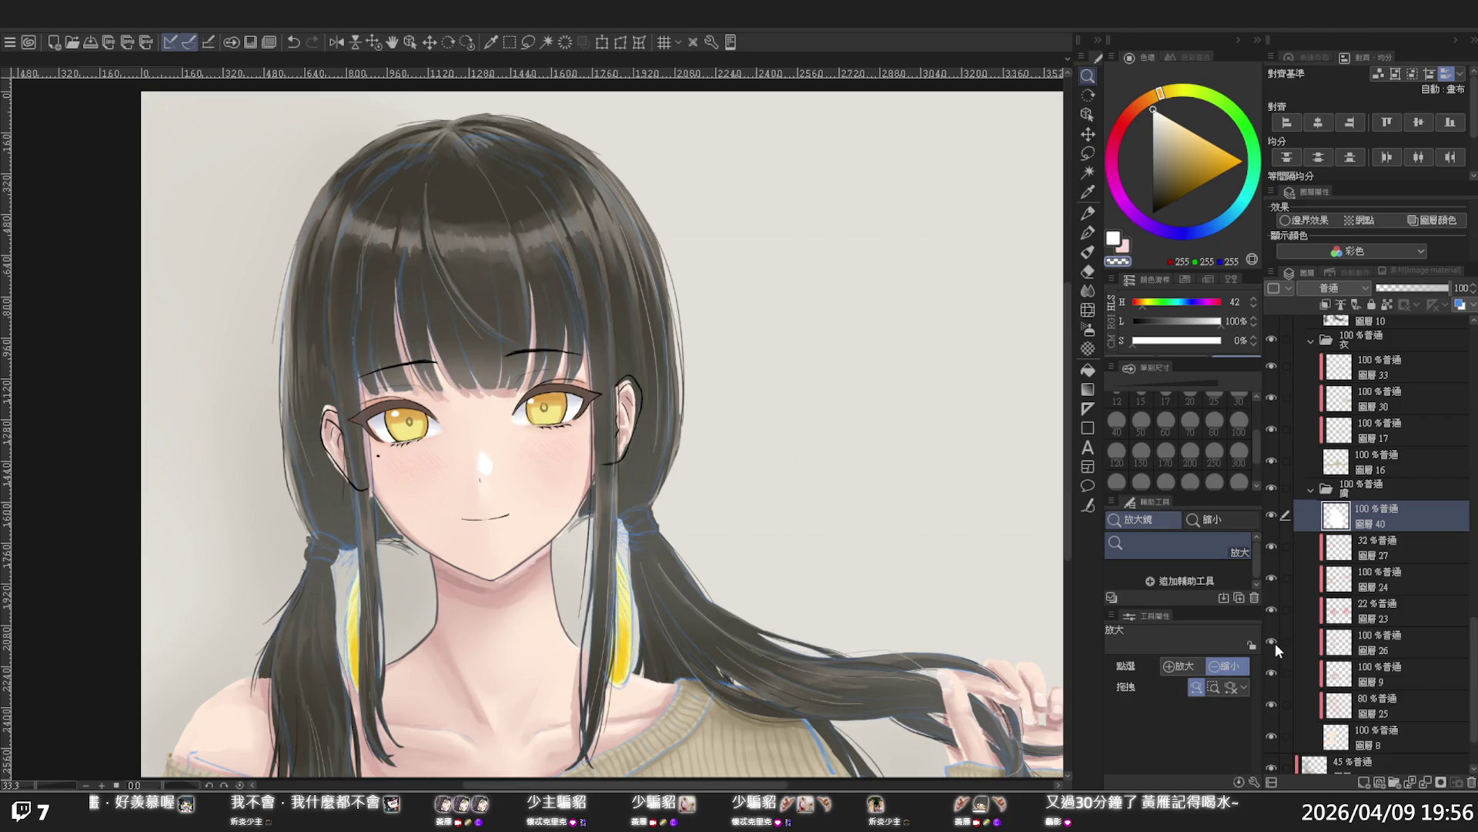
pyautogui.click(1276, 643)
pyautogui.click(1275, 644)
pyautogui.click(1275, 644)
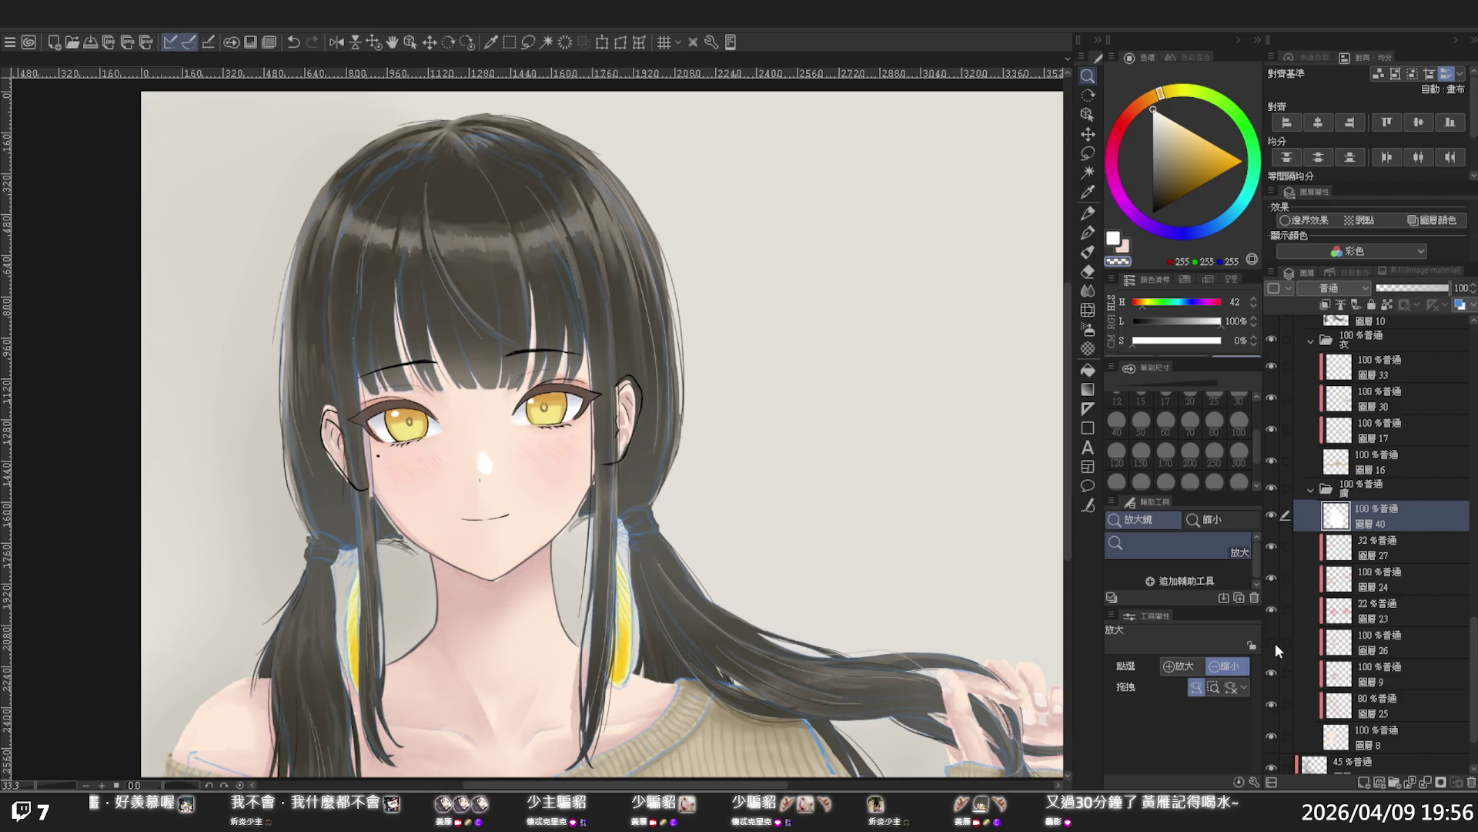
# Check the neck shadow layer, select it, and add a Hue/Saturation/Luminosity correction (Ctrl+U)
pyautogui.click(1275, 671)
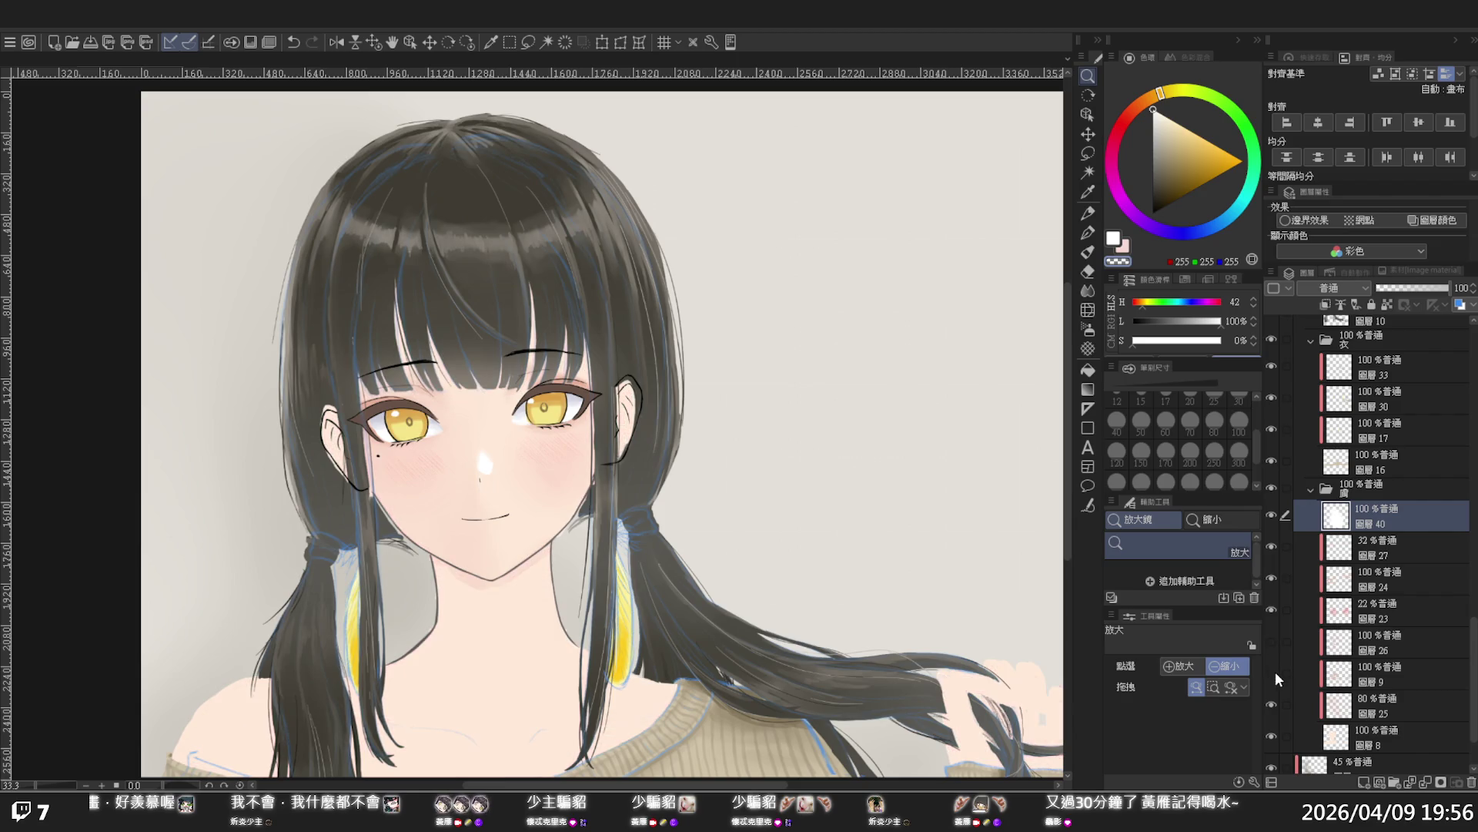
pyautogui.click(1275, 671)
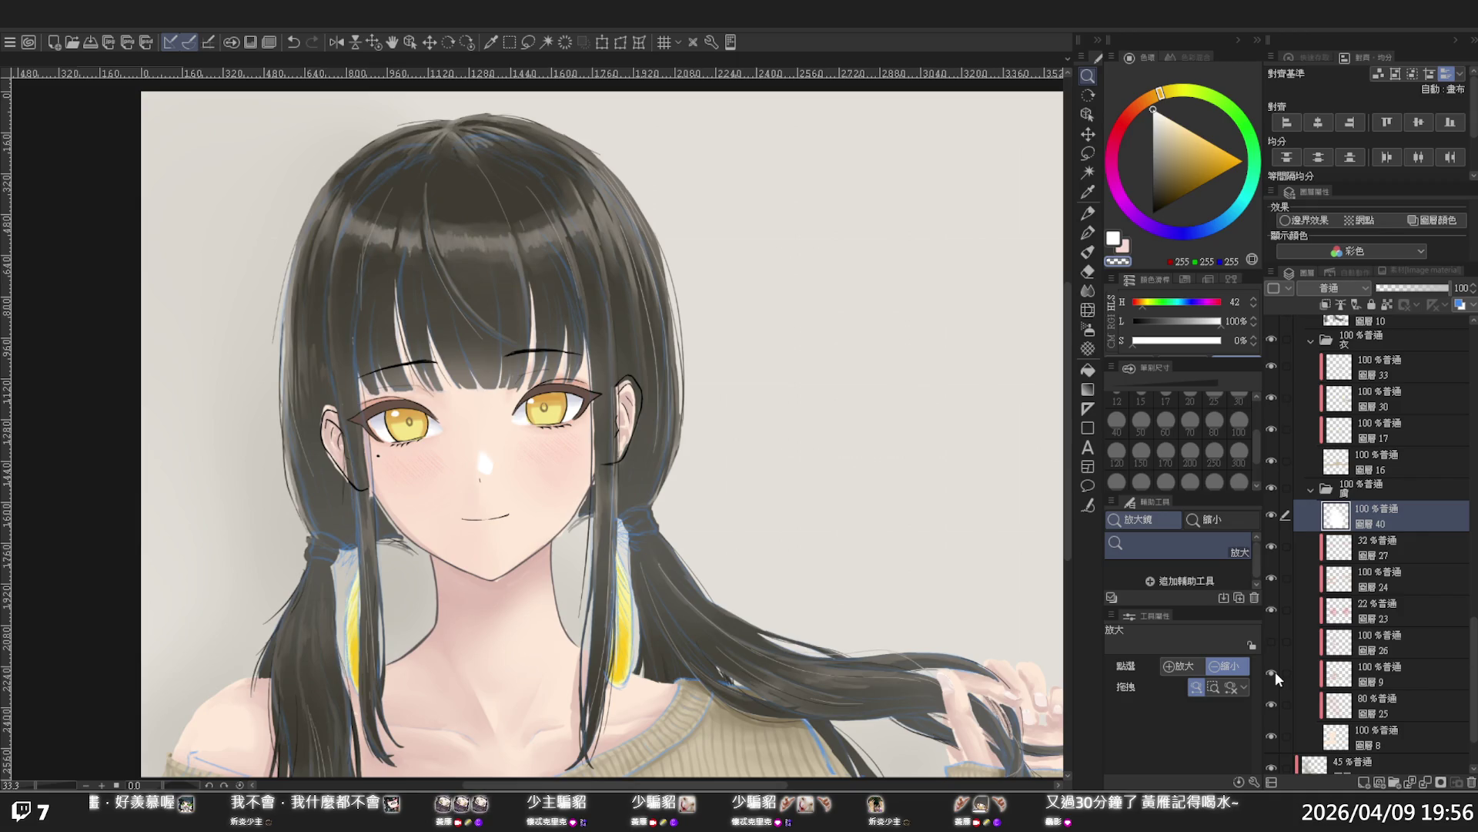
pyautogui.click(1413, 668)
pyautogui.scroll(-2, 963, 400)
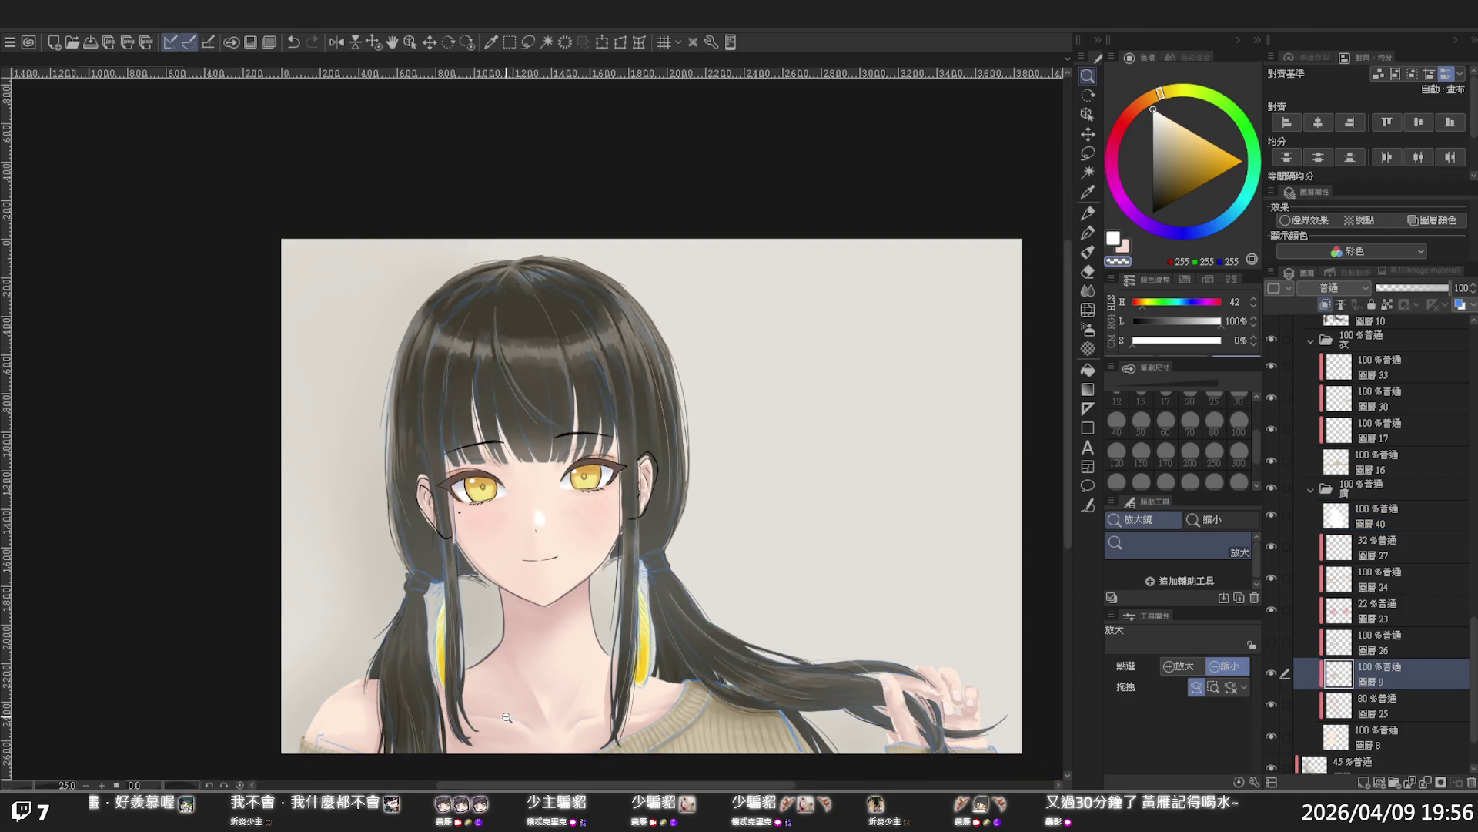
pyautogui.scroll(2, 1037, 419)
pyautogui.scroll(-2, 1066, 373)
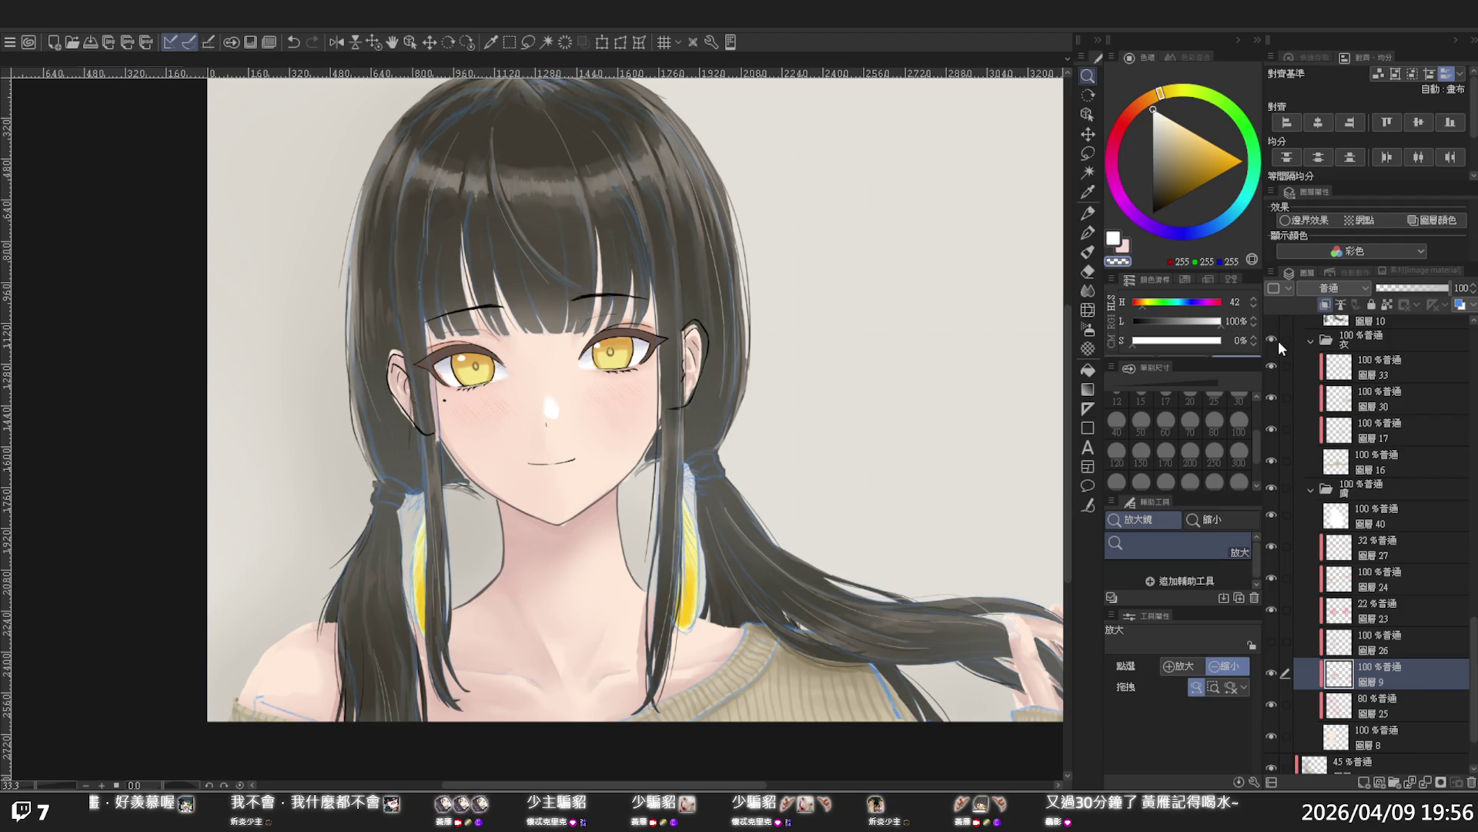
pyautogui.hotkey('ctrl', 'u')
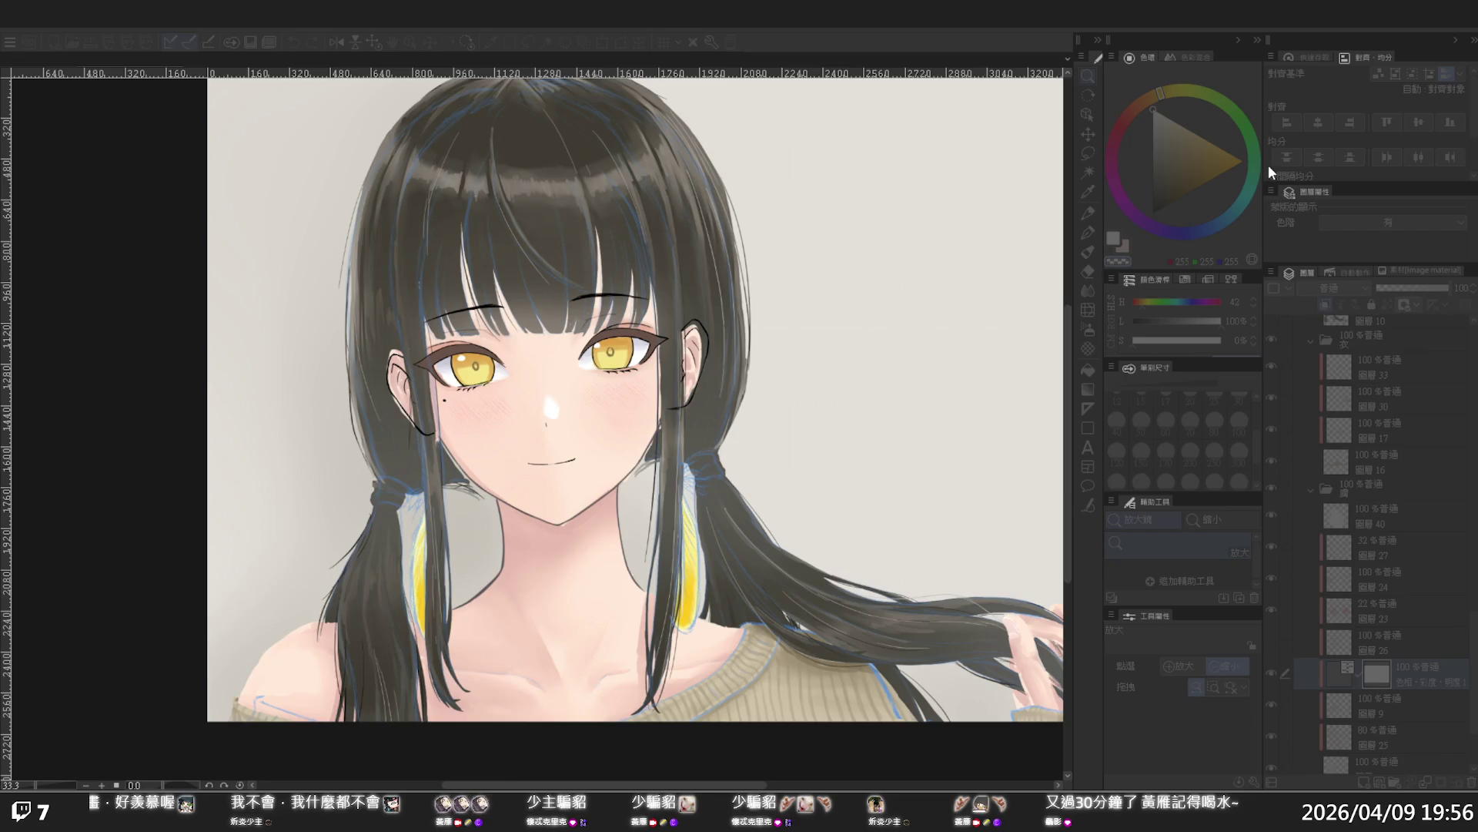
# Try the correction layer at 83% opacity, then restore it to full opacity
pyautogui.click(824, 472)
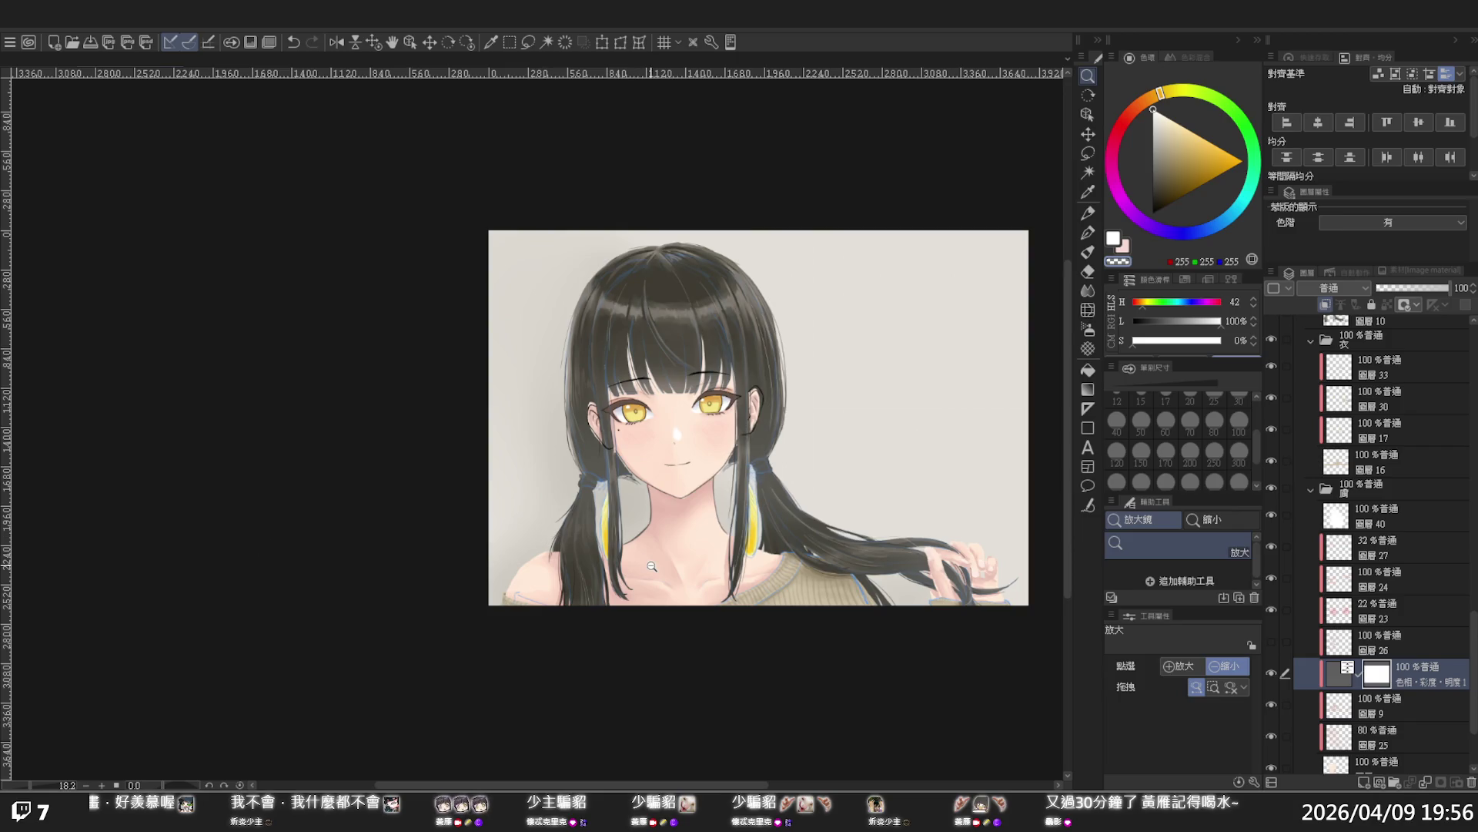
pyautogui.scroll(1, 649, 563)
pyautogui.click(1438, 289)
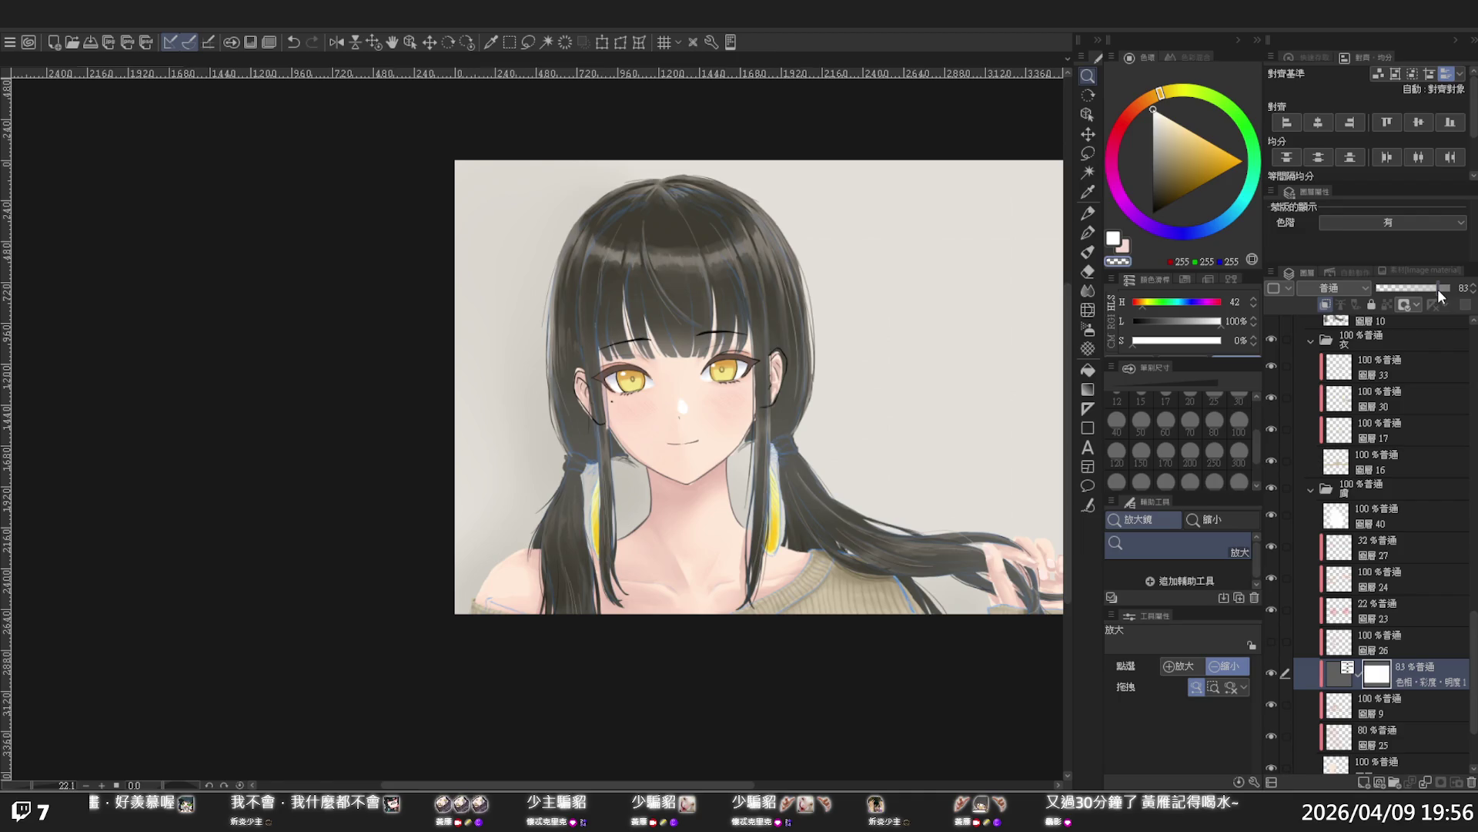
pyautogui.moveTo(1396, 290); pyautogui.dragTo(1453, 289)
# Delete the hue/saturation correction layer and fade the neck and collarbone lines to 85%
pyautogui.click(1419, 700)
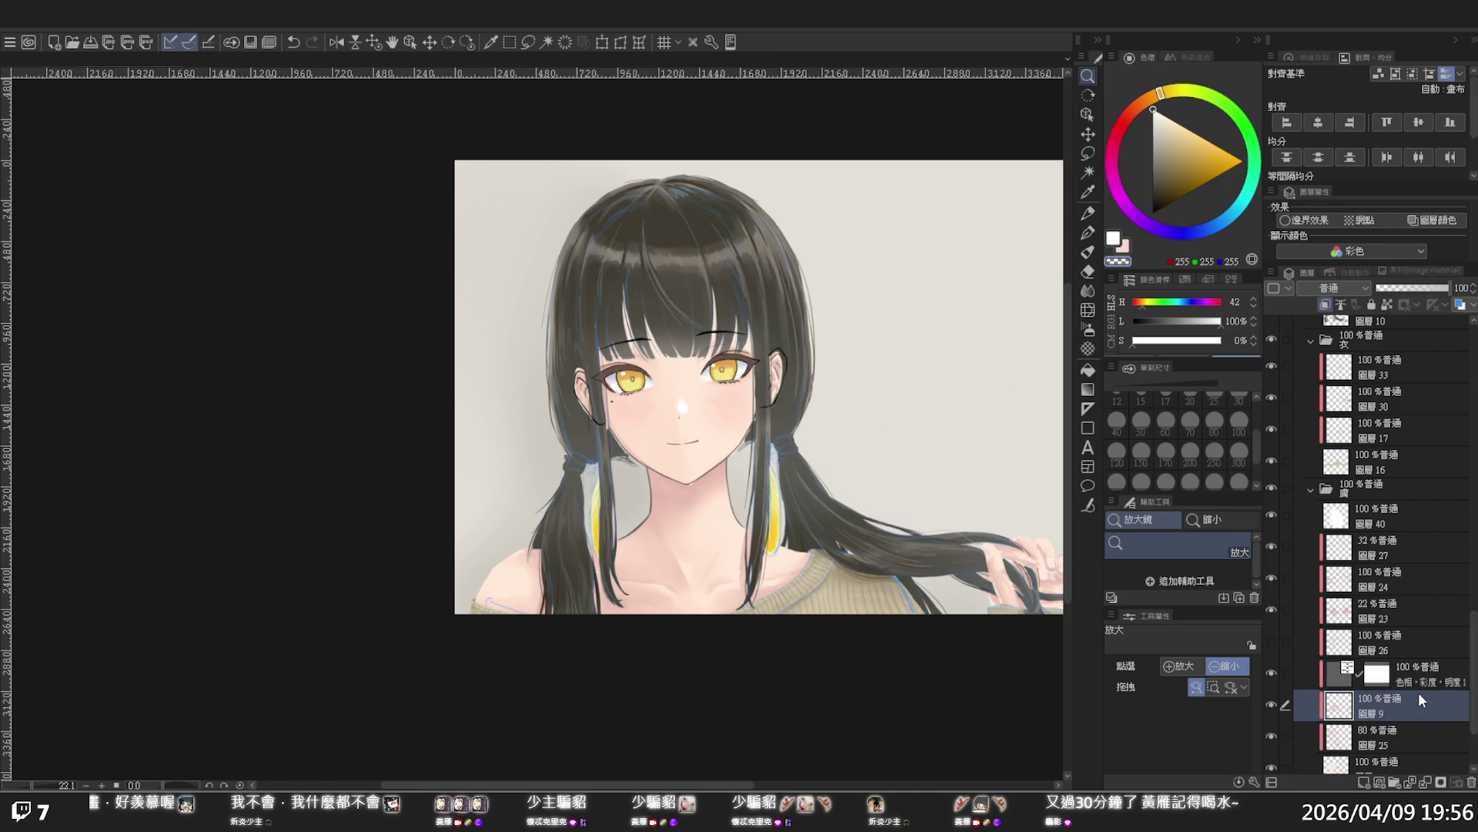
pyautogui.click(1271, 701)
pyautogui.click(1270, 699)
pyautogui.keyDown('ctrl'); pyautogui.click(1429, 672); pyautogui.keyUp('ctrl')
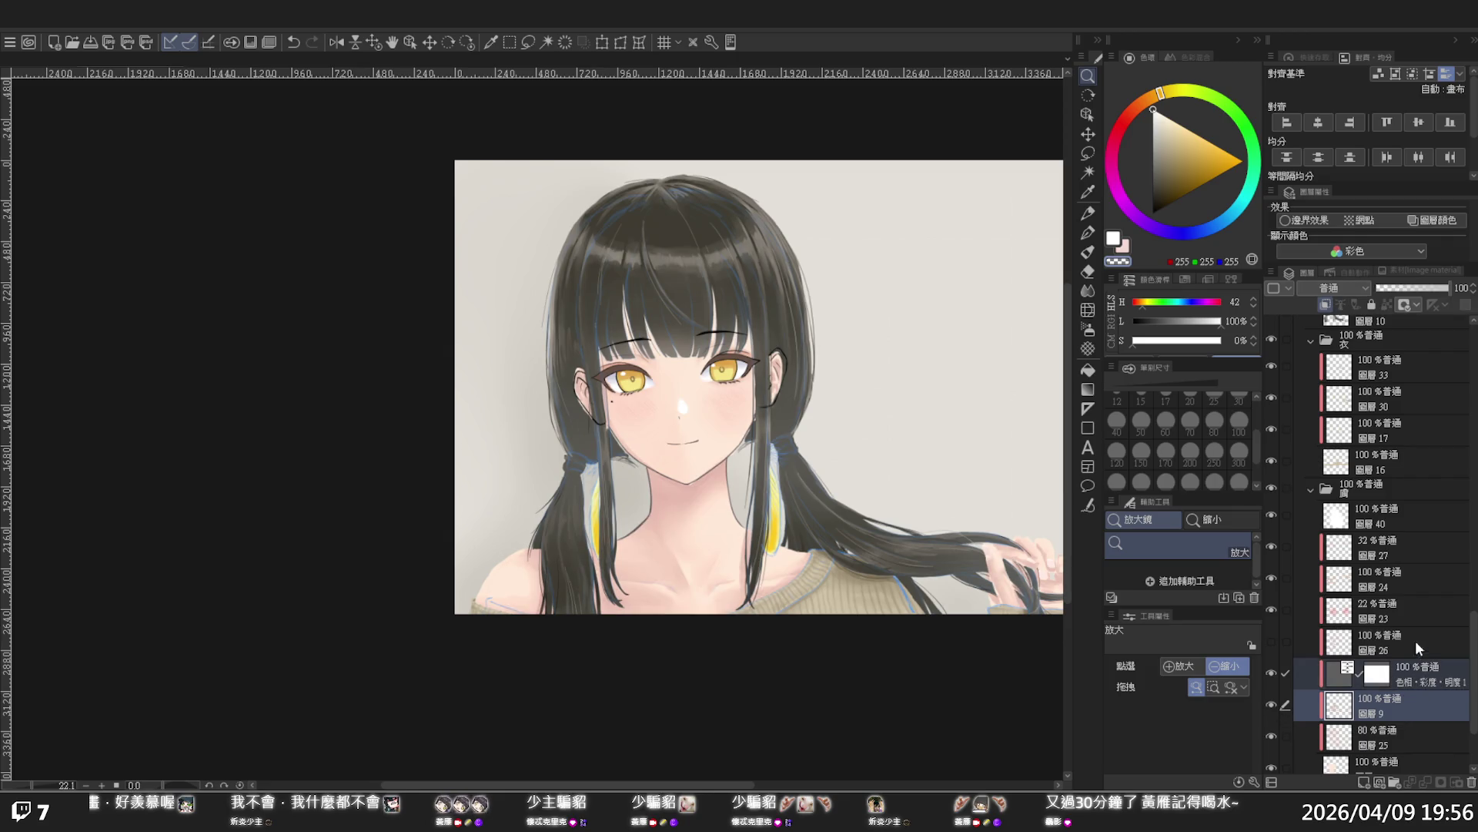
pyautogui.press('Delete')
pyautogui.moveTo(1448, 288); pyautogui.dragTo(1433, 288)
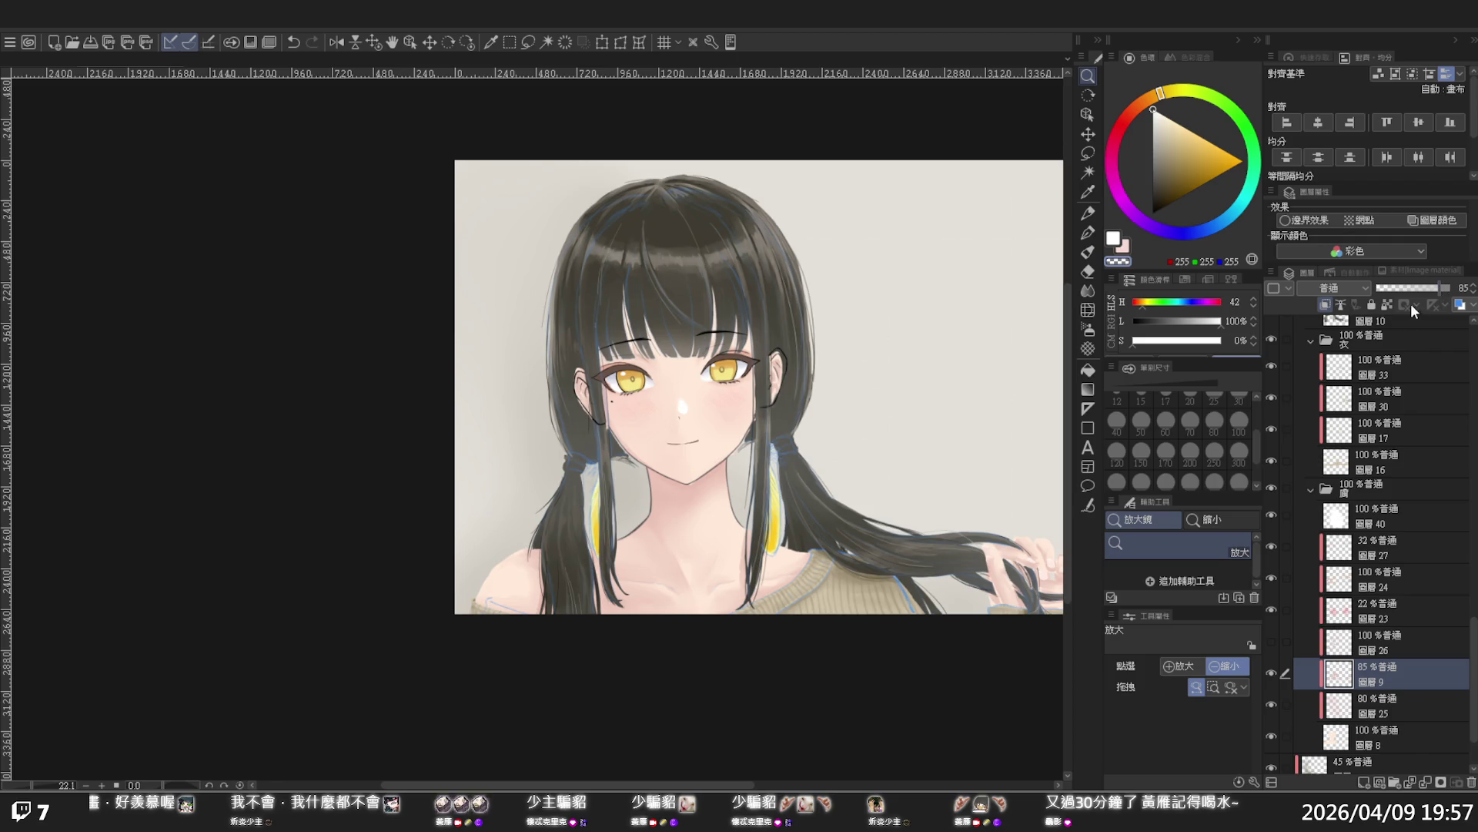
# Zoom and pan around the portrait to inspect the face and hair up close
pyautogui.click(751, 485)
pyautogui.scroll(-2, 751, 486)
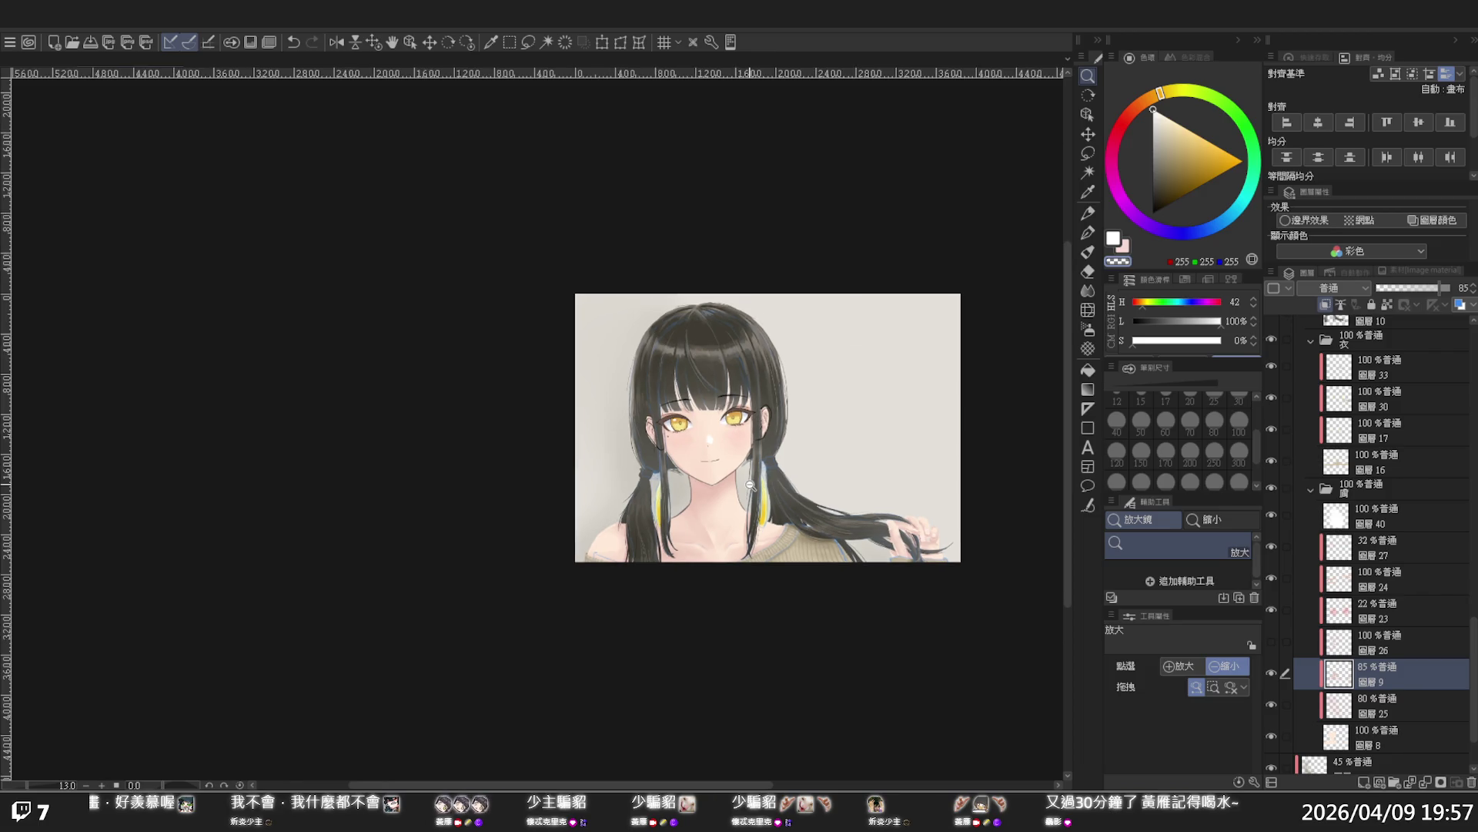
pyautogui.scroll(3, 701, 408)
pyautogui.scroll(2, 700, 408)
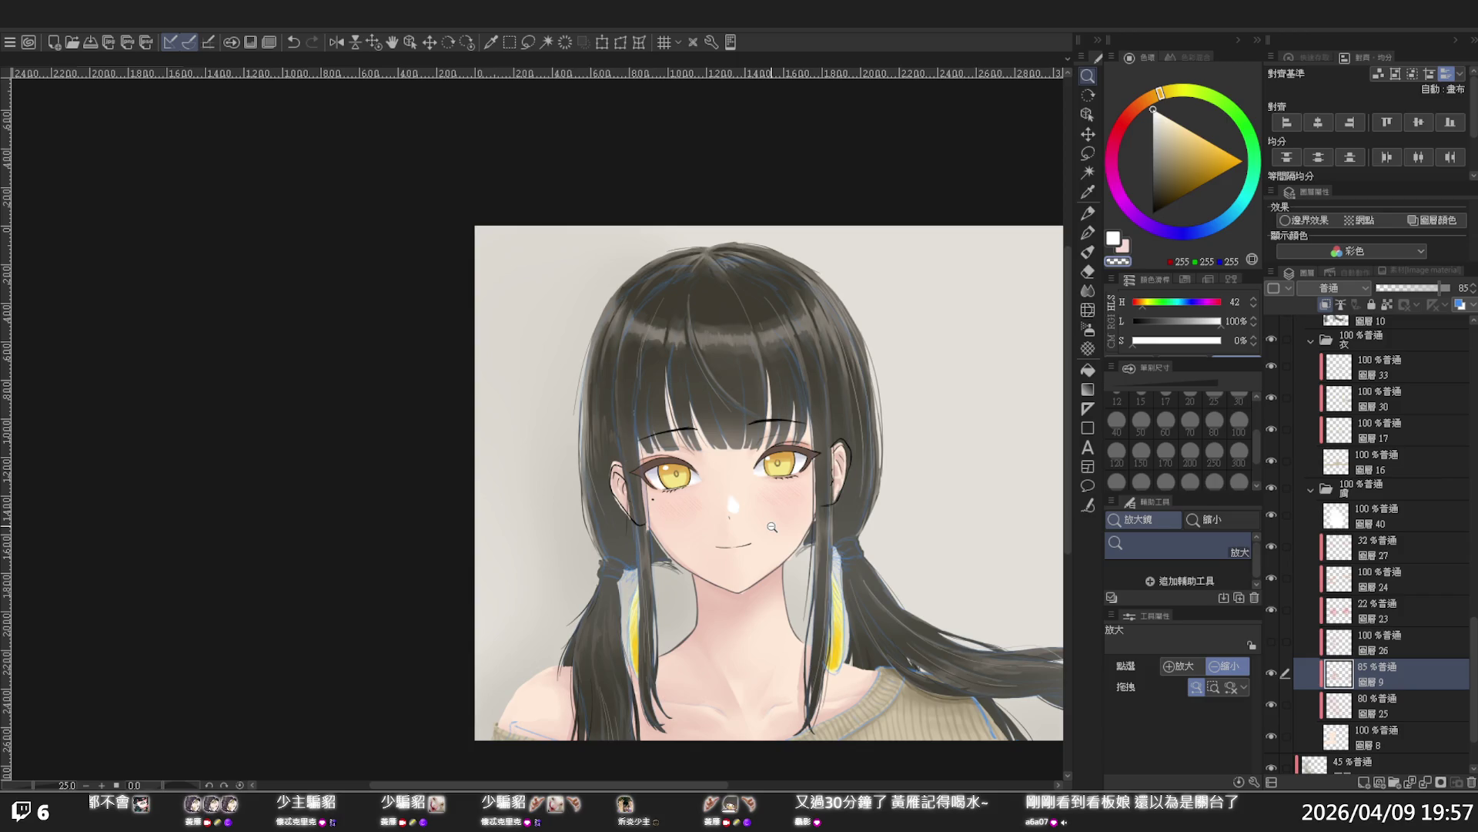
pyautogui.scroll(1, 841, 591)
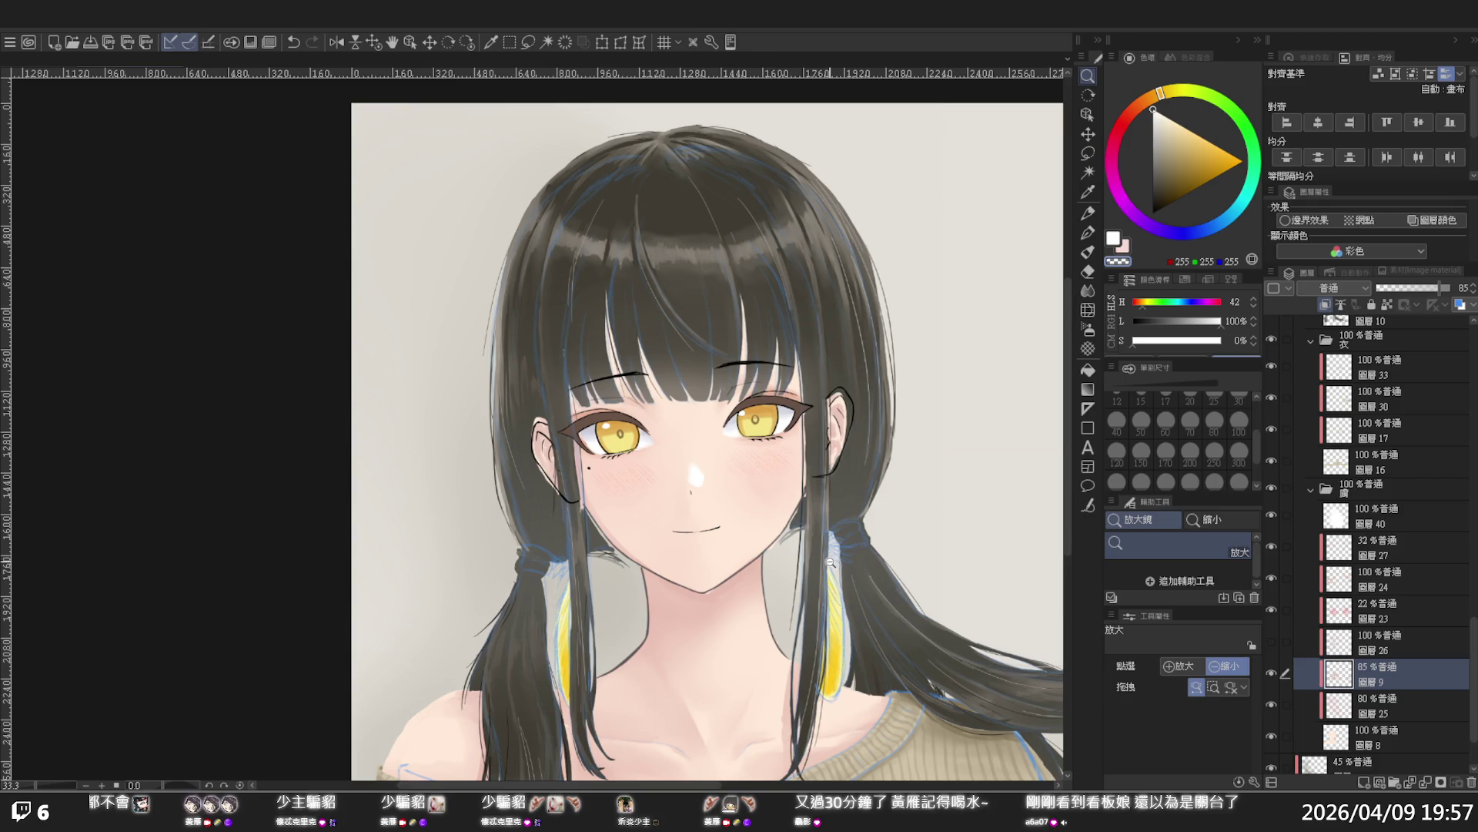
pyautogui.scroll(-2, 832, 558)
pyautogui.scroll(1, 860, 573)
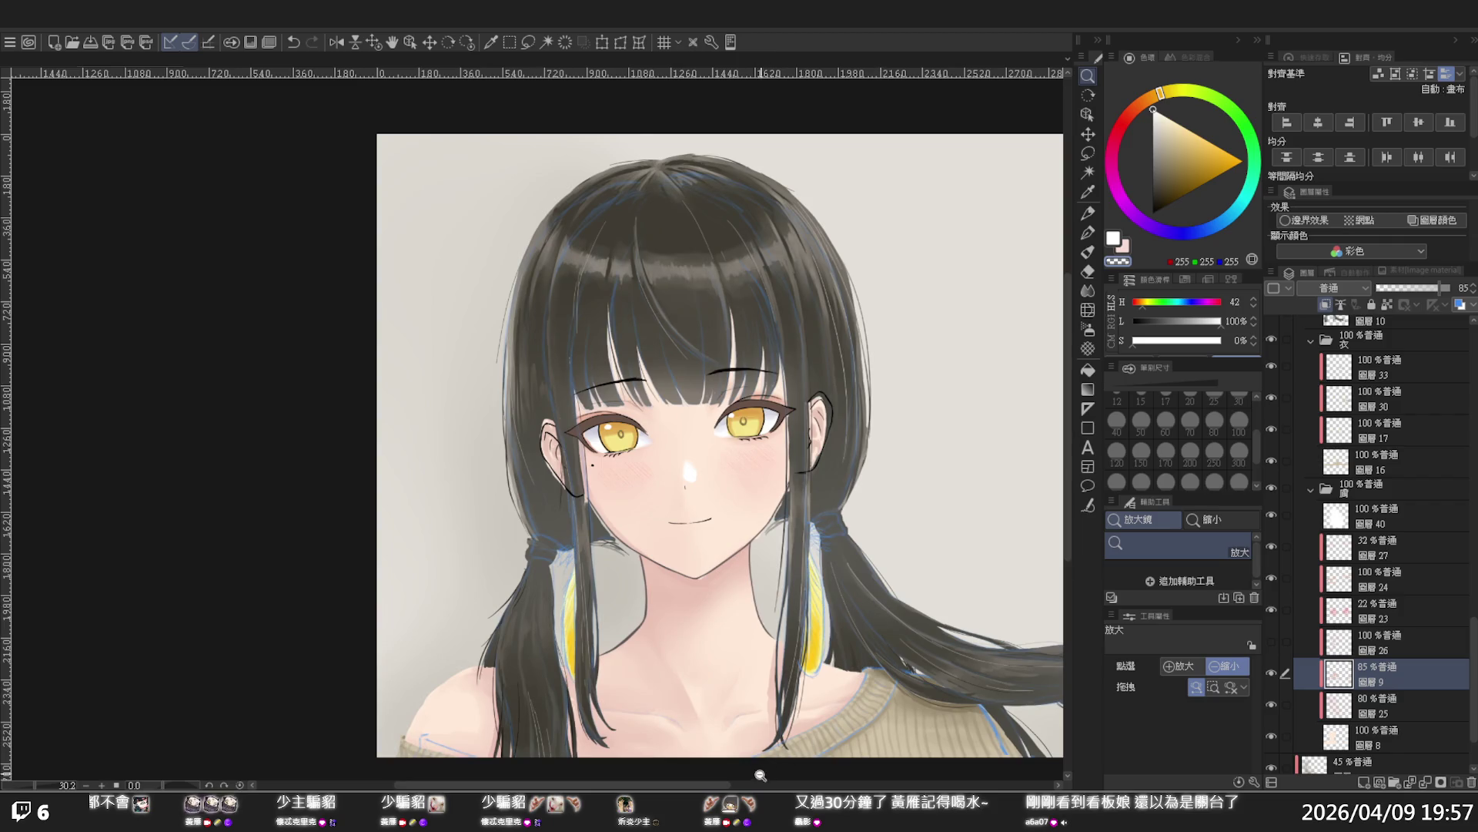
pyautogui.moveTo(763, 778)
pyautogui.mouseDown()
pyautogui.moveTo(783, 779)
pyautogui.moveTo(744, 776)
pyautogui.moveTo(833, 773)
pyautogui.moveTo(775, 772)
pyautogui.moveTo(799, 774)
pyautogui.mouseUp()
pyautogui.click(537, 623)
pyautogui.keyDown('alt'); pyautogui.click(536, 623); pyautogui.keyUp('alt')
pyautogui.moveTo(707, 775); pyautogui.dragTo(696, 775)
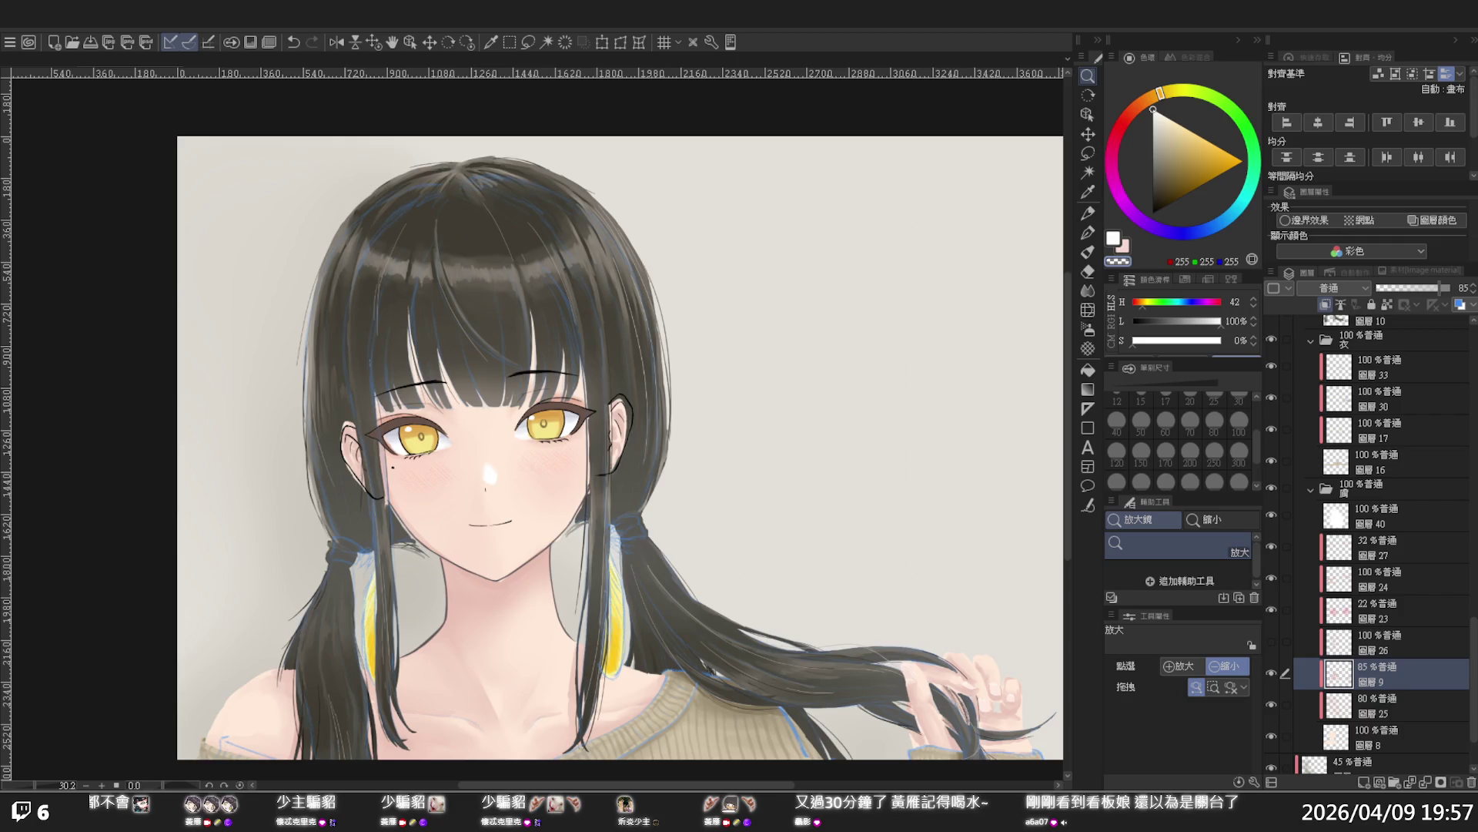
pyautogui.click(486, 608)
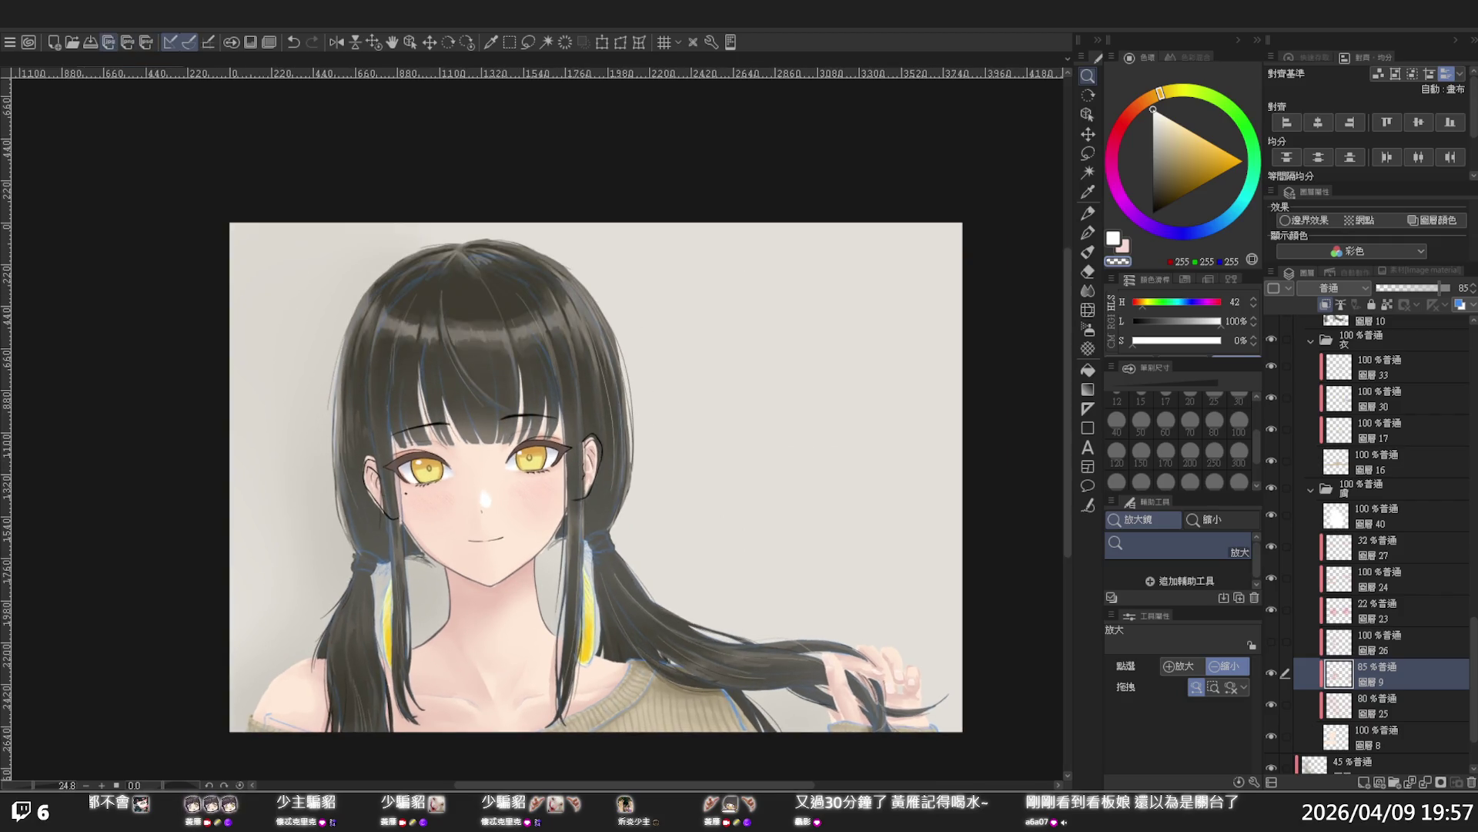
# Save the artwork, then zoom in on the face and hair tie
pyautogui.click(91, 43)
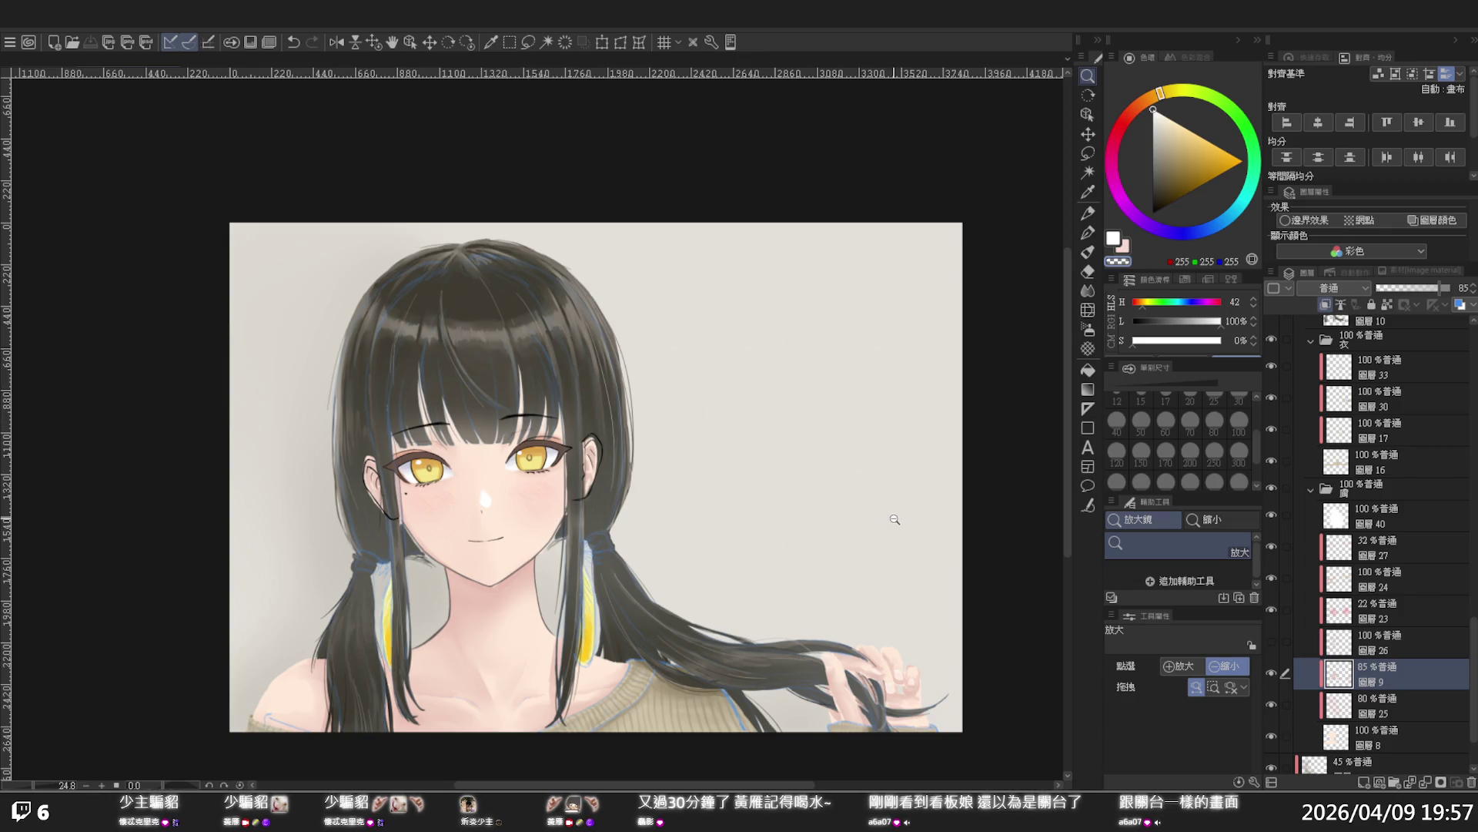
pyautogui.click(490, 495)
pyautogui.click(623, 517)
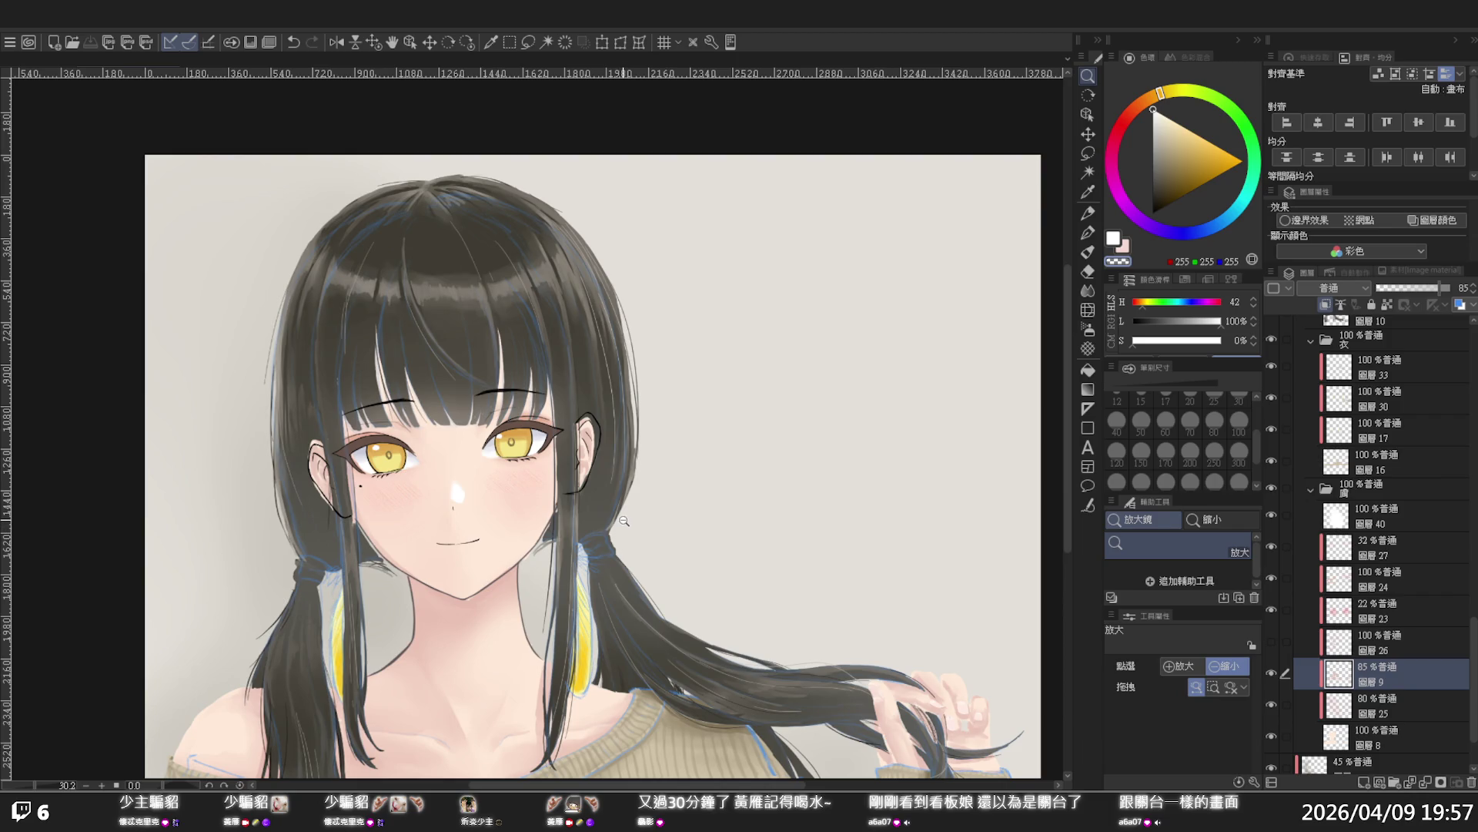
# Collapse the skin folder and compare the hair layers, leaving highlight layer 圖層31 hidden
pyautogui.click(1309, 490)
pyautogui.click(1277, 490)
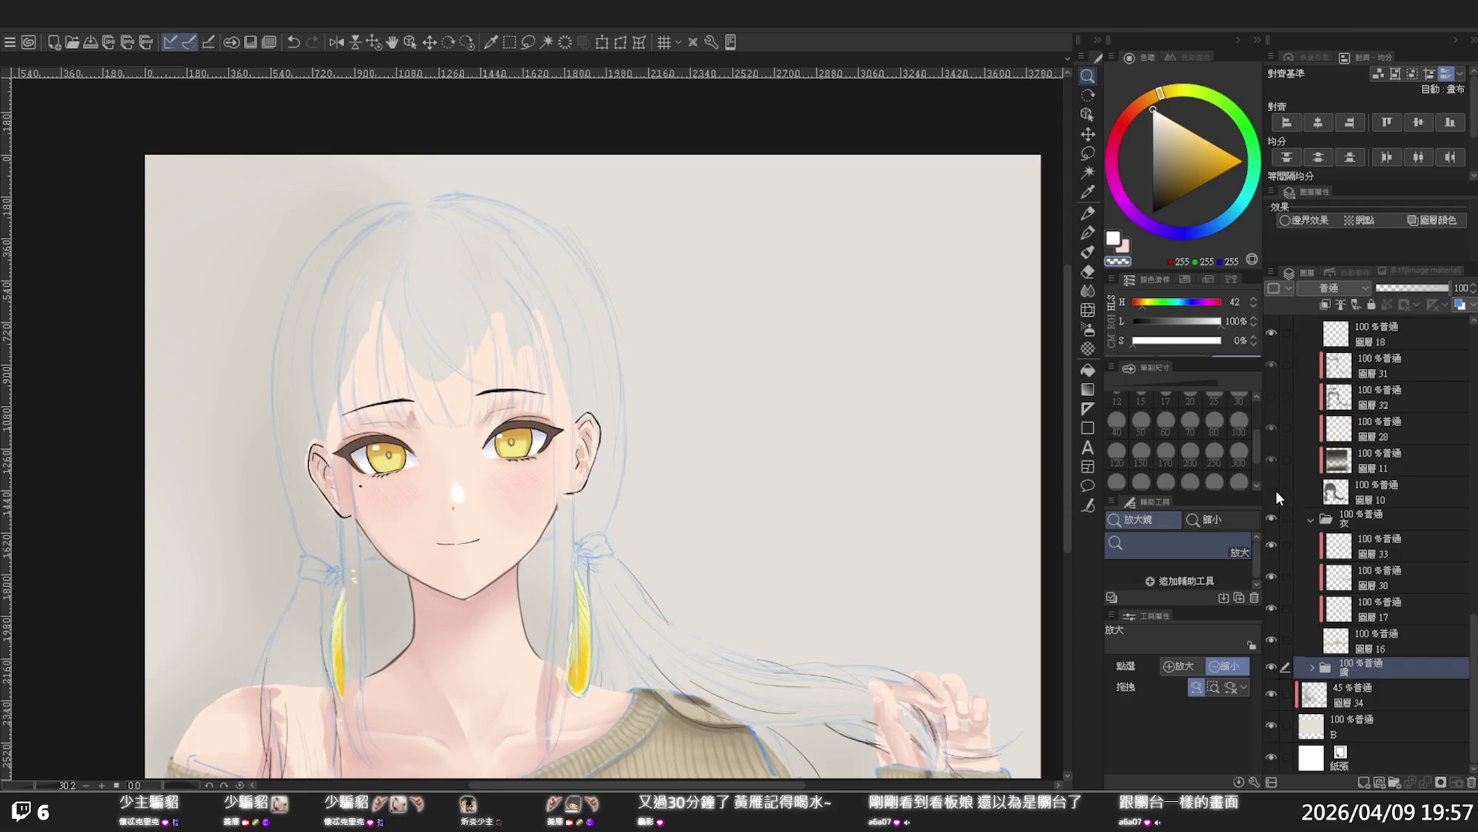
pyautogui.click(1277, 490)
pyautogui.scroll(3, 1281, 477)
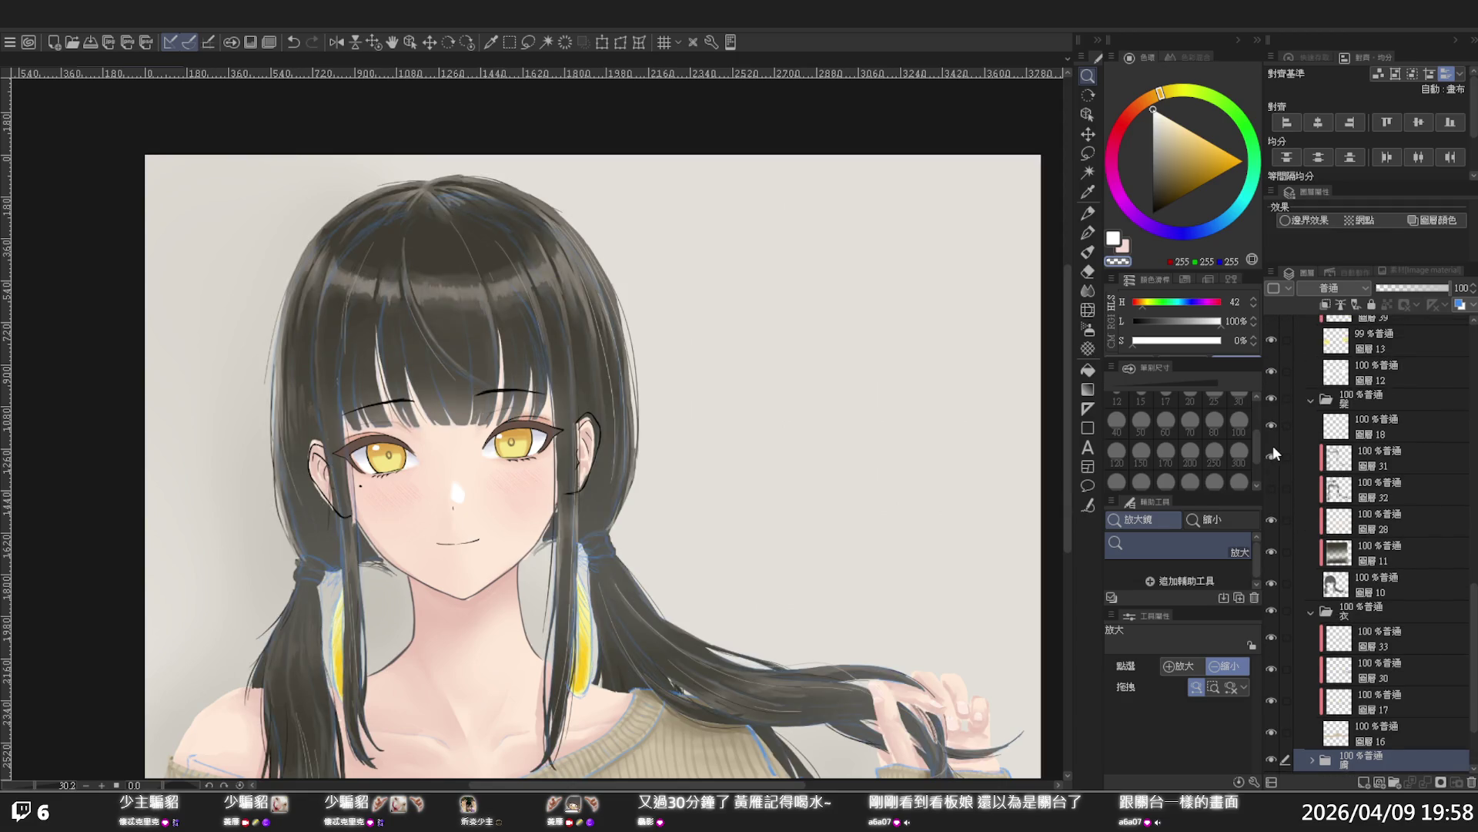
pyautogui.click(1272, 452)
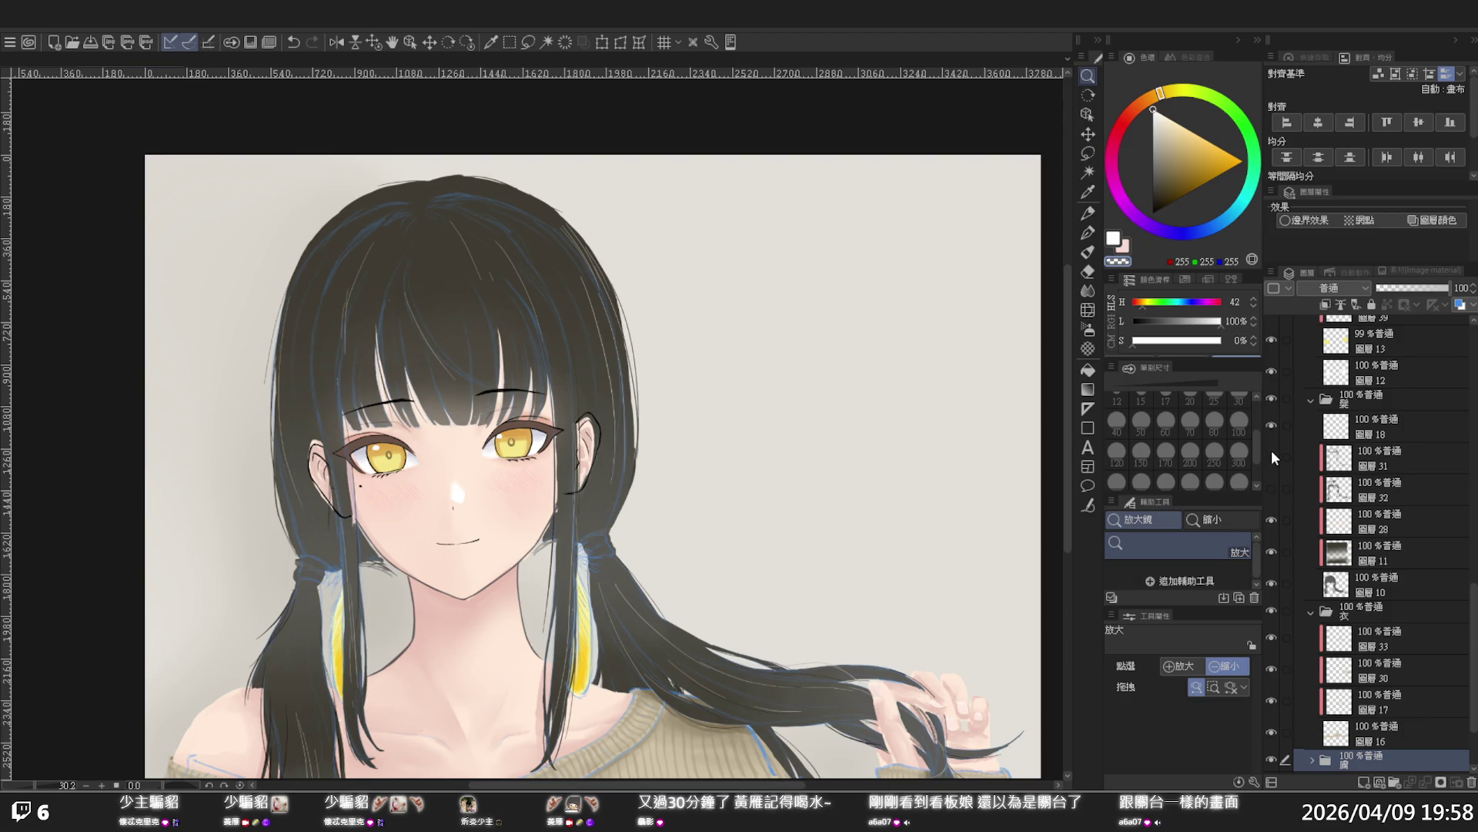
pyautogui.click(1272, 456)
pyautogui.click(1272, 450)
pyautogui.scroll(-2, 845, 525)
pyautogui.scroll(2, 554, 361)
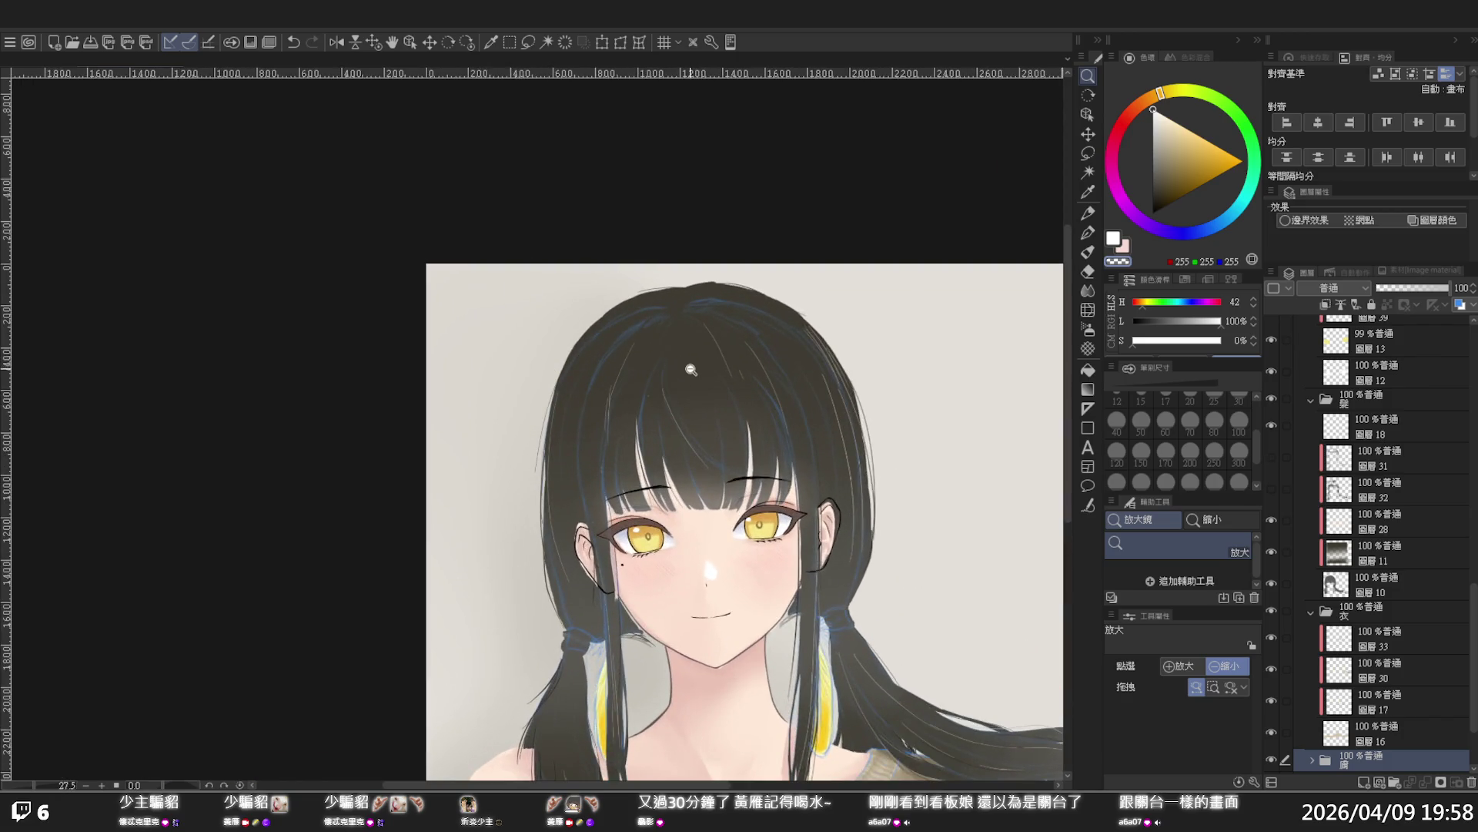
# Select main hair layer 圖層10 and compare the portrait with it hidden
pyautogui.click(1373, 585)
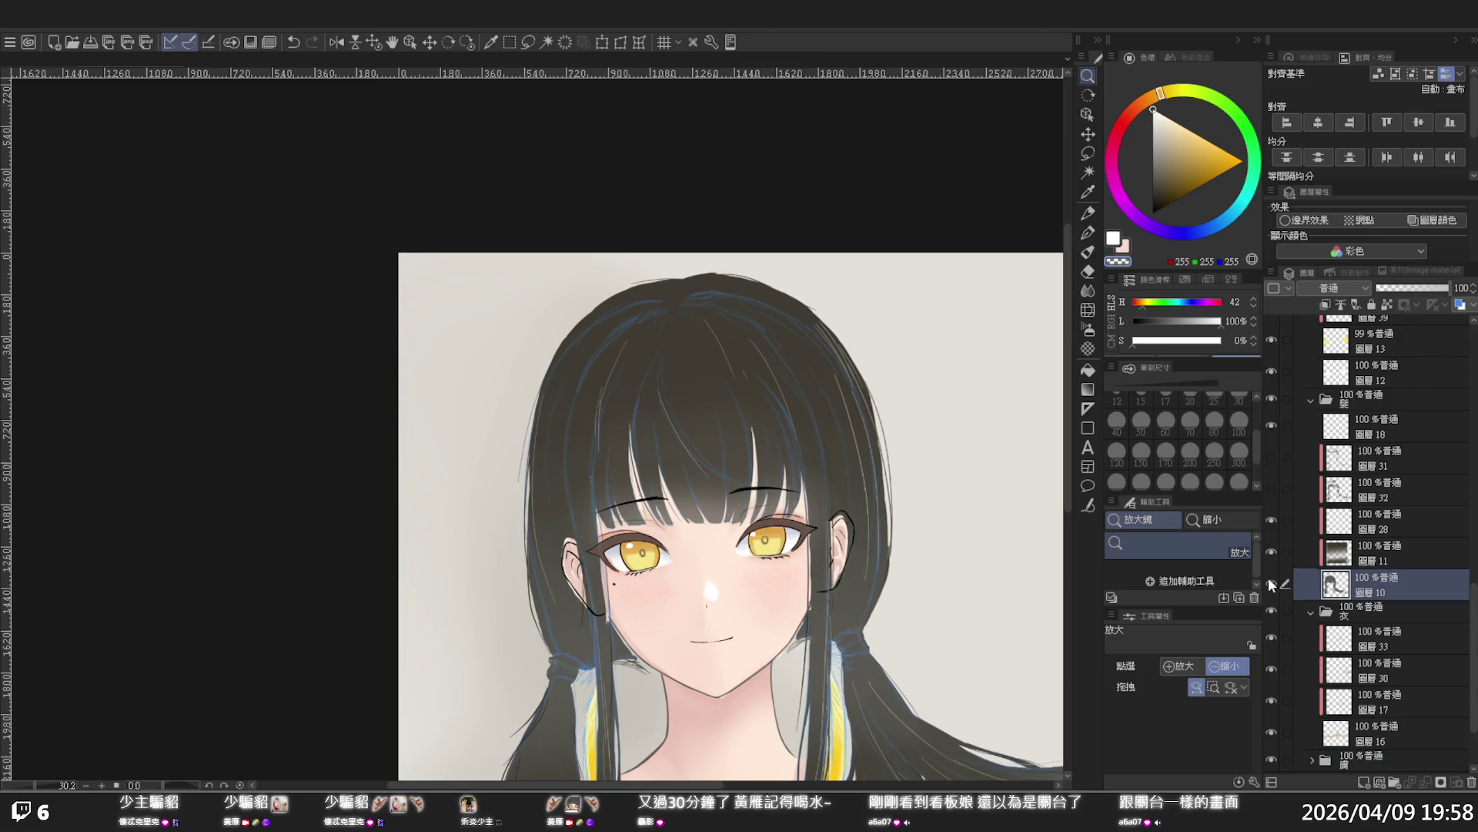
pyautogui.click(1270, 582)
pyautogui.click(1270, 581)
pyautogui.scroll(5, 1324, 539)
pyautogui.scroll(4, 1348, 445)
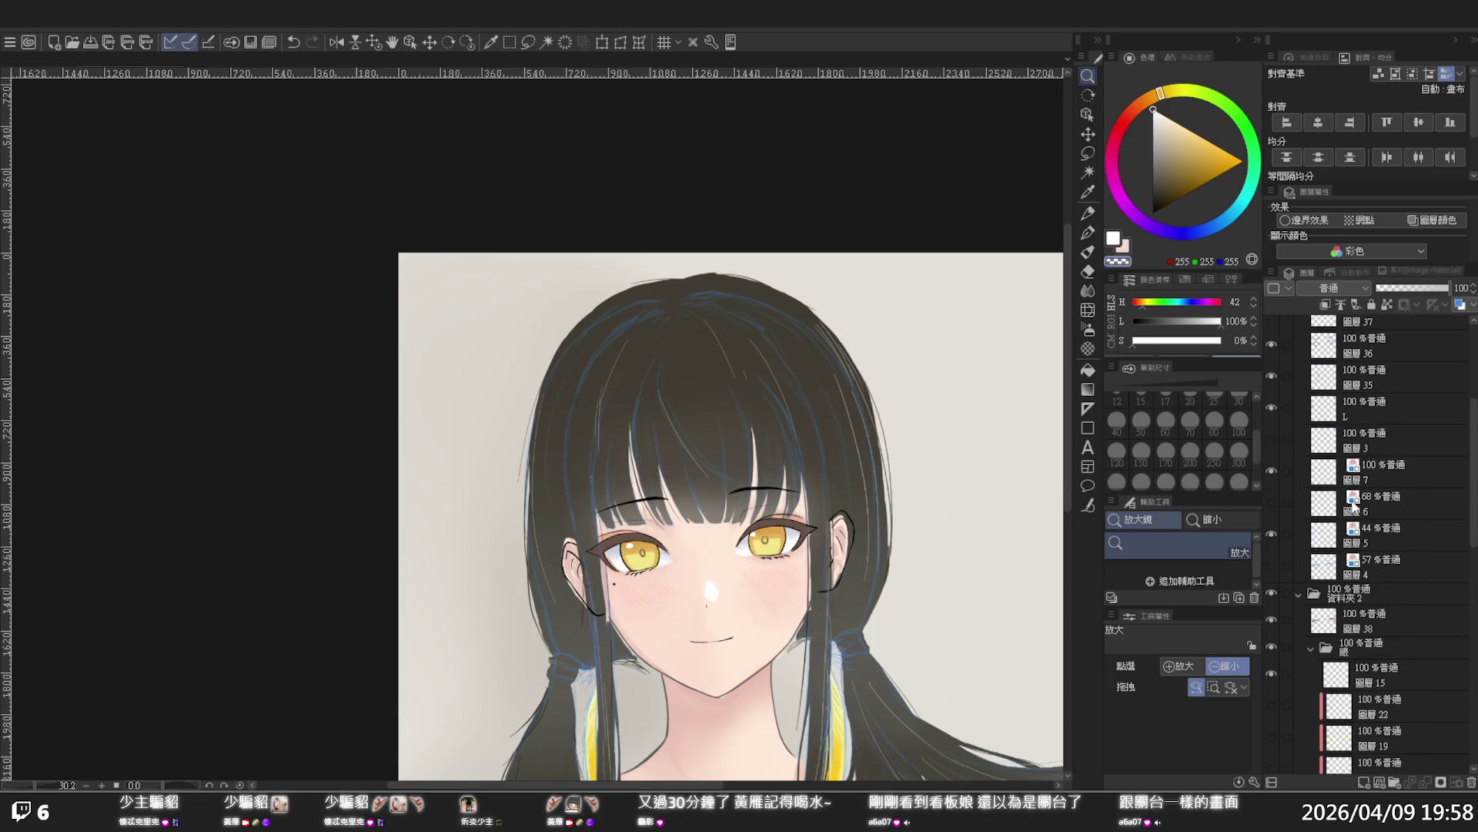
# Raise the blue hair line layer 圖層5 from 44 to 100% opacity
pyautogui.click(1273, 533)
pyautogui.click(1274, 533)
pyautogui.click(1417, 535)
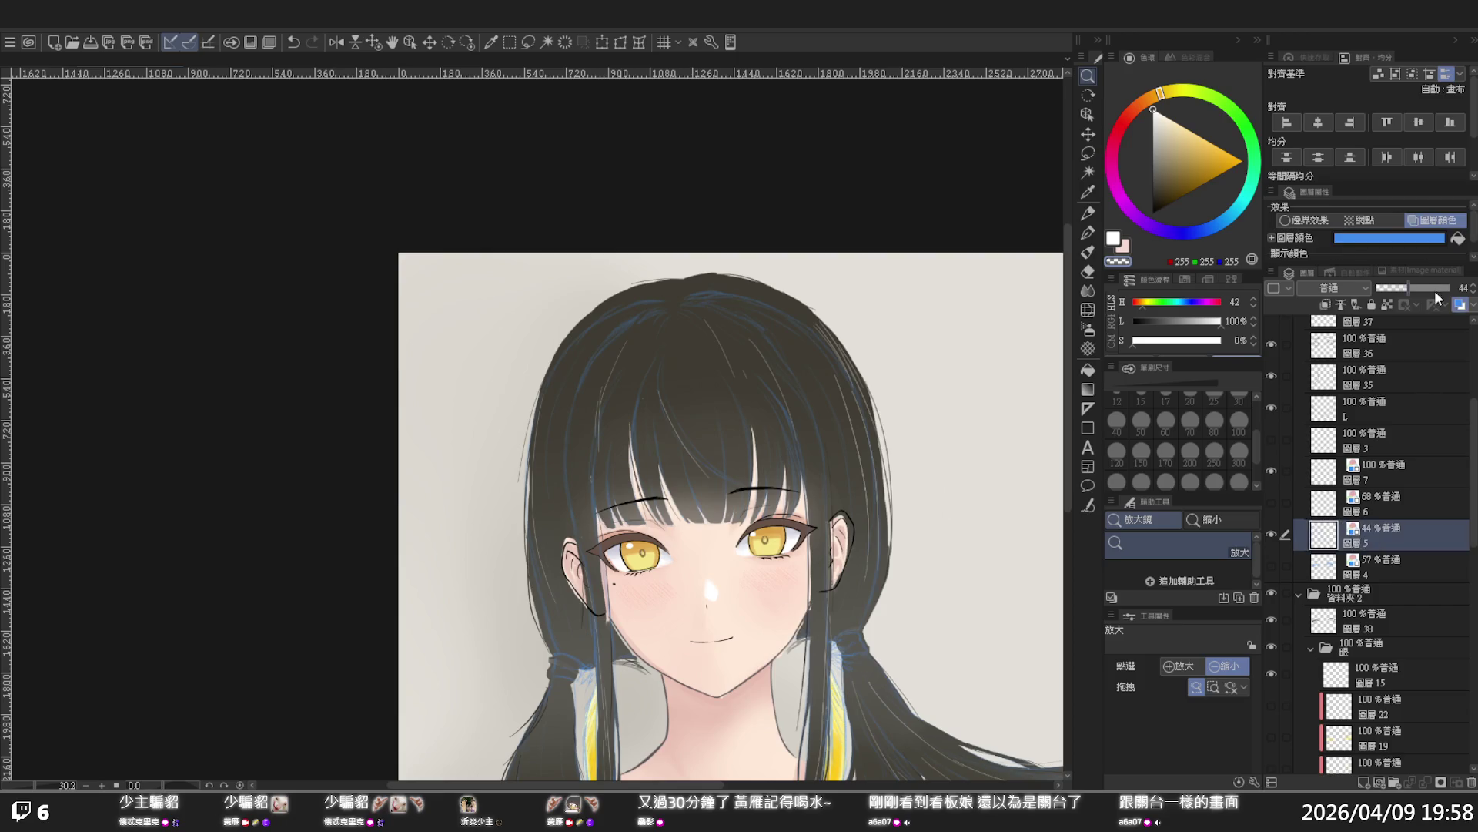
pyautogui.moveTo(1412, 283); pyautogui.dragTo(1450, 287)
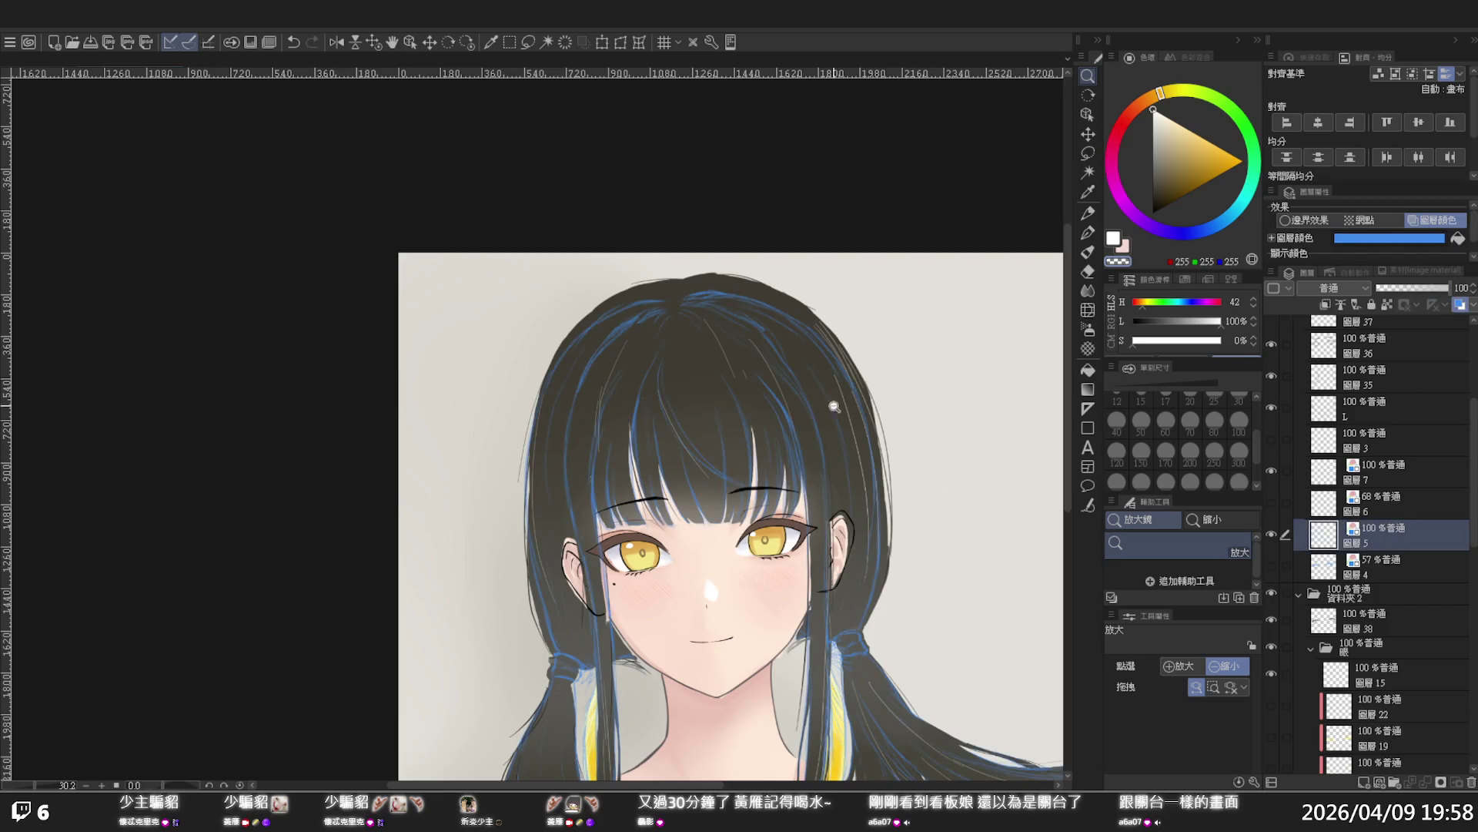
# Reselect the main hair layer and switch to the pen for painting
pyautogui.scroll(-10, 1370, 584)
pyautogui.scroll(-2, 1365, 585)
pyautogui.click(1364, 594)
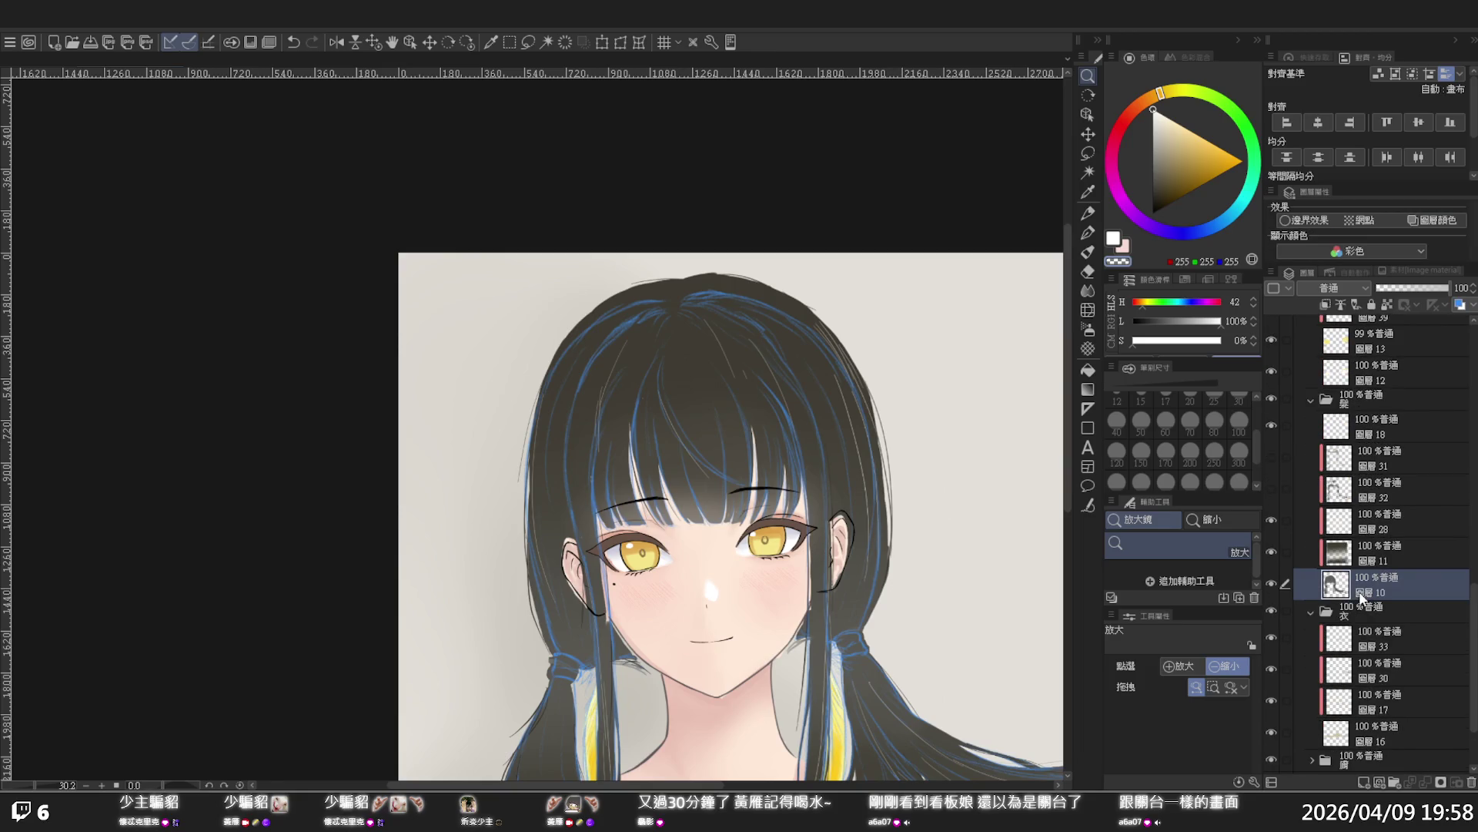
pyautogui.click(1088, 232)
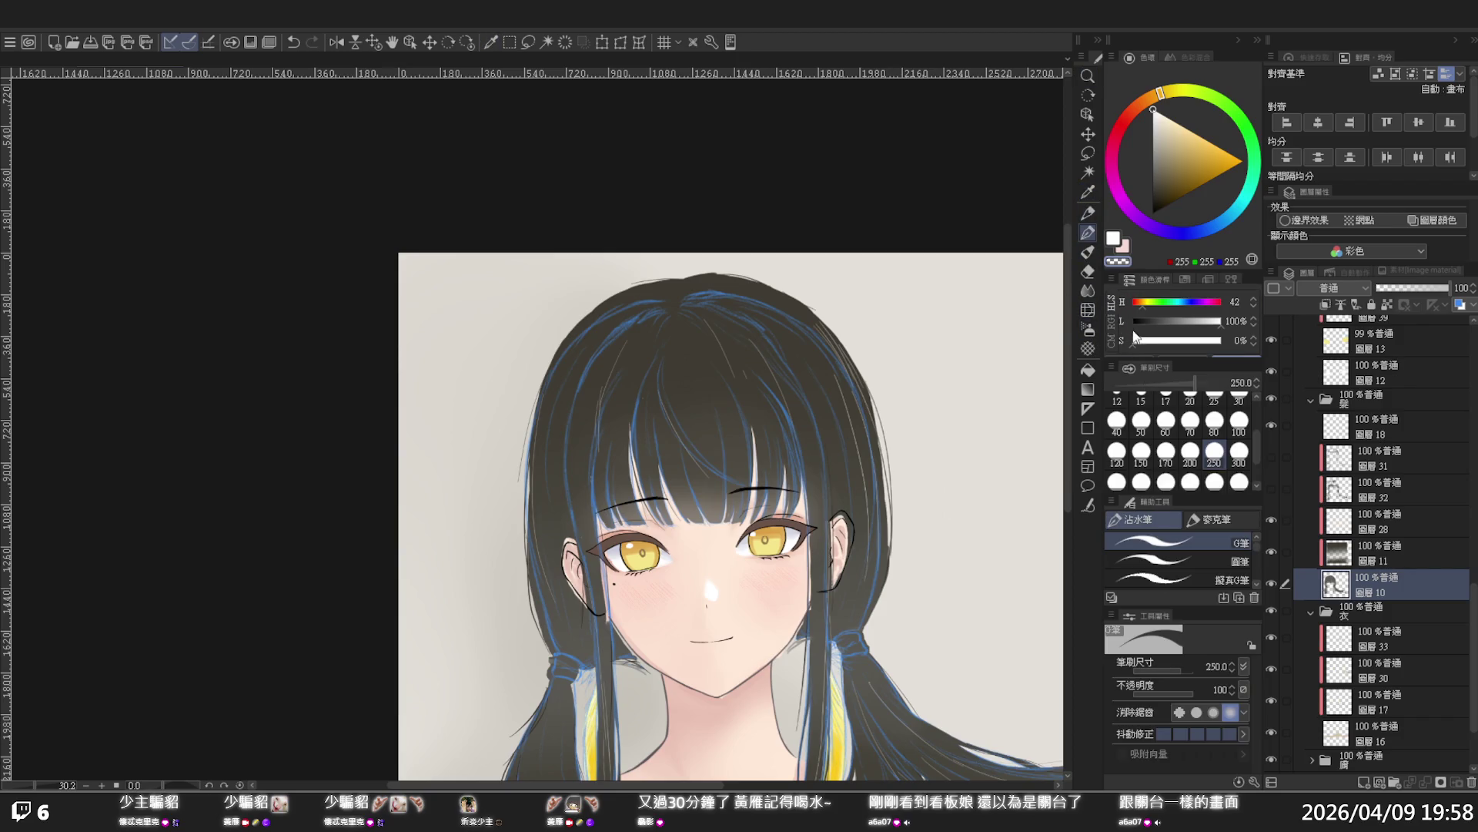
# Enlarge the brush to 300 and smooth the hair's top and left outline
pyautogui.click(1239, 451)
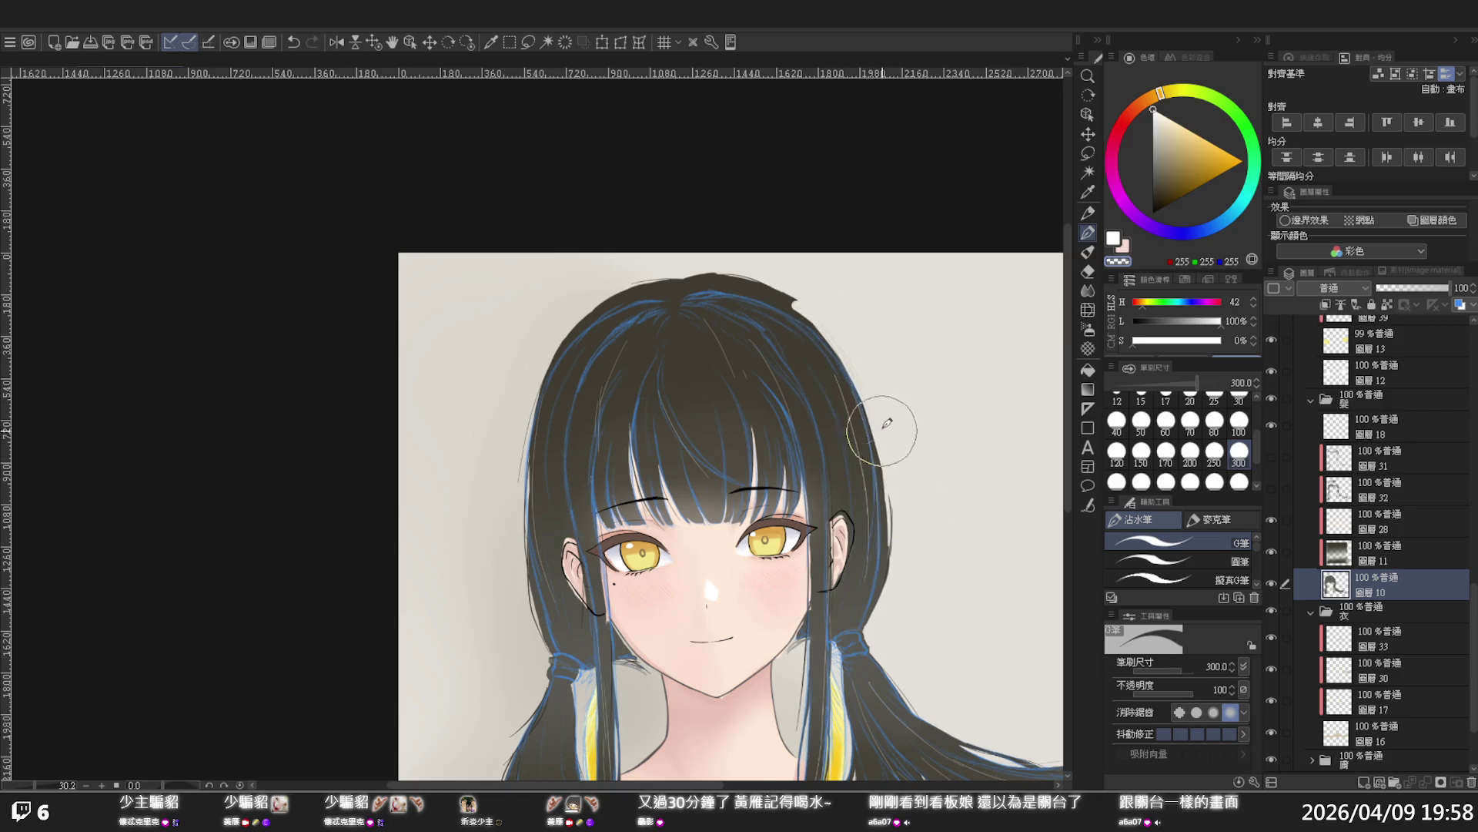
pyautogui.moveTo(869, 358)
pyautogui.mouseDown()
pyautogui.moveTo(778, 270)
pyautogui.moveTo(825, 313)
pyautogui.mouseUp()
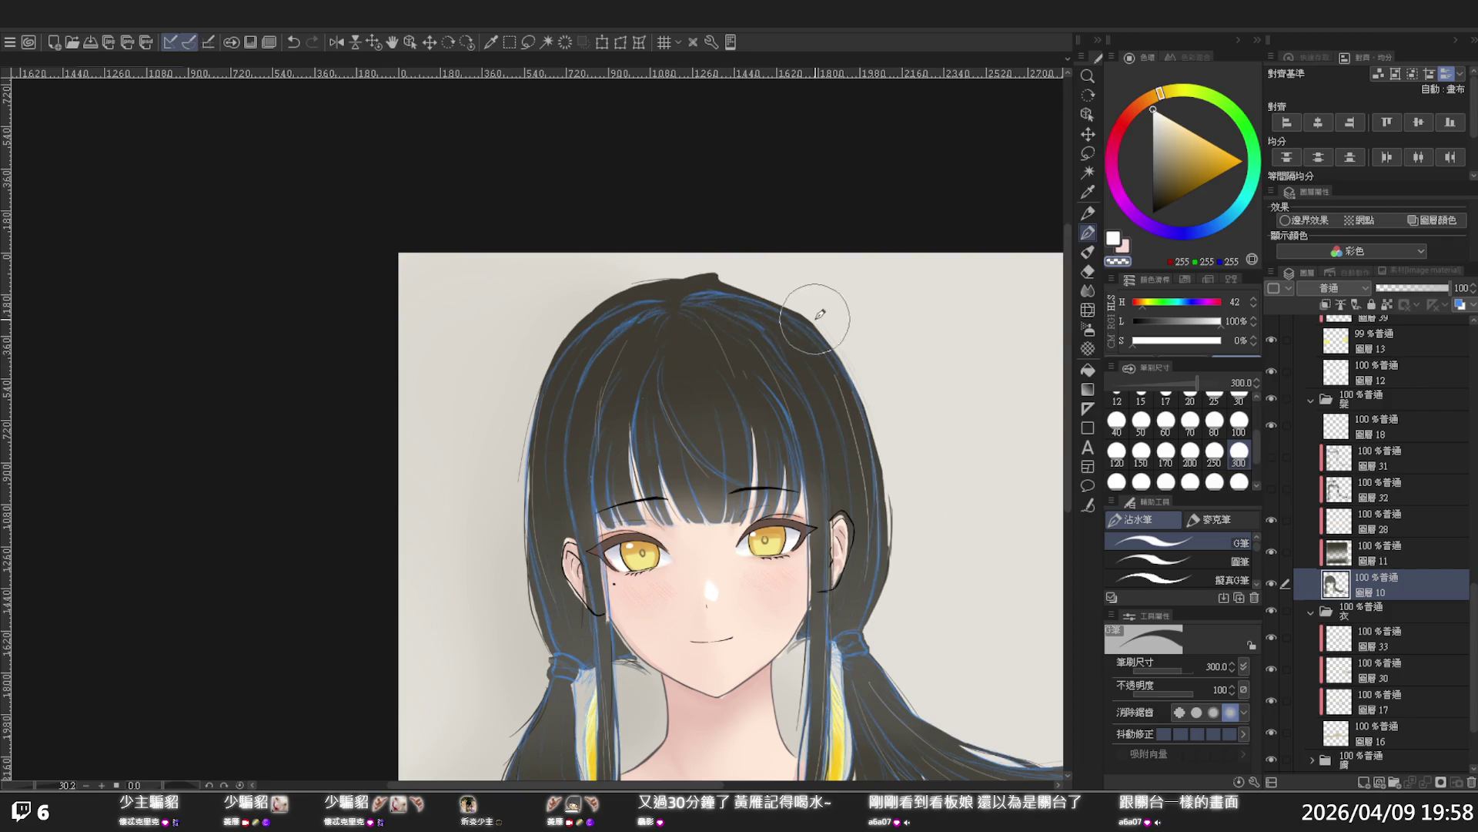
pyautogui.hotkey('ctrl', 'z')
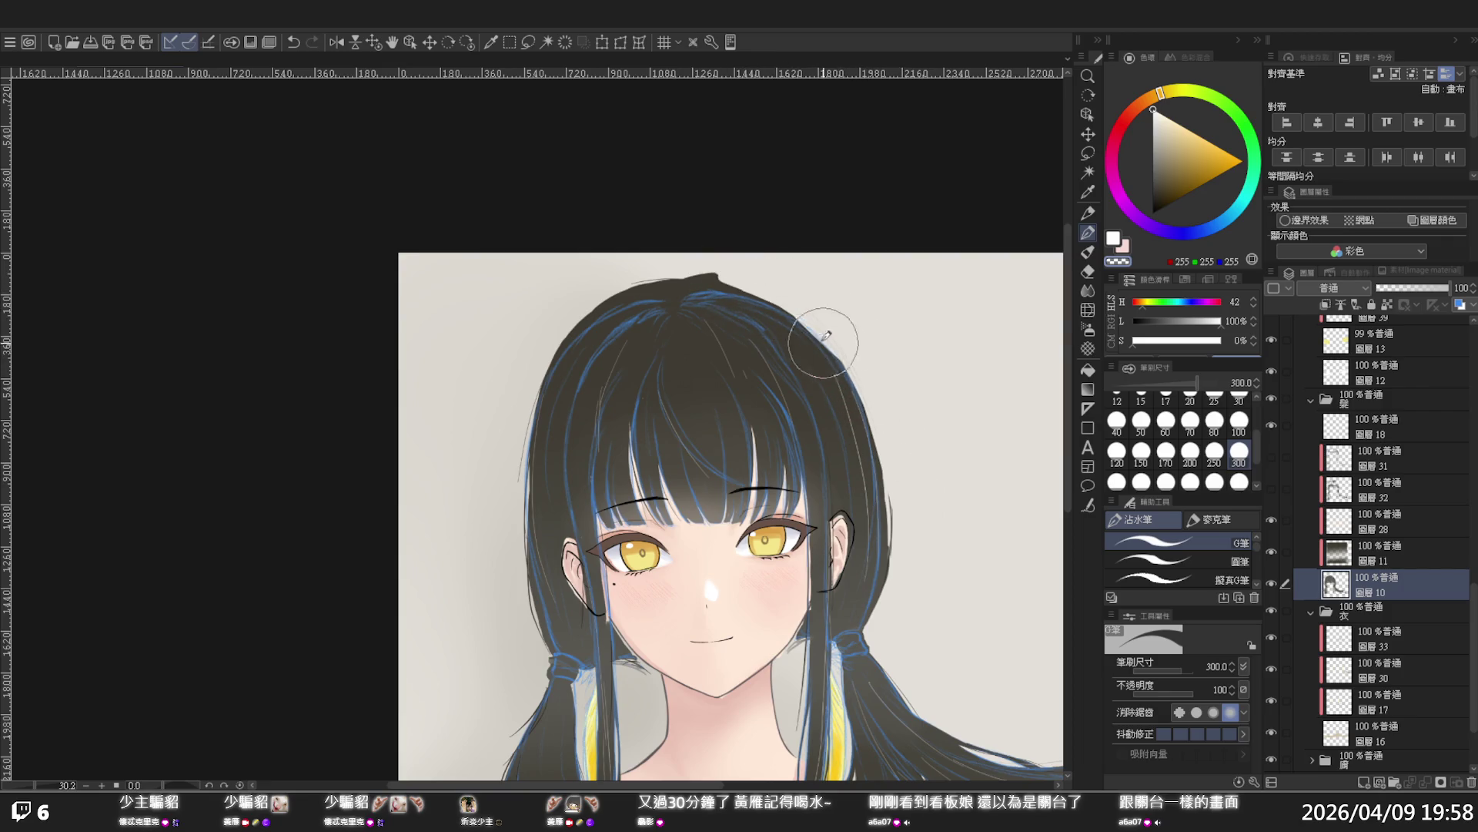
pyautogui.moveTo(676, 255); pyautogui.dragTo(742, 265)
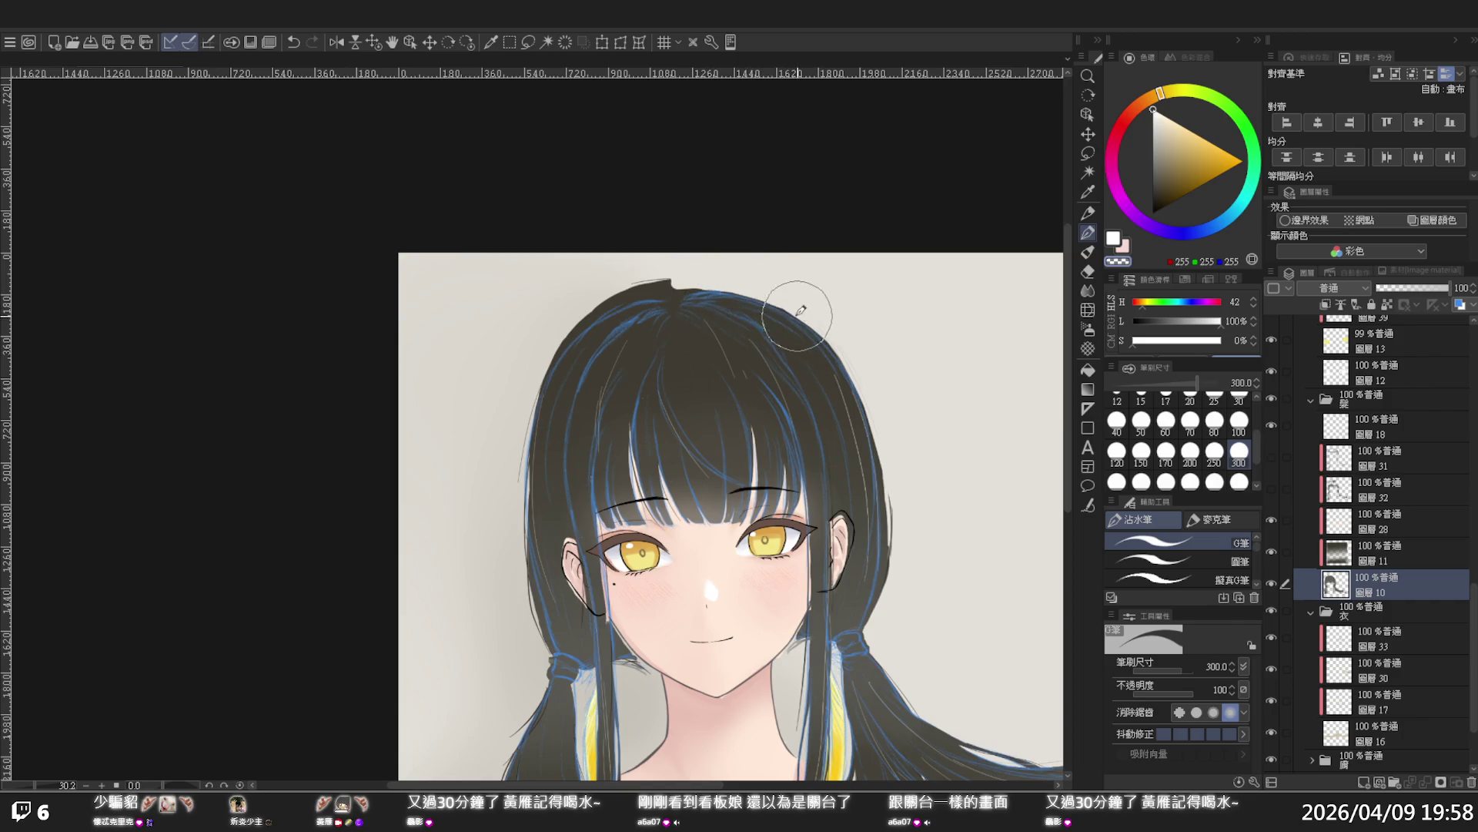
pyautogui.moveTo(631, 275)
pyautogui.mouseDown()
pyautogui.moveTo(671, 277)
pyautogui.moveTo(564, 329)
pyautogui.moveTo(658, 266)
pyautogui.moveTo(685, 288)
pyautogui.mouseUp()
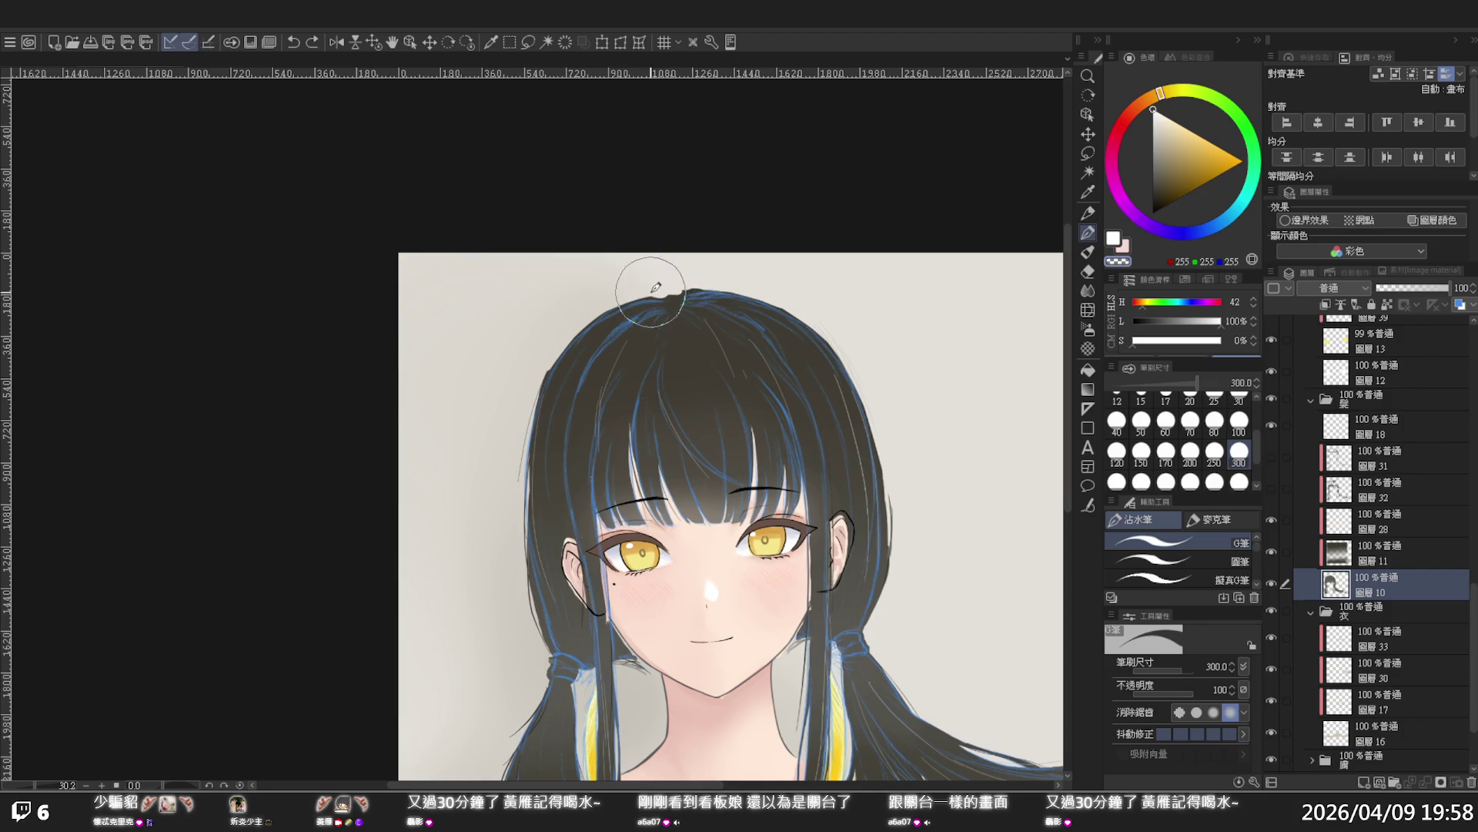
pyautogui.moveTo(686, 290)
pyautogui.mouseDown()
pyautogui.moveTo(709, 266)
pyautogui.moveTo(657, 287)
pyautogui.mouseUp()
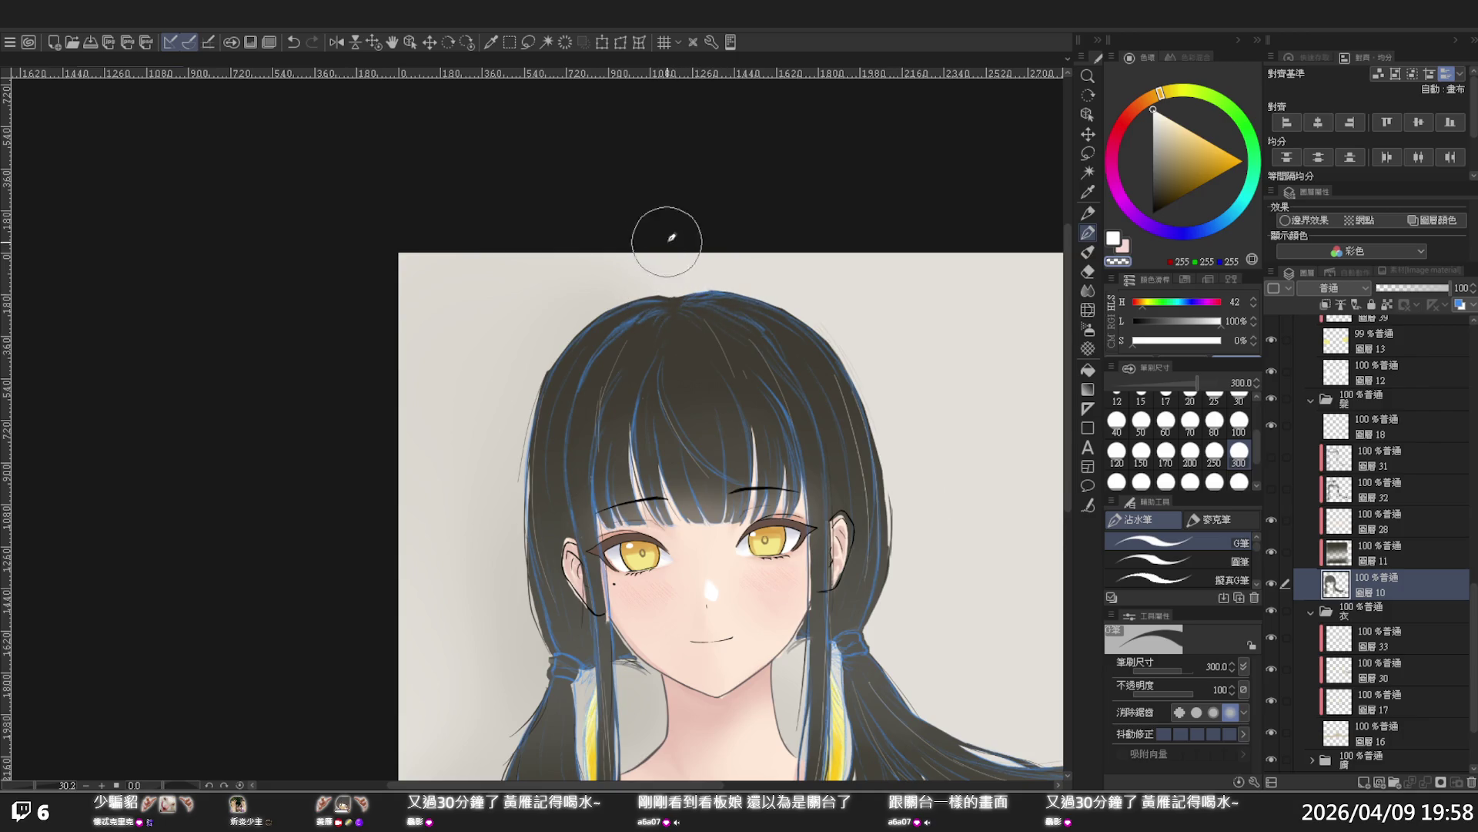
pyautogui.moveTo(571, 346)
pyautogui.mouseDown()
pyautogui.moveTo(568, 386)
pyautogui.moveTo(537, 337)
pyautogui.moveTo(560, 357)
pyautogui.moveTo(529, 475)
pyautogui.mouseUp()
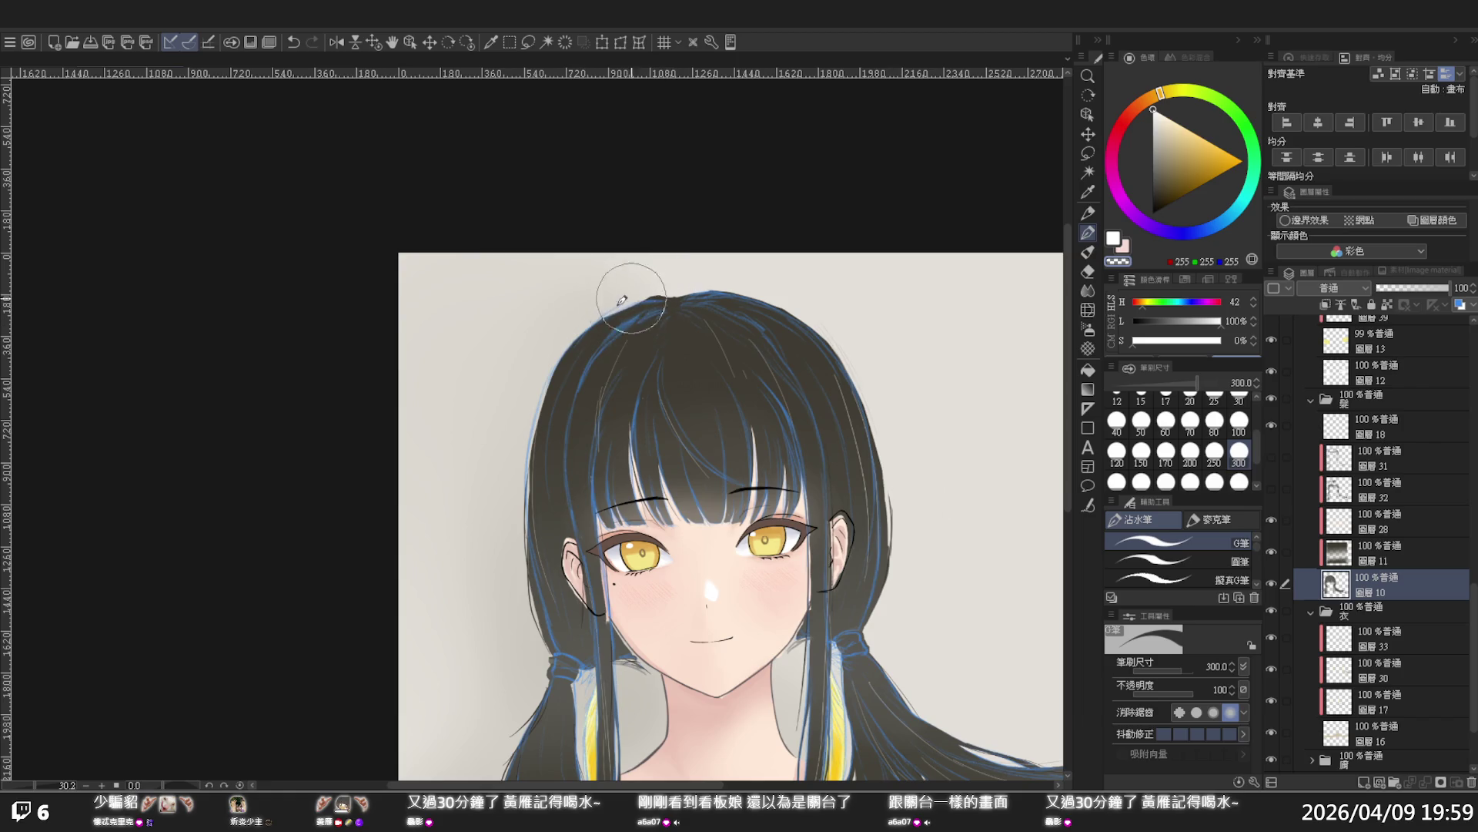
pyautogui.moveTo(676, 291); pyautogui.dragTo(693, 259)
# Try a hair strand near the crown, undo it, and mirror the view horizontally
pyautogui.click(1088, 192)
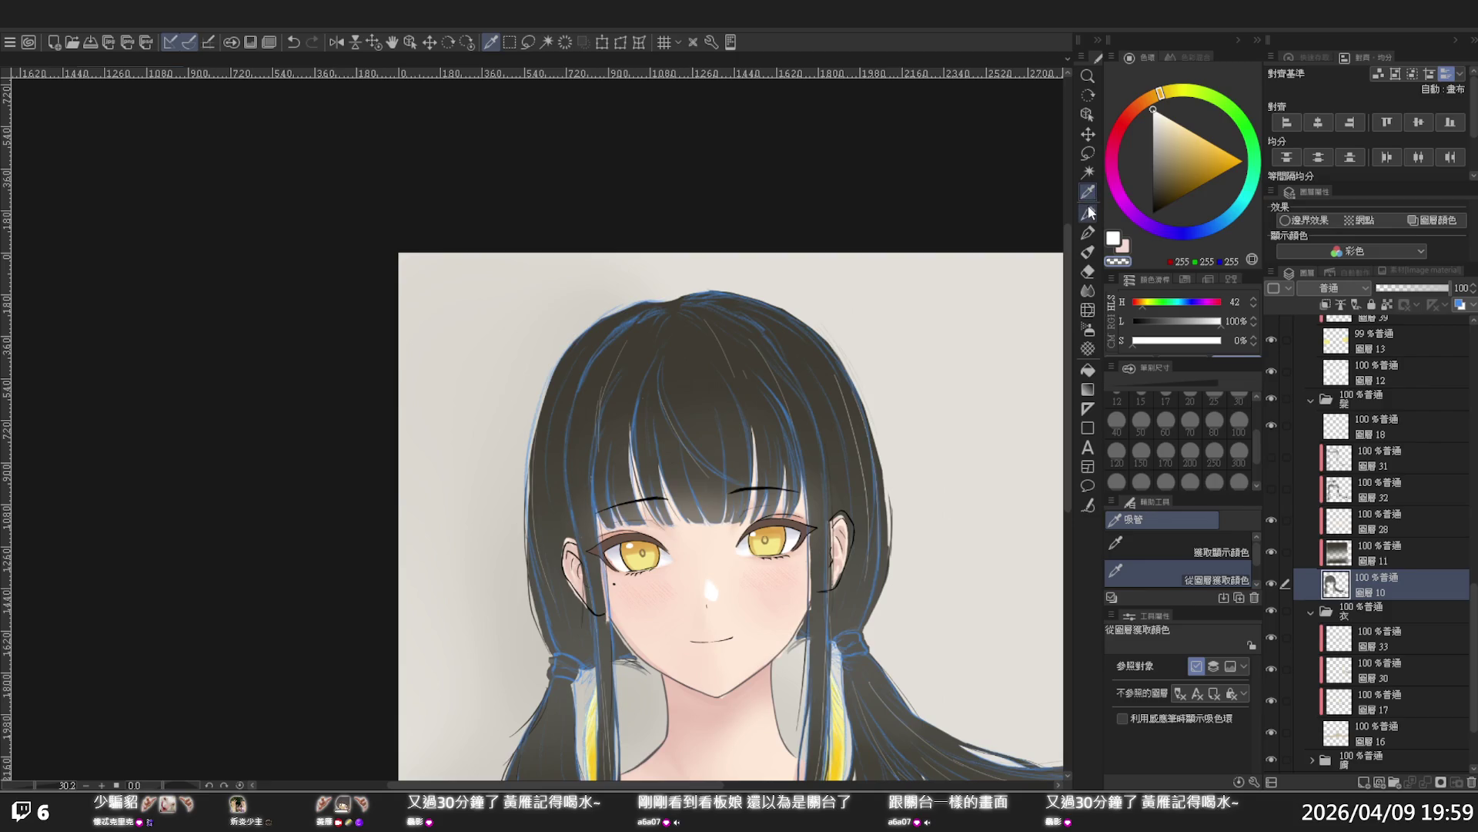
pyautogui.press('p')
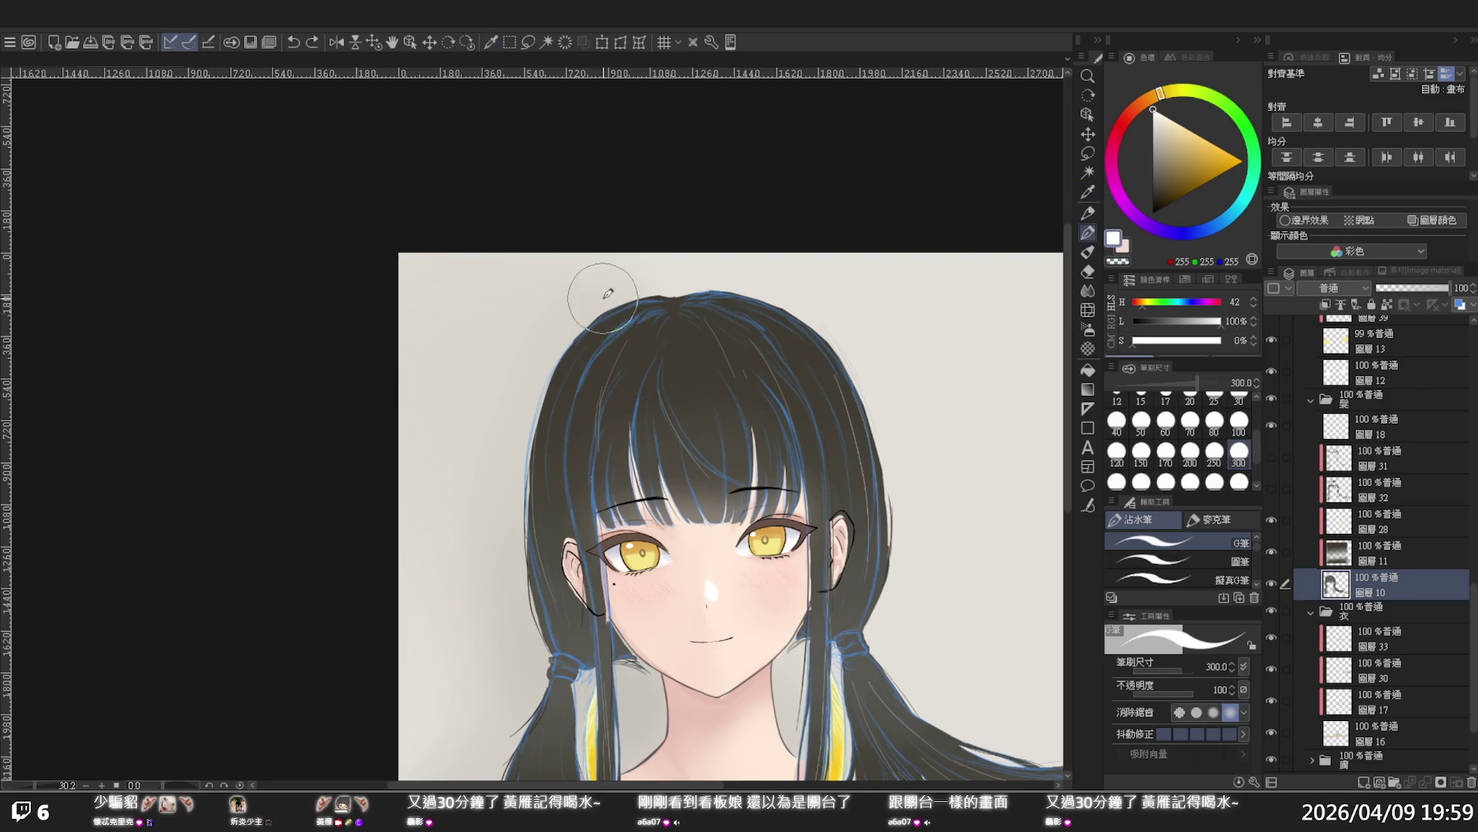
pyautogui.moveTo(597, 312); pyautogui.dragTo(639, 267)
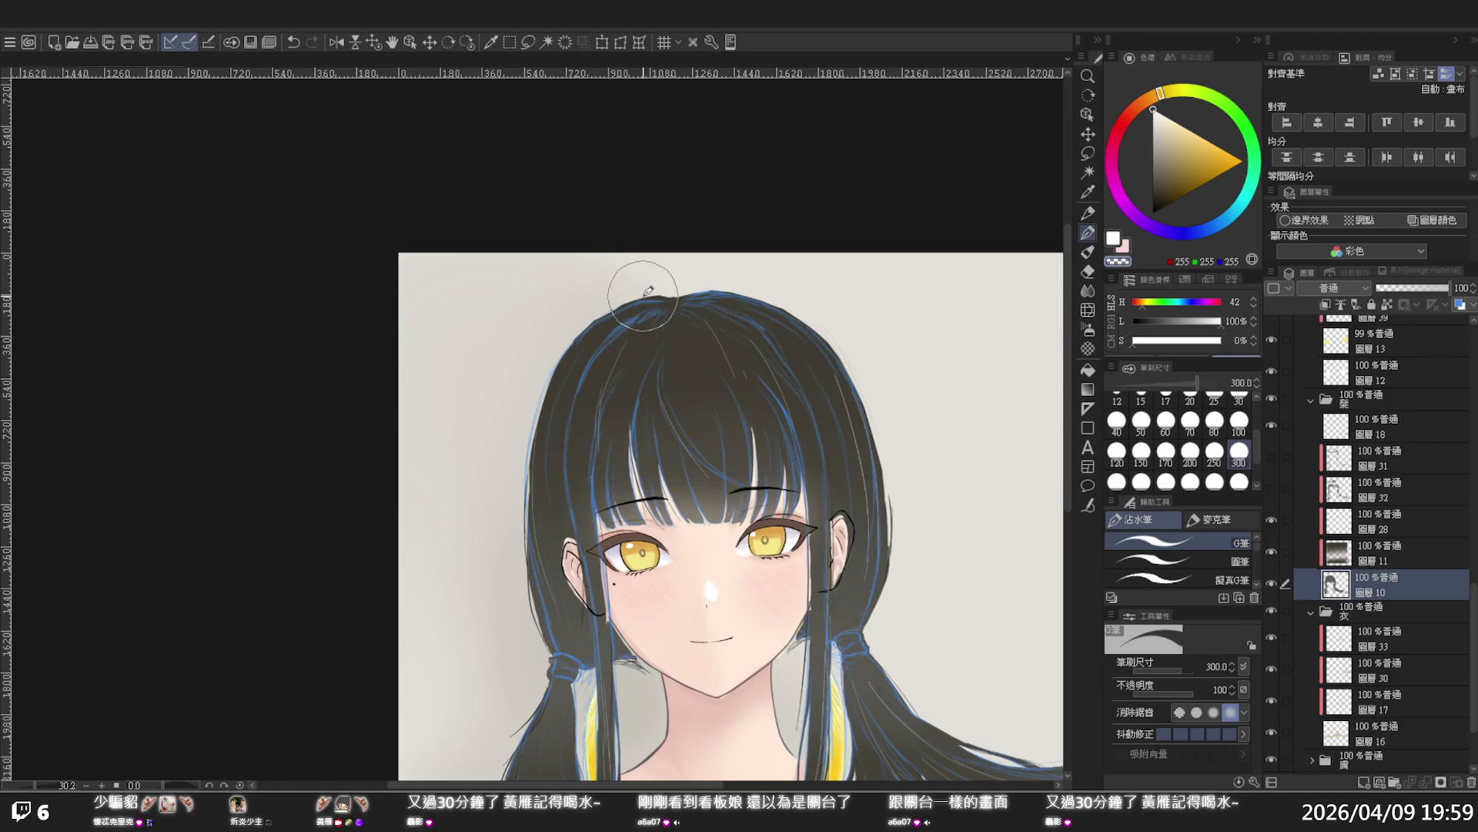
pyautogui.hotkey('ctrl', 'z')
pyautogui.press('h')
pyautogui.moveTo(578, 290); pyautogui.dragTo(684, 321)
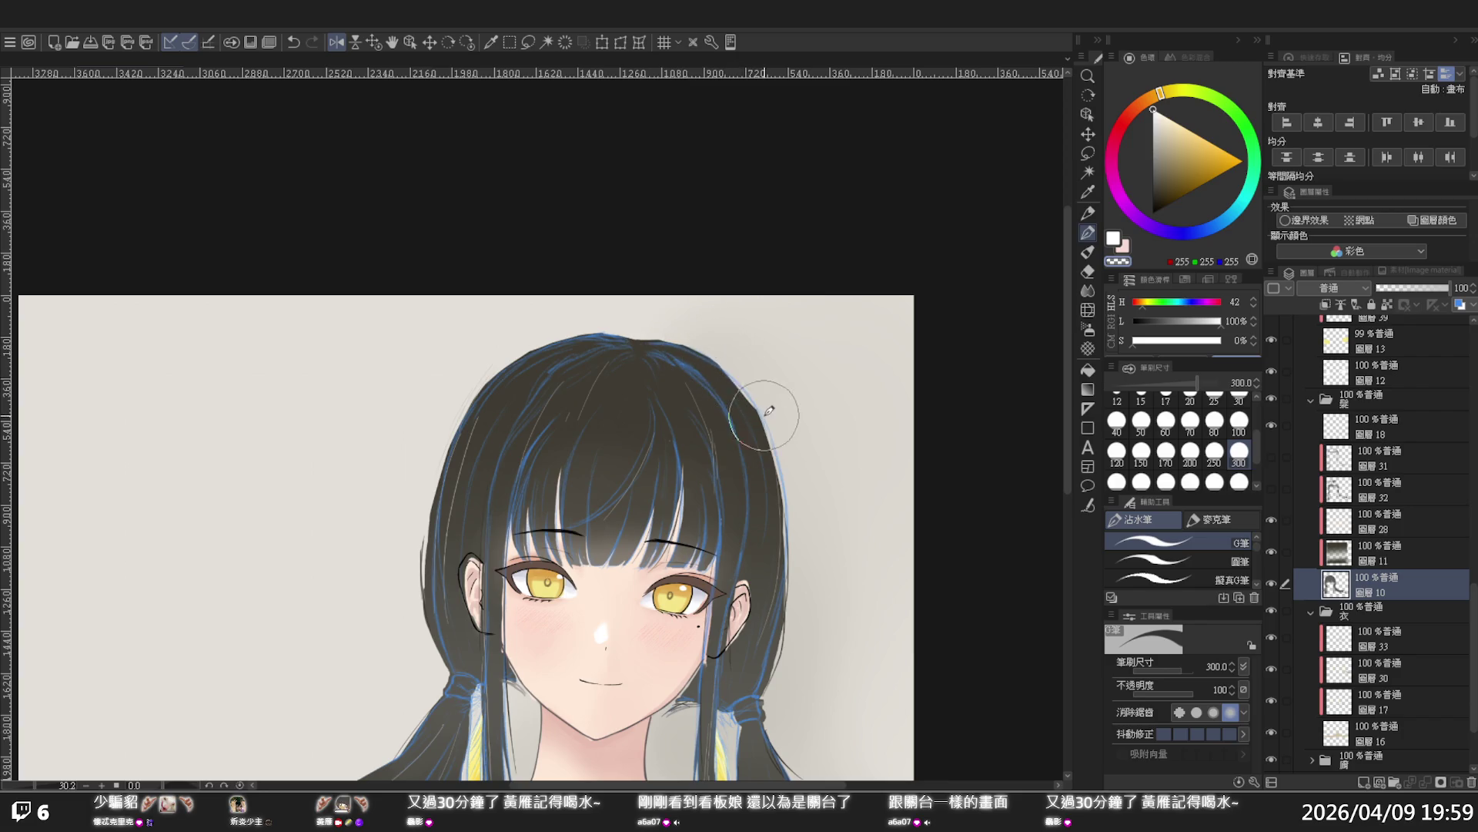
# Flip the view back to normal and reposition the portrait
pyautogui.press('h')
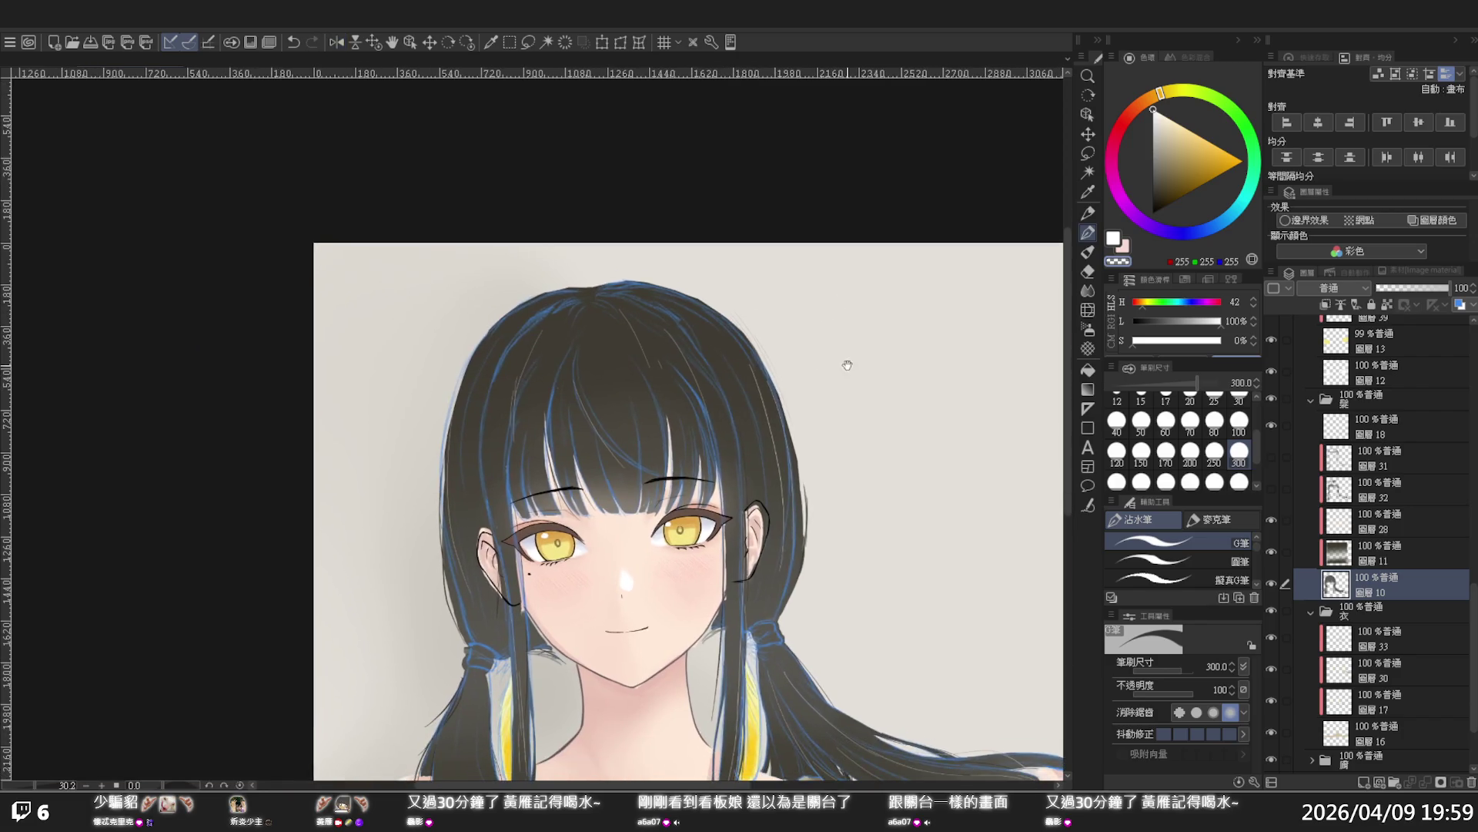
pyautogui.scroll(-3, 793, 393)
pyautogui.scroll(1, 782, 381)
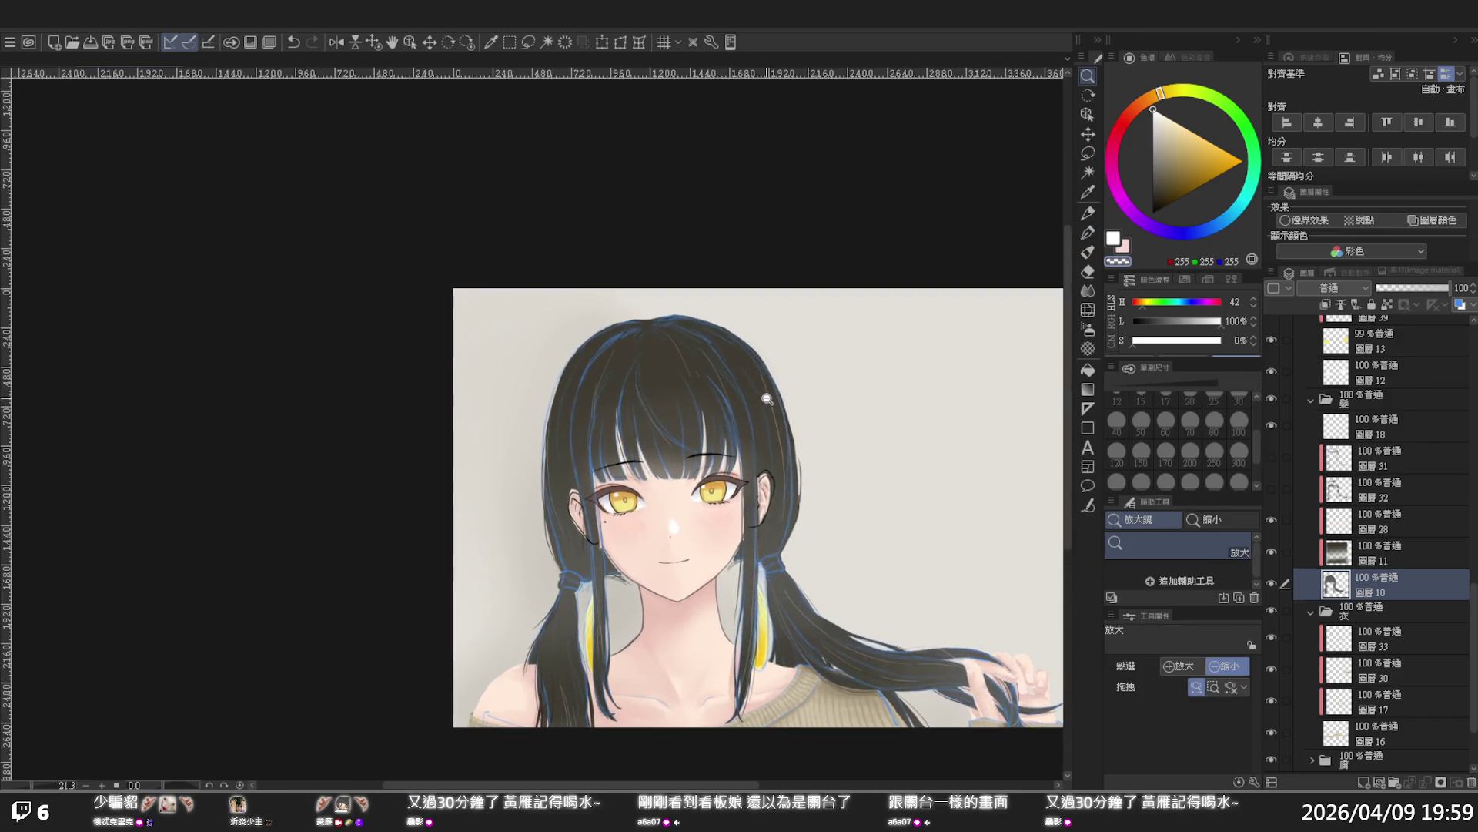
pyautogui.moveTo(782, 381); pyautogui.dragTo(802, 331)
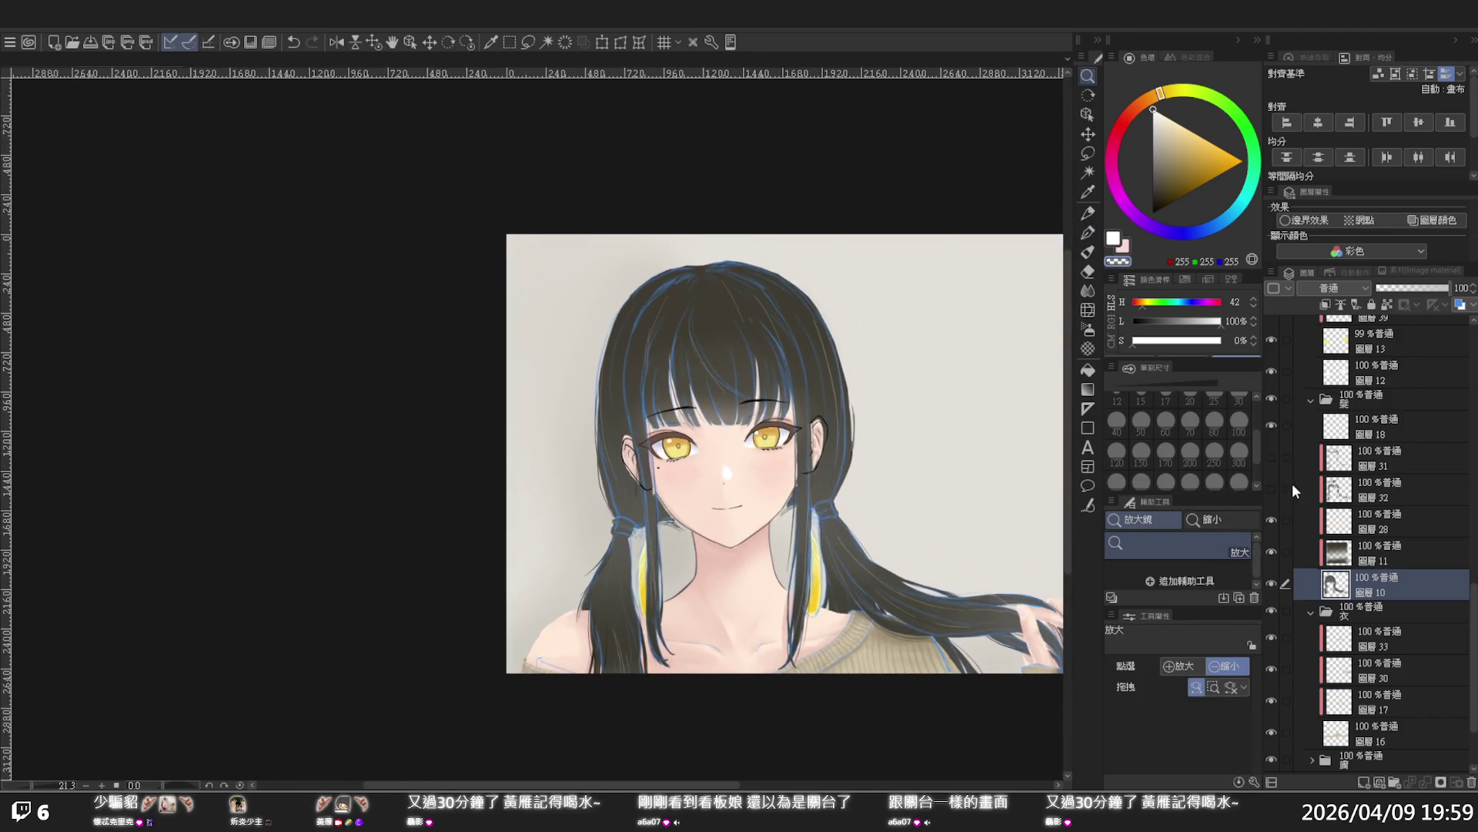
# Compare the hair with highlight layers 31 and 32 hidden, keeping layer 31 selected and visible
pyautogui.click(1272, 457)
pyautogui.click(1273, 455)
pyautogui.click(1273, 482)
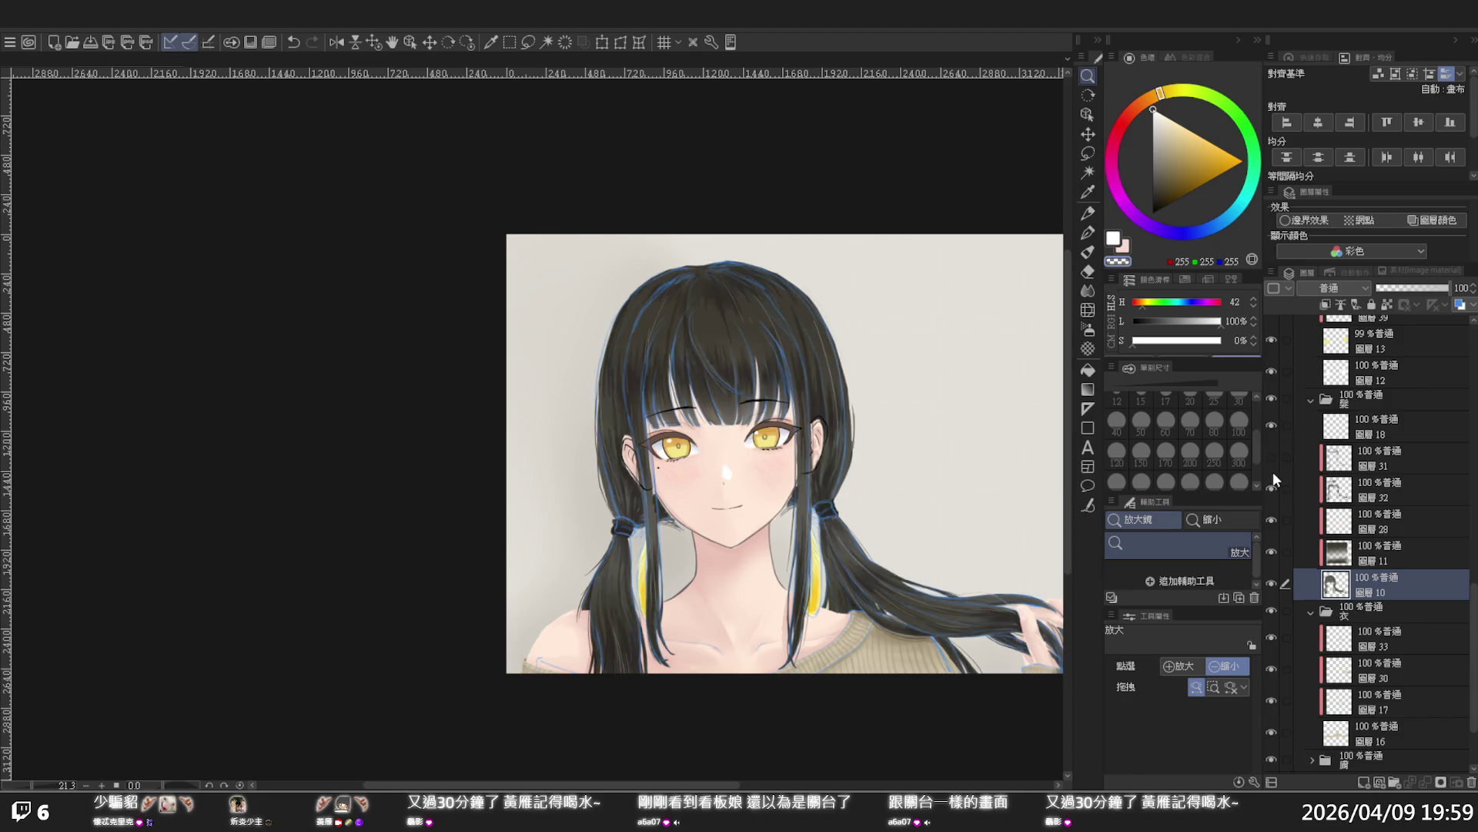
pyautogui.click(1273, 469)
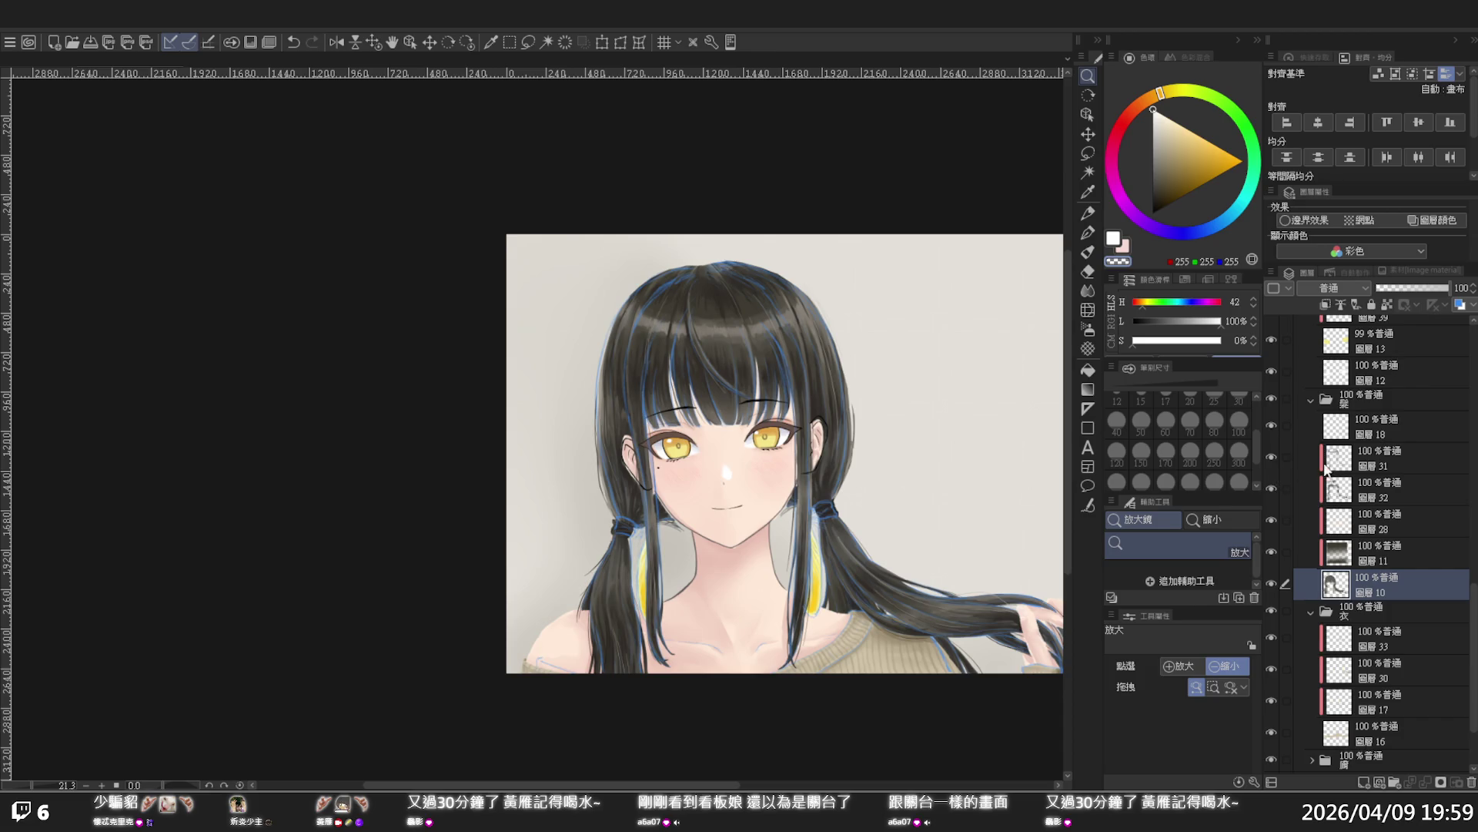
pyautogui.click(1378, 459)
pyautogui.click(1273, 456)
pyautogui.click(1273, 456)
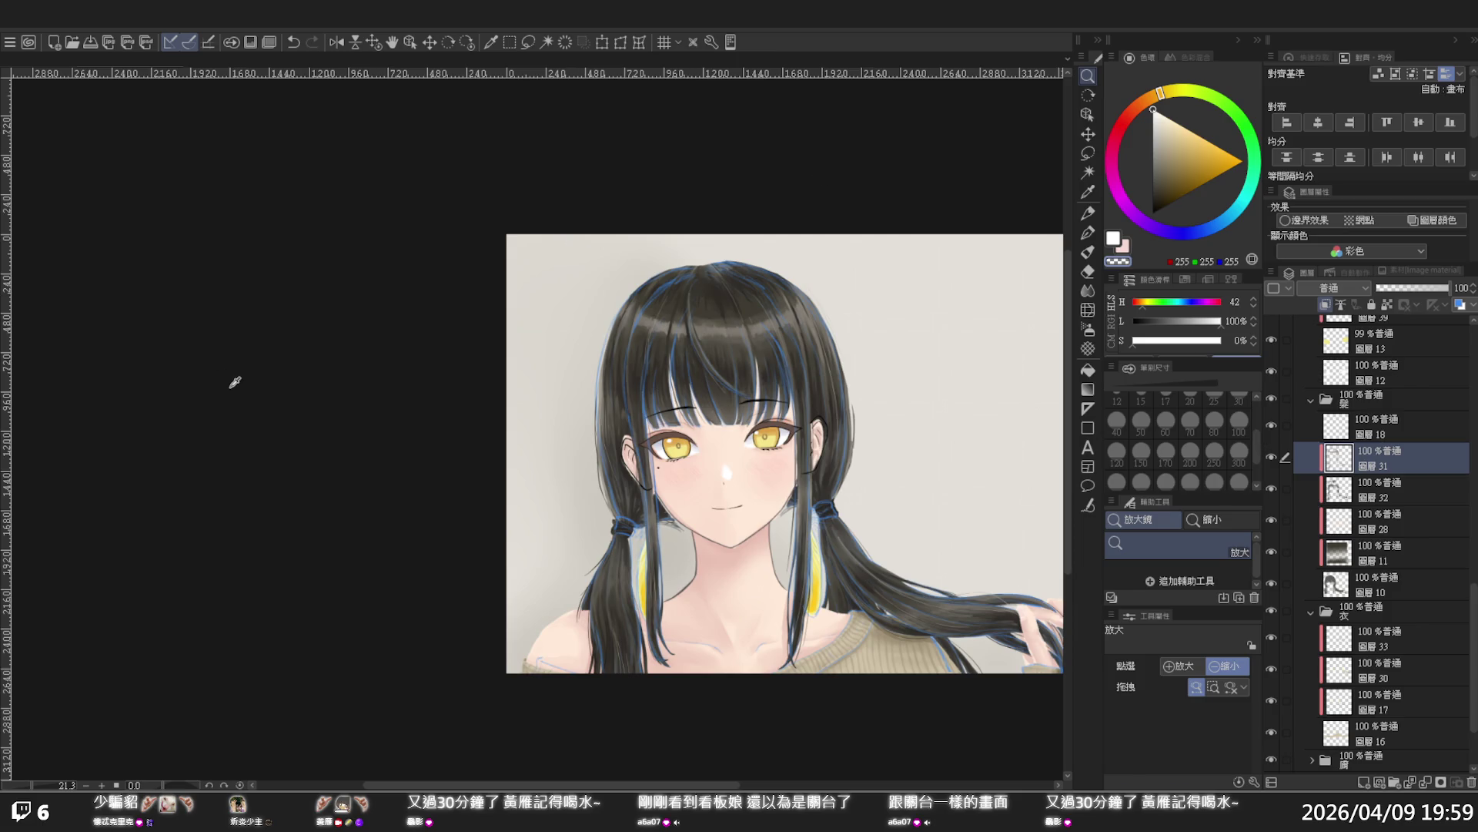
# Pick a brownish grey colour and test a pen stroke on the hair top, undoing it
pyautogui.click(133, 306)
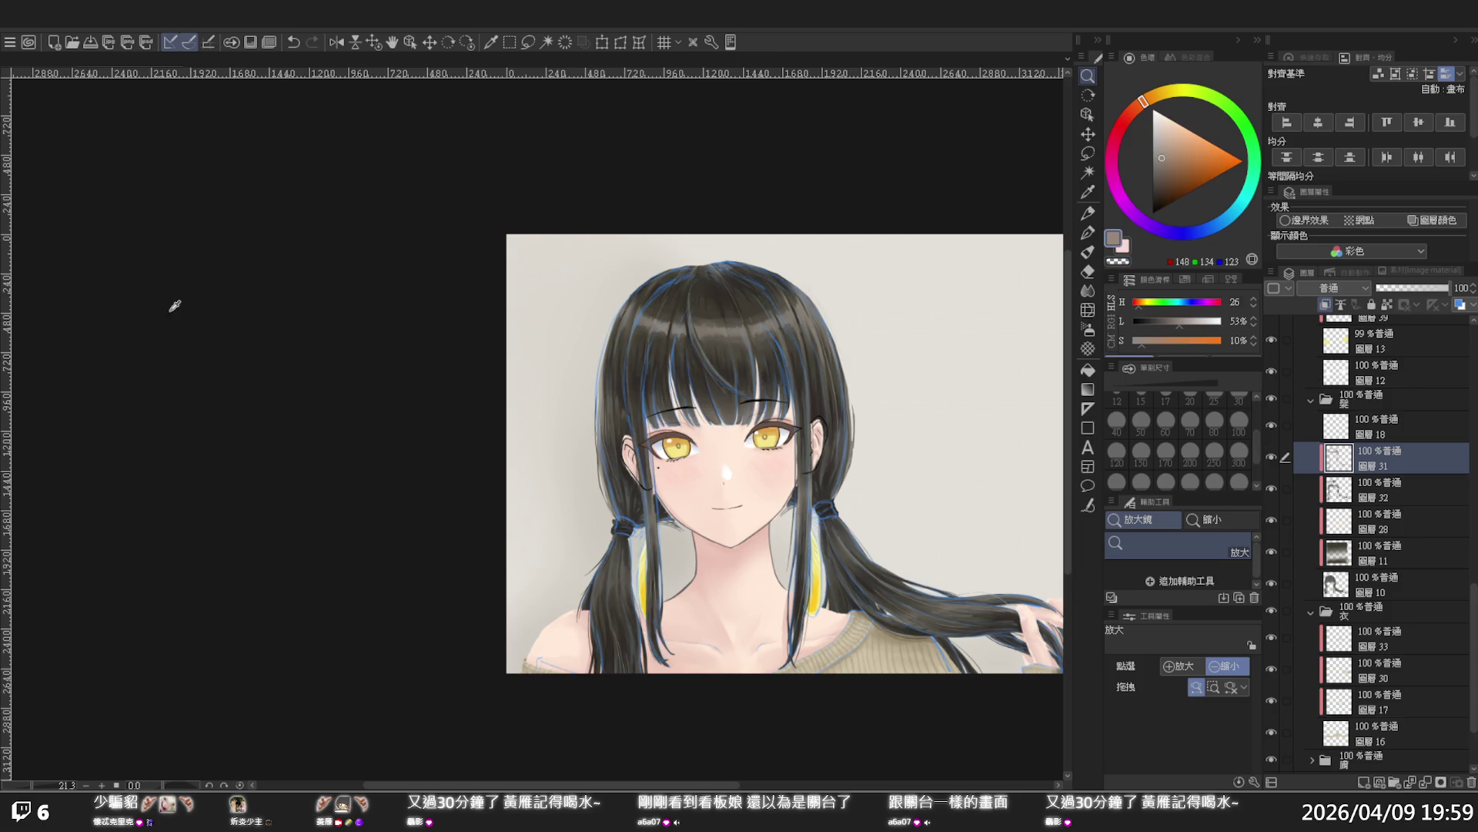
pyautogui.scroll(3, 832, 331)
pyautogui.click(1272, 457)
pyautogui.click(1273, 457)
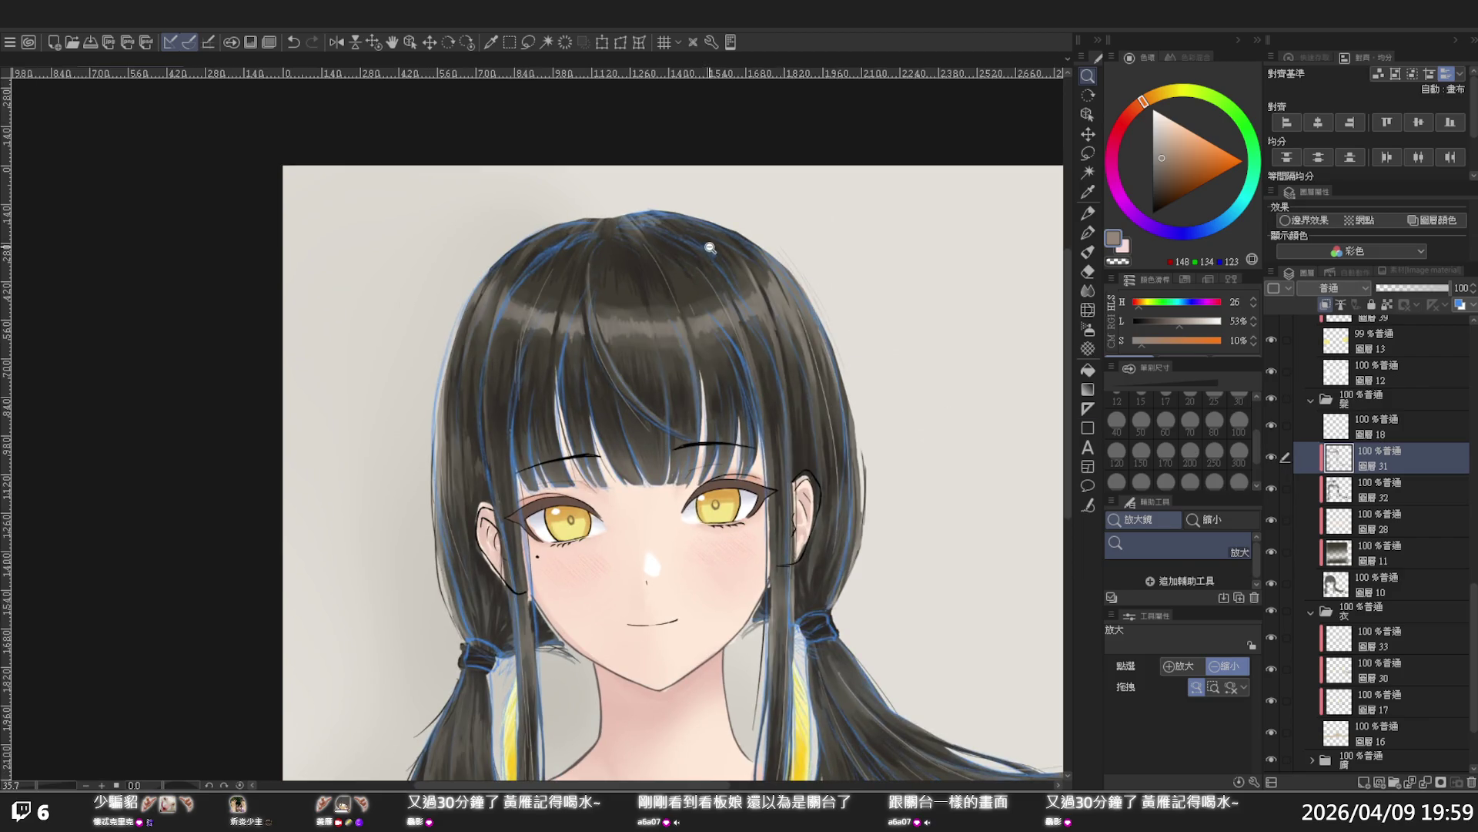
pyautogui.press('p')
pyautogui.moveTo(786, 266); pyautogui.dragTo(759, 231)
pyautogui.hotkey('ctrl', 'z')
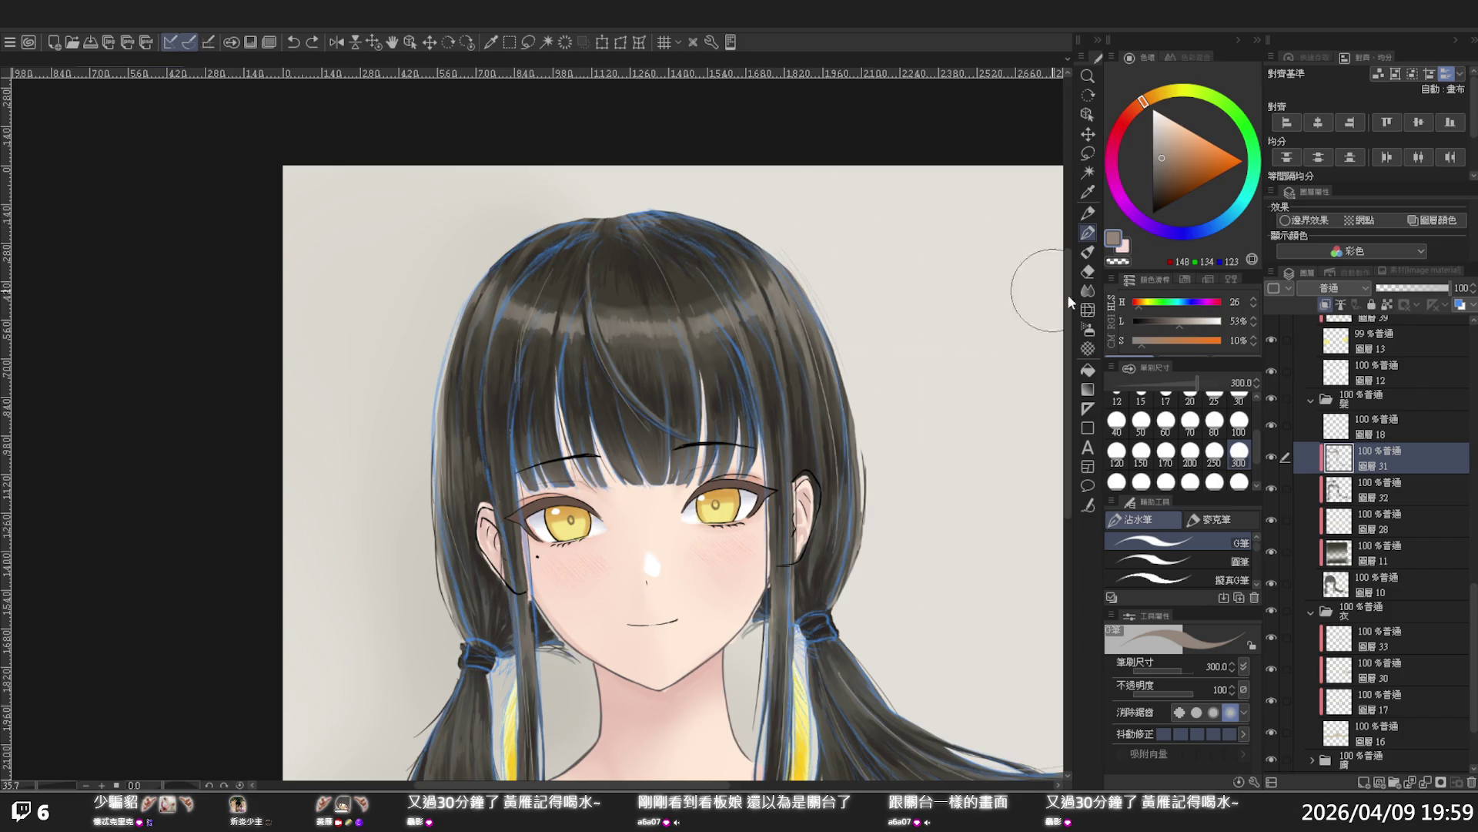
# At brush size 100, add faint grey strokes along the top-right hair edge
pyautogui.click(1239, 419)
pyautogui.moveTo(764, 260)
pyautogui.mouseDown()
pyautogui.moveTo(711, 218)
pyautogui.moveTo(791, 293)
pyautogui.moveTo(799, 321)
pyautogui.moveTo(745, 253)
pyautogui.moveTo(843, 343)
pyautogui.moveTo(807, 325)
pyautogui.moveTo(793, 282)
pyautogui.moveTo(839, 400)
pyautogui.moveTo(836, 346)
pyautogui.moveTo(847, 482)
pyautogui.moveTo(820, 356)
pyautogui.moveTo(855, 532)
pyautogui.moveTo(858, 424)
pyautogui.moveTo(848, 518)
pyautogui.moveTo(813, 317)
pyautogui.mouseUp()
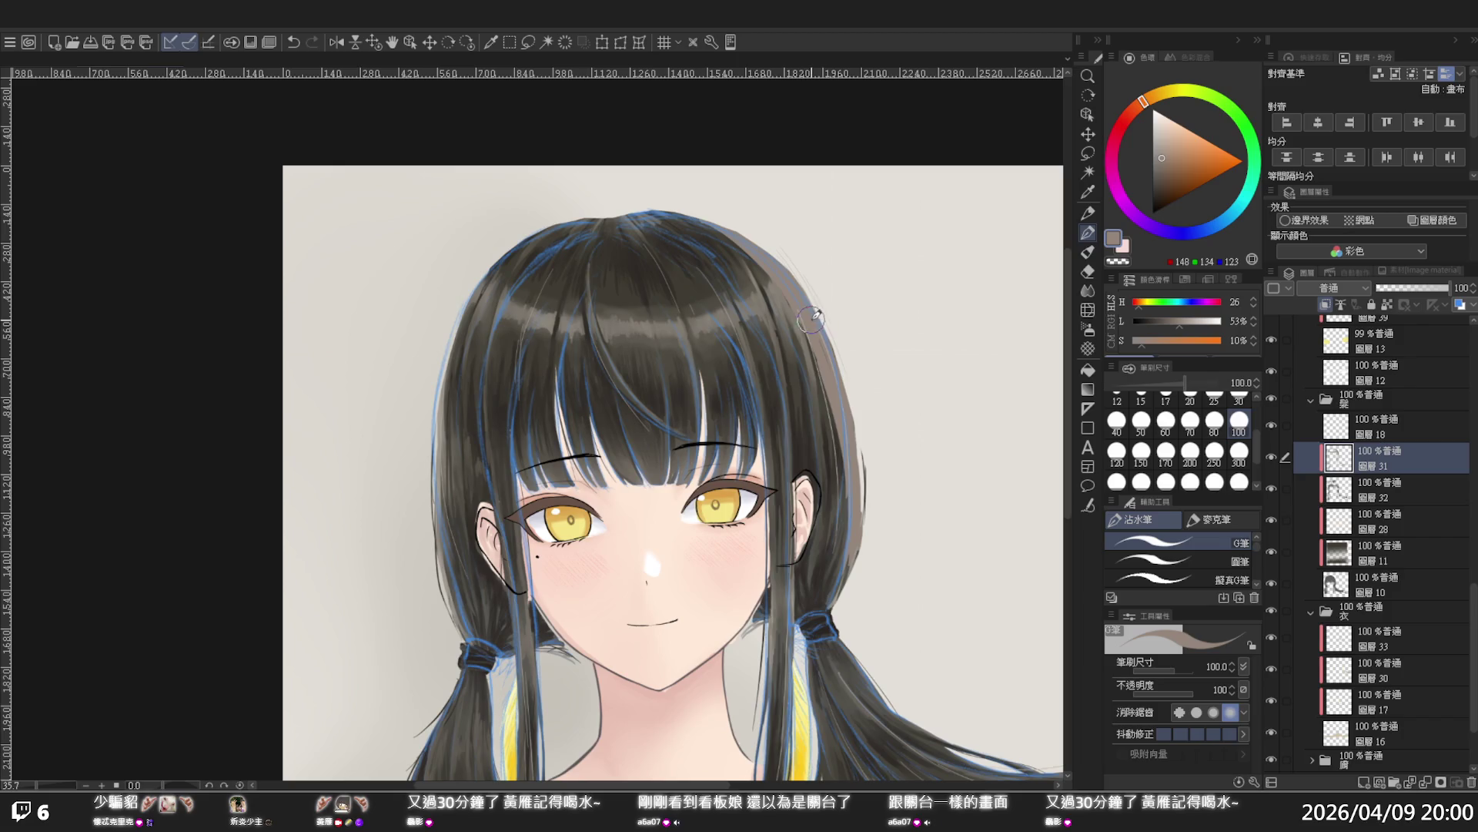
pyautogui.hotkey('ctrl', 'alt', 'space')
pyautogui.moveTo(841, 417)
pyautogui.mouseDown()
pyautogui.moveTo(817, 385)
pyautogui.moveTo(844, 371)
pyautogui.mouseUp()
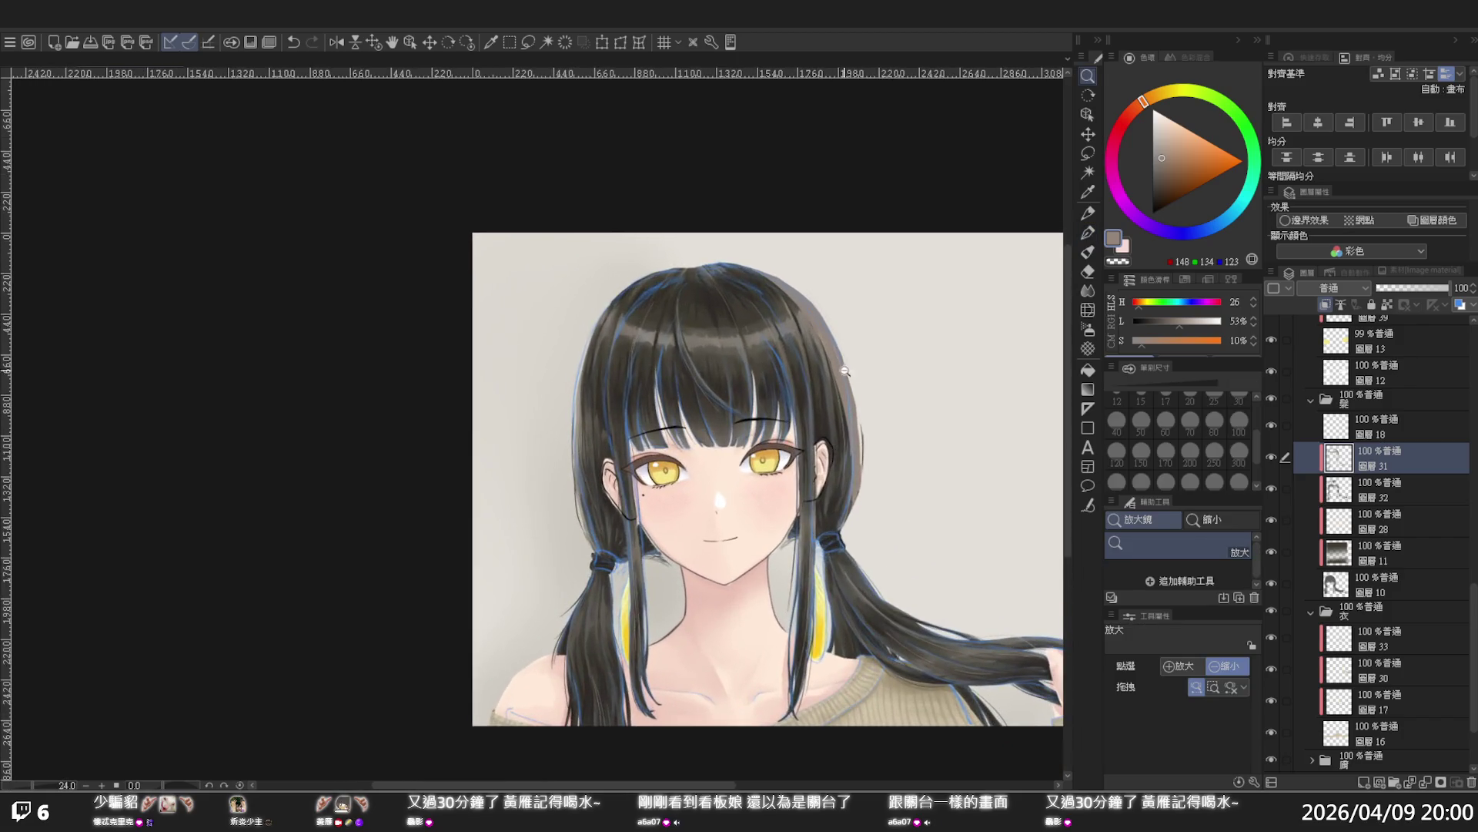
pyautogui.moveTo(885, 451); pyautogui.dragTo(1062, 445)
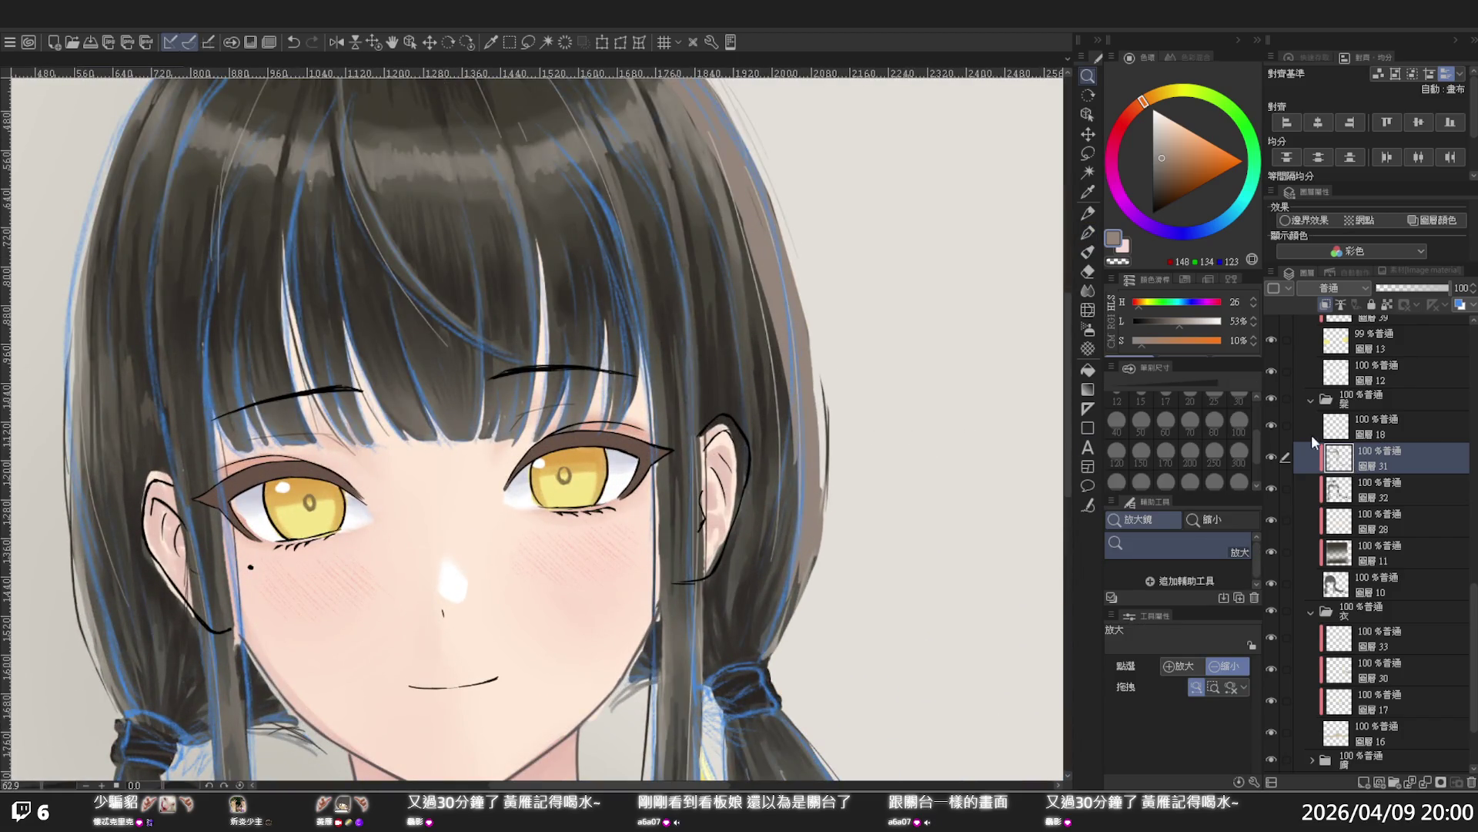
# On hair base layer 圖層10, try a dark stroke on the right hair edge and undo it
pyautogui.click(1372, 588)
pyautogui.press('p')
pyautogui.moveTo(822, 368); pyautogui.dragTo(828, 505)
pyautogui.hotkey('ctrl', 'z')
pyautogui.hotkey('ctrl', 'z')
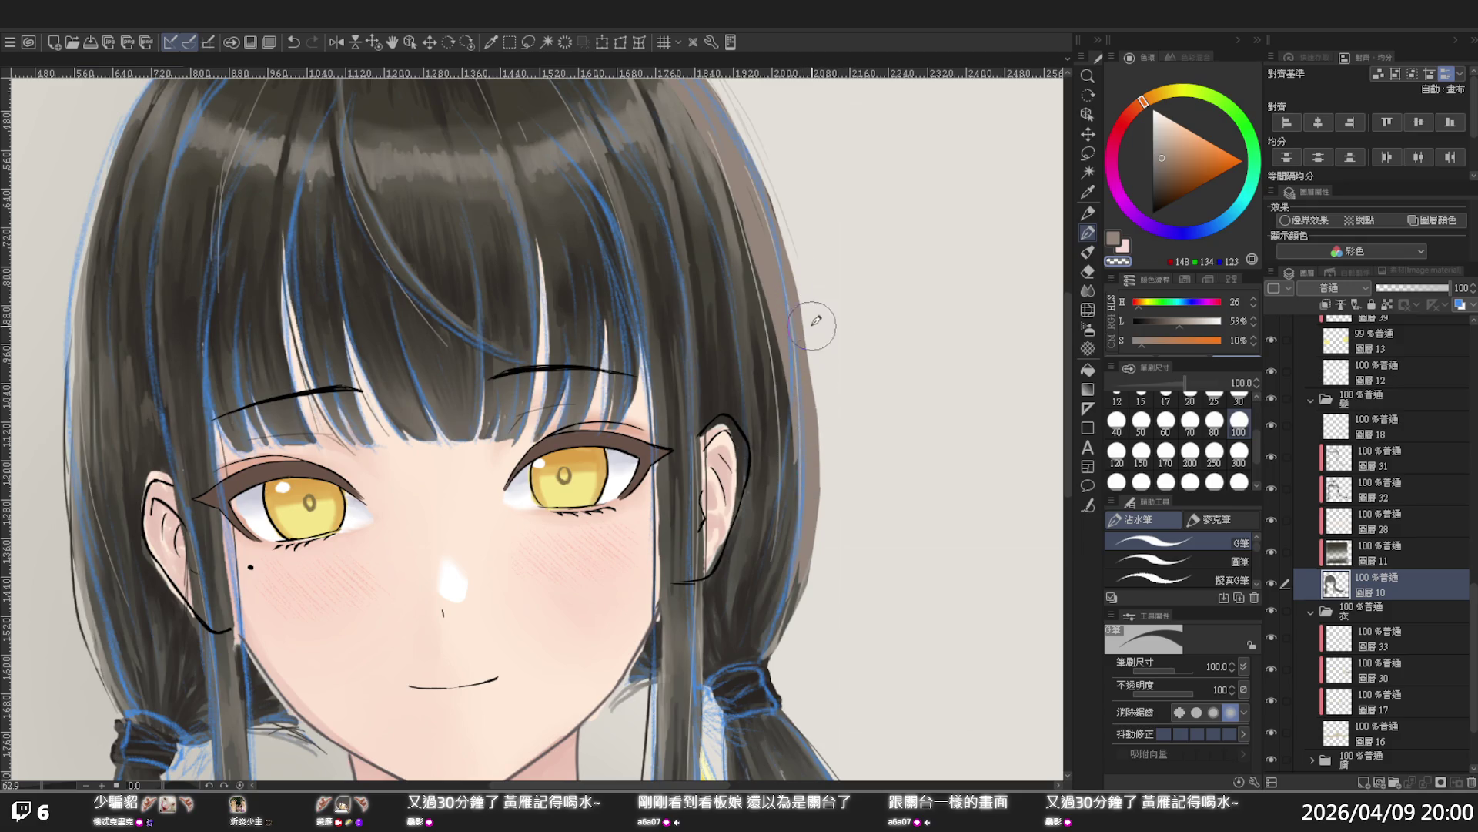
pyautogui.press('/')
pyautogui.click(871, 345)
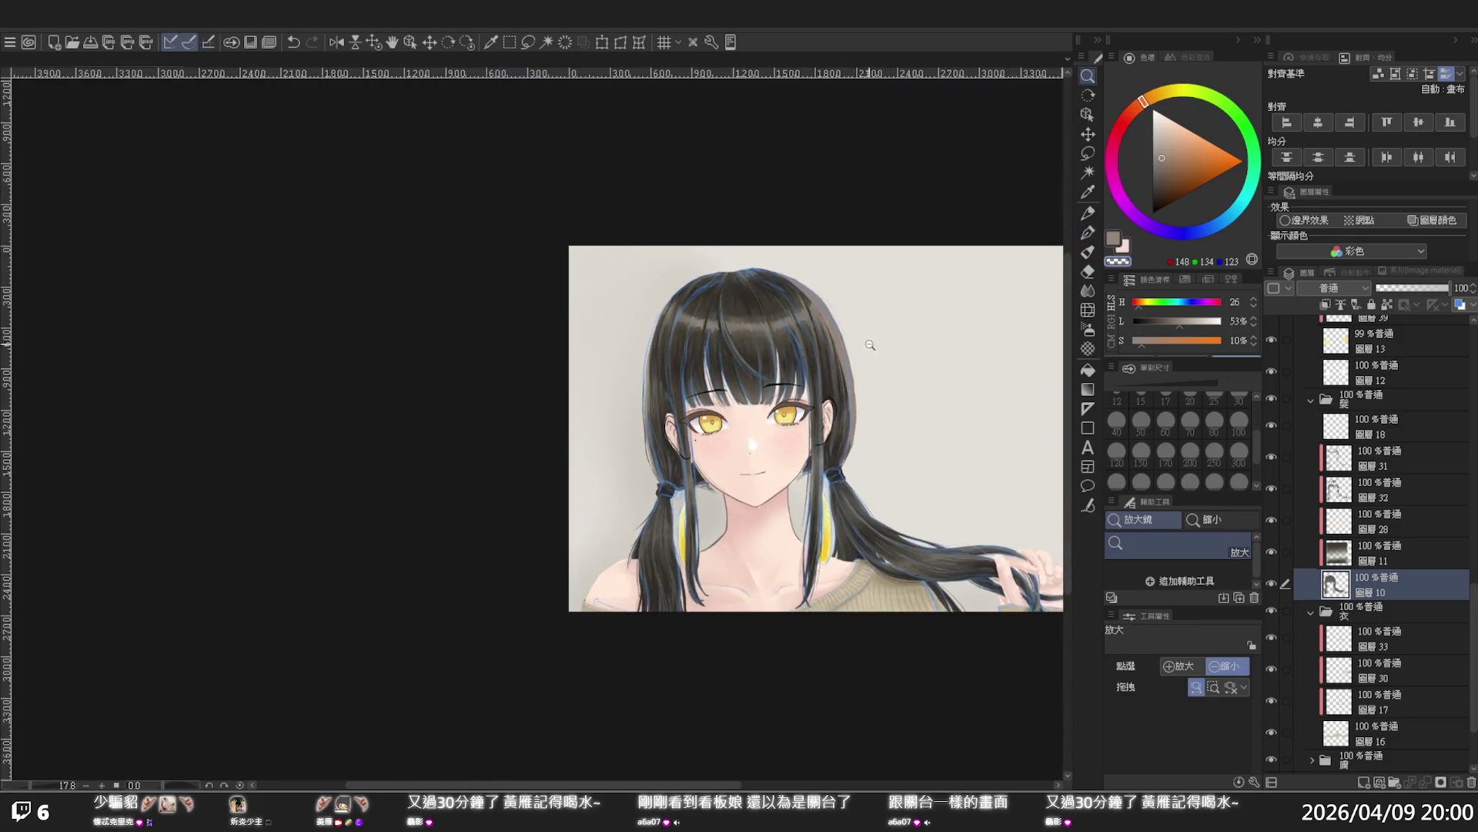
pyautogui.hscroll(3, 850, 317)
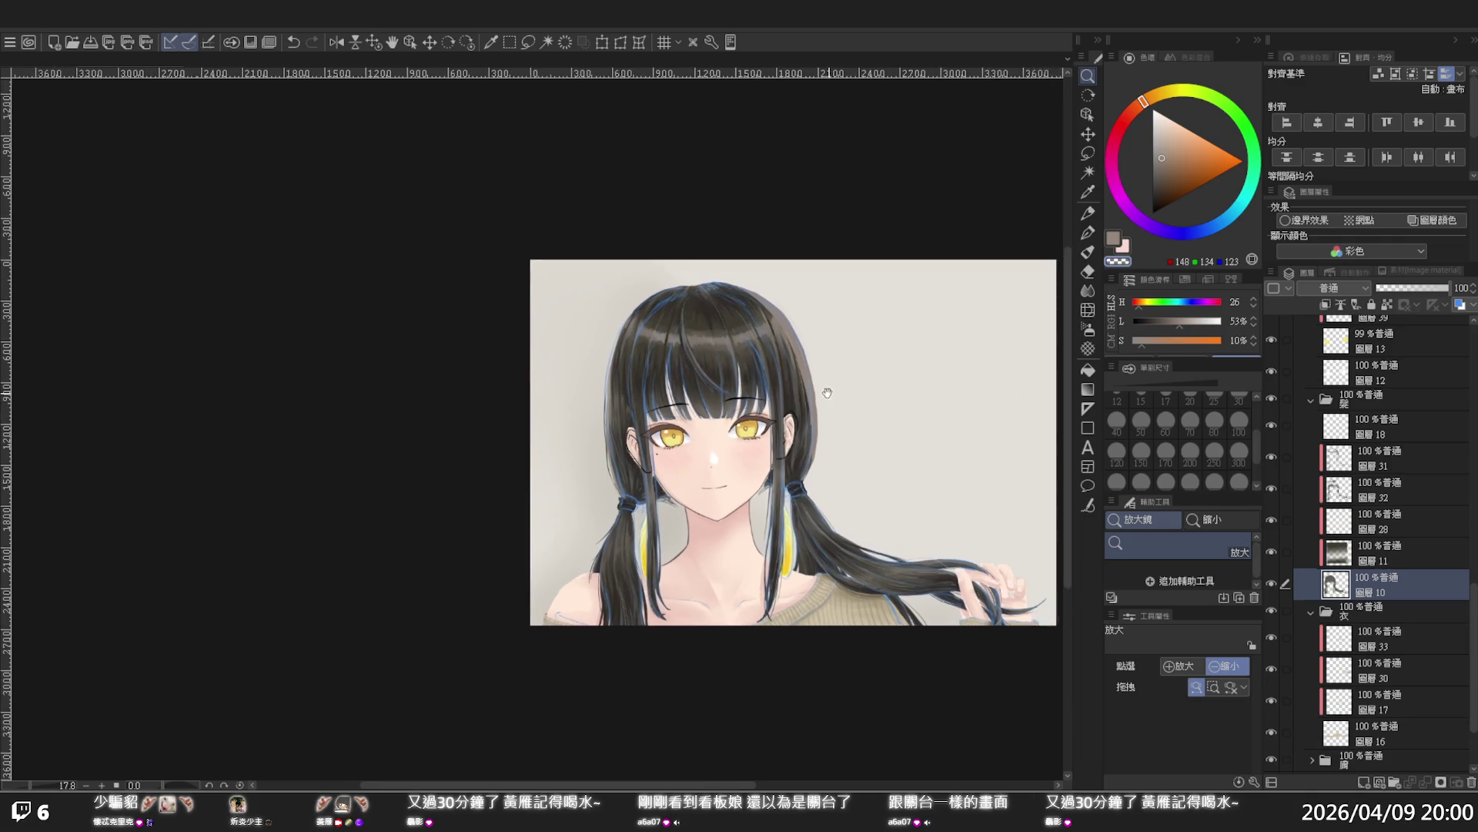
pyautogui.moveTo(802, 427)
pyautogui.mouseDown()
pyautogui.moveTo(821, 428)
pyautogui.moveTo(806, 419)
pyautogui.mouseUp()
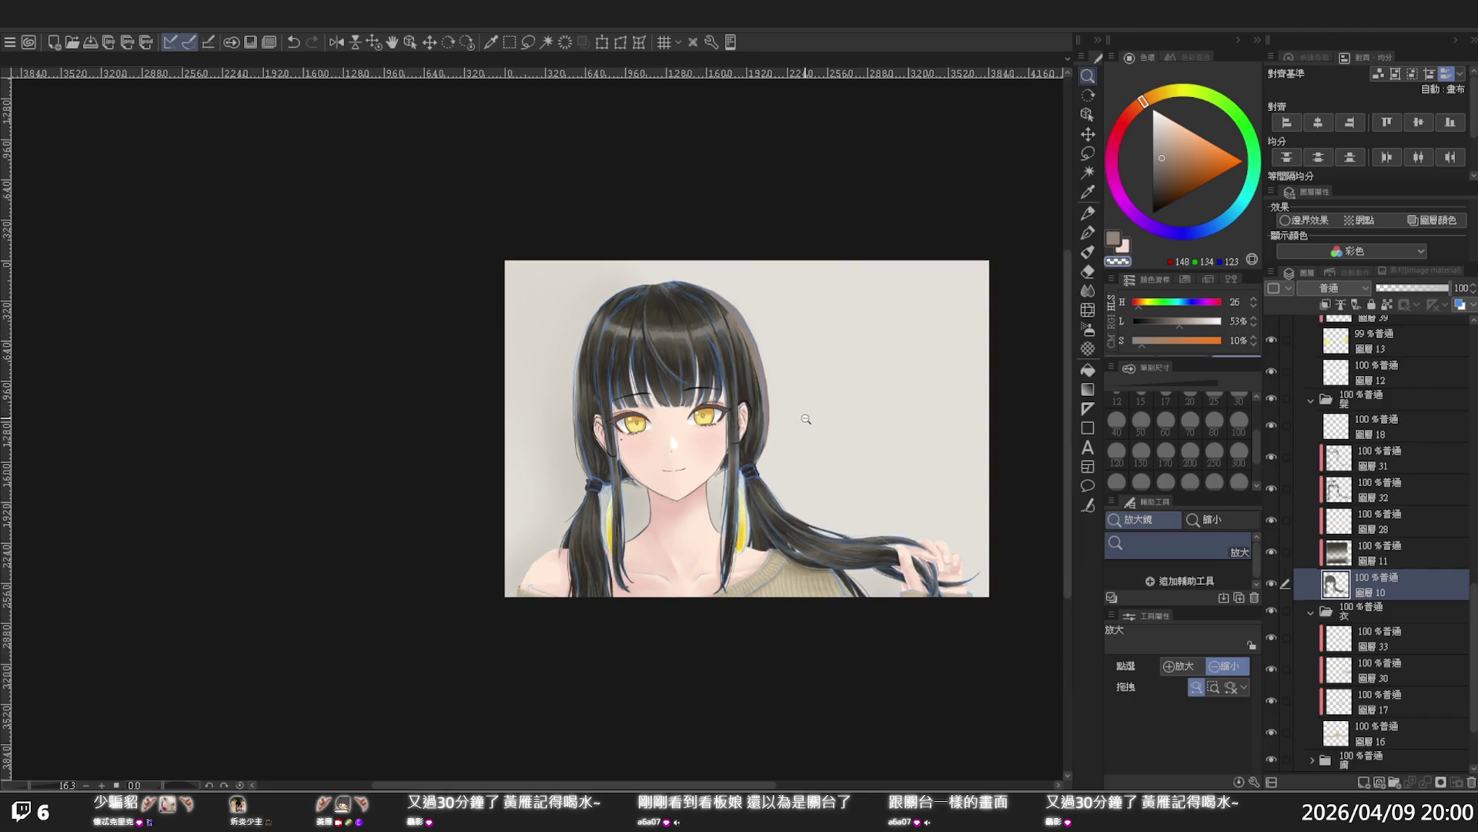
pyautogui.click(801, 403)
pyautogui.scroll(4, 803, 472)
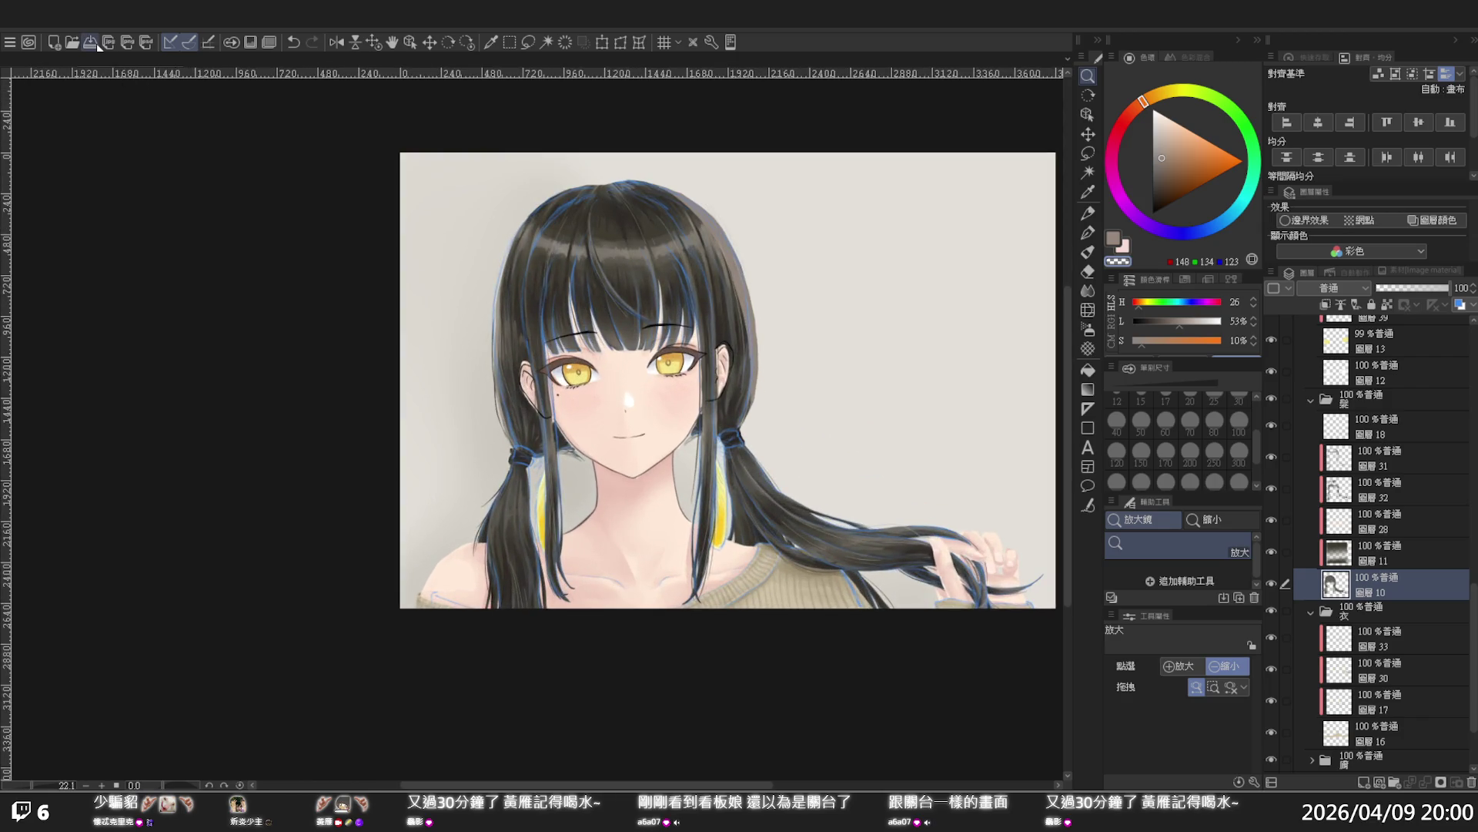
pyautogui.click(531, 342)
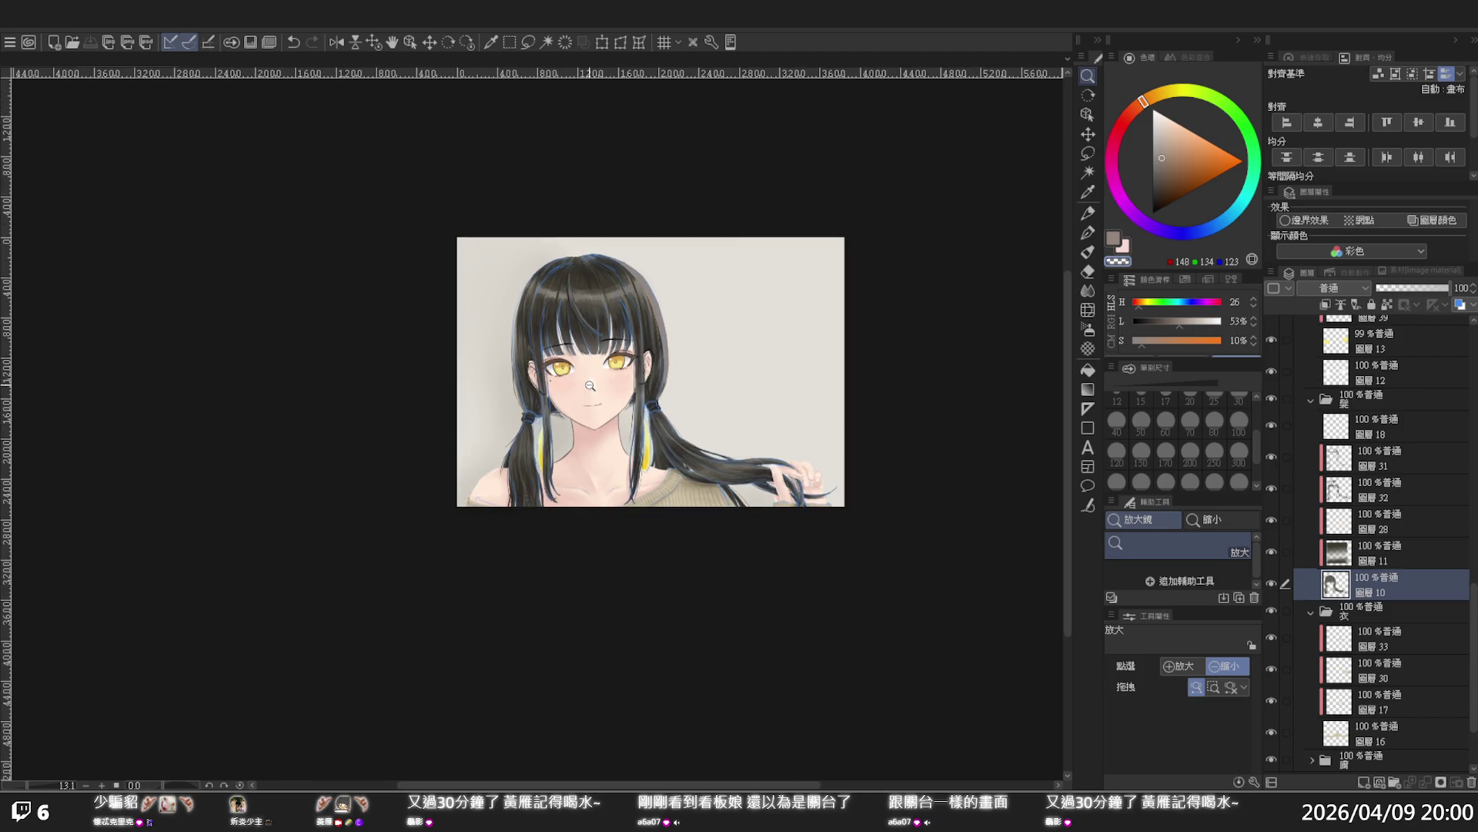
pyautogui.scroll(3, 590, 385)
pyautogui.scroll(1, 619, 297)
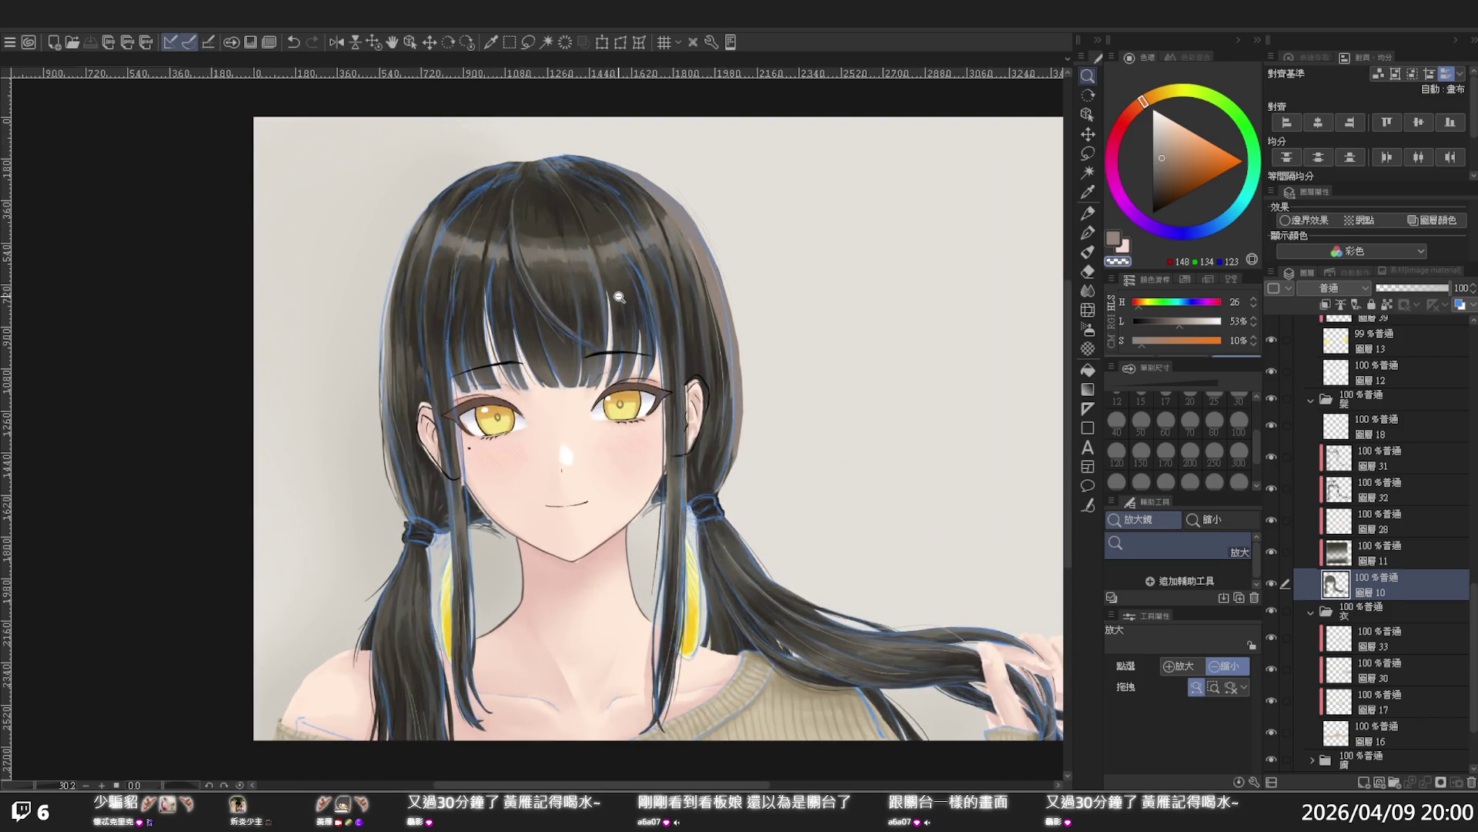
pyautogui.scroll(-1, 619, 301)
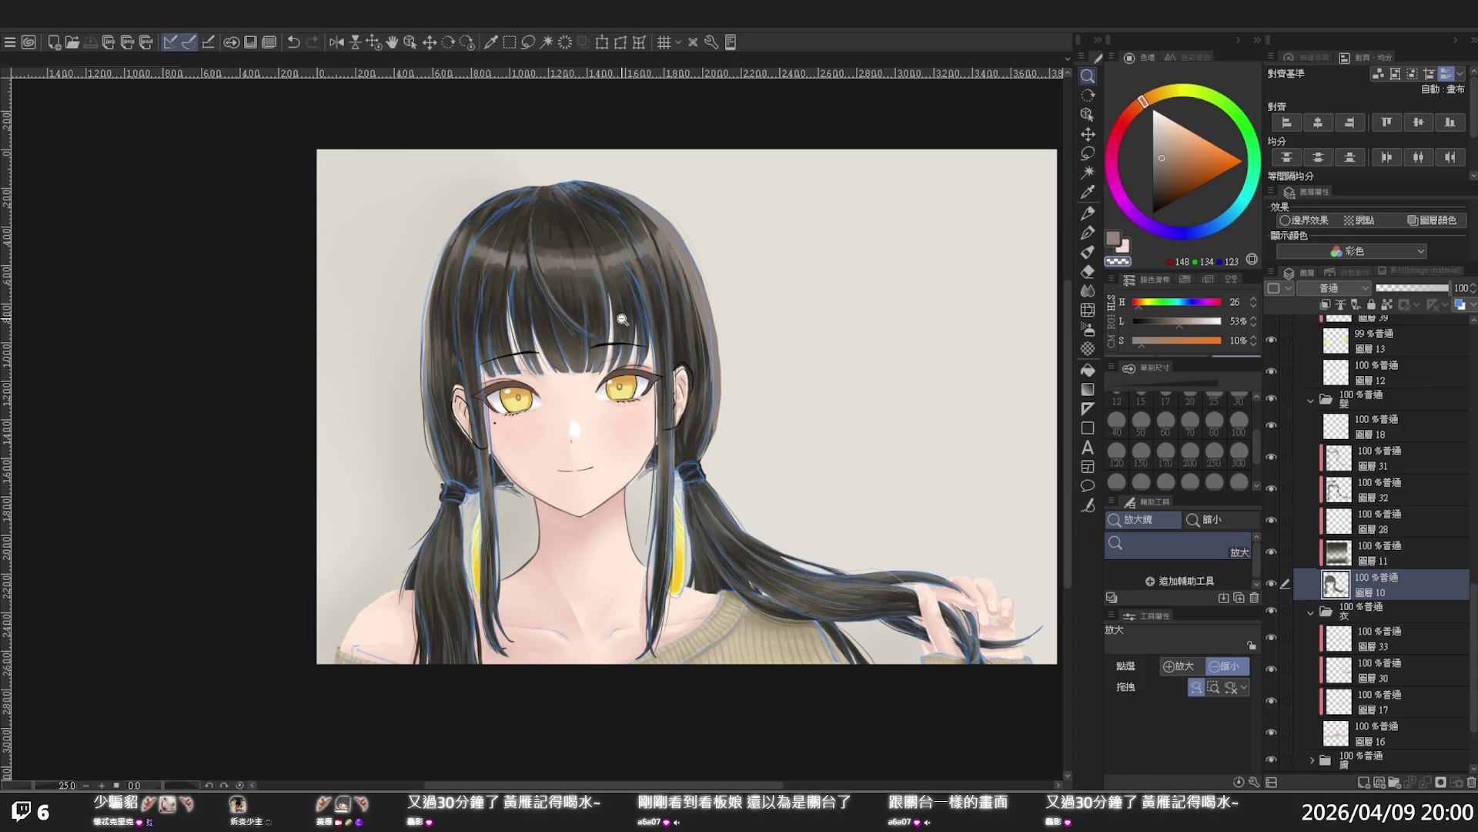
pyautogui.click(1352, 560)
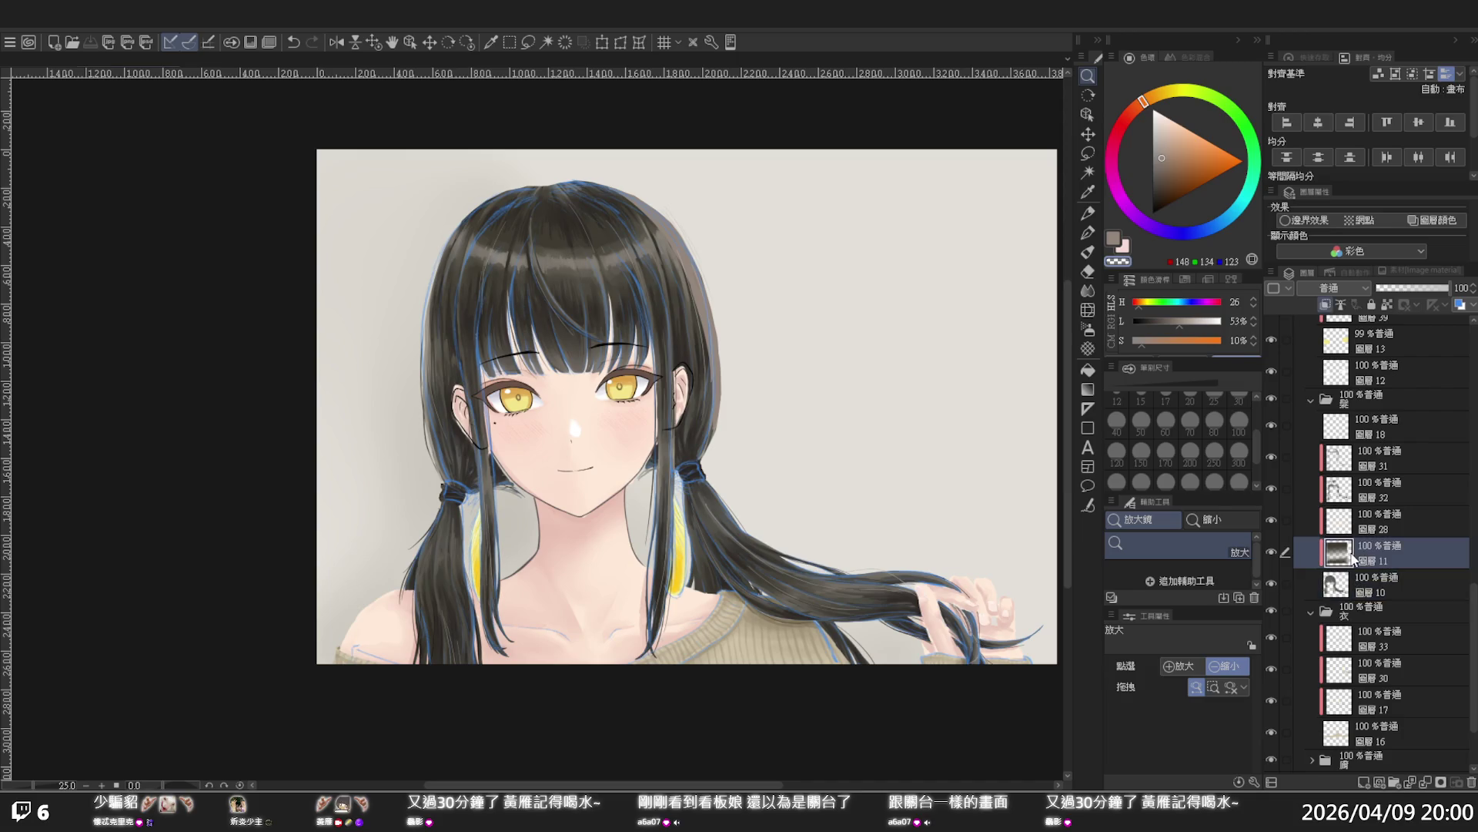
# Compare layers 11, 28 and 32, then lower layer 32's opacity
pyautogui.click(1271, 553)
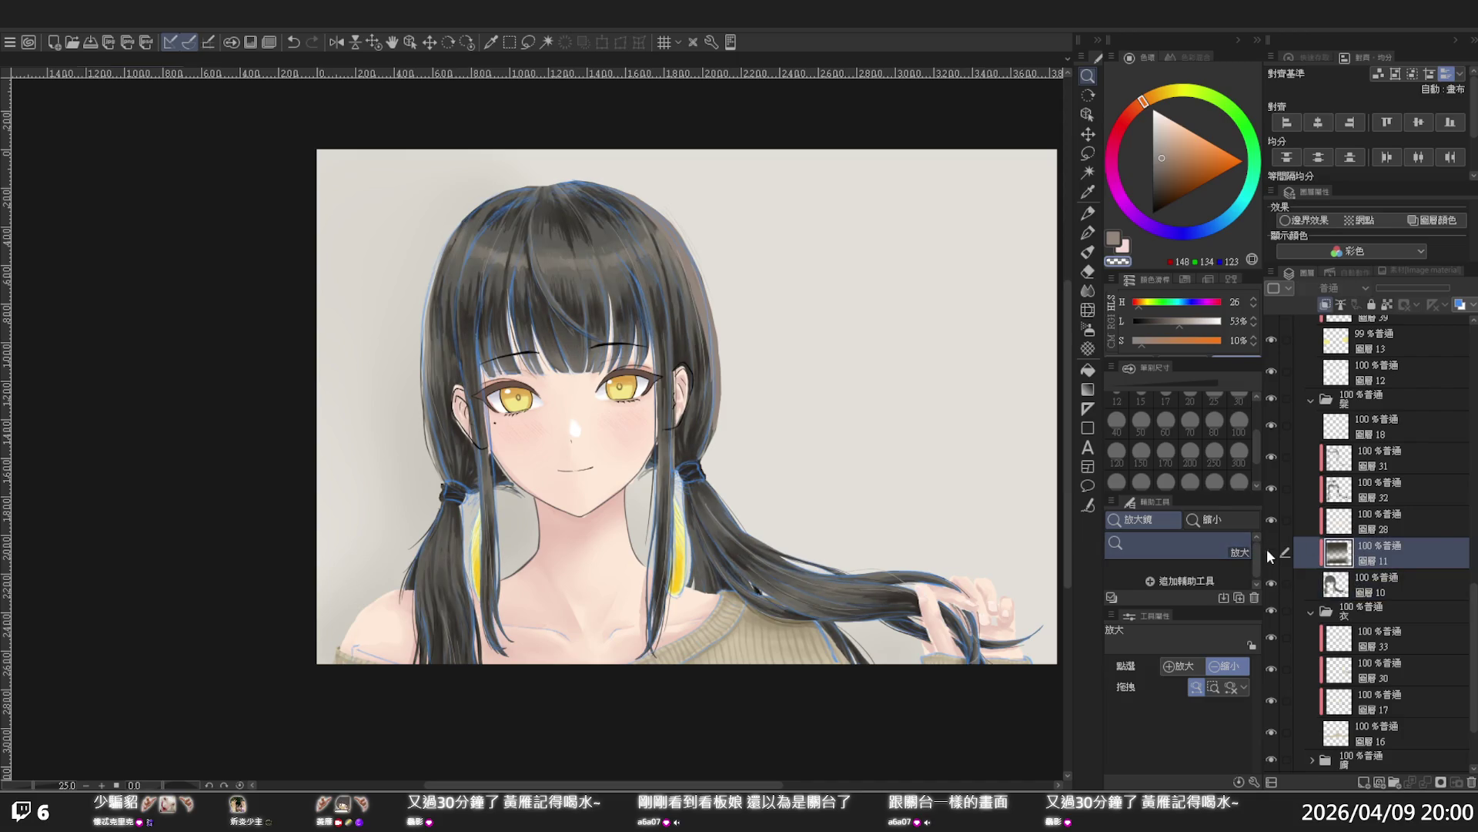
pyautogui.click(1271, 552)
pyautogui.click(1272, 521)
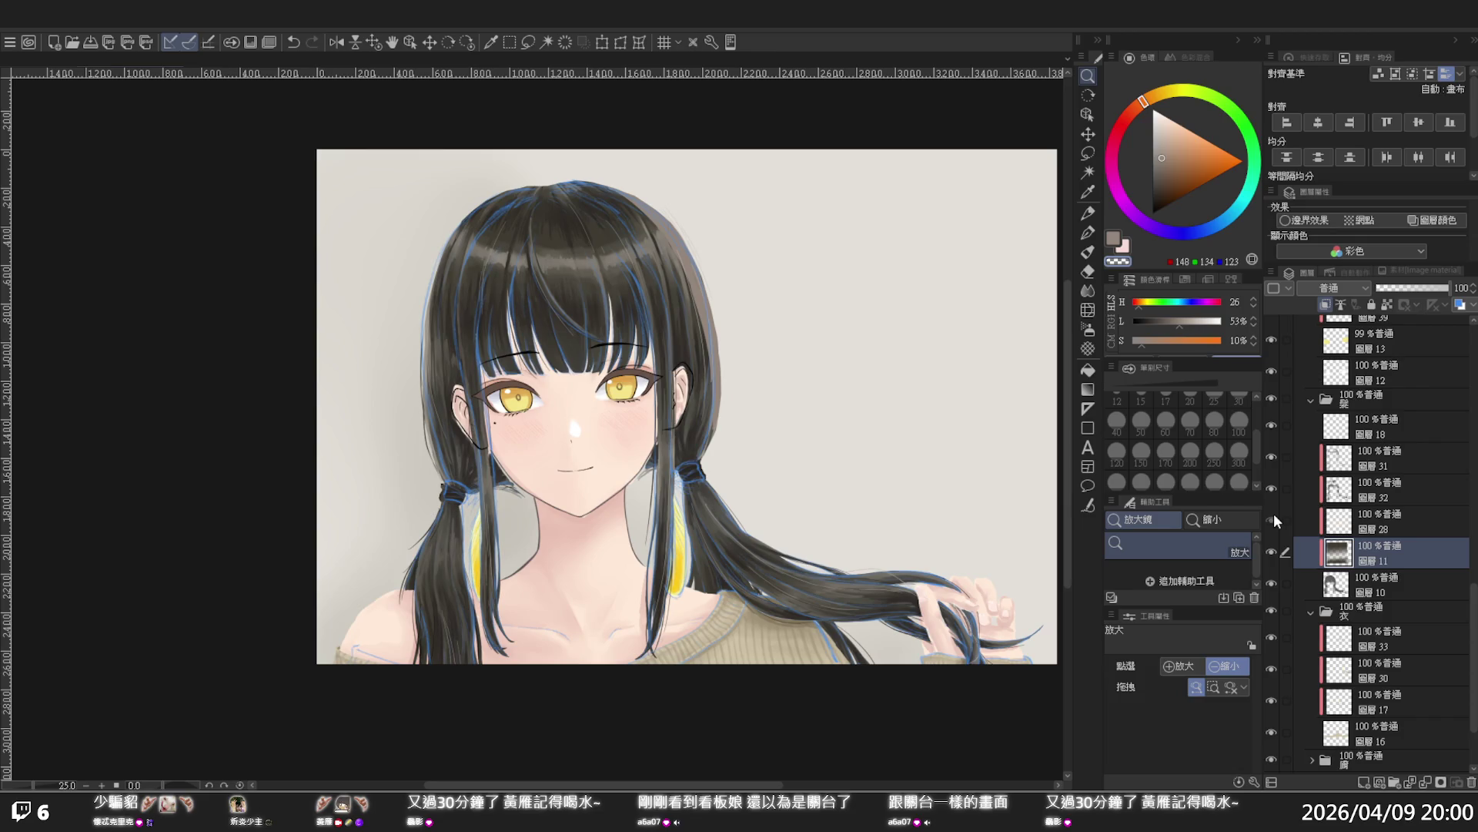
pyautogui.click(1272, 520)
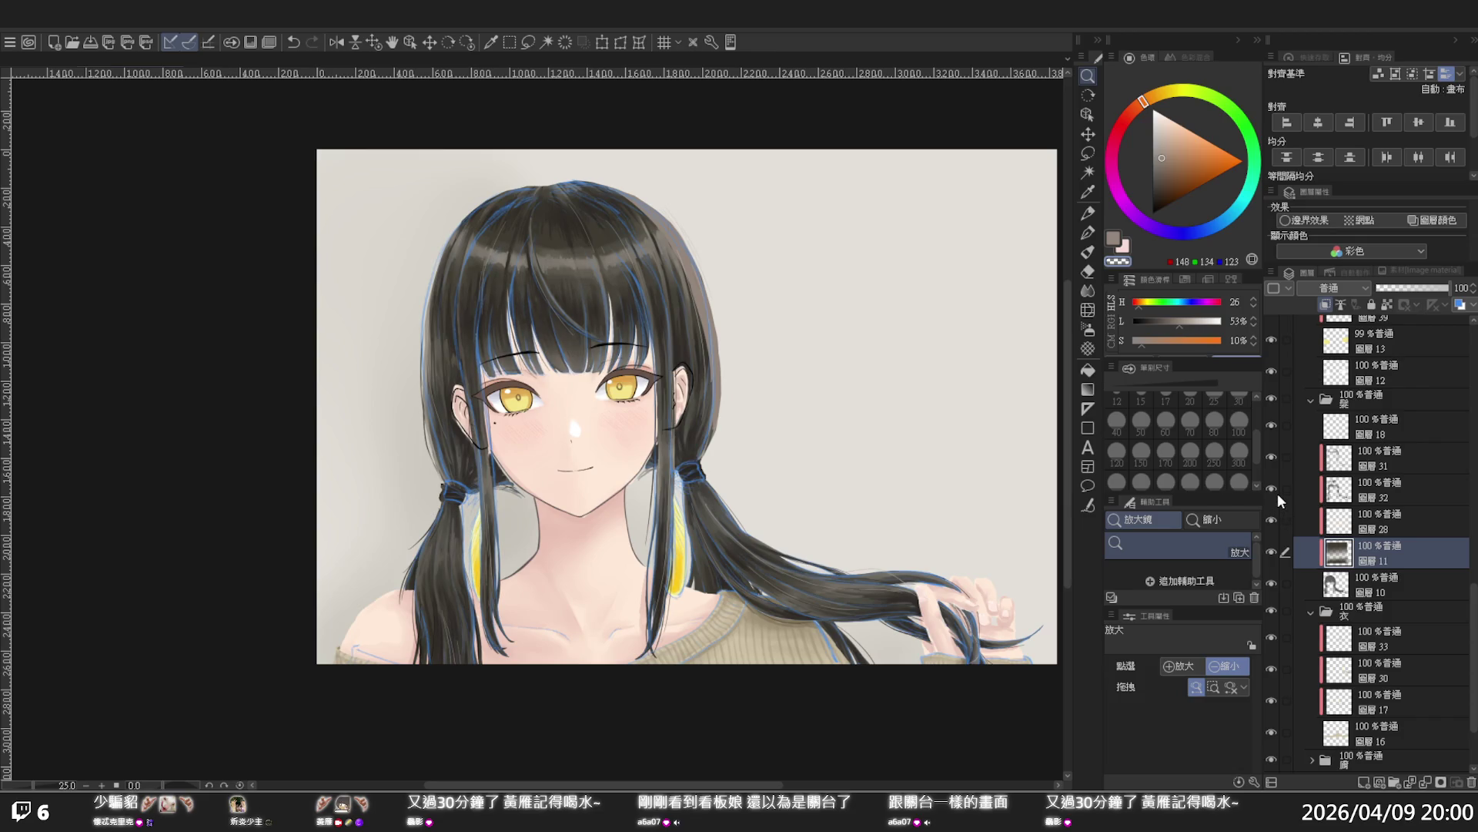
pyautogui.click(1274, 482)
pyautogui.click(1274, 483)
pyautogui.click(1273, 482)
pyautogui.click(1274, 482)
pyautogui.click(1378, 490)
pyautogui.moveTo(1407, 285)
pyautogui.mouseDown()
pyautogui.moveTo(1457, 289)
pyautogui.moveTo(1321, 285)
pyautogui.mouseUp()
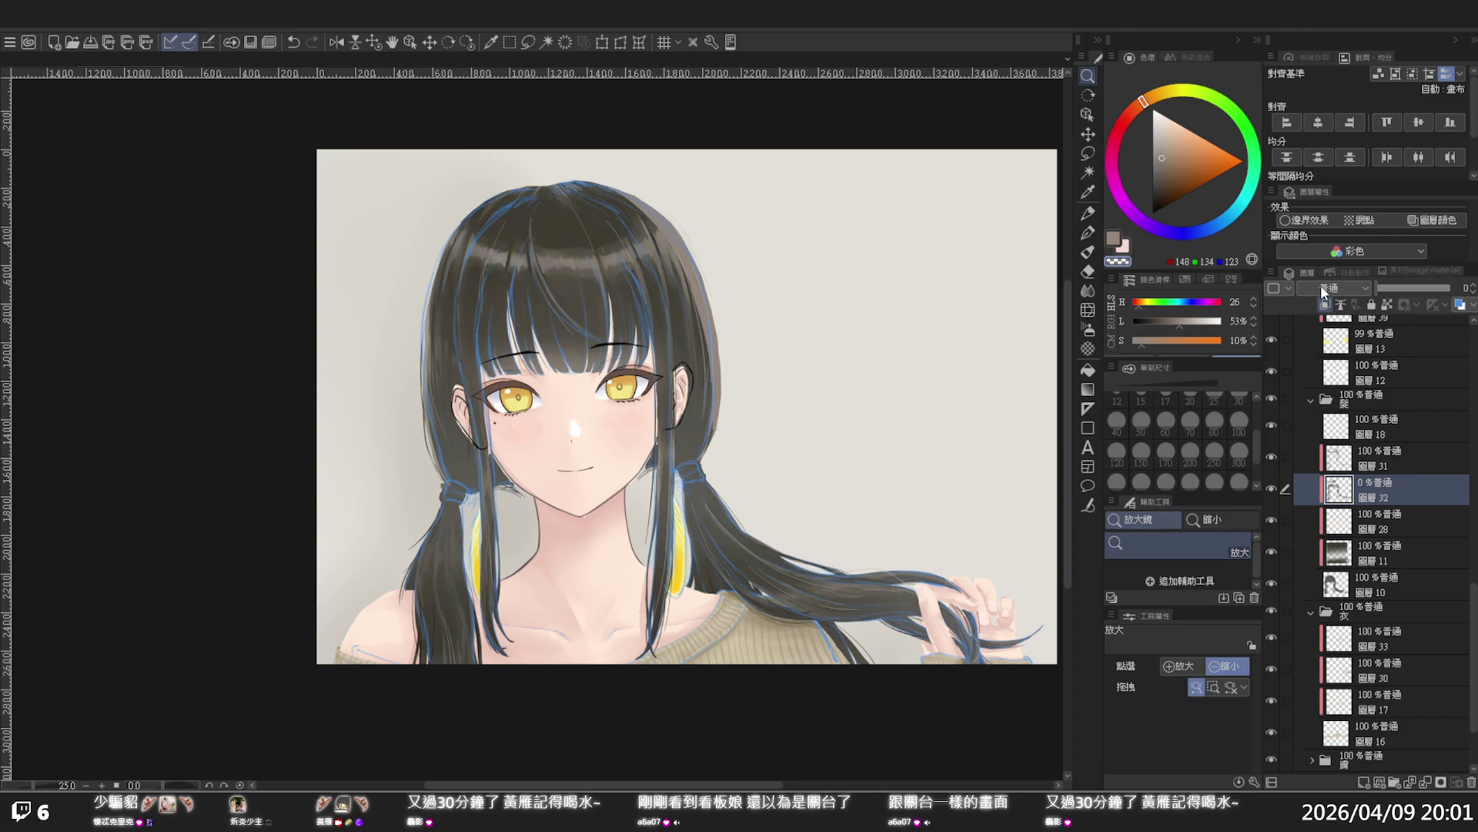
# Select layer 11 and add a Hue/Saturation/Luminosity correction layer above it
pyautogui.click(528, 416)
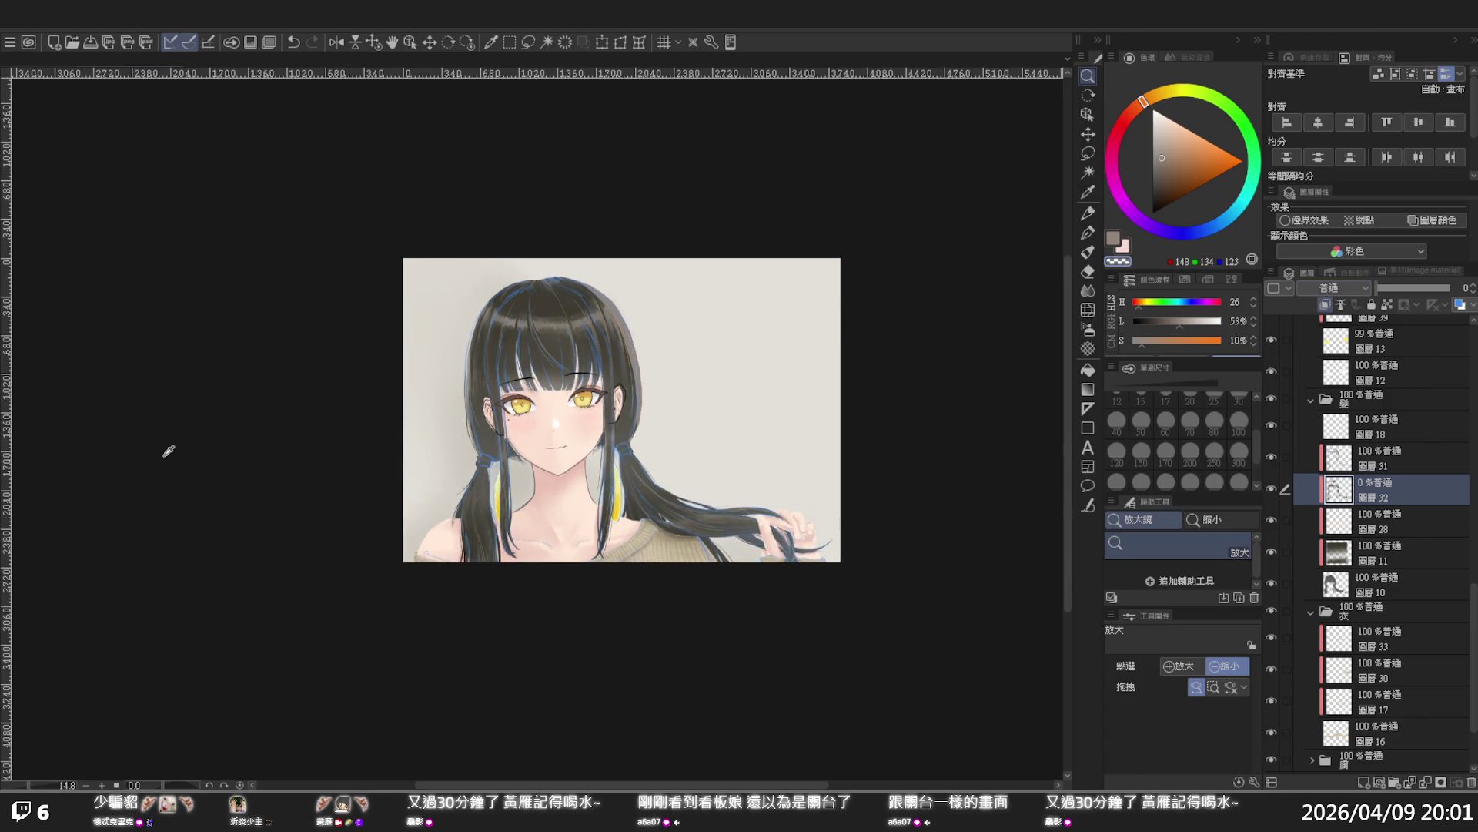
pyautogui.click(1353, 554)
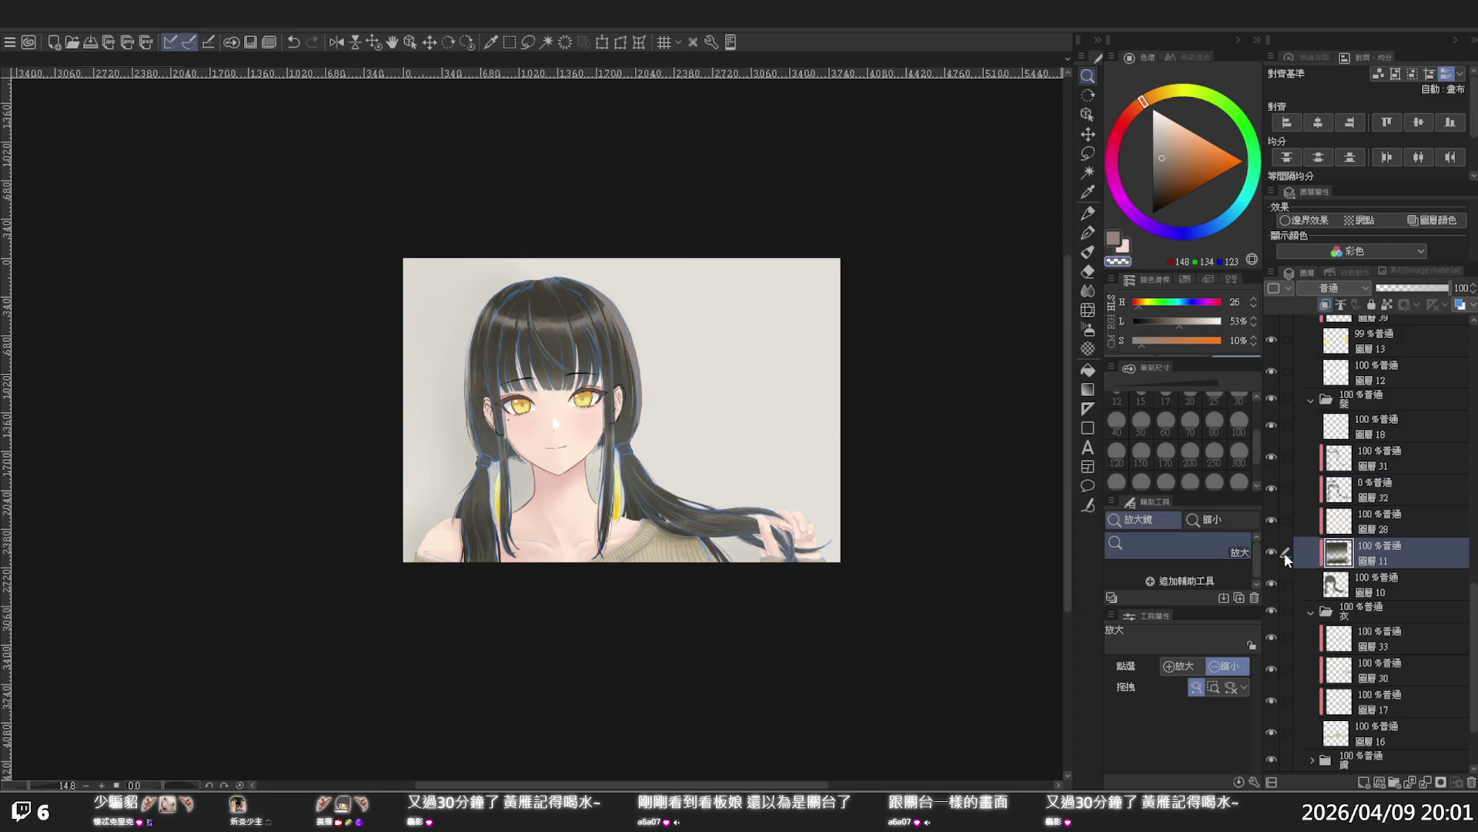
pyautogui.click(1271, 552)
pyautogui.click(1271, 551)
pyautogui.hotkey('ctrl', 'u')
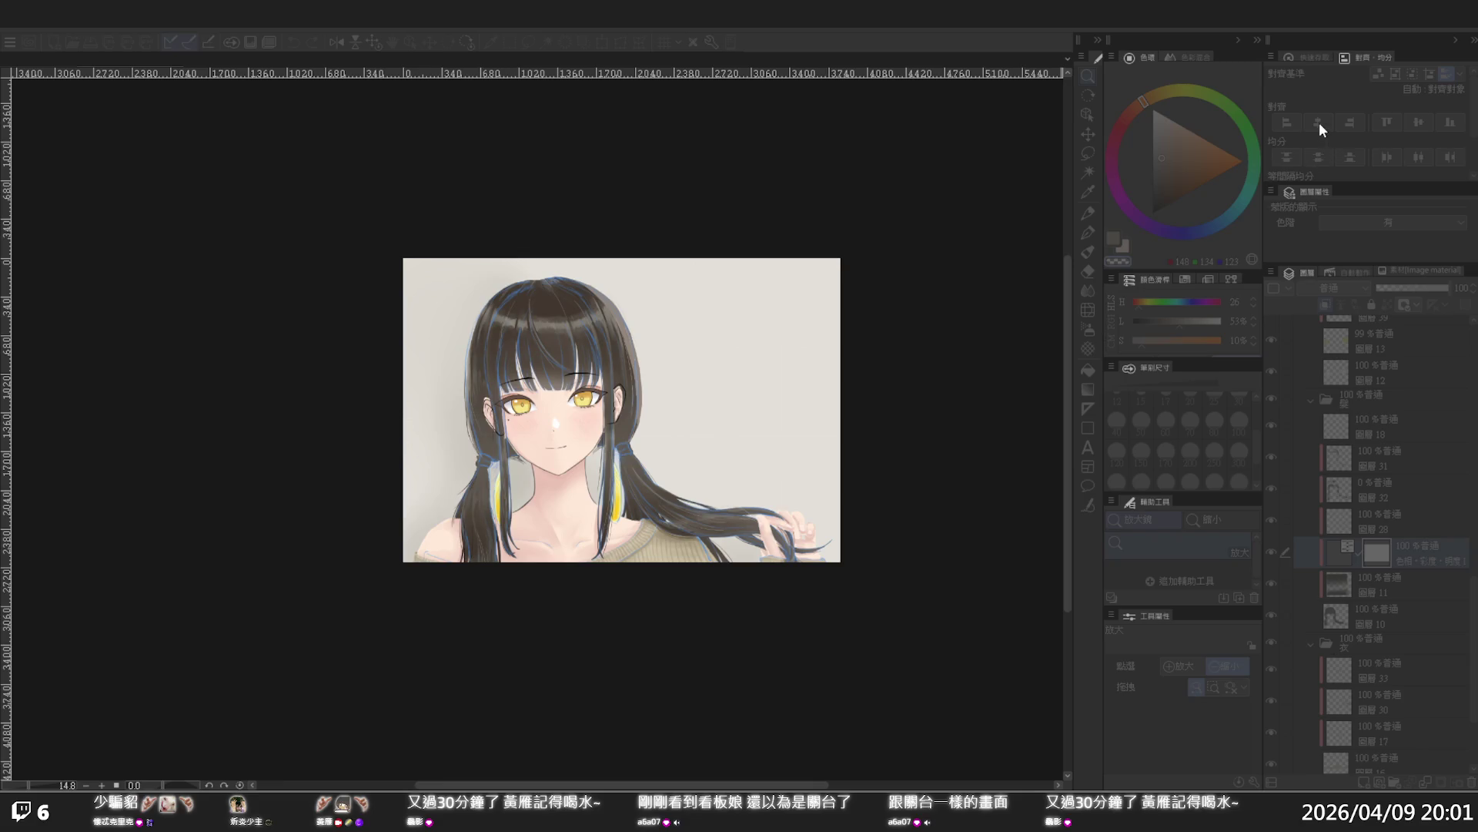
# Delete the hue/saturation/lightness correction layer sitting above Layer 11
pyautogui.click(1386, 592)
pyautogui.keyDown('ctrl'); pyautogui.click(1417, 545); pyautogui.keyUp('ctrl')
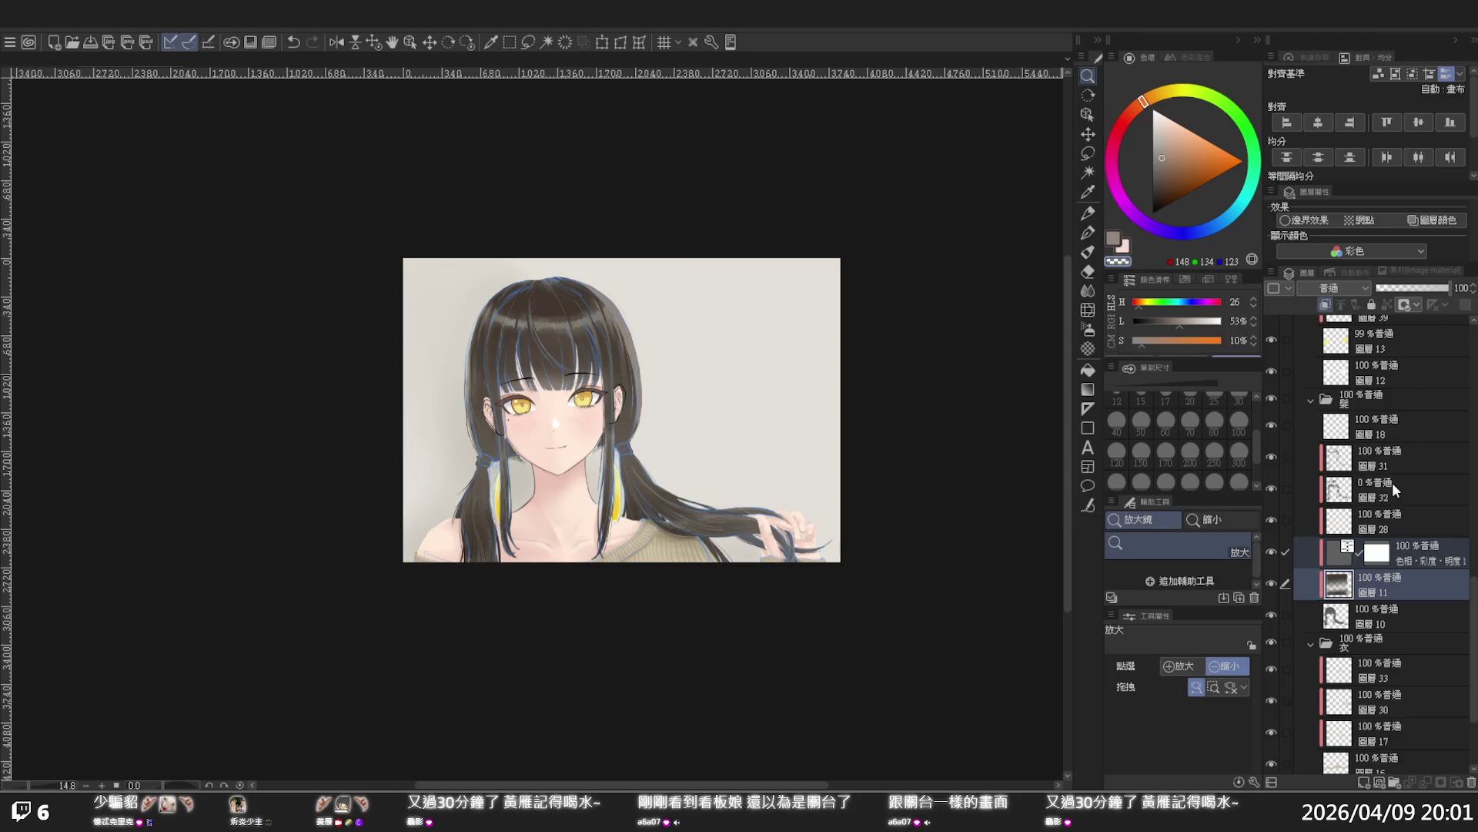
pyautogui.hotkey('shift', 'alt', 'e')
# Toggle Layer 11 and Layer 31 off and on to compare the hair, zooming in
pyautogui.click(1270, 553)
pyautogui.click(1270, 553)
pyautogui.scroll(3, 474, 393)
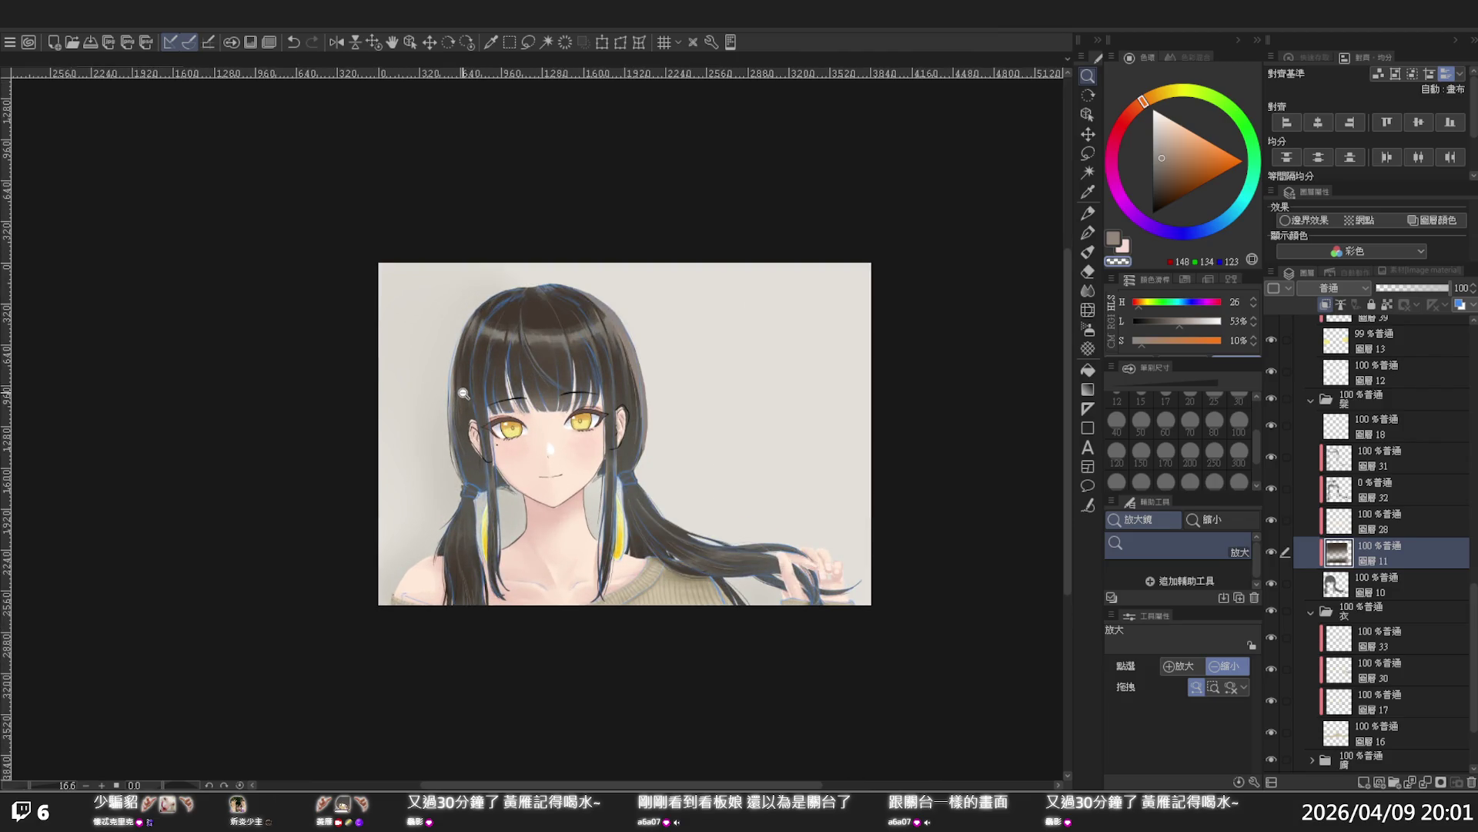
pyautogui.scroll(2, 467, 328)
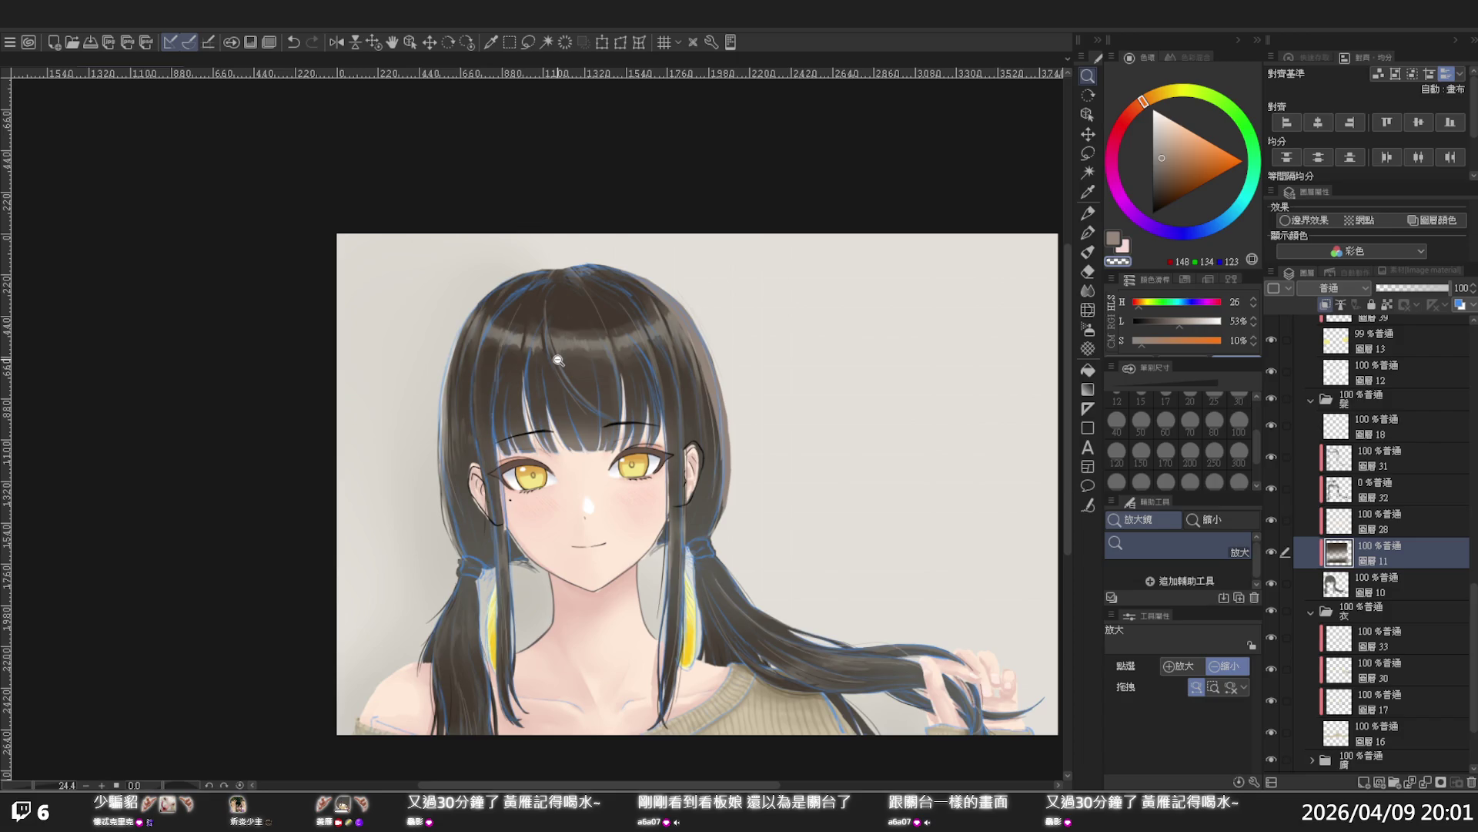
pyautogui.click(1375, 454)
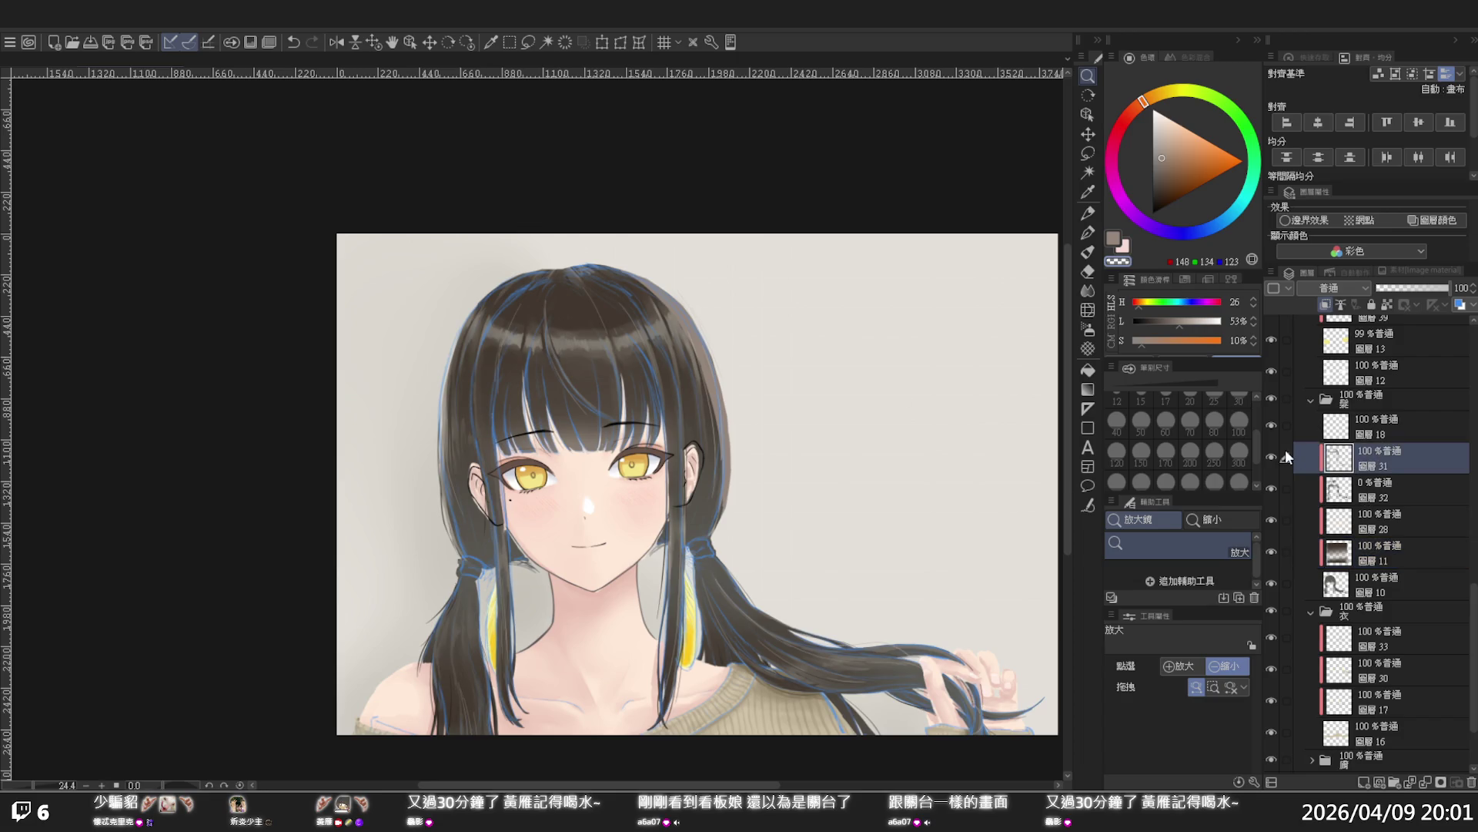
pyautogui.click(1272, 451)
pyautogui.click(1272, 450)
pyautogui.scroll(2, 524, 294)
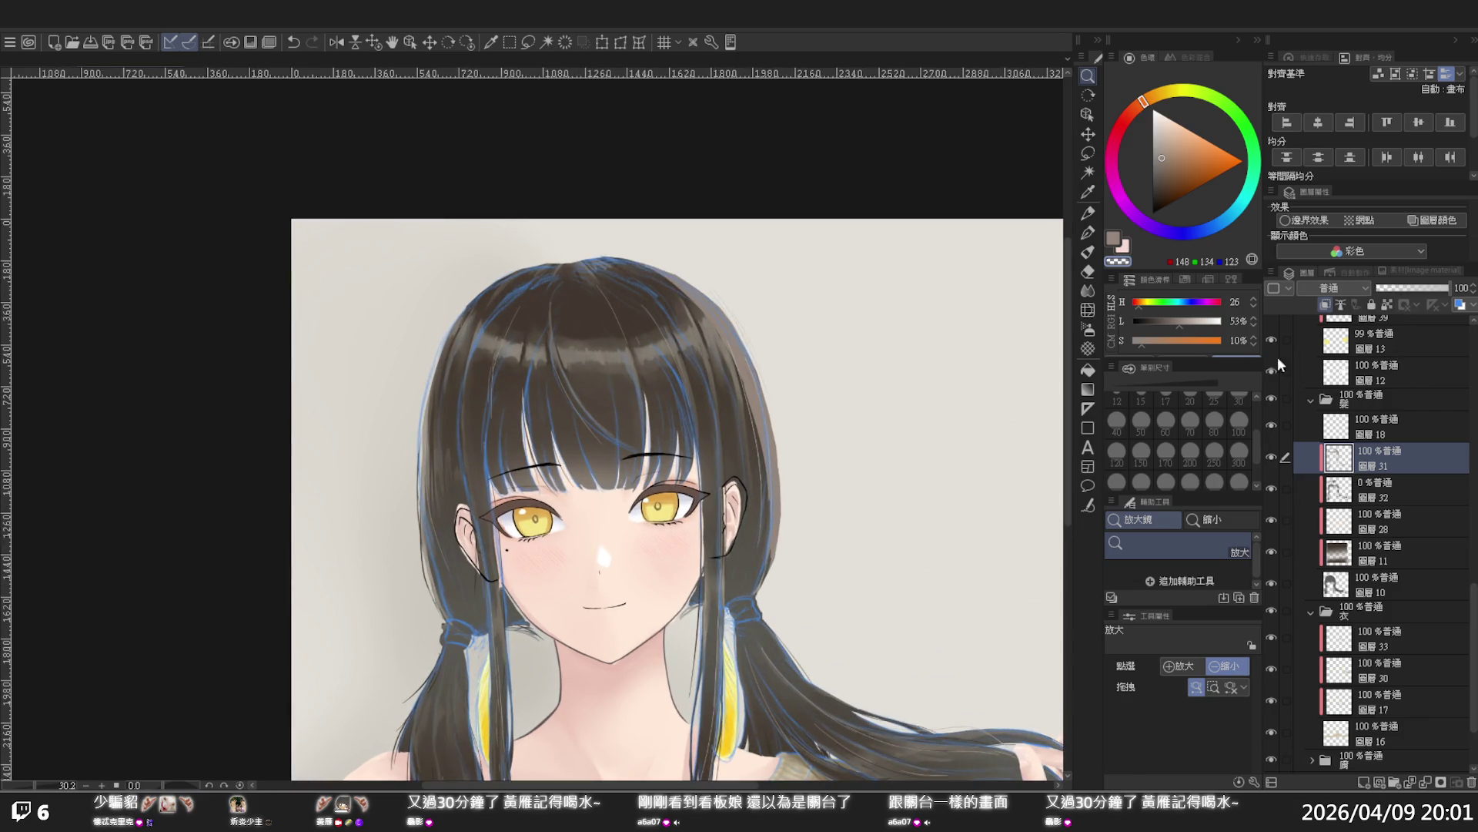
pyautogui.press('p')
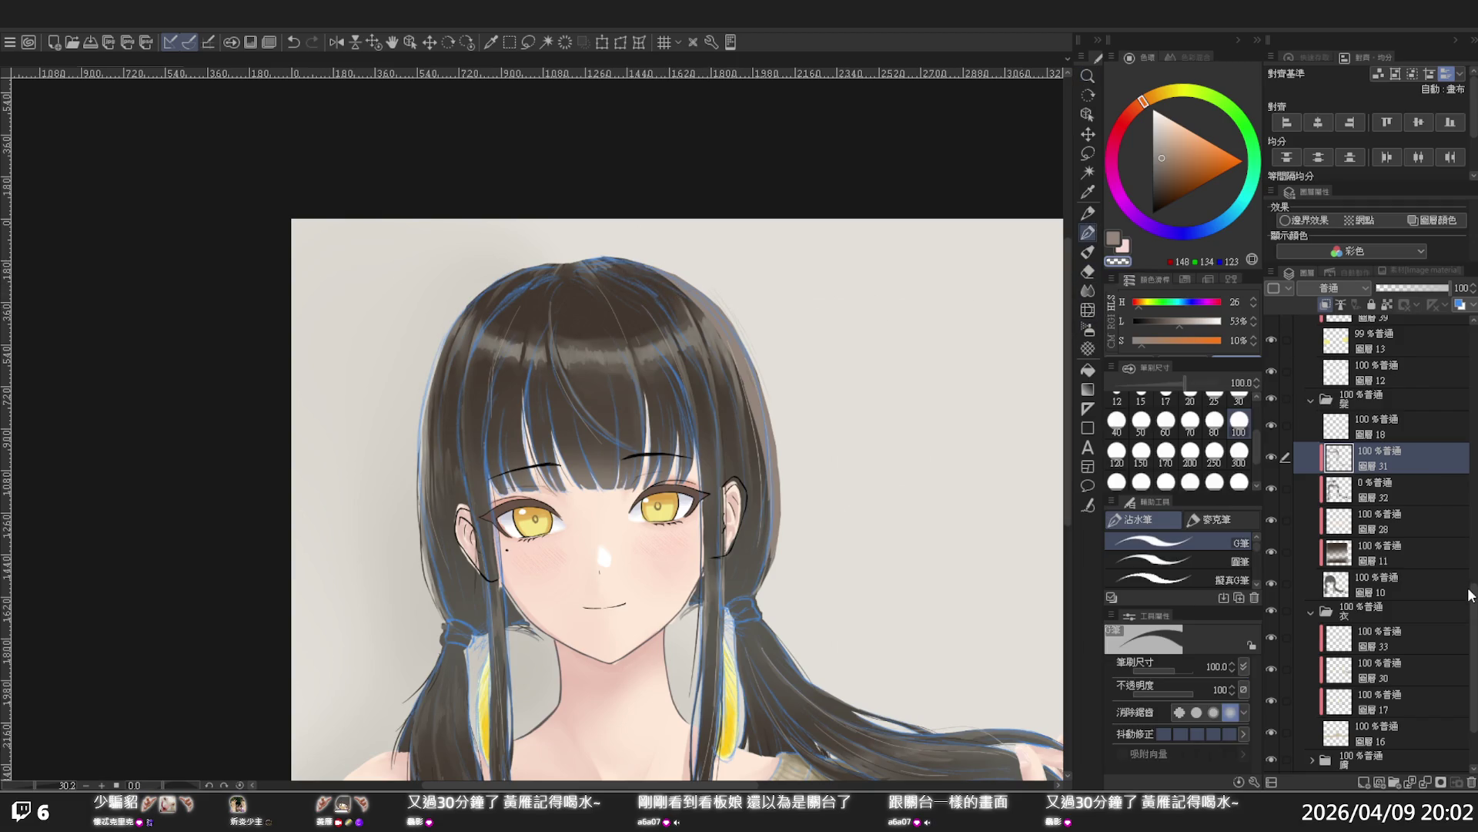
# Toggle Layer 5's layer colour off and on, then select Layer 31 and compare it
pyautogui.moveTo(1470, 593); pyautogui.dragTo(1471, 446)
pyautogui.click(1340, 450)
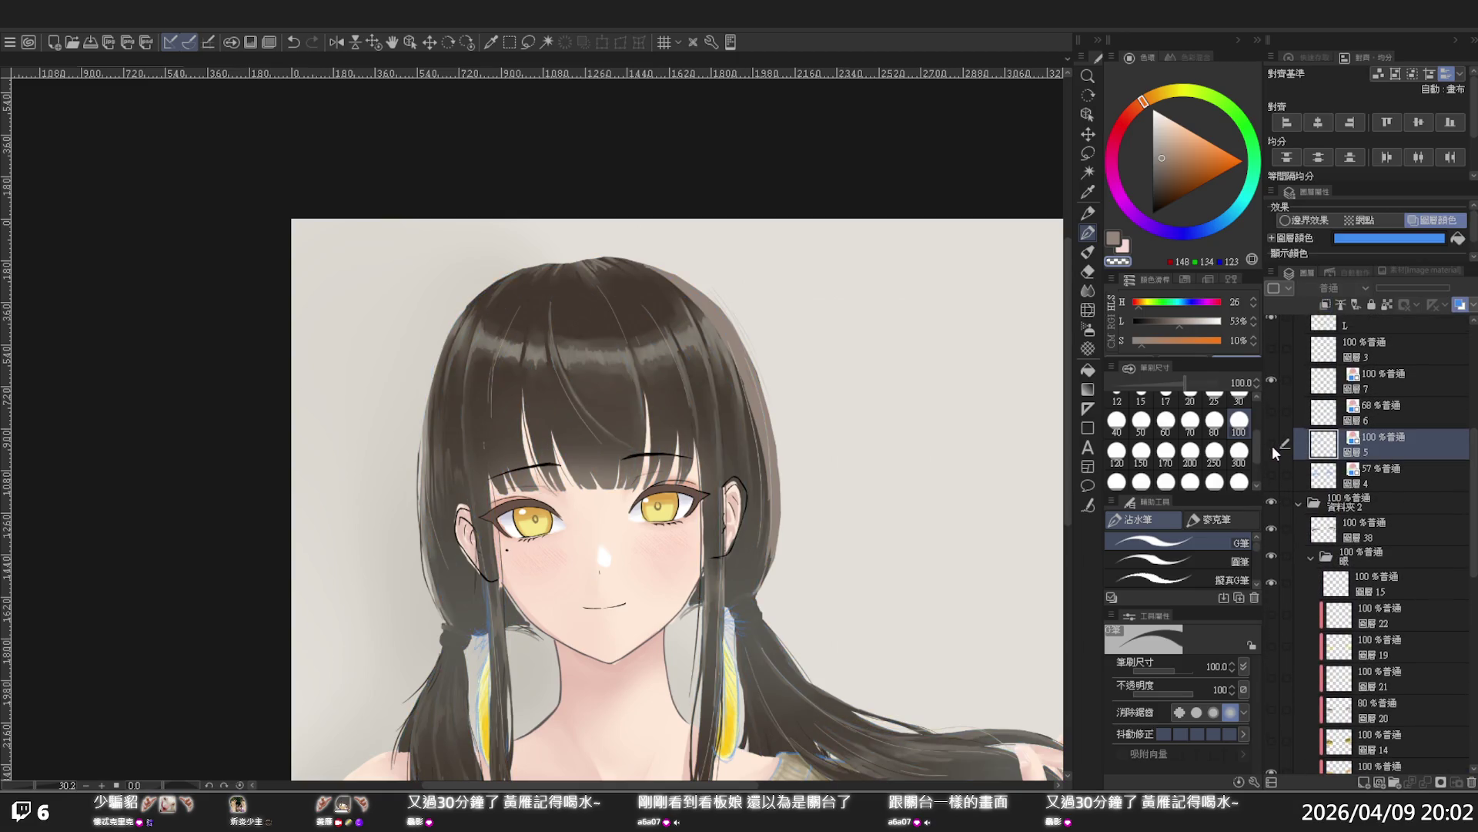
pyautogui.click(1433, 223)
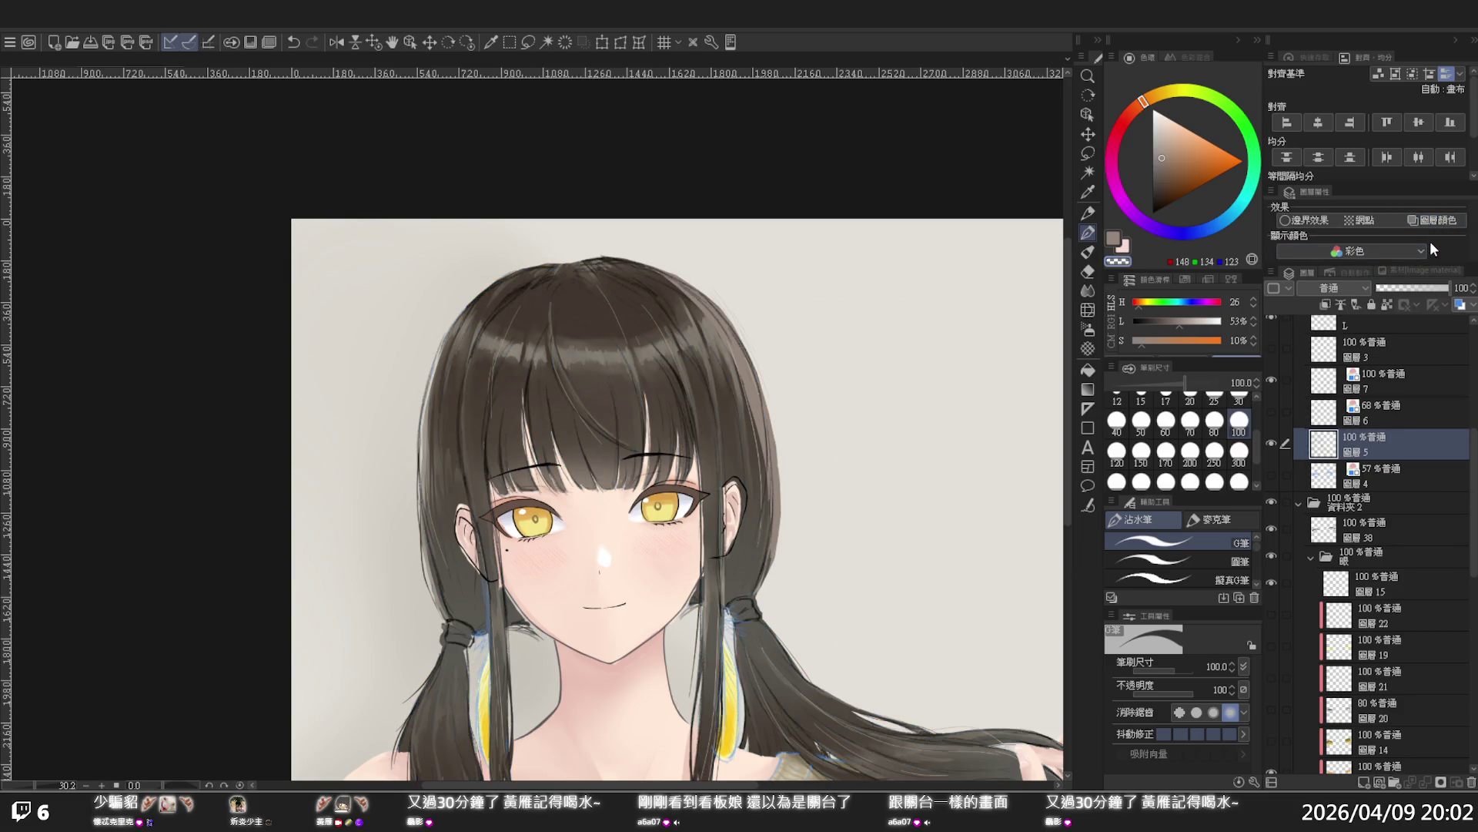
pyautogui.click(1432, 220)
pyautogui.moveTo(1471, 531); pyautogui.dragTo(1468, 591)
pyautogui.click(1309, 550)
pyautogui.click(1272, 552)
pyautogui.click(1273, 553)
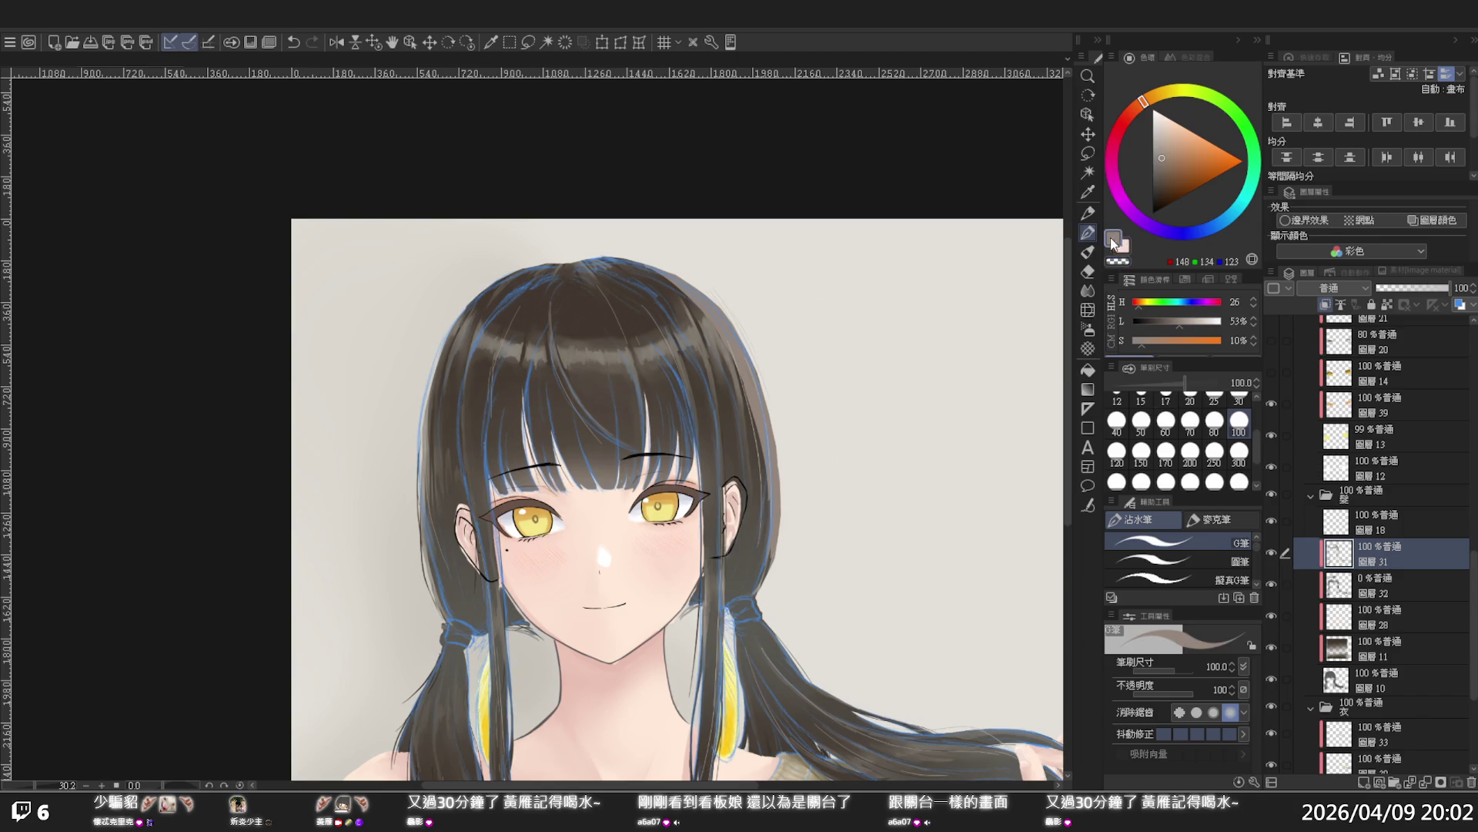
# Paint light G-pen strokes along the right outline and strands of the hair
pyautogui.moveTo(606, 261)
pyautogui.mouseDown()
pyautogui.moveTo(715, 312)
pyautogui.moveTo(740, 352)
pyautogui.moveTo(697, 299)
pyautogui.moveTo(743, 355)
pyautogui.moveTo(762, 531)
pyautogui.moveTo(739, 398)
pyautogui.moveTo(753, 478)
pyautogui.mouseUp()
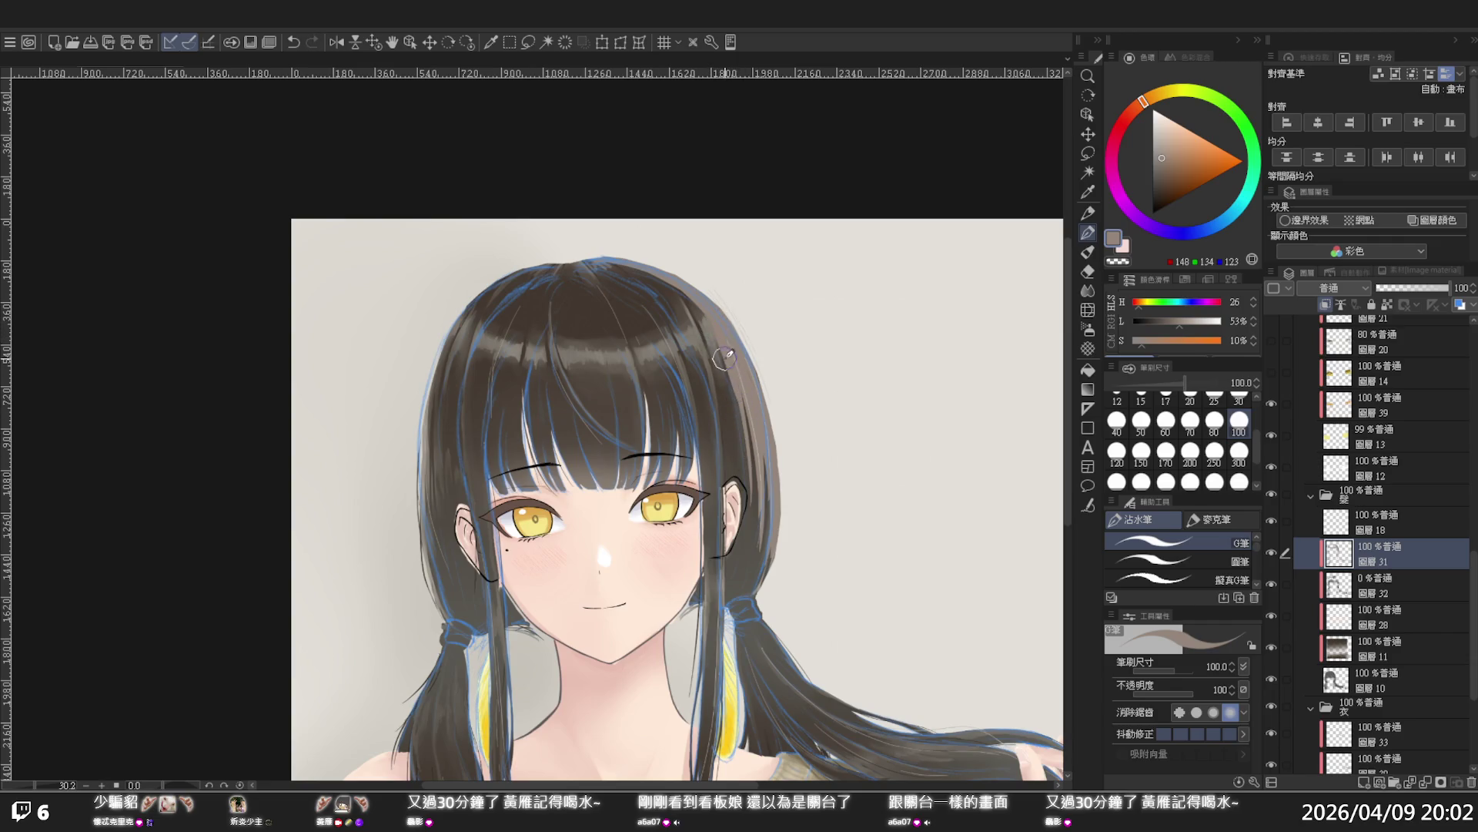
pyautogui.hotkey('ctrl', 'z')
pyautogui.moveTo(739, 400); pyautogui.dragTo(747, 492)
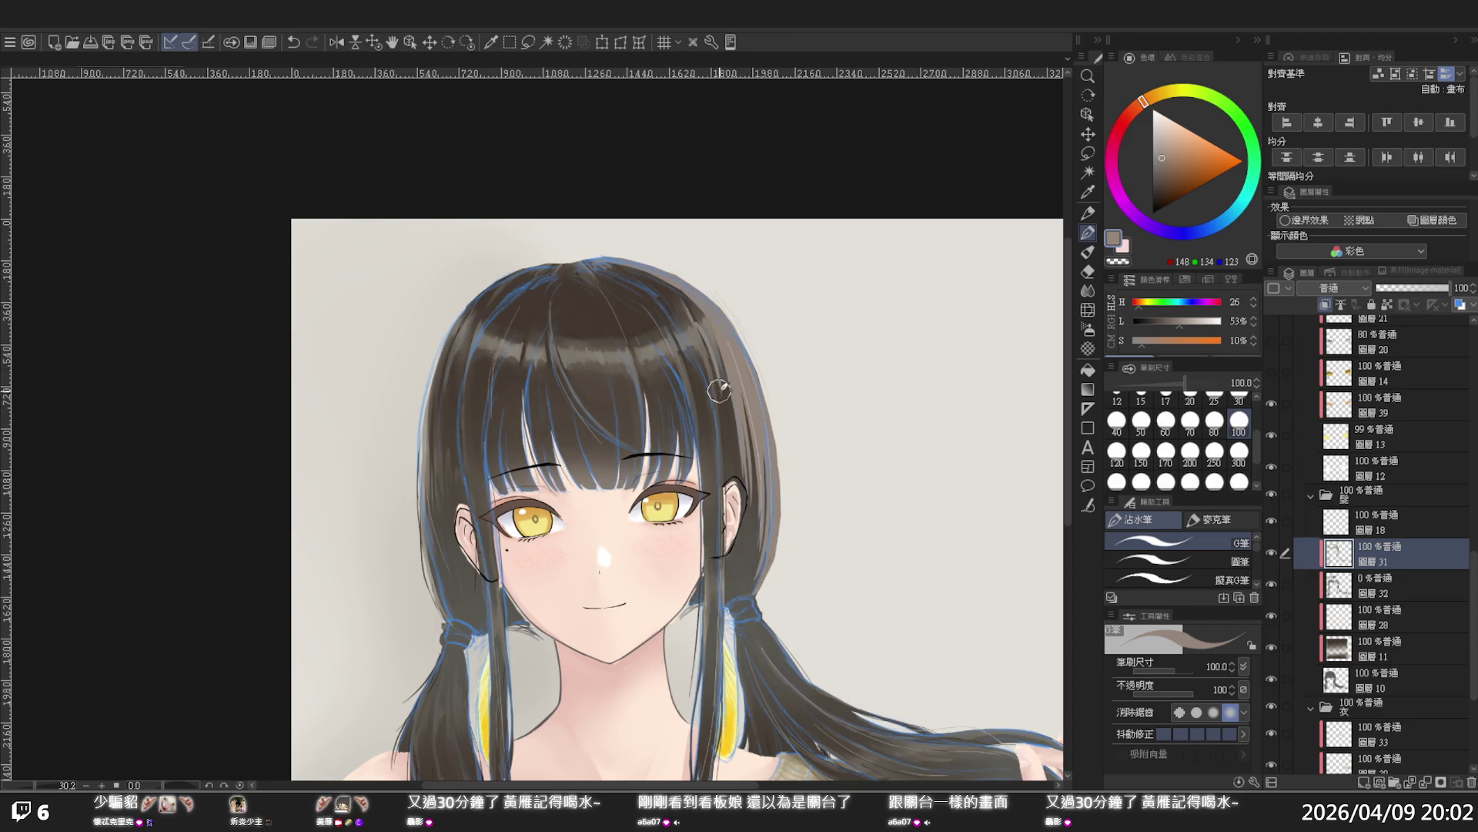
pyautogui.hotkey('ctrl', 'z')
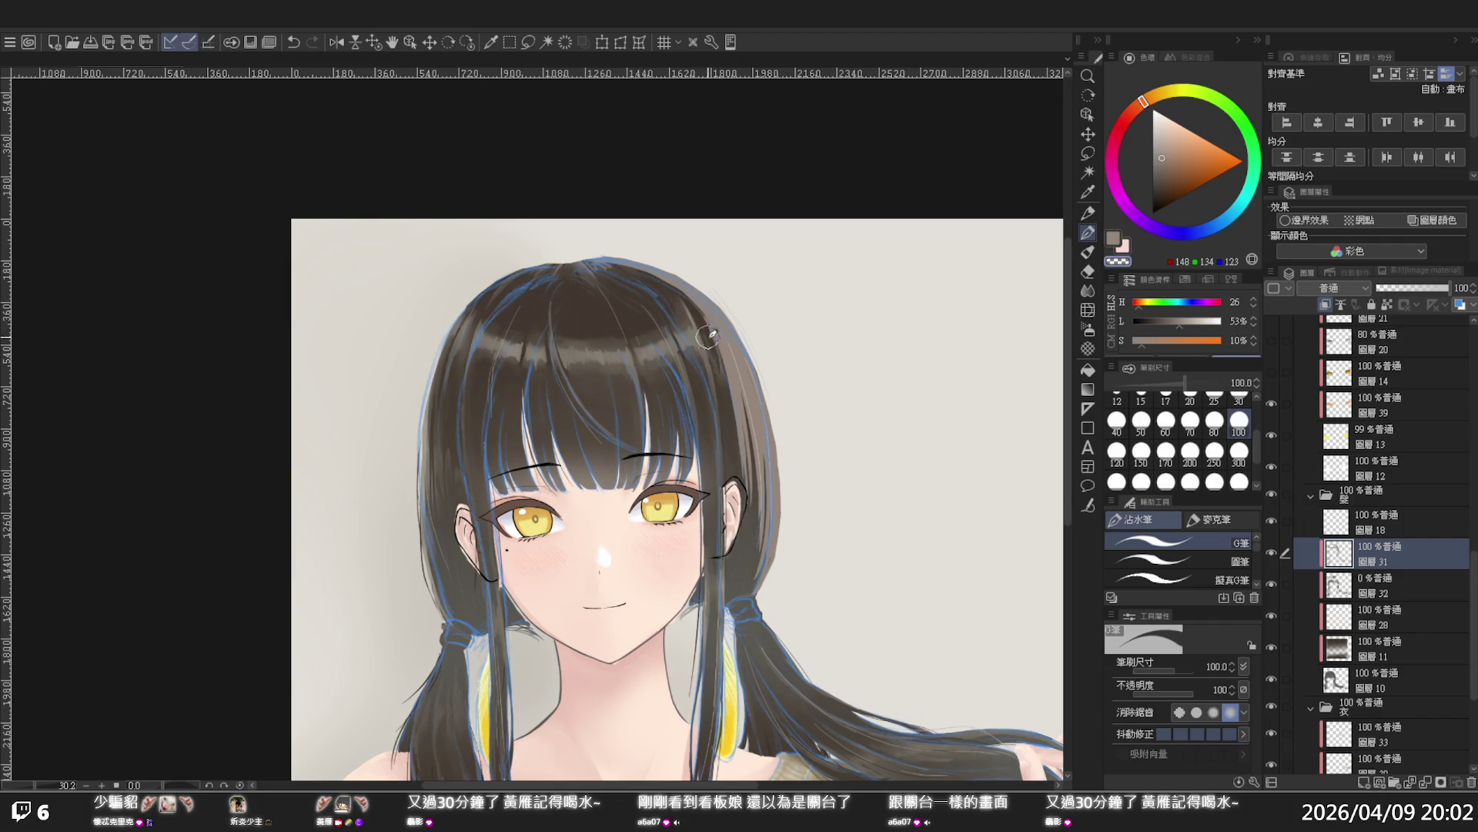
pyautogui.moveTo(682, 291); pyautogui.dragTo(664, 274)
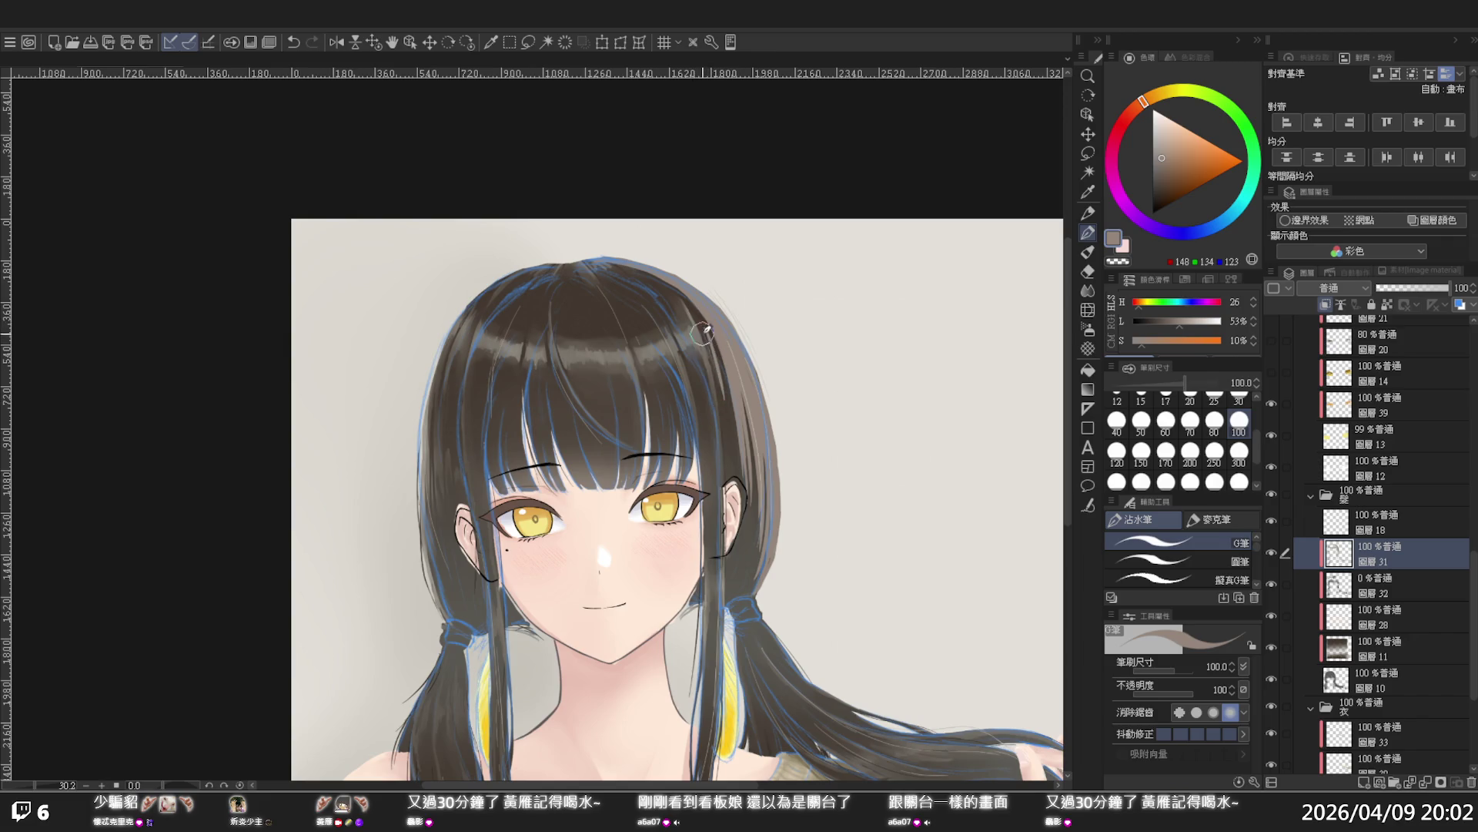
pyautogui.press('c')
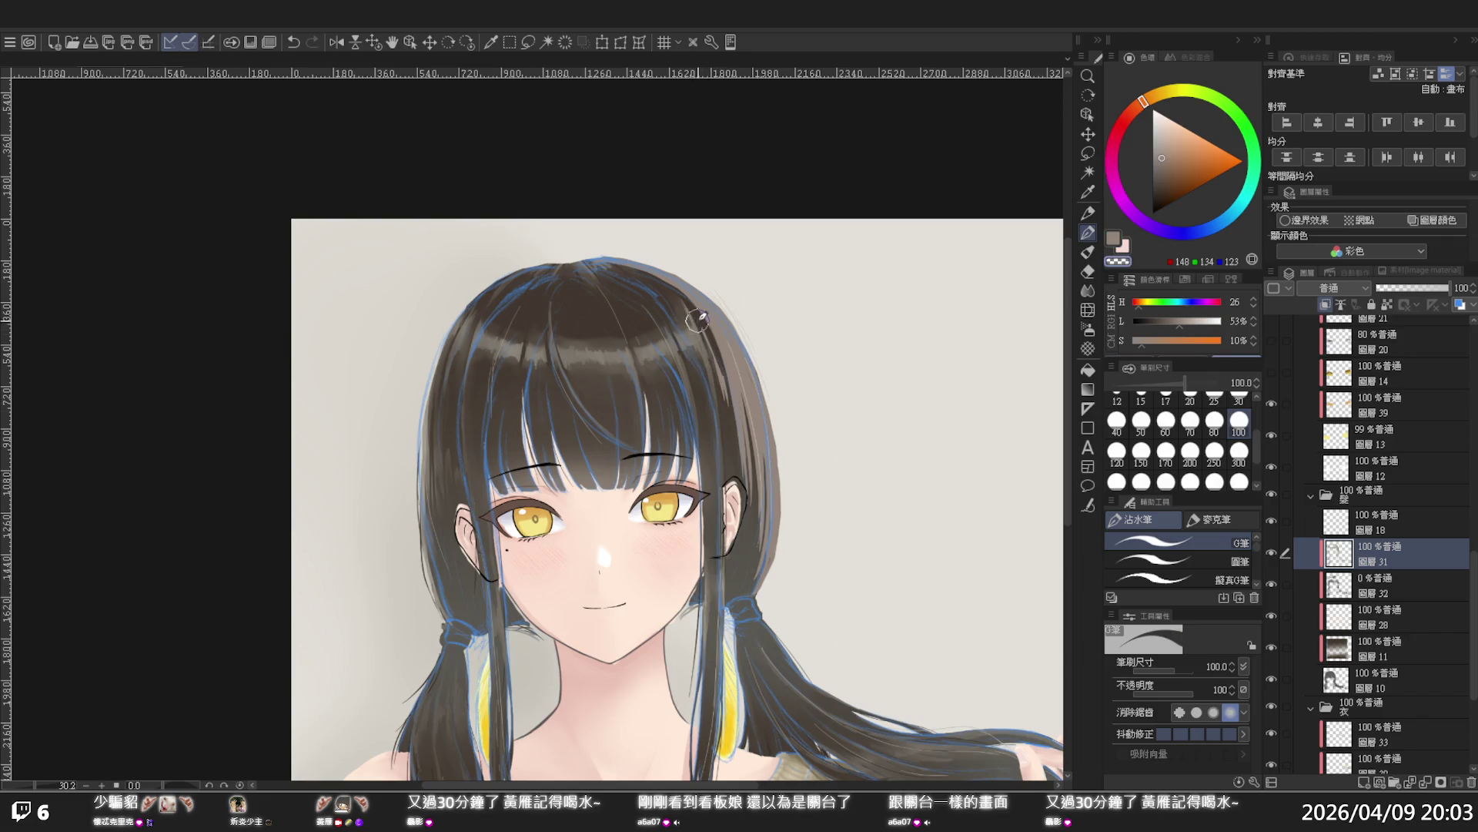
pyautogui.press('c')
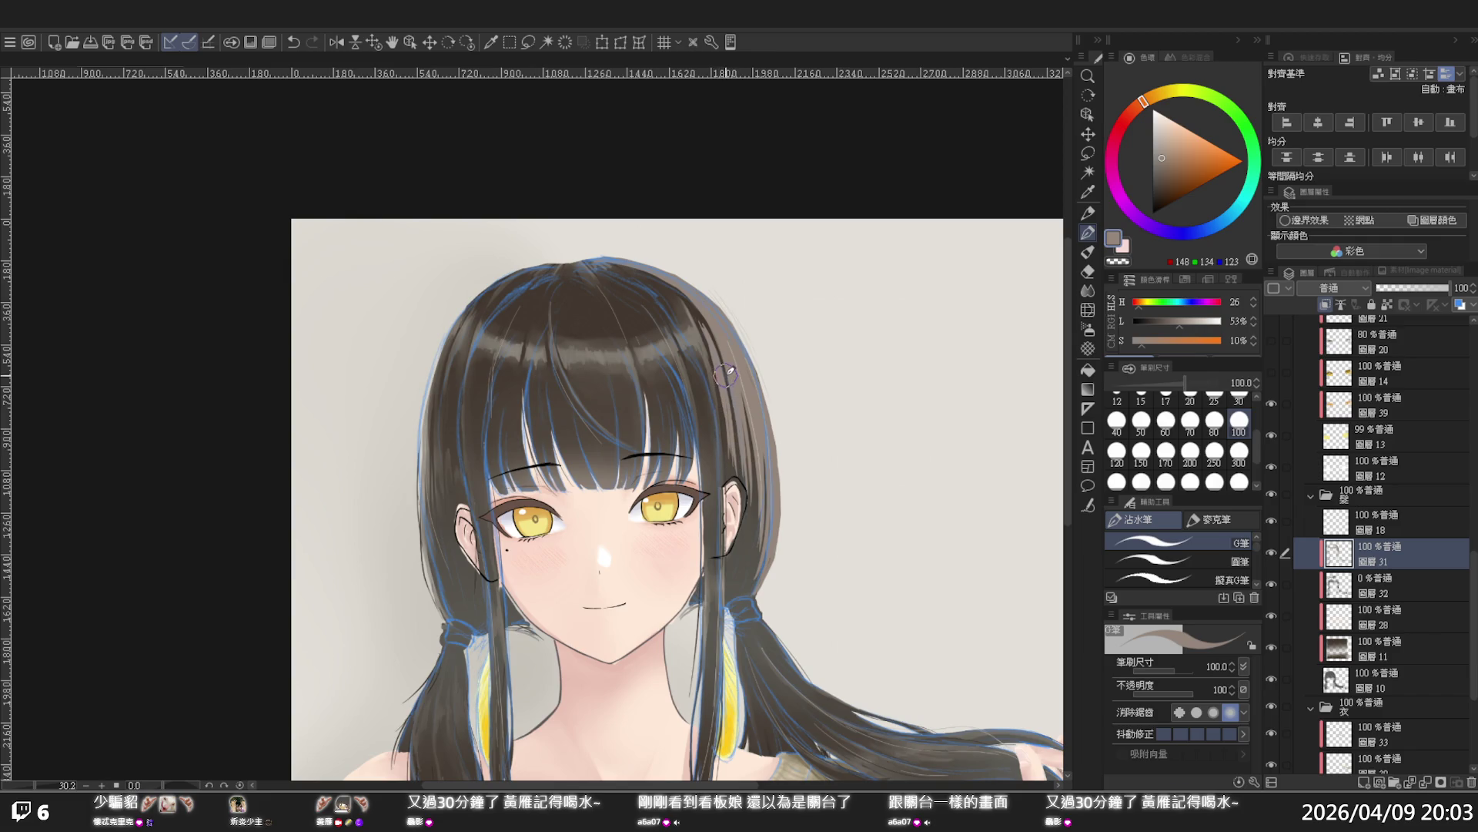
pyautogui.press('c')
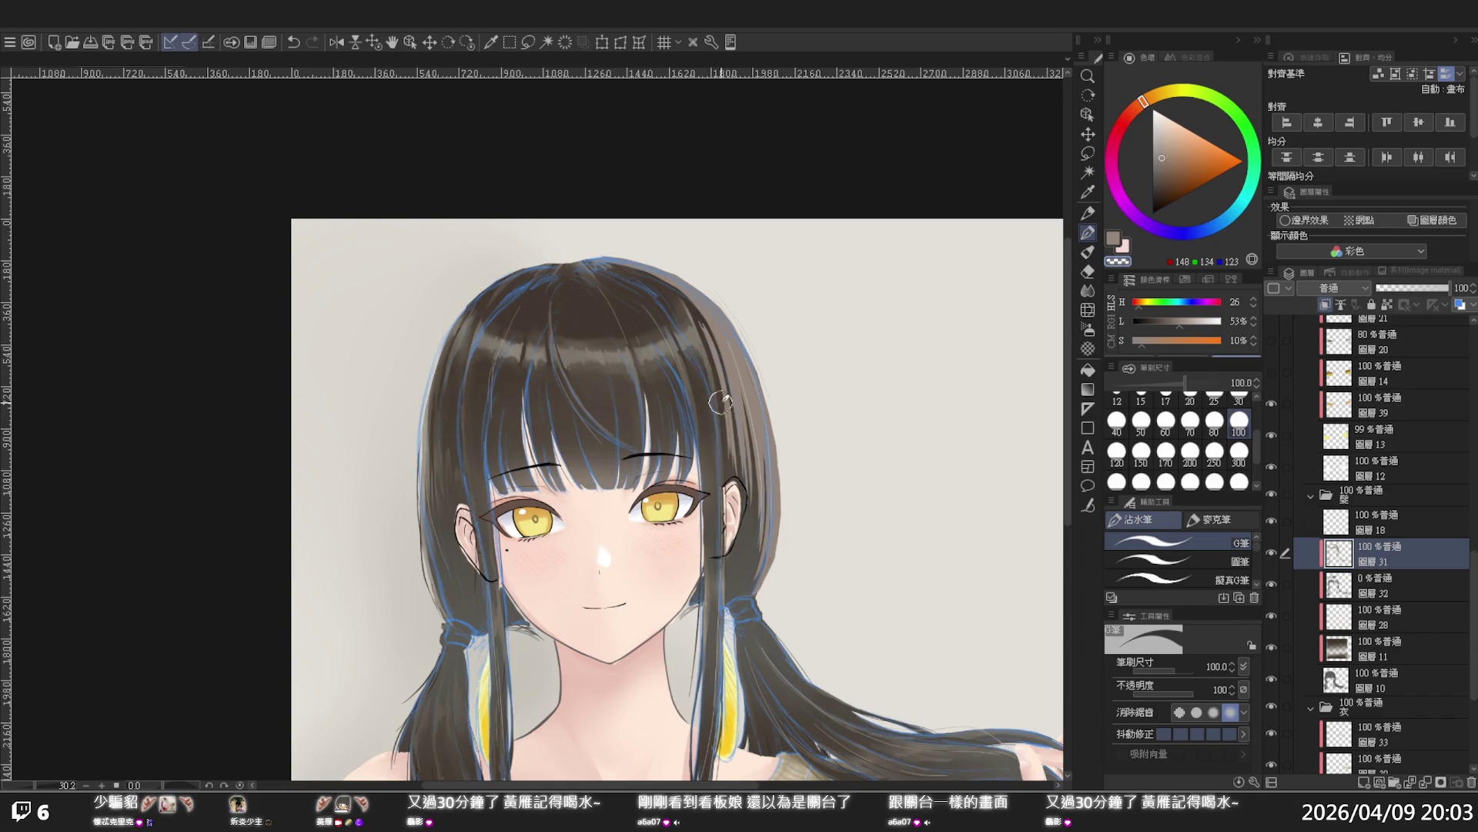
pyautogui.press('c')
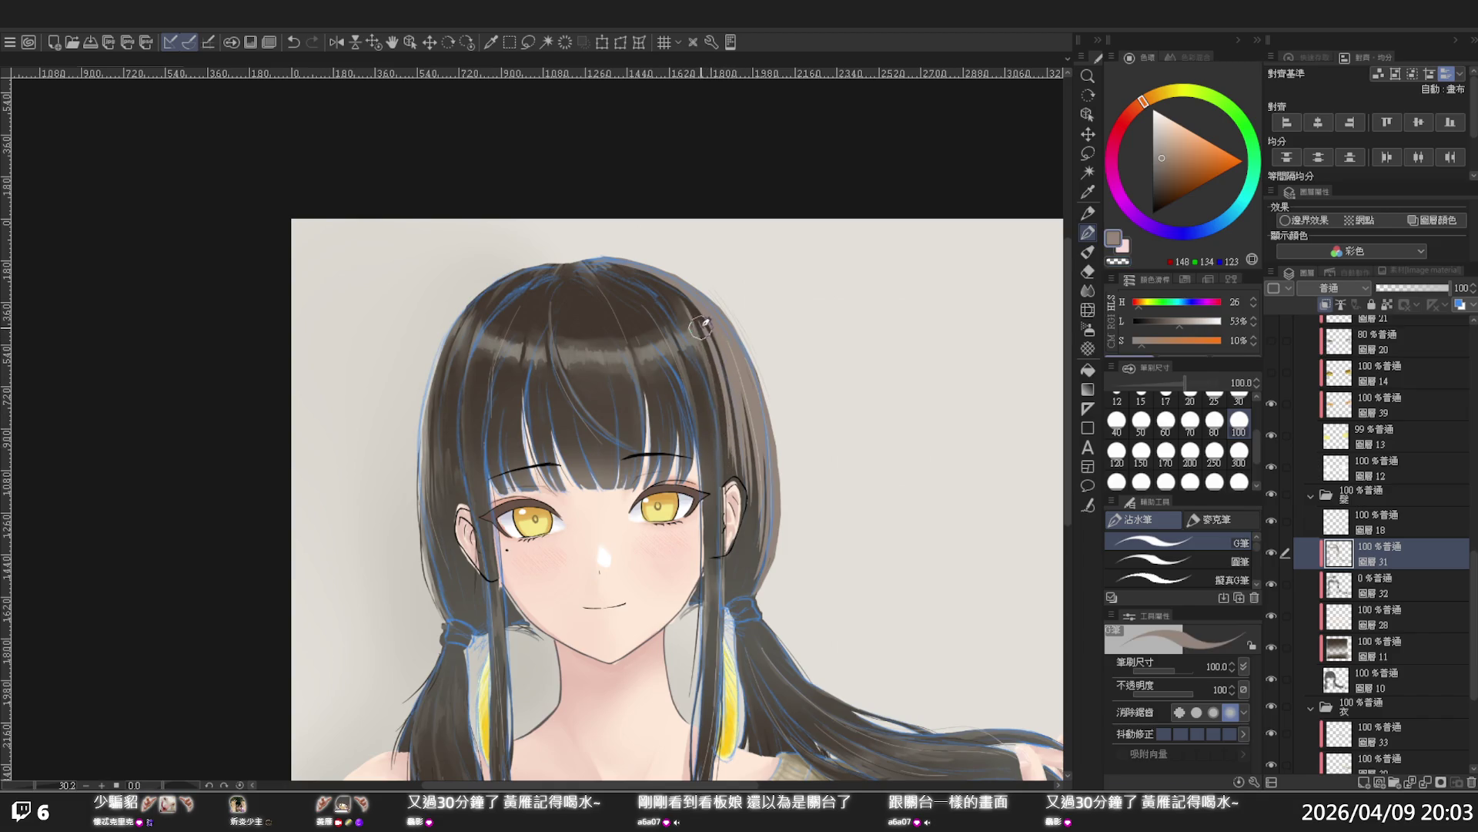
pyautogui.moveTo(717, 439)
pyautogui.mouseDown()
pyautogui.moveTo(733, 319)
pyautogui.moveTo(690, 306)
pyautogui.mouseUp()
# Erase stray strokes along the hair's right edge with transparent colour
pyautogui.press('c')
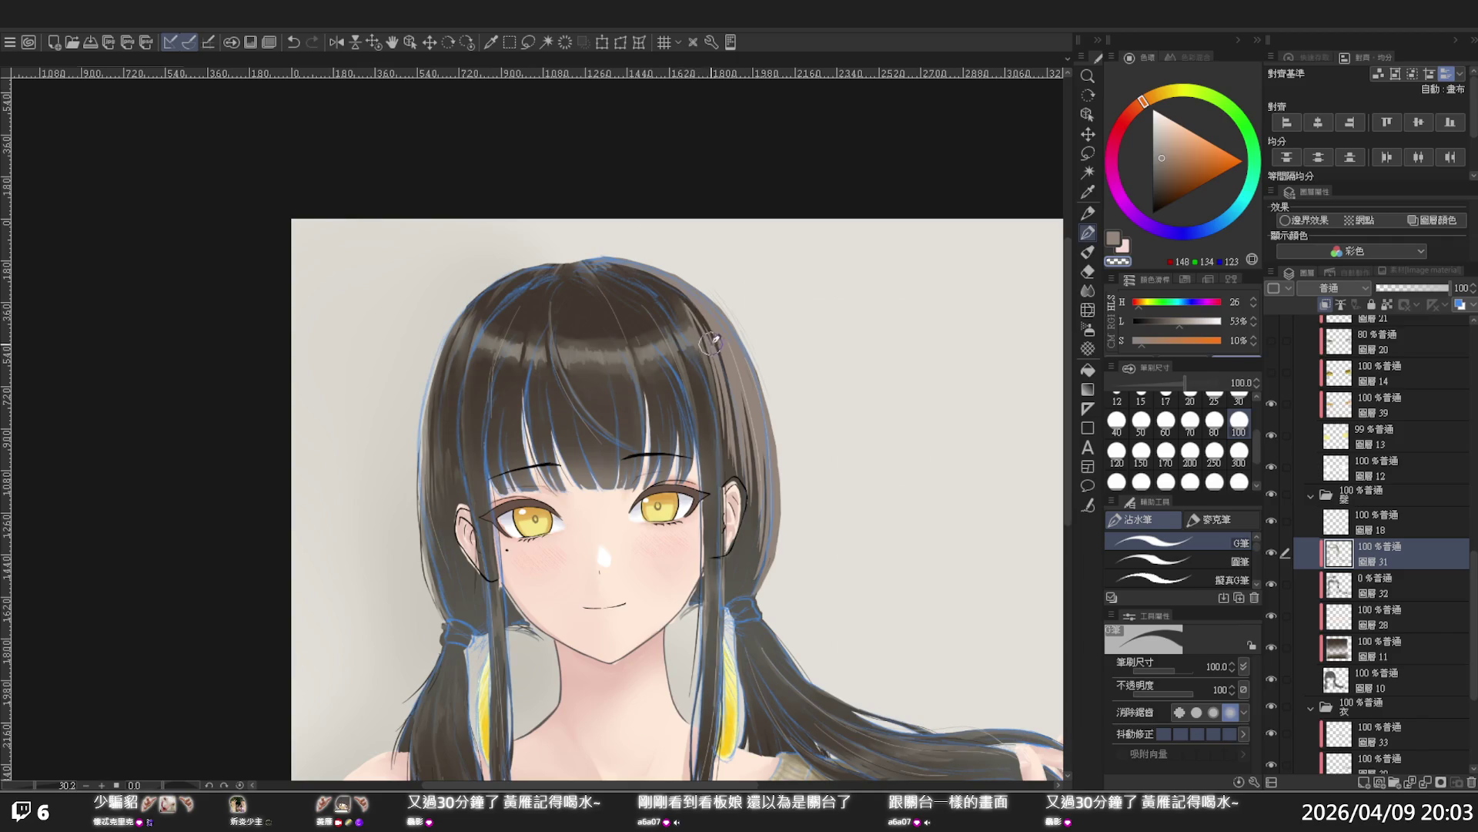
pyautogui.moveTo(683, 295); pyautogui.dragTo(717, 380)
pyautogui.hotkey('ctrl', 'z')
pyautogui.moveTo(696, 318); pyautogui.dragTo(716, 385)
pyautogui.moveTo(697, 322); pyautogui.dragTo(722, 389)
pyautogui.moveTo(699, 329); pyautogui.dragTo(722, 389)
pyautogui.hotkey('ctrl', 'z')
pyautogui.click(1090, 291)
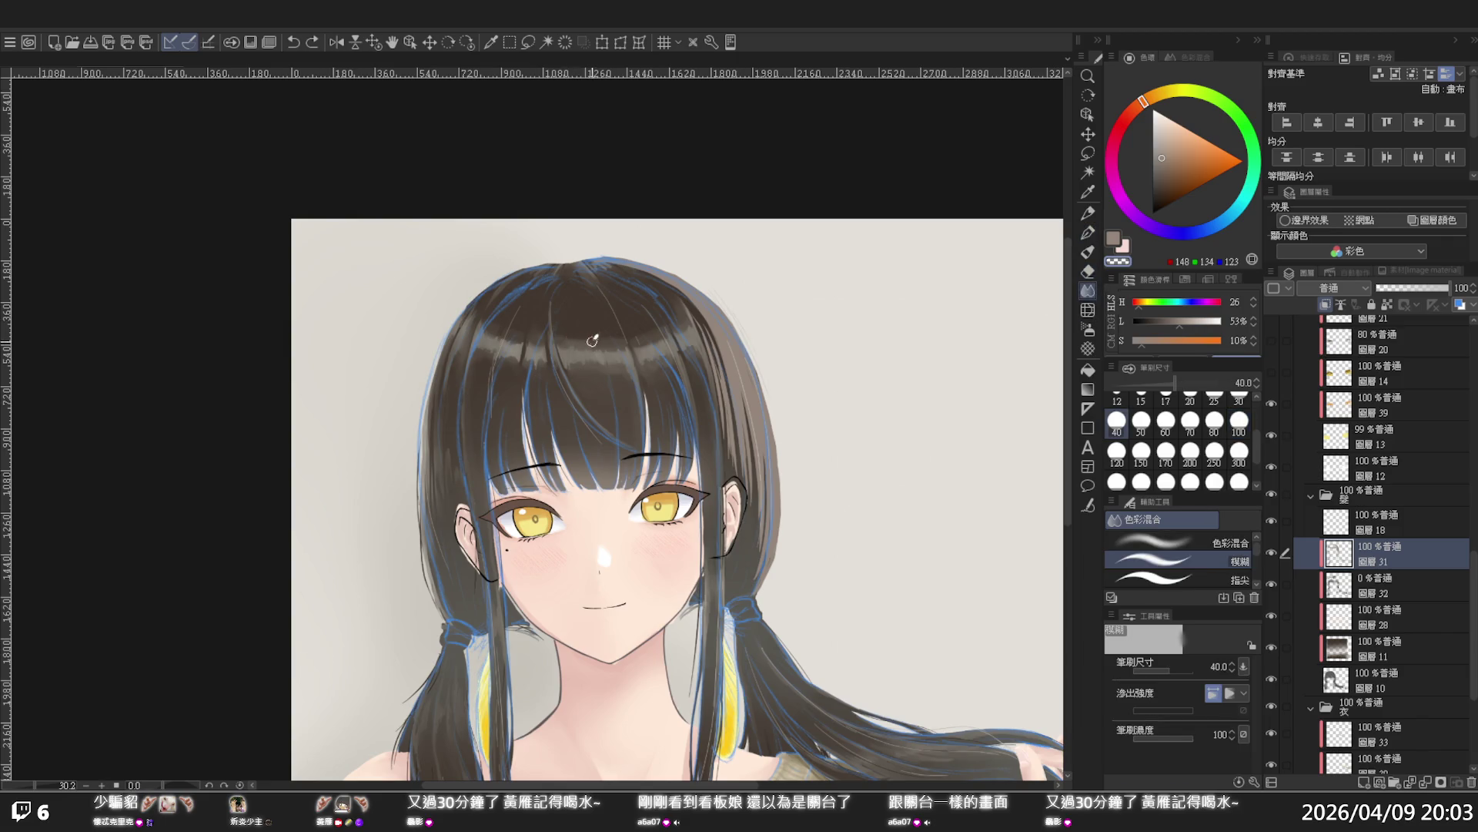
# Blend the crown hair with a size-250 Blend brush, then paint dark shading on crown and bangs
pyautogui.click(1214, 452)
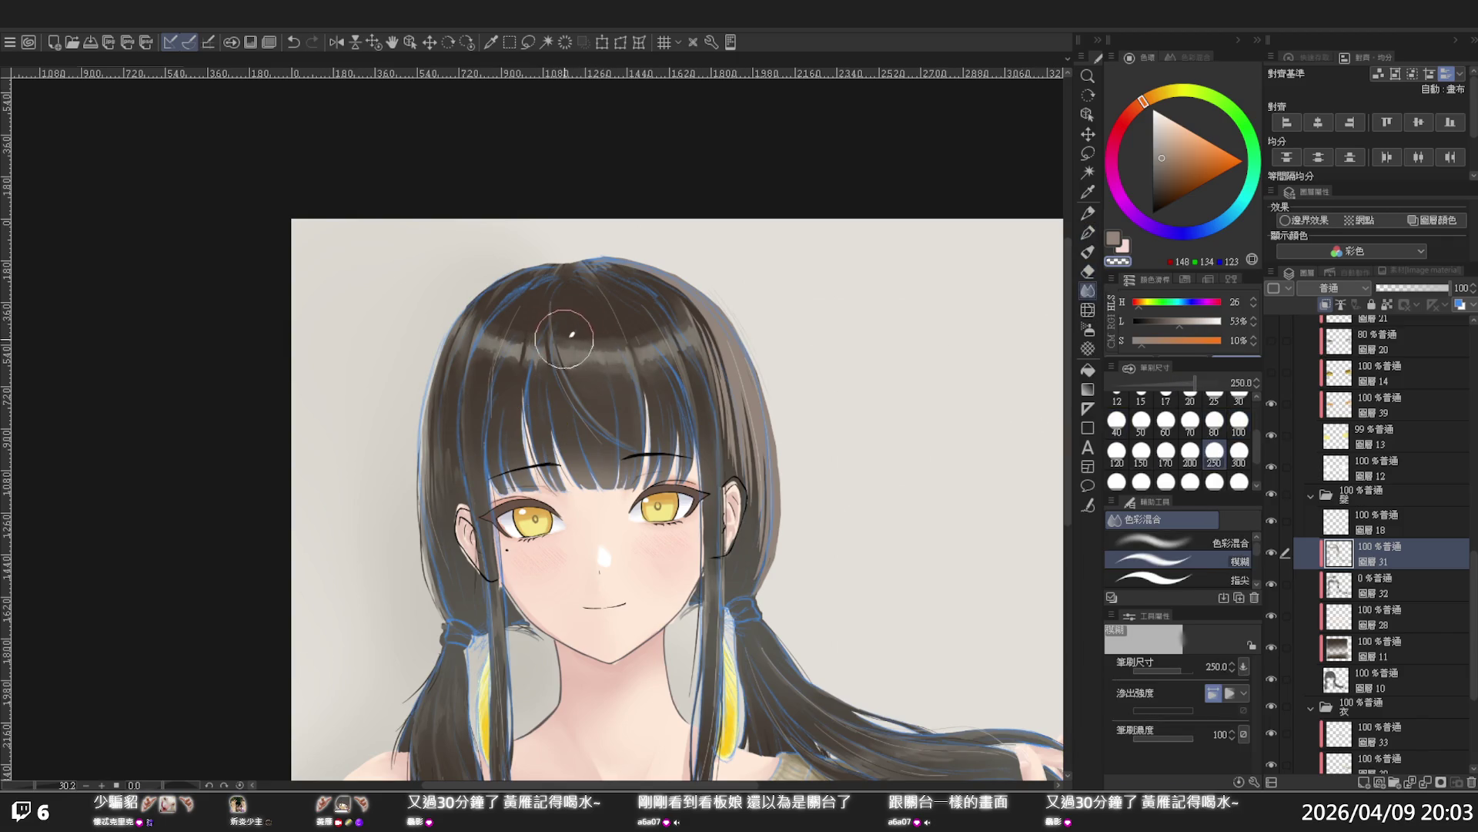
pyautogui.moveTo(562, 332)
pyautogui.mouseDown()
pyautogui.moveTo(594, 323)
pyautogui.moveTo(481, 327)
pyautogui.moveTo(559, 336)
pyautogui.moveTo(650, 313)
pyautogui.moveTo(645, 330)
pyautogui.moveTo(473, 358)
pyautogui.moveTo(621, 340)
pyautogui.moveTo(650, 357)
pyautogui.moveTo(654, 340)
pyautogui.moveTo(523, 328)
pyautogui.mouseUp()
pyautogui.press('p')
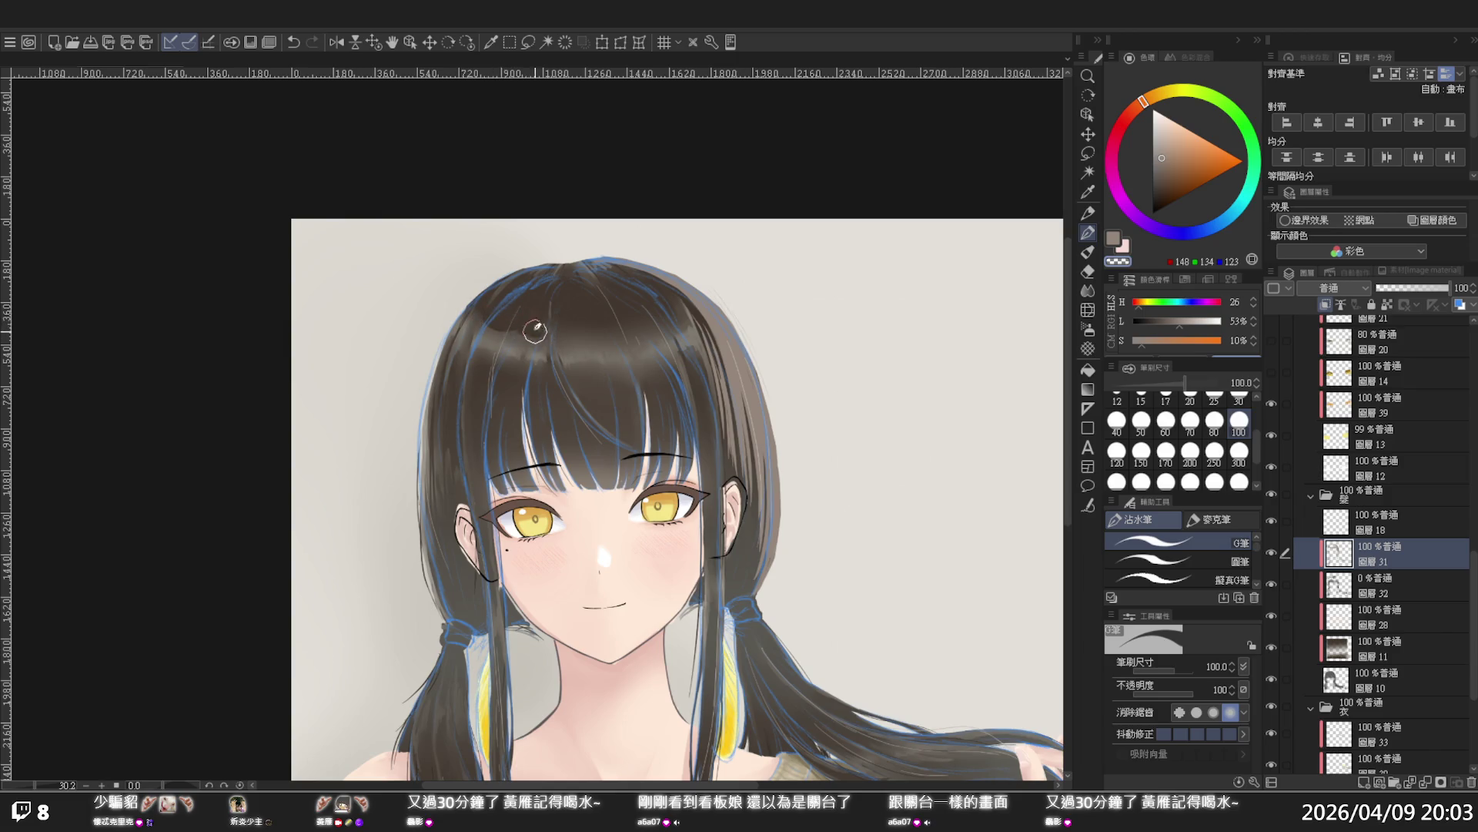
pyautogui.moveTo(548, 331)
pyautogui.mouseDown()
pyautogui.moveTo(601, 340)
pyautogui.moveTo(532, 319)
pyautogui.moveTo(610, 326)
pyautogui.mouseUp()
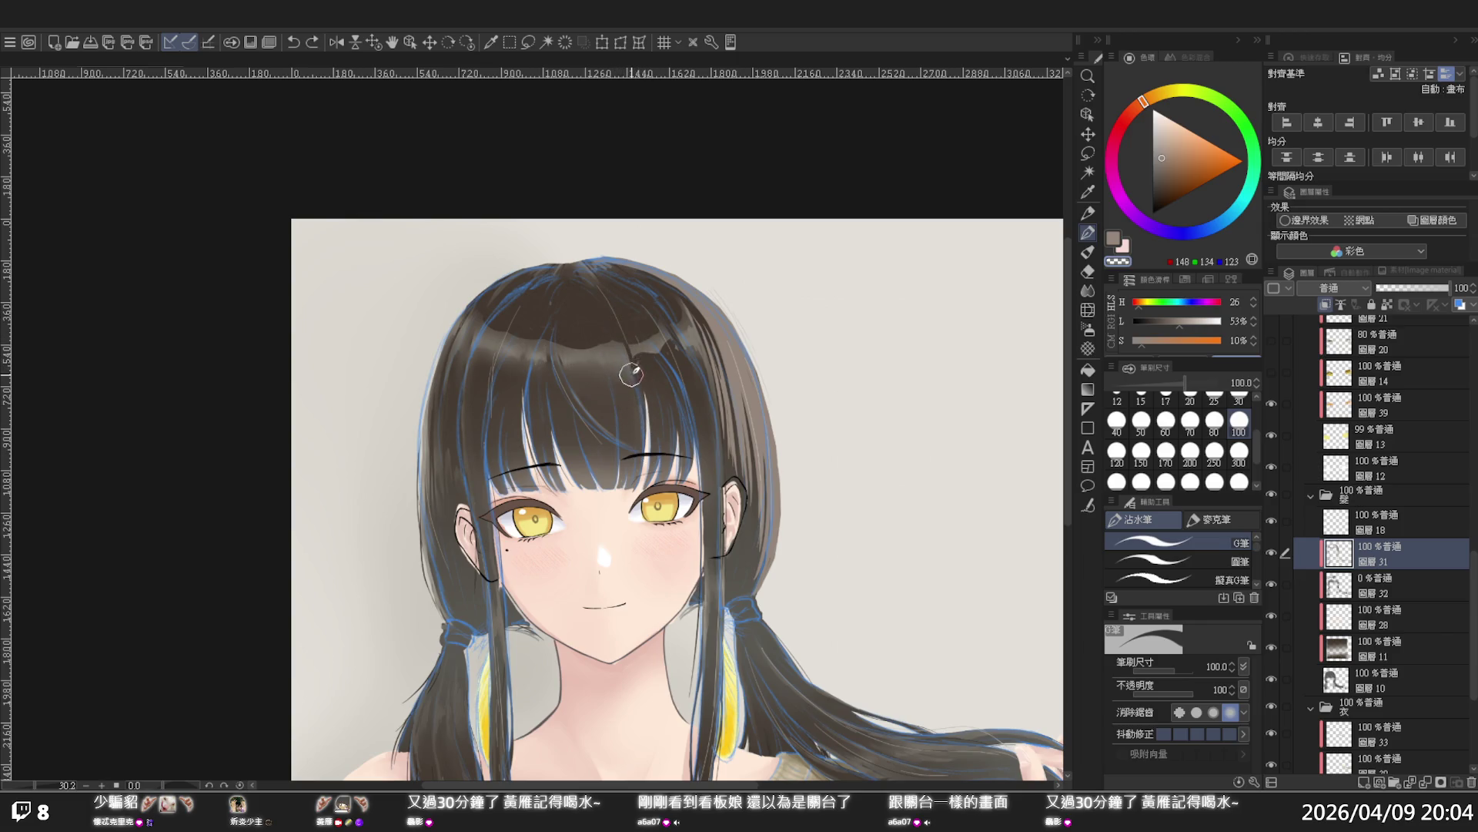
pyautogui.moveTo(604, 371)
pyautogui.mouseDown()
pyautogui.moveTo(614, 360)
pyautogui.moveTo(638, 377)
pyautogui.moveTo(571, 377)
pyautogui.moveTo(678, 351)
pyautogui.moveTo(685, 377)
pyautogui.moveTo(655, 408)
pyautogui.mouseUp()
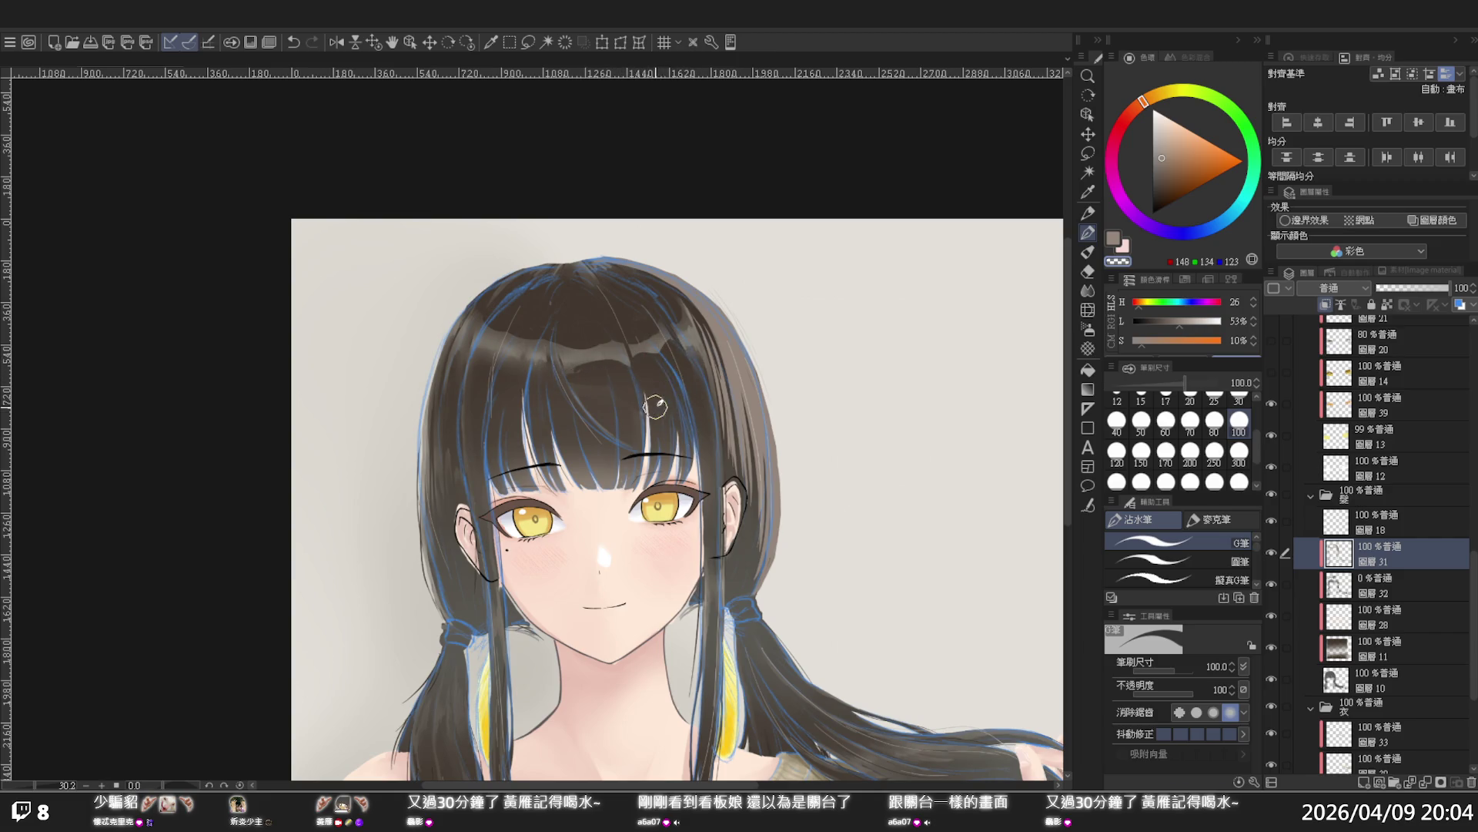
pyautogui.hotkey('alt', 'space')
pyautogui.click(591, 333)
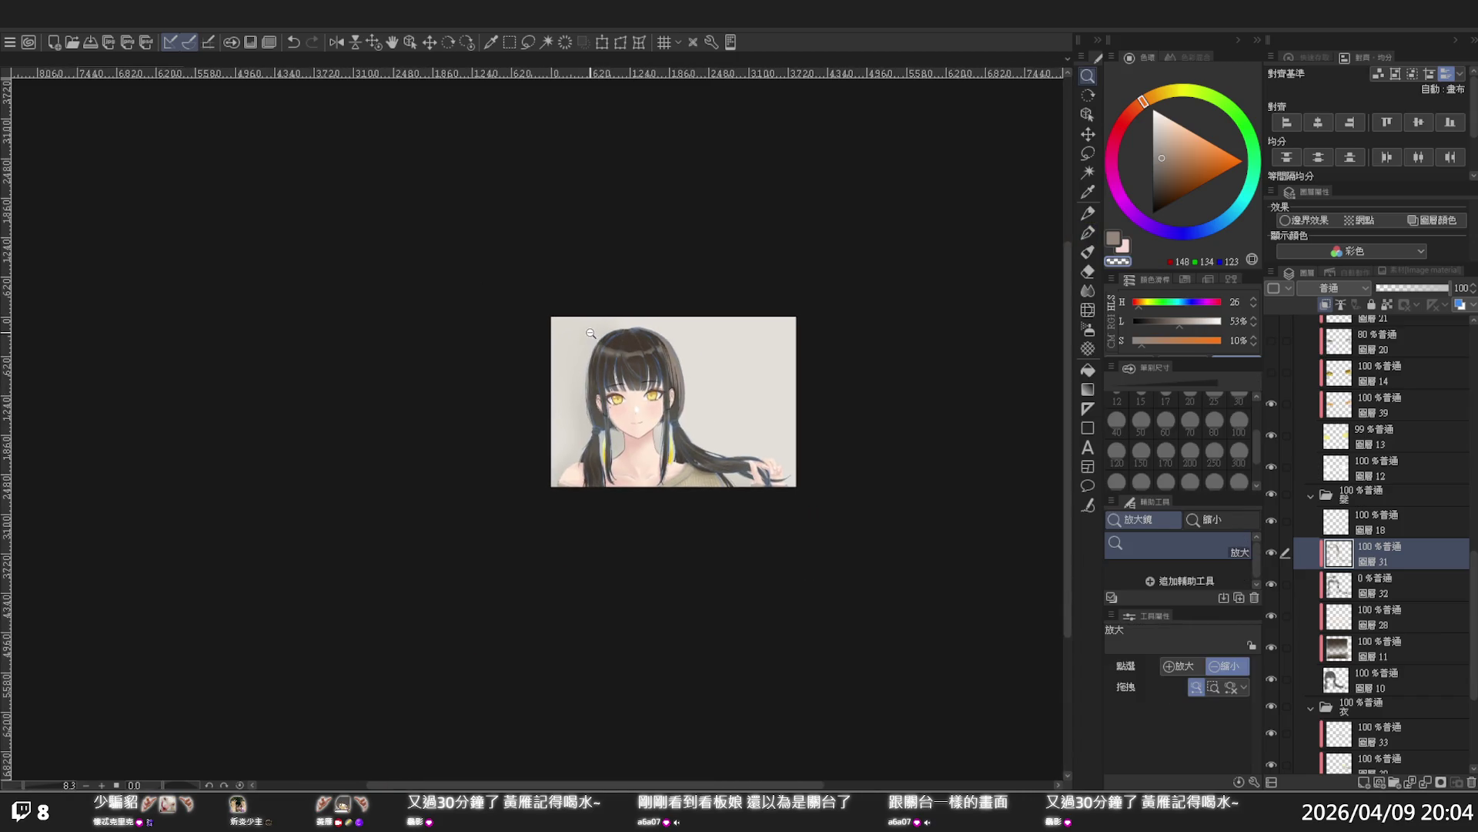
# Zoom in on the bangs and paint a short dark stroke across the upper-left bangs
pyautogui.moveTo(591, 333); pyautogui.dragTo(602, 343)
pyautogui.click(633, 374)
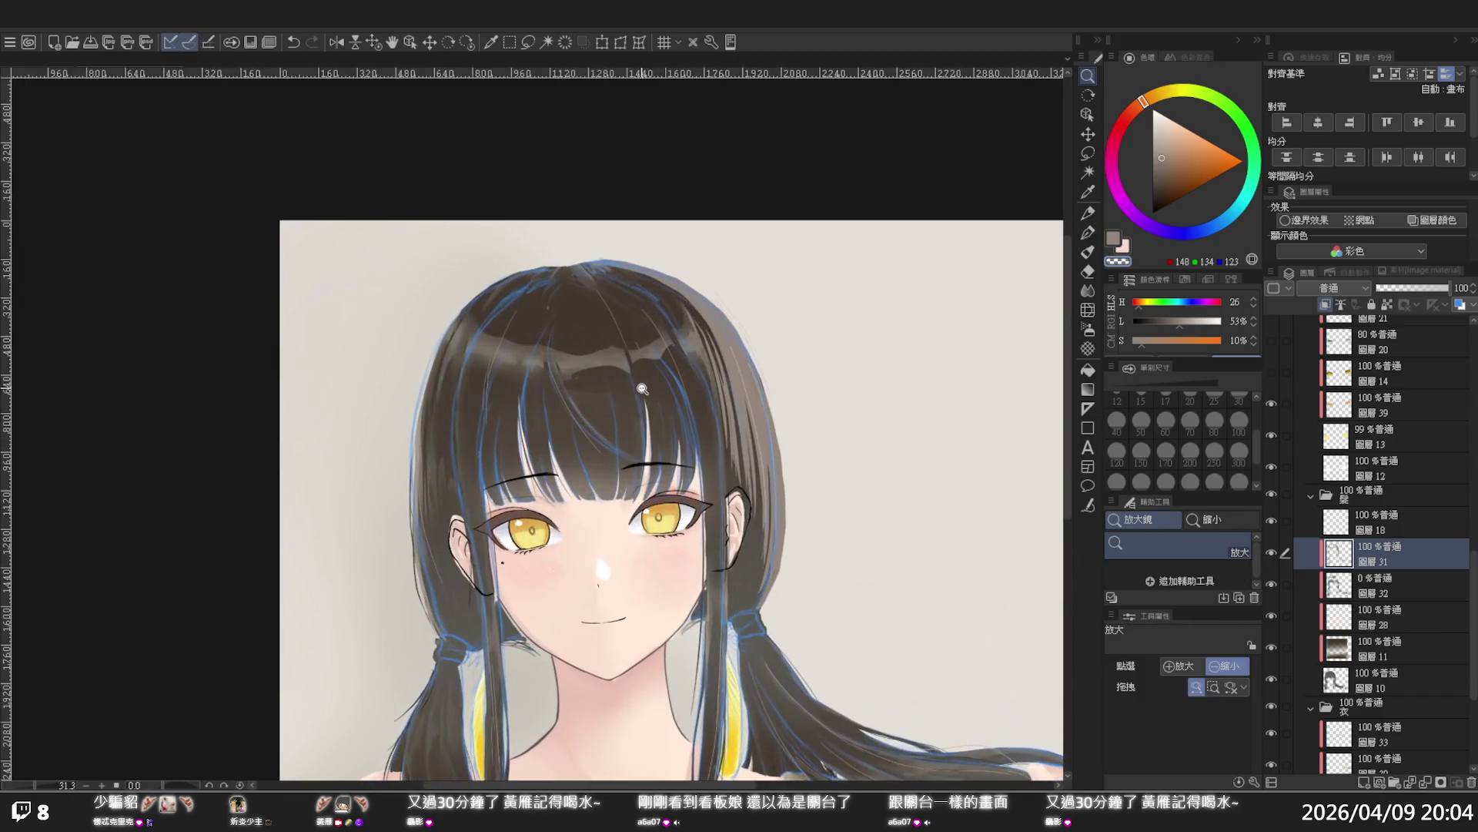
pyautogui.click(585, 337)
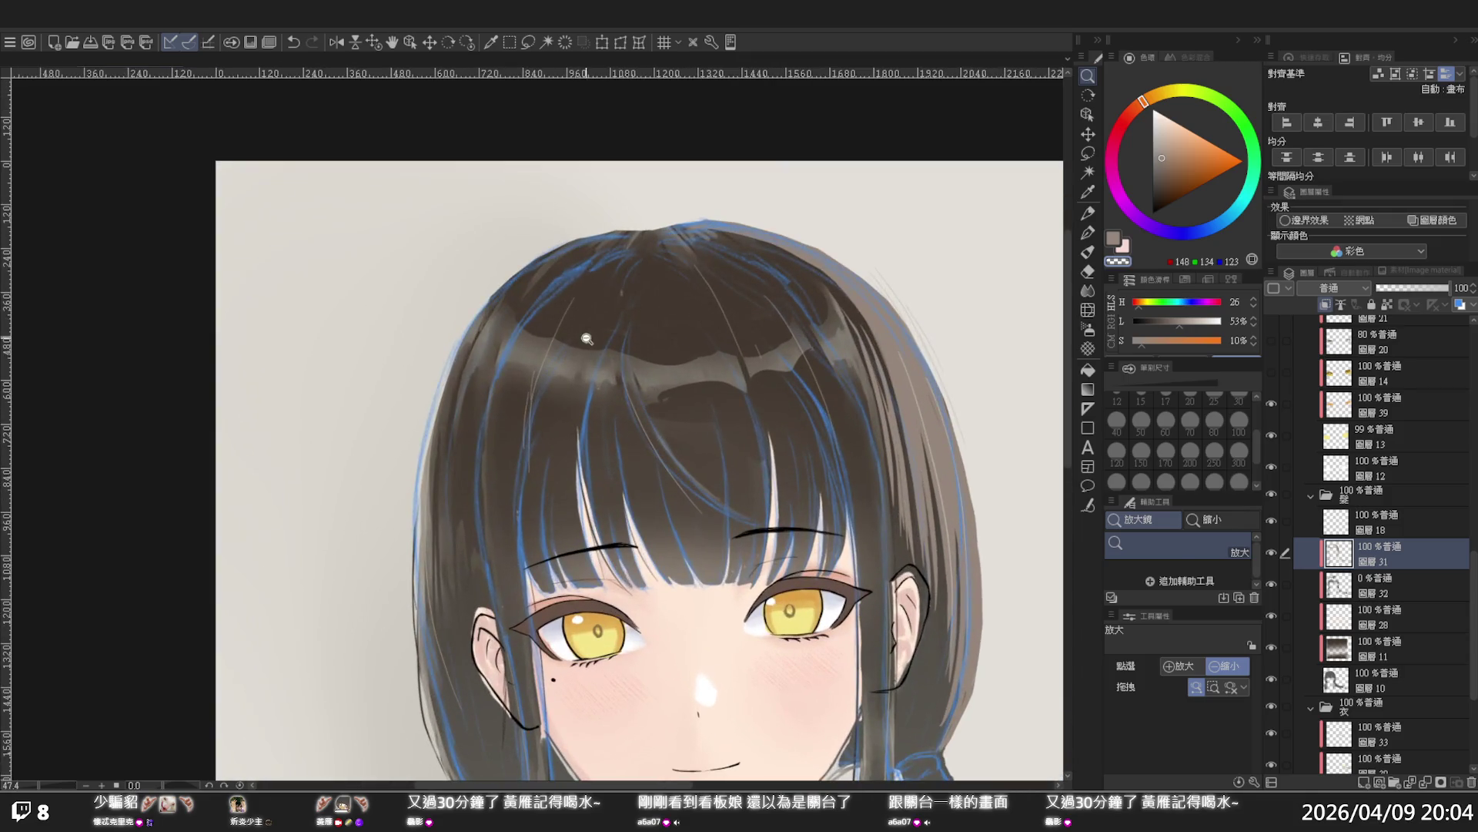
pyautogui.press('p')
pyautogui.hotkey('ctrl', 'z')
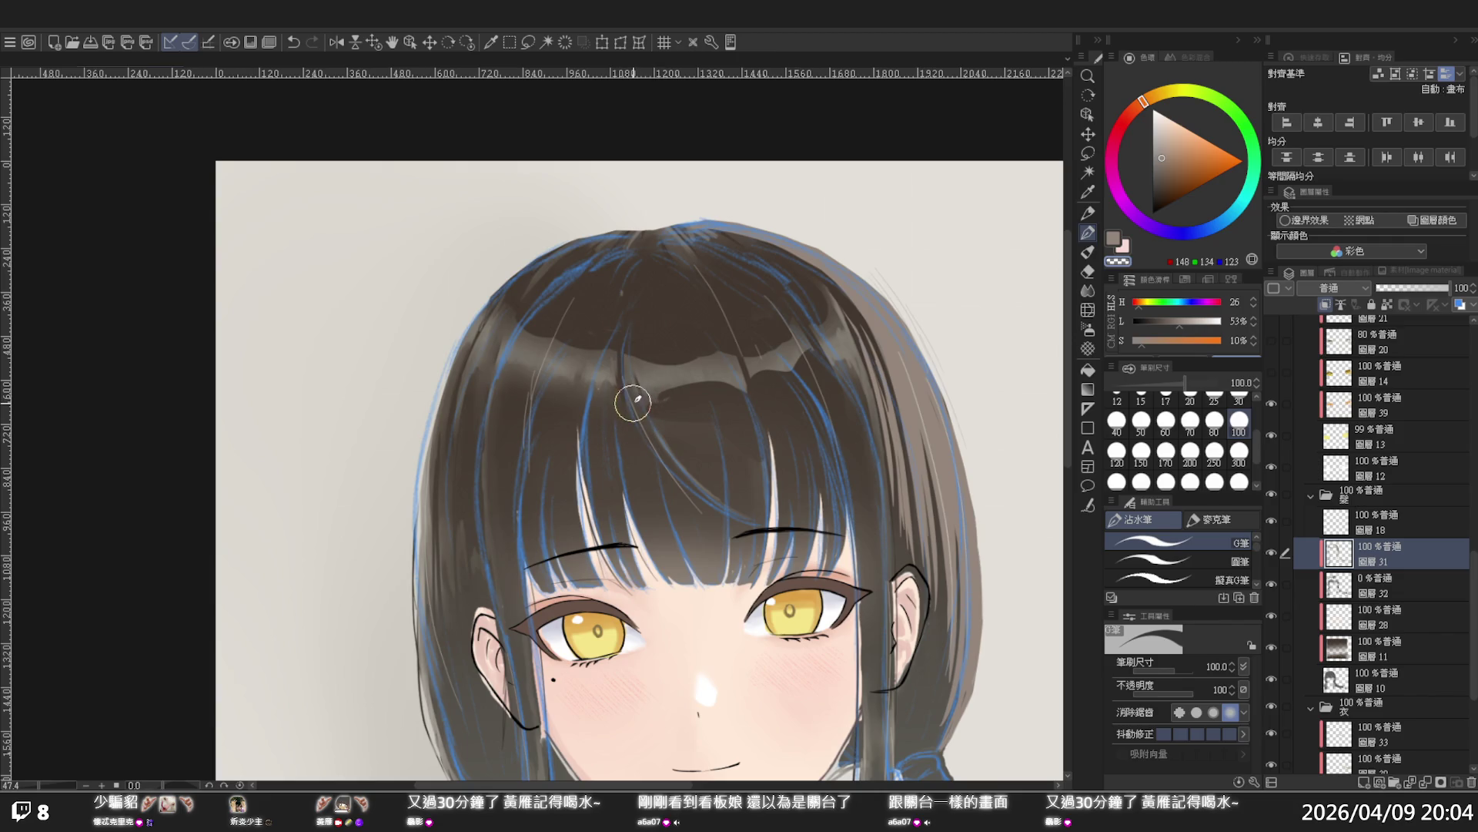
pyautogui.hotkey('ctrl', 'z')
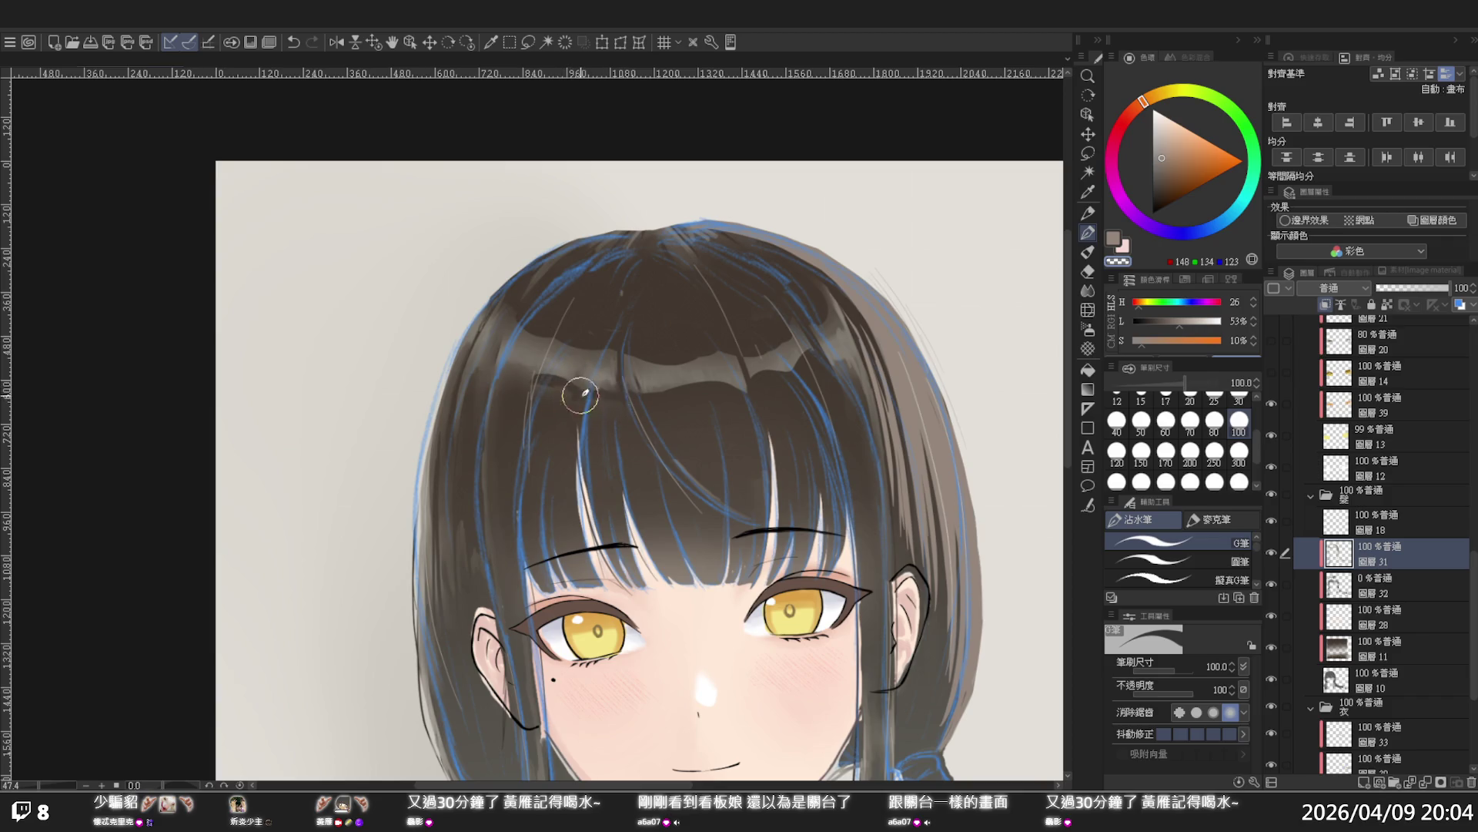
pyautogui.moveTo(608, 385)
pyautogui.mouseDown()
pyautogui.moveTo(587, 334)
pyautogui.moveTo(577, 408)
pyautogui.moveTo(616, 320)
pyautogui.moveTo(593, 323)
pyautogui.moveTo(608, 320)
pyautogui.moveTo(539, 387)
pyautogui.mouseUp()
pyautogui.hotkey('ctrl', 'z')
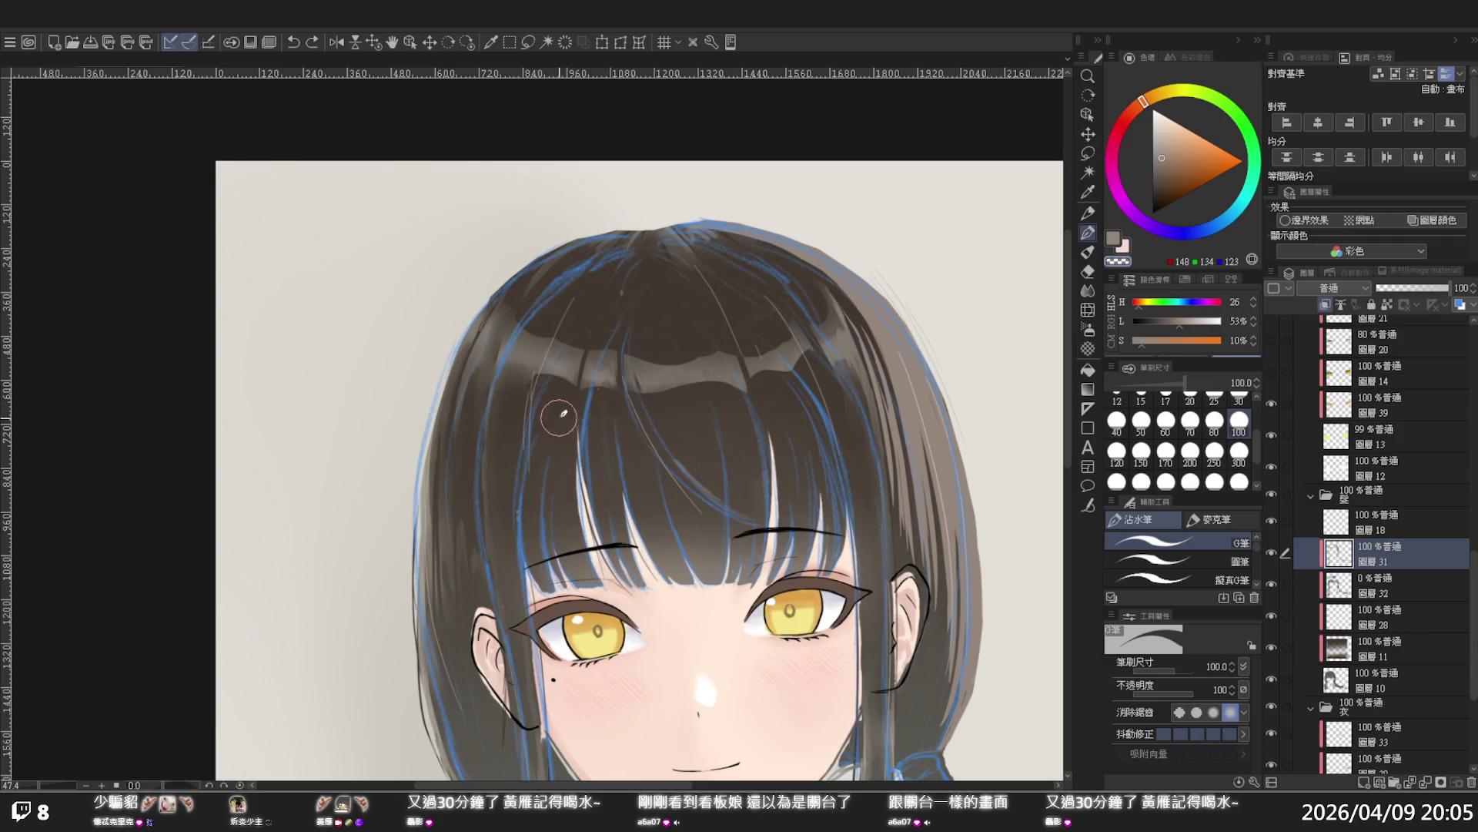
pyautogui.moveTo(495, 373)
pyautogui.mouseDown()
pyautogui.moveTo(552, 373)
pyautogui.moveTo(482, 365)
pyautogui.moveTo(493, 327)
pyautogui.mouseUp()
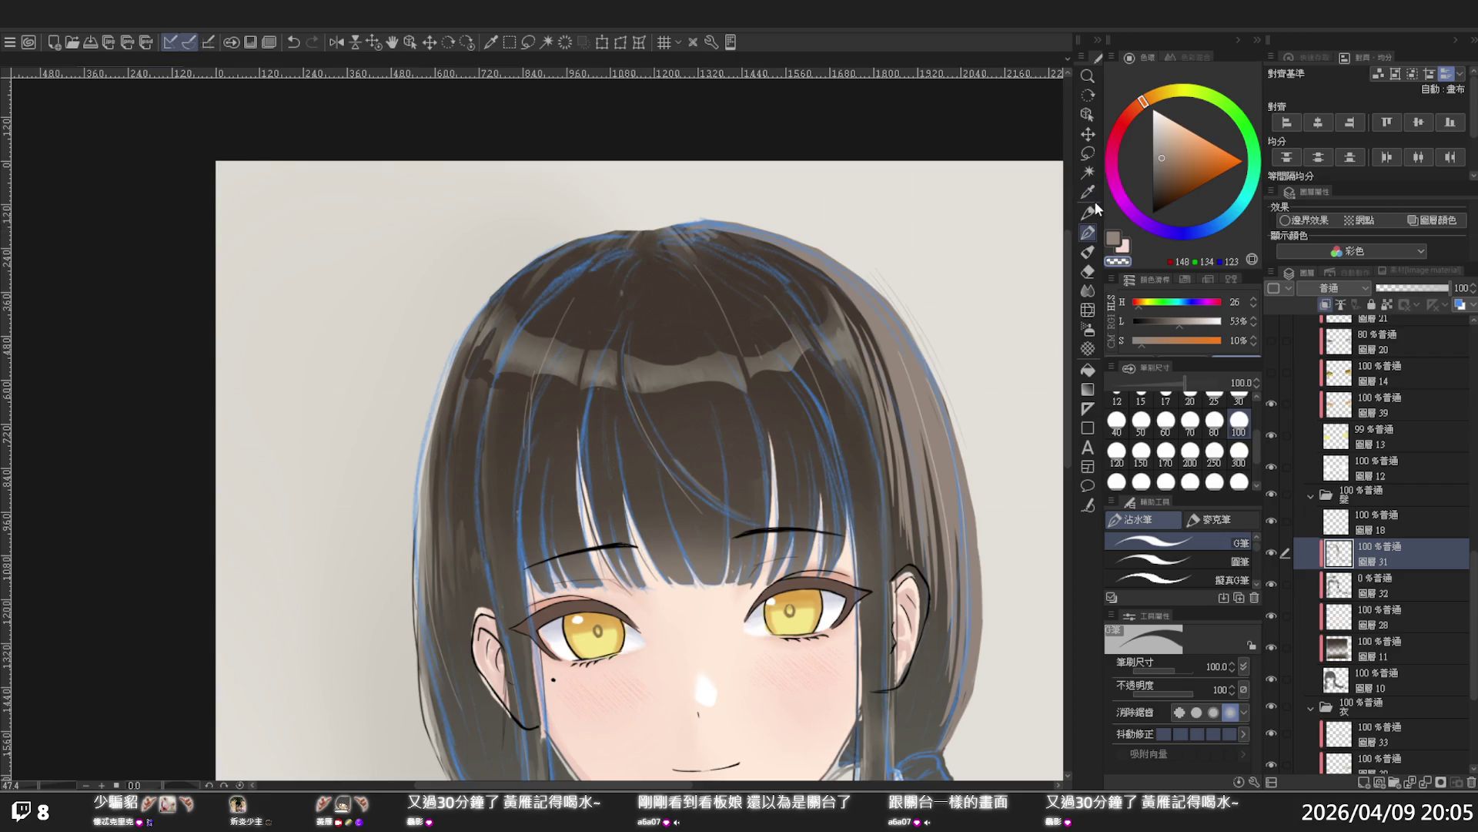
# Push the bangs' highlight band and hair top into shape with Liquify
pyautogui.click(1088, 308)
pyautogui.moveTo(629, 363)
pyautogui.mouseDown()
pyautogui.moveTo(627, 350)
pyautogui.moveTo(709, 329)
pyautogui.moveTo(683, 430)
pyautogui.moveTo(662, 354)
pyautogui.moveTo(580, 354)
pyautogui.moveTo(621, 333)
pyautogui.moveTo(743, 344)
pyautogui.moveTo(802, 310)
pyautogui.moveTo(752, 362)
pyautogui.moveTo(785, 346)
pyautogui.mouseUp()
pyautogui.keyDown('ctrl'); pyautogui.keyDown('alt'); pyautogui.click(750, 388); pyautogui.keyUp('alt'); pyautogui.keyUp('ctrl')
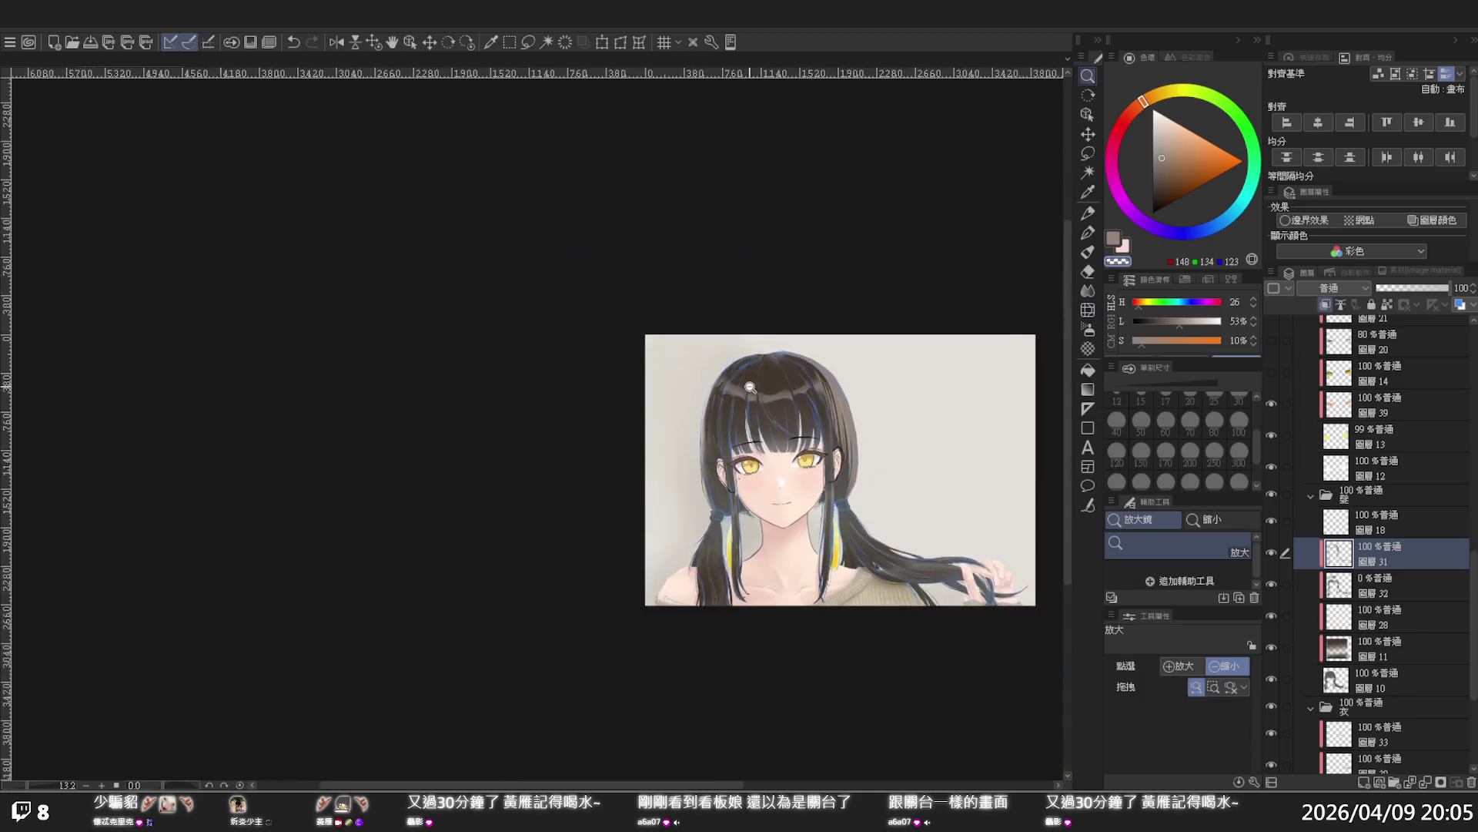
pyautogui.click(750, 388)
pyautogui.scroll(5, 850, 462)
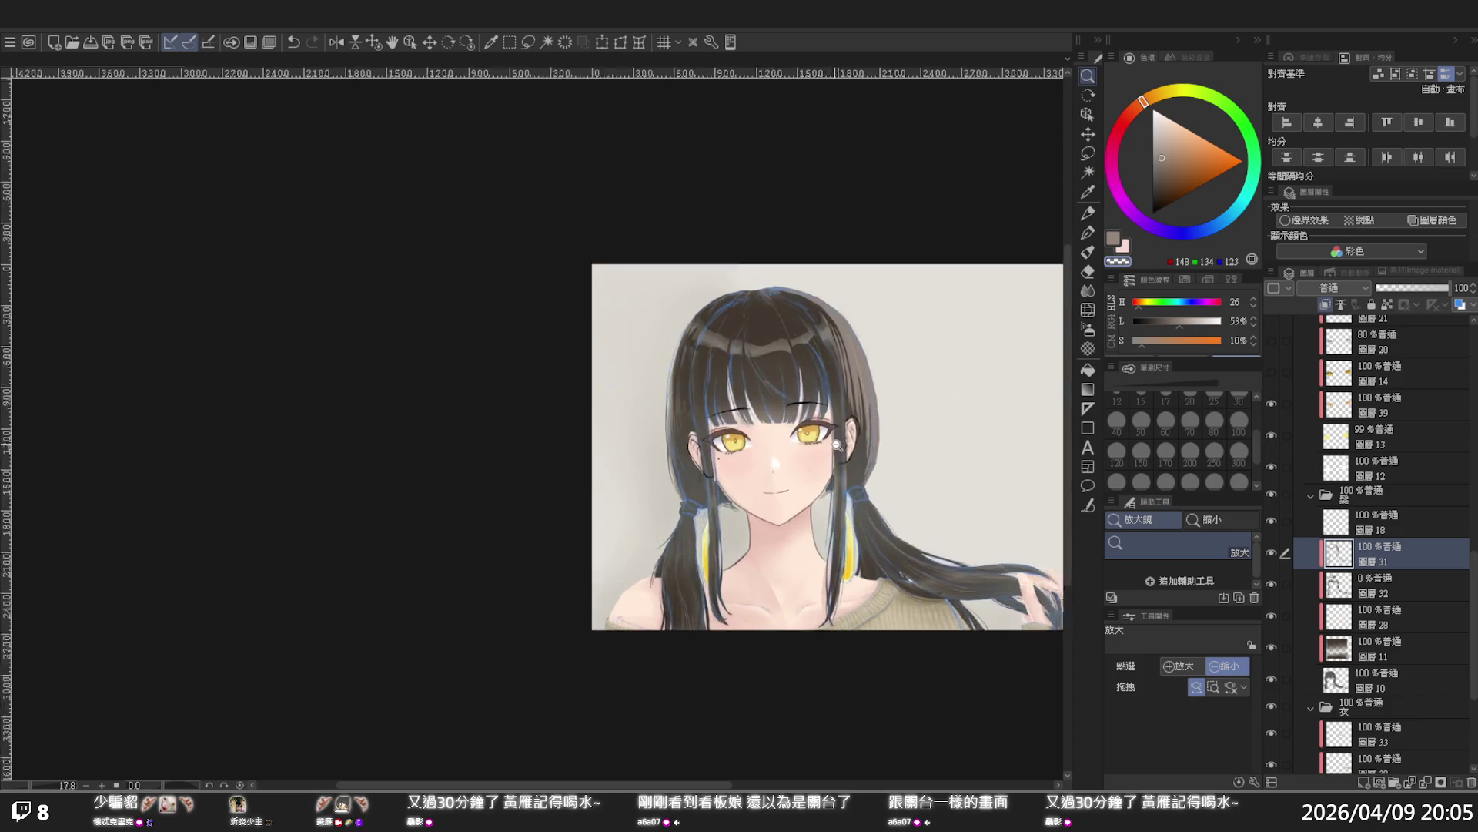
pyautogui.scroll(2, 850, 445)
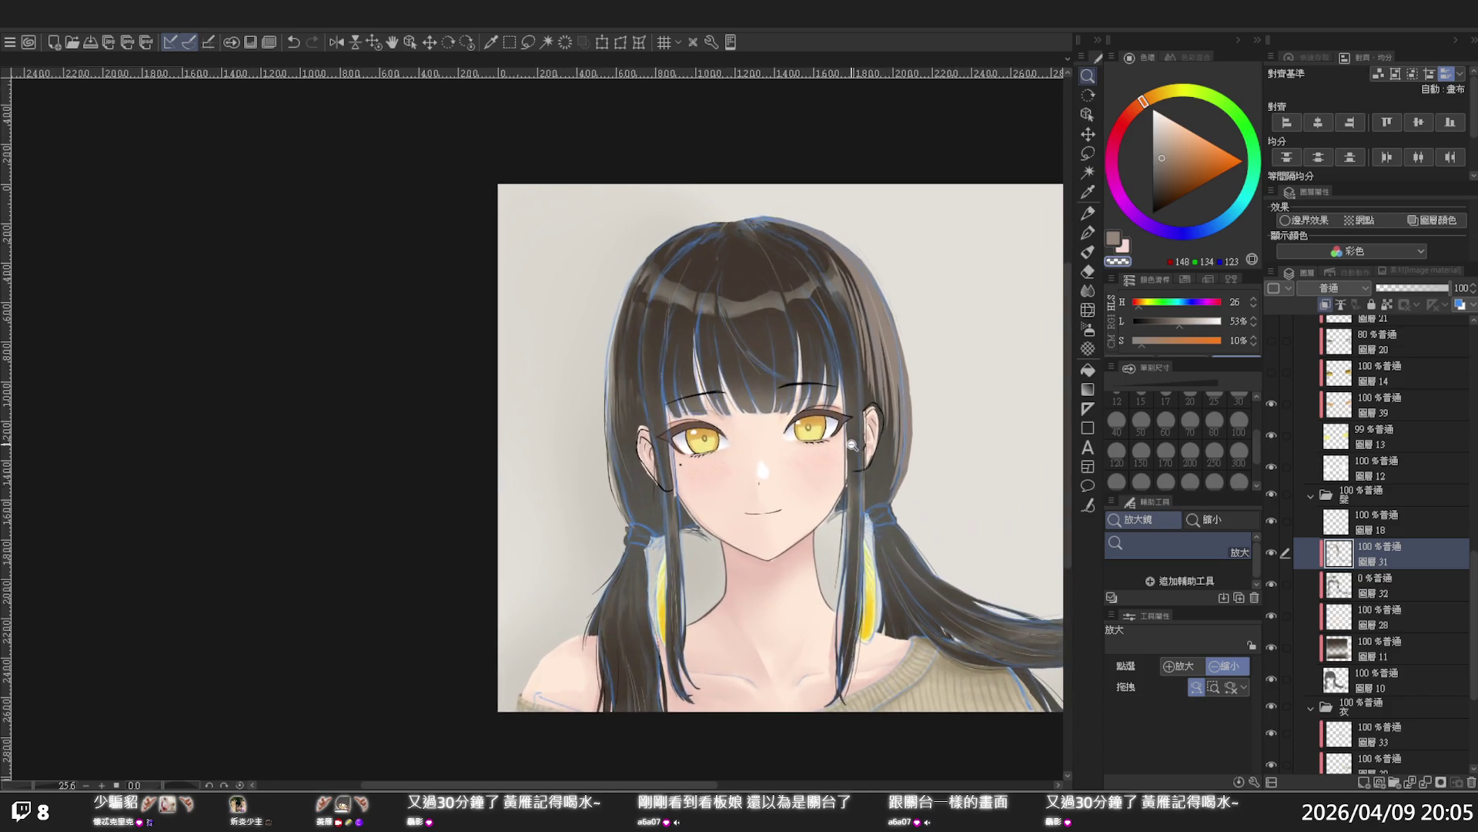
pyautogui.scroll(1, 855, 443)
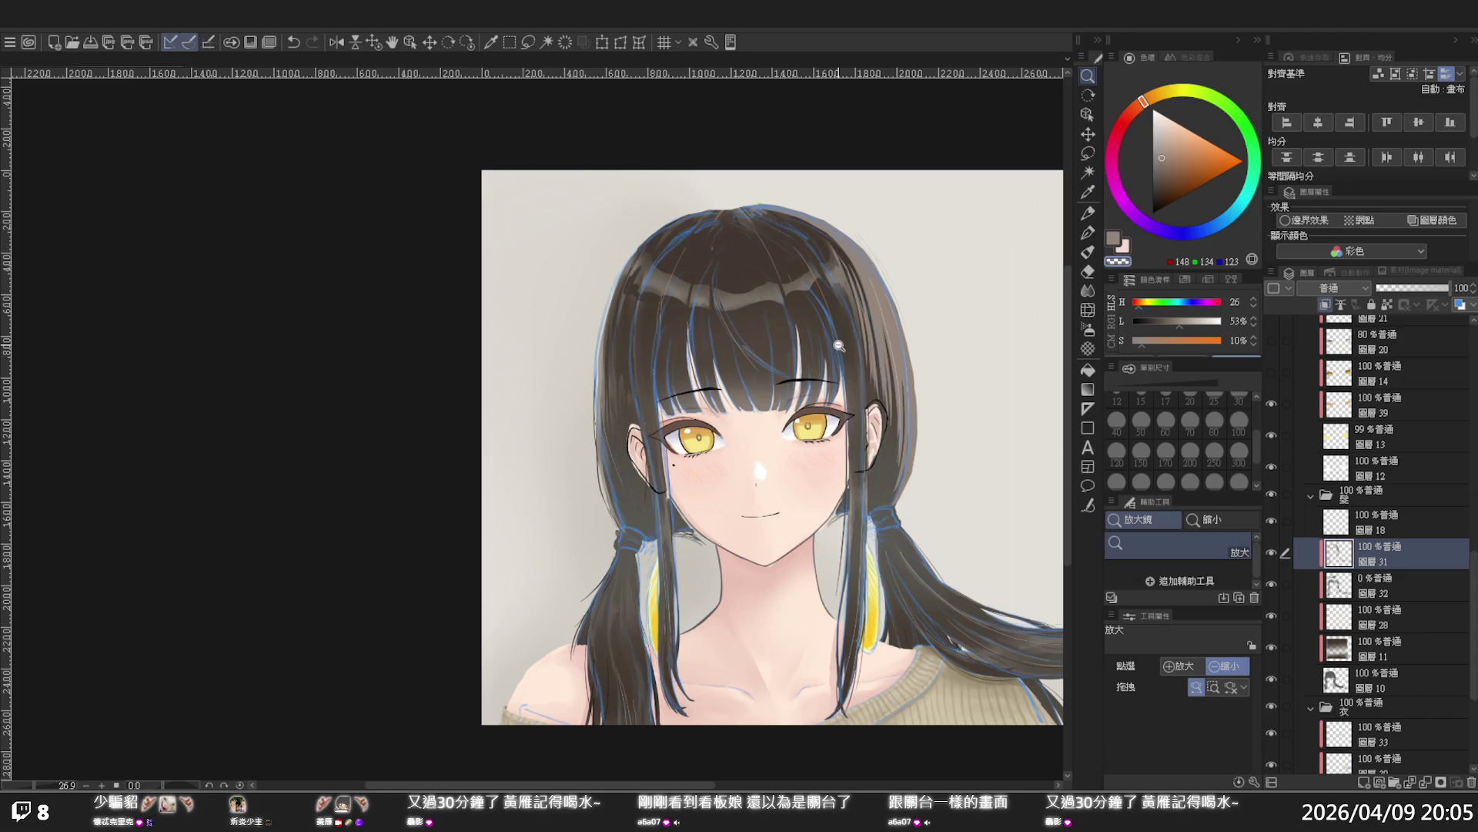
pyautogui.click(839, 346)
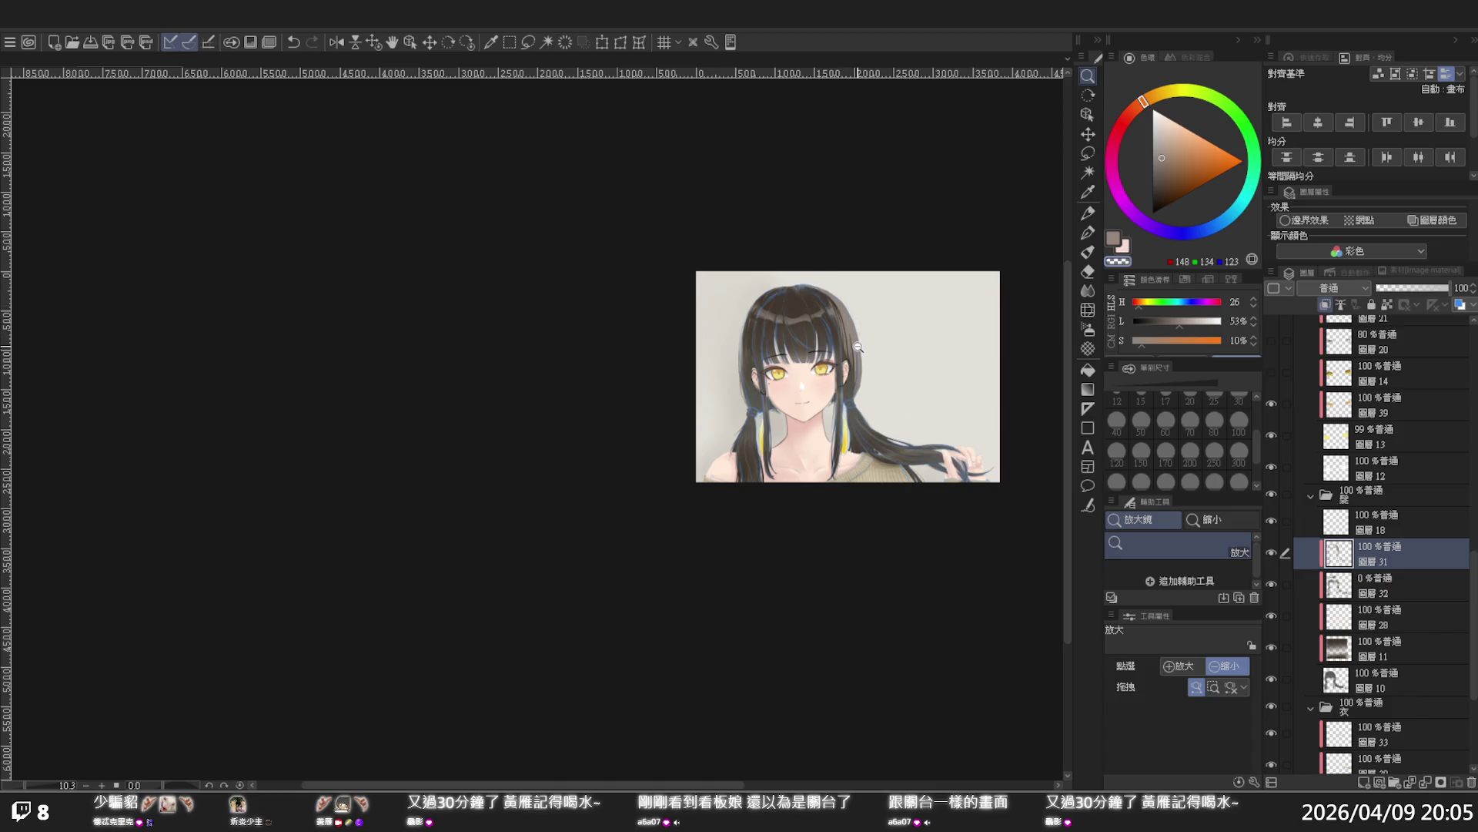
pyautogui.scroll(4, 851, 369)
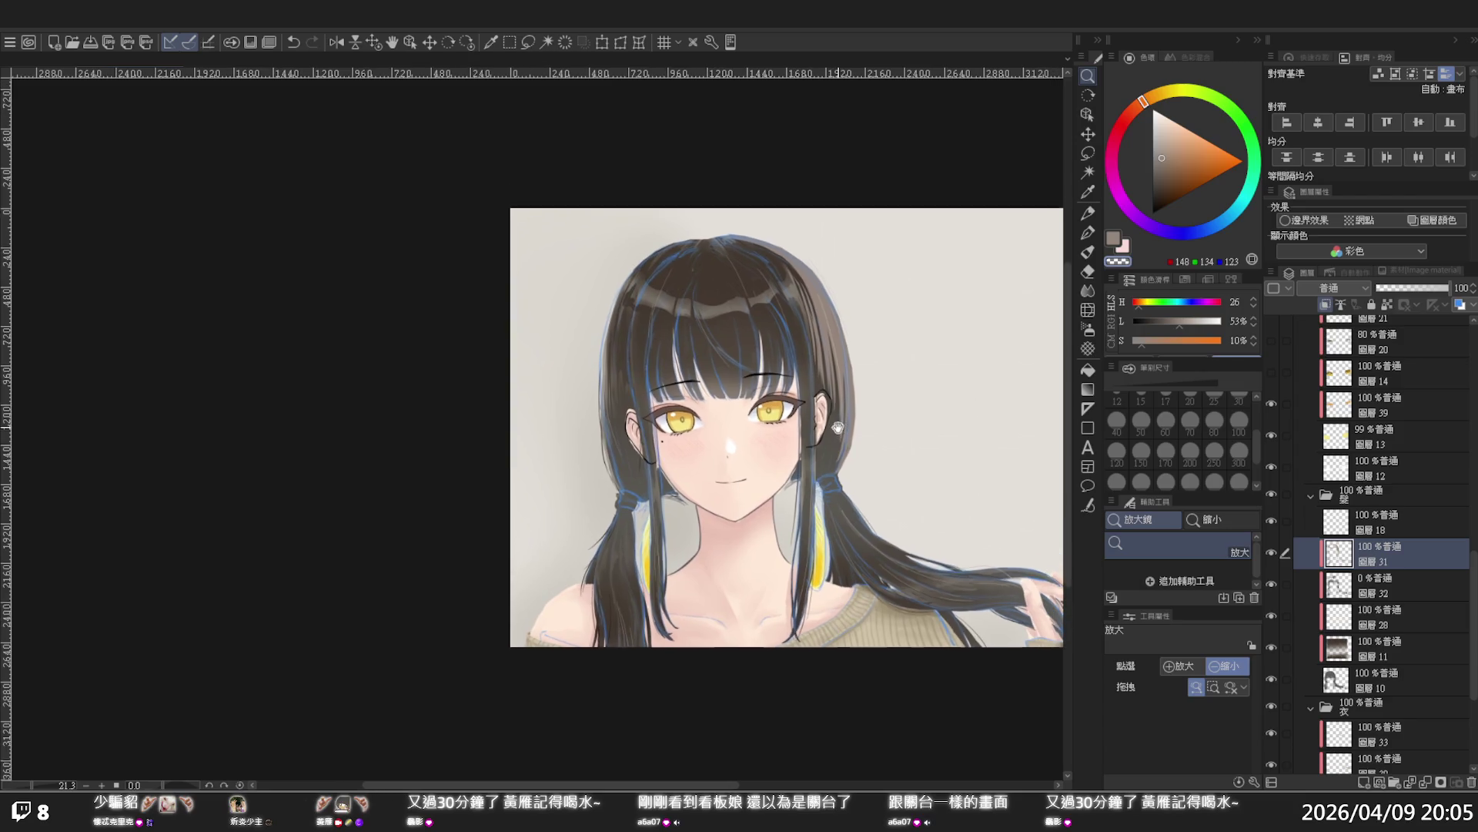
pyautogui.scroll(3, 847, 389)
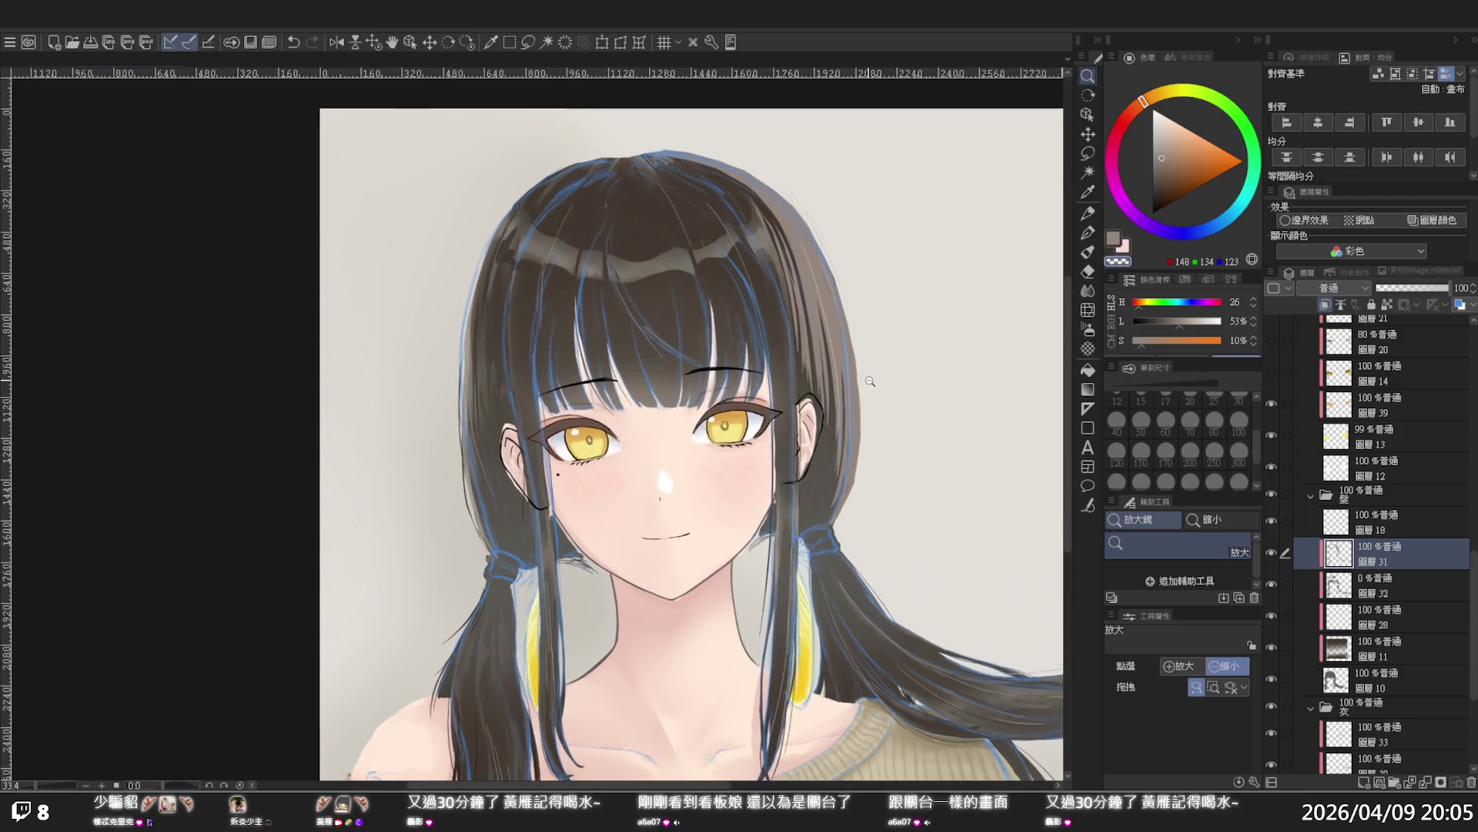
pyautogui.scroll(3, 870, 381)
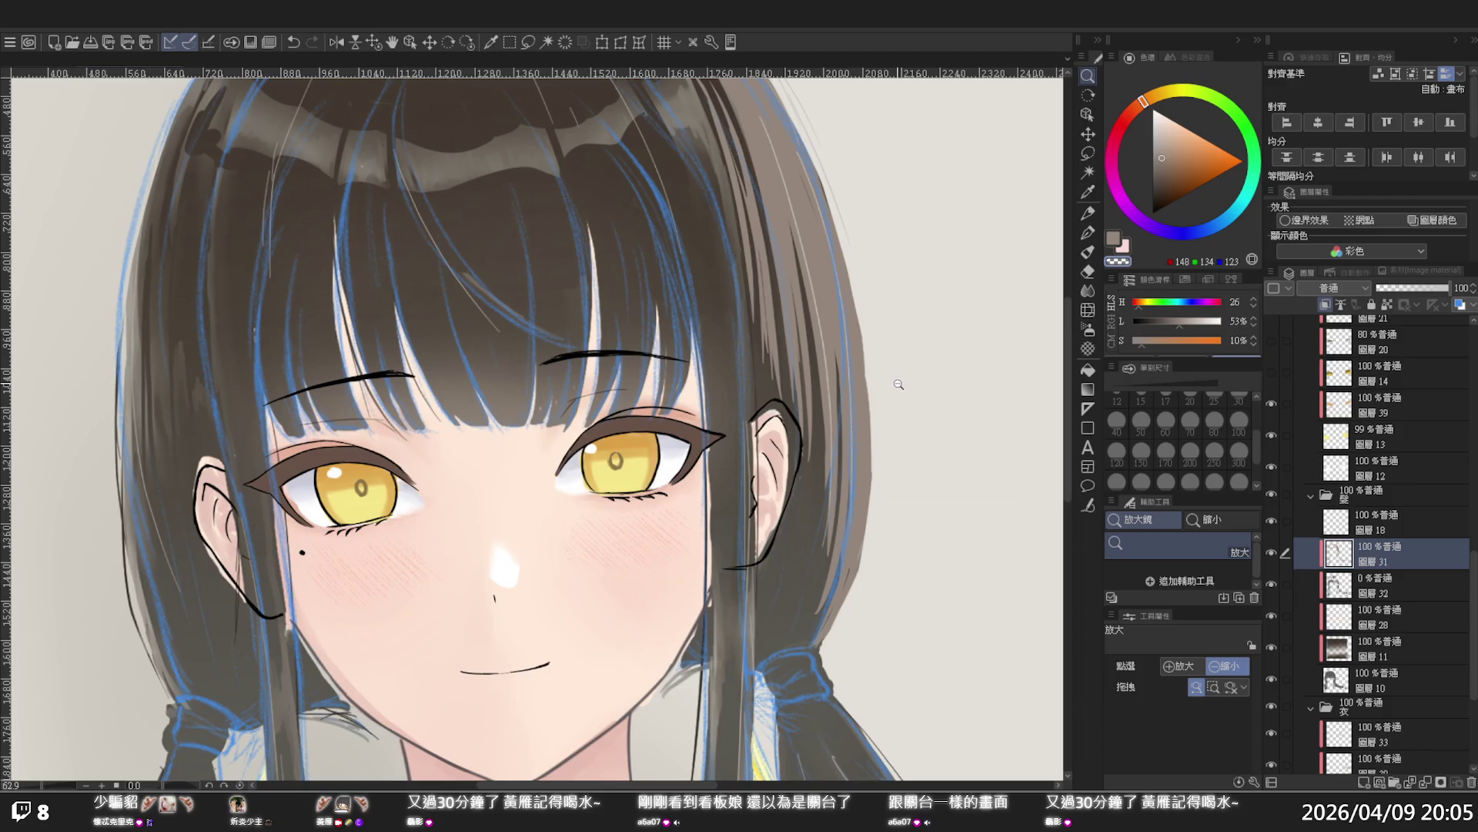
pyautogui.scroll(-2, 885, 393)
pyautogui.press('p')
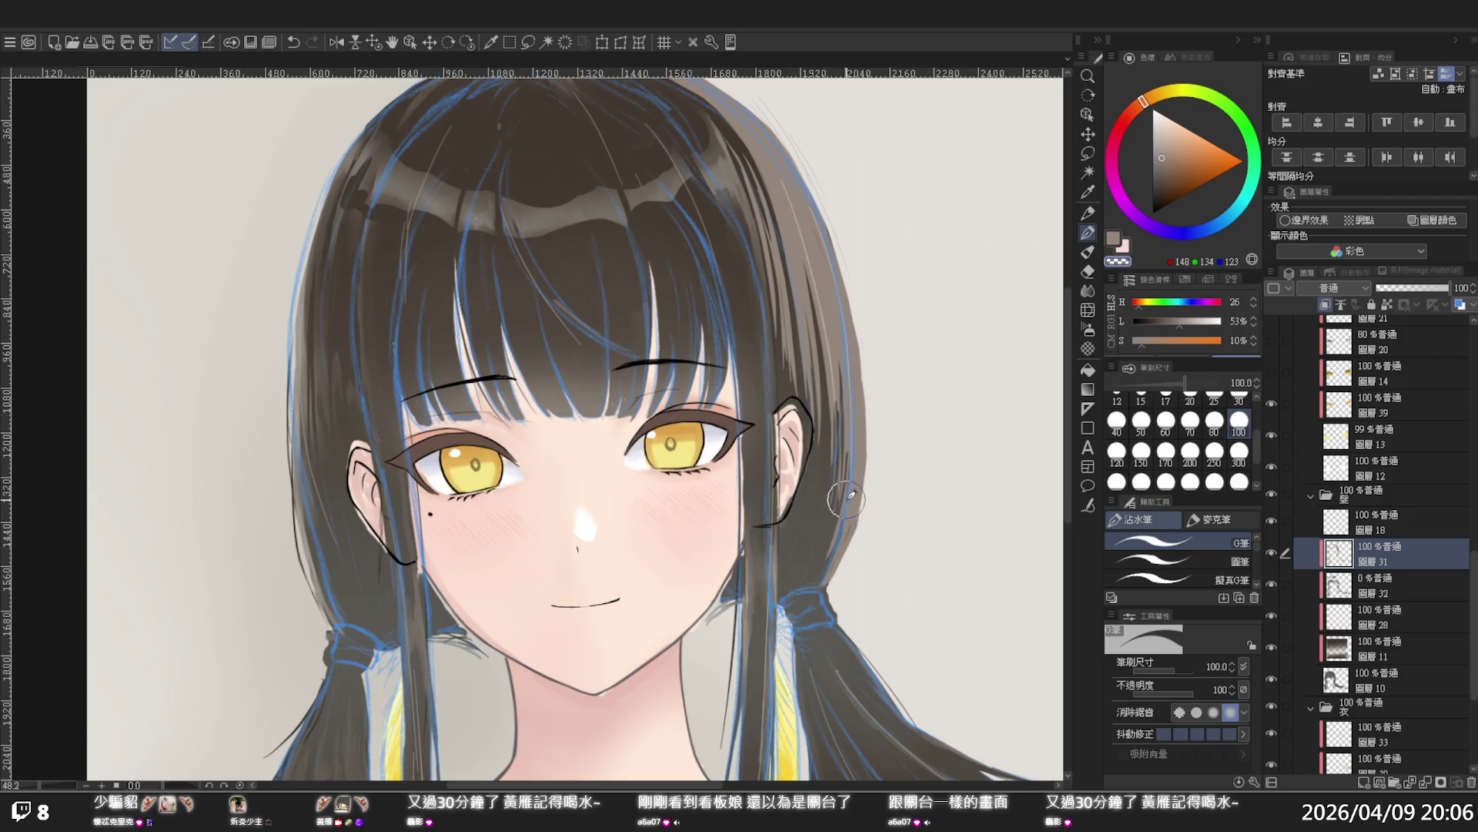
# Redraw the hair outline beside the ear, then toggle Layer 31 to compare
pyautogui.moveTo(845, 497); pyautogui.dragTo(836, 497)
pyautogui.hotkey('ctrl', 'z')
pyautogui.moveTo(841, 391); pyautogui.dragTo(840, 491)
pyautogui.hotkey('ctrl', 'z')
pyautogui.moveTo(835, 358); pyautogui.dragTo(820, 424)
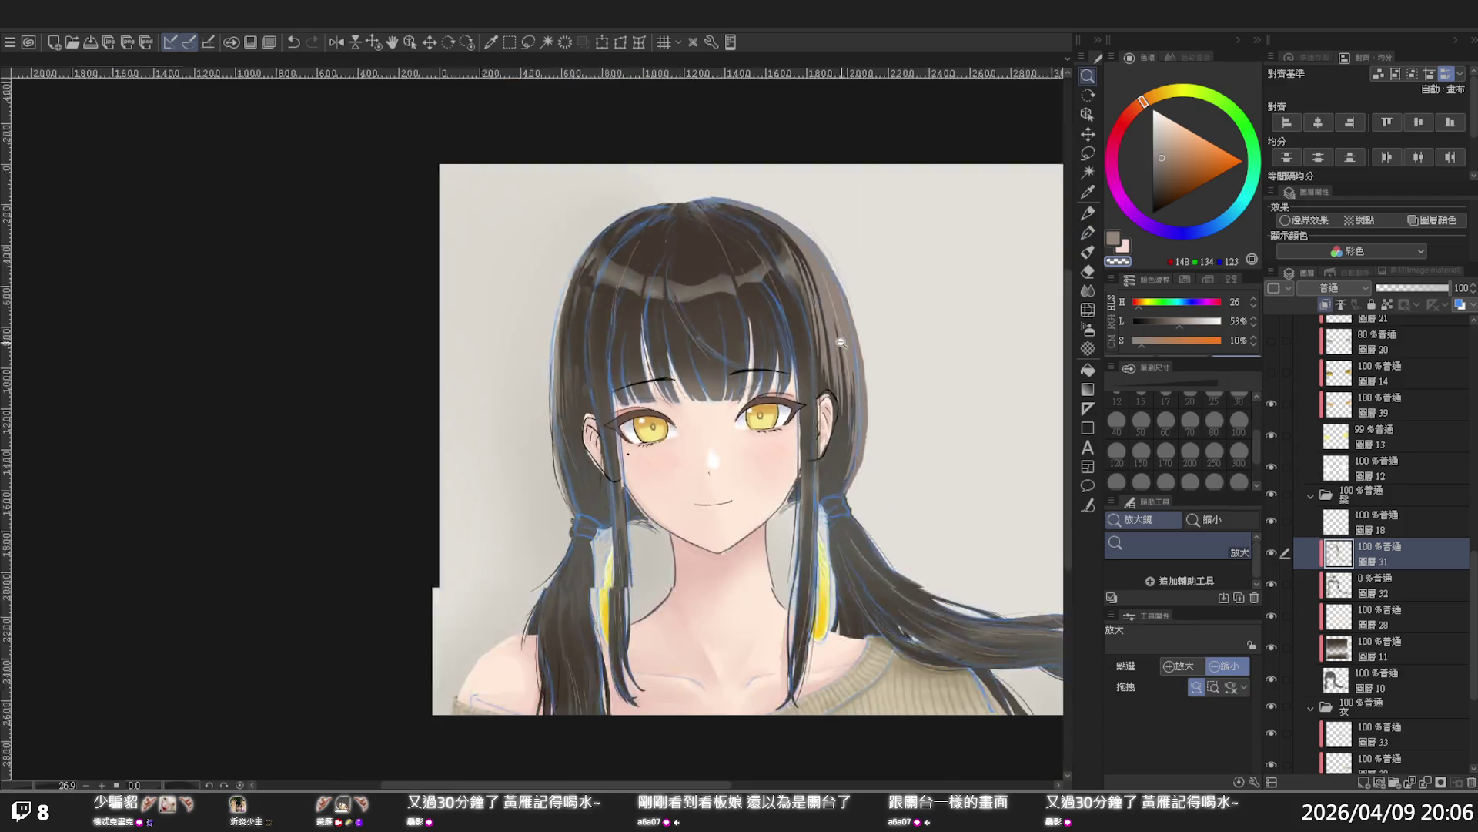
pyautogui.press('/')
pyautogui.click(886, 404)
pyautogui.click(887, 389)
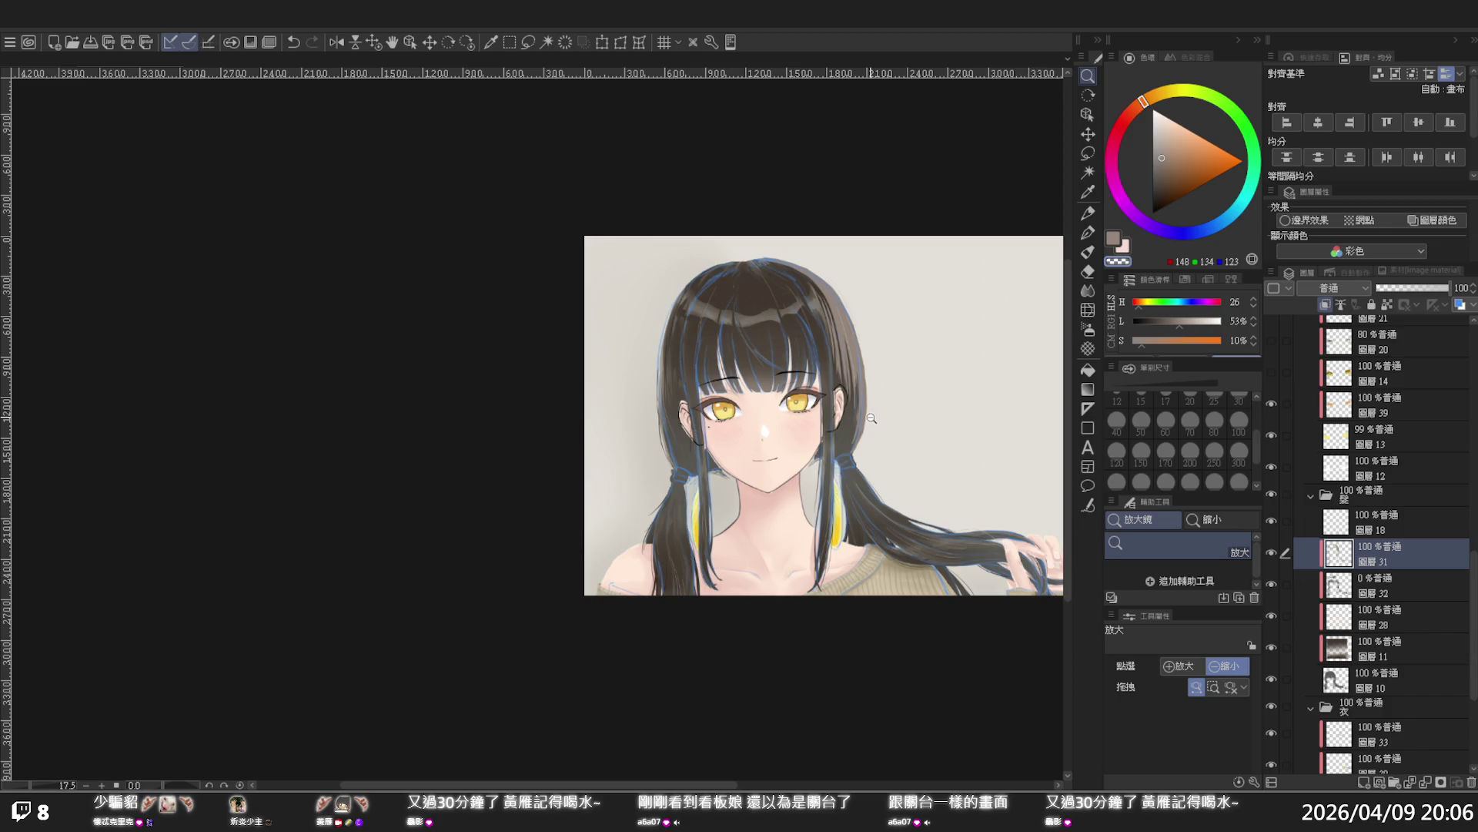
pyautogui.click(1272, 553)
pyautogui.click(1271, 553)
# Draw fine dark and light strands down the upper-right side of the hair
pyautogui.click(781, 282)
pyautogui.press('p')
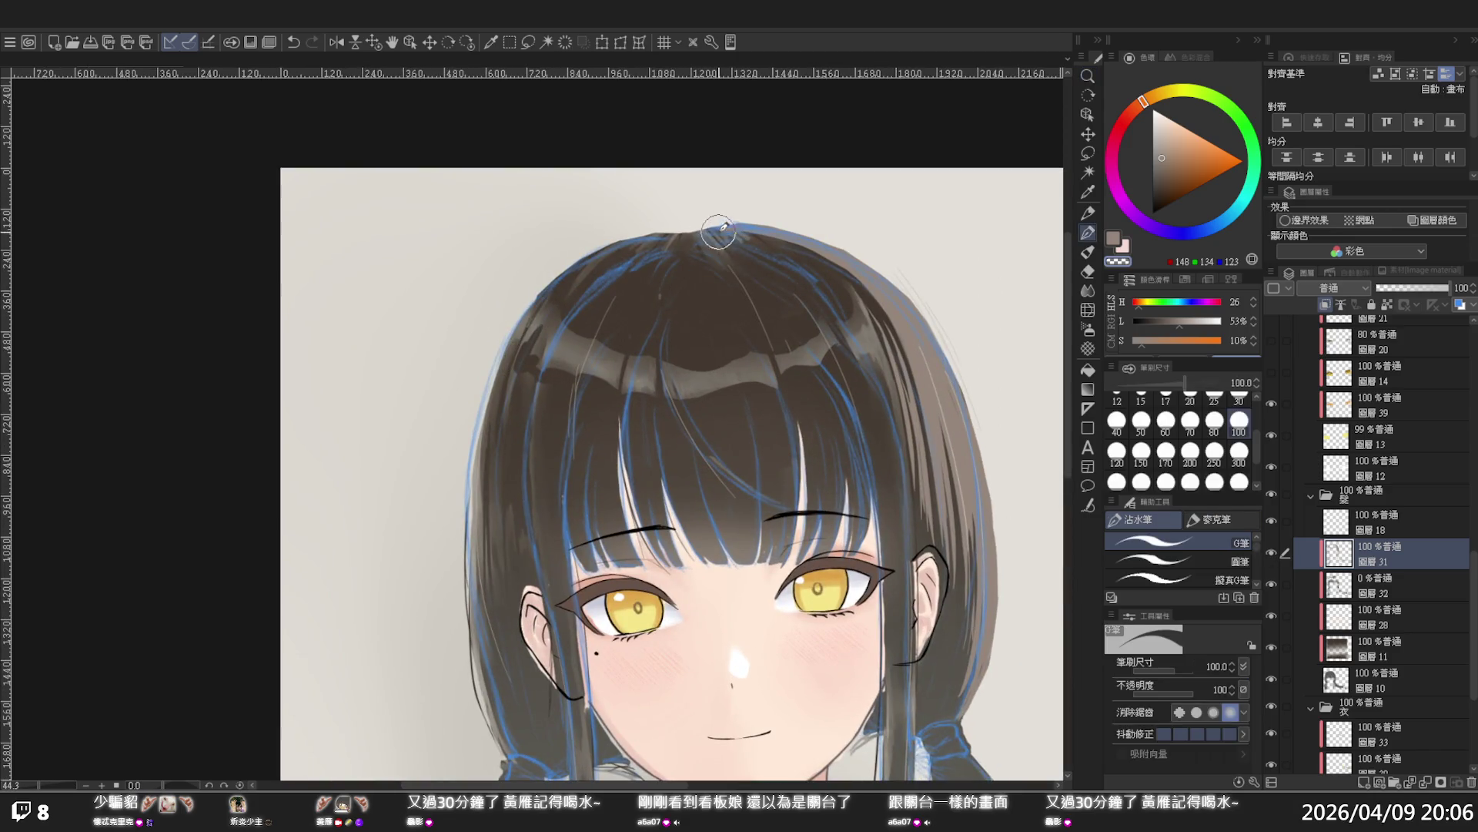
pyautogui.hotkey('ctrl', 'z')
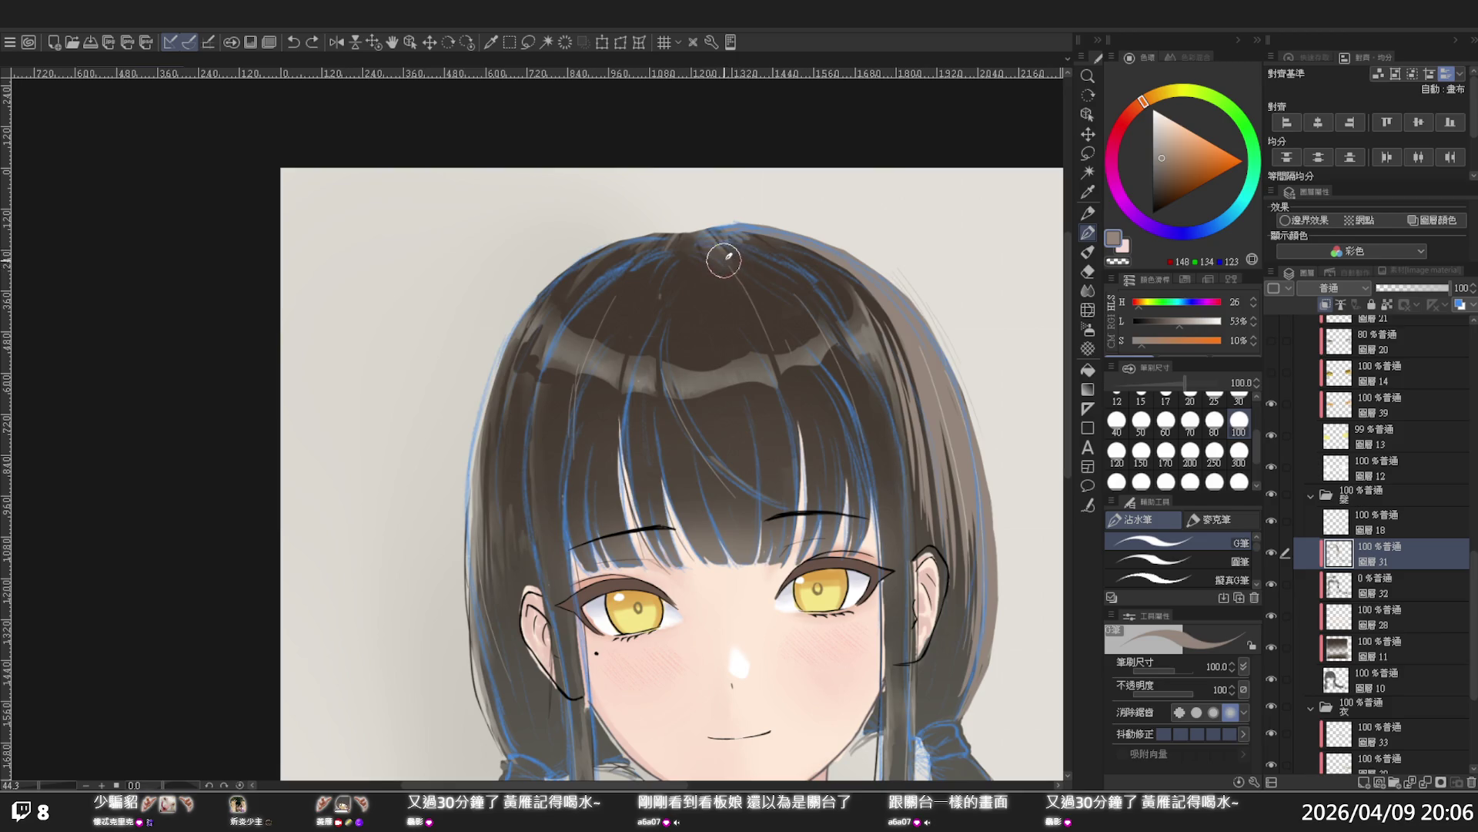
pyautogui.click(744, 245)
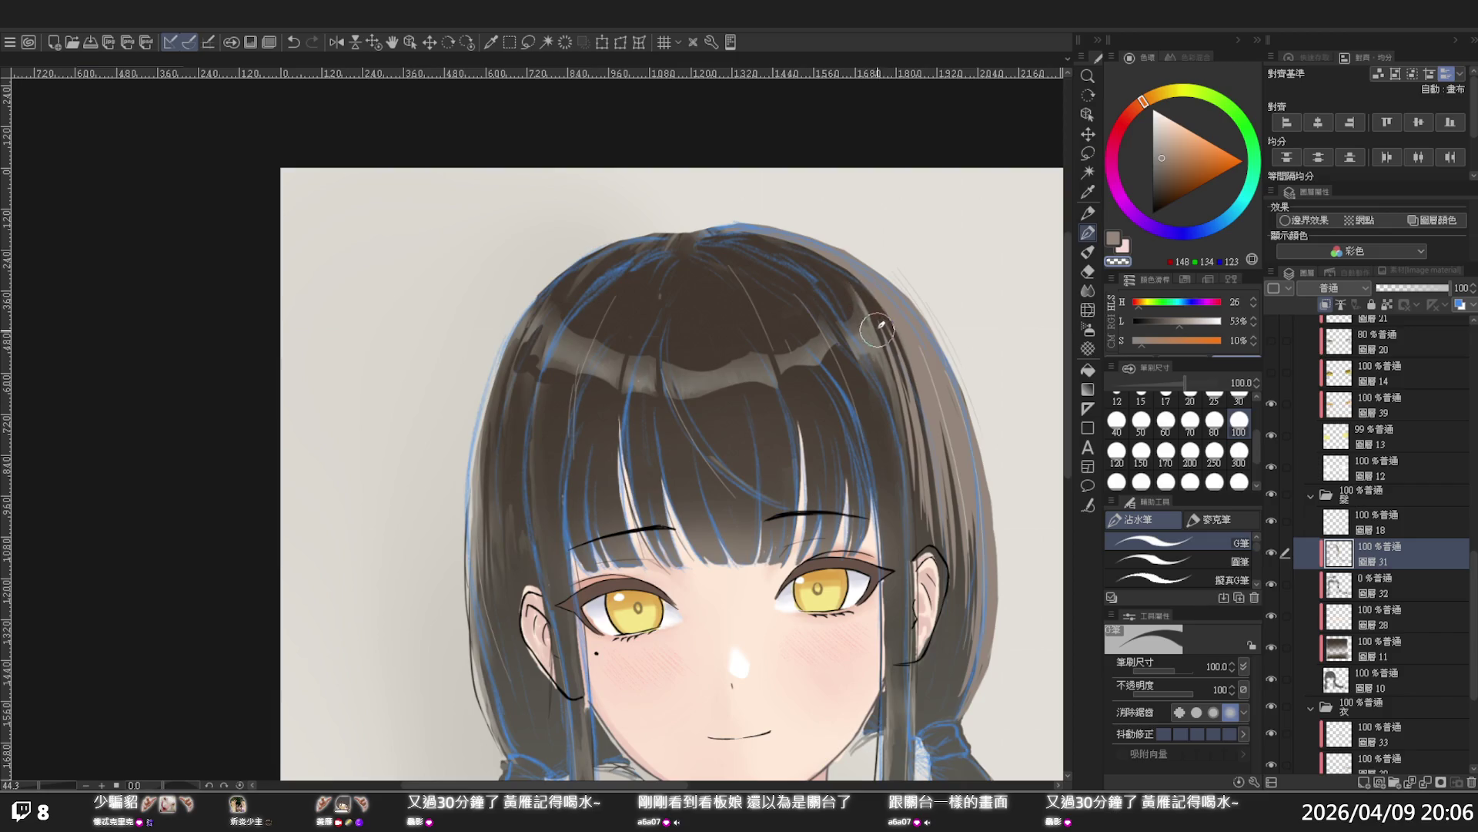
pyautogui.hotkey('ctrl', 'z')
pyautogui.moveTo(855, 293); pyautogui.dragTo(873, 331)
pyautogui.moveTo(857, 290); pyautogui.dragTo(879, 344)
pyautogui.moveTo(857, 294); pyautogui.dragTo(878, 343)
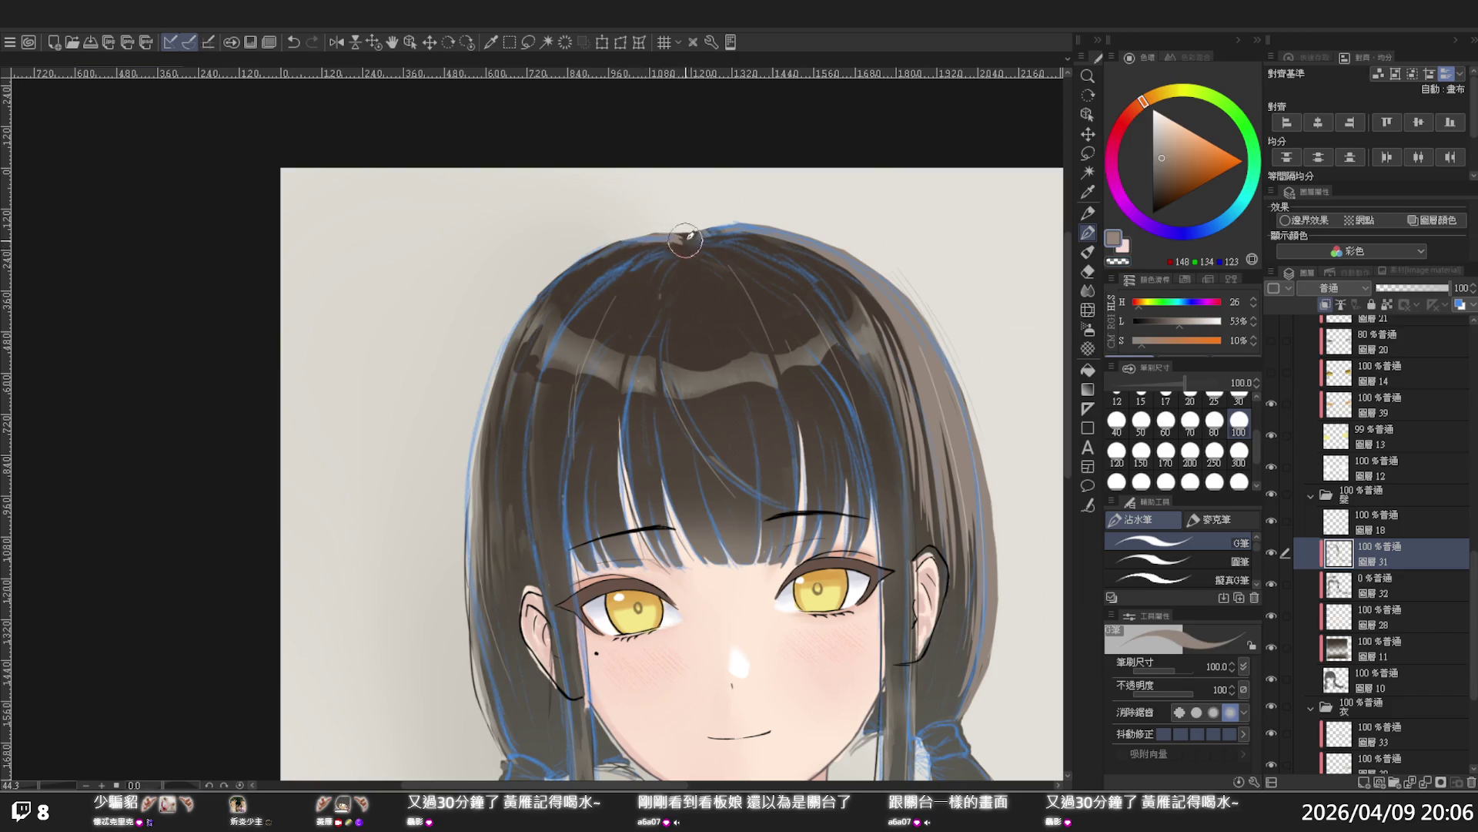
pyautogui.moveTo(677, 235); pyautogui.dragTo(720, 389)
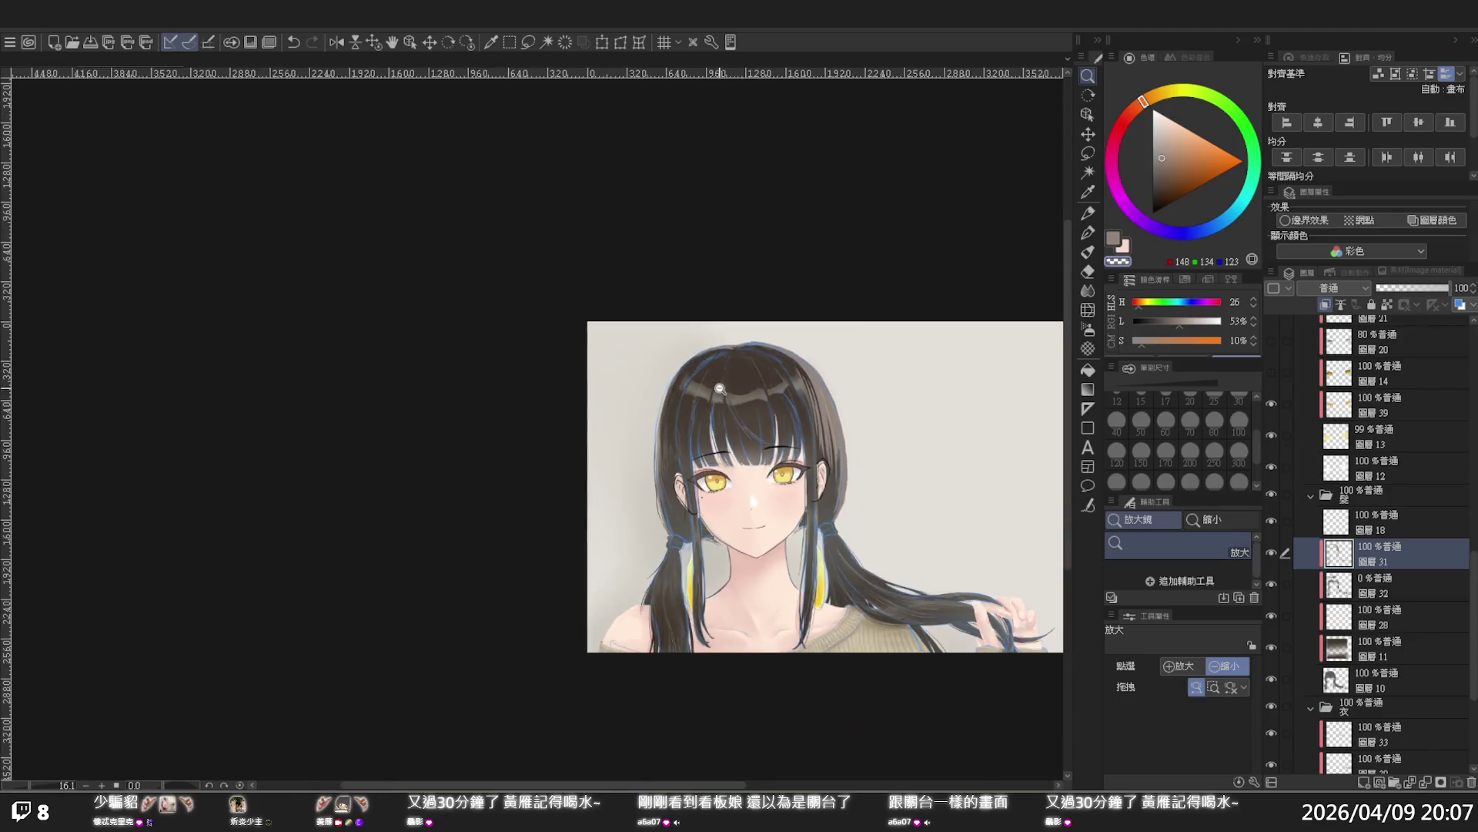
# Draw three thin down-left strands and one small cross stroke in the crown hair
pyautogui.scroll(4, 814, 375)
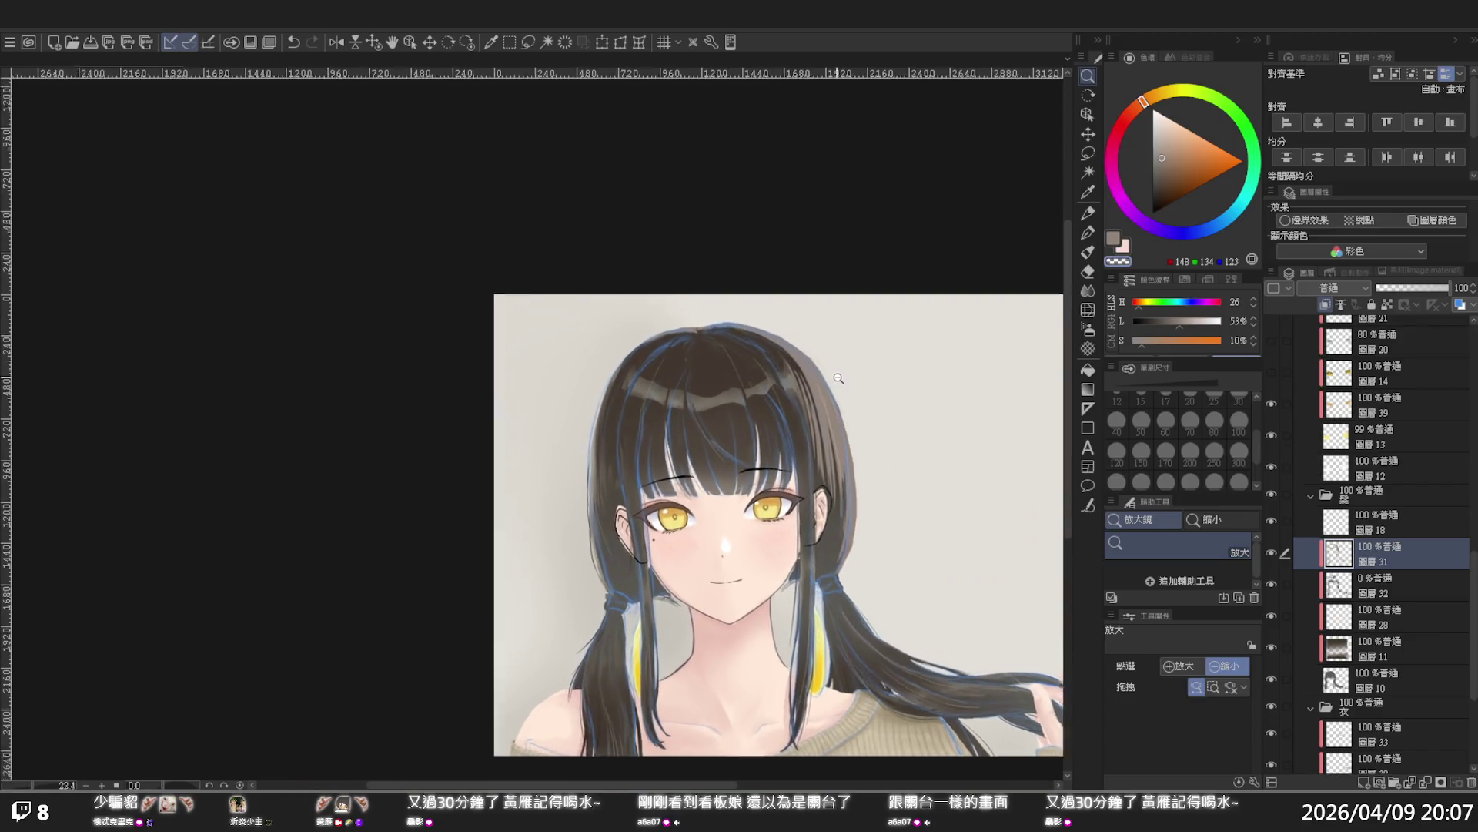
pyautogui.press('p')
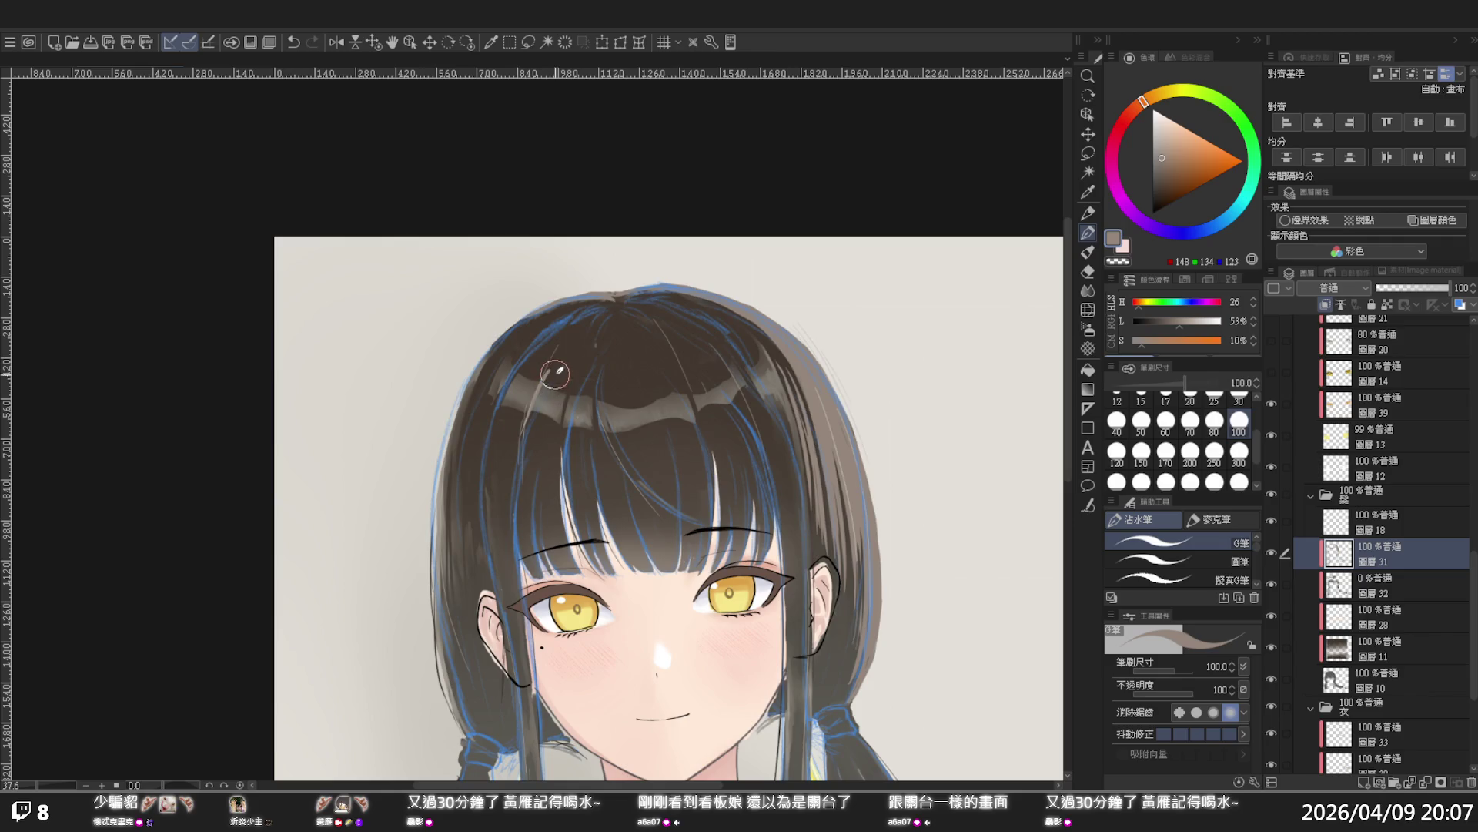
pyautogui.moveTo(546, 376); pyautogui.dragTo(527, 410)
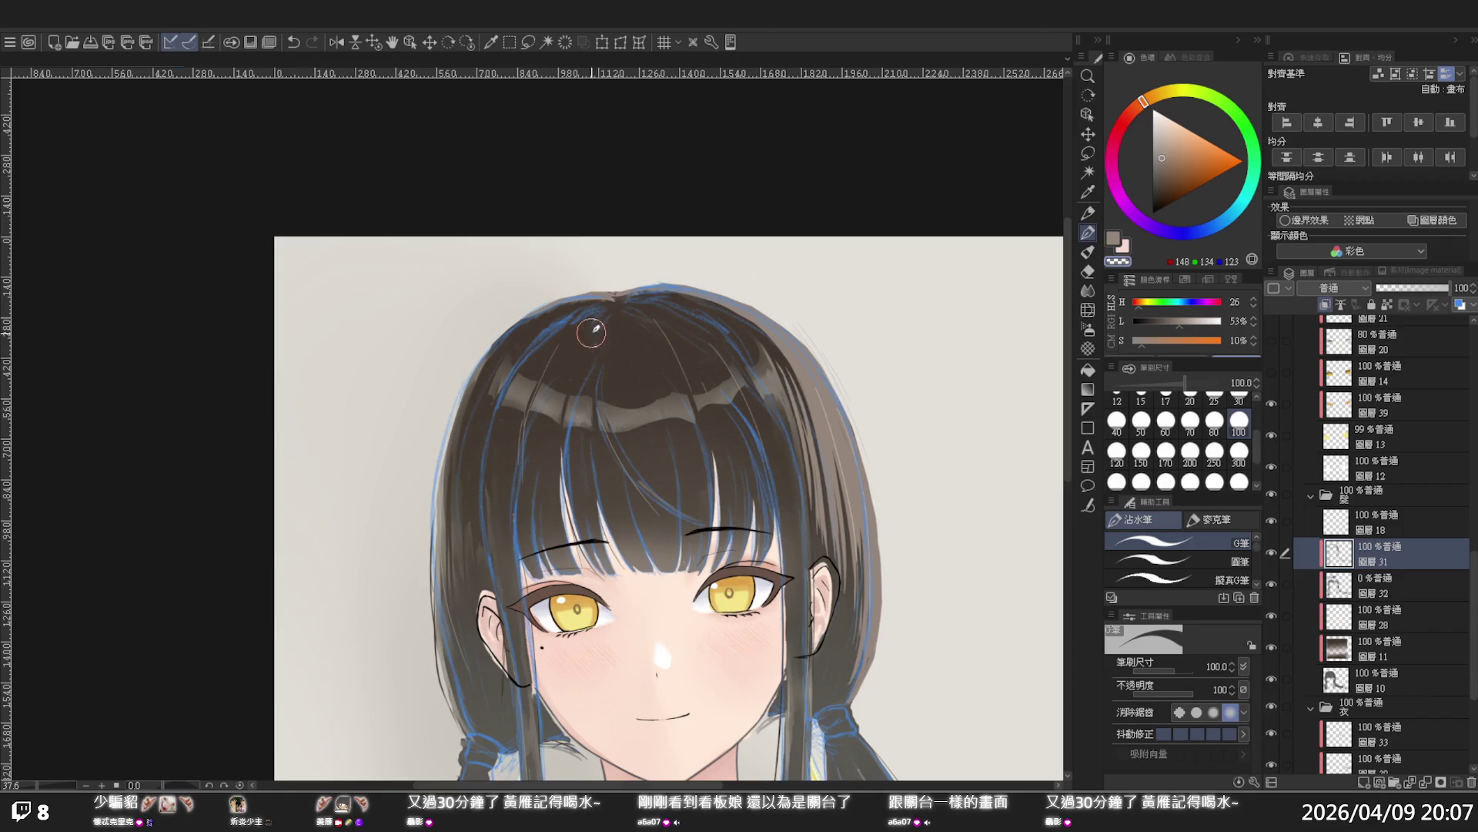
pyautogui.moveTo(543, 366); pyautogui.dragTo(513, 419)
pyautogui.moveTo(543, 369); pyautogui.dragTo(502, 438)
pyautogui.moveTo(585, 379); pyautogui.dragTo(619, 368)
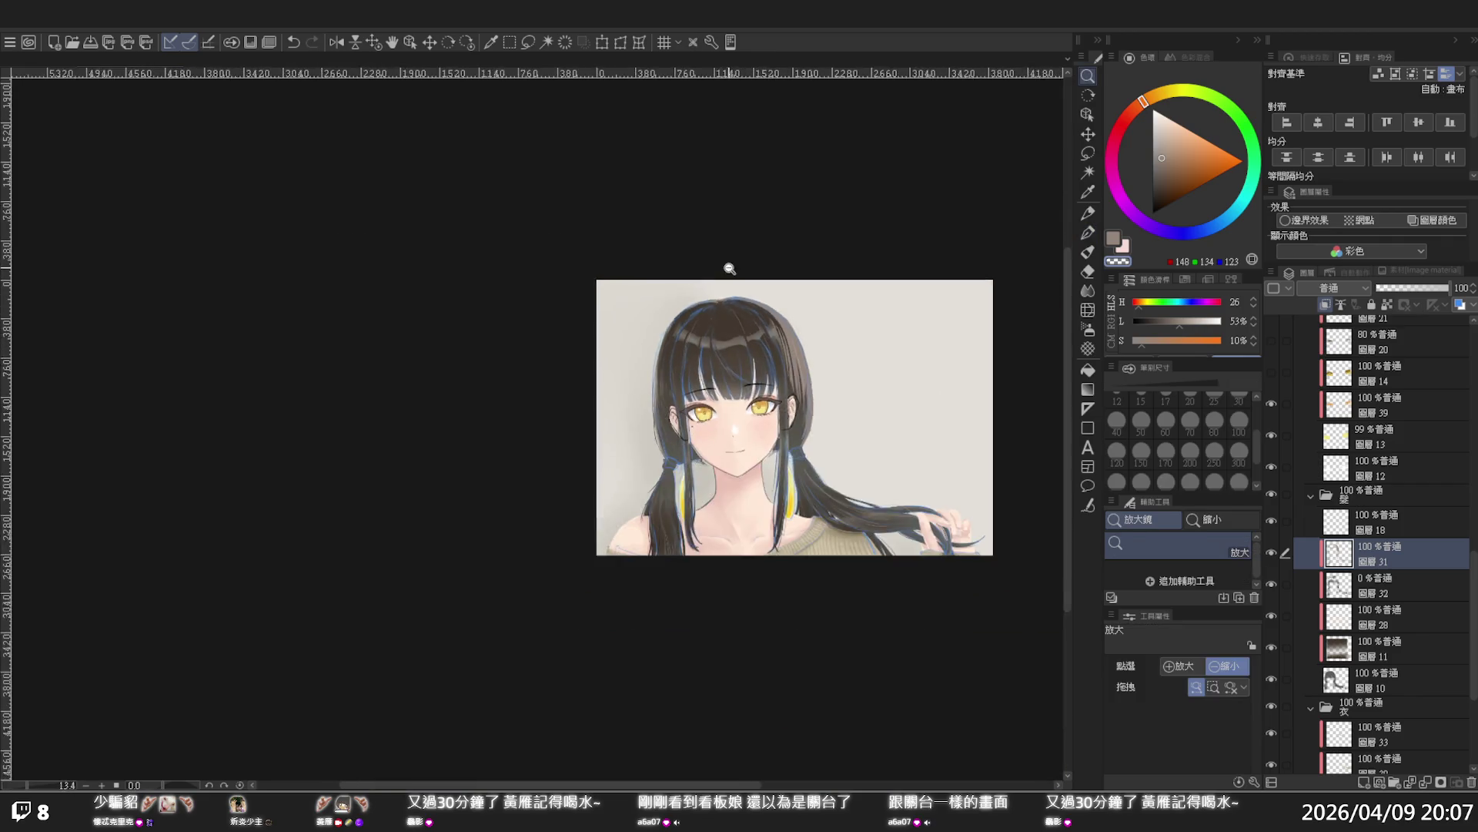
pyautogui.keyDown('ctrl'); pyautogui.keyDown('alt'); pyautogui.click(722, 263); pyautogui.keyUp('alt'); pyautogui.keyUp('ctrl')
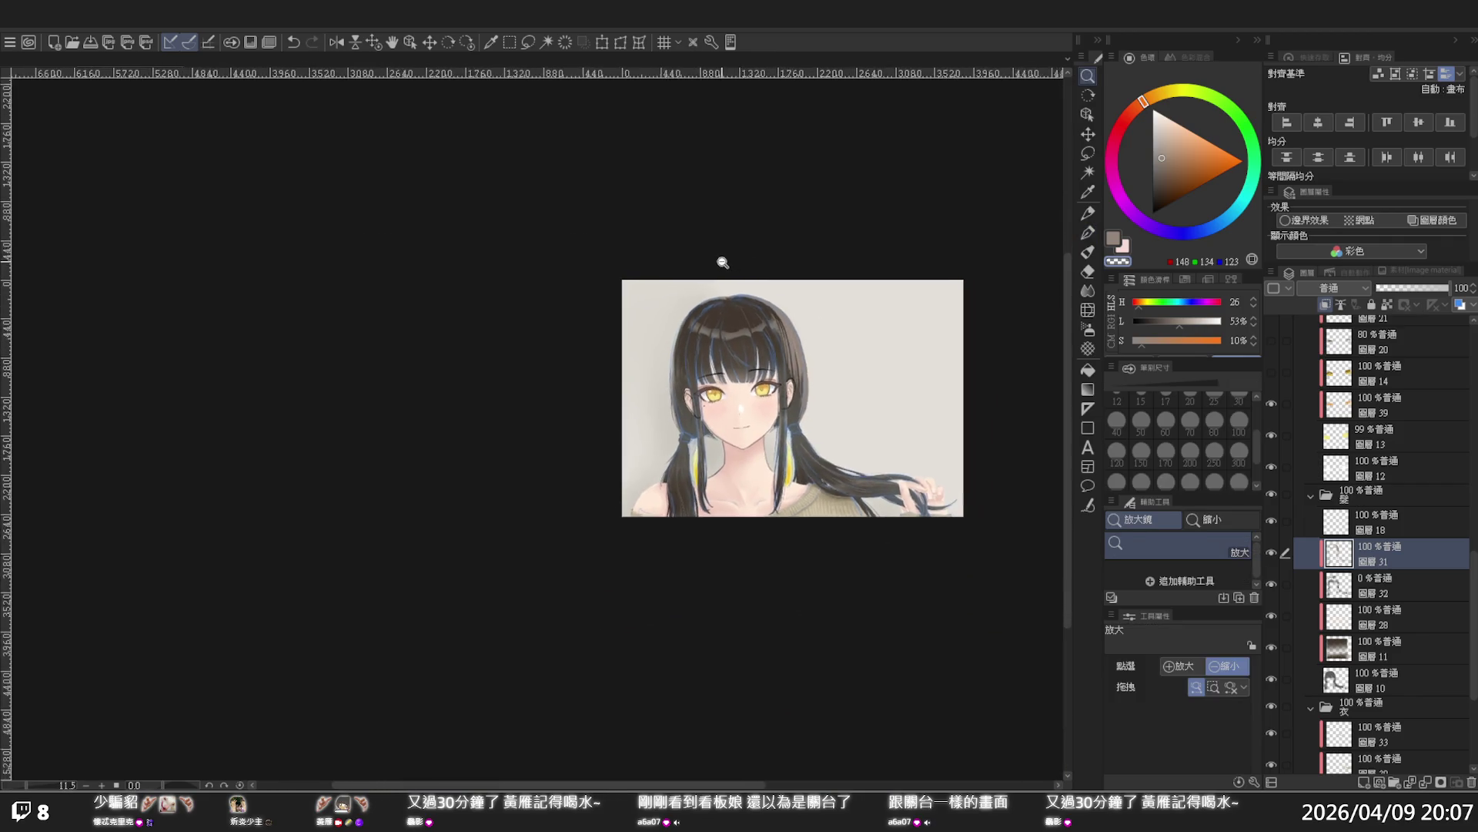
pyautogui.scroll(1, 733, 355)
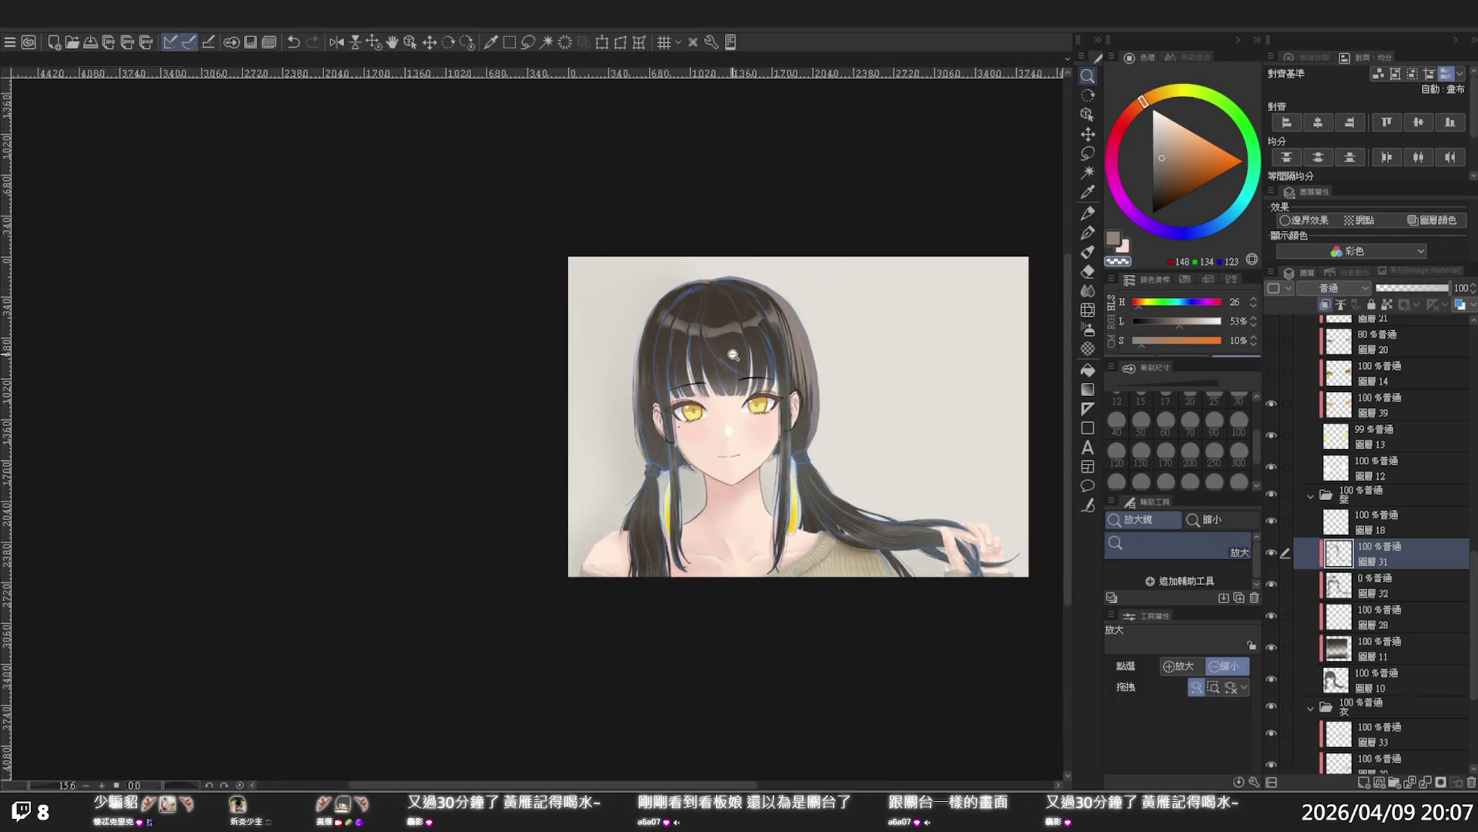
pyautogui.scroll(3, 733, 355)
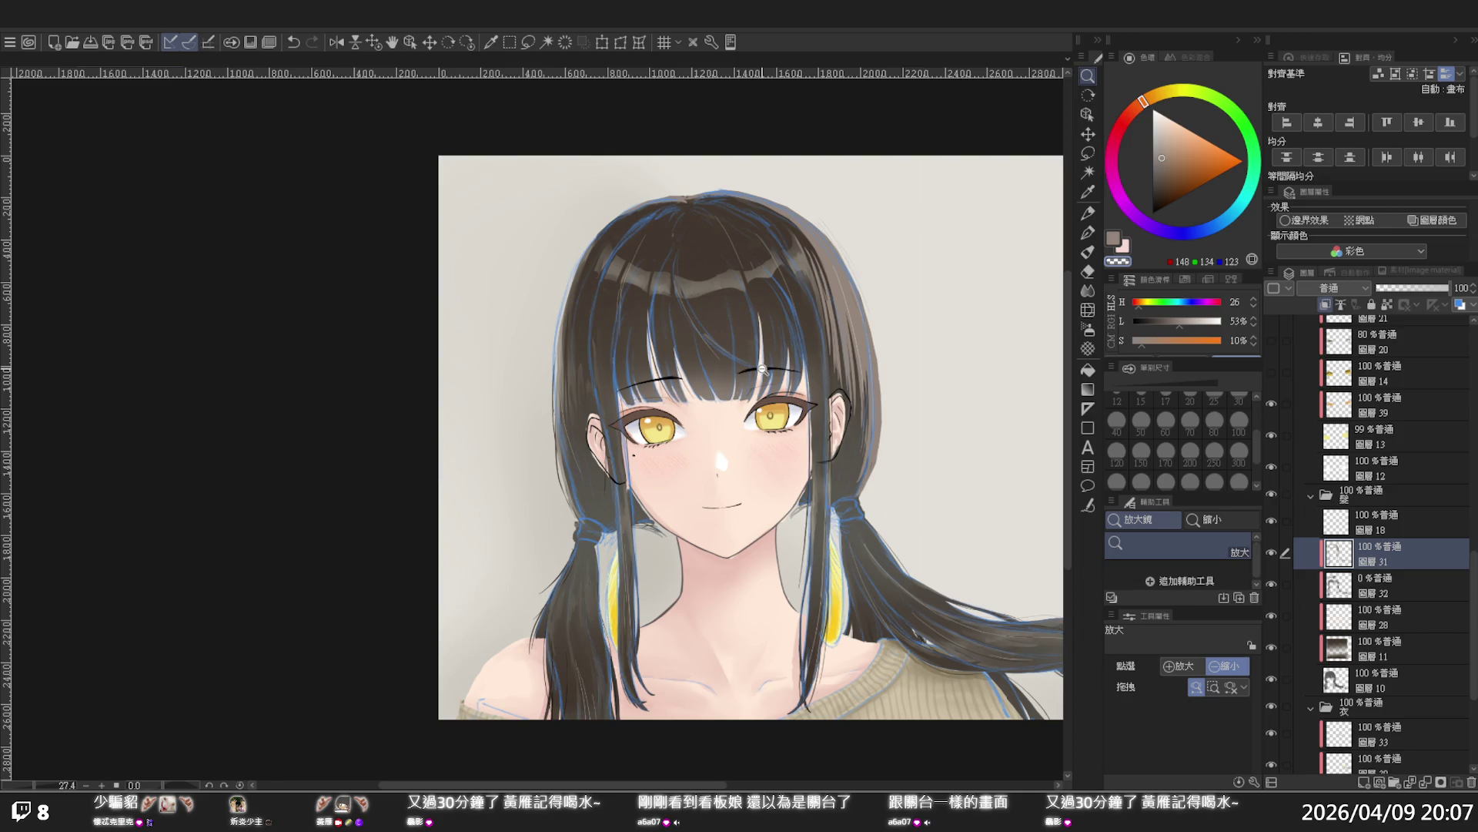
pyautogui.scroll(-3, 744, 339)
pyautogui.scroll(3, 892, 414)
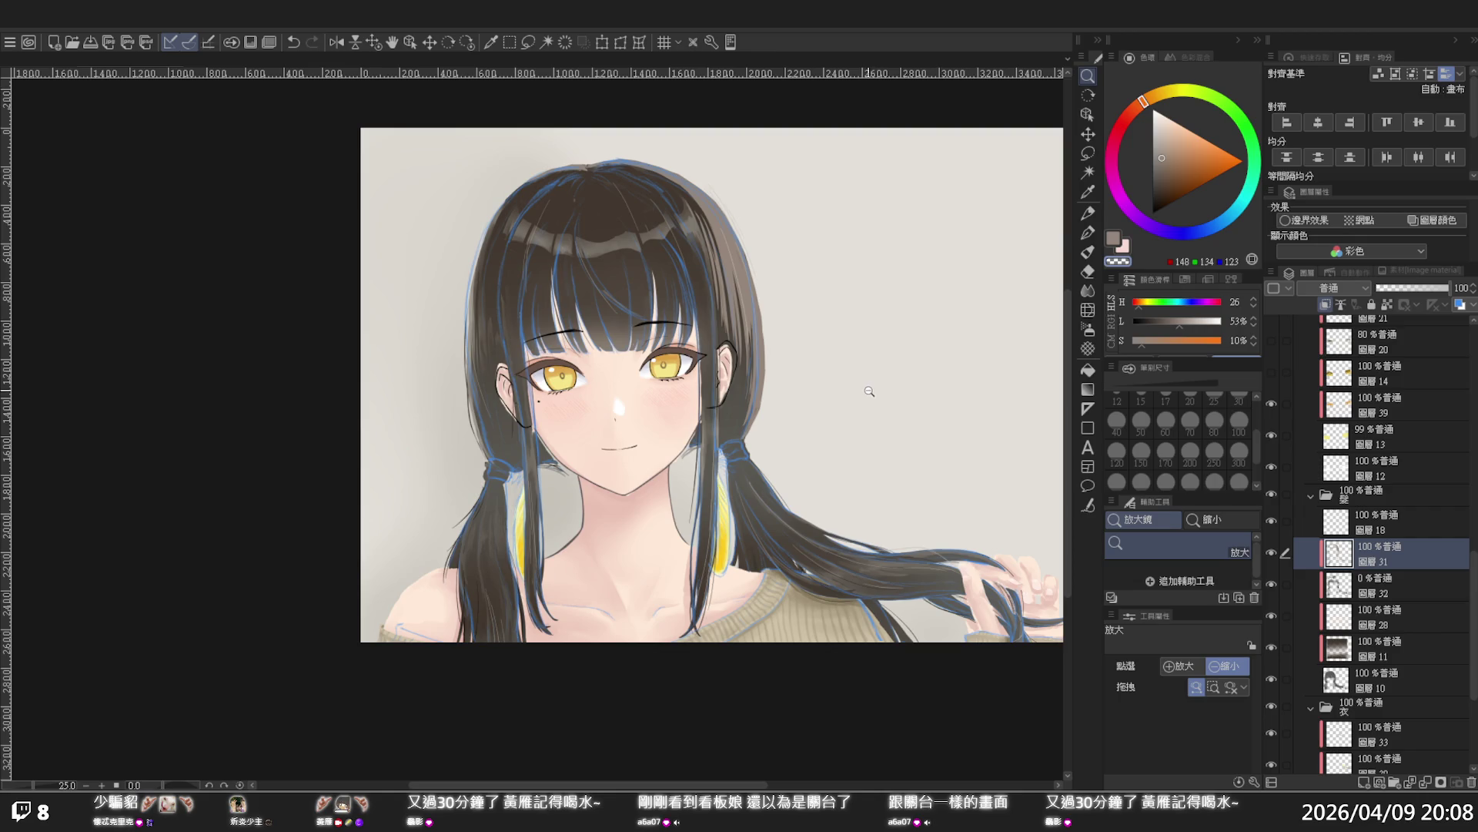
pyautogui.click(869, 391)
pyautogui.press('h')
pyautogui.hotkey('ctrl', '-')
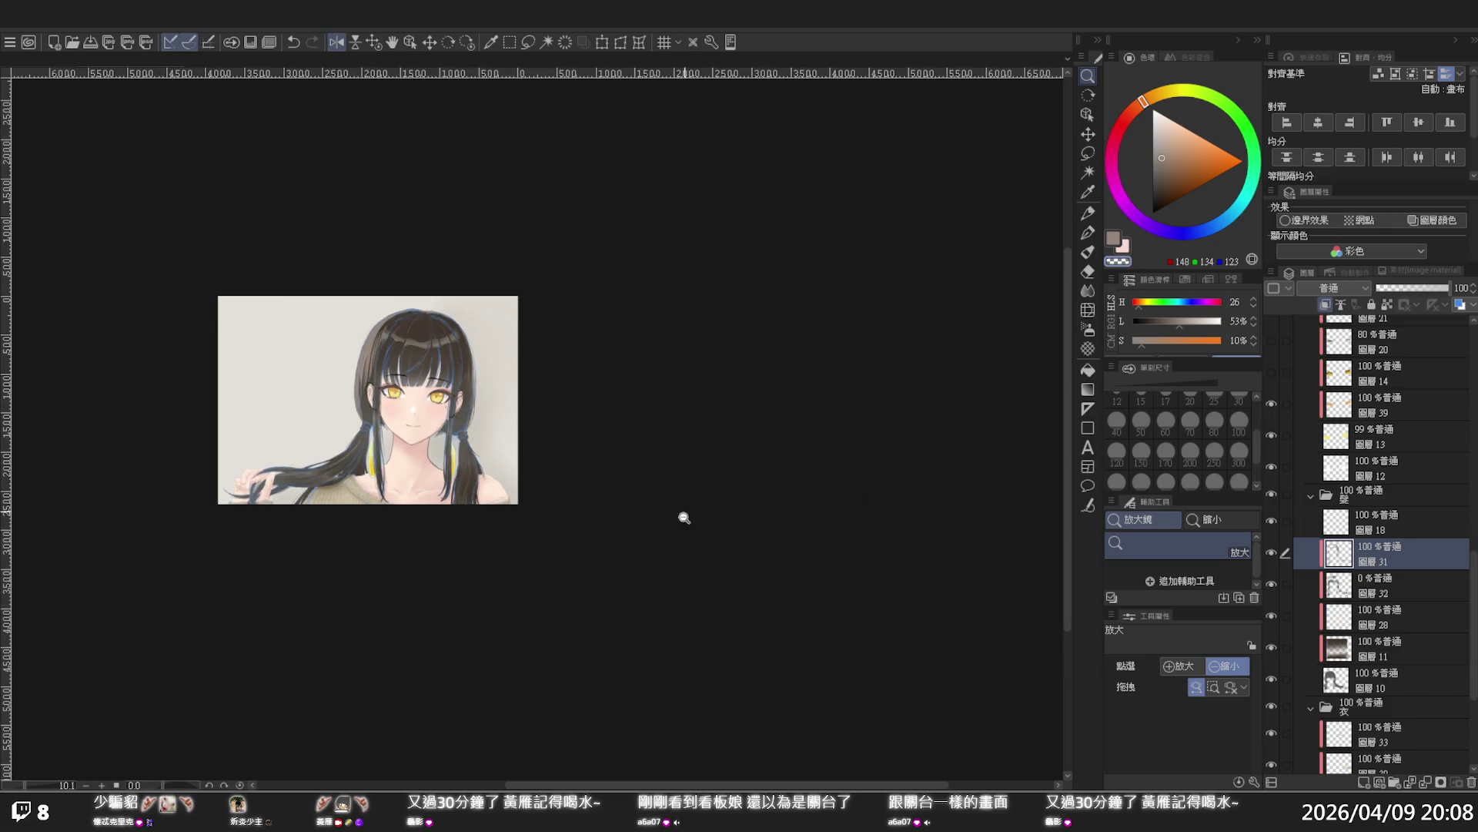
pyautogui.moveTo(693, 785); pyautogui.dragTo(627, 770)
pyautogui.scroll(4, 539, 385)
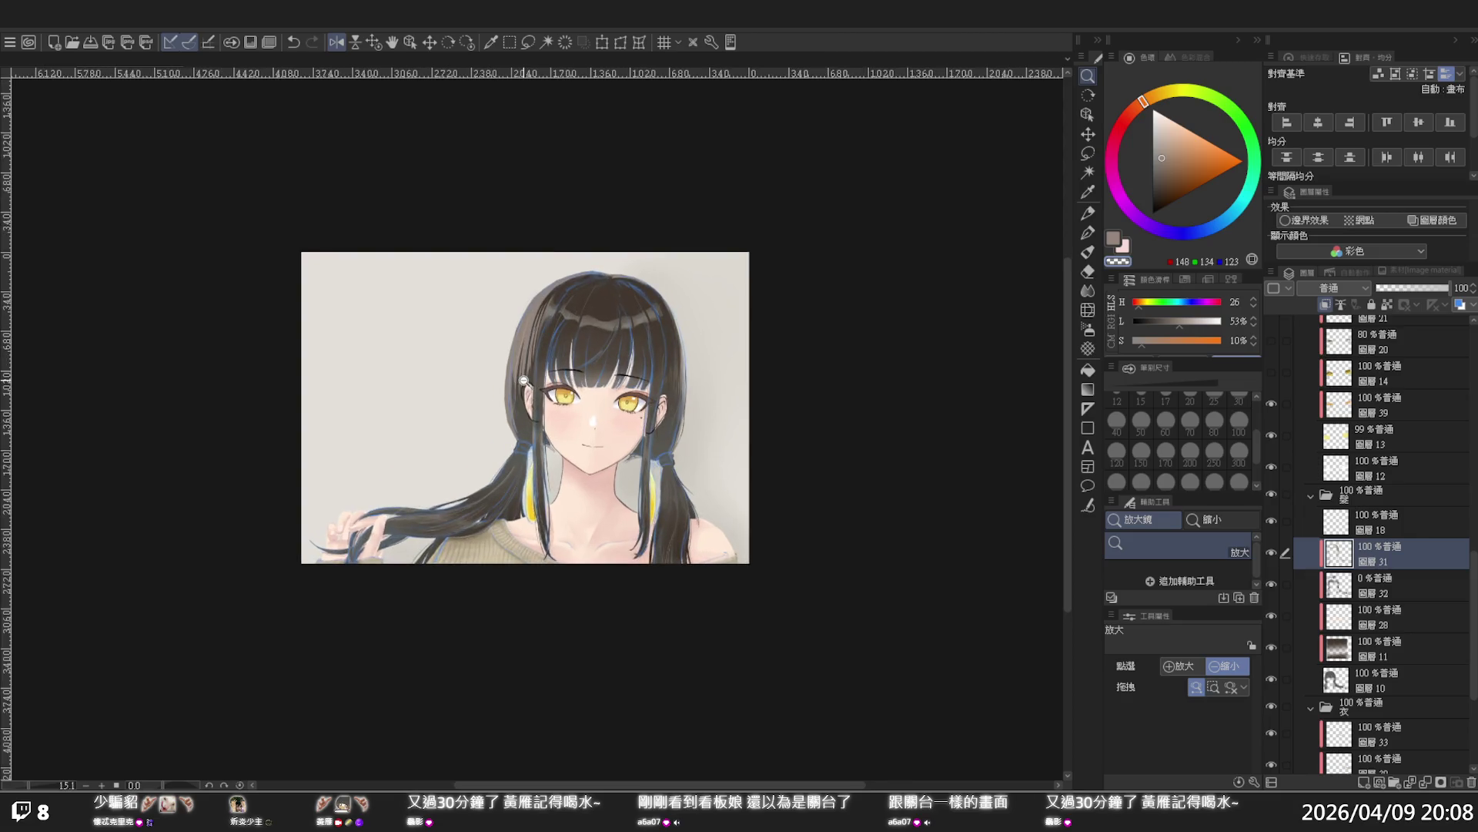
pyautogui.press('h')
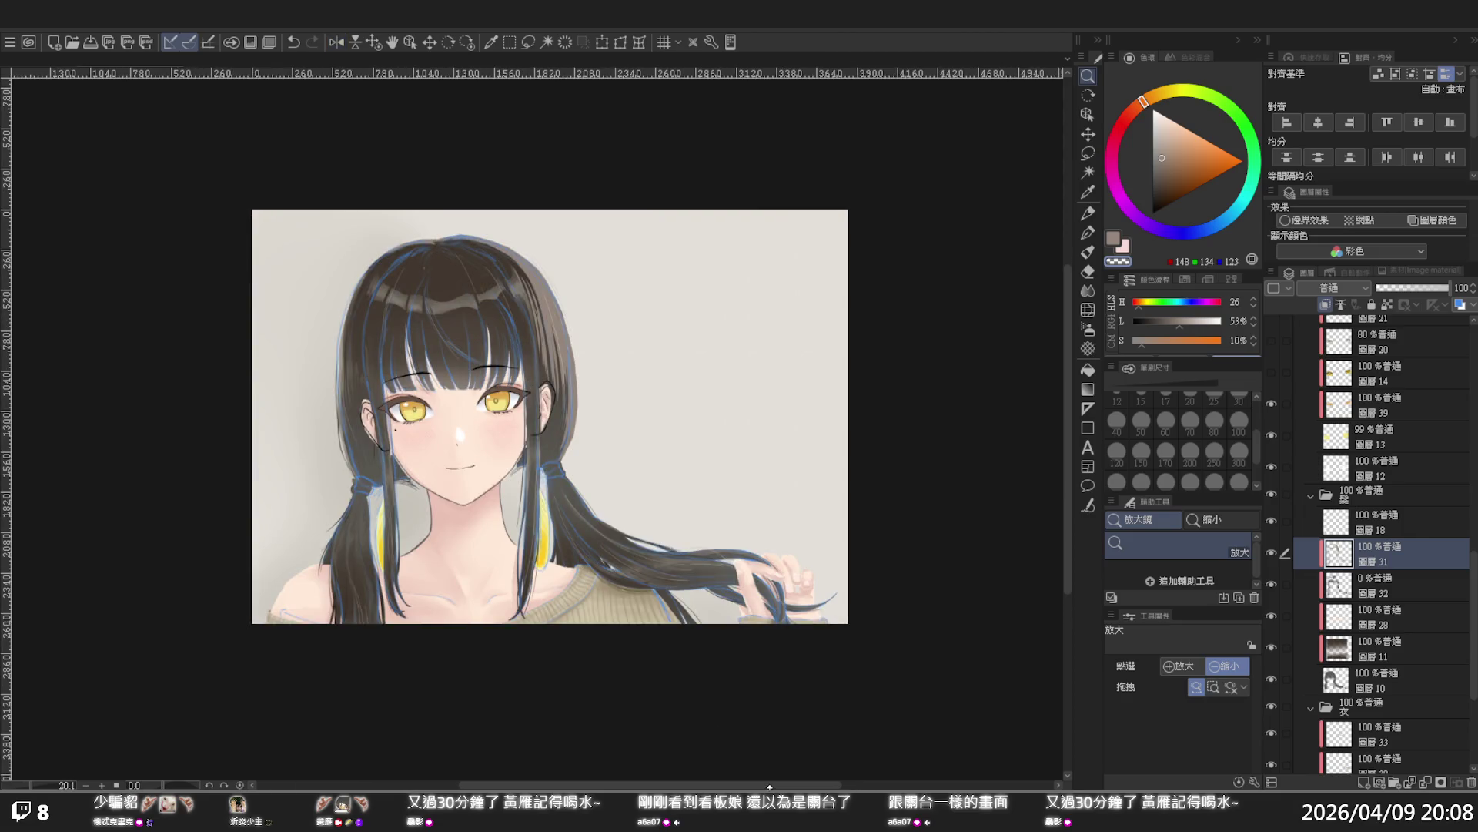
pyautogui.moveTo(769, 786); pyautogui.dragTo(690, 738)
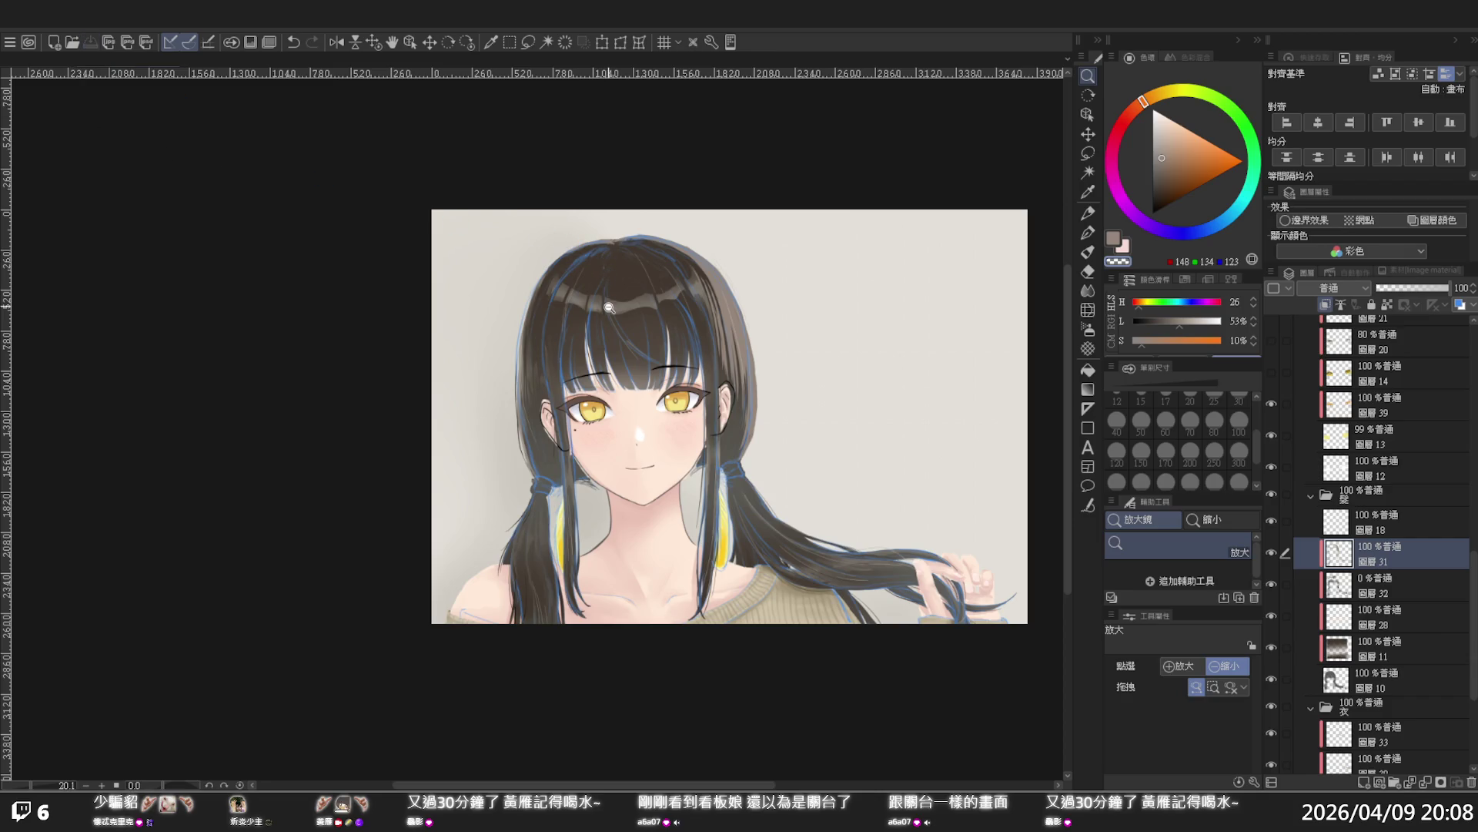
pyautogui.scroll(2, 606, 323)
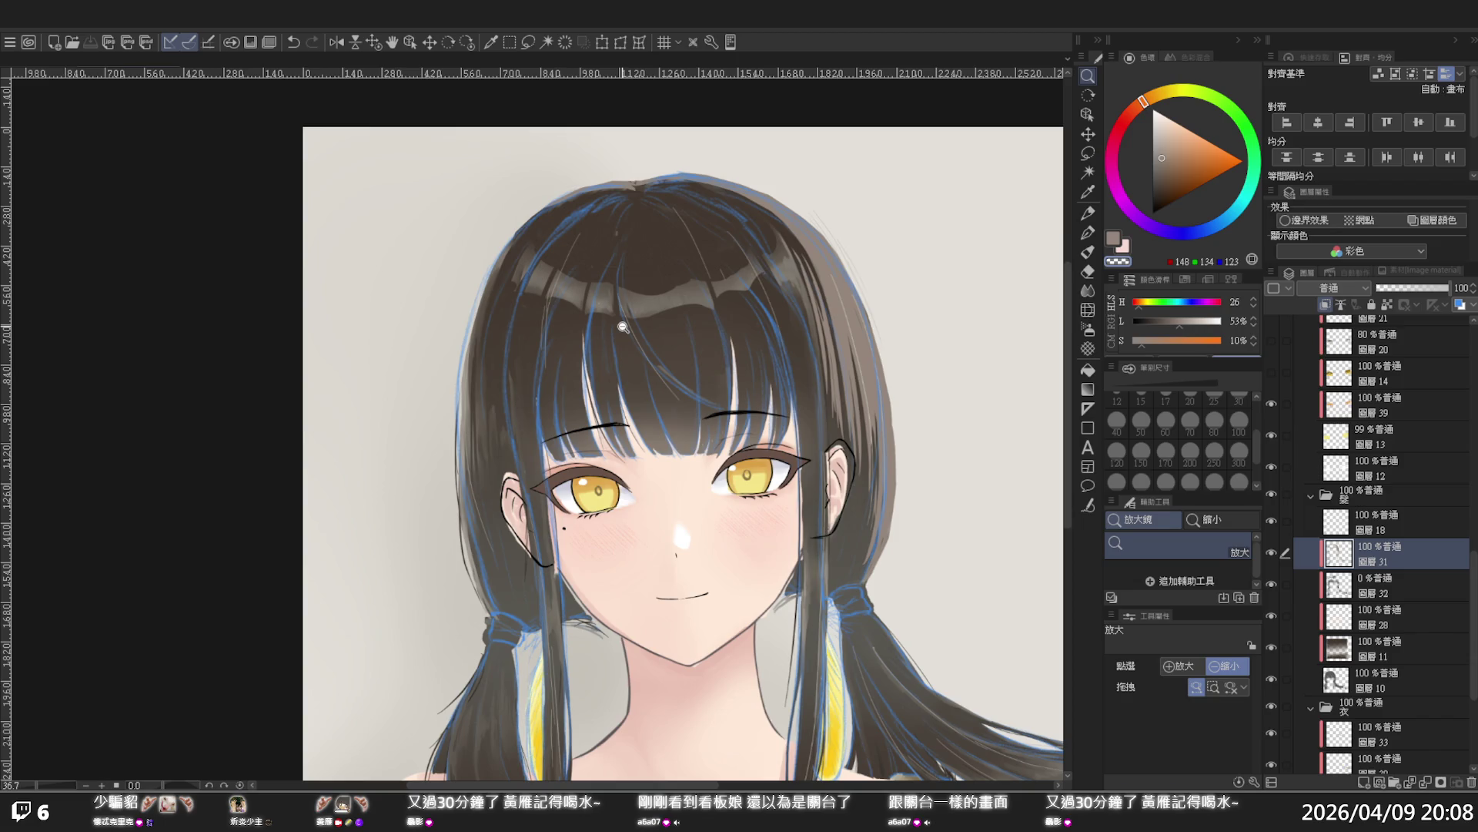
pyautogui.click(623, 327)
pyautogui.click(623, 326)
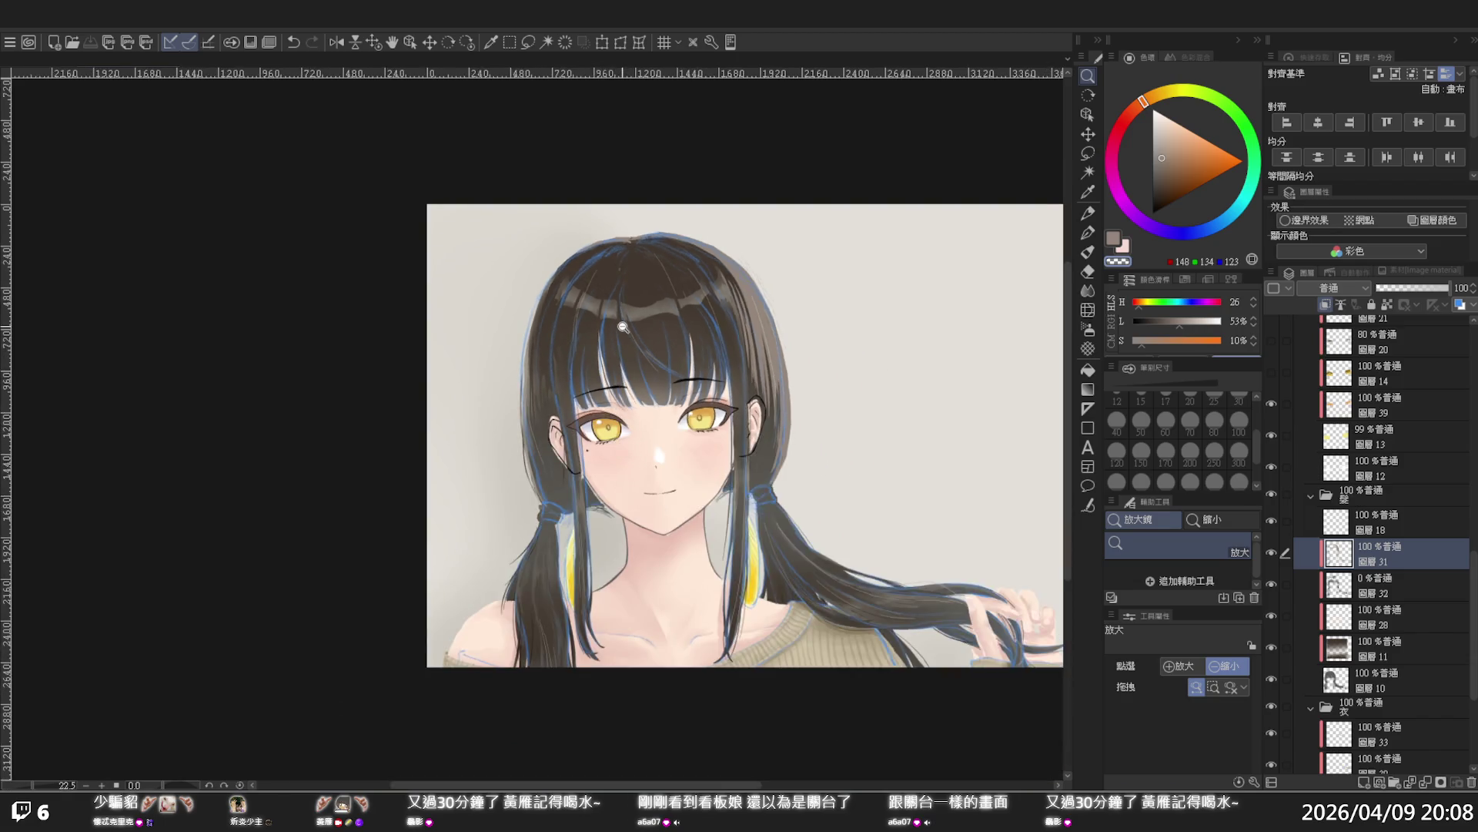
pyautogui.click(623, 327)
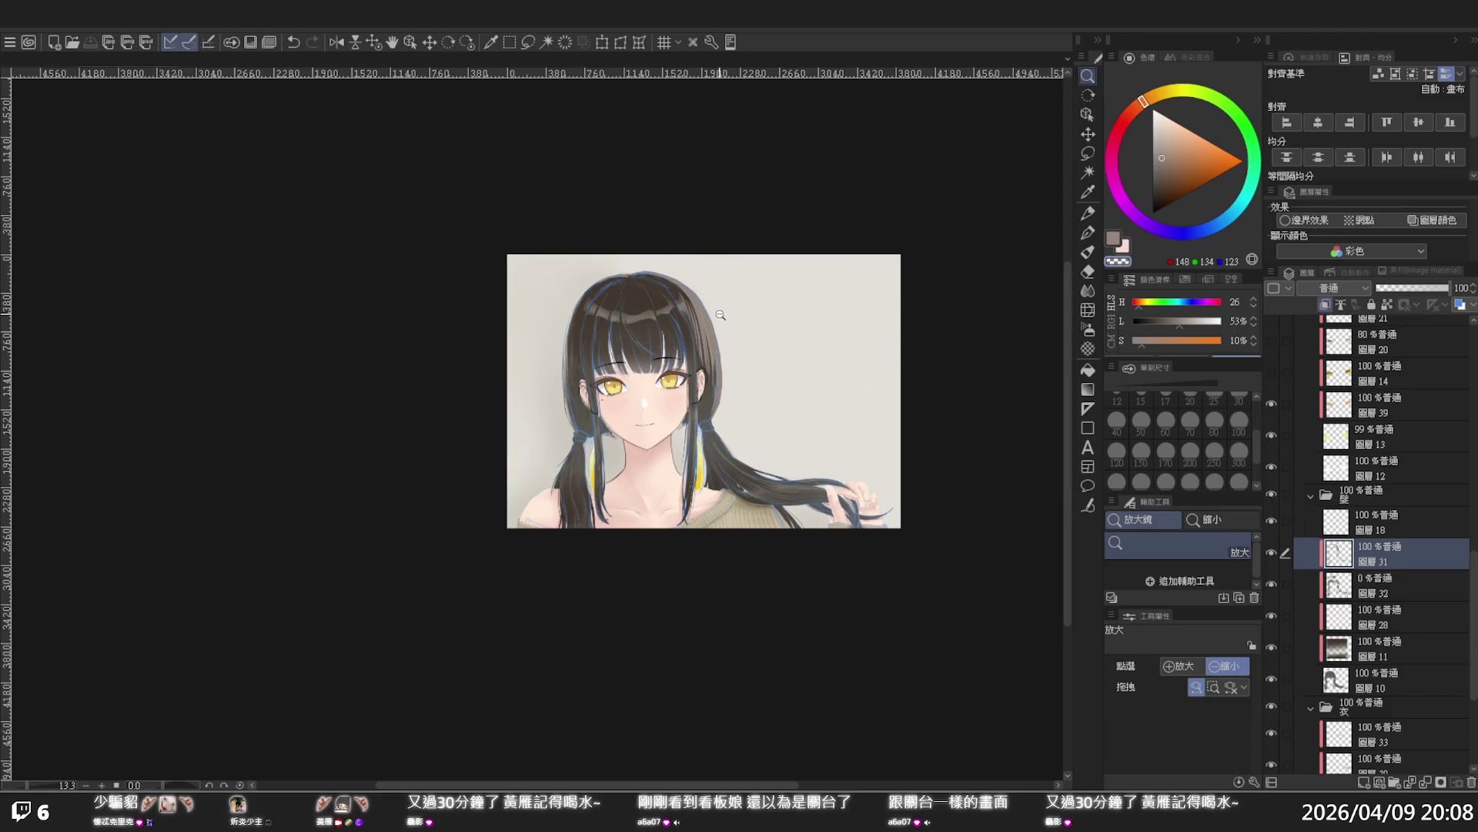
pyautogui.click(653, 339)
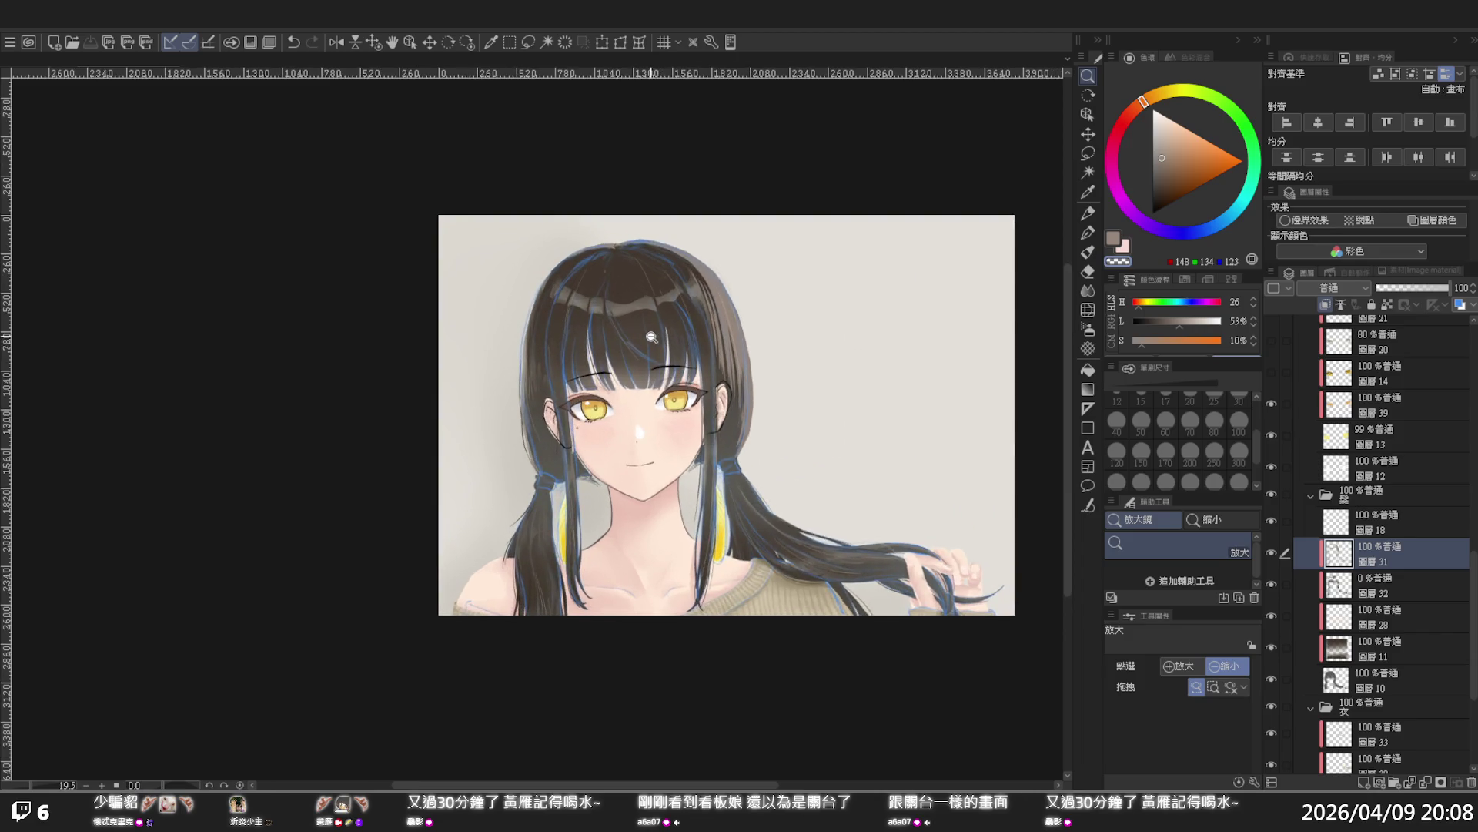
pyautogui.click(637, 382)
pyautogui.click(637, 382)
pyautogui.click(642, 364)
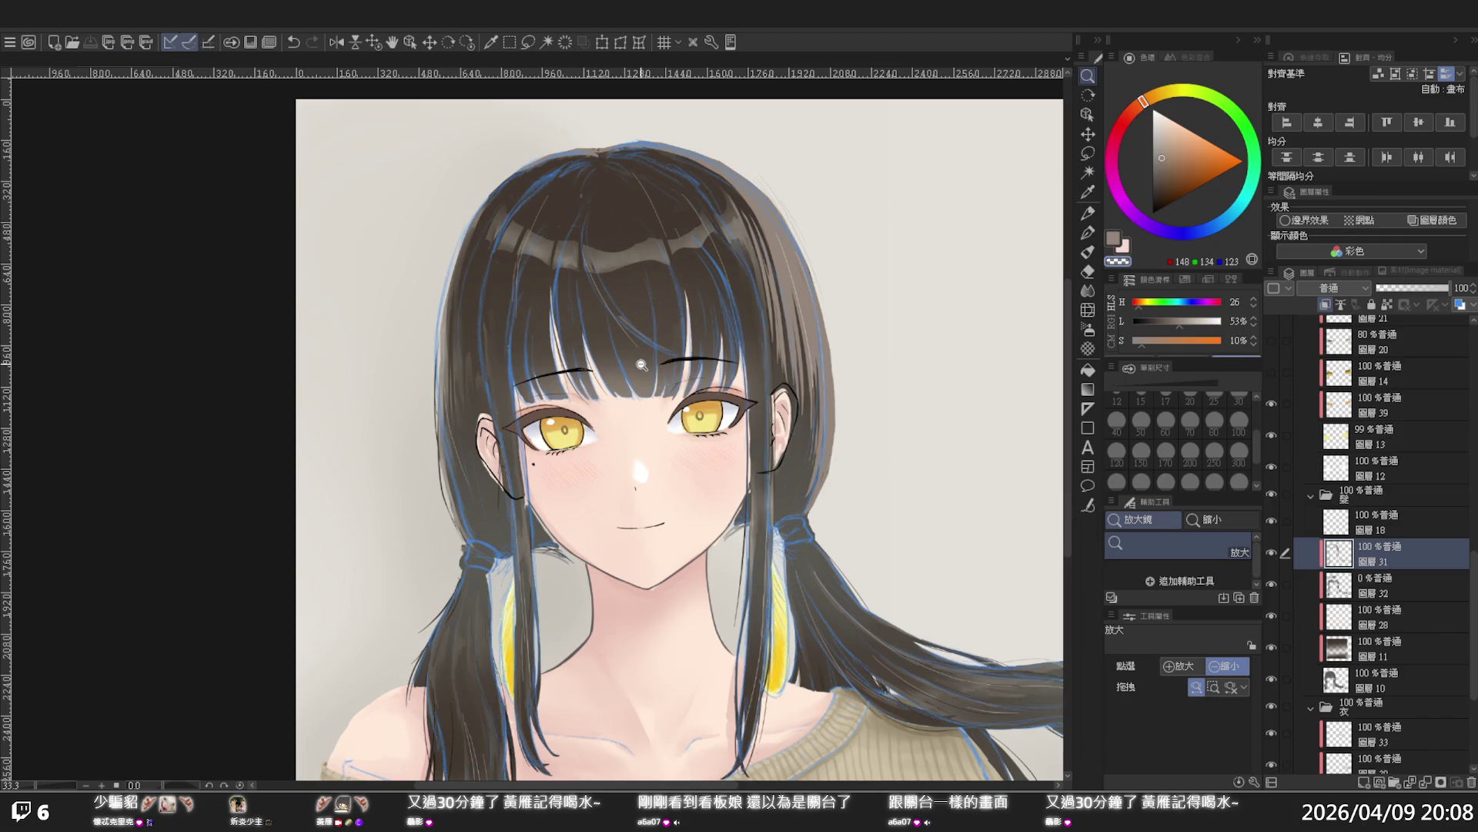
# Zoom in on the right eye and toggle a folder's visibility to see what it colours
pyautogui.click(809, 395)
pyautogui.scroll(-5, 1409, 529)
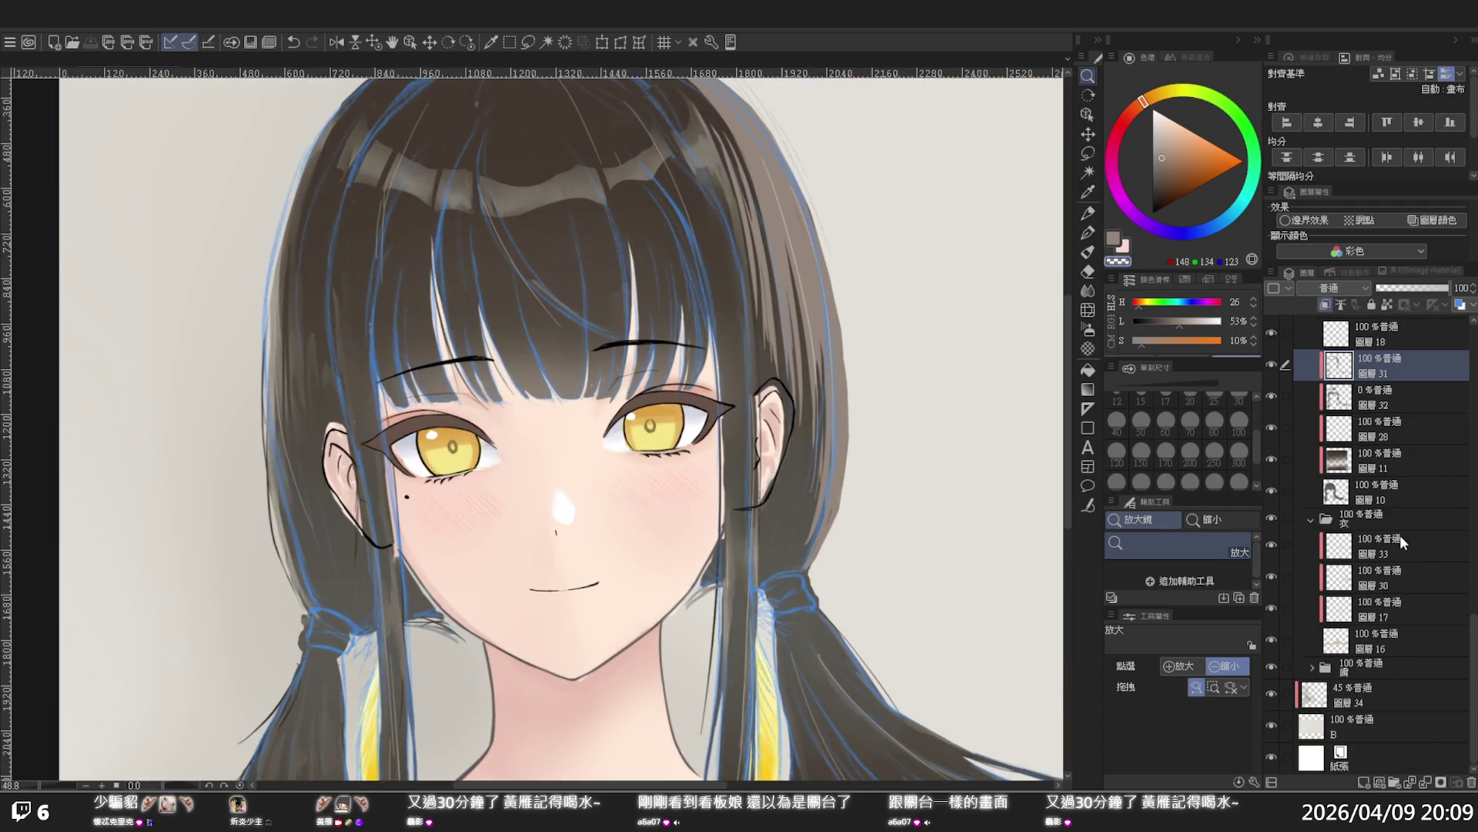
pyautogui.scroll(6, 1377, 546)
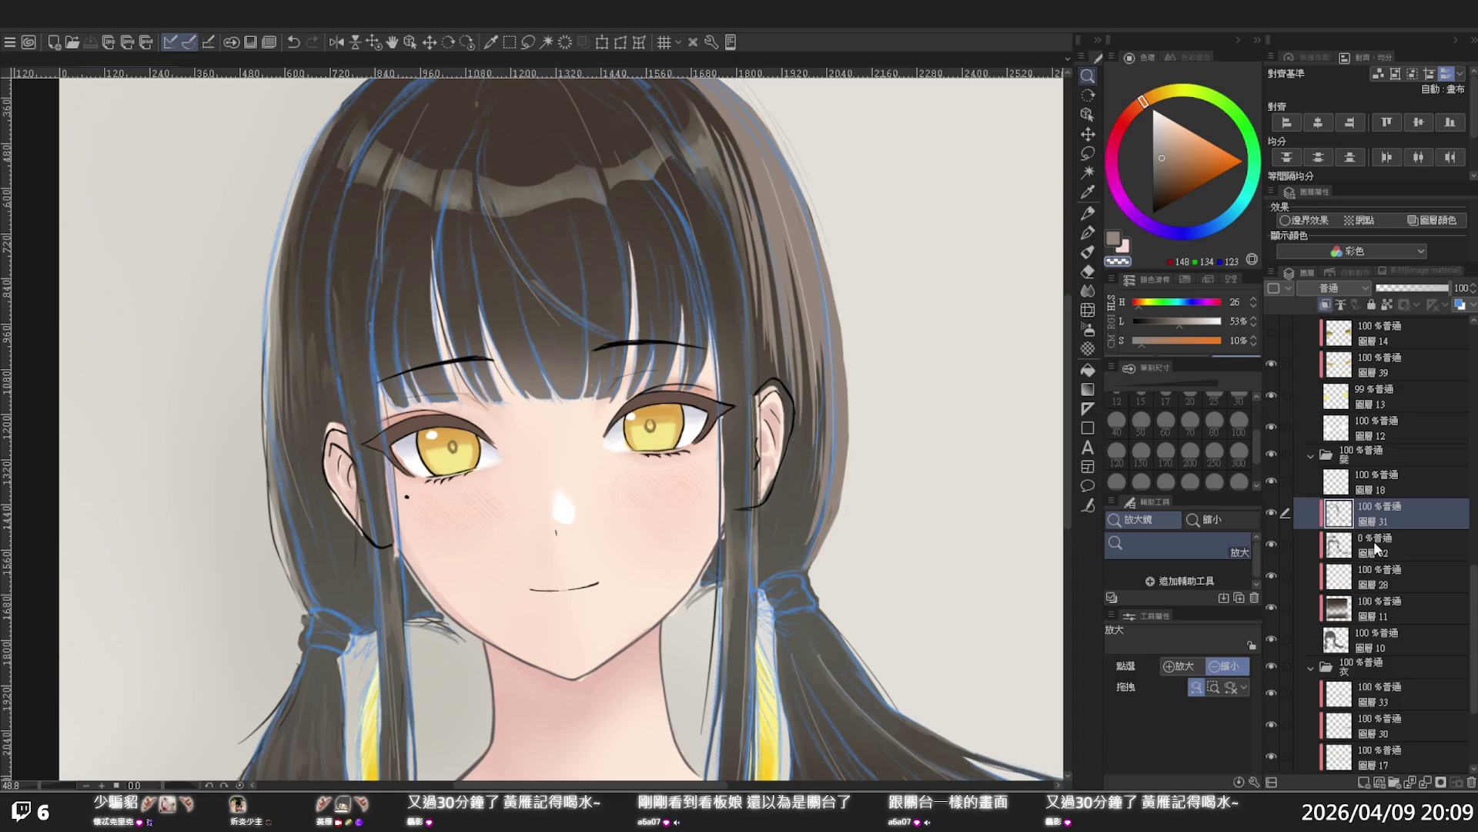
pyautogui.scroll(2, 1368, 532)
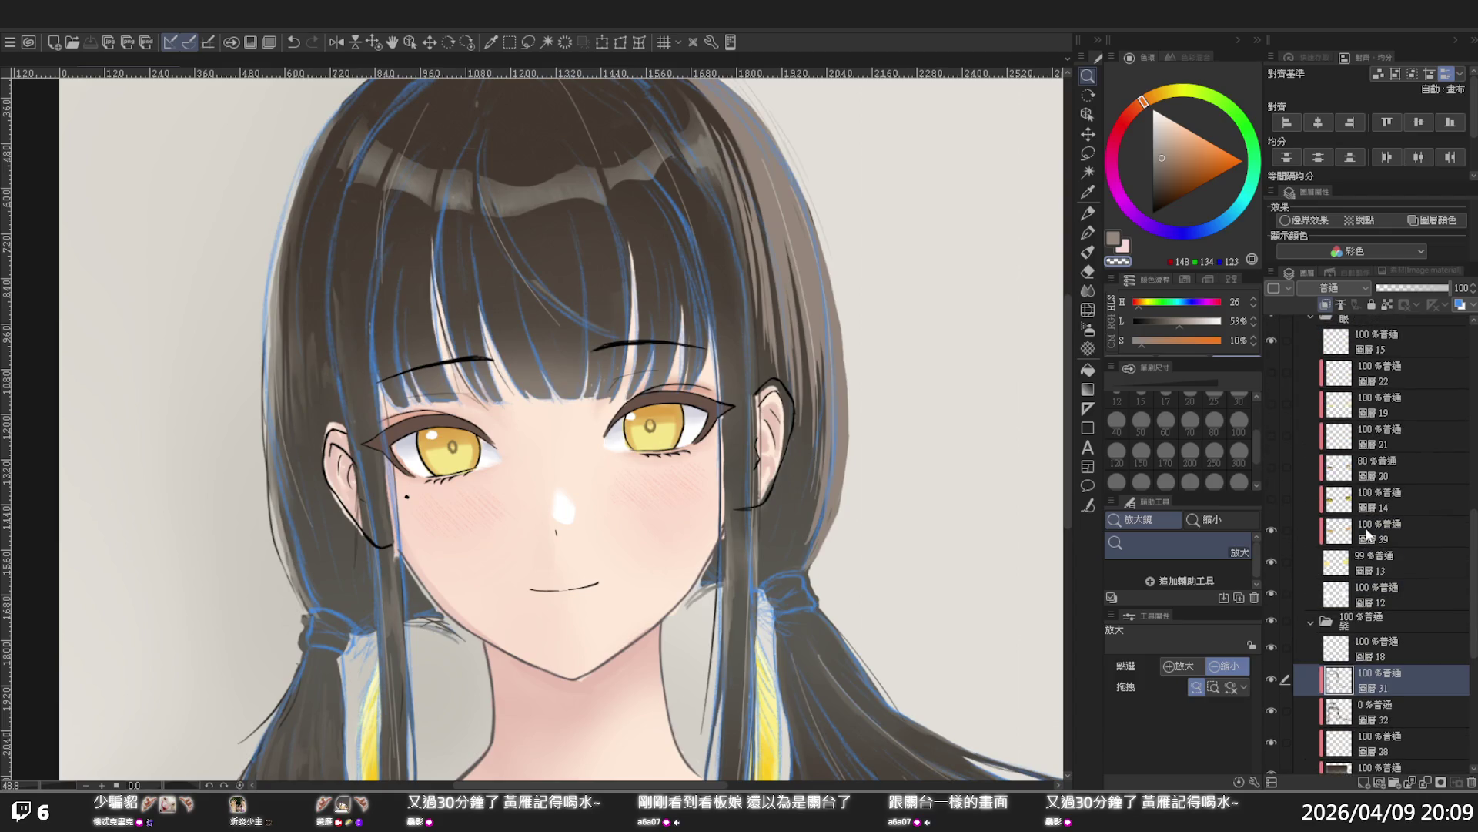
pyautogui.scroll(6, 1368, 533)
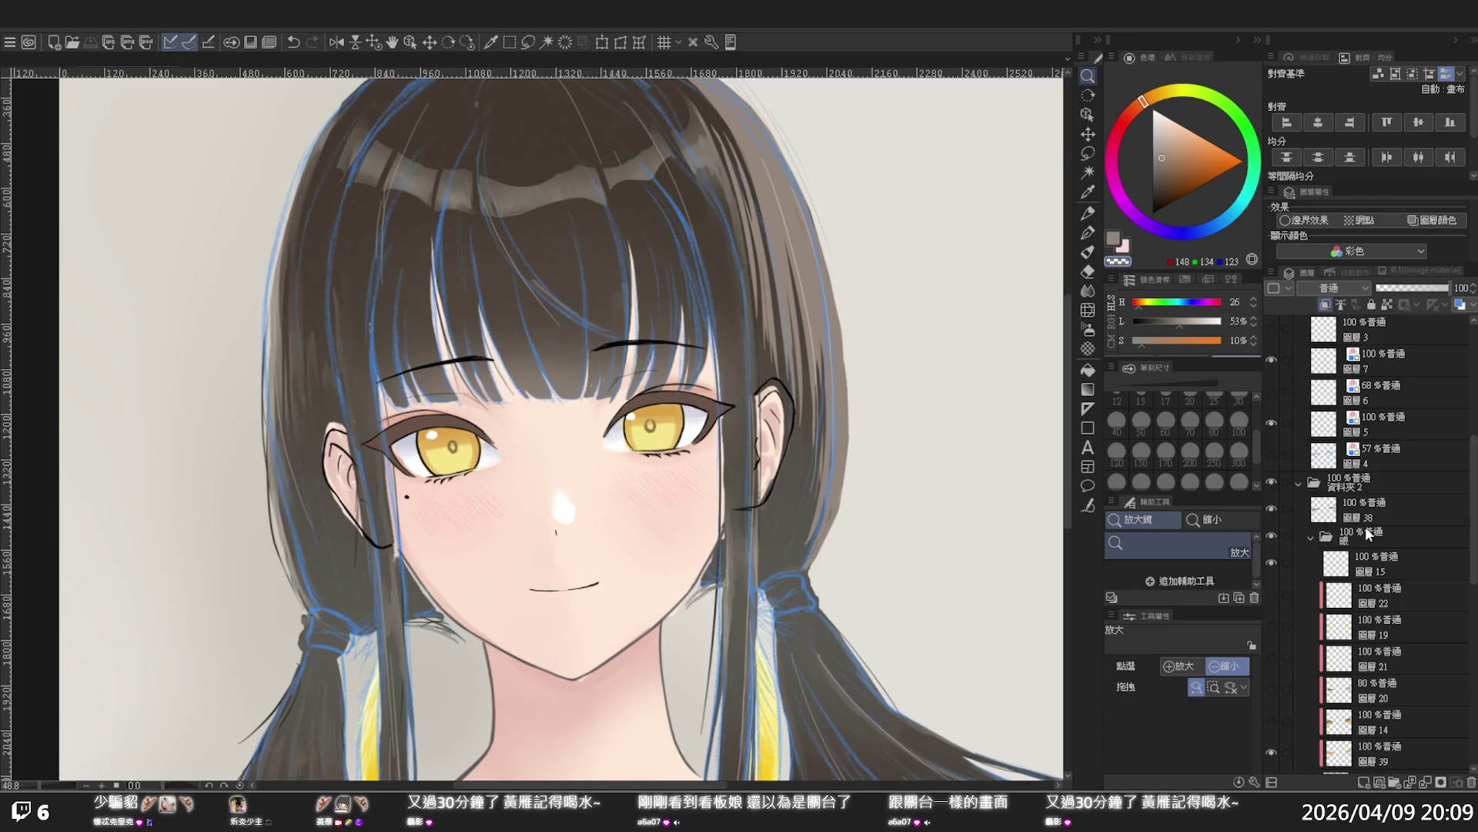
pyautogui.click(1270, 481)
pyautogui.click(1270, 480)
pyautogui.scroll(2, 1328, 493)
pyautogui.scroll(-10, 1327, 493)
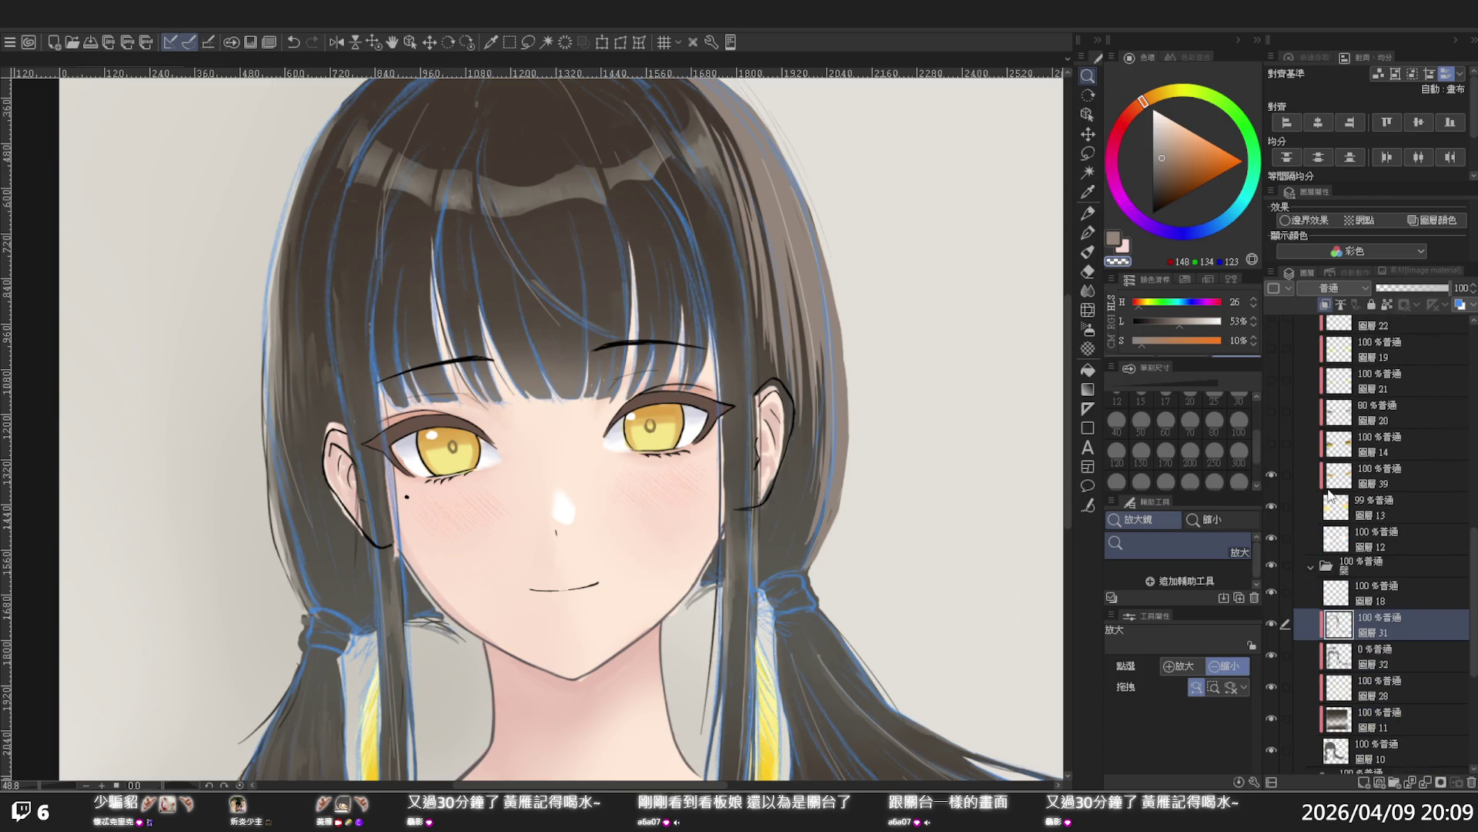
pyautogui.scroll(-7, 1327, 493)
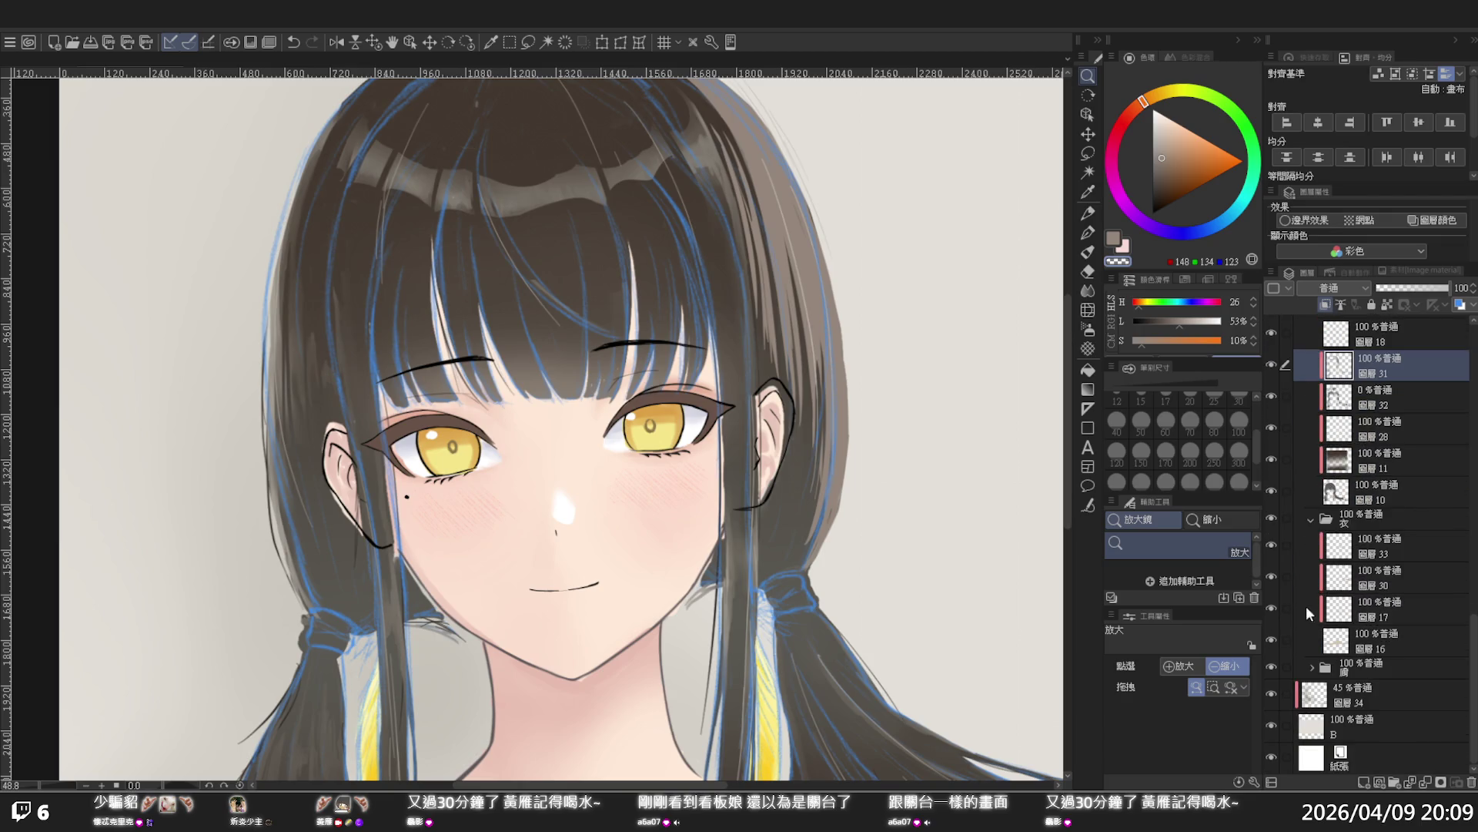
# Expand the 膚 skin folder, check layer 8, and select layers 8, 26, 9 and 25
pyautogui.click(1314, 667)
pyautogui.scroll(-6, 1315, 662)
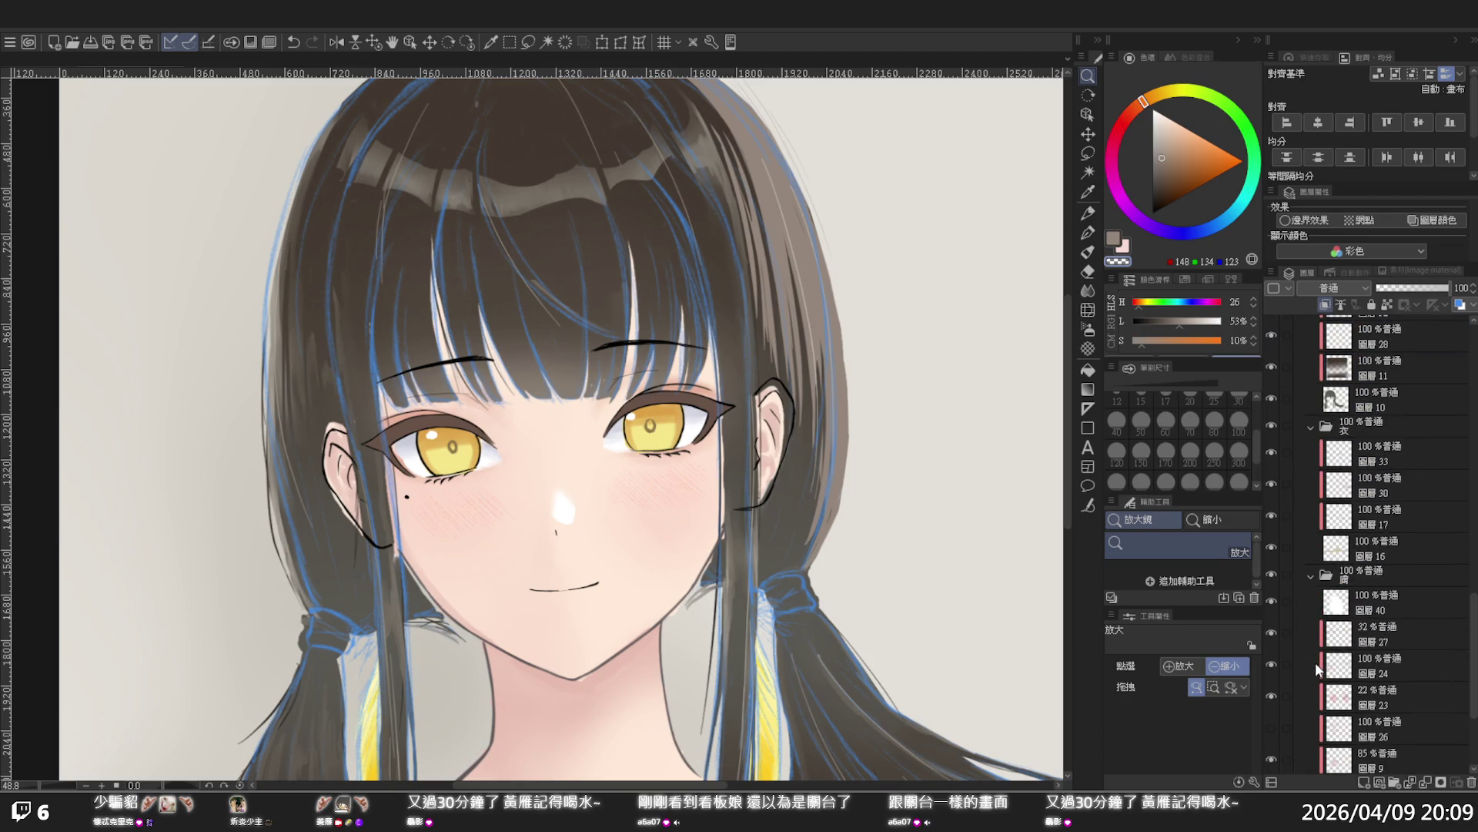
pyautogui.click(1272, 673)
pyautogui.click(1270, 676)
pyautogui.click(1383, 668)
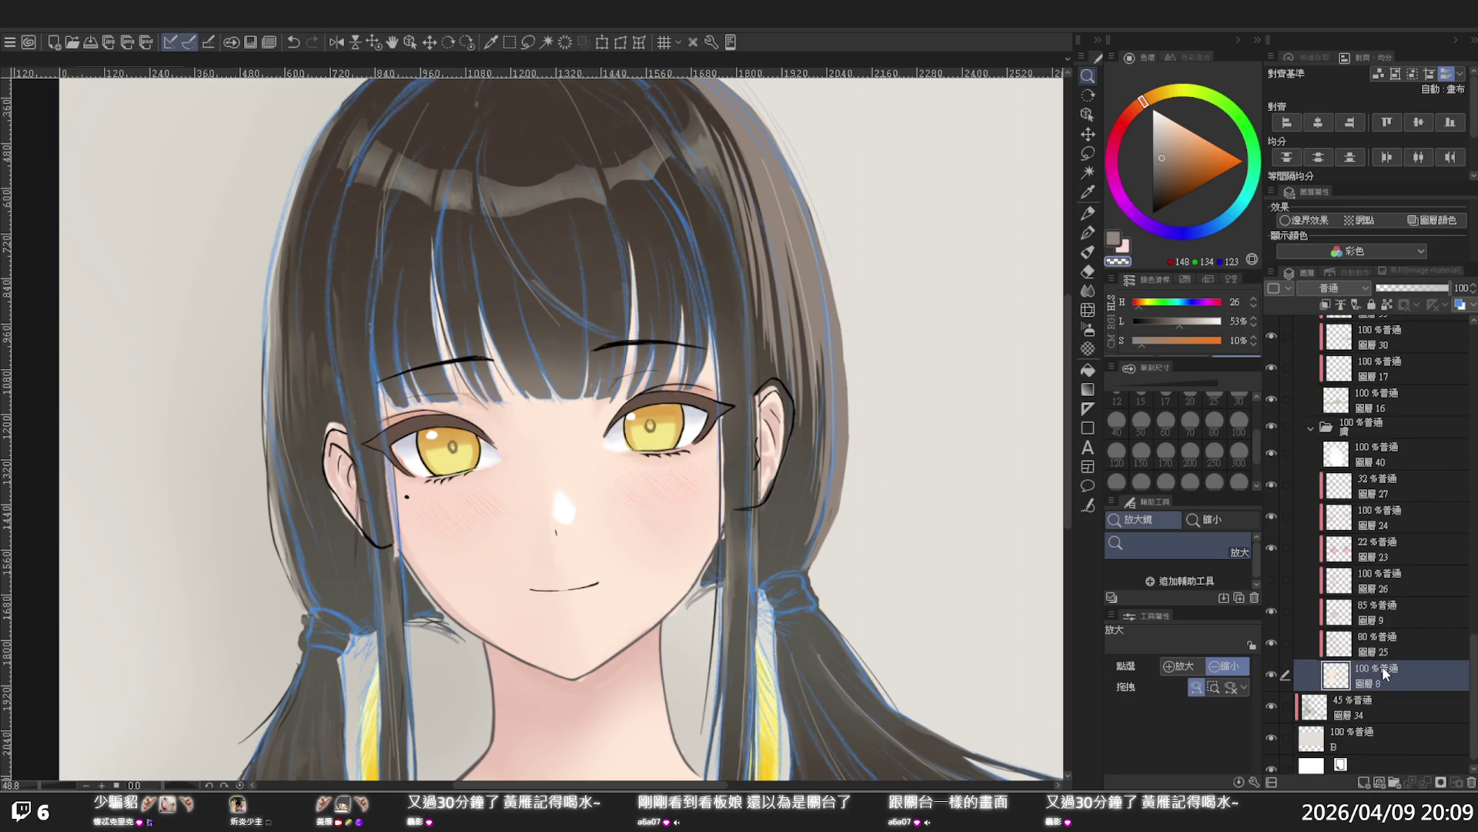
pyautogui.keyDown('shift'); pyautogui.click(1384, 575); pyautogui.keyUp('shift')
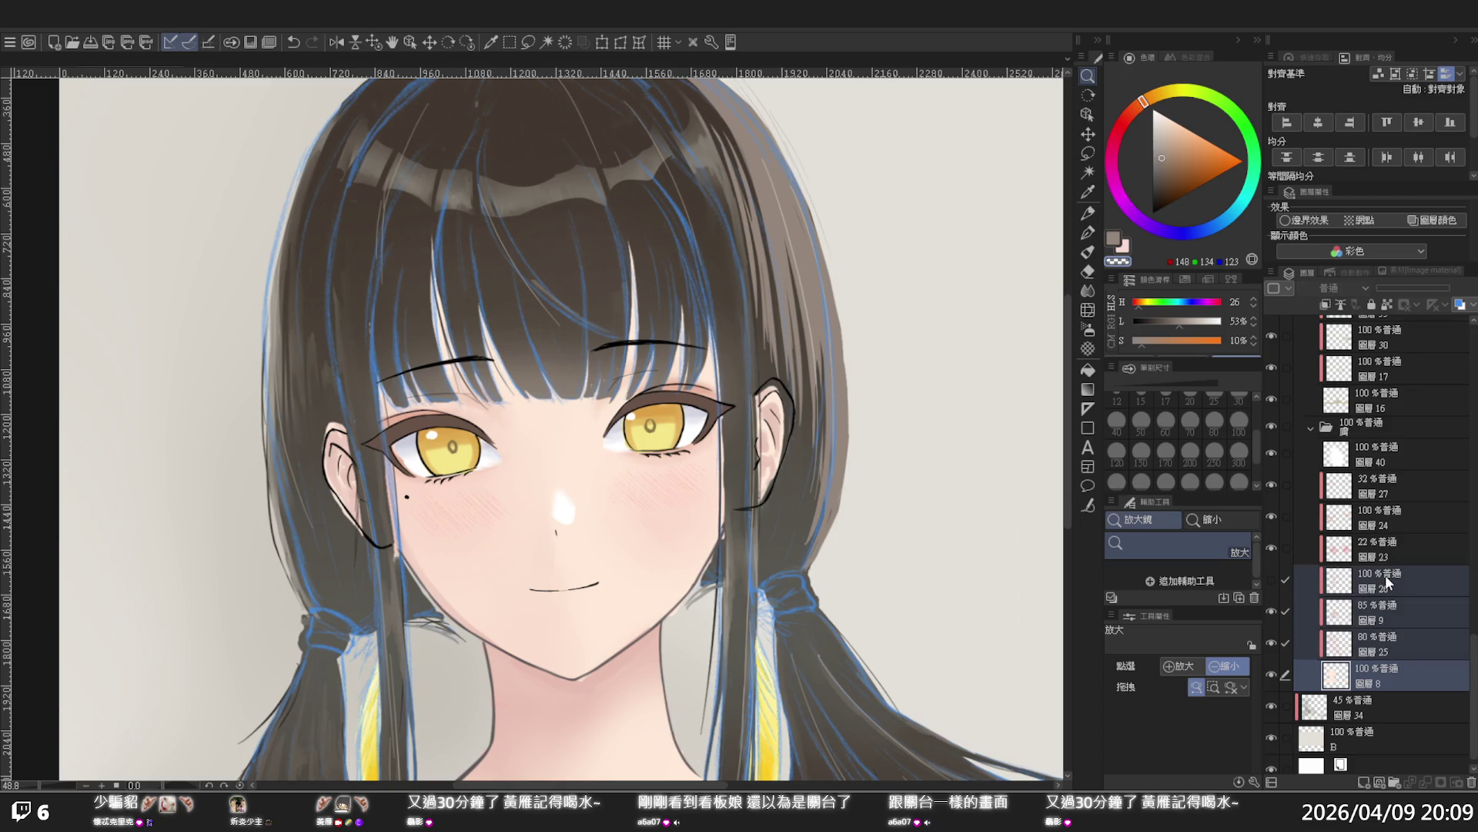
pyautogui.click(1270, 518)
pyautogui.click(1270, 513)
# Pick the Liquify tool and narrow the selection to layer 8, toggling it to compare
pyautogui.click(1091, 309)
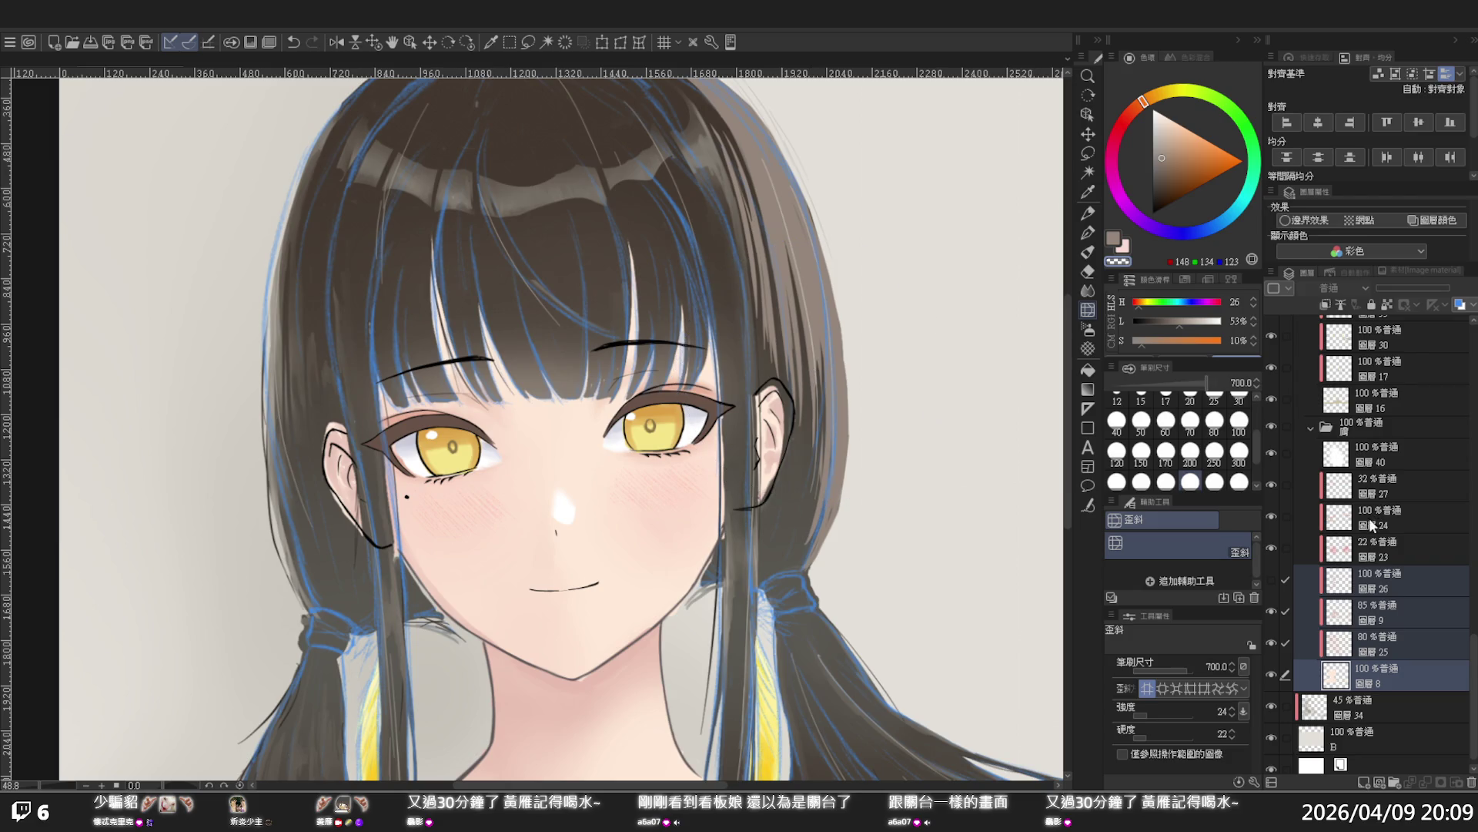
pyautogui.click(1384, 676)
pyautogui.click(1273, 676)
pyautogui.click(1274, 678)
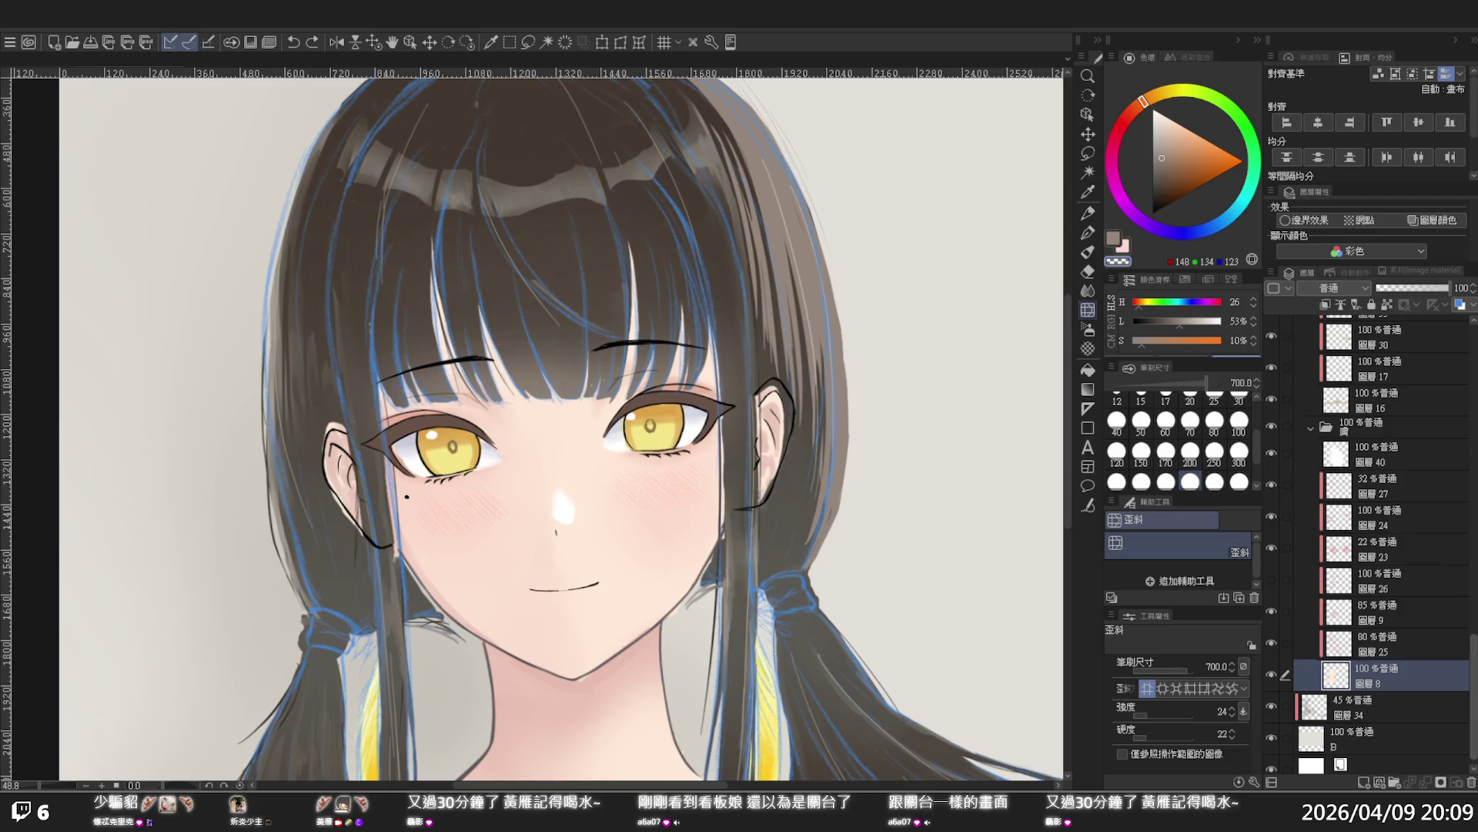
pyautogui.moveTo(1473, 649); pyautogui.dragTo(1474, 595)
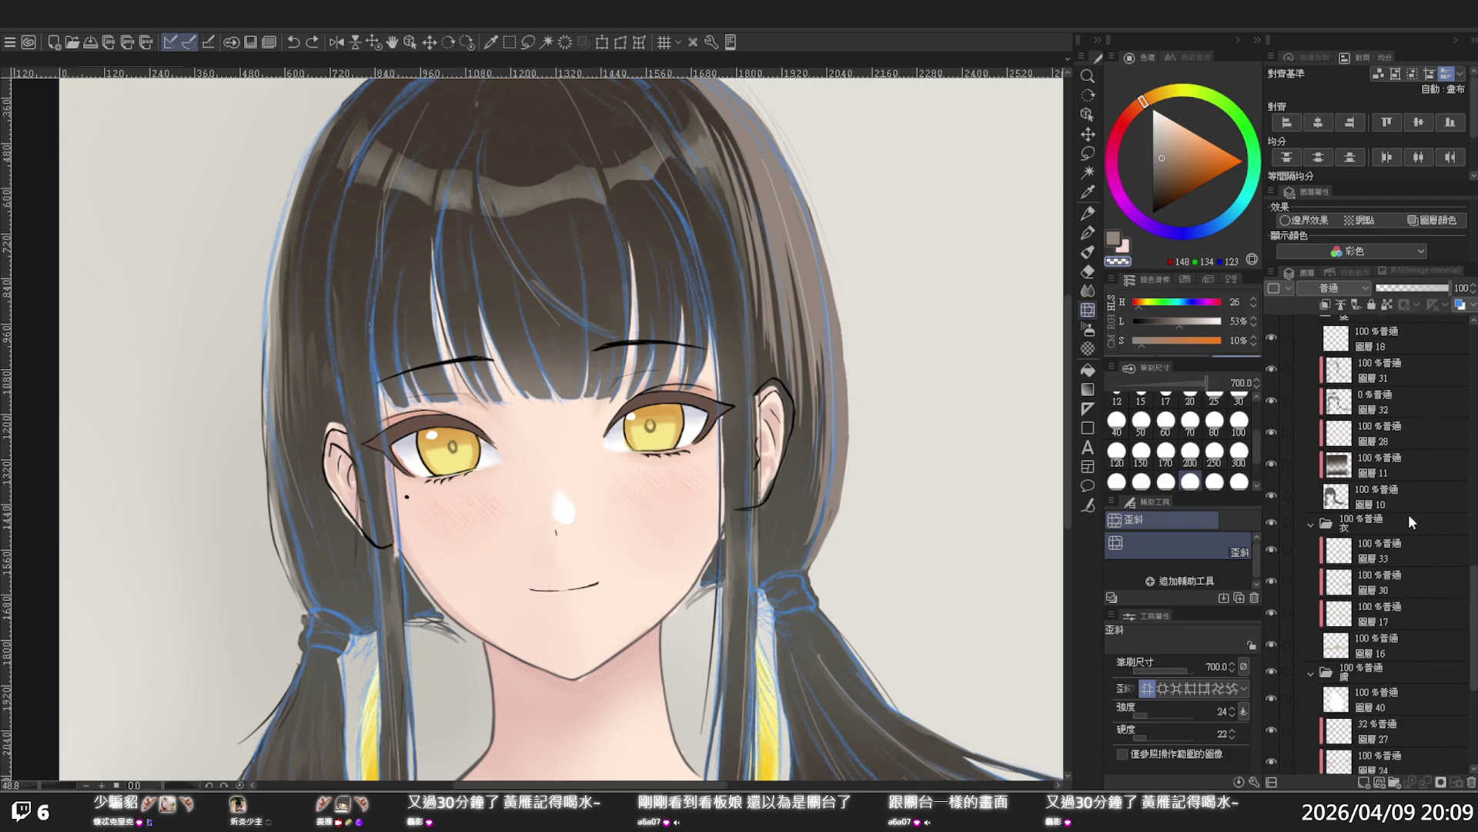
# On layer 10, zoom in on the ear and repaint the inner ear with lighter lines
pyautogui.click(1408, 500)
pyautogui.hotkey('ctrl', 'space')
pyautogui.click(768, 410)
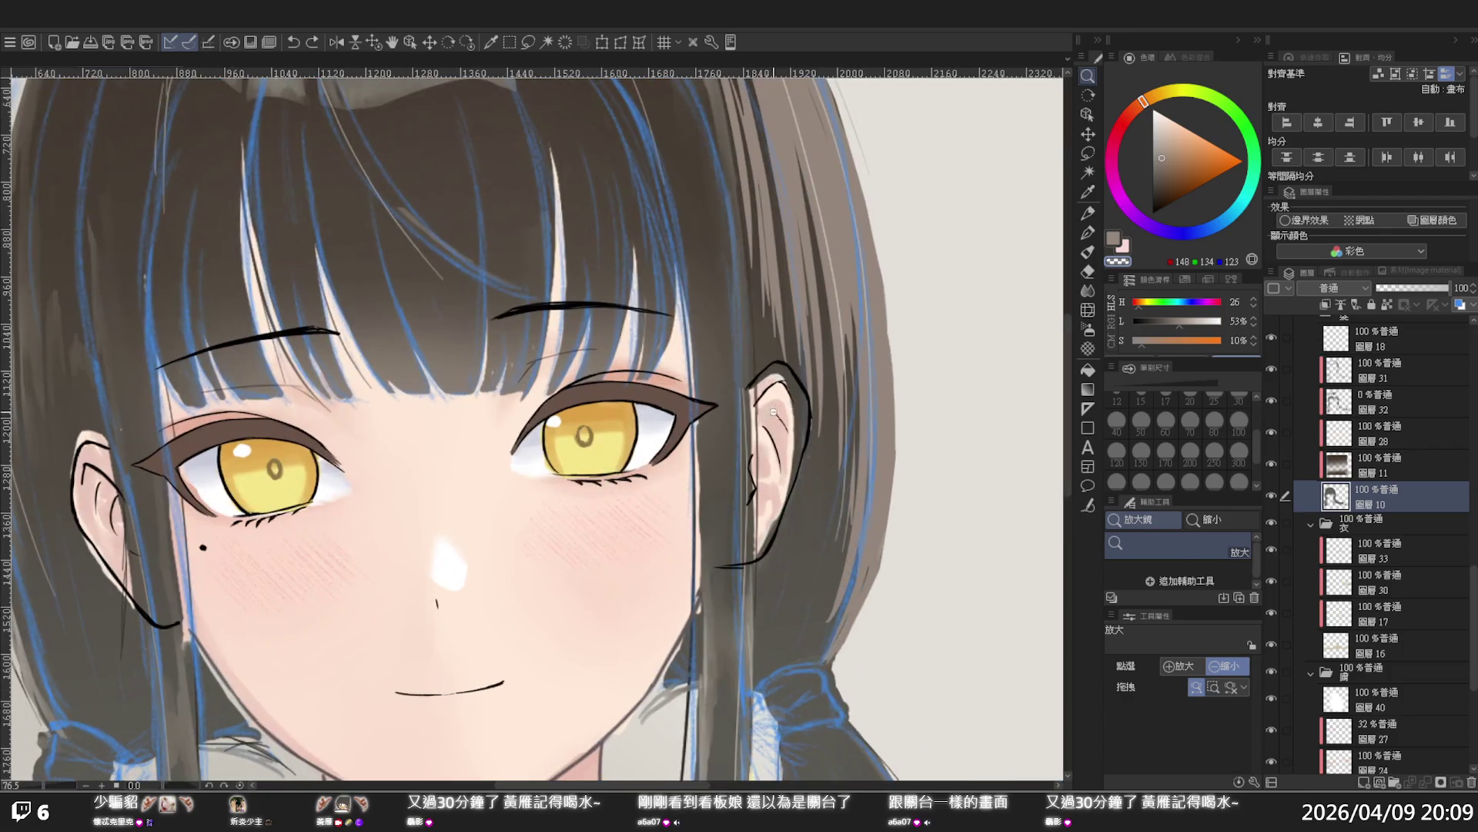
pyautogui.moveTo(768, 397)
pyautogui.mouseDown()
pyautogui.moveTo(770, 377)
pyautogui.moveTo(757, 462)
pyautogui.moveTo(774, 362)
pyautogui.moveTo(796, 401)
pyautogui.moveTo(793, 385)
pyautogui.moveTo(789, 454)
pyautogui.moveTo(799, 444)
pyautogui.moveTo(793, 432)
pyautogui.moveTo(790, 478)
pyautogui.moveTo(765, 495)
pyautogui.moveTo(765, 544)
pyautogui.moveTo(765, 528)
pyautogui.mouseUp()
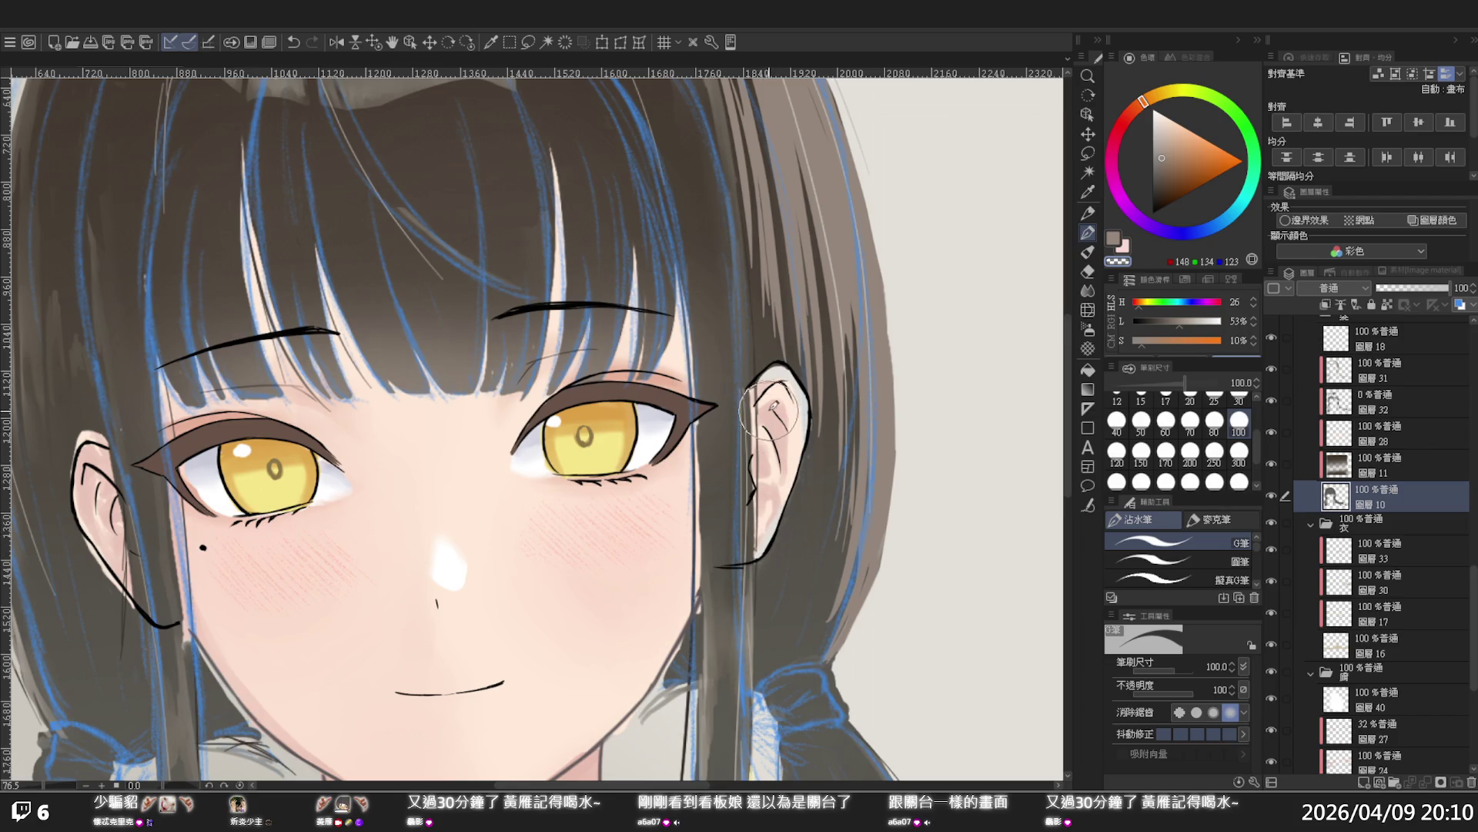
pyautogui.keyDown('alt'); pyautogui.click(818, 368); pyautogui.keyUp('alt')
pyautogui.scroll(-4, 818, 369)
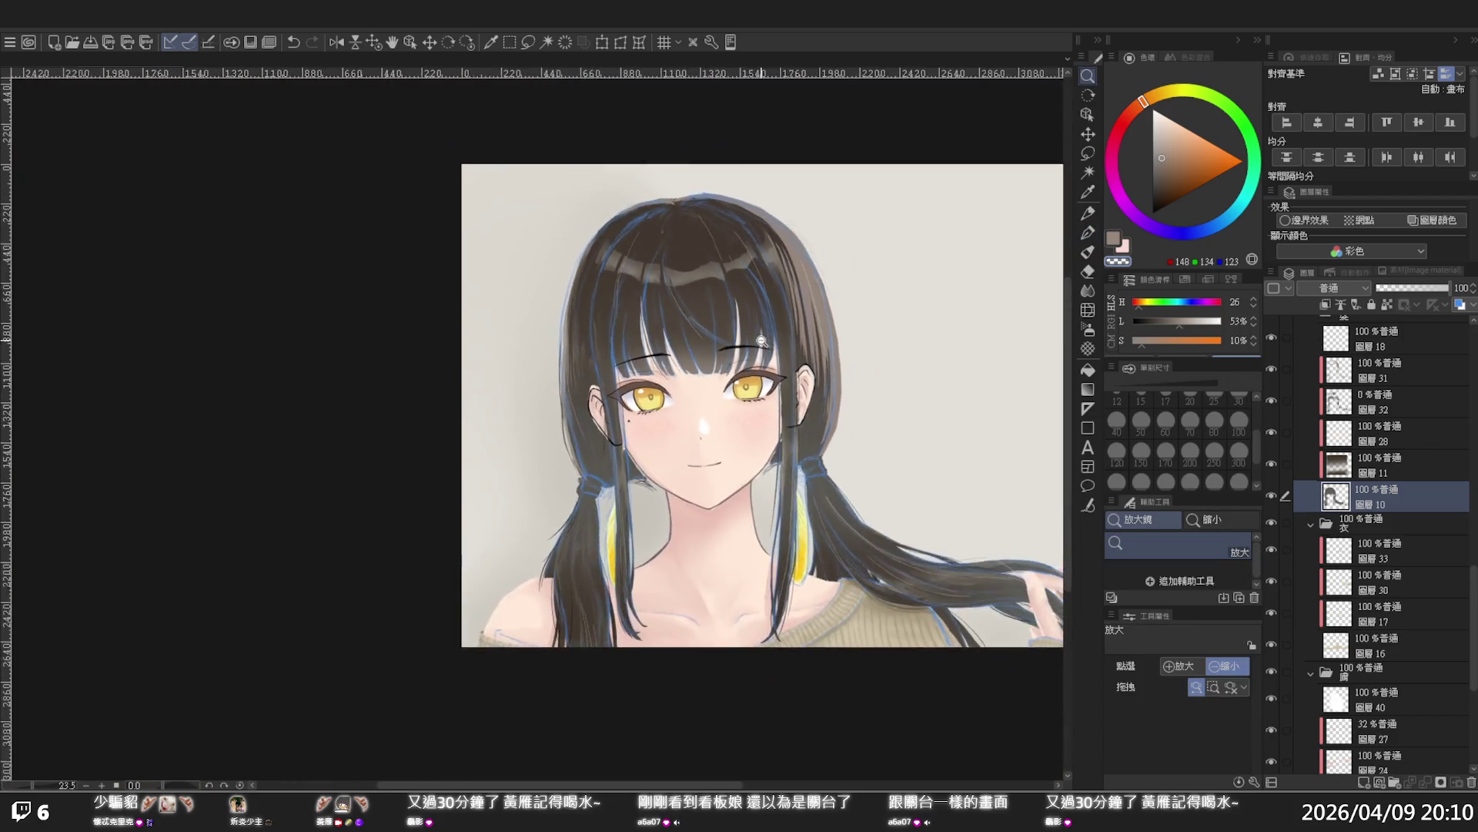
pyautogui.scroll(-1, 728, 451)
pyautogui.scroll(5, 729, 452)
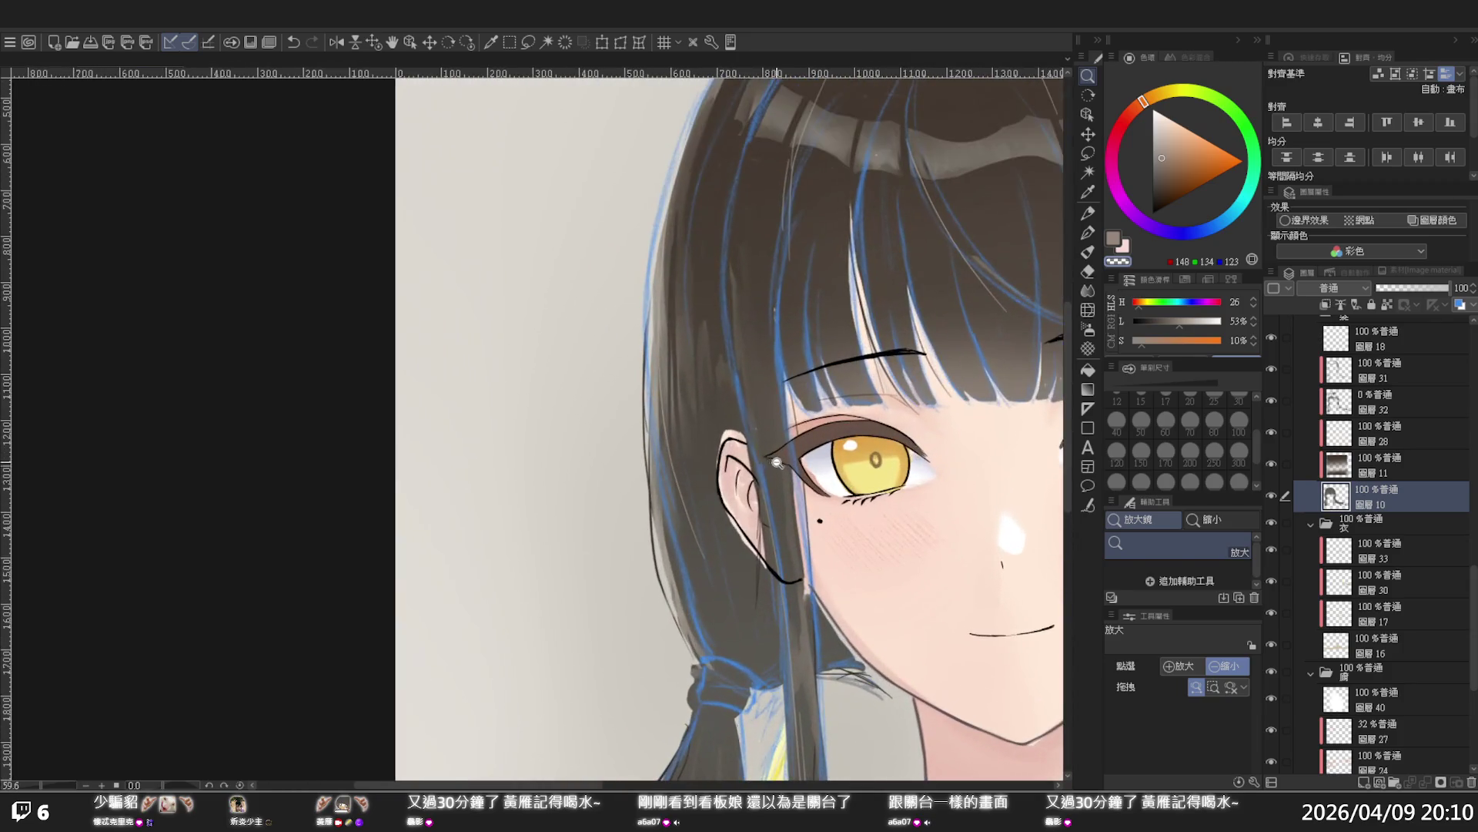
# Sample the dark hair colour and paint it over the ear's top and back edge
pyautogui.press('p')
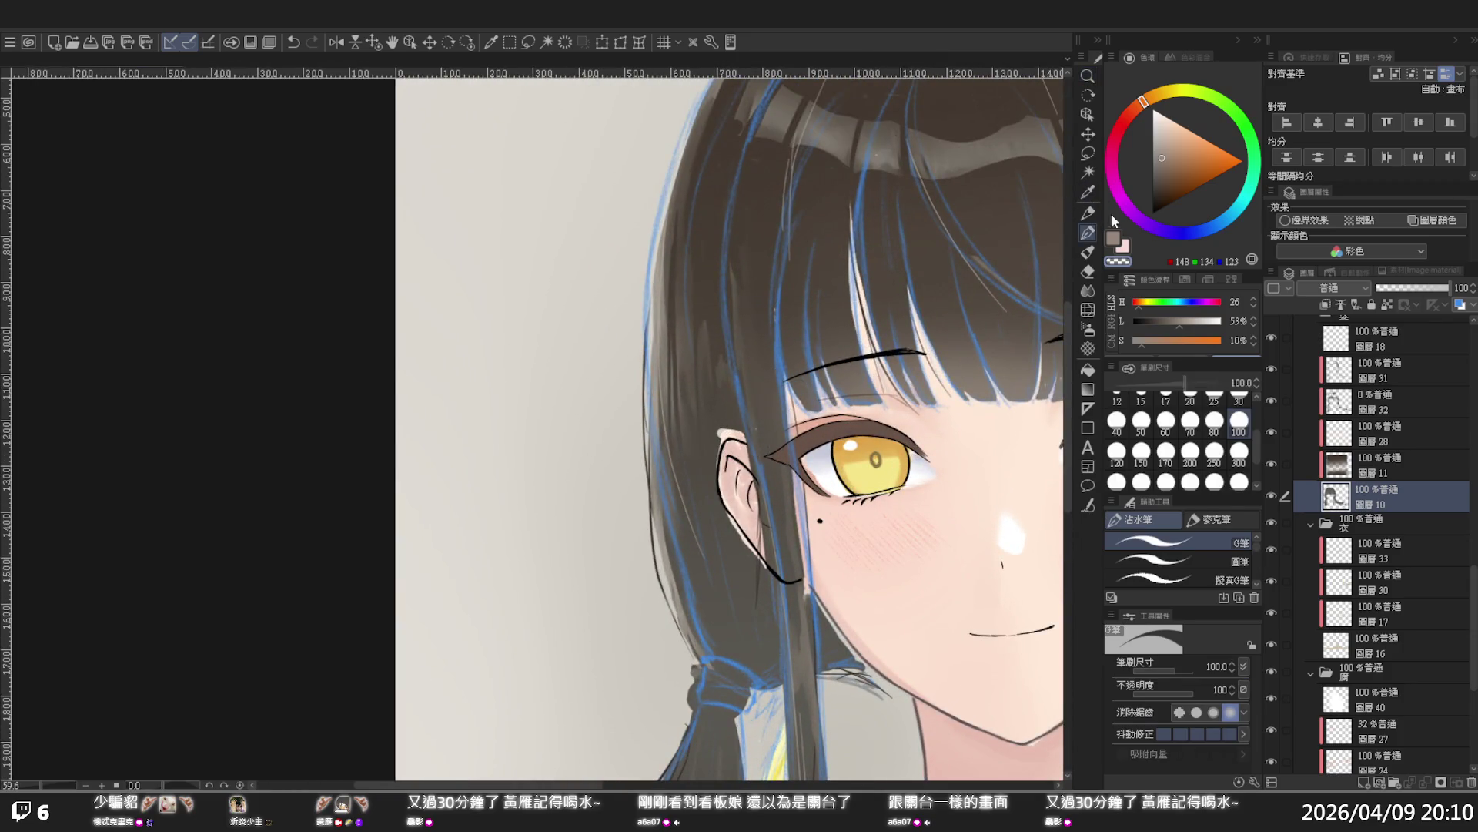
pyautogui.click(1122, 245)
pyautogui.press('i')
pyautogui.click(731, 409)
pyautogui.press('p')
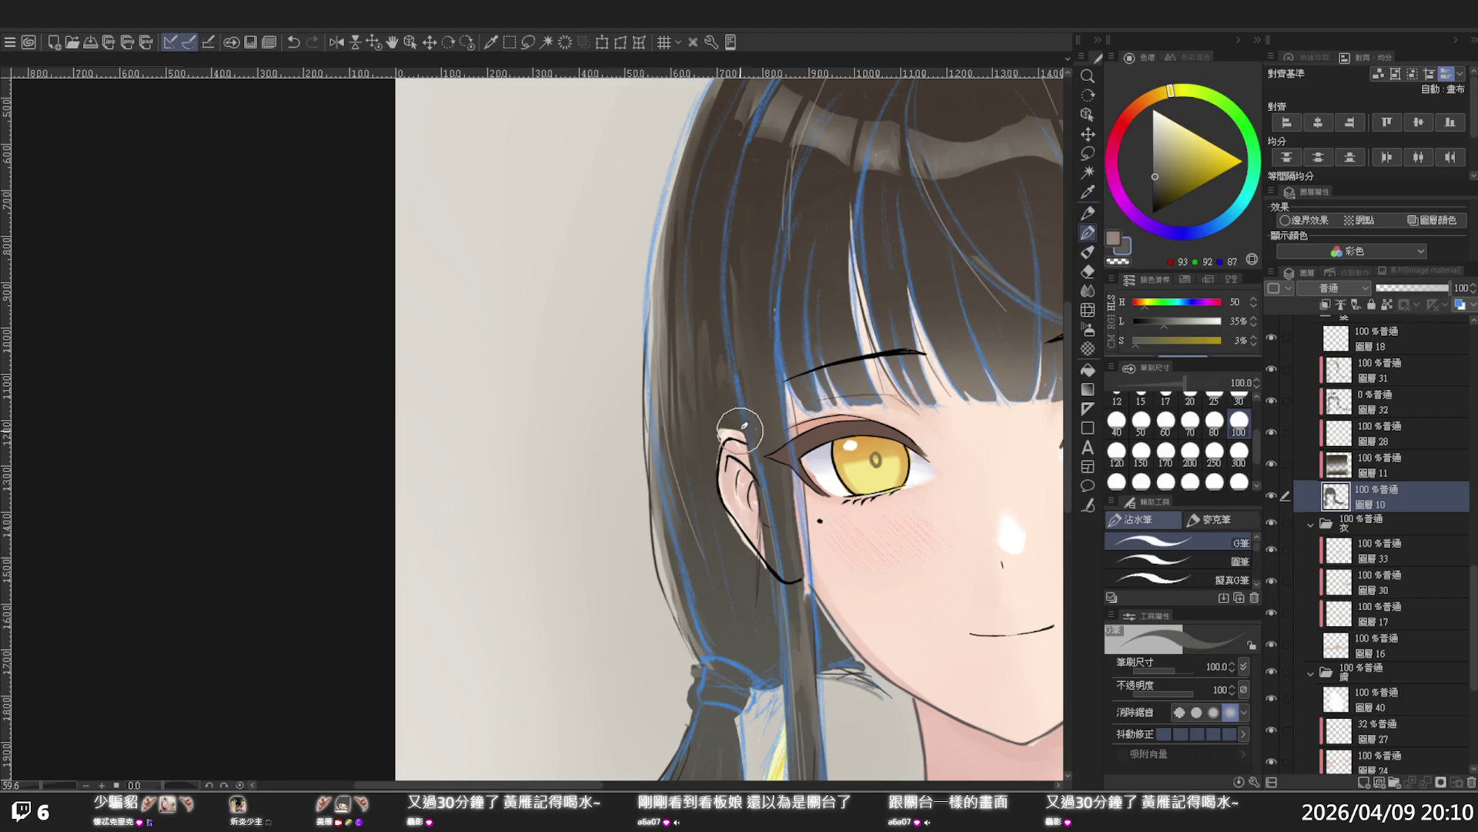
pyautogui.moveTo(758, 442); pyautogui.dragTo(721, 428)
pyautogui.moveTo(734, 528)
pyautogui.mouseDown()
pyautogui.moveTo(777, 556)
pyautogui.moveTo(776, 509)
pyautogui.moveTo(745, 451)
pyautogui.moveTo(767, 539)
pyautogui.moveTo(759, 508)
pyautogui.moveTo(751, 531)
pyautogui.moveTo(768, 549)
pyautogui.mouseUp()
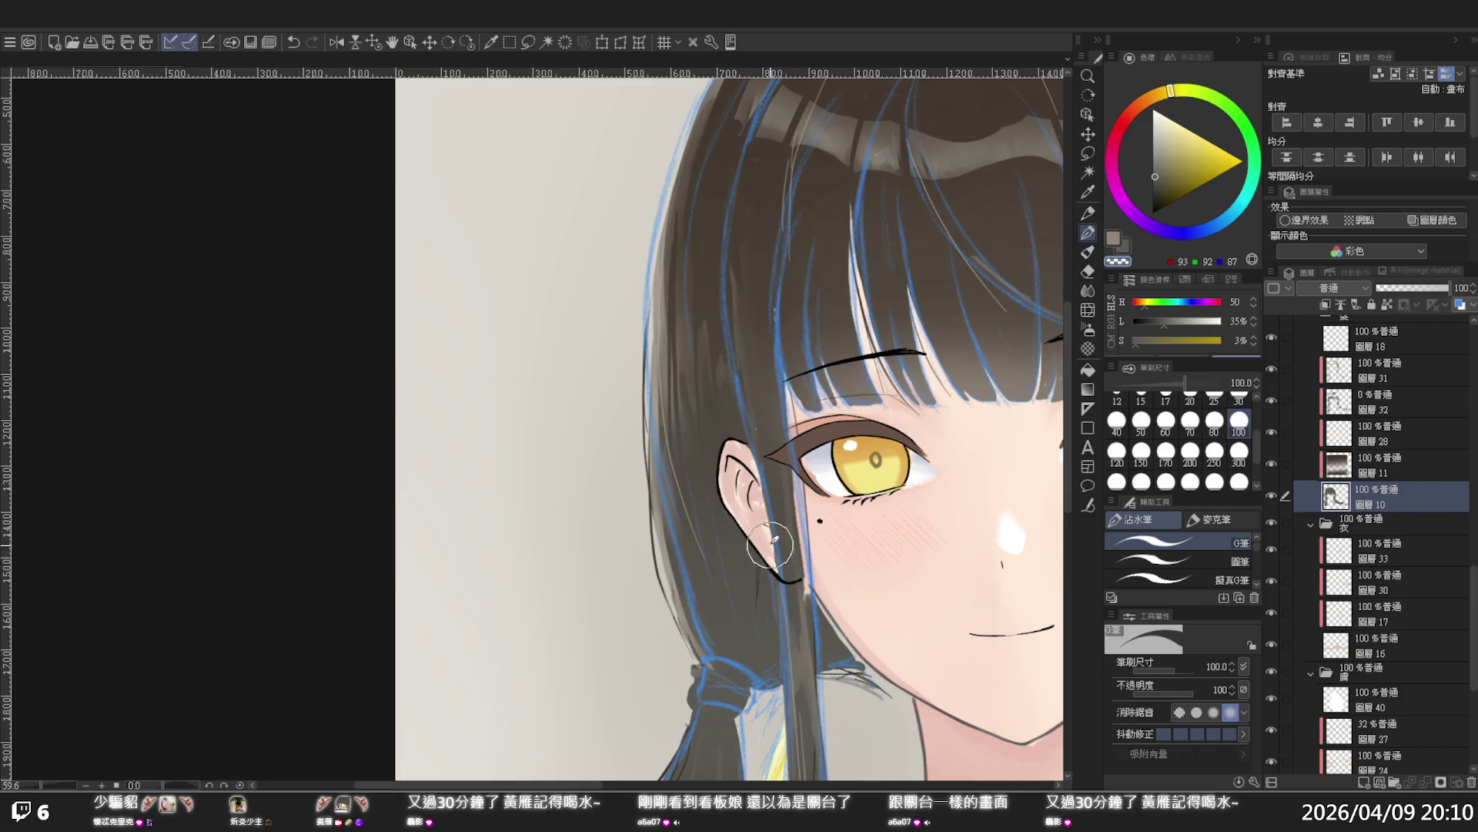
pyautogui.press('/')
pyautogui.click(775, 441)
pyautogui.click(775, 440)
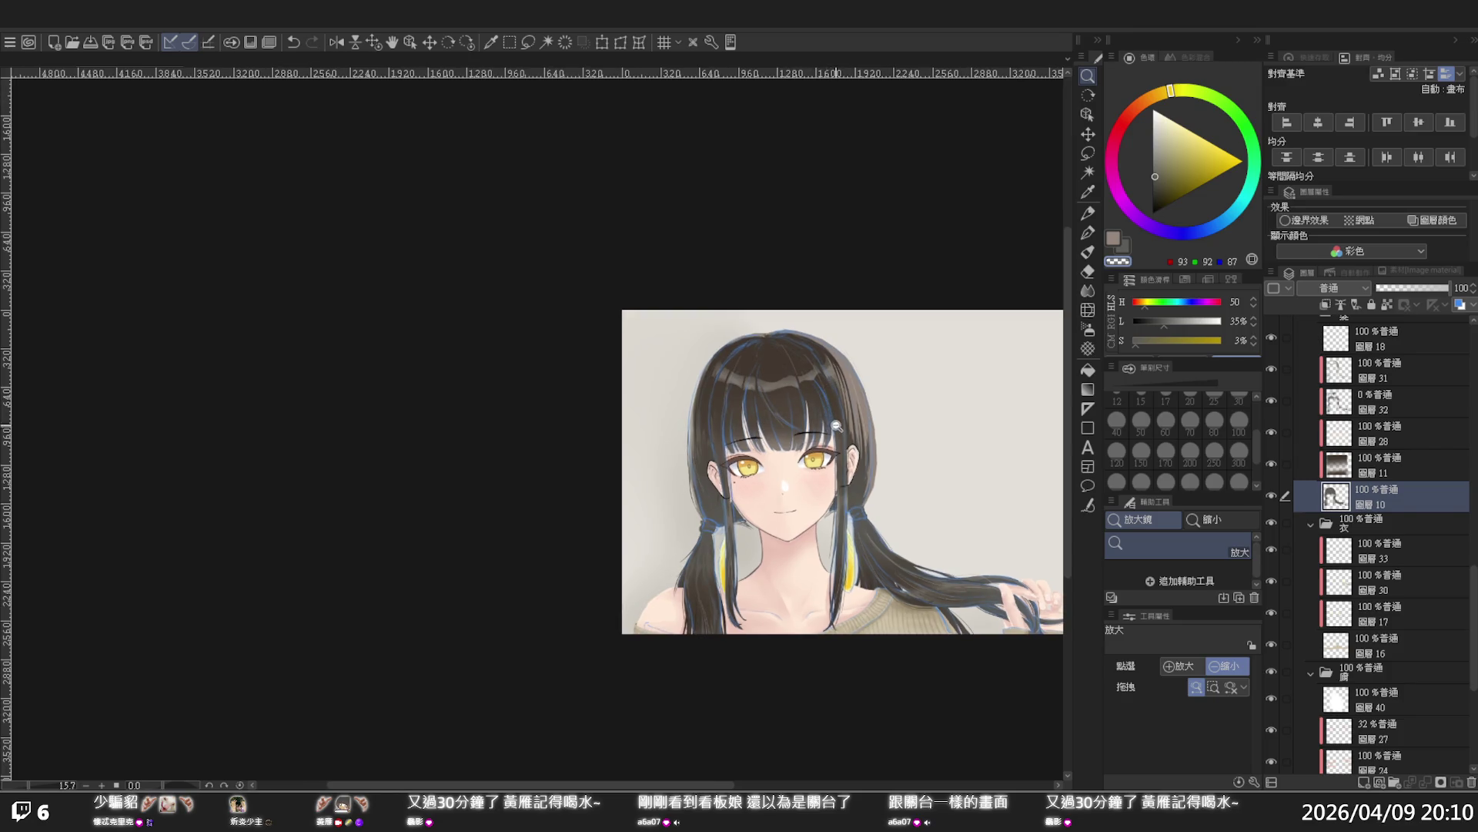
# Resize and re-centre the view of the full portrait, returning to the pen tool
pyautogui.scroll(3, 835, 426)
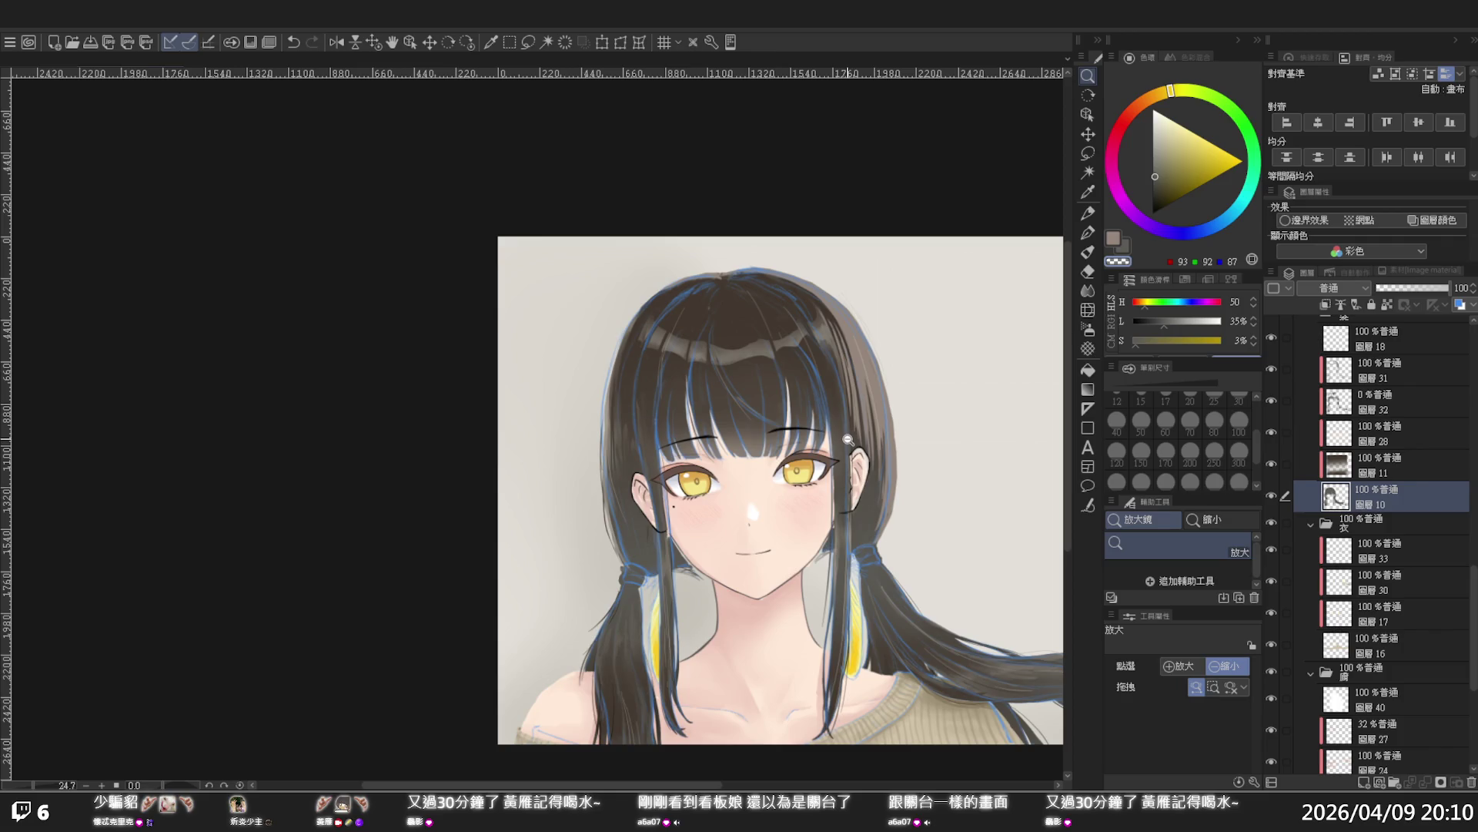
pyautogui.click(847, 440)
pyautogui.moveTo(825, 400)
pyautogui.mouseDown()
pyautogui.moveTo(759, 450)
pyautogui.moveTo(779, 504)
pyautogui.mouseUp()
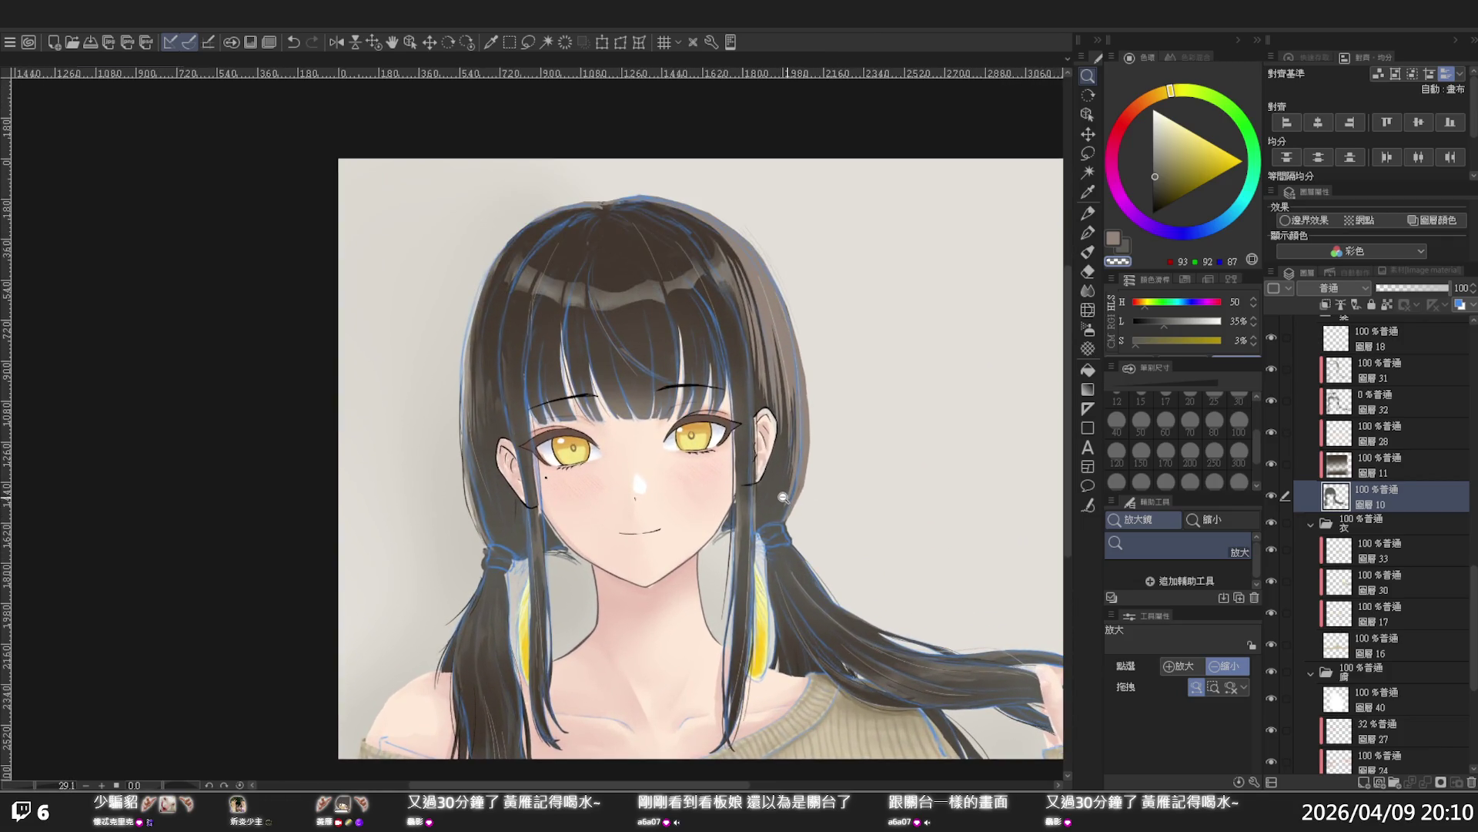
pyautogui.press('p')
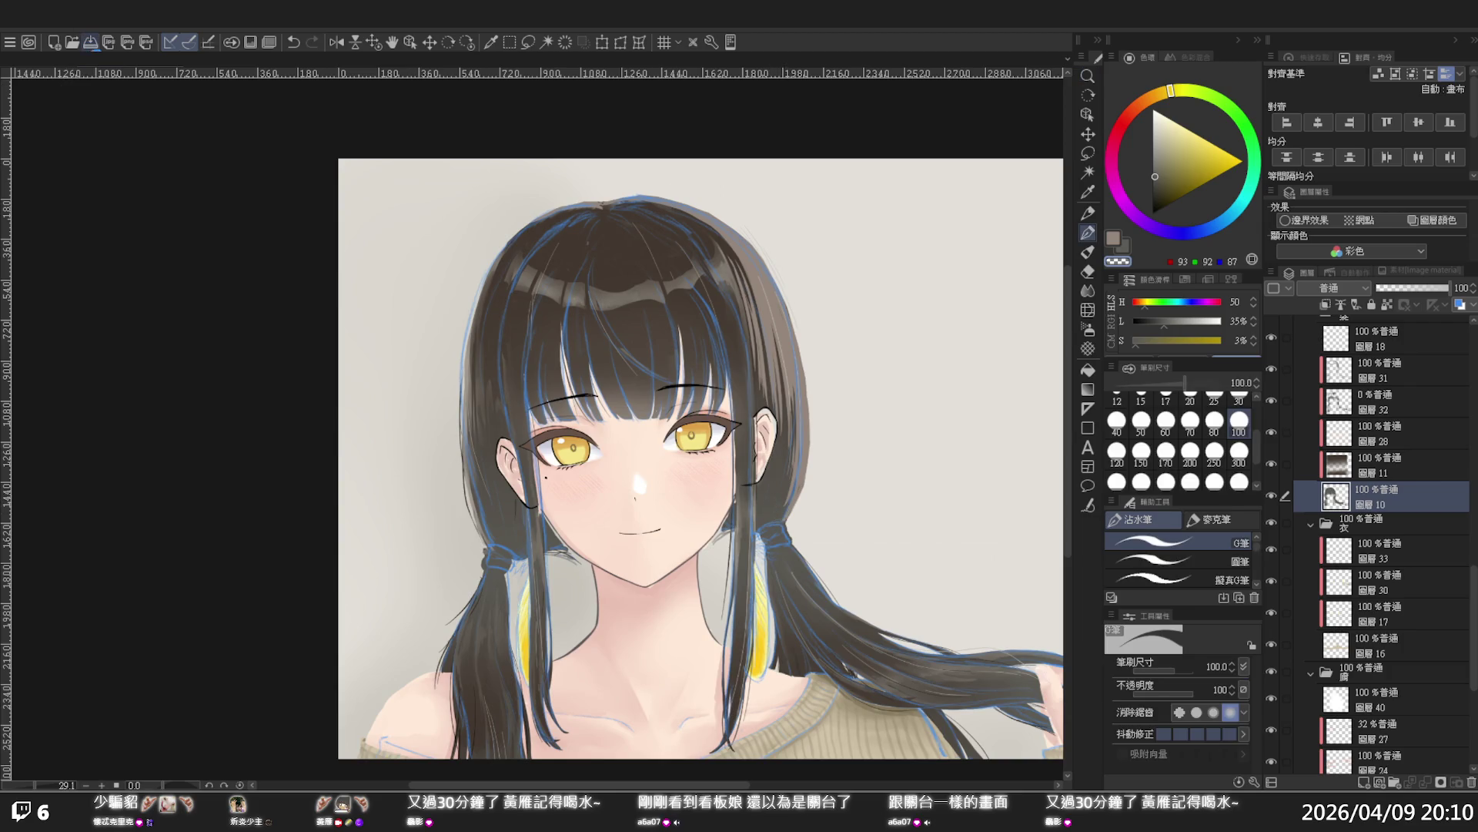
pyautogui.hotkey('ctrl', '-')
pyautogui.hotkey('ctrl', '-')
pyautogui.hotkey('ctrl', '+')
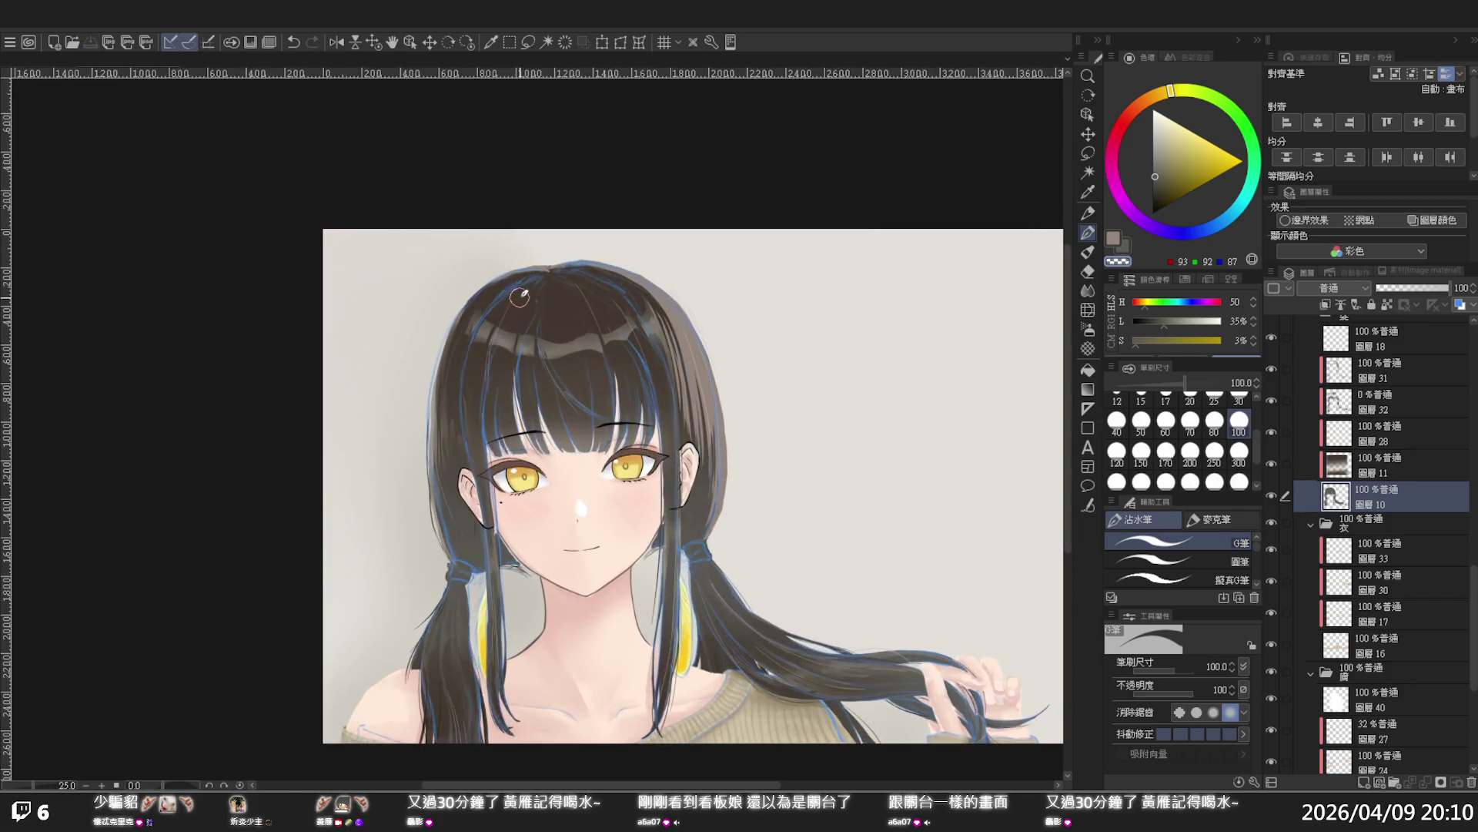
pyautogui.scroll(3, 519, 297)
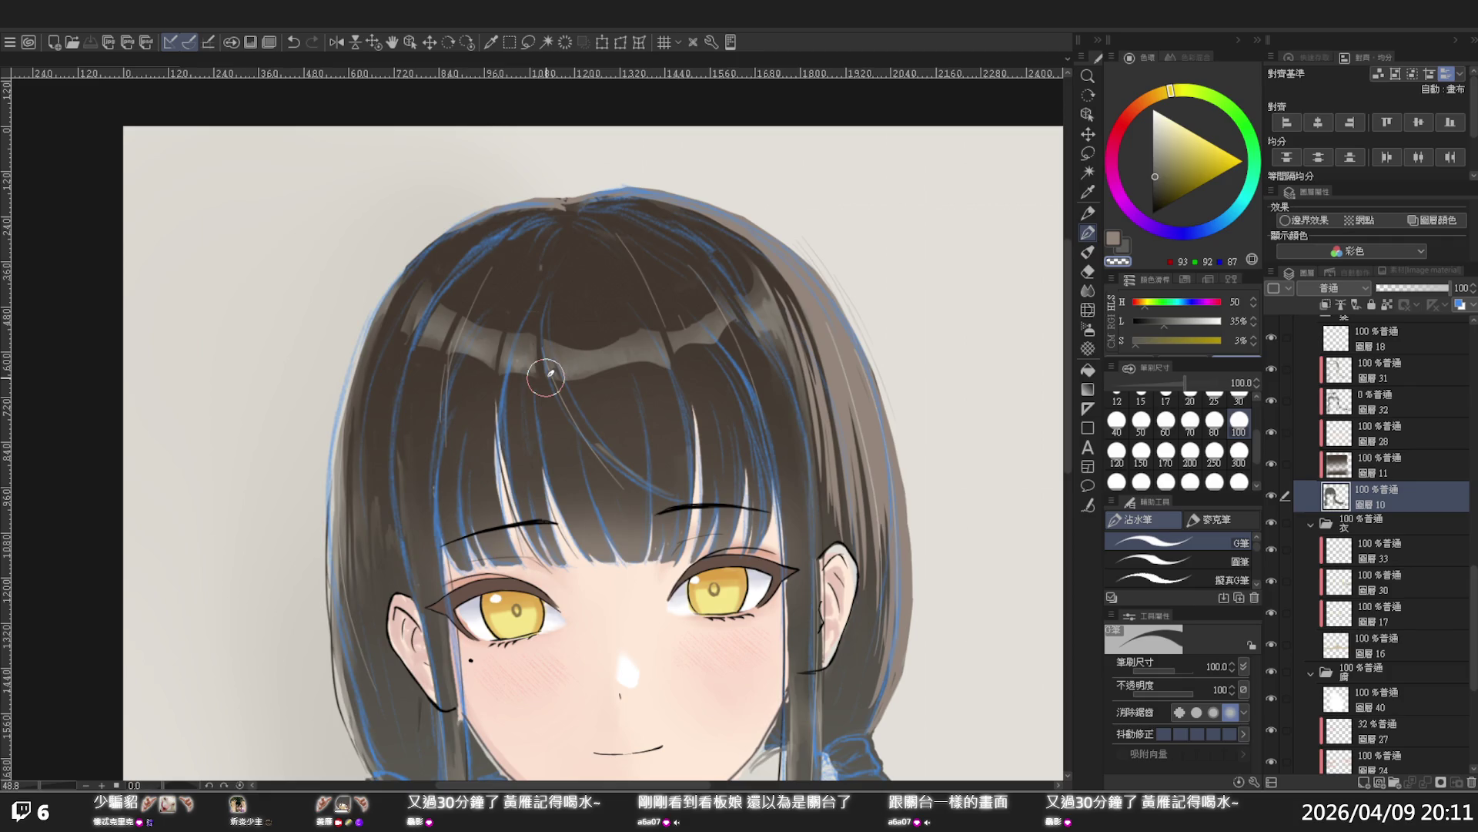
pyautogui.scroll(-3, 549, 373)
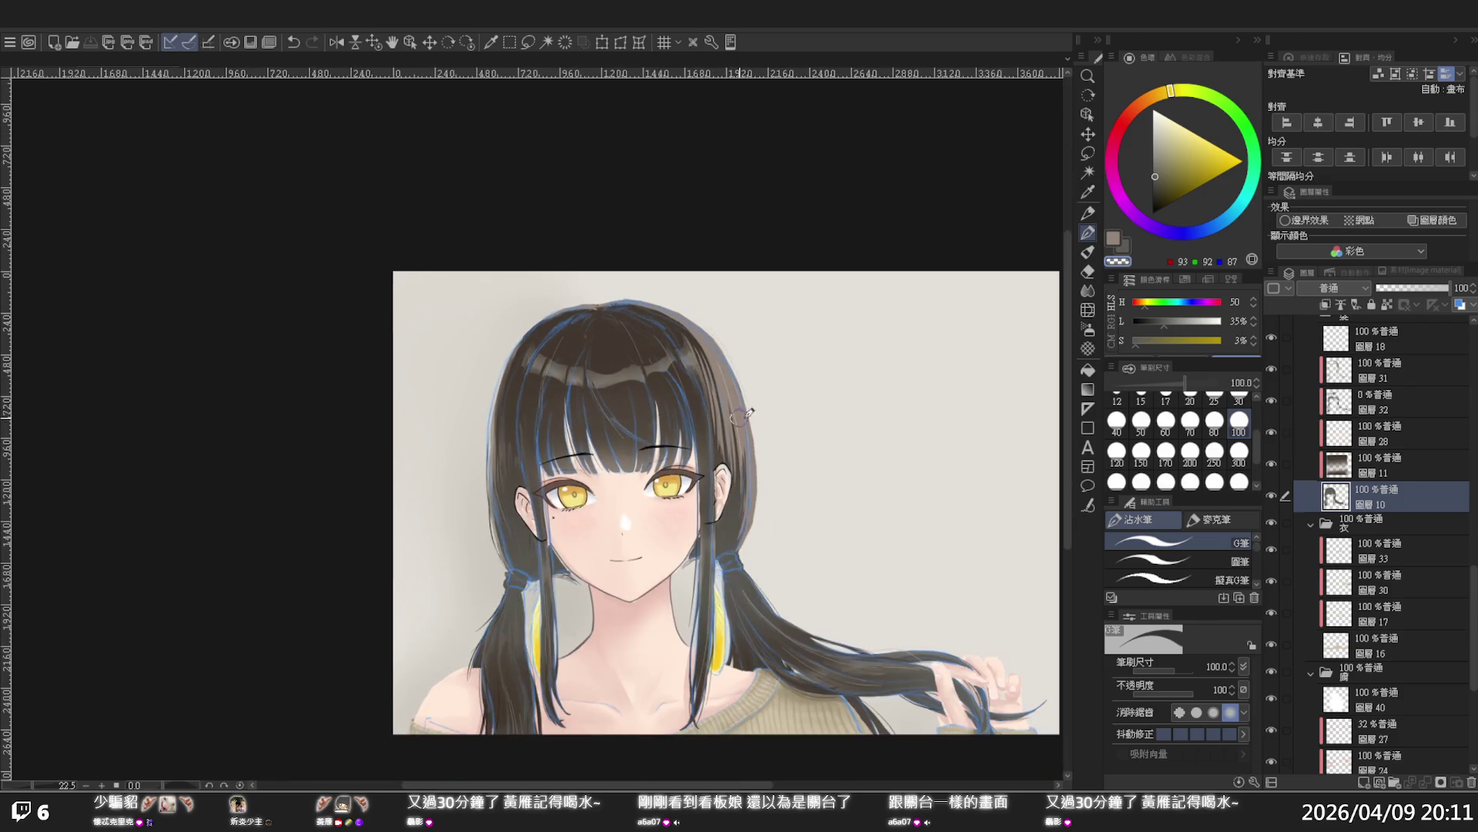
# Zoom in to about 33.3% on her face to inspect the yellow eyes
pyautogui.moveTo(1069, 299); pyautogui.dragTo(1056, 342)
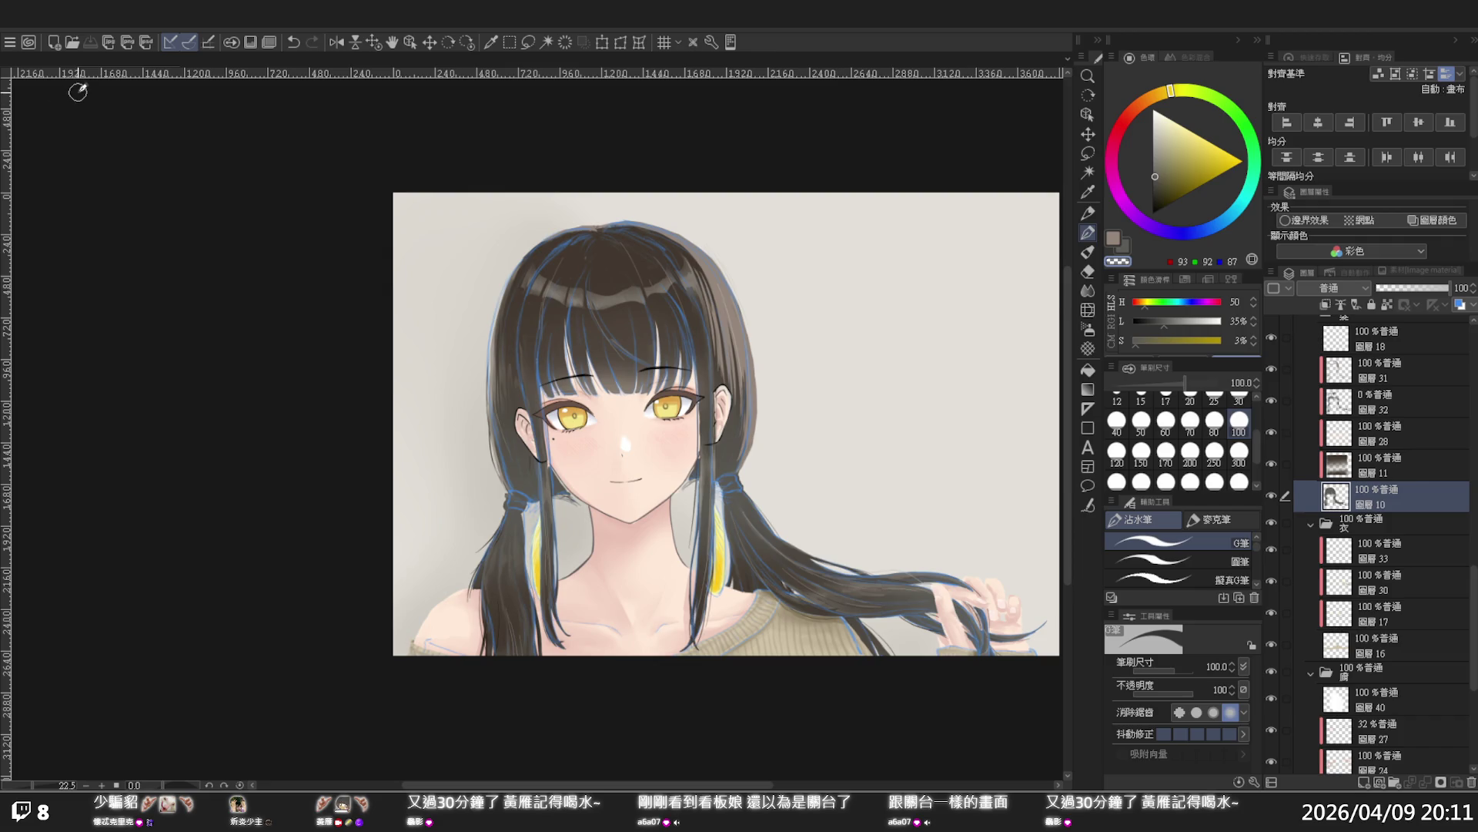
pyautogui.scroll(-3, 640, 365)
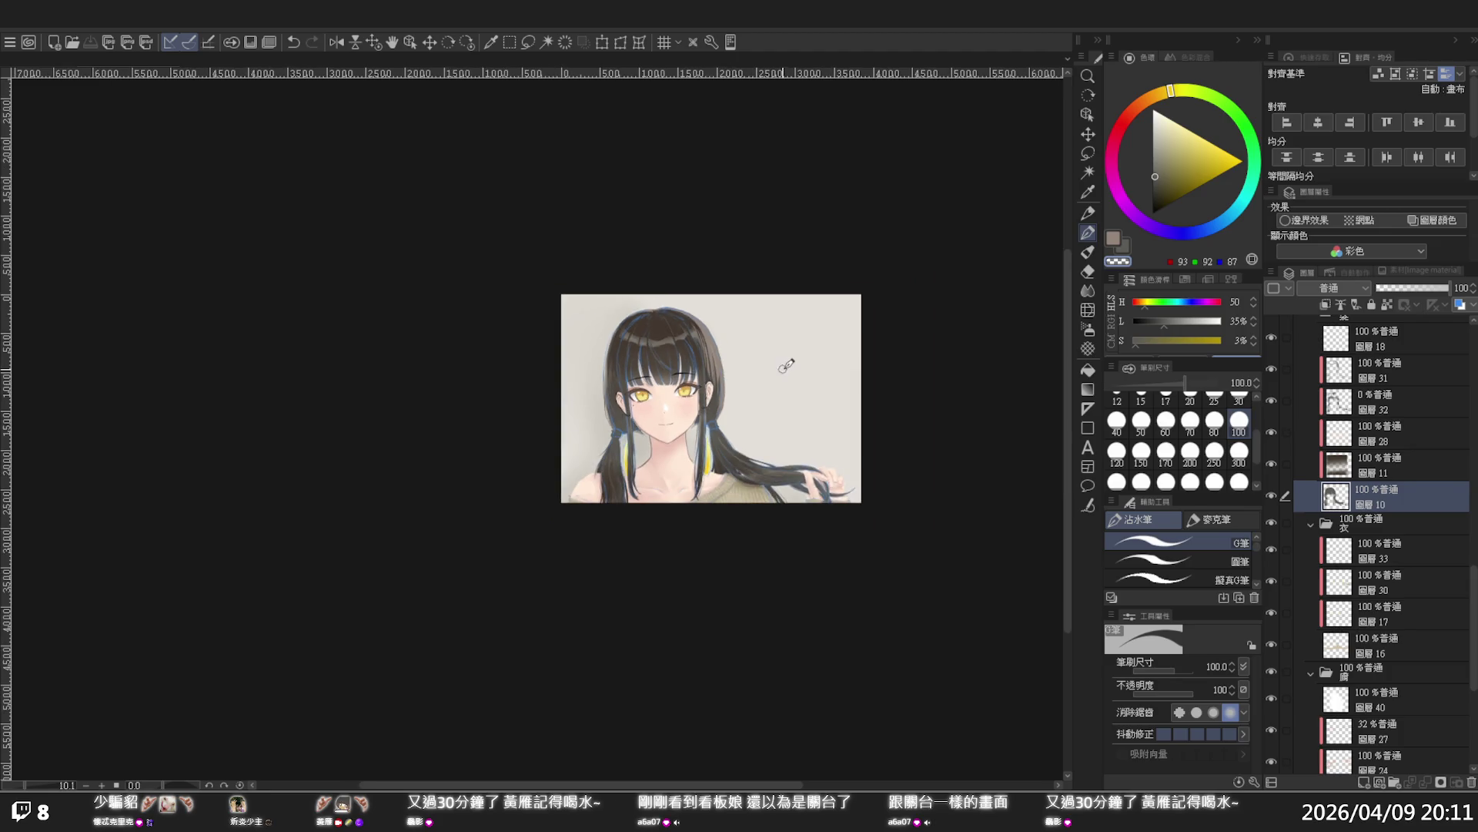
pyautogui.scroll(1, 789, 365)
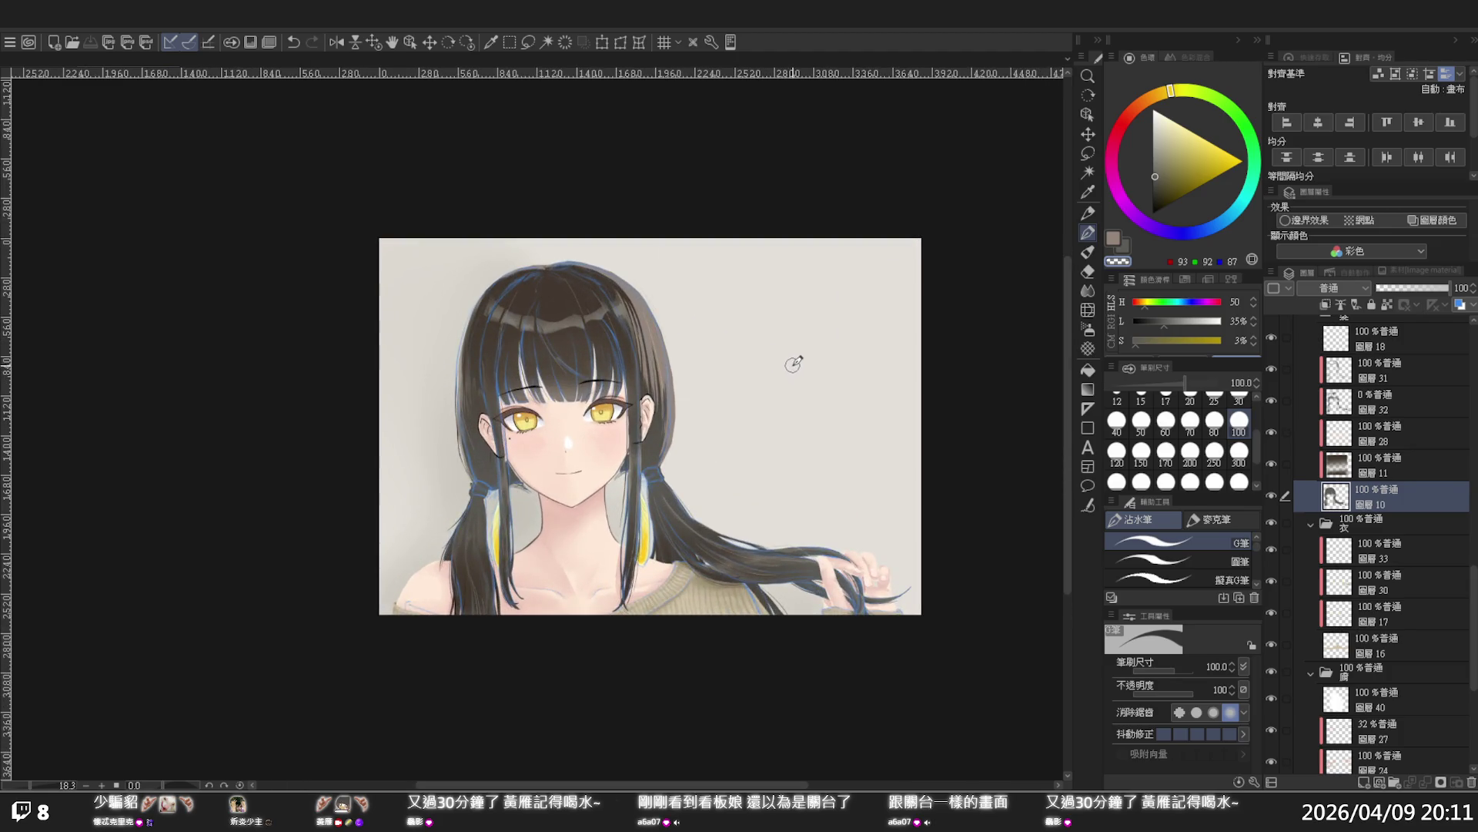
pyautogui.scroll(3, 789, 366)
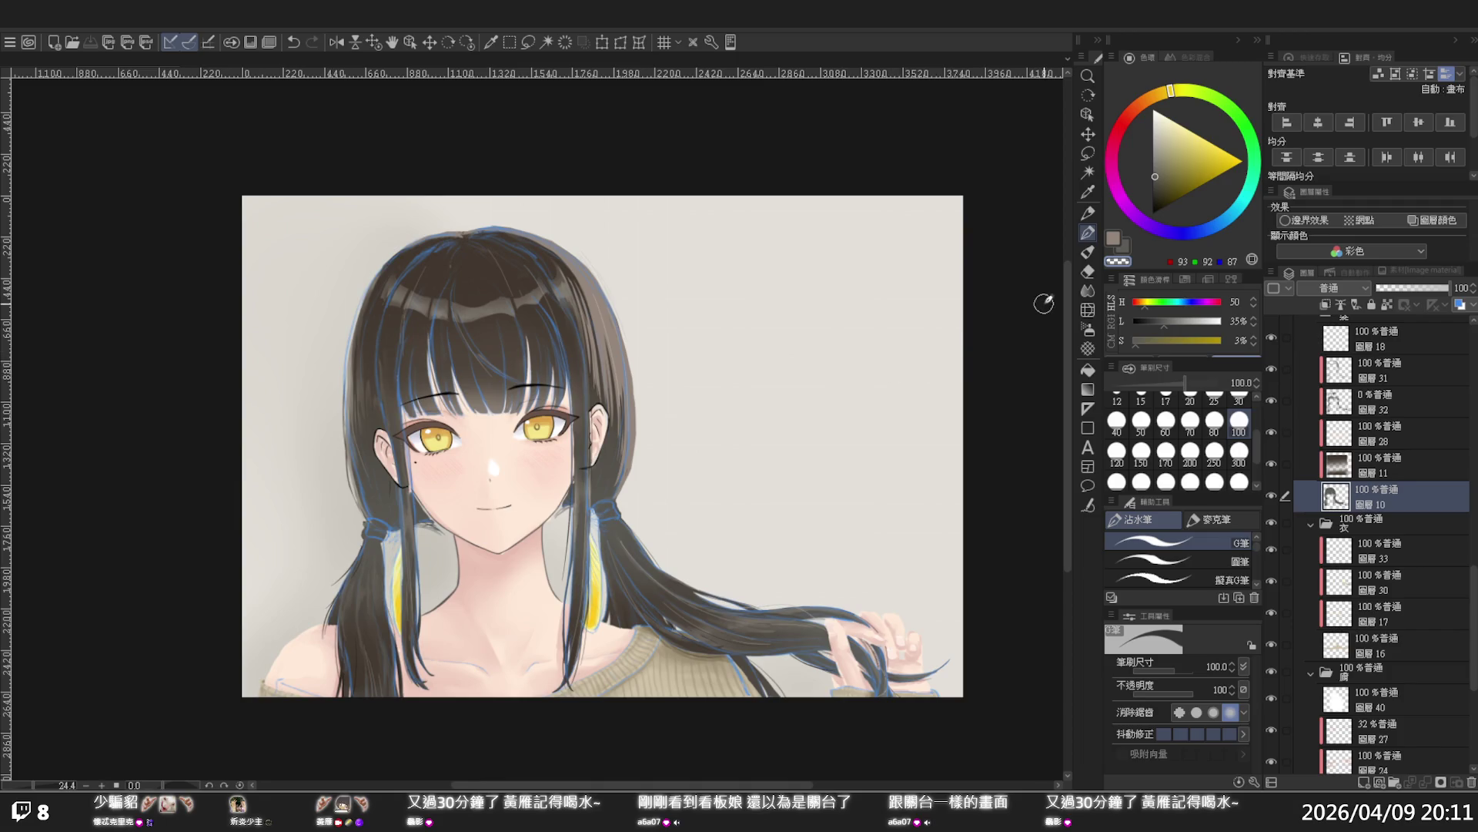
pyautogui.moveTo(1065, 319); pyautogui.dragTo(1065, 311)
pyautogui.scroll(2, 997, 330)
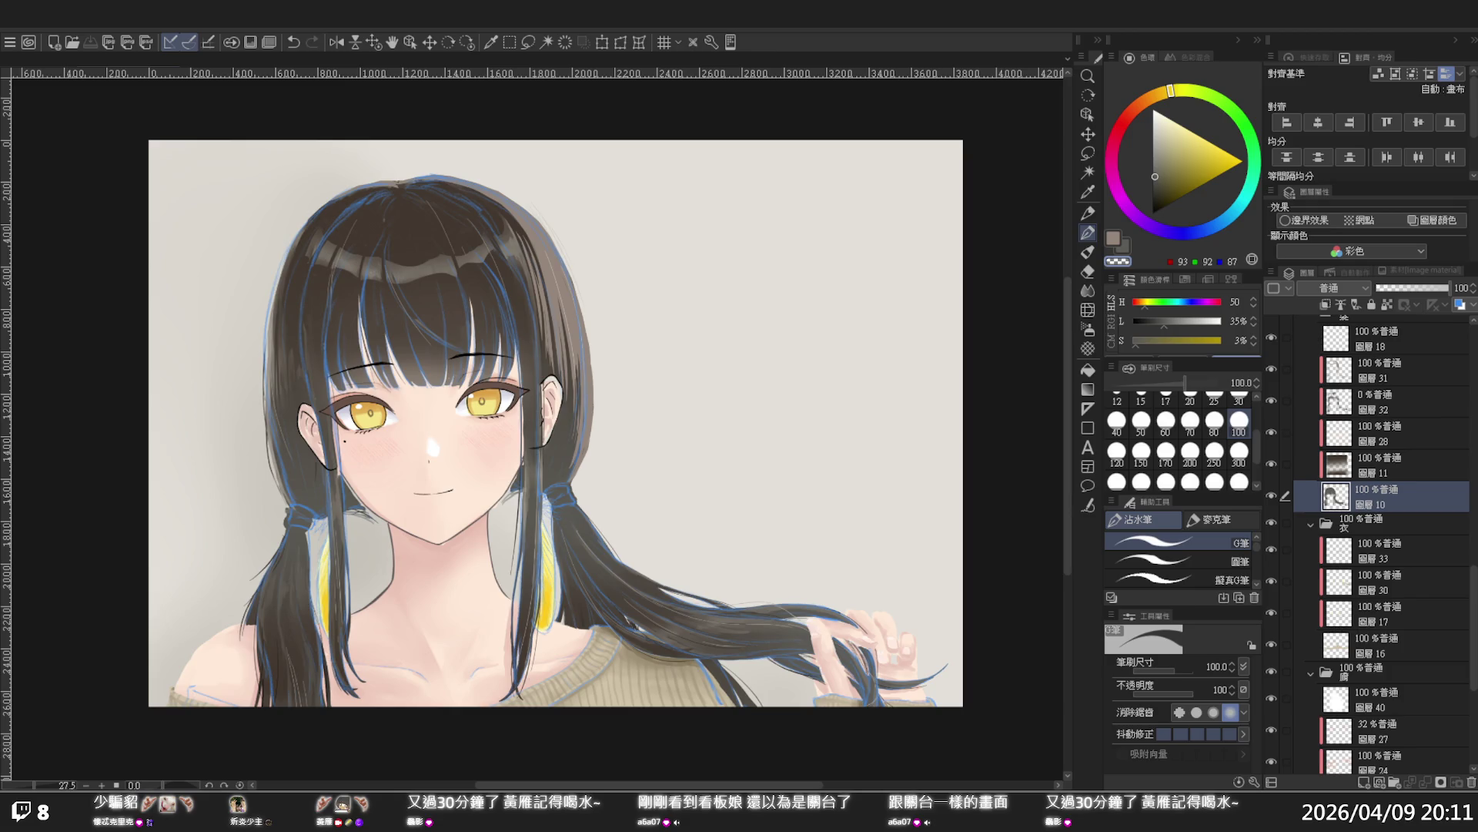
pyautogui.scroll(-2, 531, 574)
pyautogui.moveTo(651, 785)
pyautogui.mouseDown()
pyautogui.moveTo(669, 785)
pyautogui.moveTo(603, 786)
pyautogui.mouseUp()
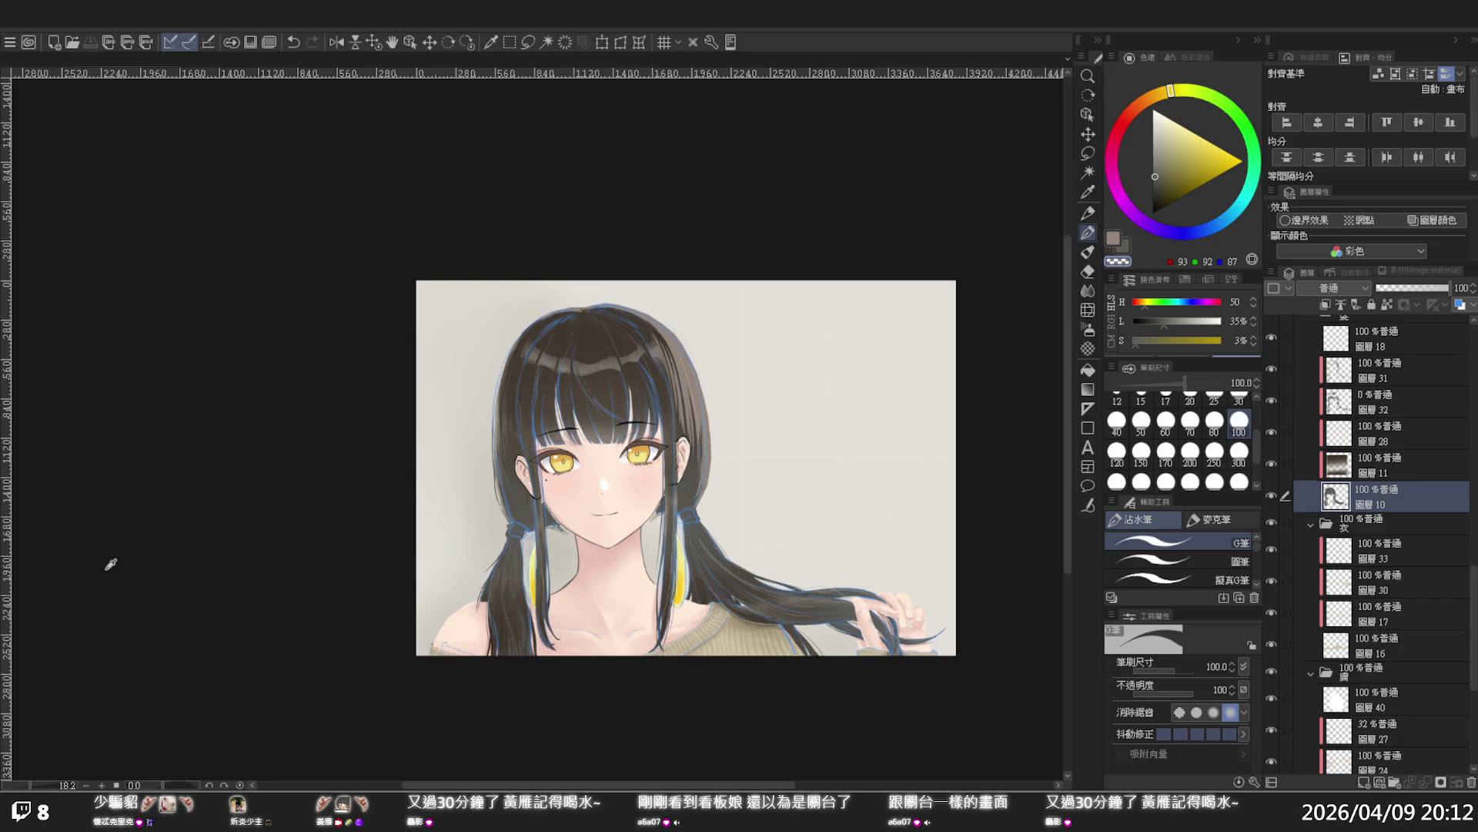
pyautogui.scroll(3, 462, 628)
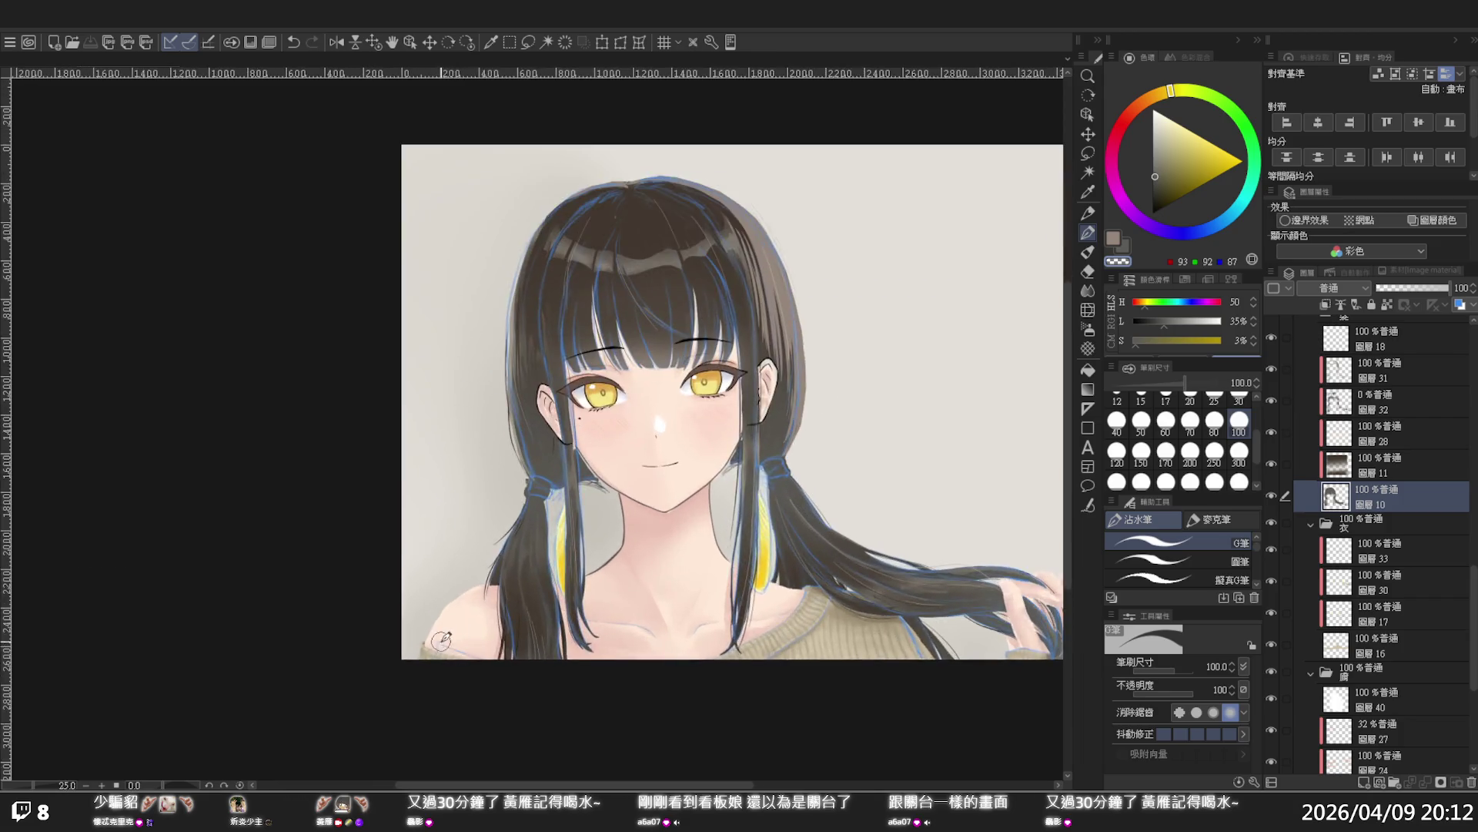
# Select layers 8 through 27 together in the Layer panel
pyautogui.scroll(-5, 1387, 650)
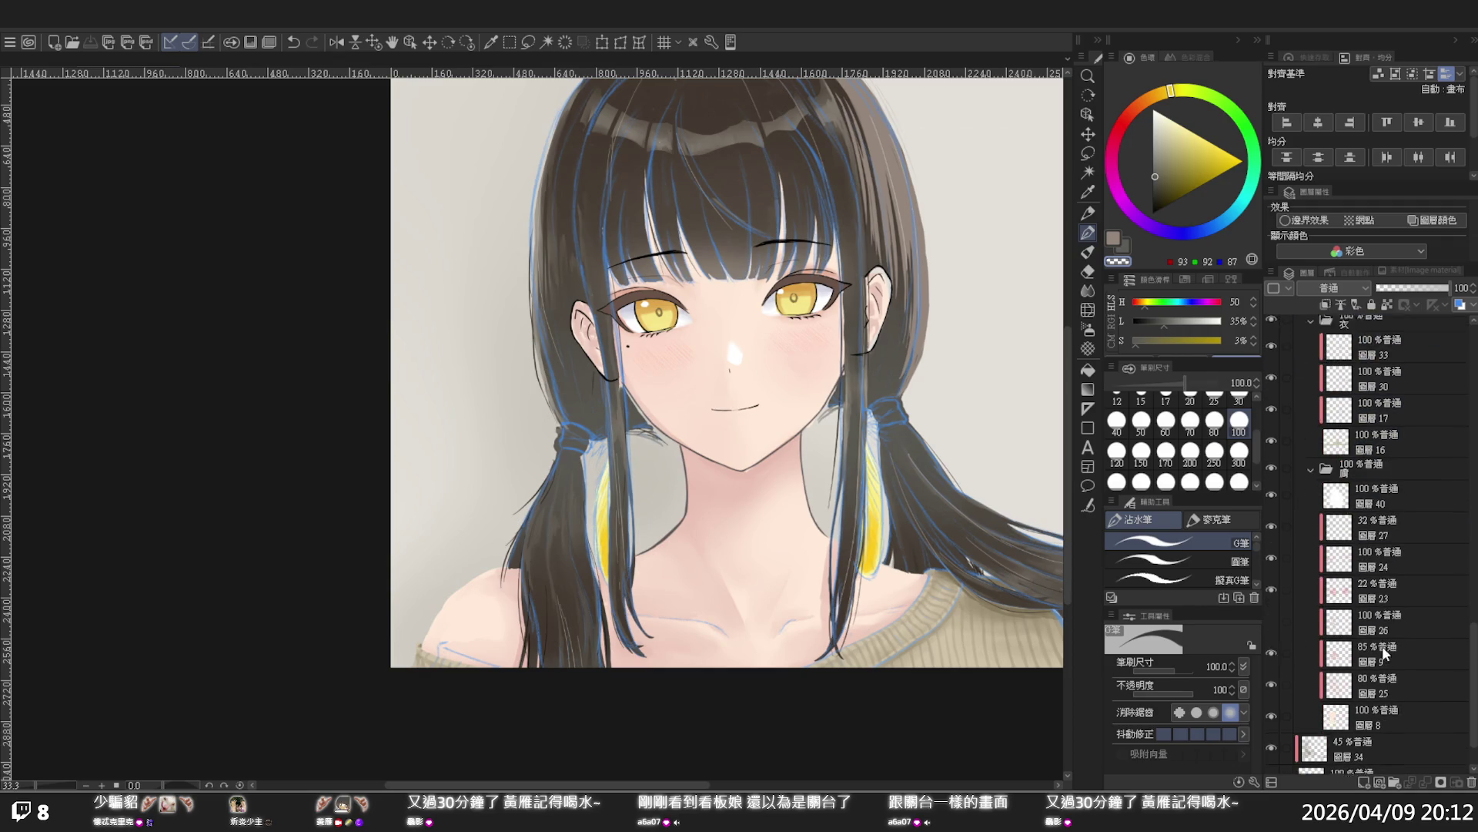
pyautogui.click(1364, 691)
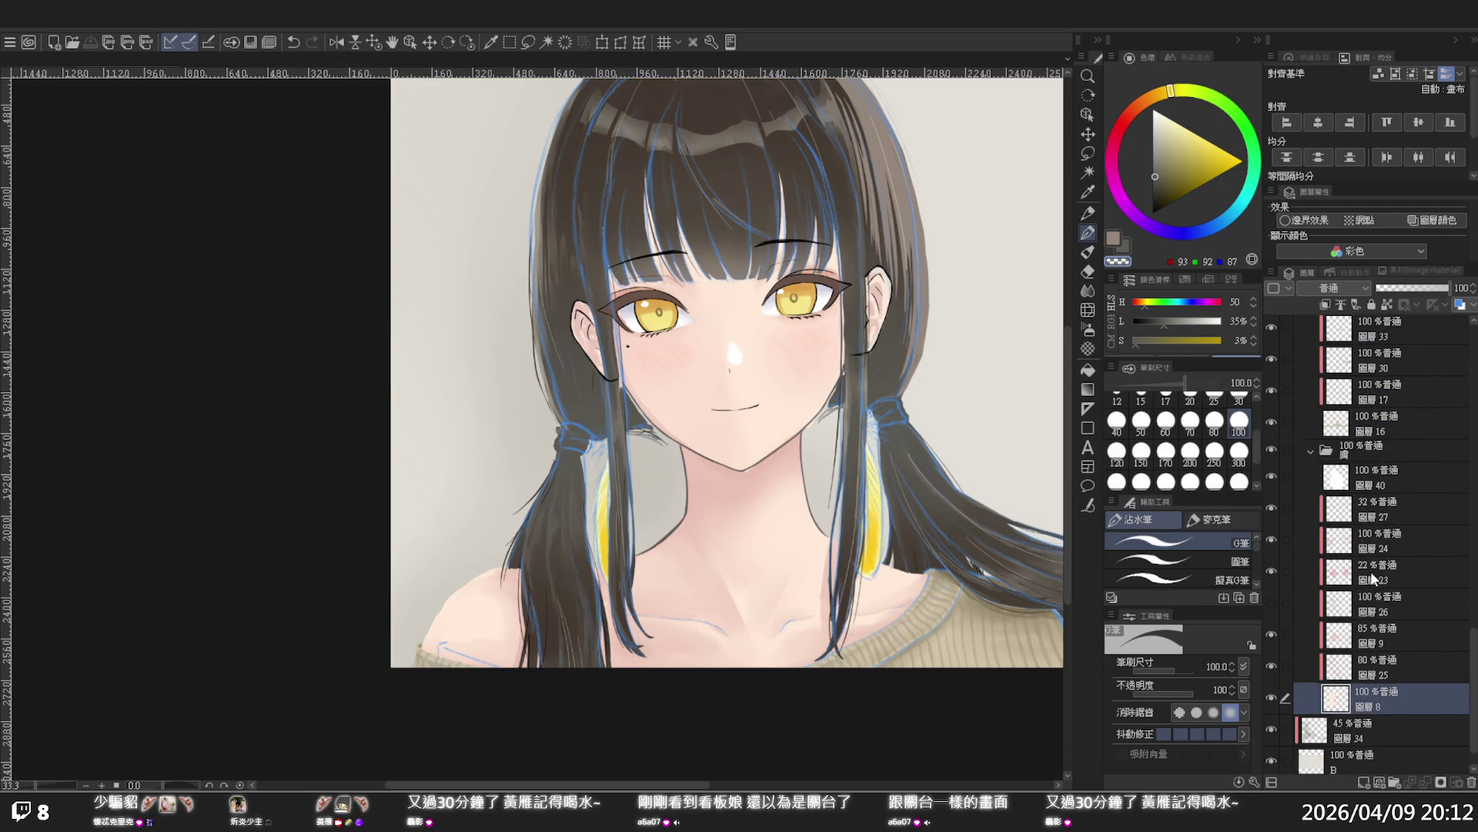
pyautogui.keyDown('shift'); pyautogui.click(1369, 515); pyautogui.keyUp('shift')
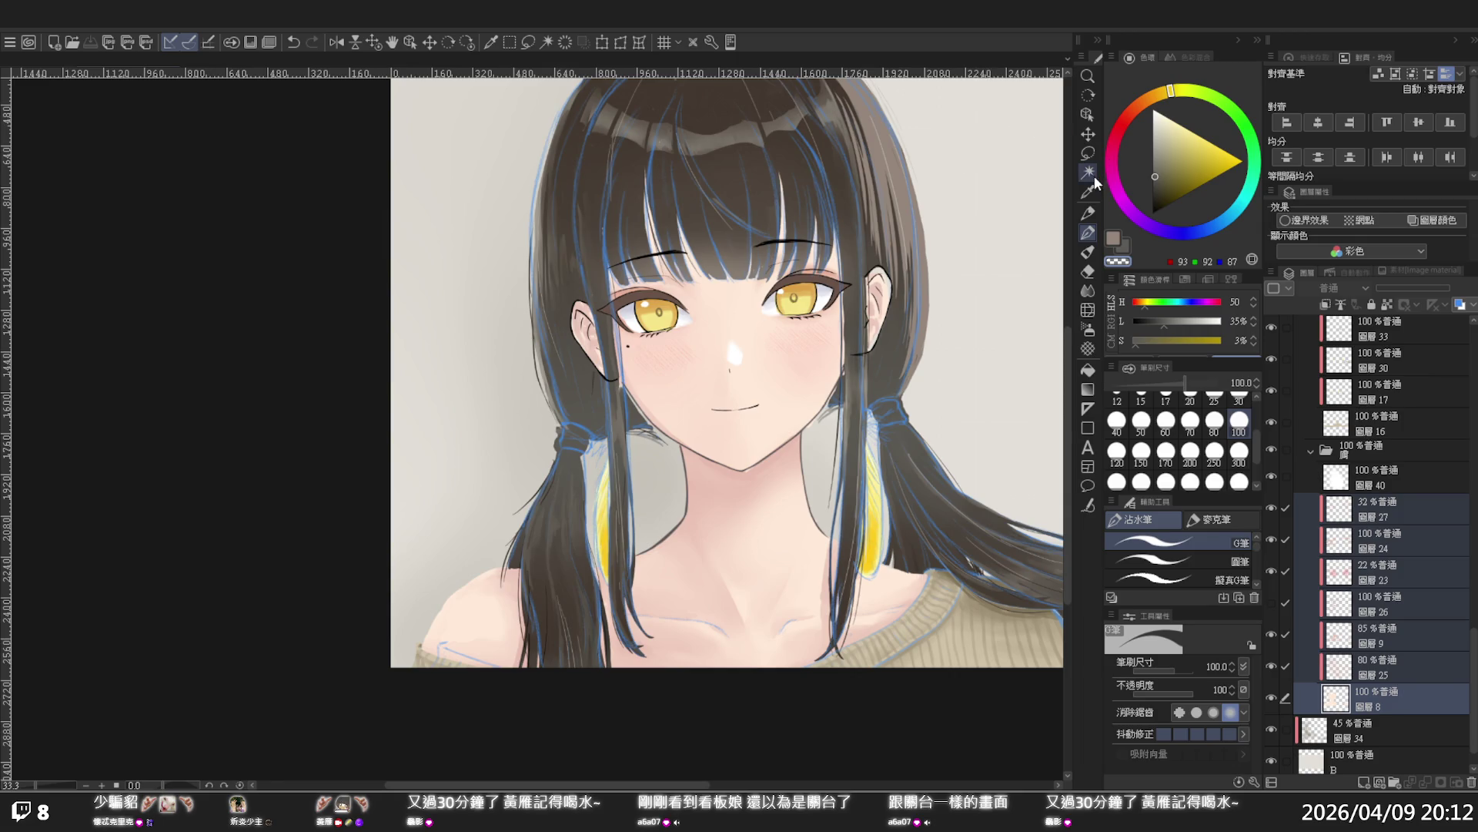
# Use Liquify to push the left shoulder contour and pull the sweater edge
pyautogui.click(1088, 309)
pyautogui.moveTo(392, 573)
pyautogui.mouseDown()
pyautogui.moveTo(438, 570)
pyautogui.moveTo(456, 595)
pyautogui.moveTo(445, 562)
pyautogui.moveTo(470, 594)
pyautogui.mouseUp()
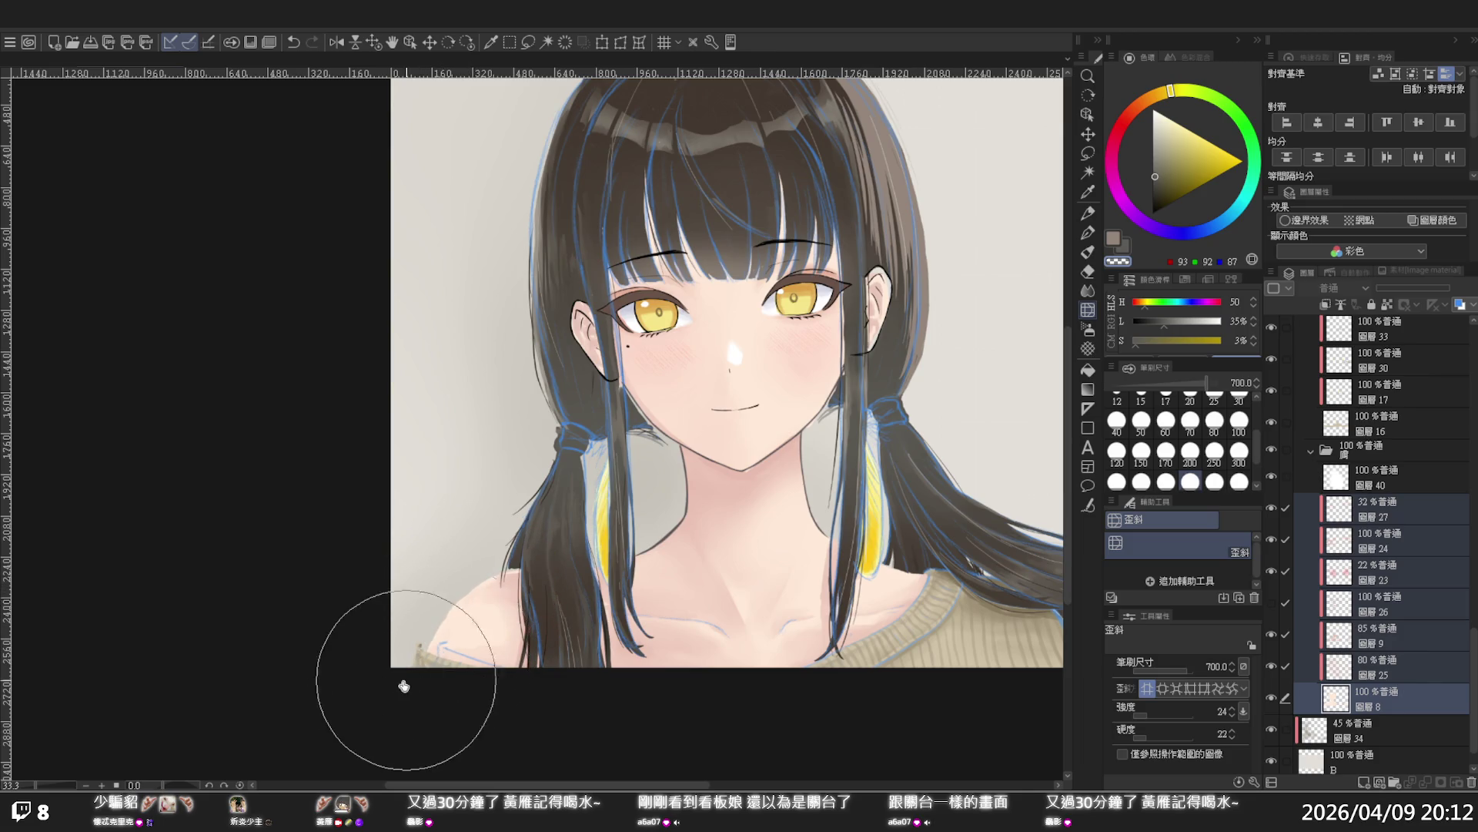
pyautogui.moveTo(432, 675)
pyautogui.mouseDown()
pyautogui.moveTo(449, 669)
pyautogui.moveTo(436, 677)
pyautogui.moveTo(450, 688)
pyautogui.mouseUp()
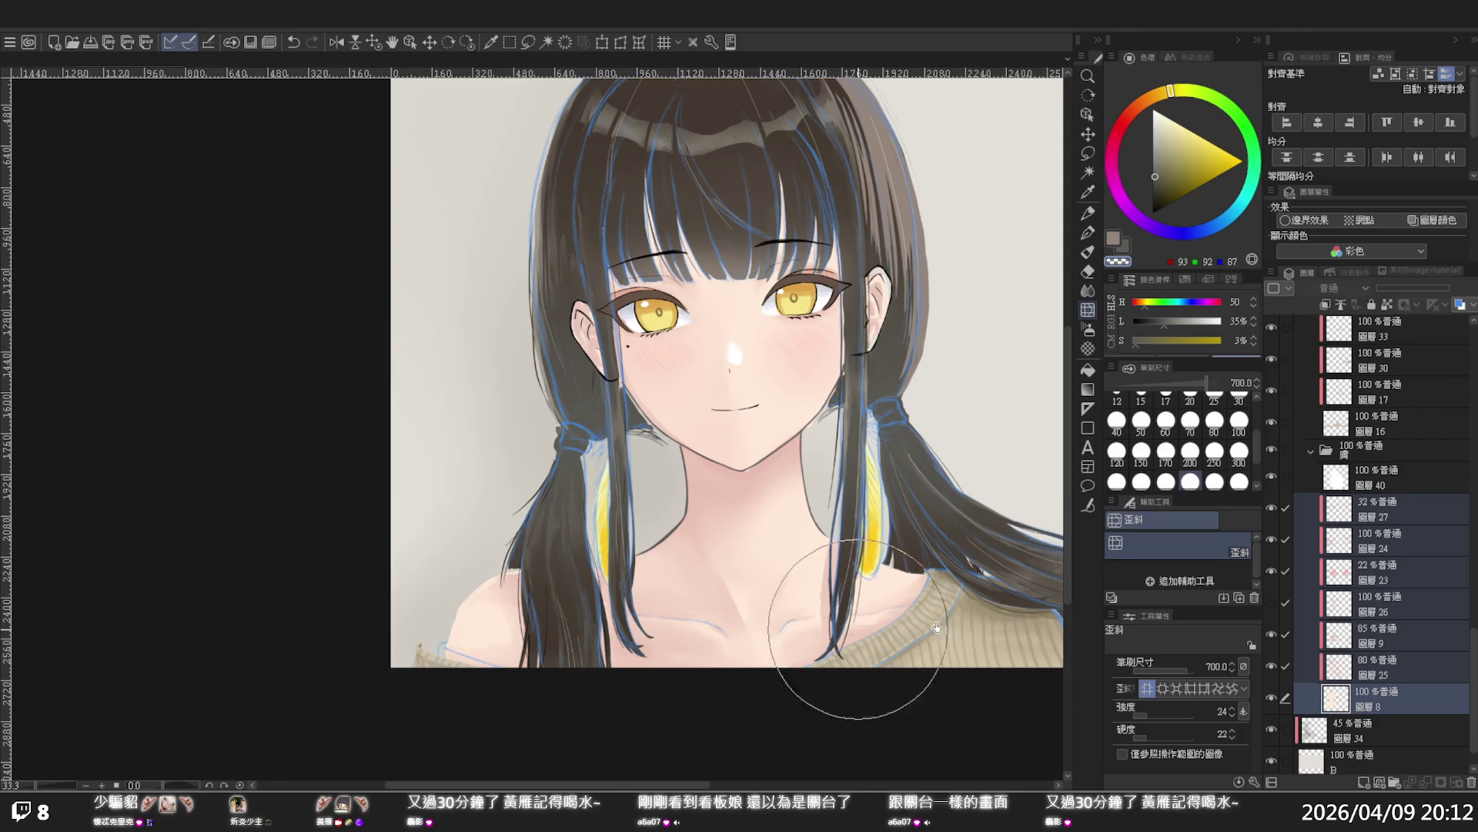
pyautogui.scroll(2, 1384, 438)
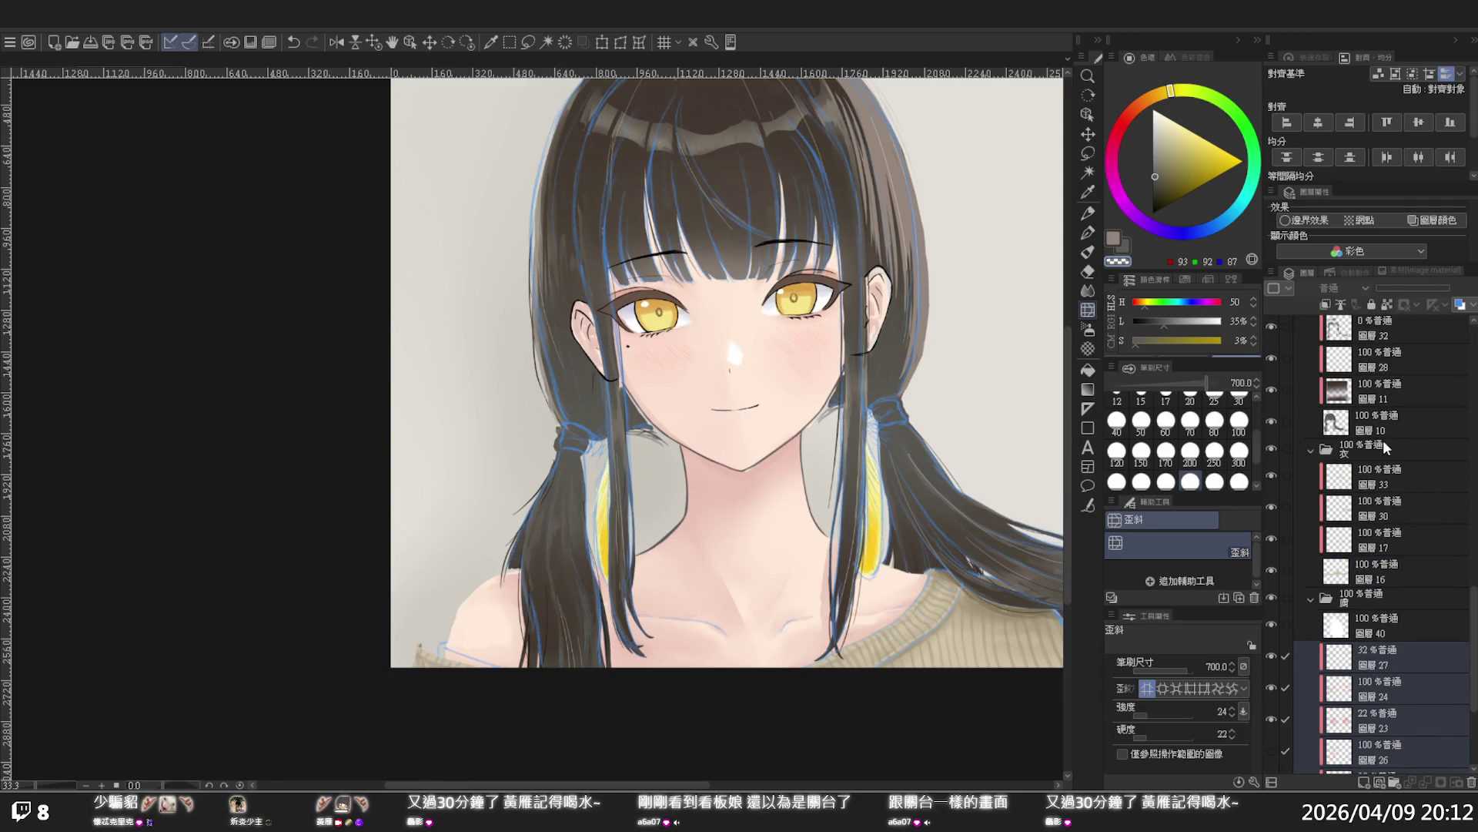
# Select clothing layers 33 through 16 and liquify the shoulder and sweater edge
pyautogui.click(1366, 444)
pyautogui.click(1367, 563)
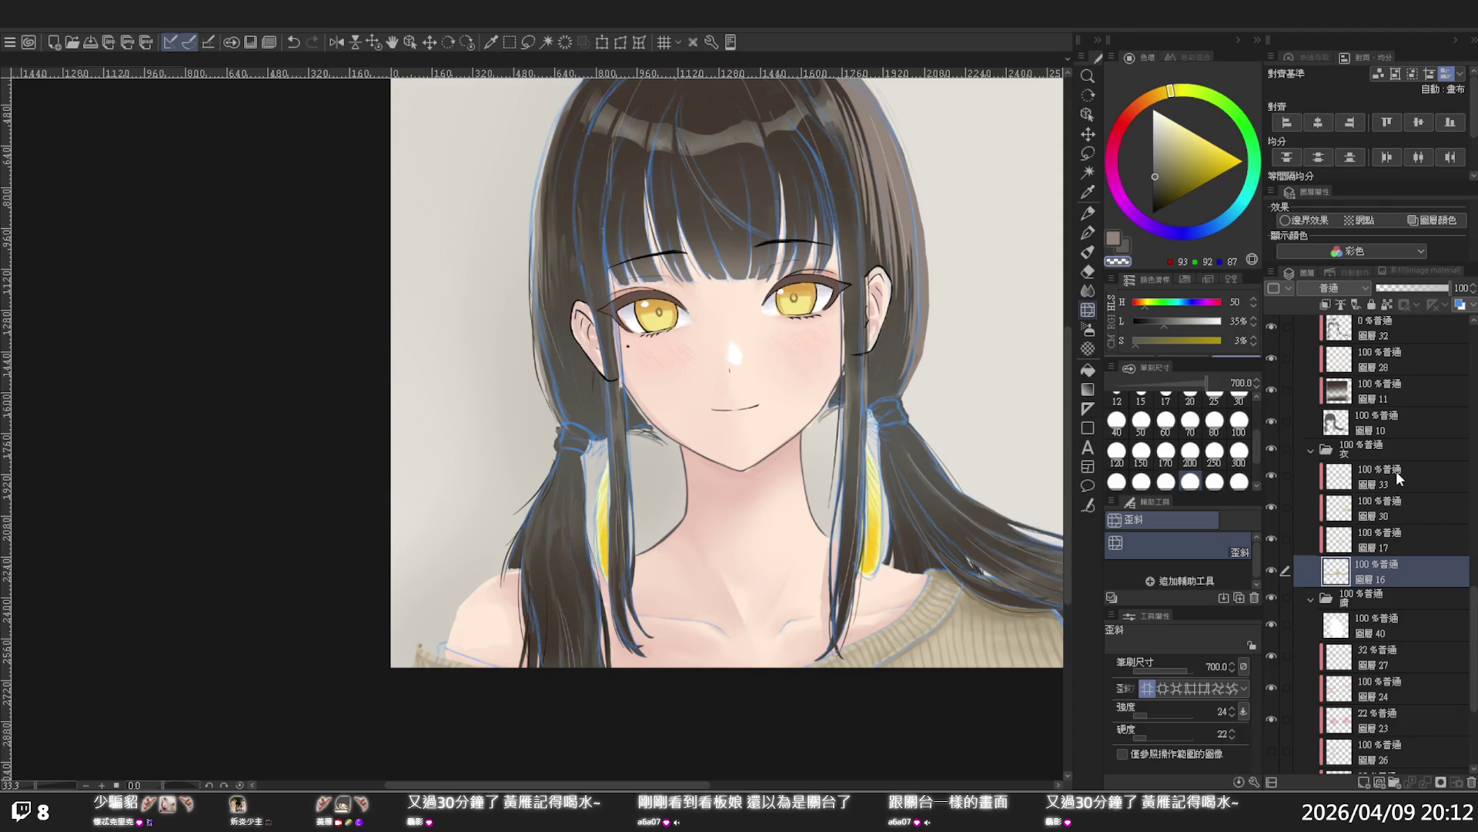
pyautogui.keyDown('shift'); pyautogui.click(1396, 470); pyautogui.keyUp('shift')
pyautogui.moveTo(406, 675)
pyautogui.mouseDown()
pyautogui.moveTo(445, 660)
pyautogui.moveTo(561, 670)
pyautogui.moveTo(418, 664)
pyautogui.moveTo(446, 662)
pyautogui.mouseUp()
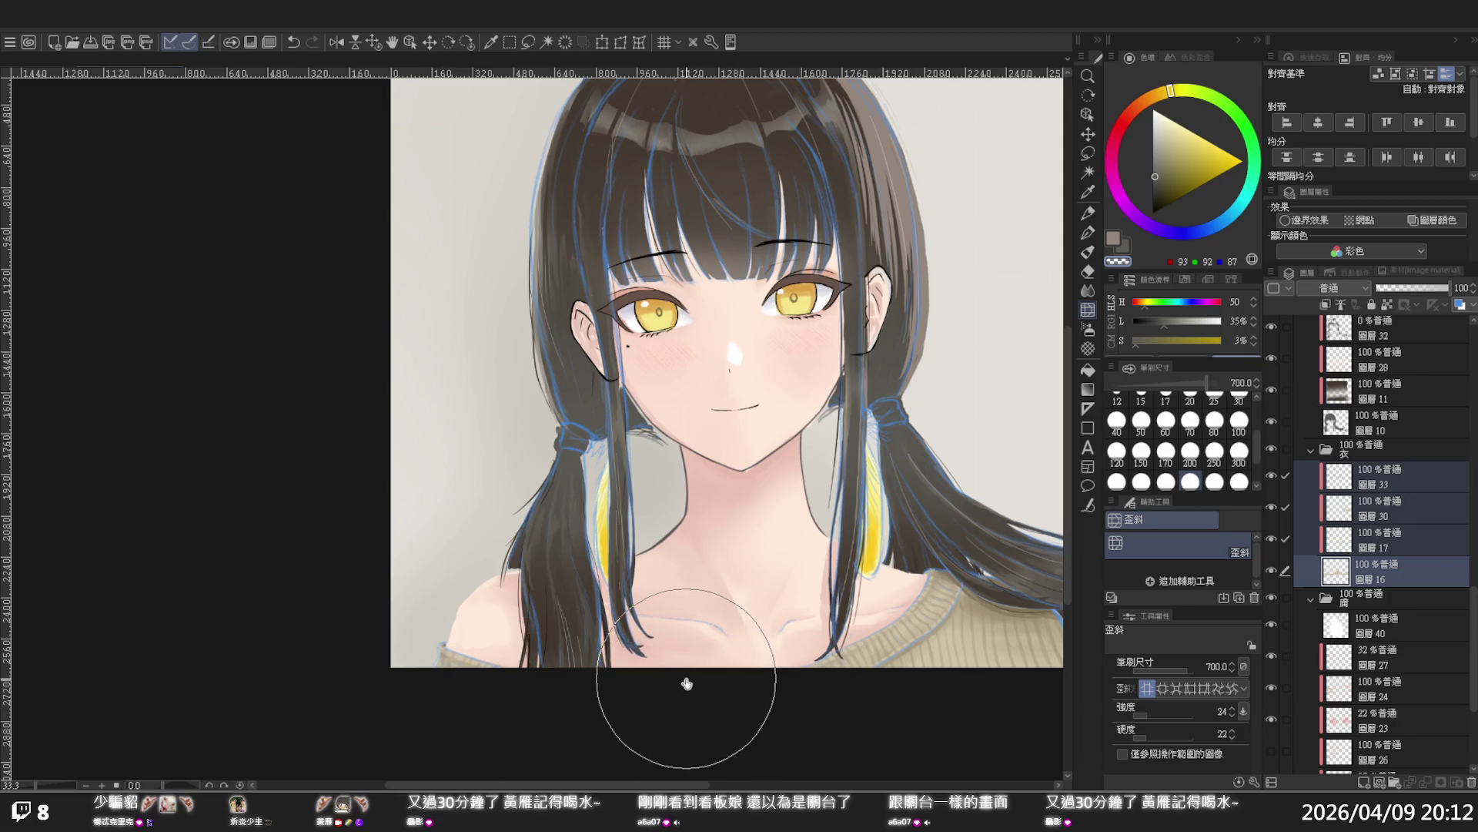
# Zoom out and back in to review the whole portrait
pyautogui.scroll(-1, 762, 680)
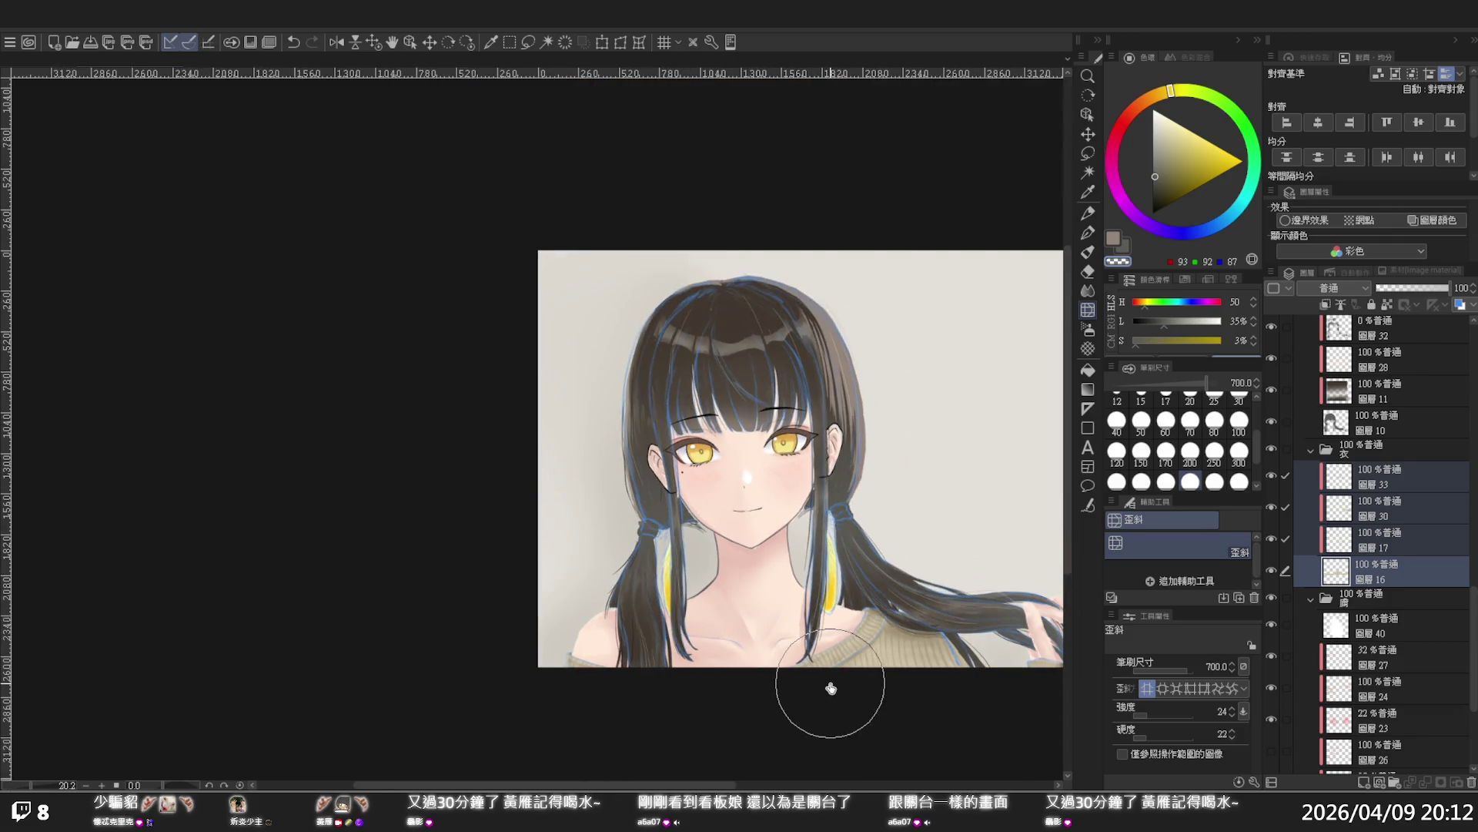
pyautogui.scroll(-1, 832, 689)
pyautogui.scroll(1, 916, 524)
pyautogui.scroll(-2, 886, 529)
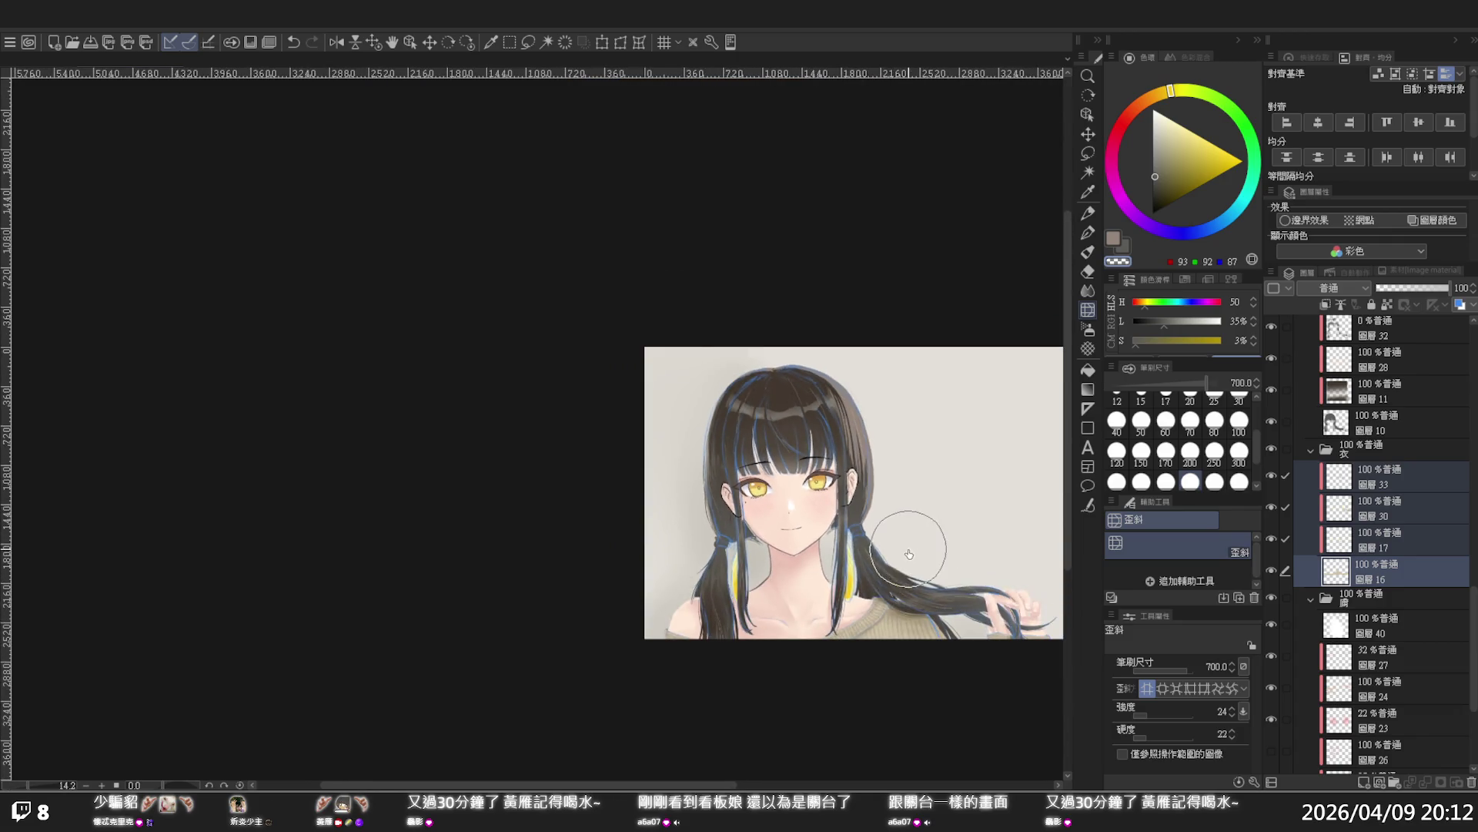
pyautogui.moveTo(702, 785); pyautogui.dragTo(732, 785)
pyautogui.scroll(1, 844, 481)
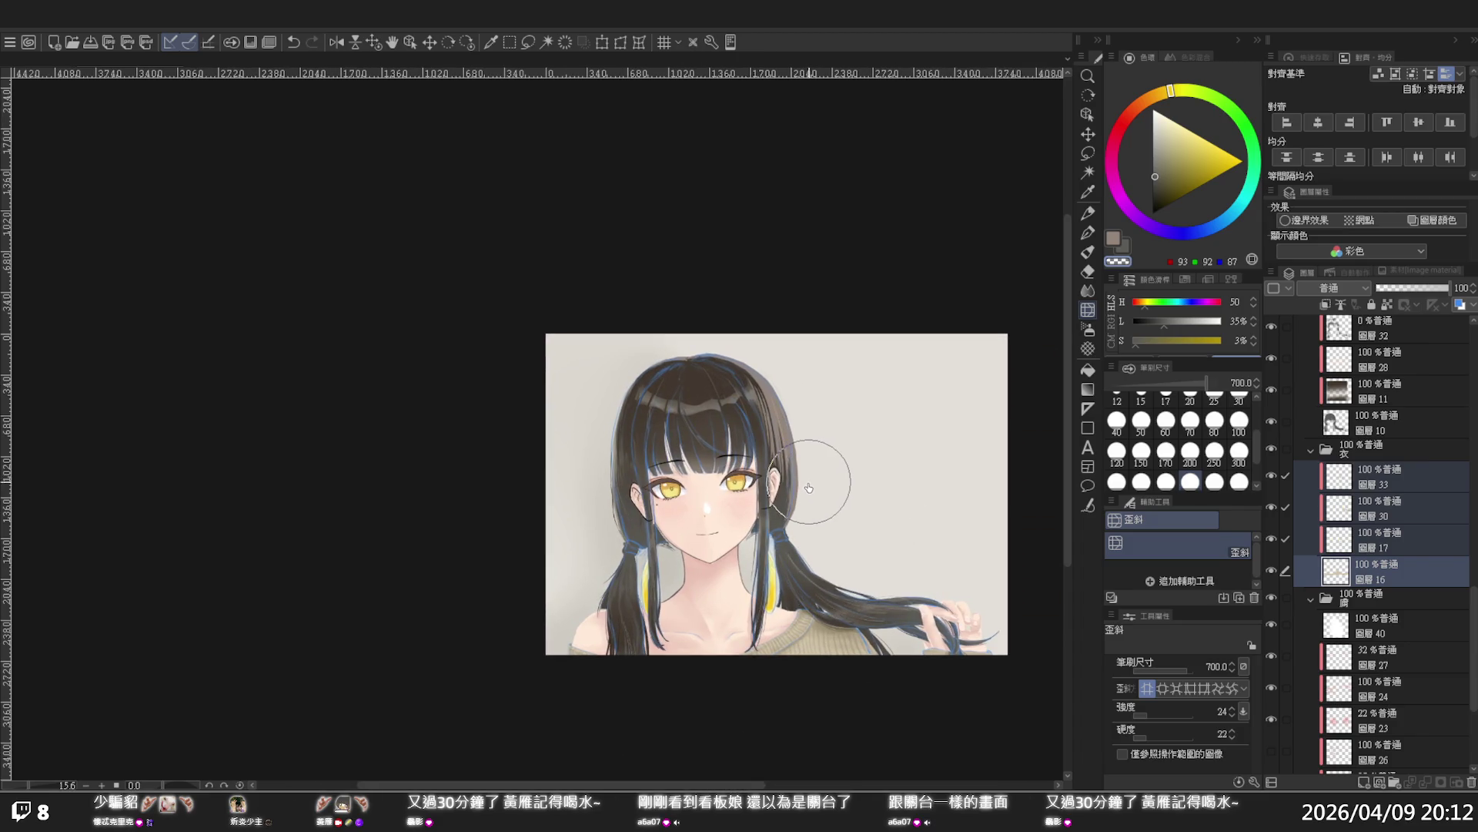
pyautogui.scroll(1, 806, 495)
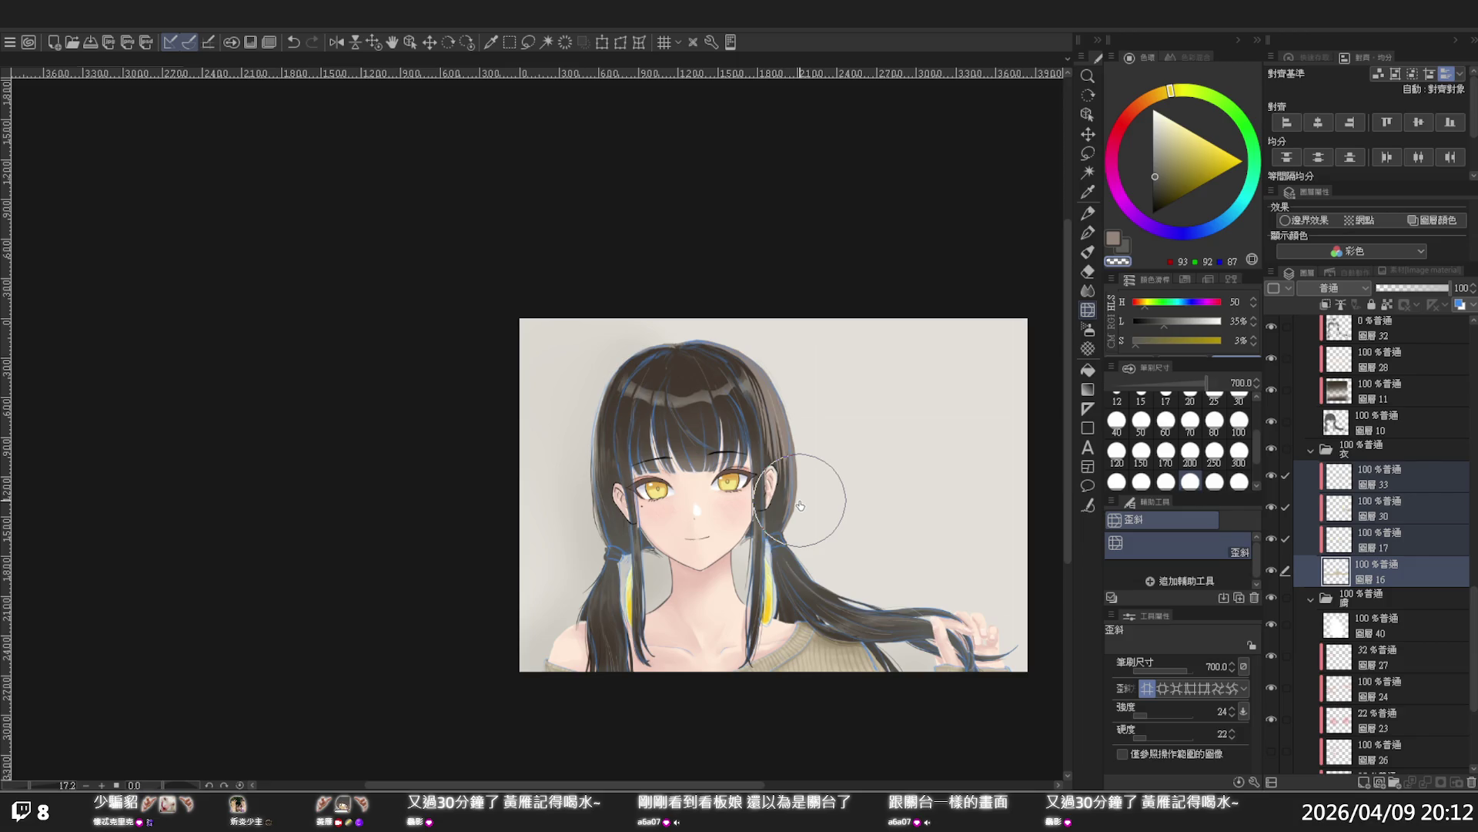
pyautogui.scroll(2, 800, 505)
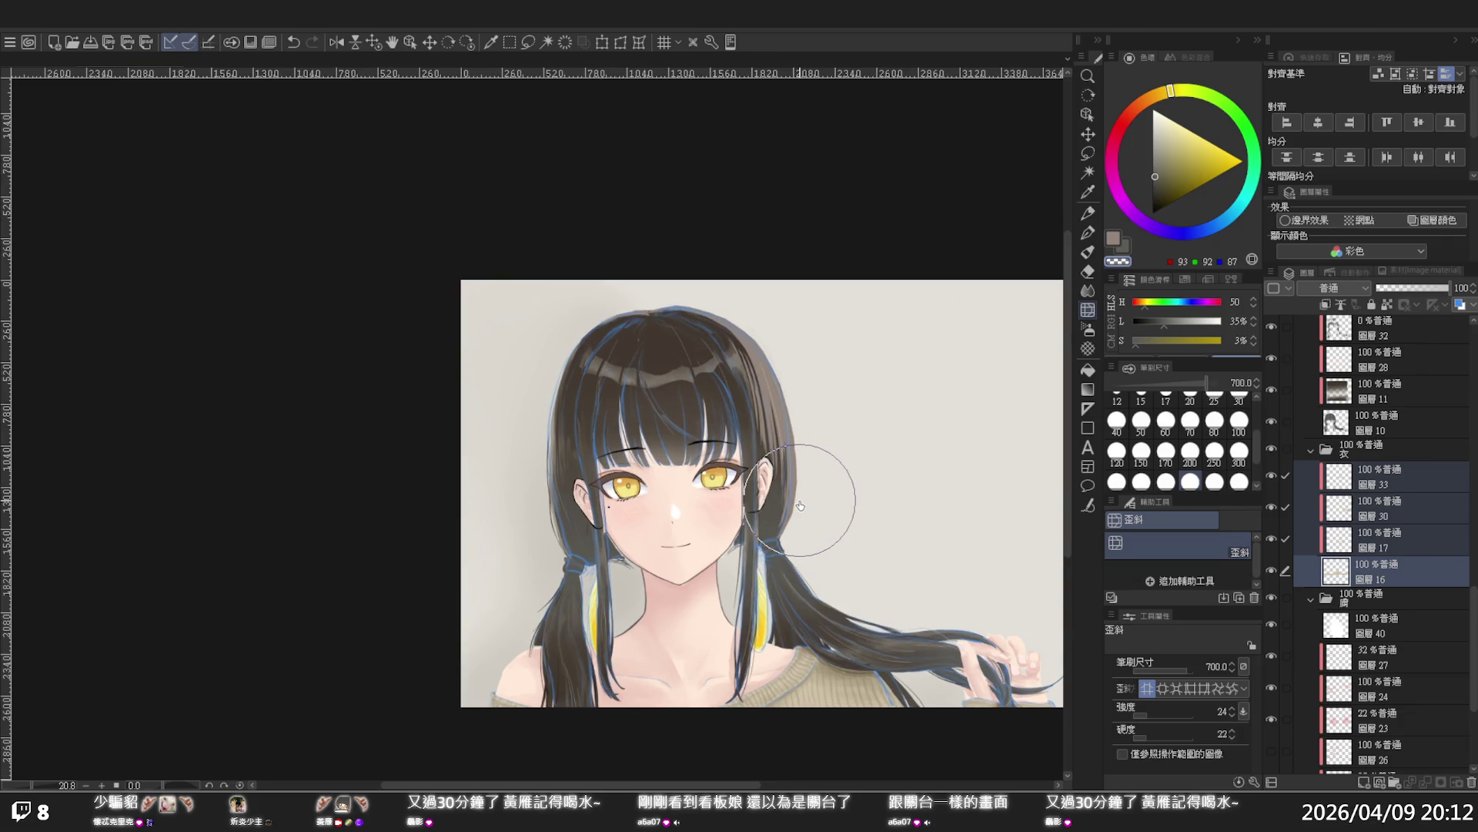
pyautogui.scroll(2, 800, 506)
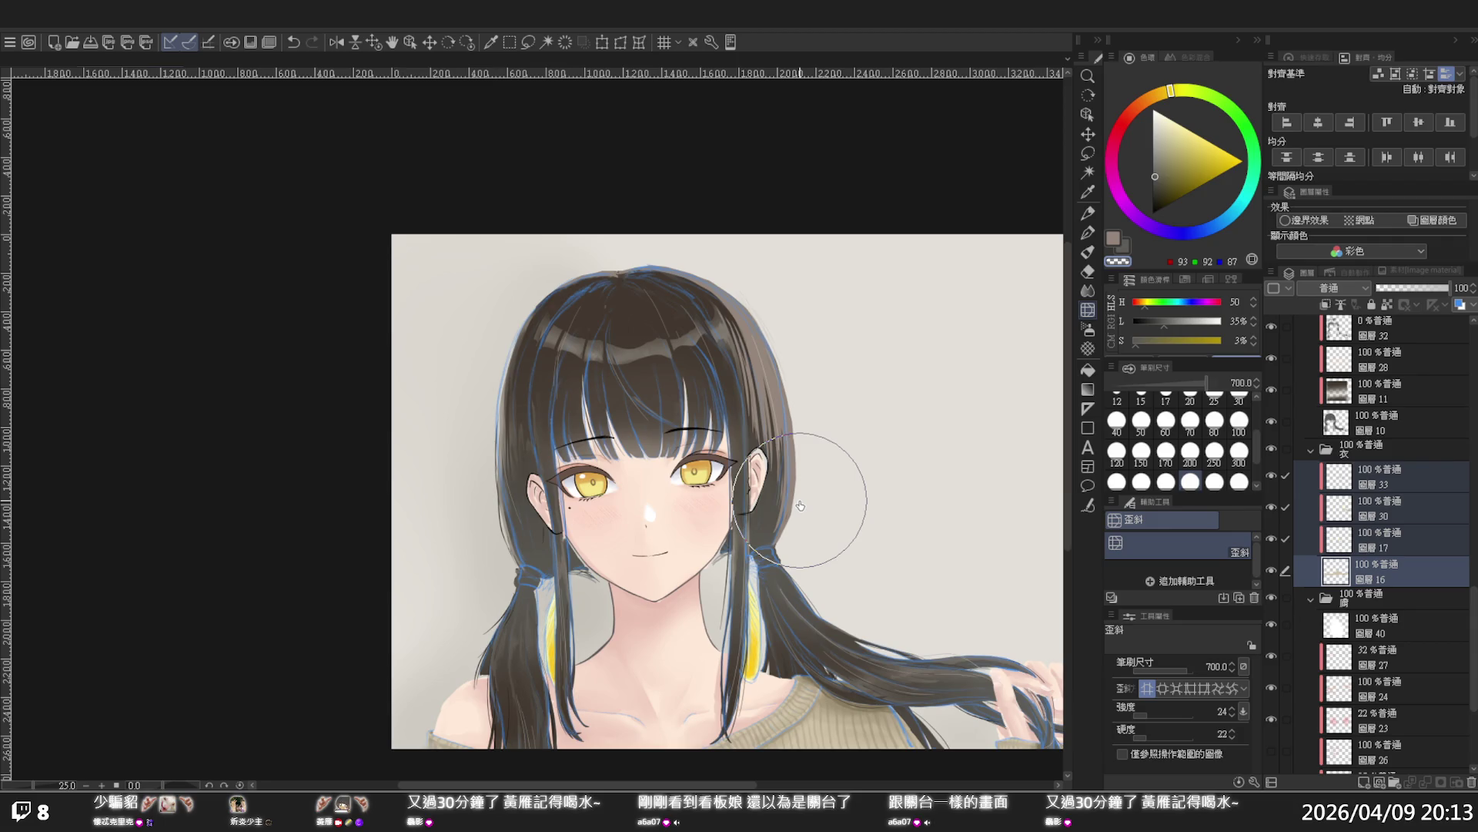
pyautogui.scroll(-2, 800, 505)
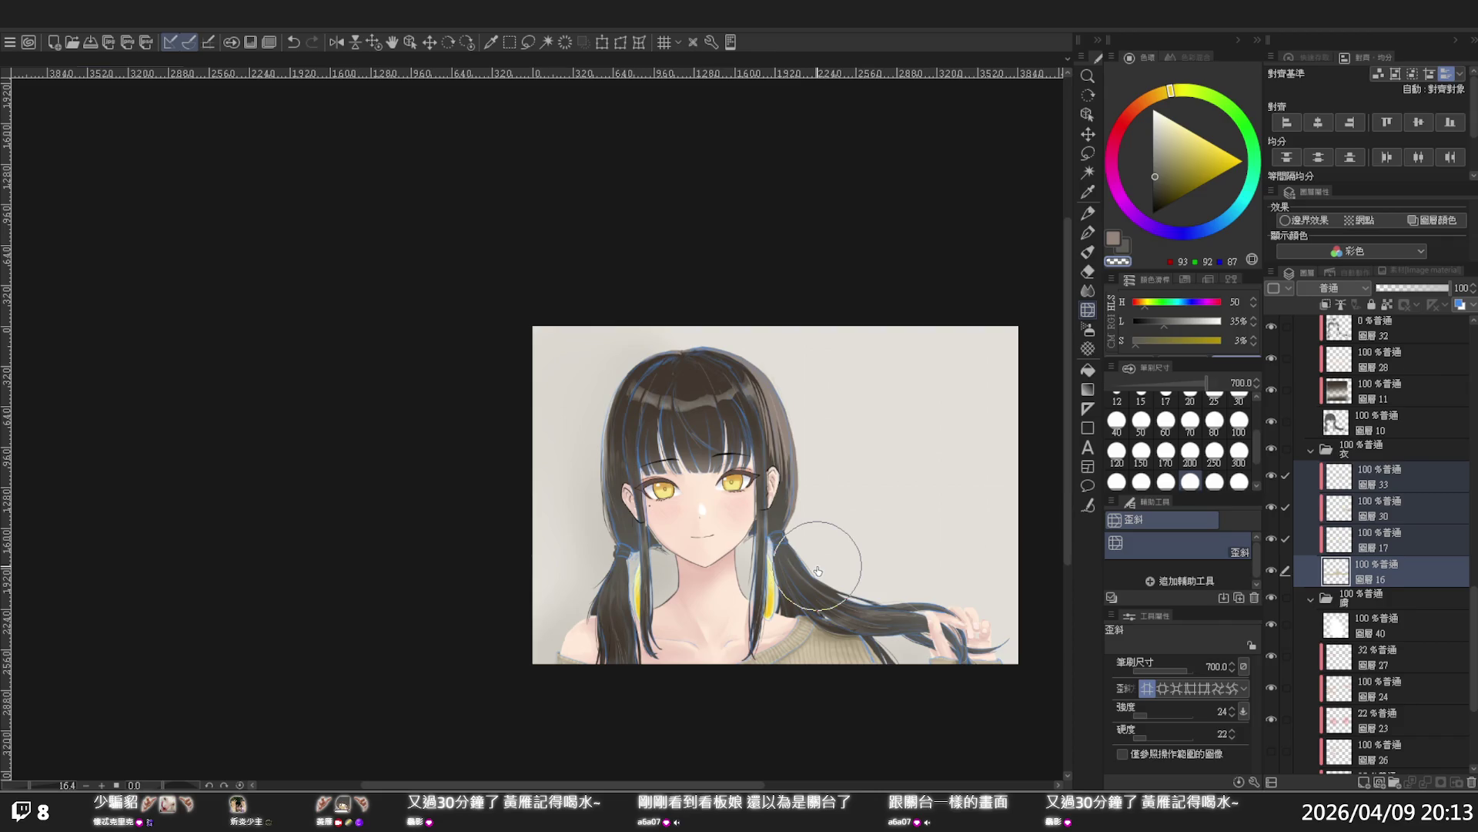
pyautogui.scroll(1, 818, 570)
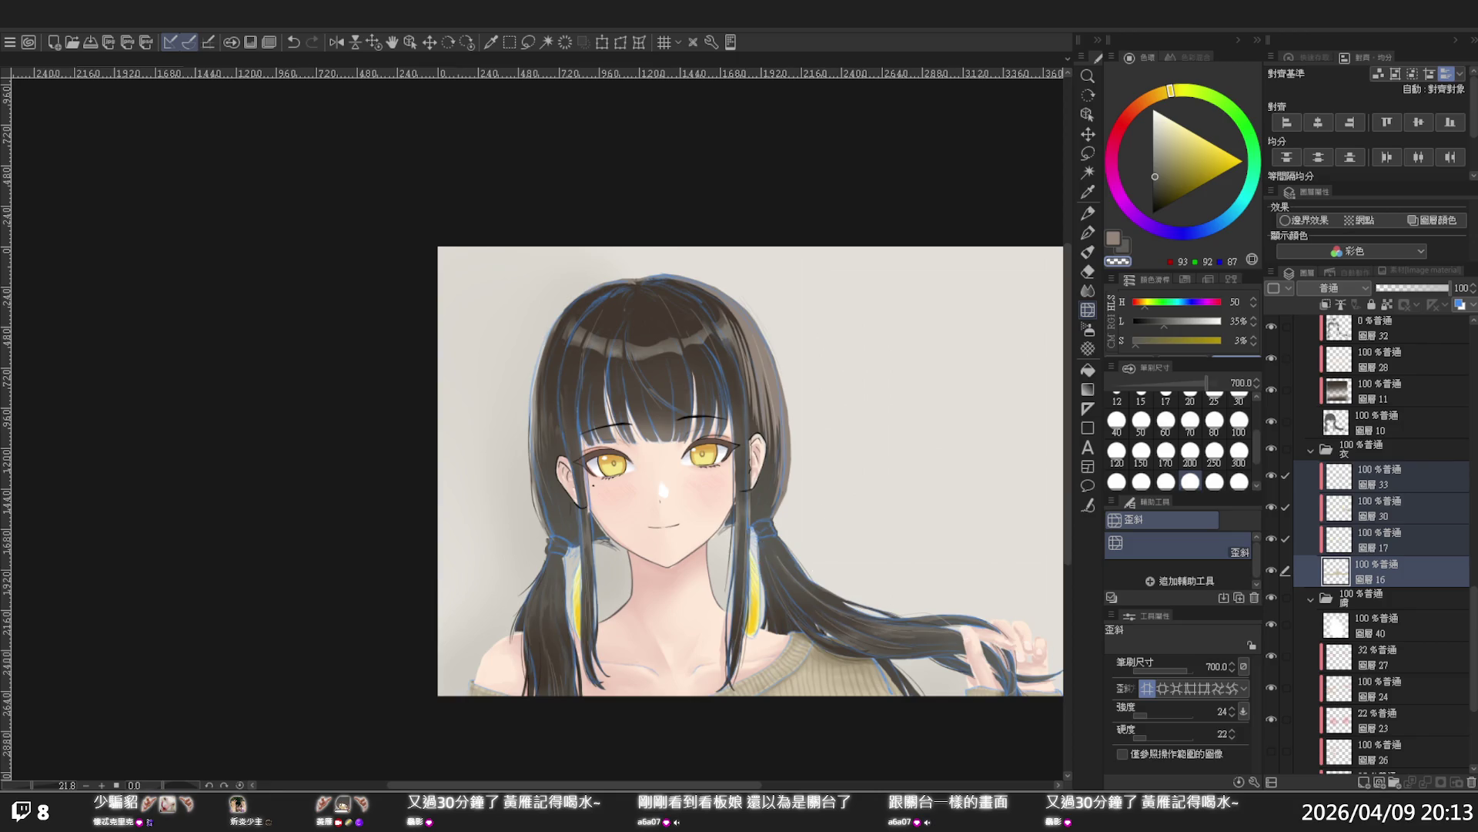
# Toggle layers 18, 13 and 7 off and on to check hair, eye colour and yellow strands
pyautogui.scroll(5, 1383, 469)
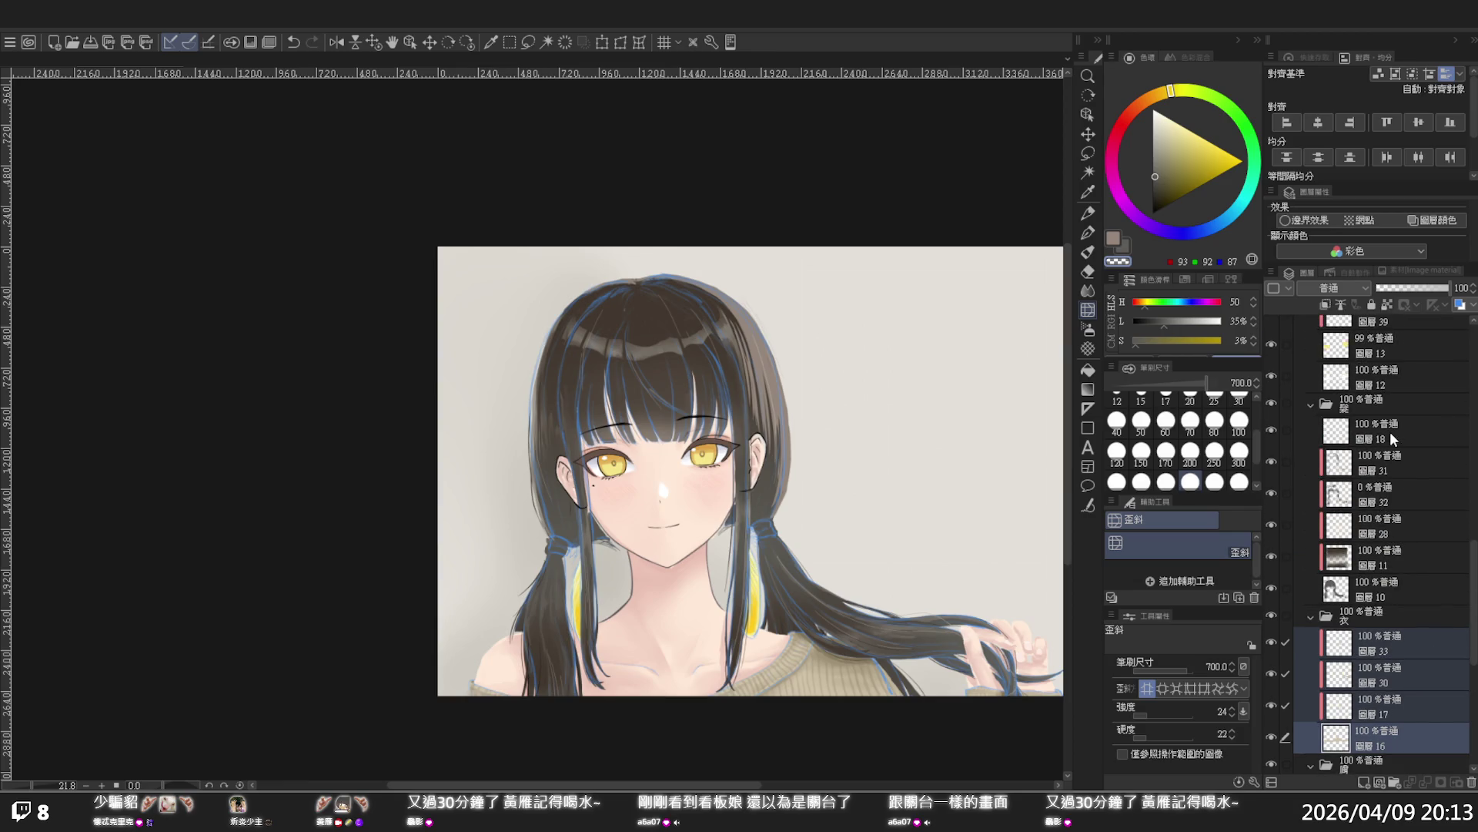
pyautogui.click(1389, 431)
pyautogui.click(1273, 424)
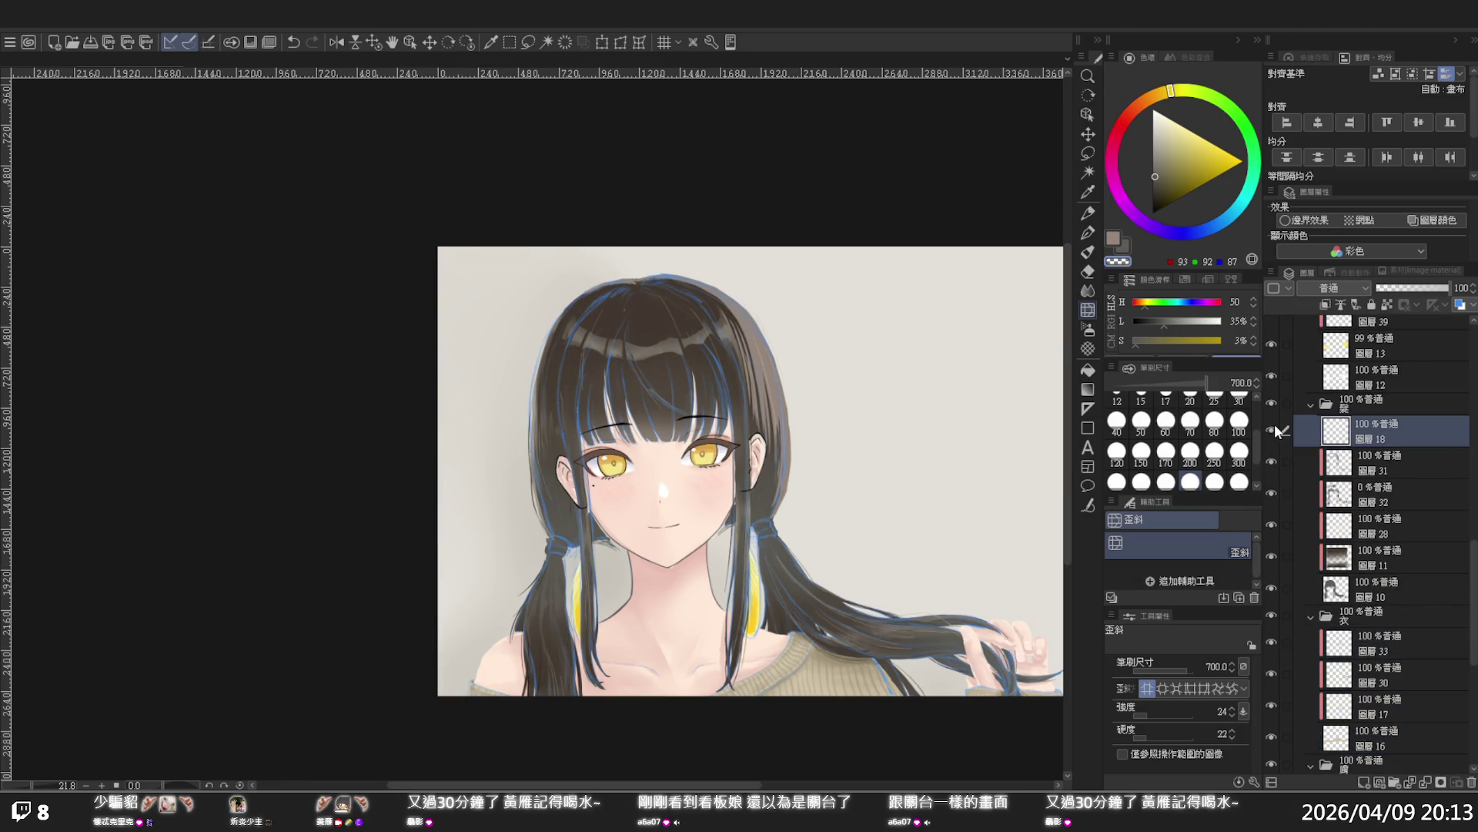
pyautogui.click(1273, 423)
pyautogui.scroll(2, 1274, 416)
pyautogui.click(1275, 418)
pyautogui.click(1275, 418)
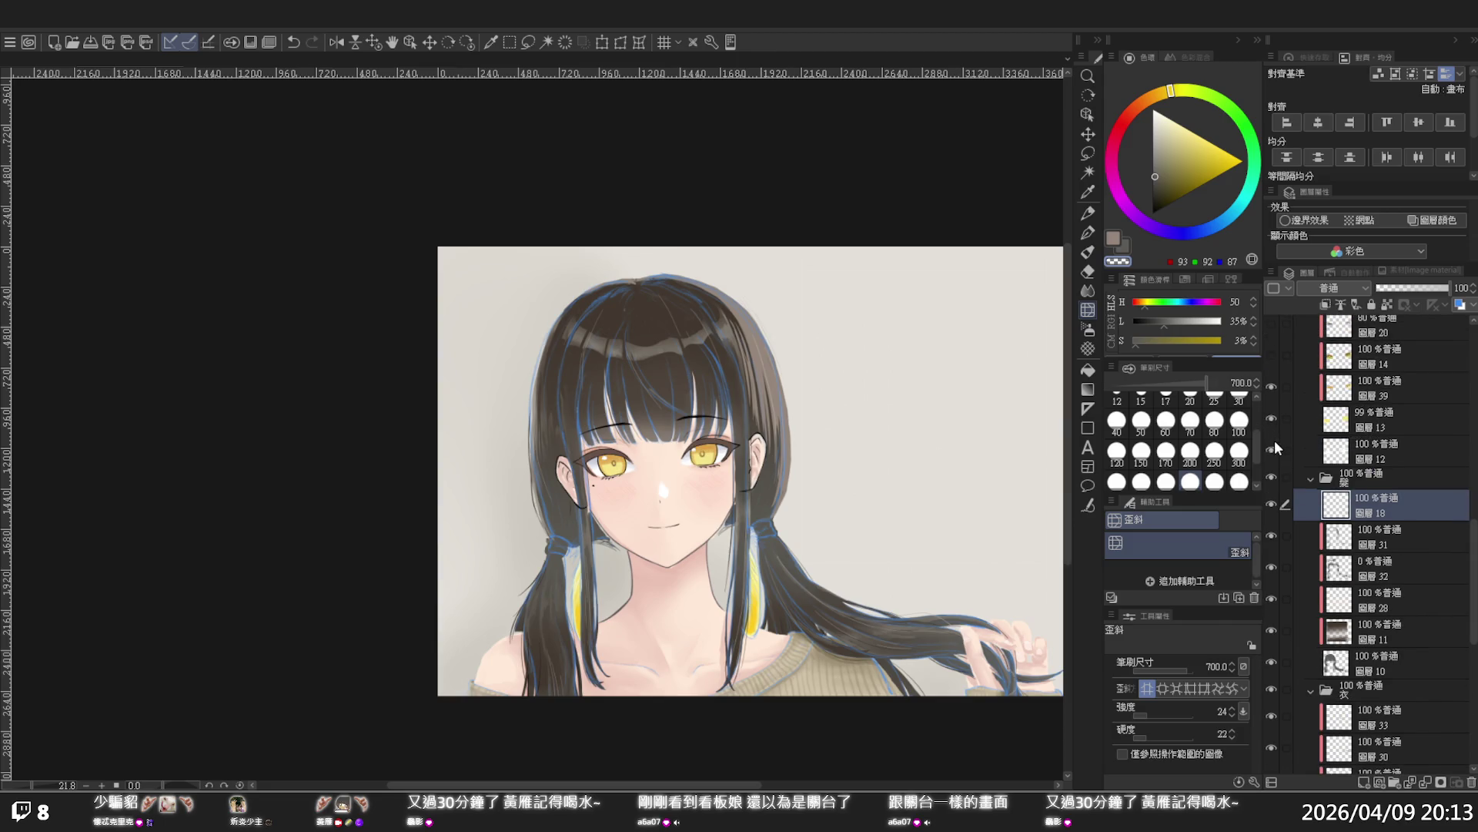
pyautogui.scroll(5, 1273, 441)
pyautogui.scroll(2, 1274, 439)
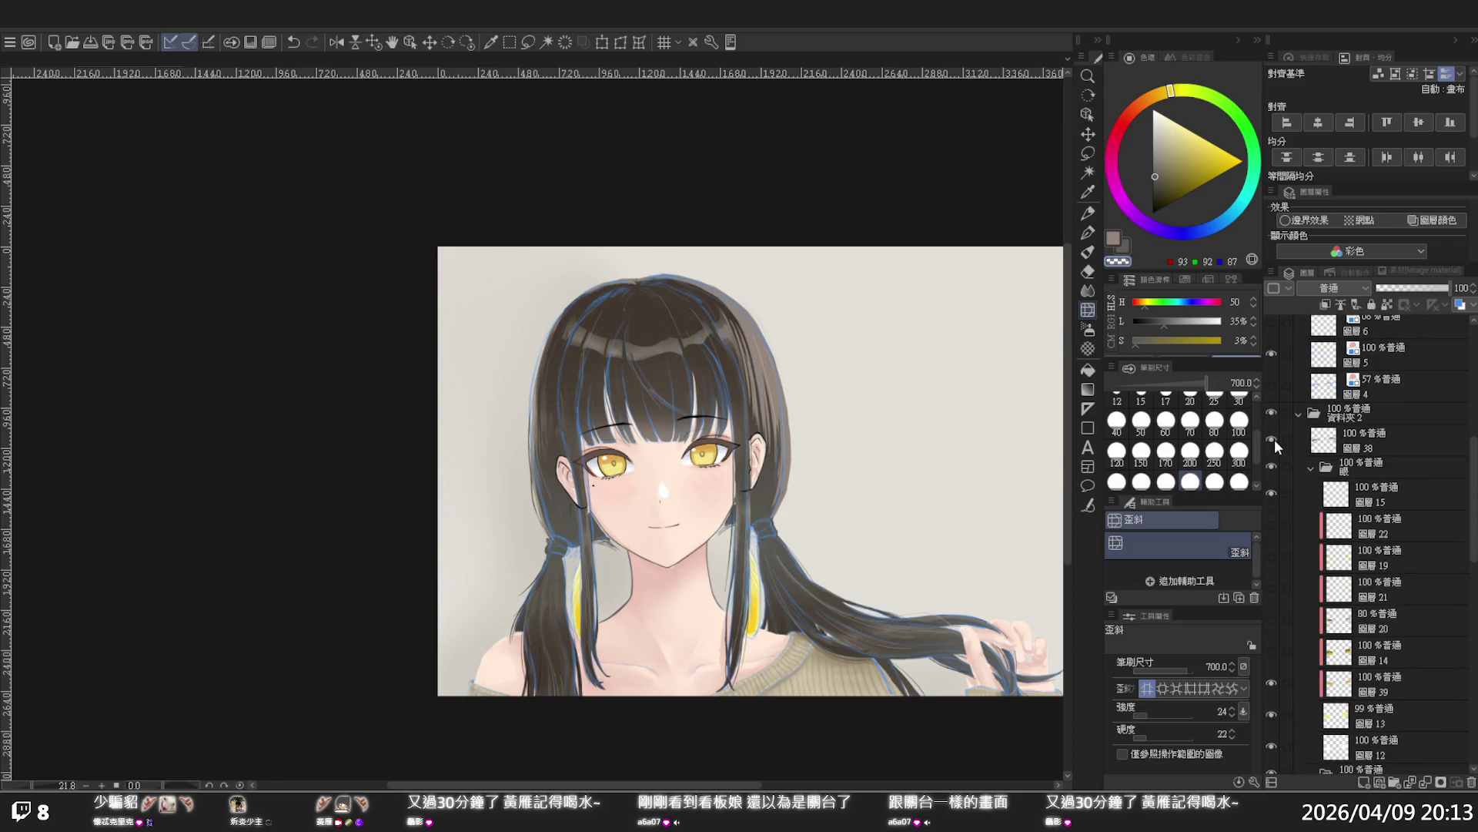
pyautogui.scroll(1, 1273, 418)
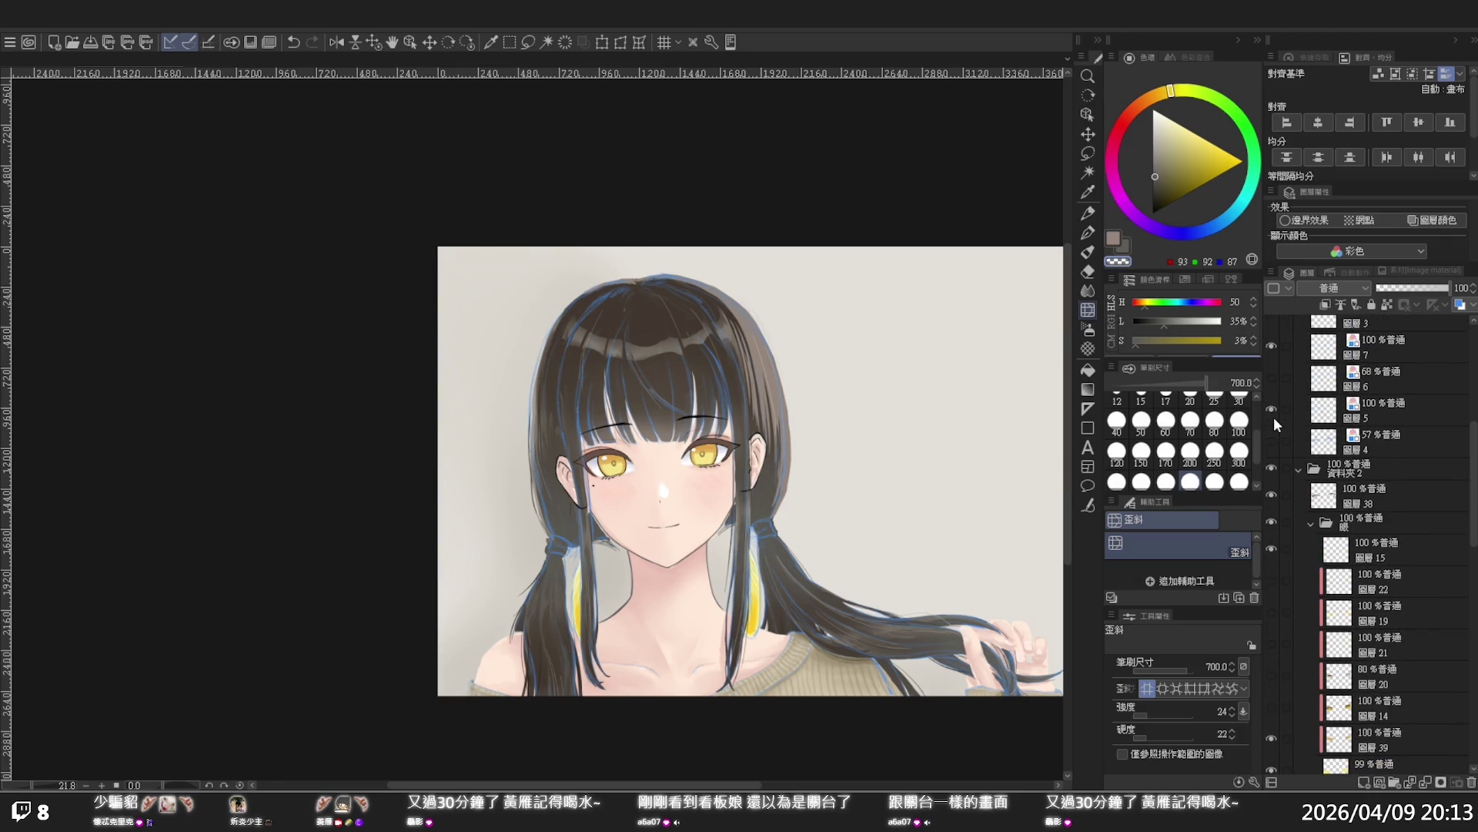
pyautogui.scroll(1, 1273, 417)
pyautogui.click(1273, 404)
pyautogui.click(1274, 405)
# Turn off the layer-colour tint on layers 5 and 7
pyautogui.click(1270, 464)
pyautogui.click(1271, 464)
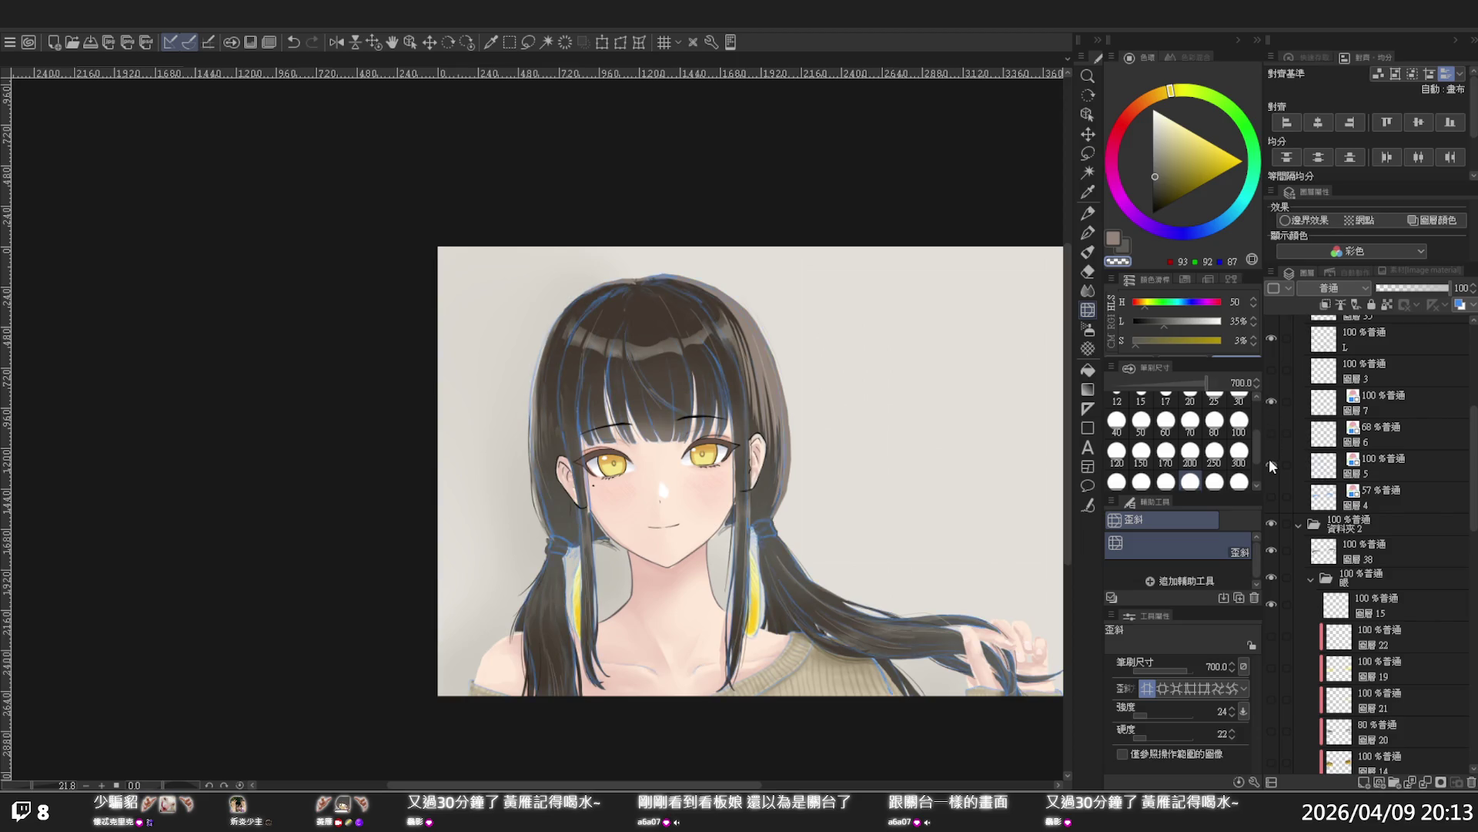
pyautogui.click(1355, 471)
pyautogui.click(1448, 222)
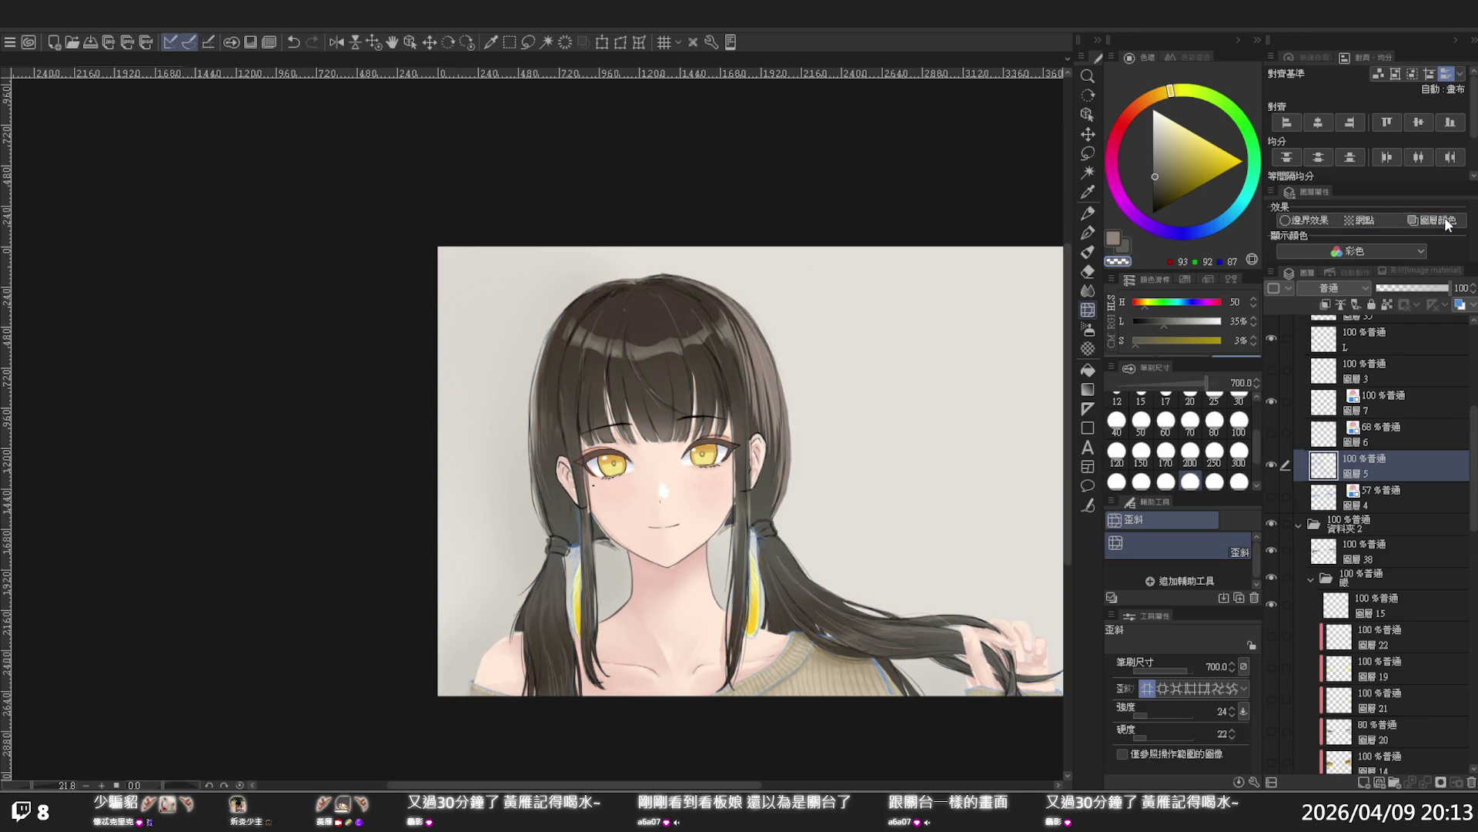
pyautogui.scroll(-2, 841, 468)
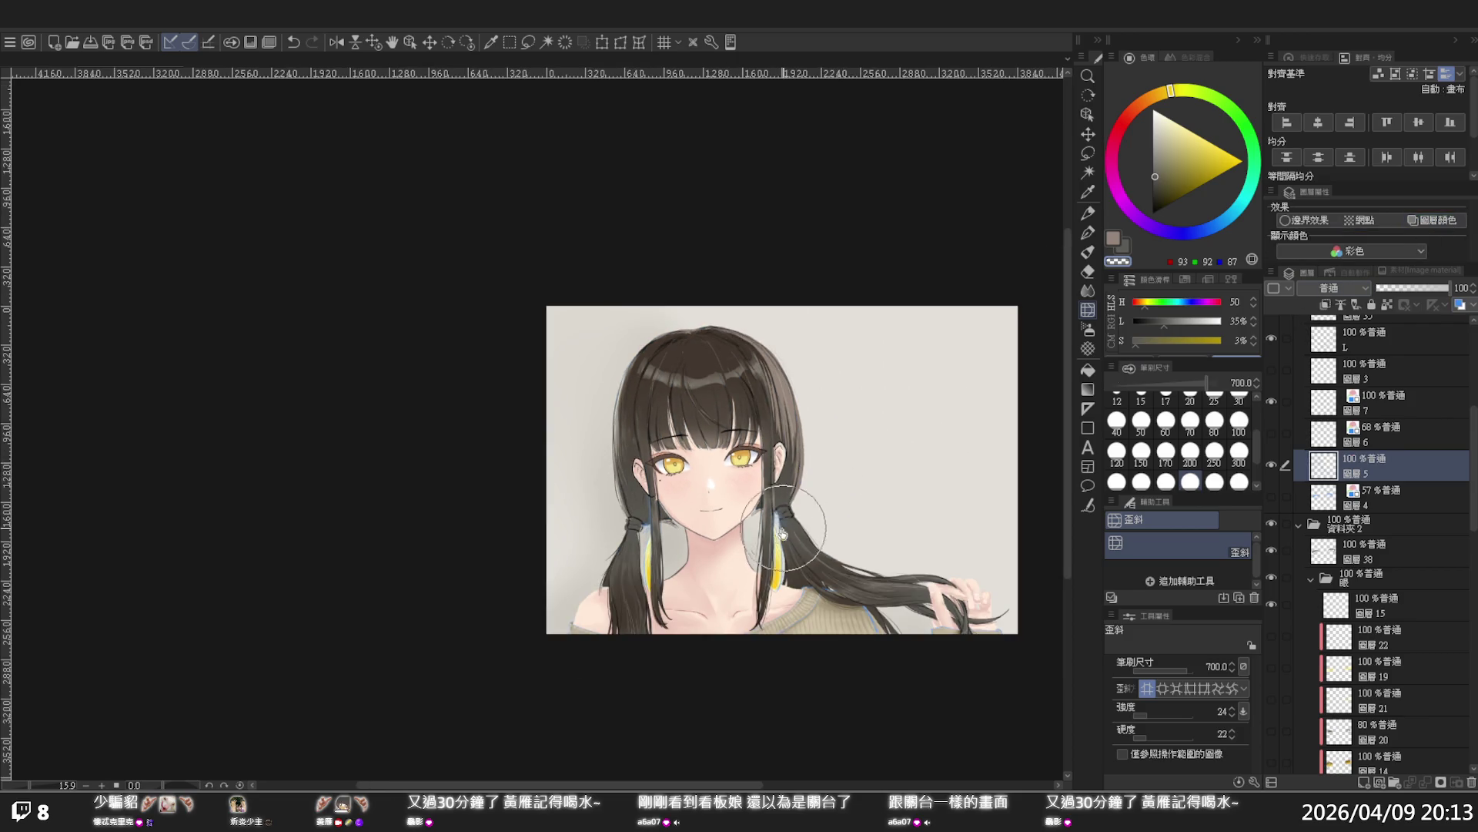
pyautogui.scroll(2, 782, 532)
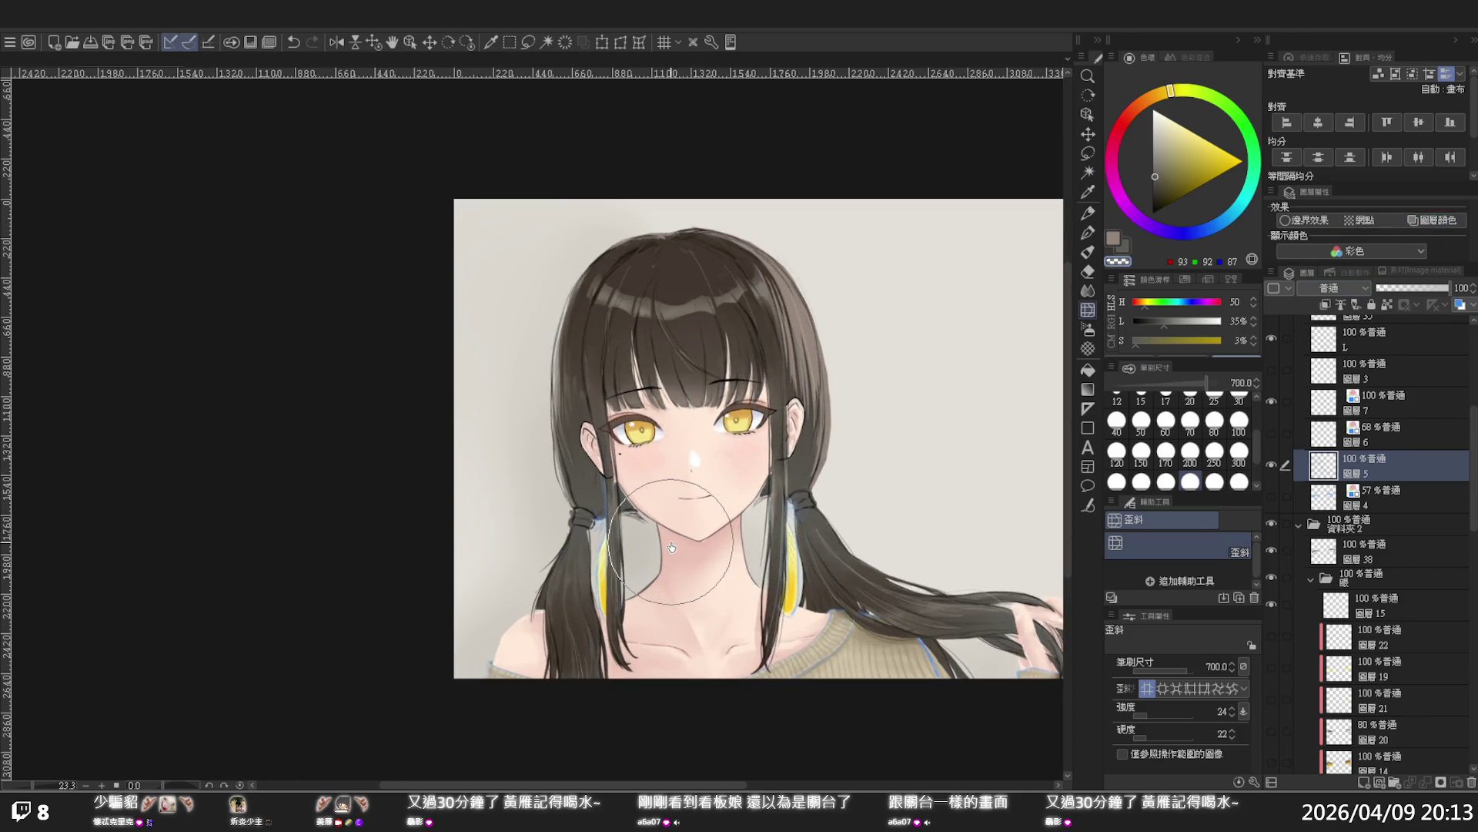
pyautogui.click(1363, 436)
pyautogui.click(1360, 400)
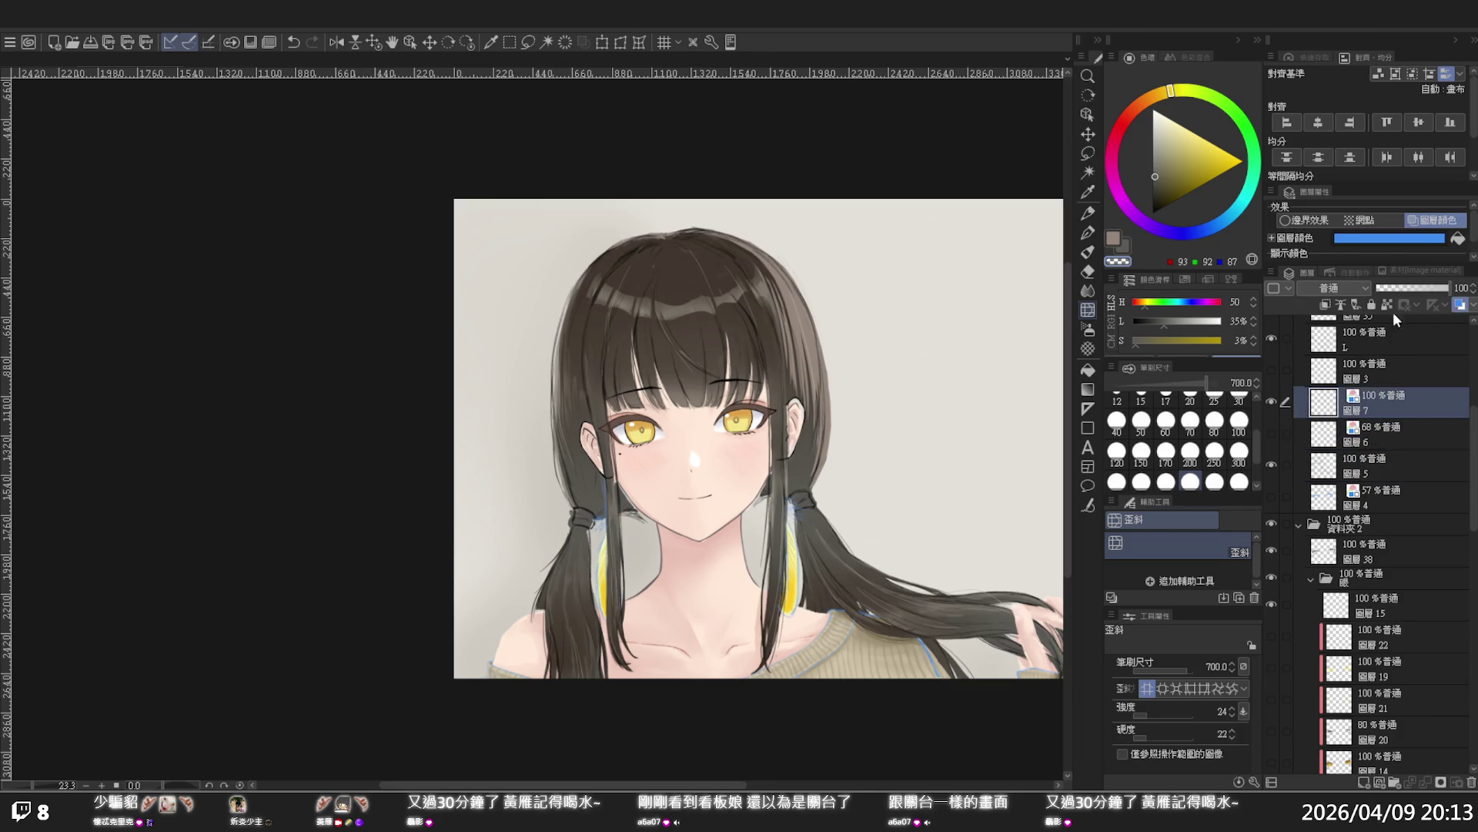
pyautogui.click(1434, 219)
# Toggle layer 6's blue sketch lines on and off, leaving them visible
pyautogui.scroll(-2, 967, 524)
pyautogui.scroll(1, 966, 523)
pyautogui.scroll(-1, 963, 519)
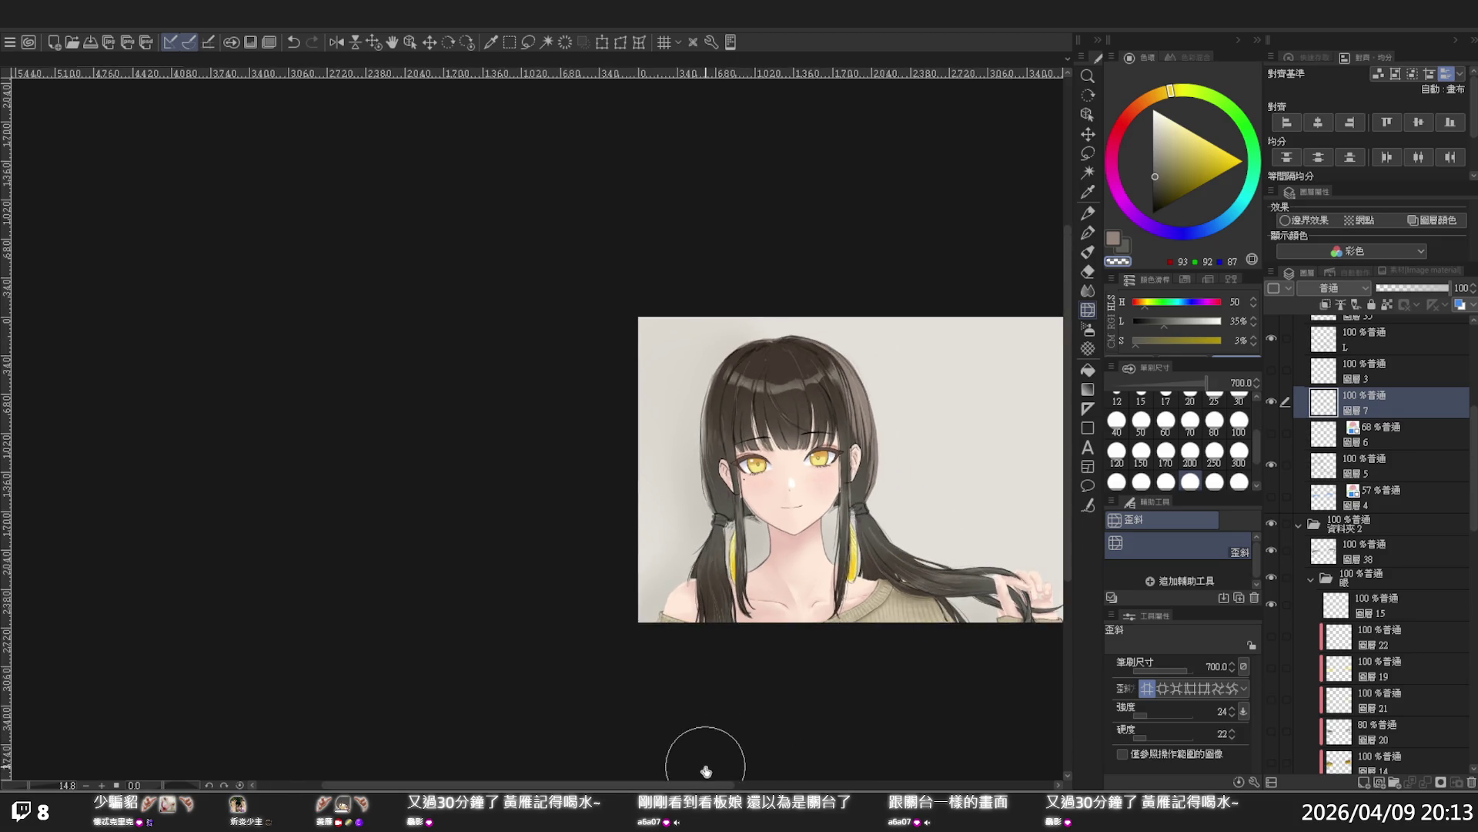
pyautogui.moveTo(689, 785); pyautogui.dragTo(745, 786)
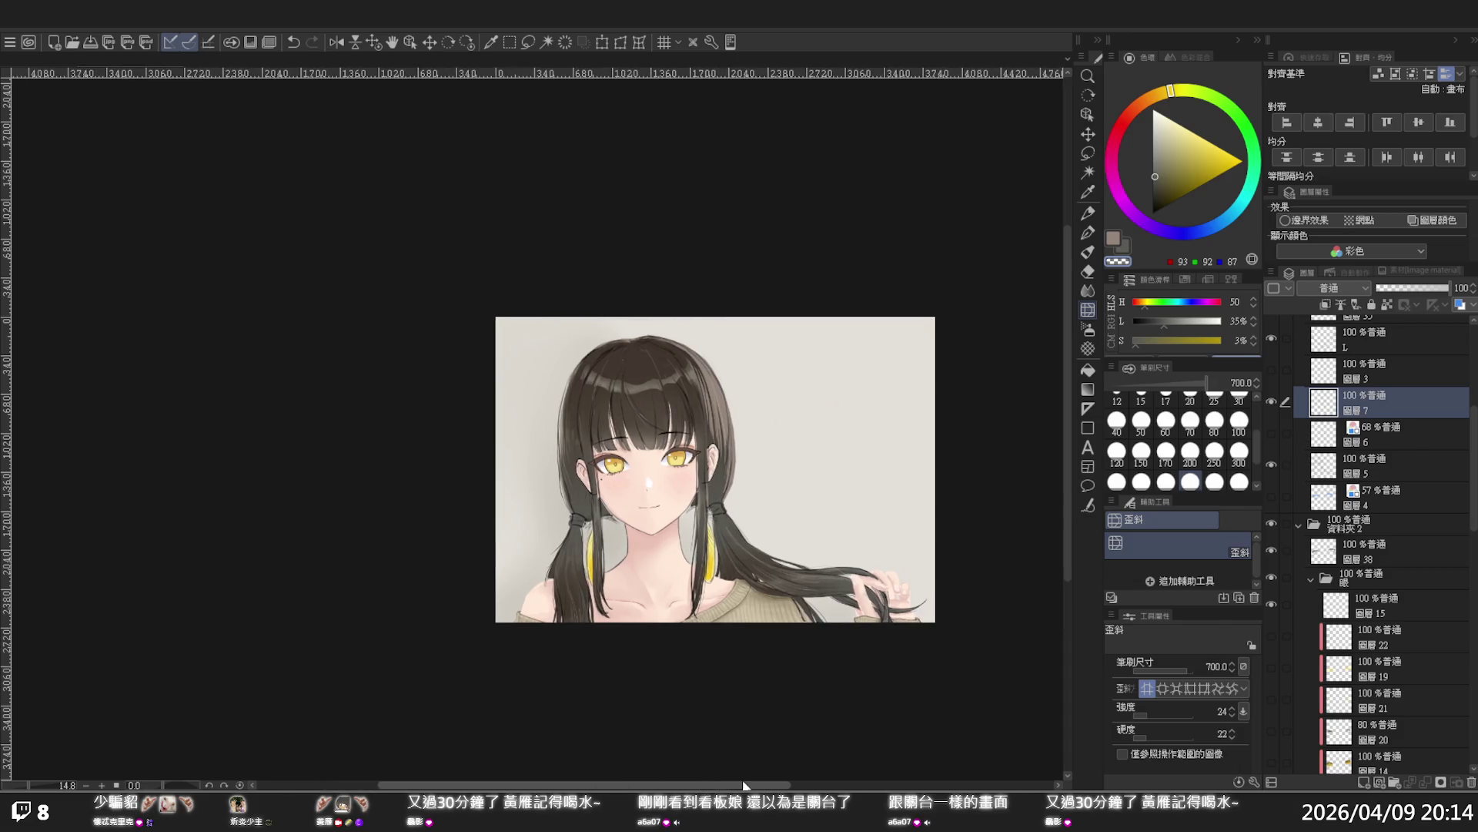
pyautogui.scroll(2, 822, 553)
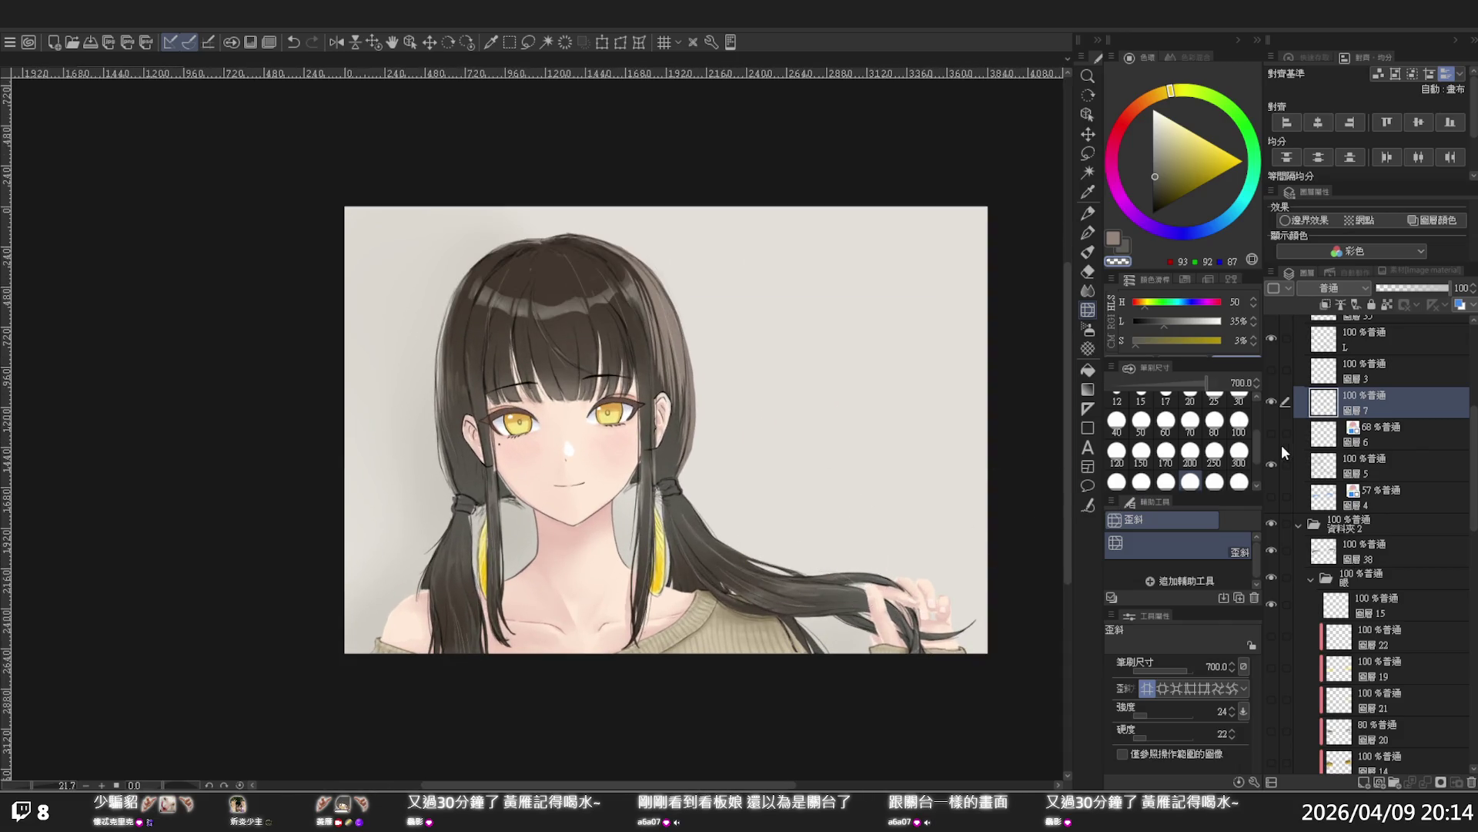
pyautogui.click(1272, 432)
pyautogui.click(1272, 432)
pyautogui.click(1272, 432)
pyautogui.click(1272, 432)
pyautogui.click(1273, 432)
# Duplicate layer 6, hide the upper copy and select the lower copy
pyautogui.click(1394, 430)
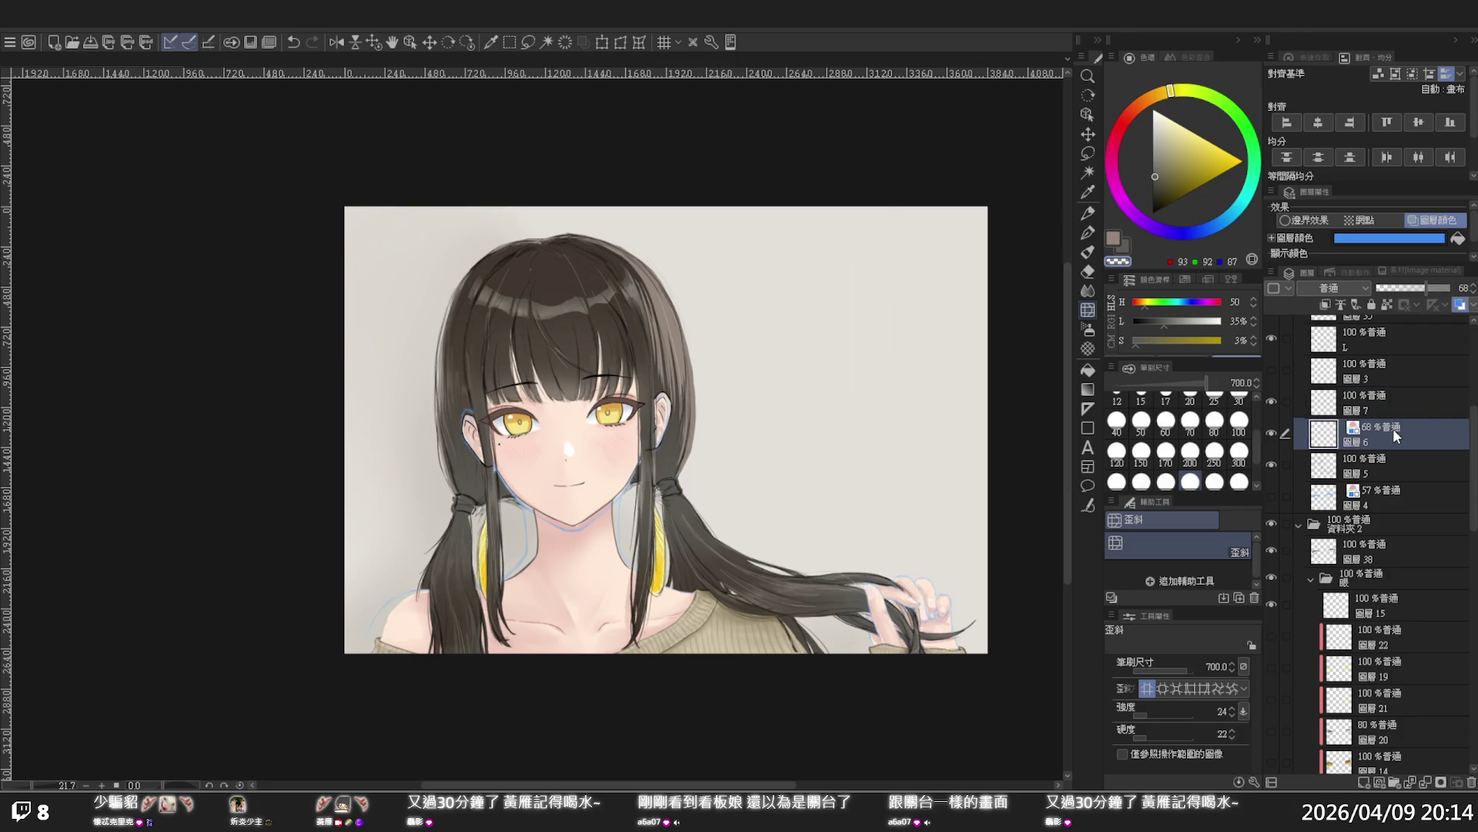
pyautogui.hotkey('ctrl', 'c')
pyautogui.hotkey('ctrl', 'v')
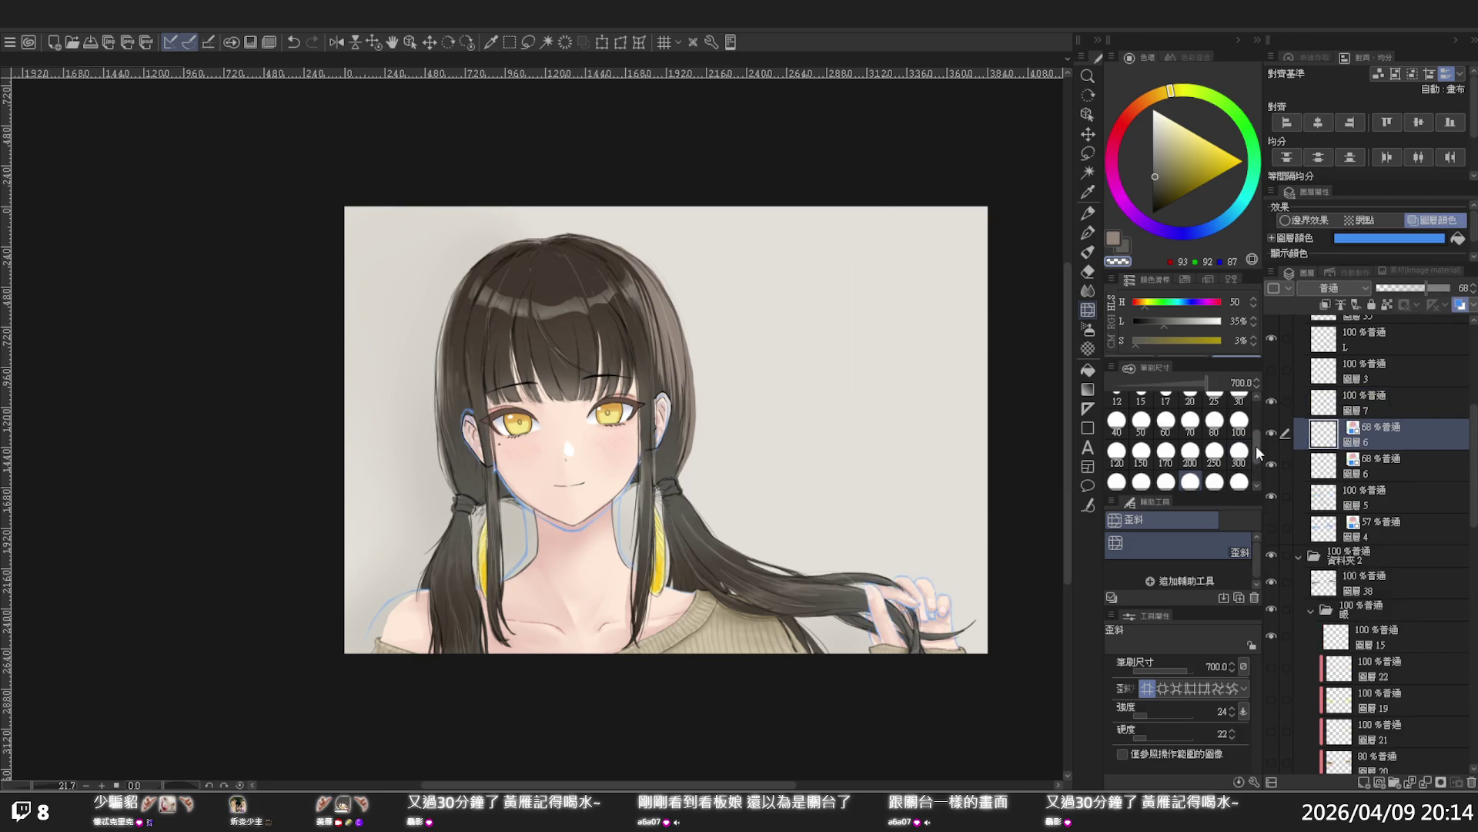
pyautogui.click(1272, 434)
pyautogui.click(1336, 469)
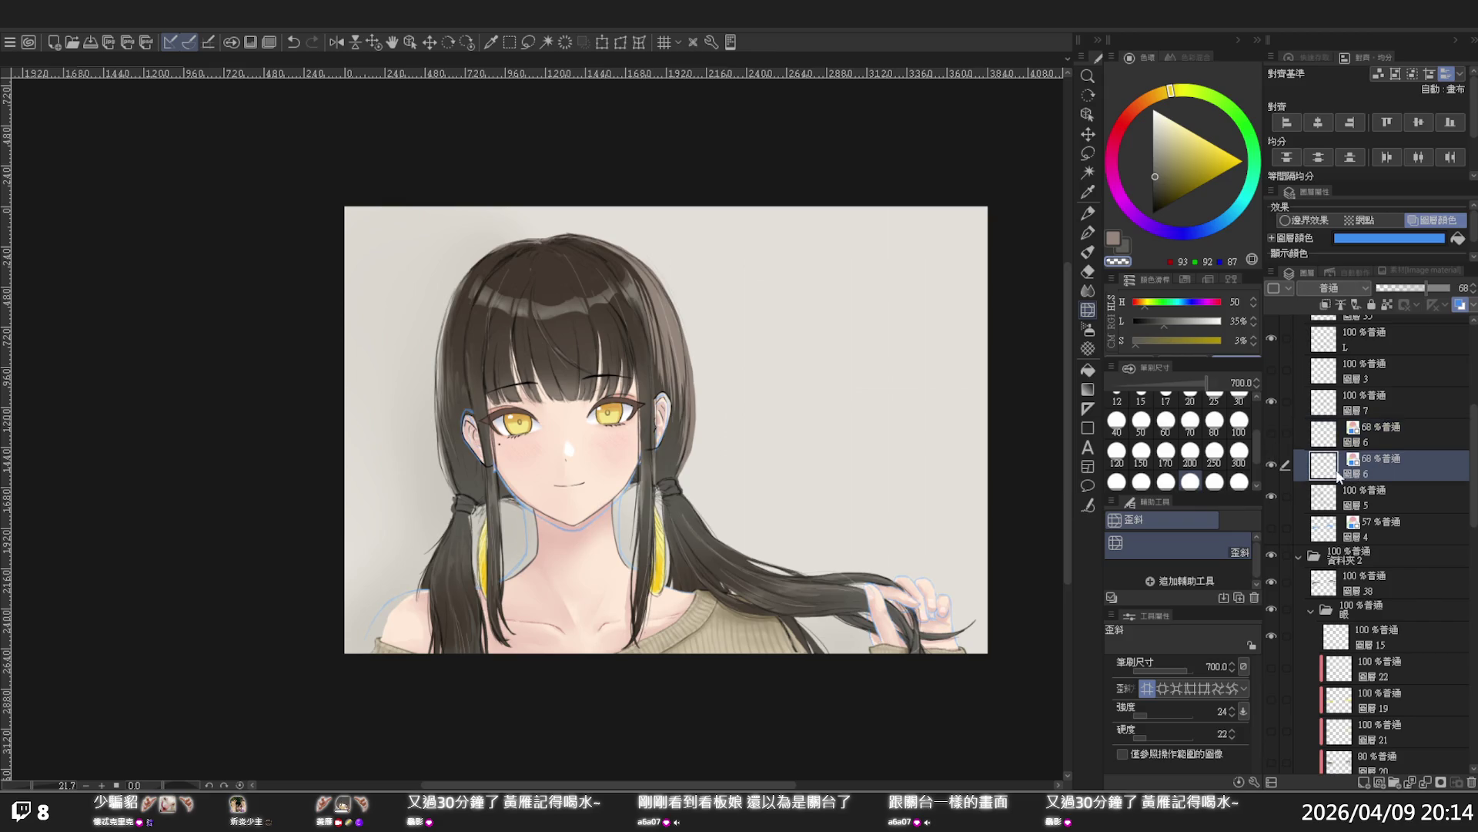
pyautogui.click(1272, 462)
pyautogui.click(1272, 462)
pyautogui.click(1088, 153)
# Lasso briefly near the hand, deselect, and switch off layer 6's blue Layer Color tint
pyautogui.moveTo(872, 472)
pyautogui.mouseDown()
pyautogui.moveTo(829, 699)
pyautogui.moveTo(975, 465)
pyautogui.moveTo(932, 440)
pyautogui.mouseUp()
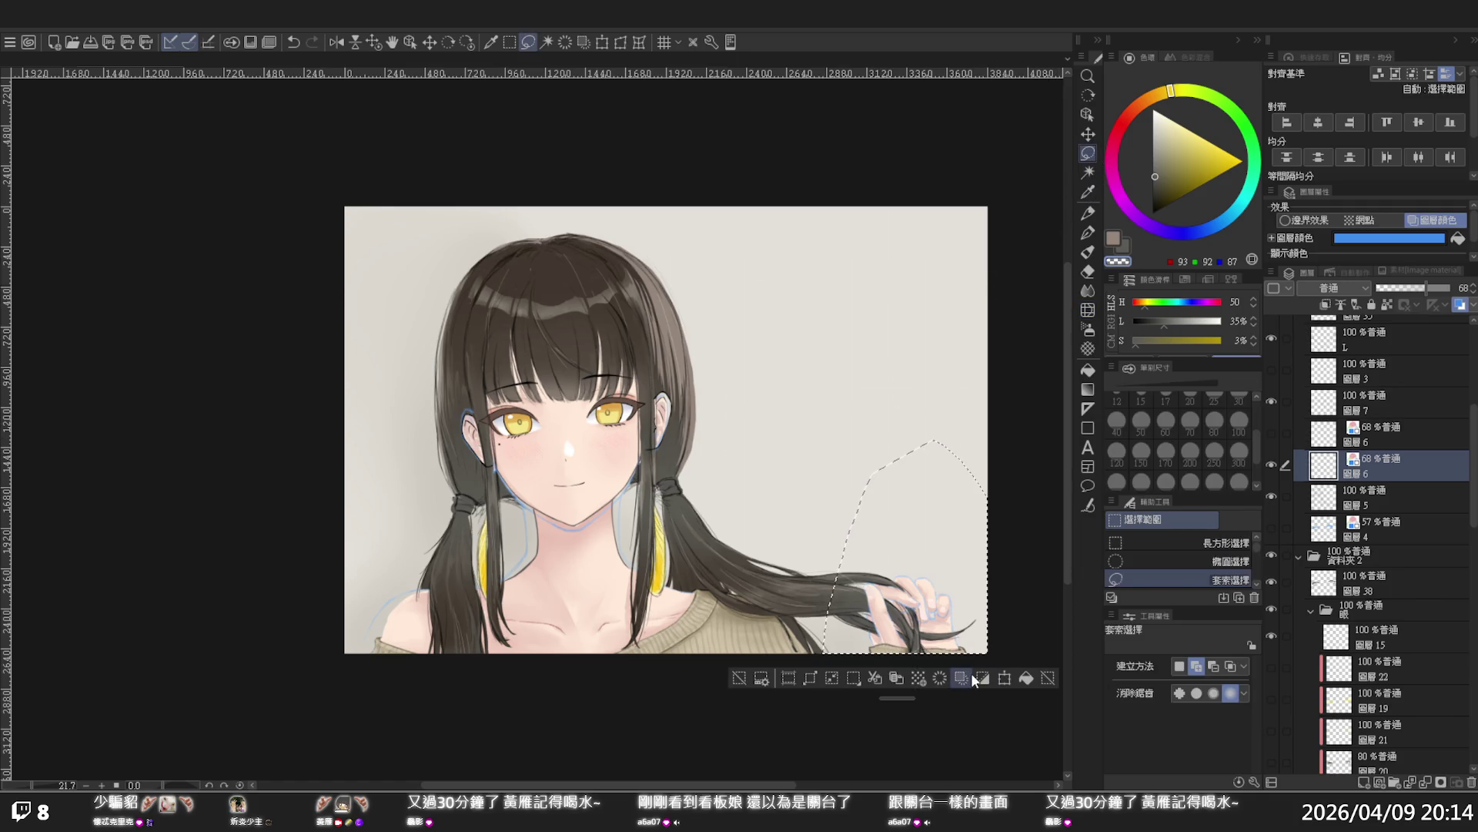
pyautogui.click(741, 676)
pyautogui.click(1444, 221)
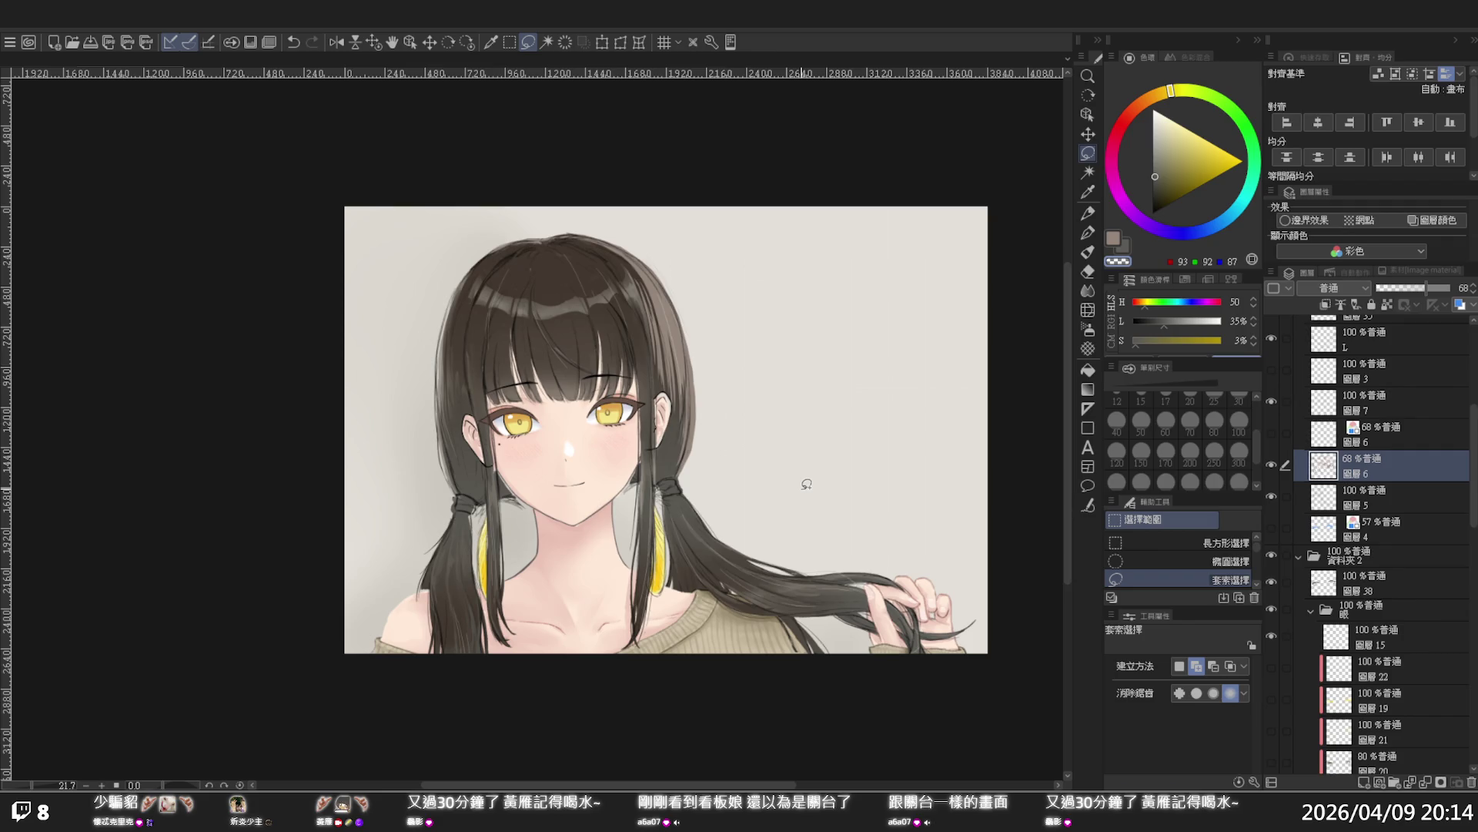
pyautogui.scroll(-2, 801, 469)
pyautogui.scroll(1, 832, 476)
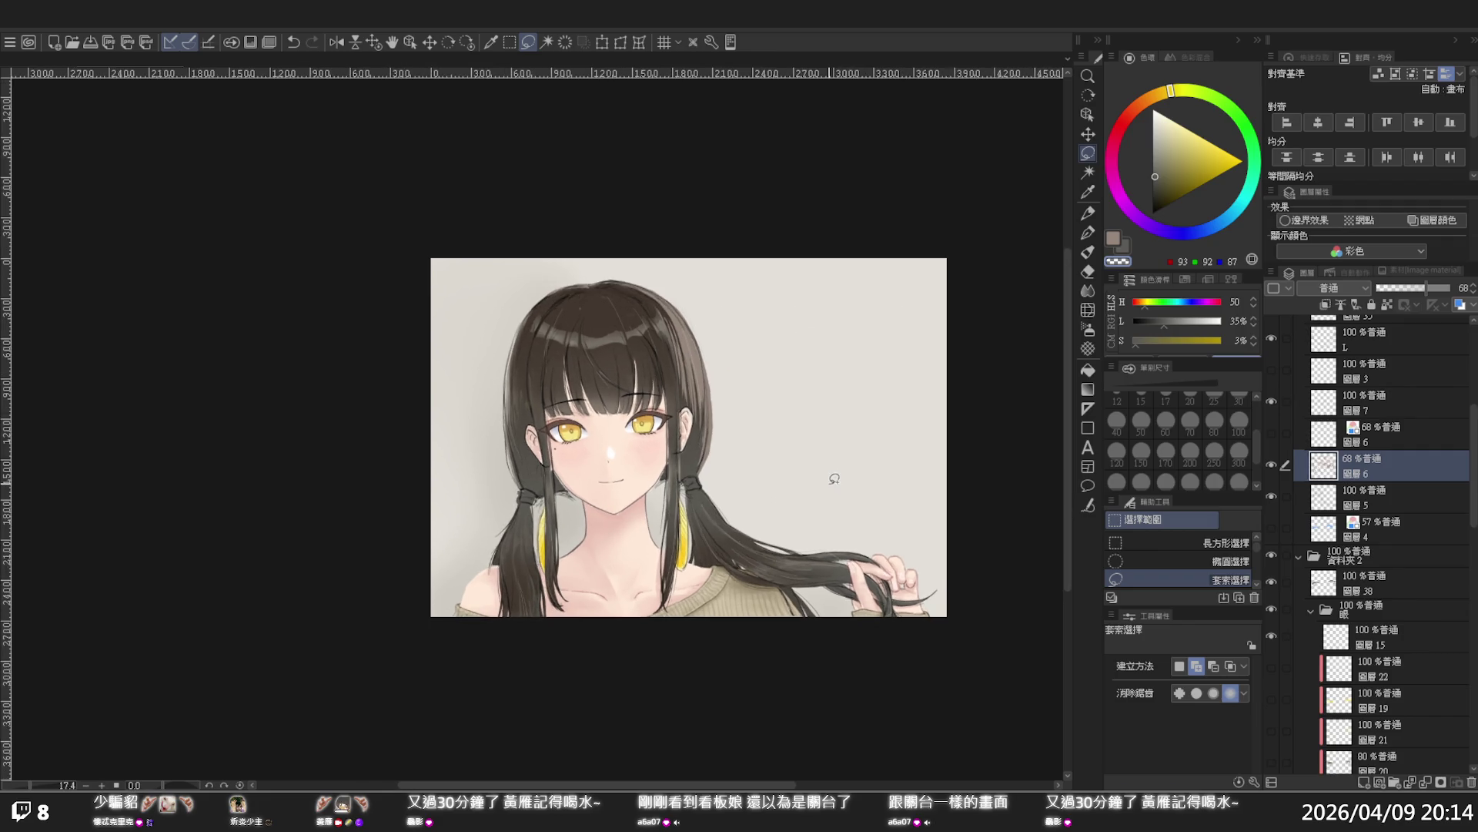
# Zoom around the portrait's eyes, then open the eye material document in a new tab
pyautogui.scroll(1, 834, 478)
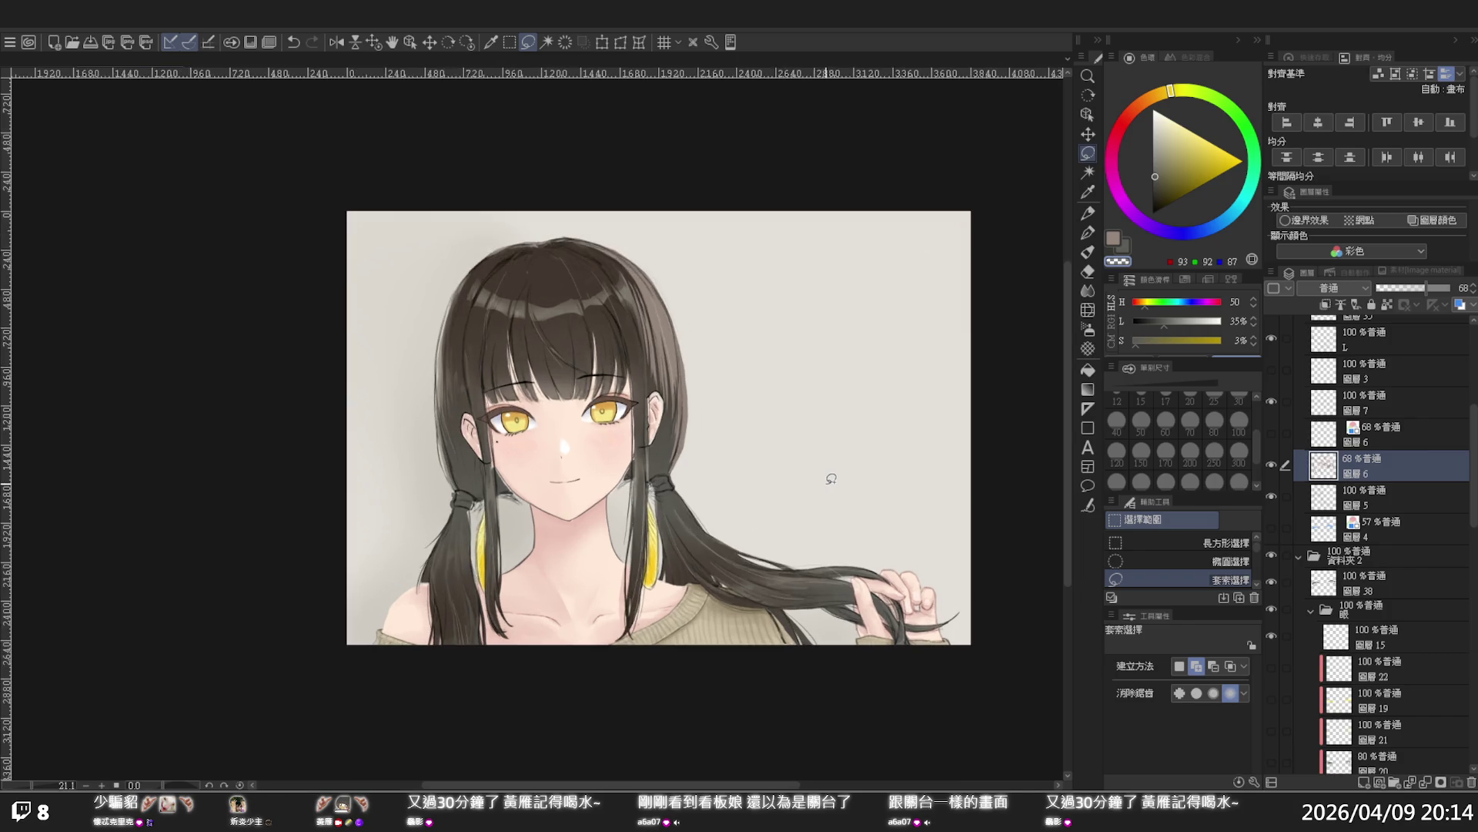
pyautogui.scroll(1, 806, 477)
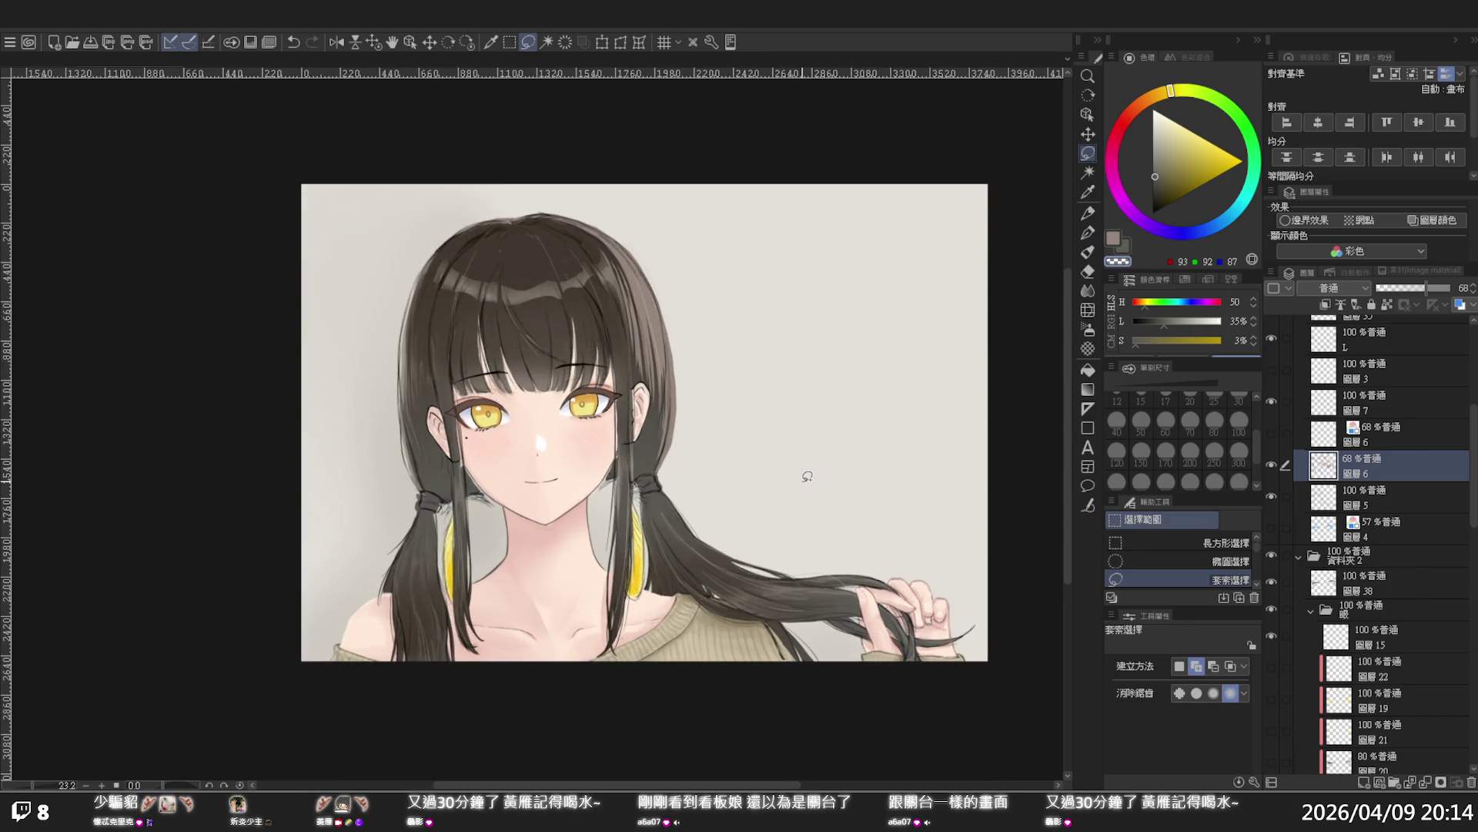
pyautogui.scroll(5, 534, 381)
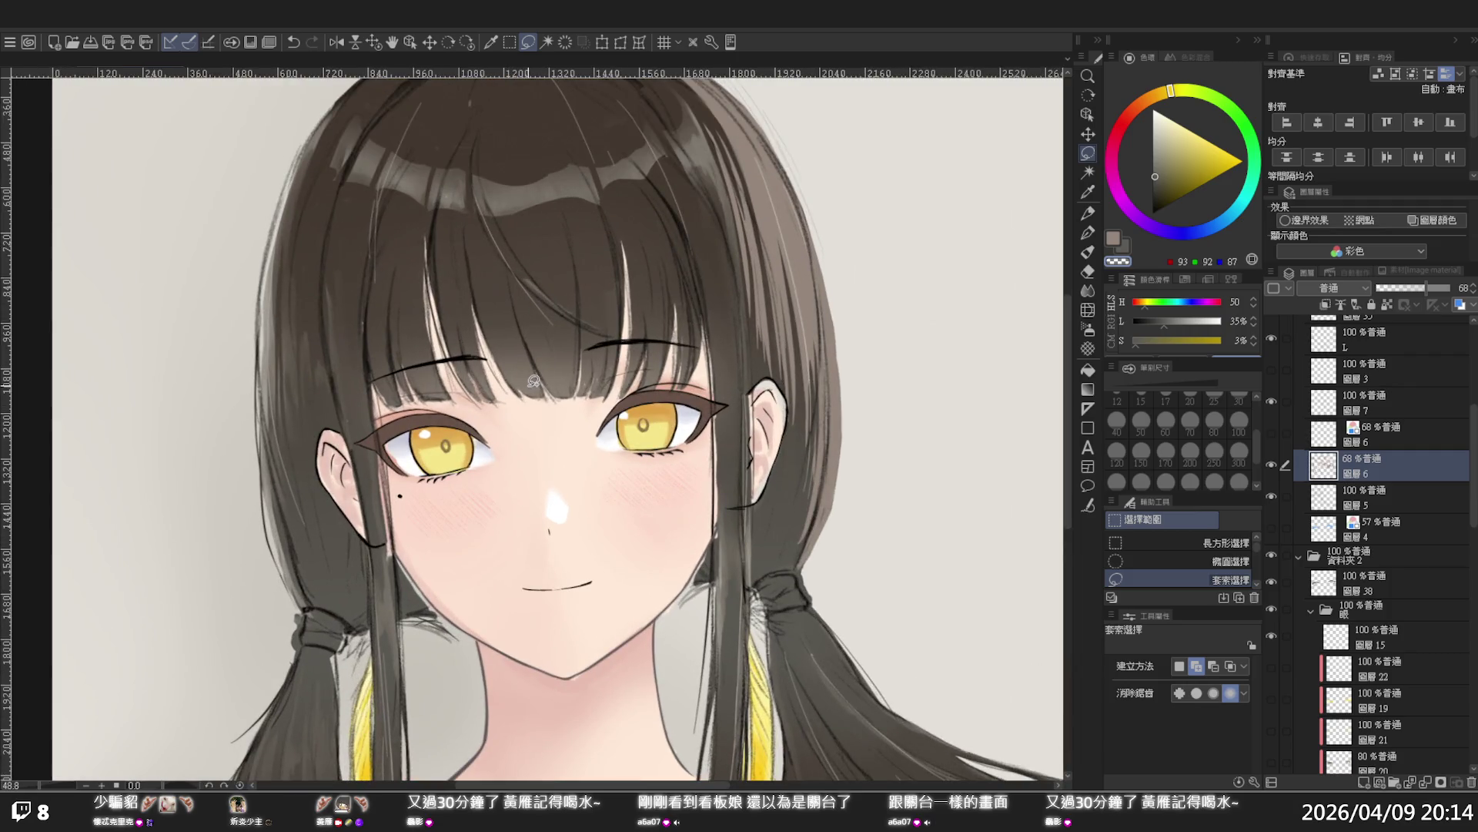
pyautogui.scroll(-2, 534, 382)
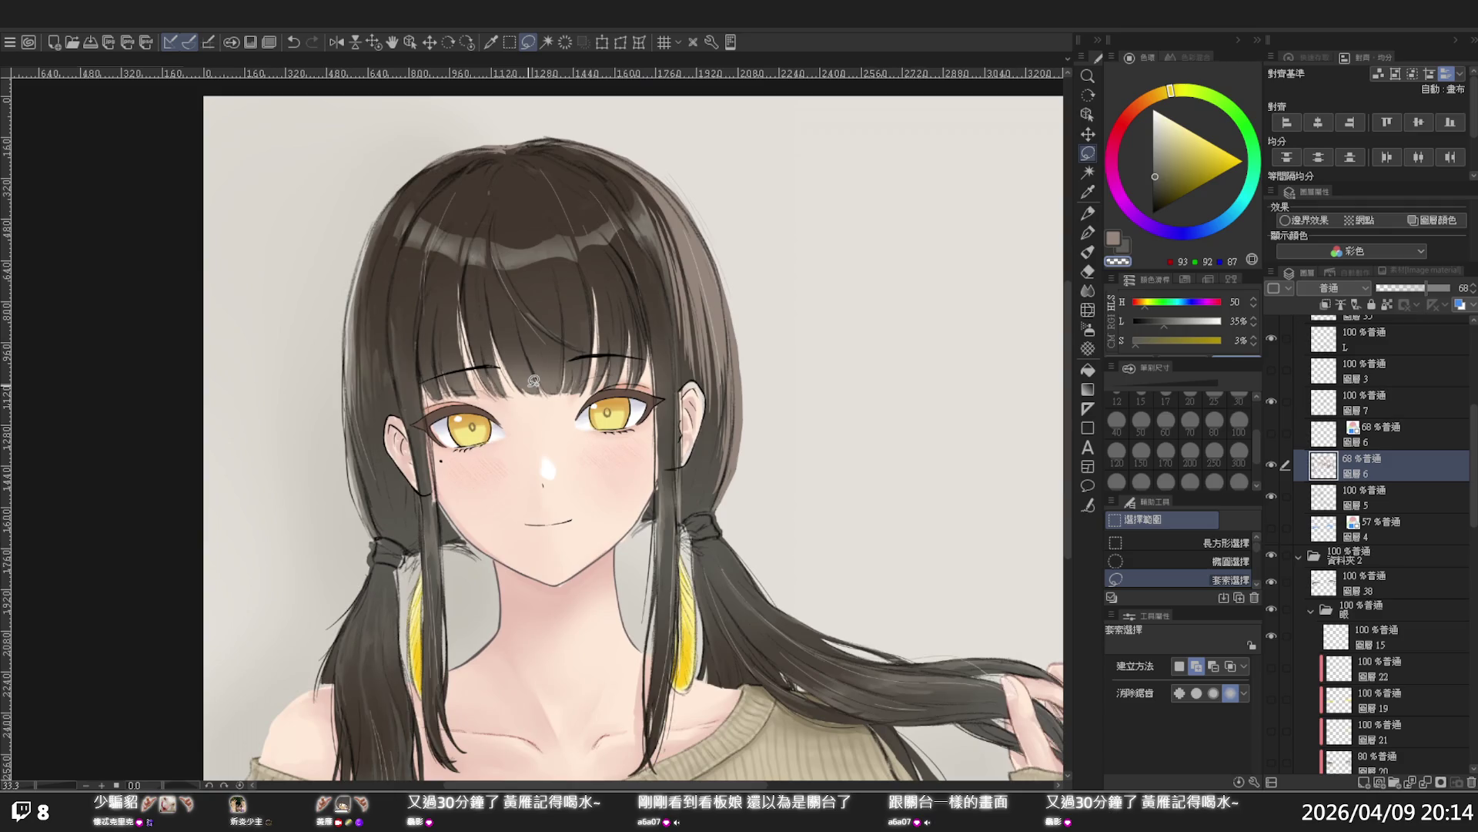
pyautogui.scroll(-2, 533, 381)
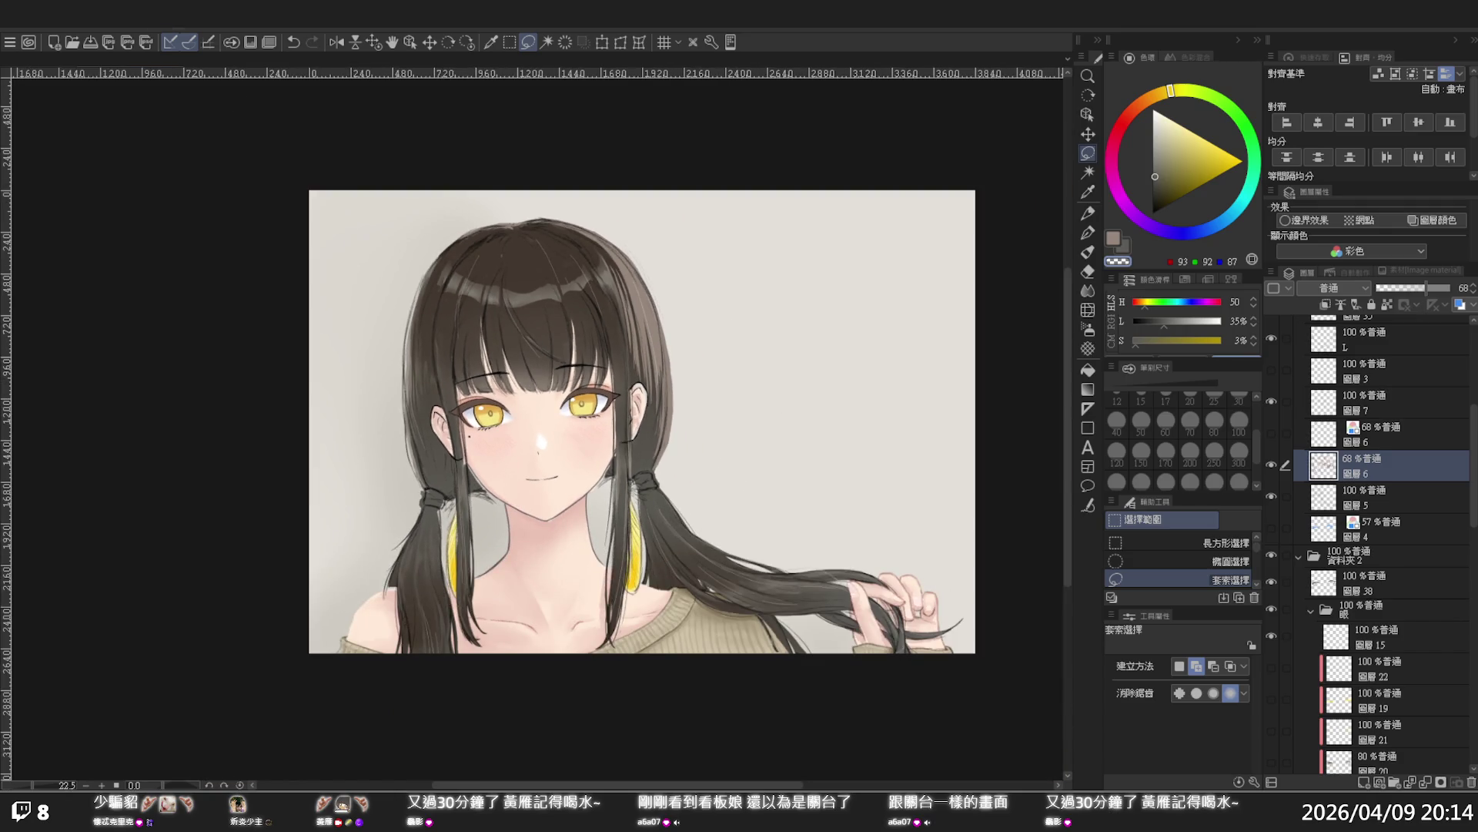
pyautogui.click(91, 45)
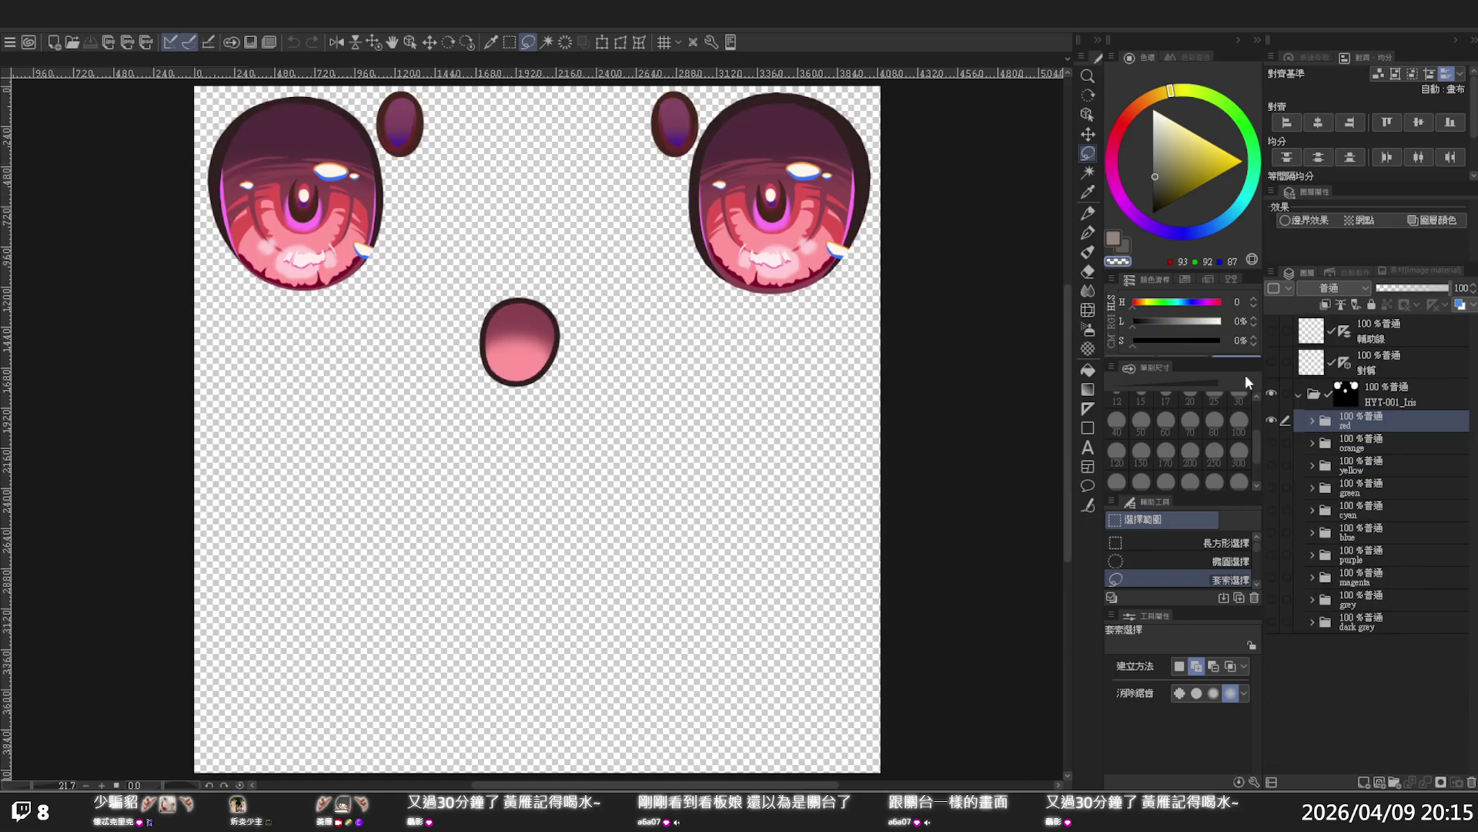
# Swap the red irises for the yellow ones and paste the yellow iris folder above the portrait's 線 folder
pyautogui.click(1271, 420)
pyautogui.click(1271, 444)
pyautogui.click(1271, 444)
pyautogui.click(1271, 465)
pyautogui.click(1365, 462)
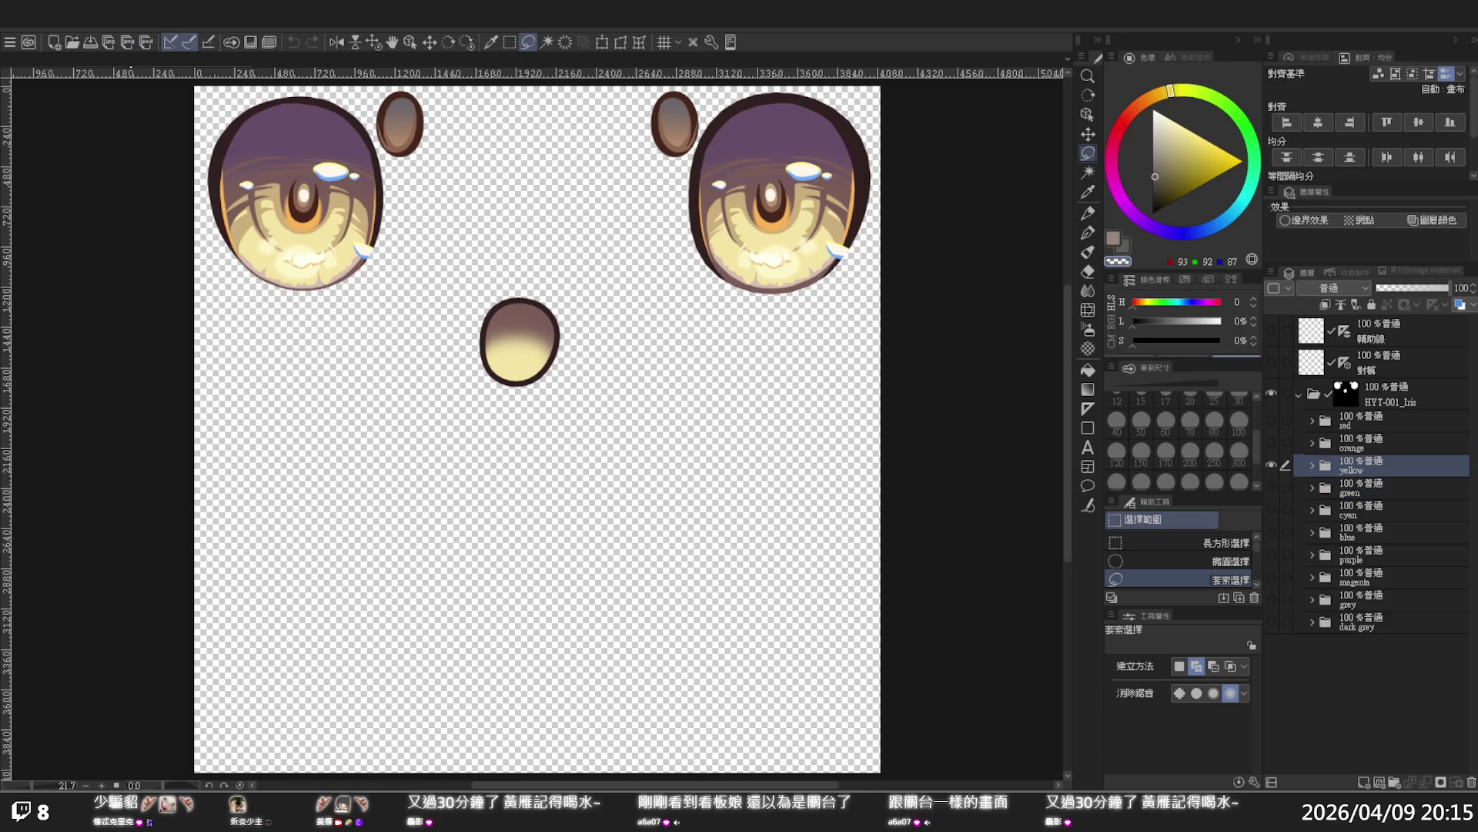
pyautogui.hotkey('ctrl', 'Tab')
pyautogui.click(1361, 506)
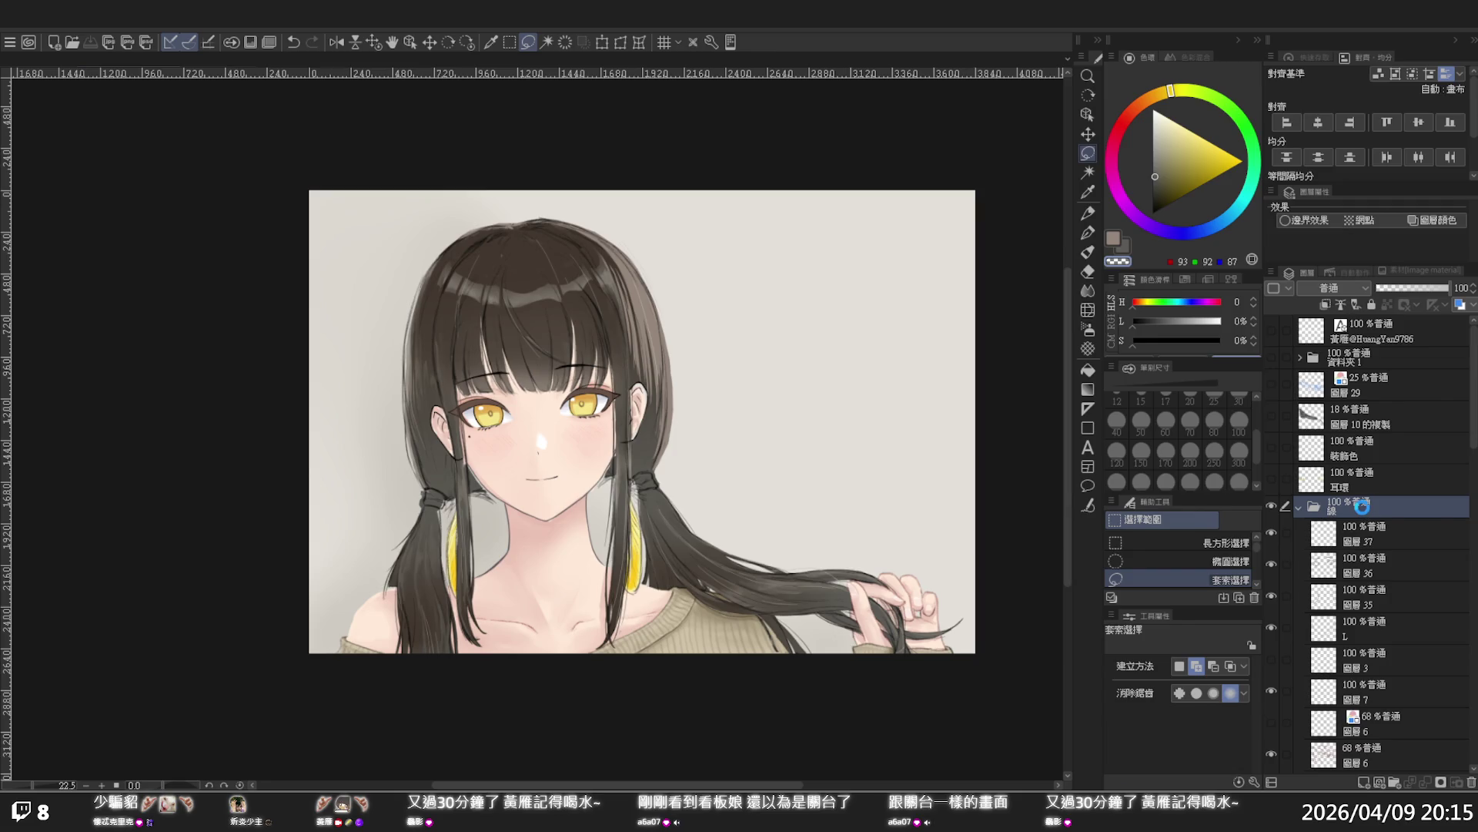
pyautogui.hotkey('ctrl', 'Tab')
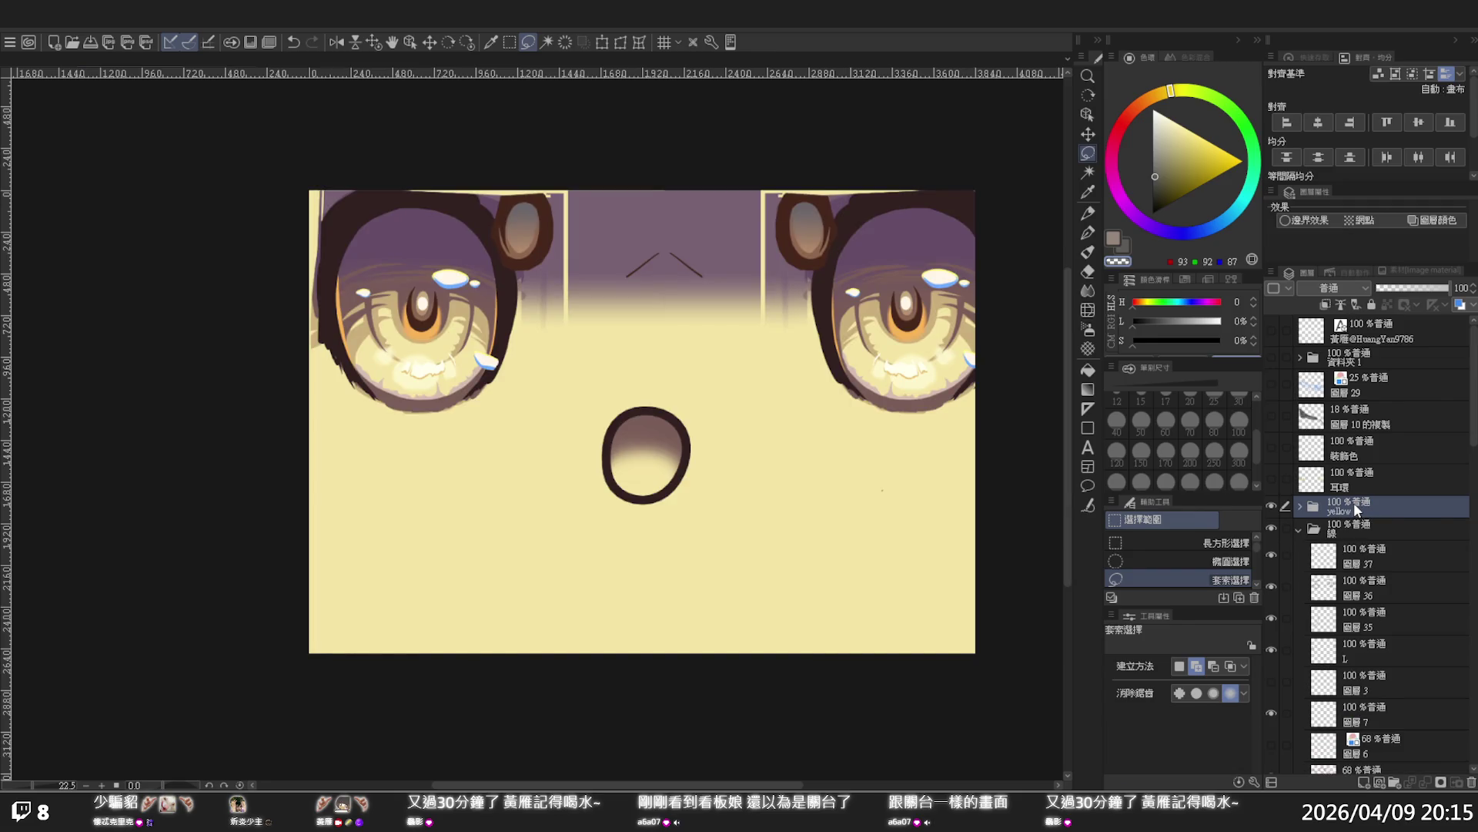
pyautogui.click(1299, 504)
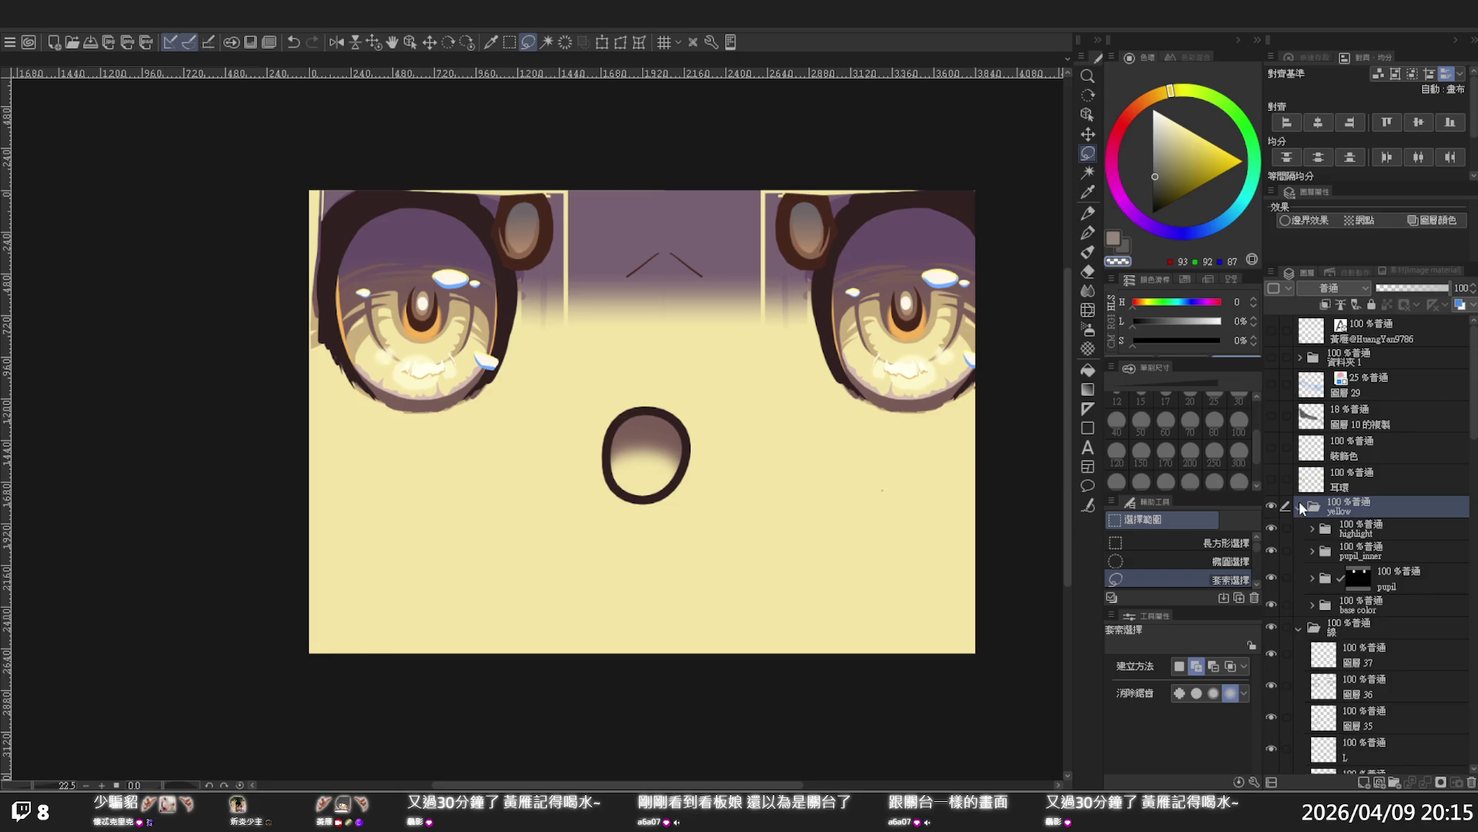
pyautogui.click(1272, 506)
pyautogui.click(1272, 505)
# Wrap HYT-001_Iris in a new masked folder and move its mask onto the pasted yellow folder
pyautogui.click(222, 68)
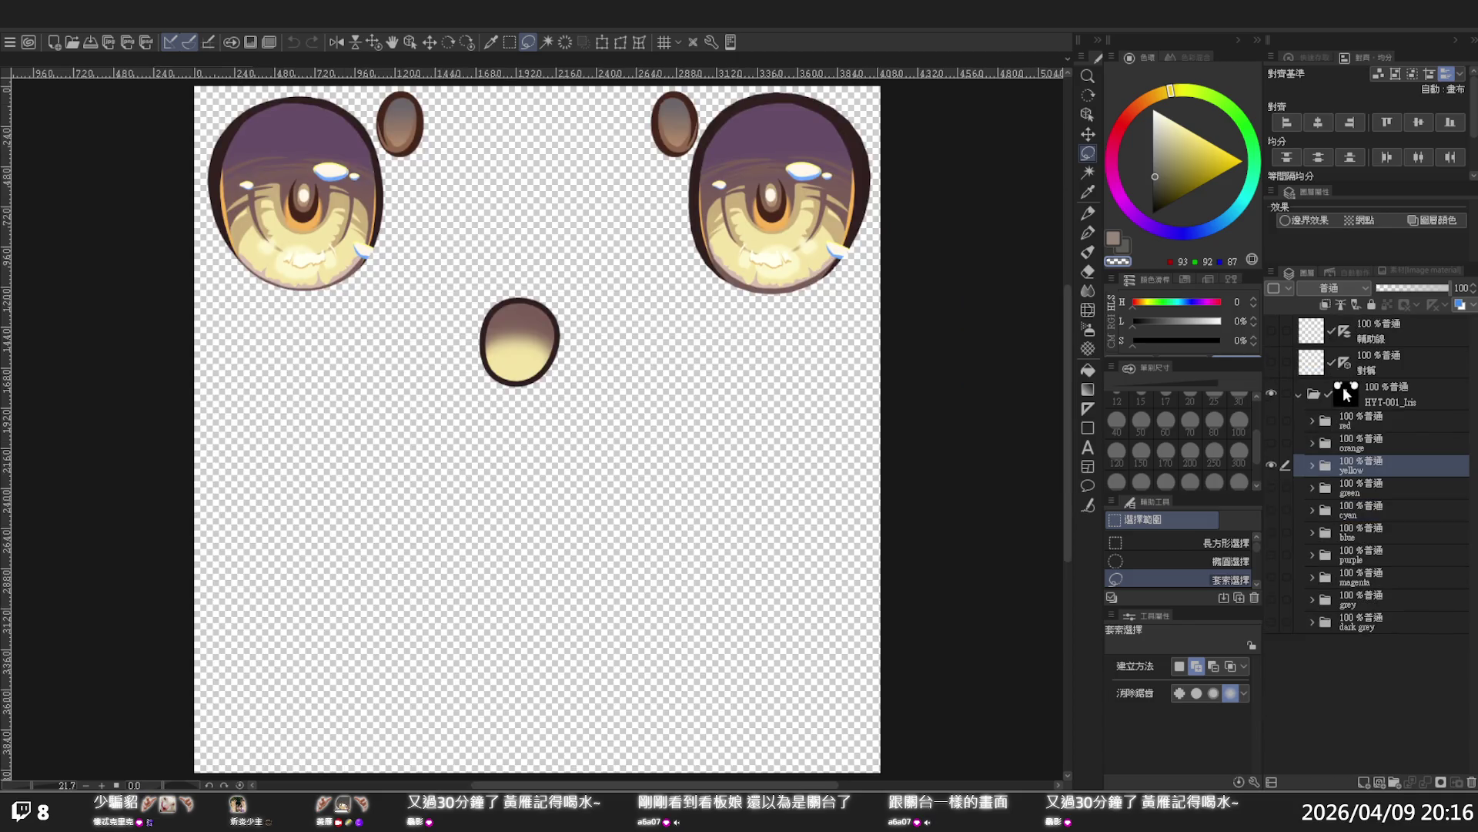
pyautogui.click(1346, 394)
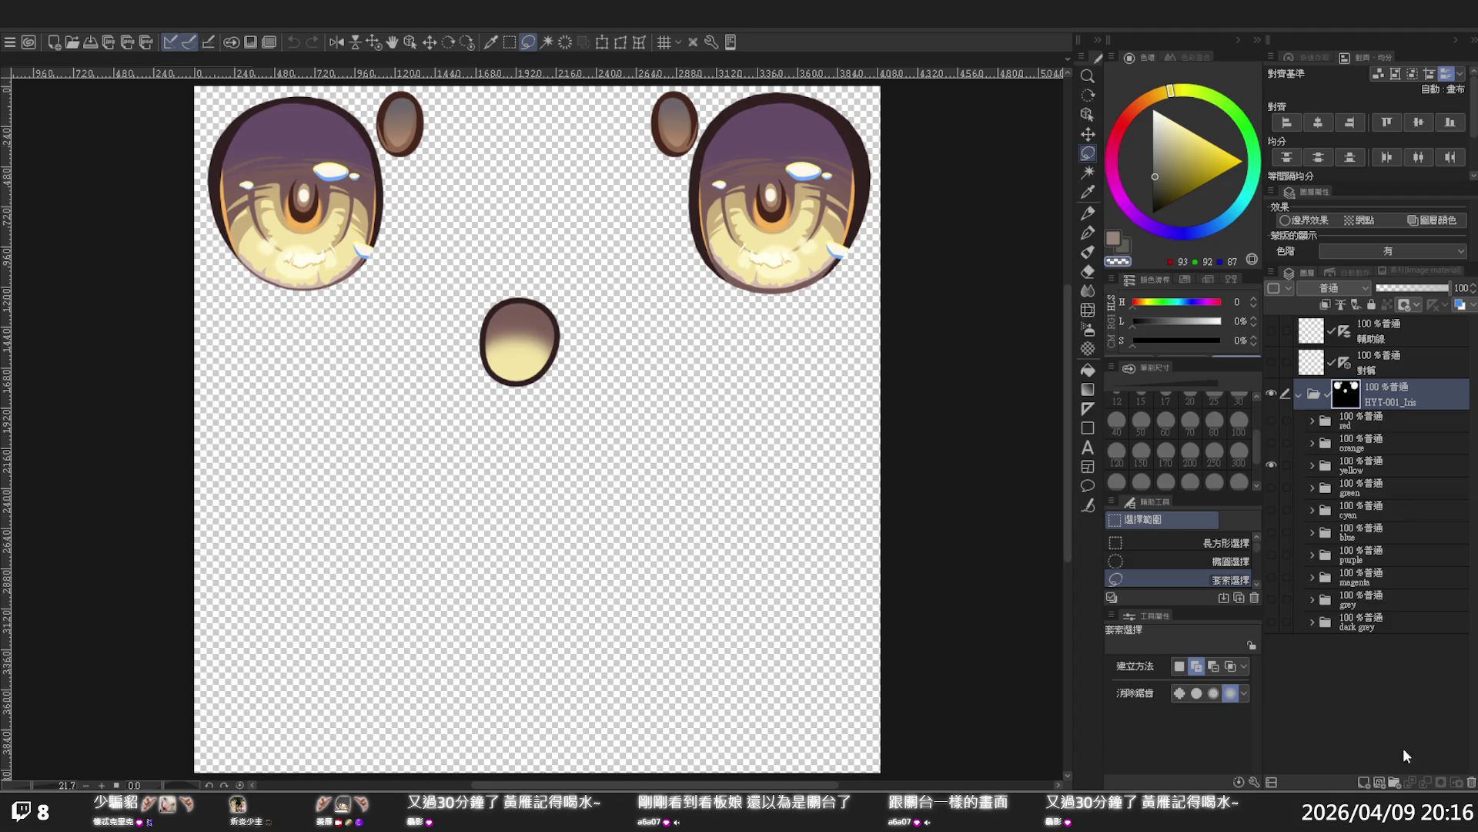
pyautogui.click(1393, 780)
pyautogui.moveTo(1342, 404); pyautogui.dragTo(1353, 396)
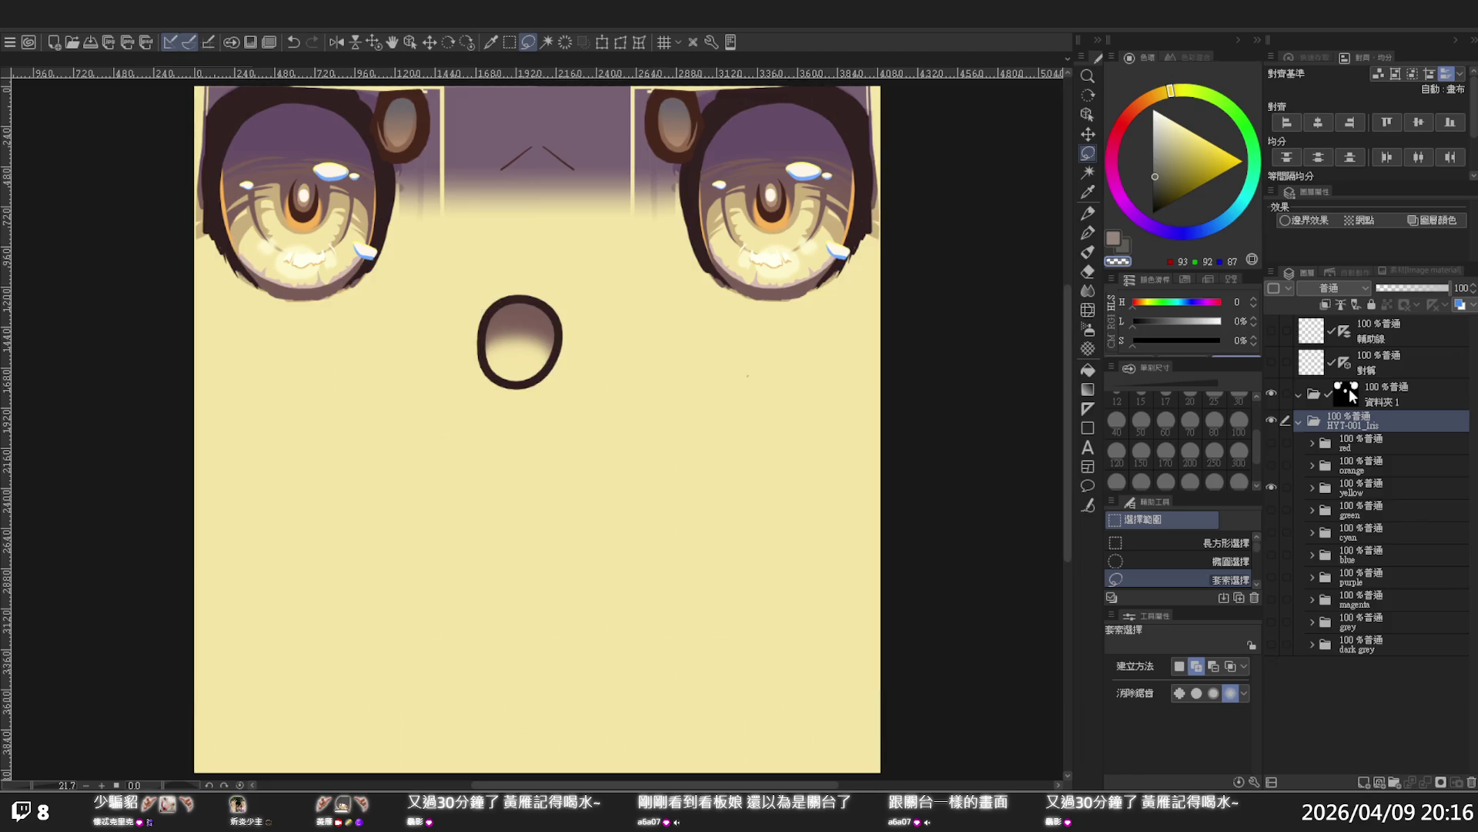
pyautogui.click(1353, 396)
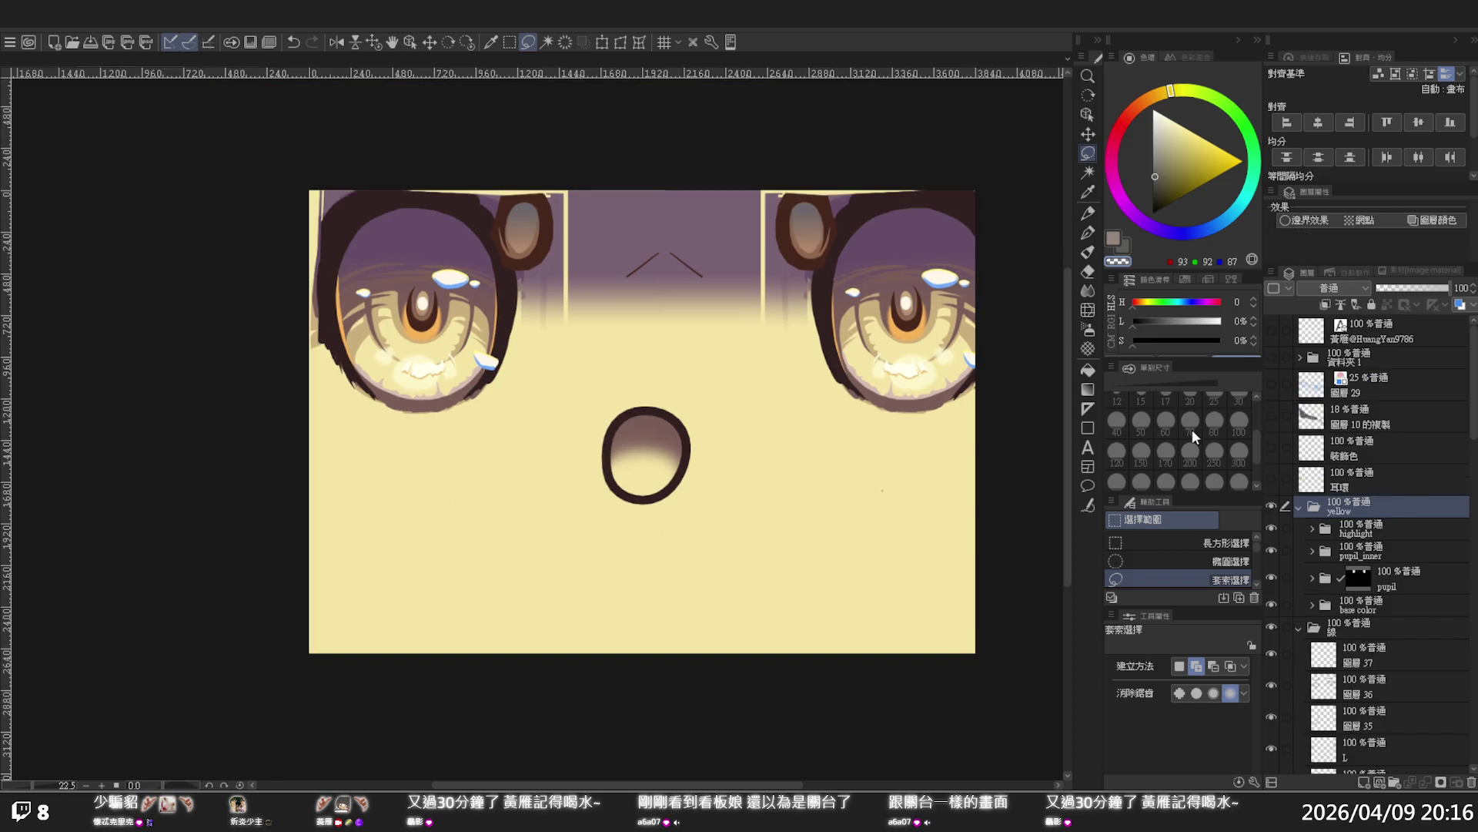
pyautogui.hotkey('ctrl', 'y')
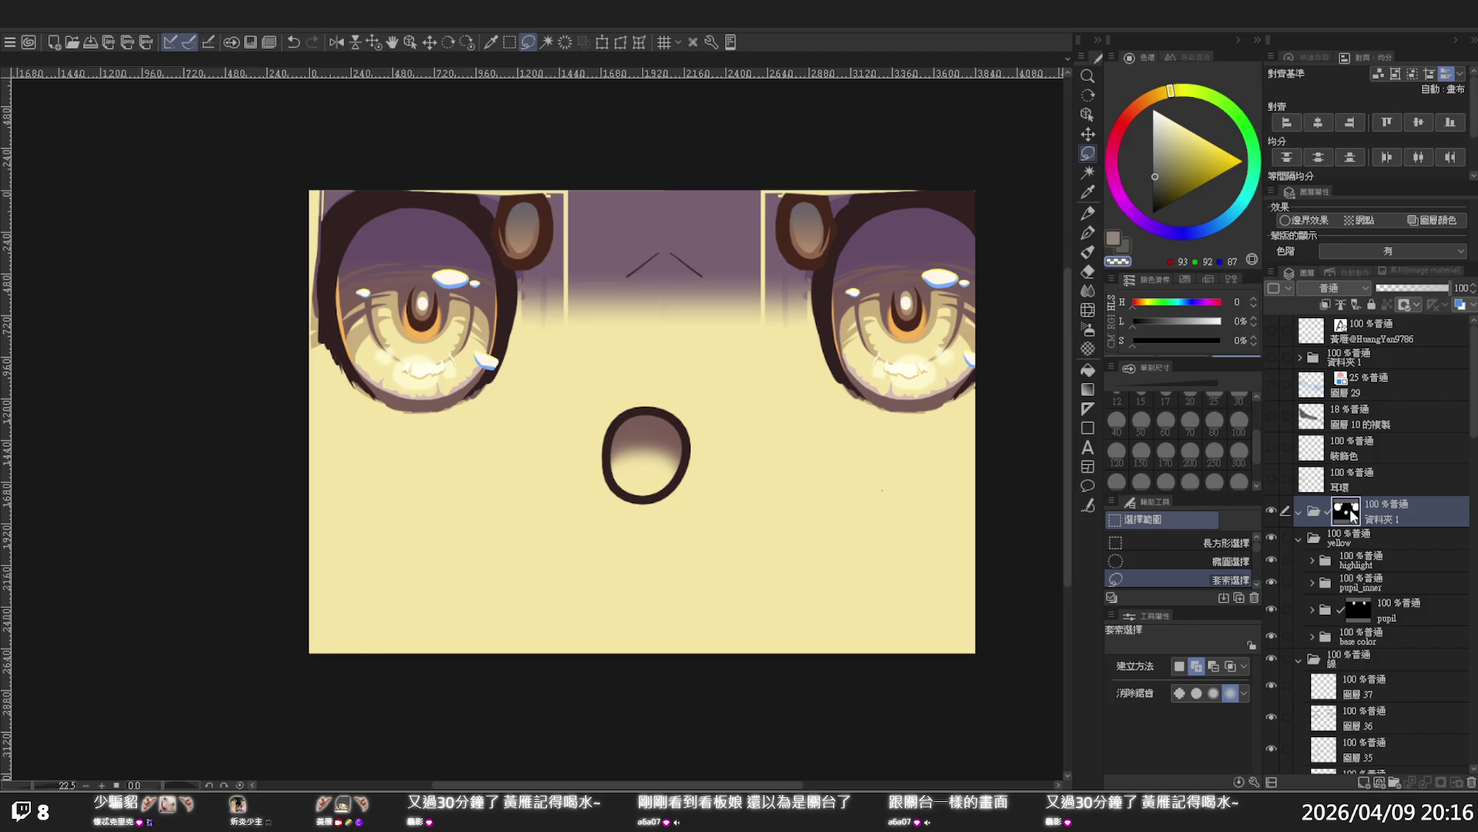
pyautogui.moveTo(1352, 516); pyautogui.dragTo(1351, 533)
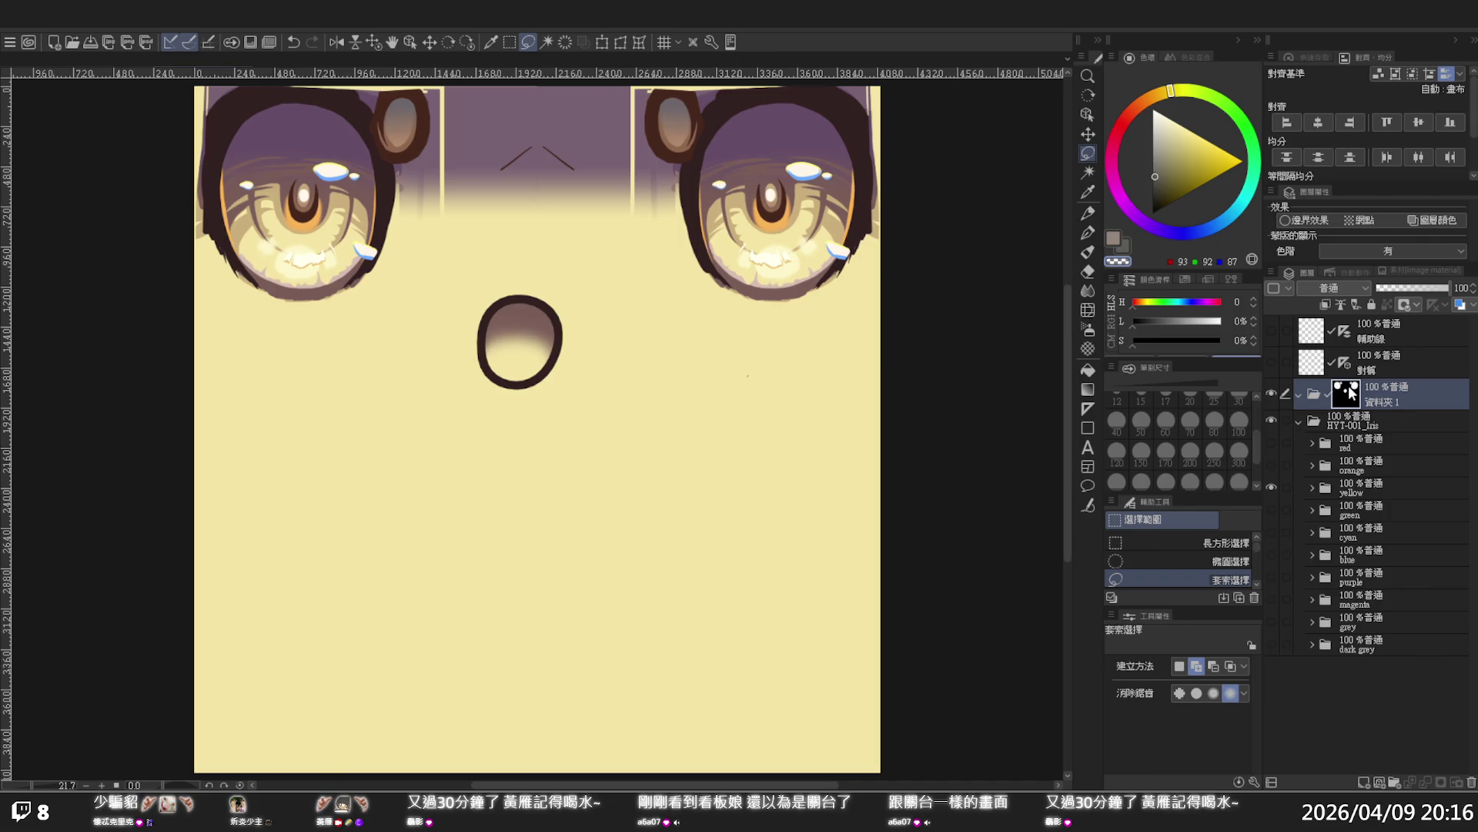
pyautogui.moveTo(1351, 396); pyautogui.dragTo(1350, 423)
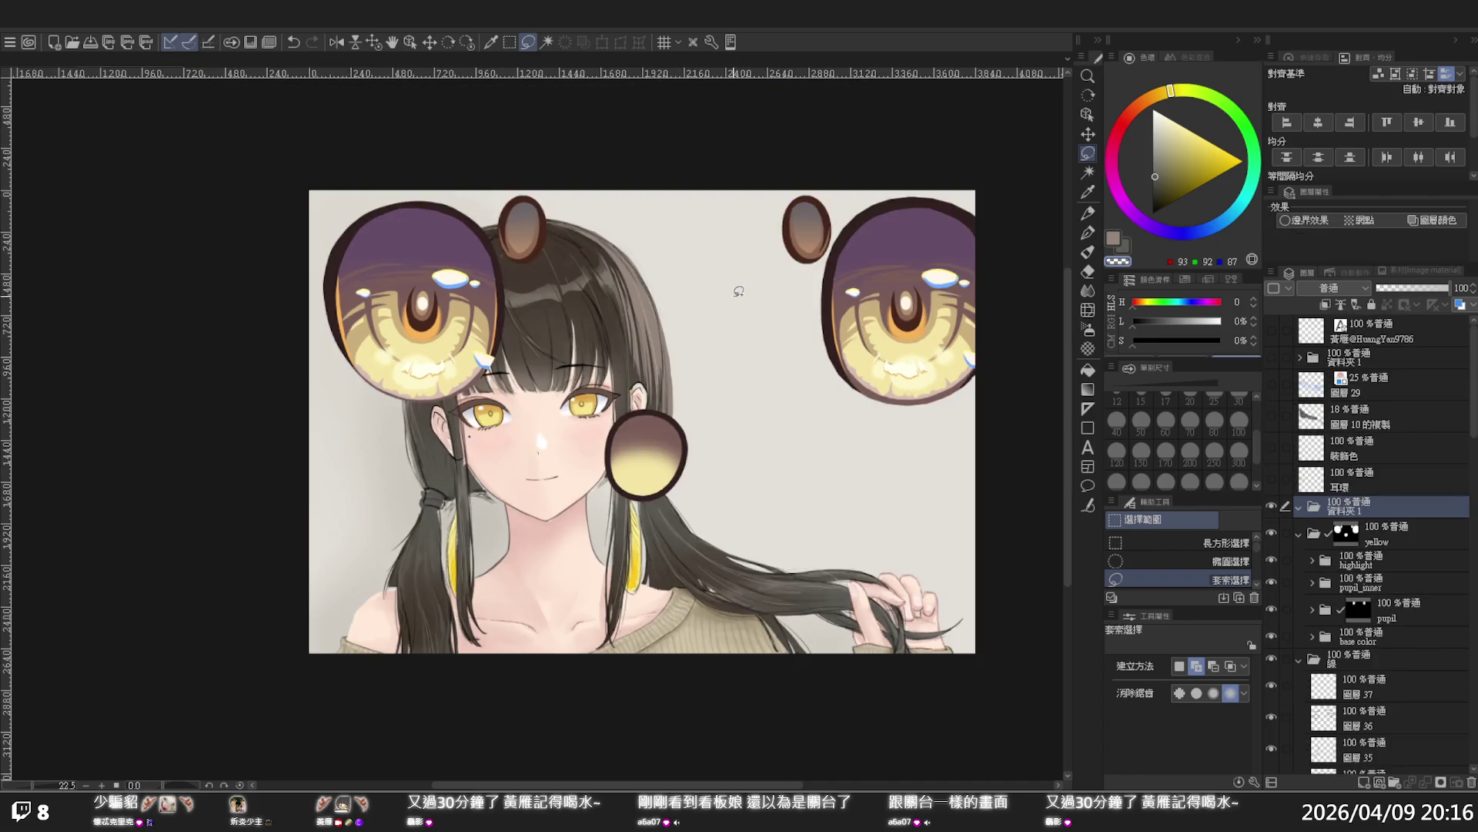
pyautogui.scroll(-4, 724, 323)
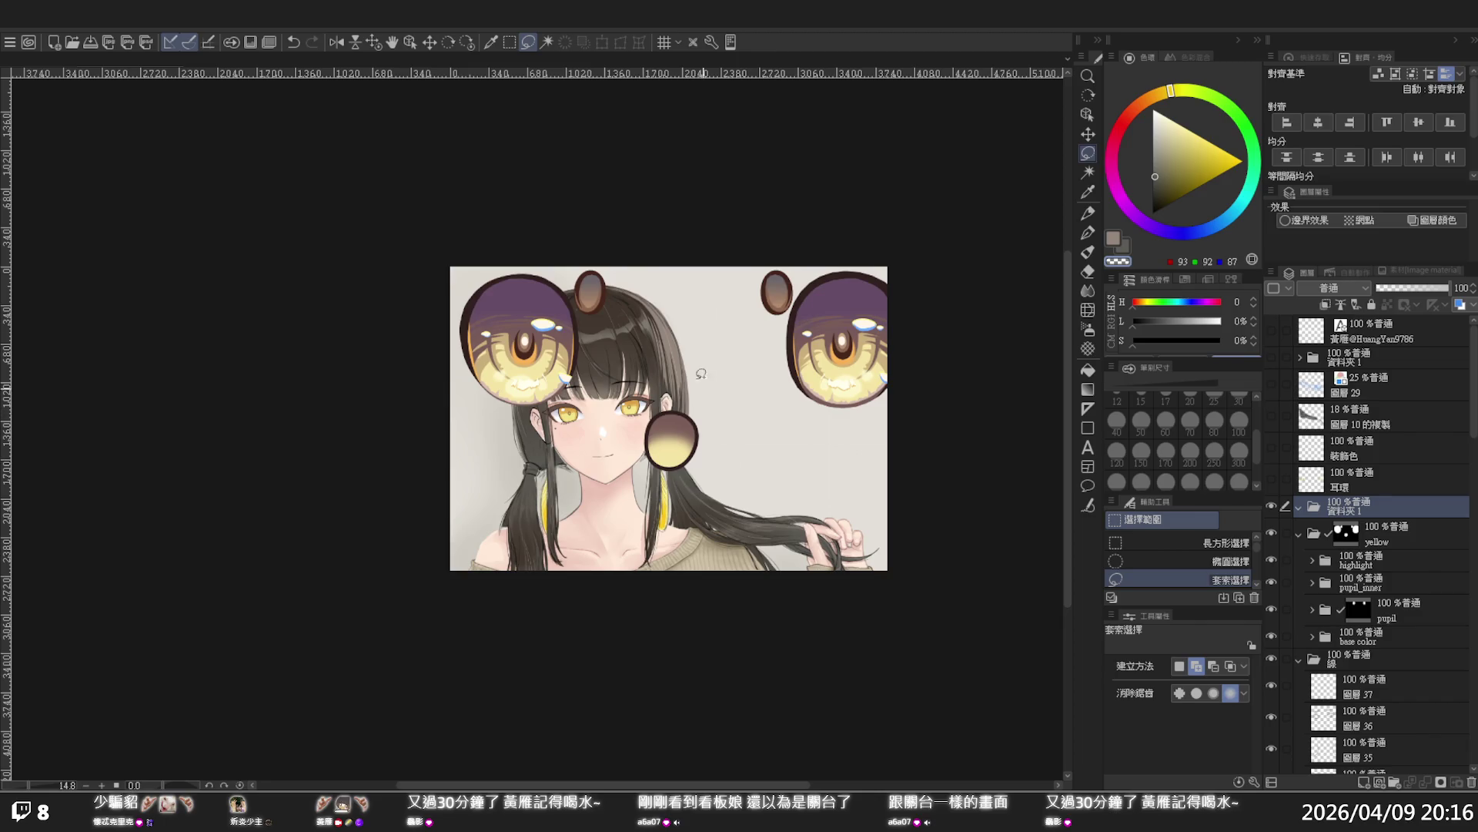
# Toggle the yellow eye folder off and on, then collapse it
pyautogui.scroll(4, 605, 291)
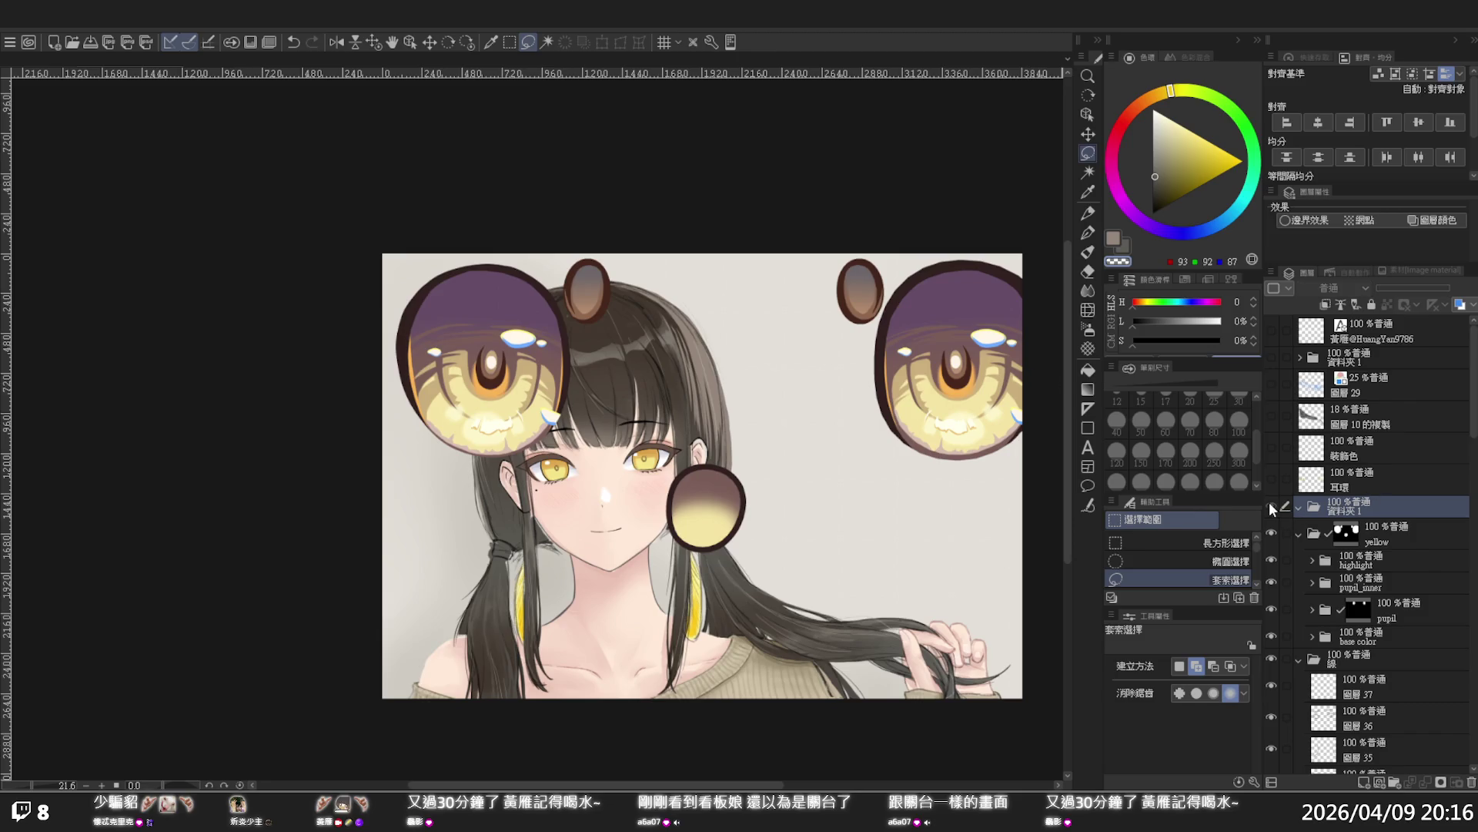
pyautogui.click(1272, 531)
pyautogui.click(1272, 533)
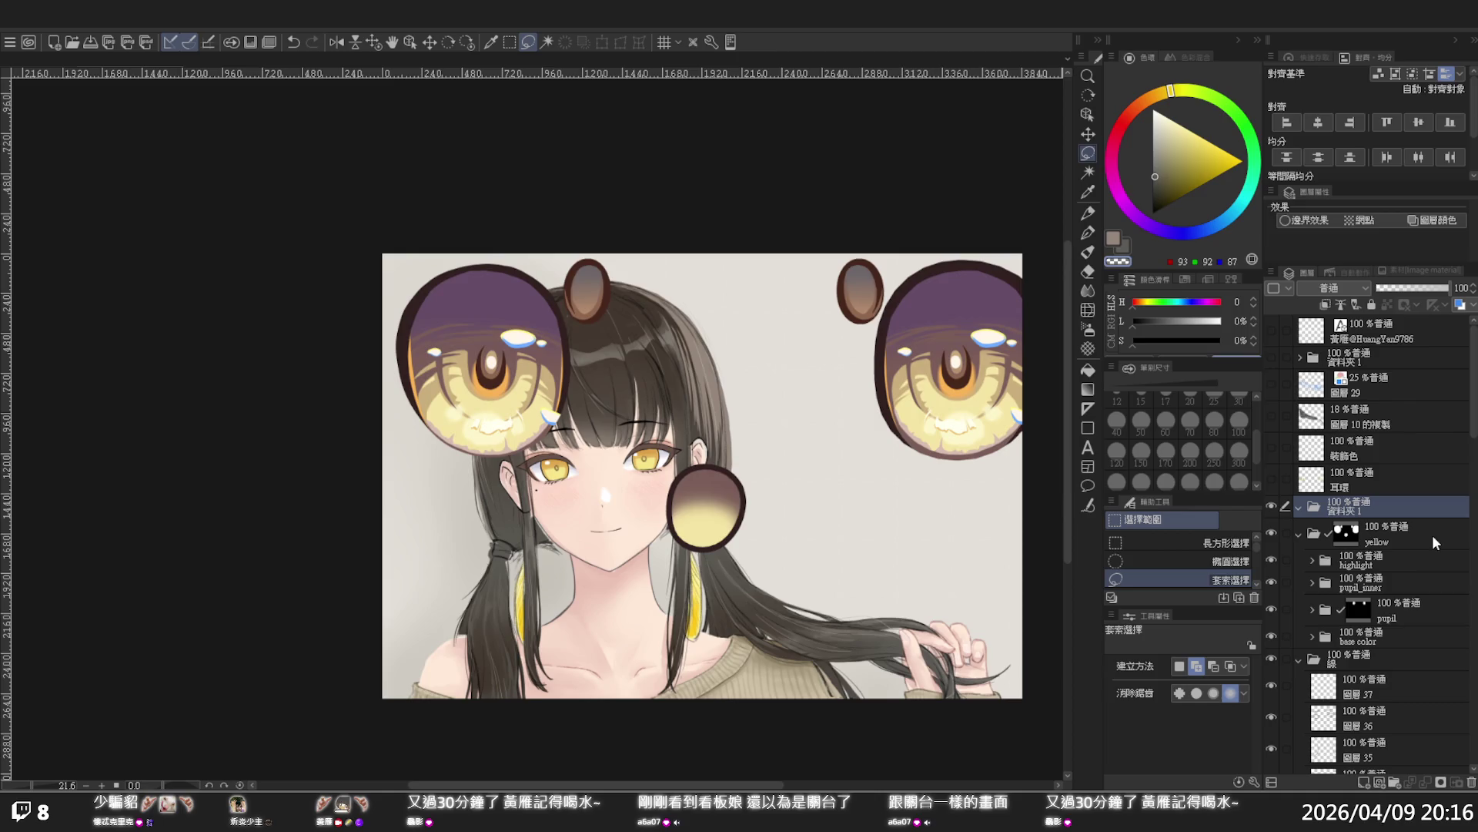
pyautogui.click(1402, 532)
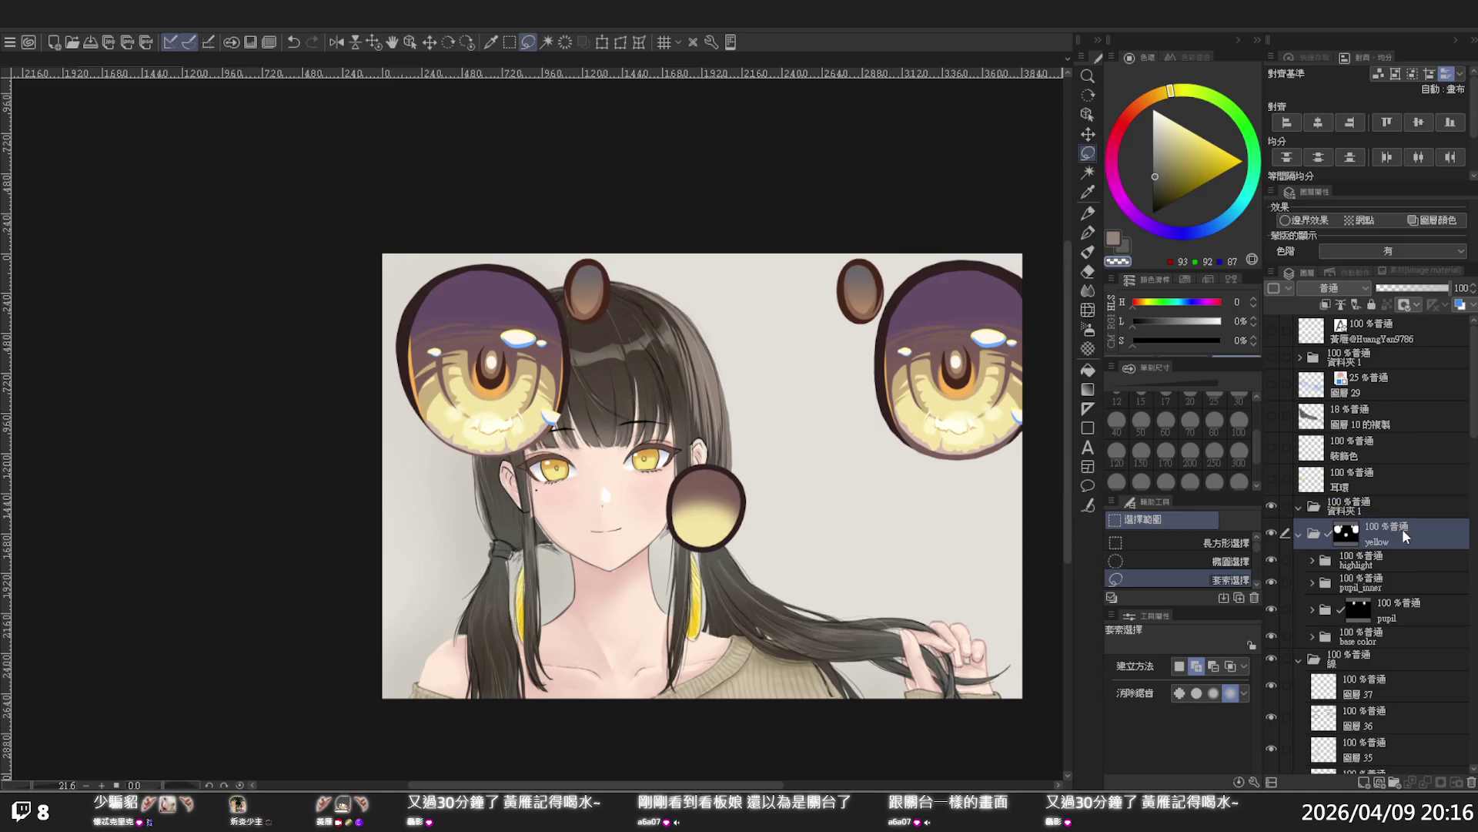
pyautogui.click(1302, 535)
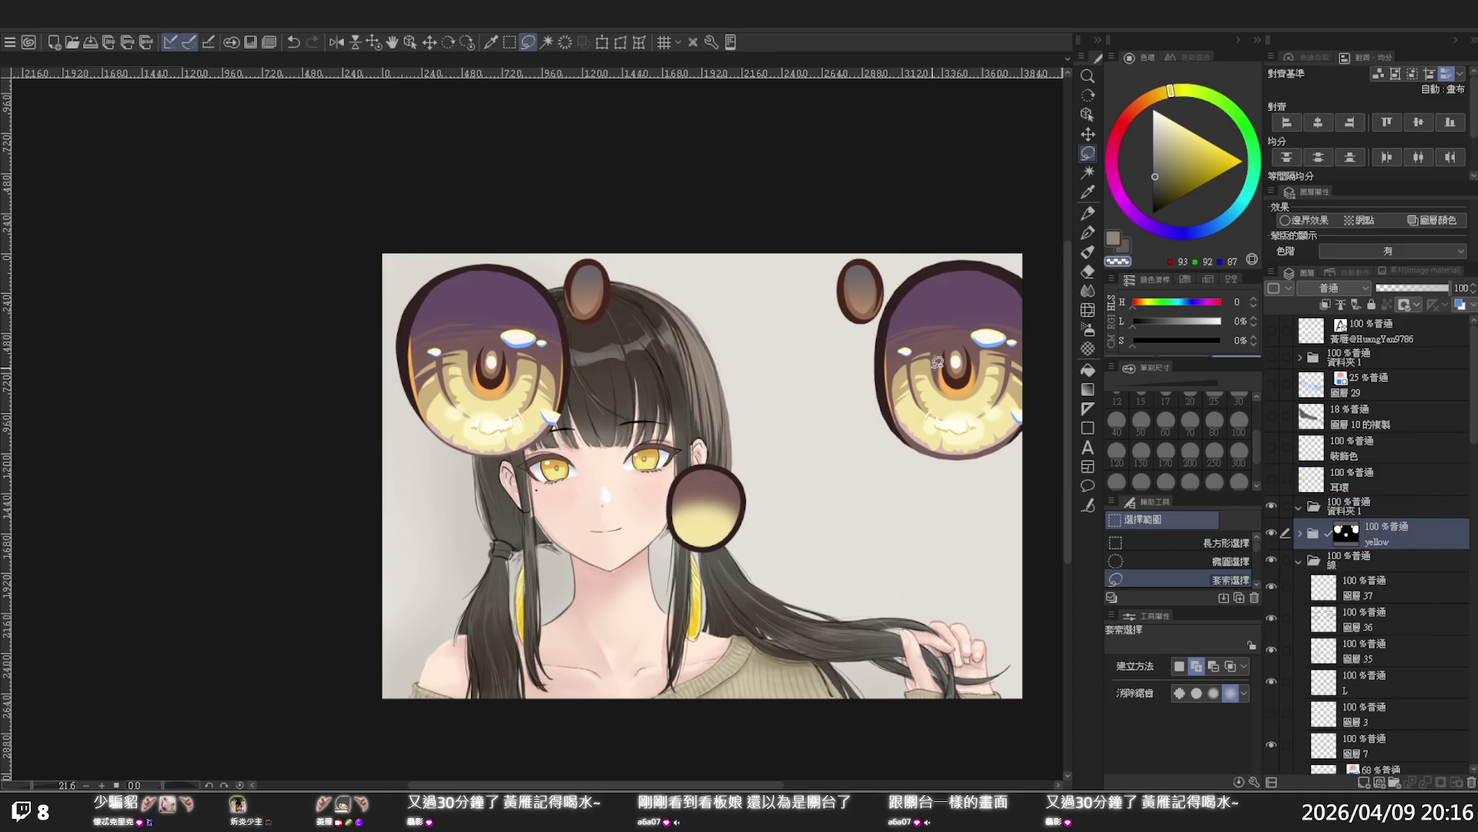
# Lasso and delete the small stray ovals above the head and at upper right
pyautogui.moveTo(770, 456)
pyautogui.mouseDown()
pyautogui.moveTo(770, 548)
pyautogui.moveTo(645, 566)
pyautogui.moveTo(751, 431)
pyautogui.mouseUp()
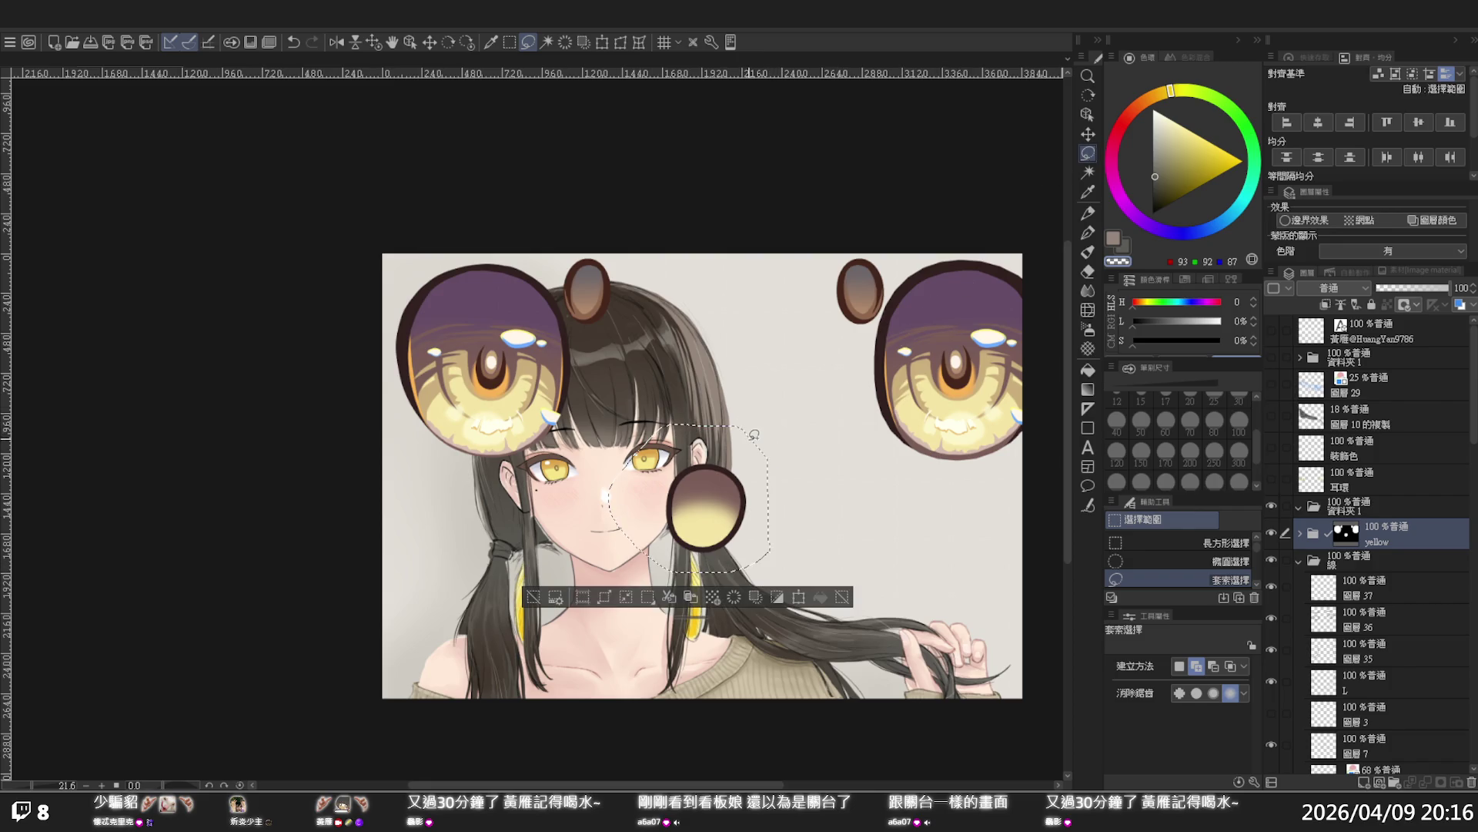
pyautogui.moveTo(608, 331)
pyautogui.mouseDown()
pyautogui.moveTo(570, 302)
pyautogui.moveTo(590, 298)
pyautogui.moveTo(568, 302)
pyautogui.moveTo(576, 320)
pyautogui.moveTo(640, 257)
pyautogui.moveTo(628, 214)
pyautogui.mouseUp()
pyautogui.hotkey('ctrl', 'd')
pyautogui.press('Delete')
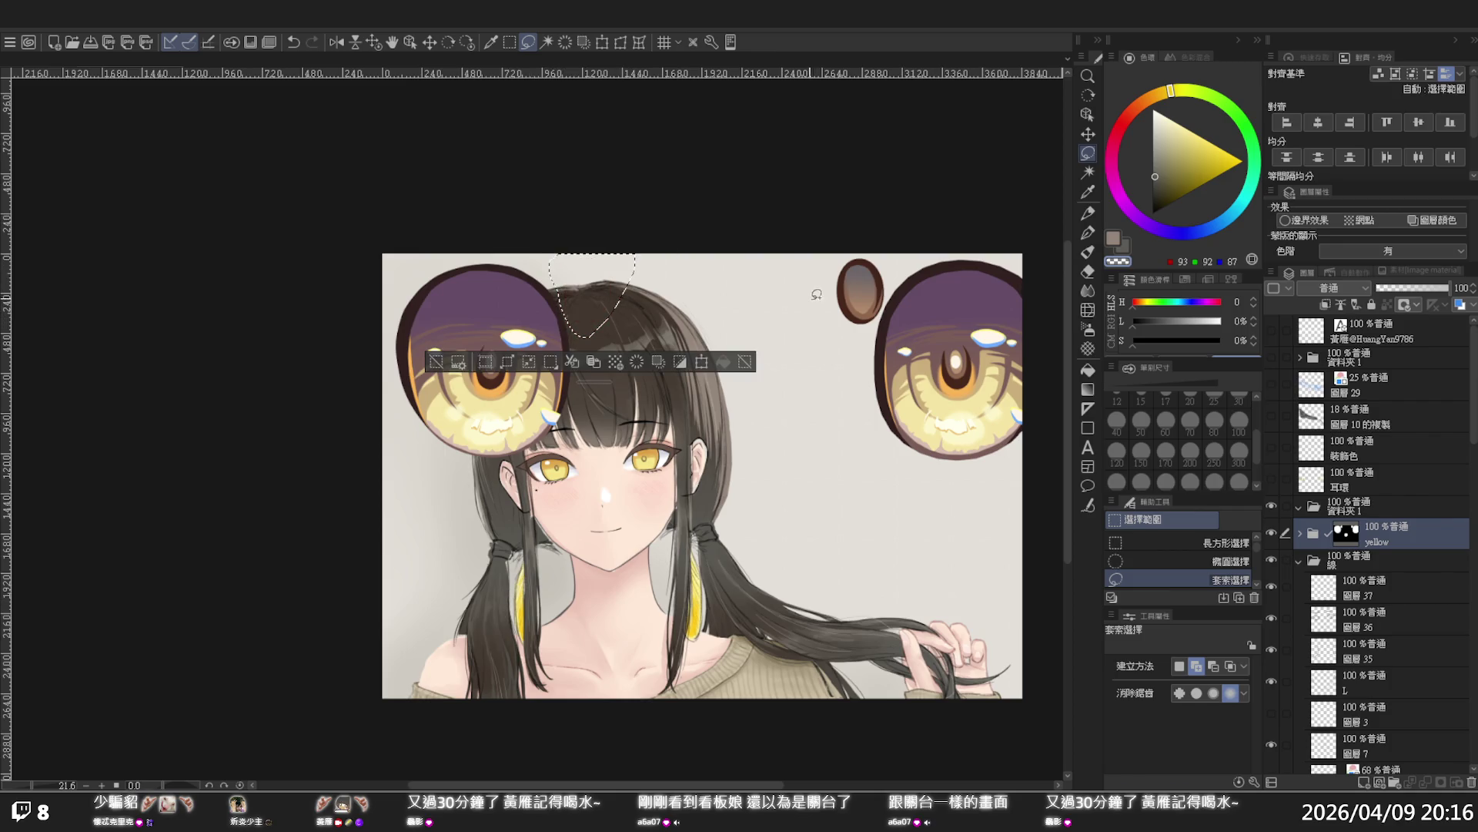
pyautogui.moveTo(845, 237)
pyautogui.mouseDown()
pyautogui.moveTo(837, 328)
pyautogui.moveTo(891, 293)
pyautogui.moveTo(896, 248)
pyautogui.moveTo(857, 228)
pyautogui.mouseUp()
pyautogui.press('Delete')
pyautogui.click(574, 365)
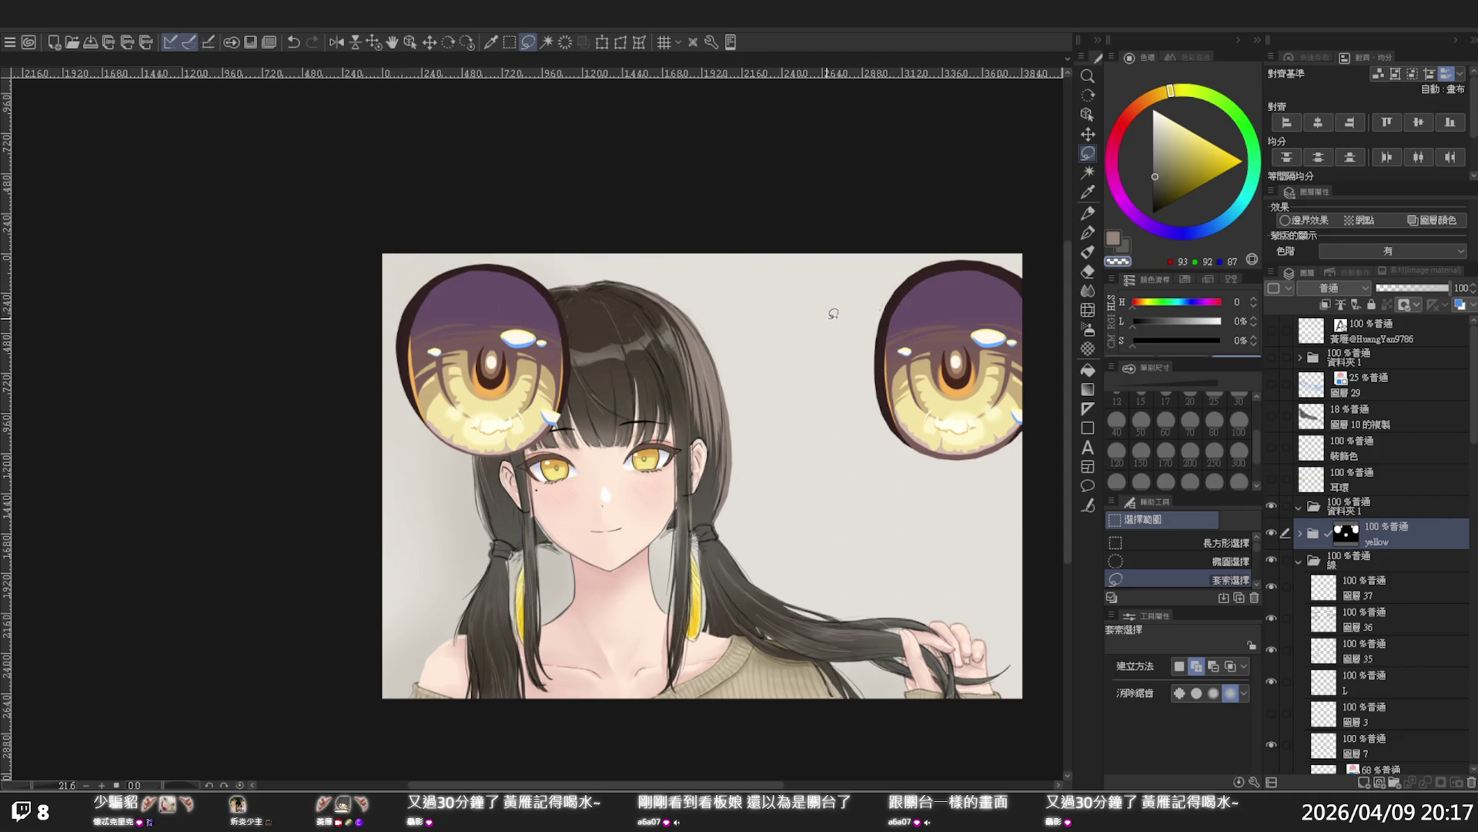
# Clear a small lasso selection near the right eye, zoom out, and recheck the yellow folder's visibility
pyautogui.scroll(2, 834, 314)
pyautogui.moveTo(903, 295)
pyautogui.mouseDown()
pyautogui.moveTo(887, 318)
pyautogui.moveTo(893, 285)
pyautogui.mouseUp()
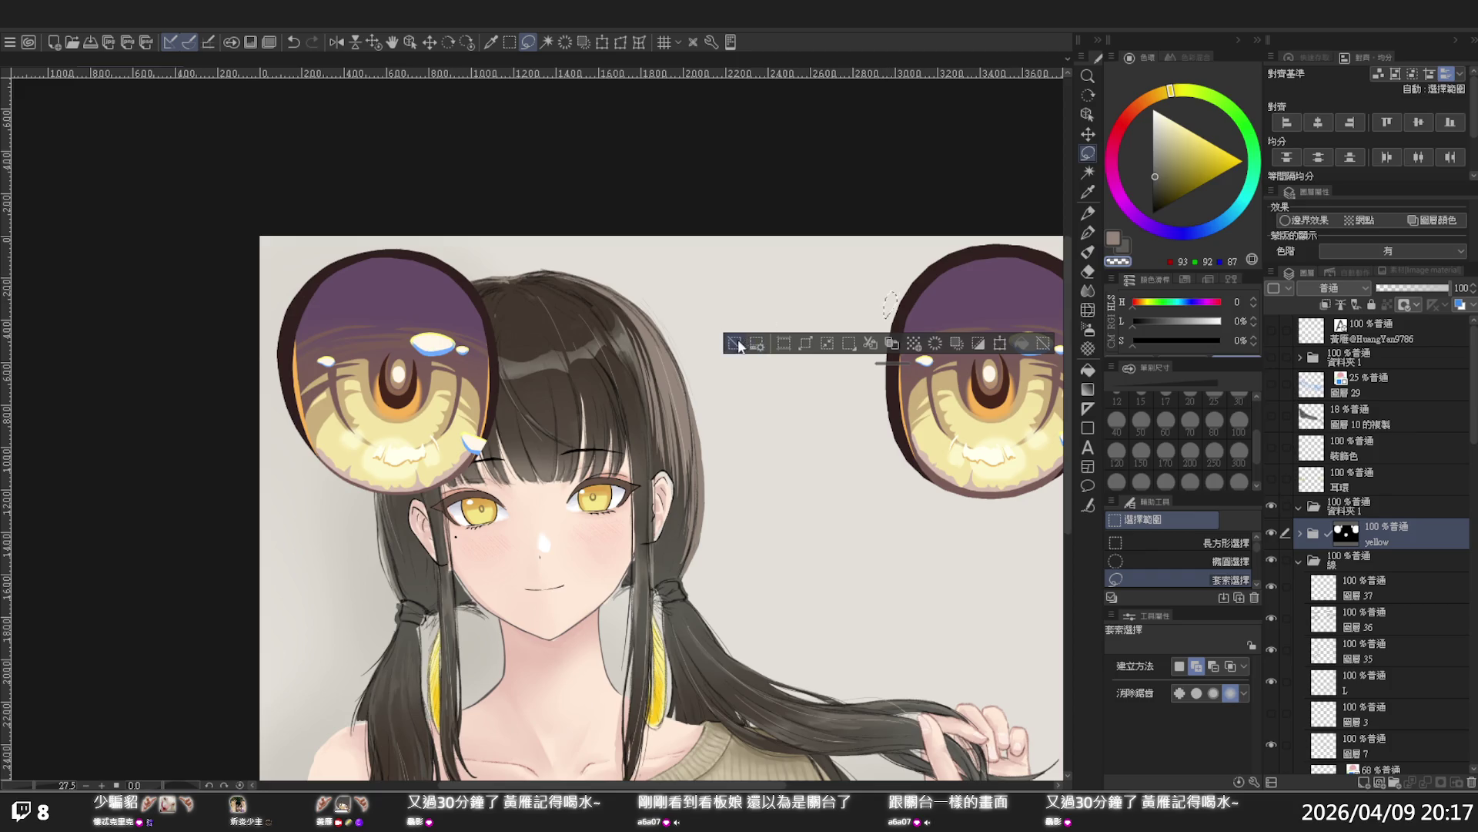
pyautogui.click(891, 296)
pyautogui.scroll(3, 890, 293)
pyautogui.scroll(-2, 887, 290)
pyautogui.scroll(-5, 885, 291)
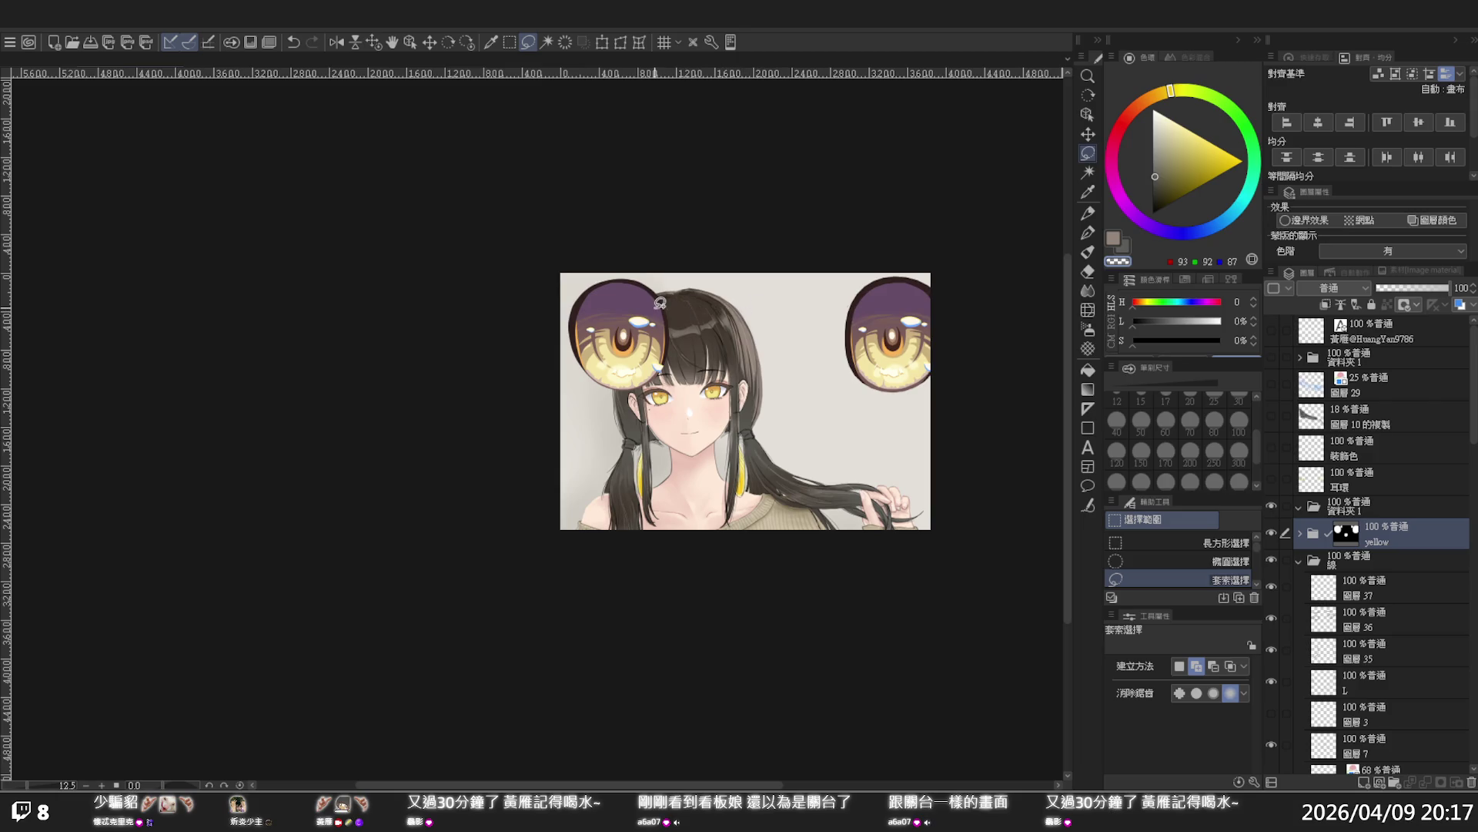
pyautogui.click(1272, 534)
pyautogui.click(1272, 534)
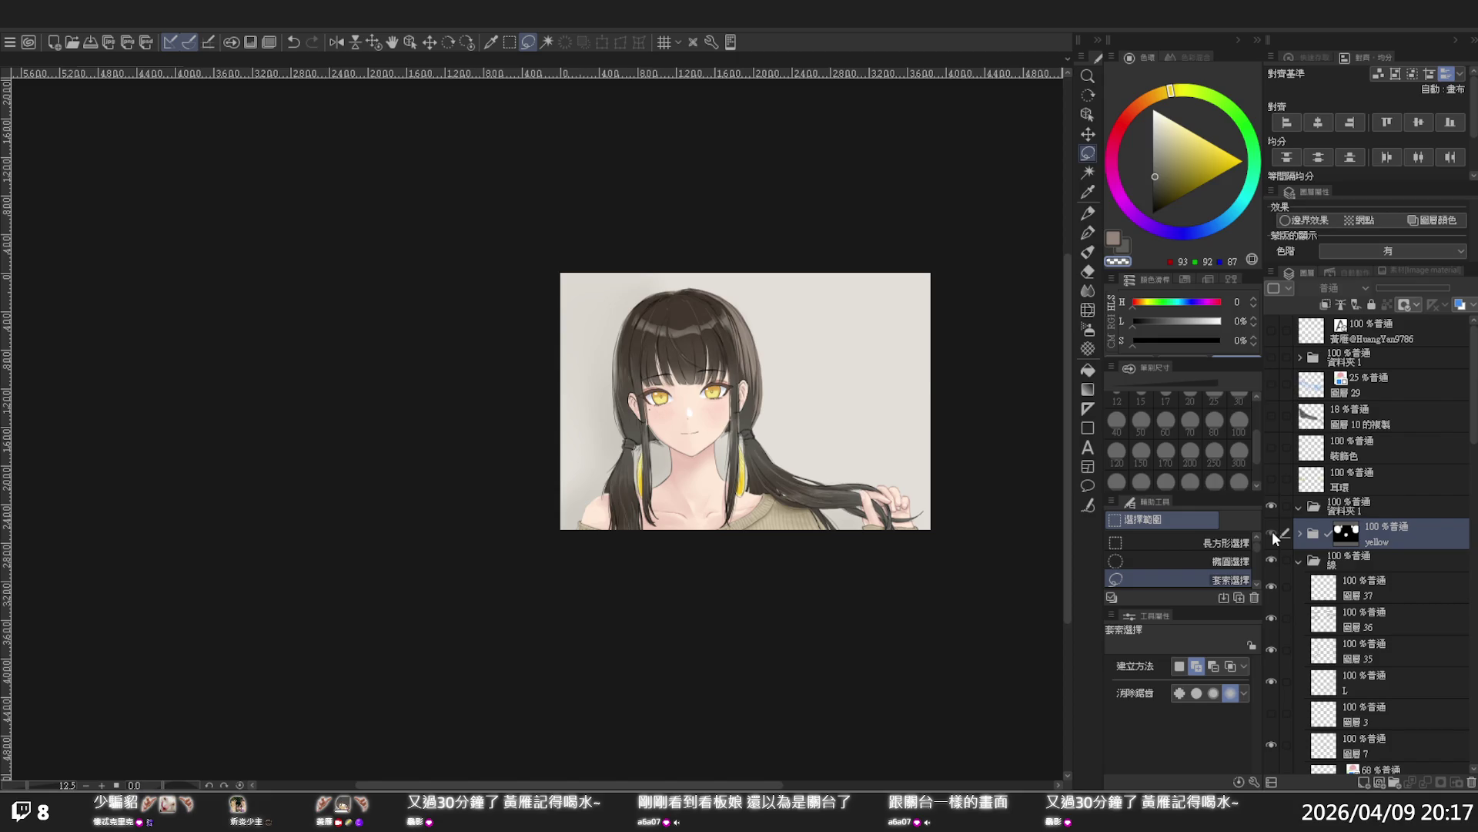
pyautogui.hotkey('ctrl', '1')
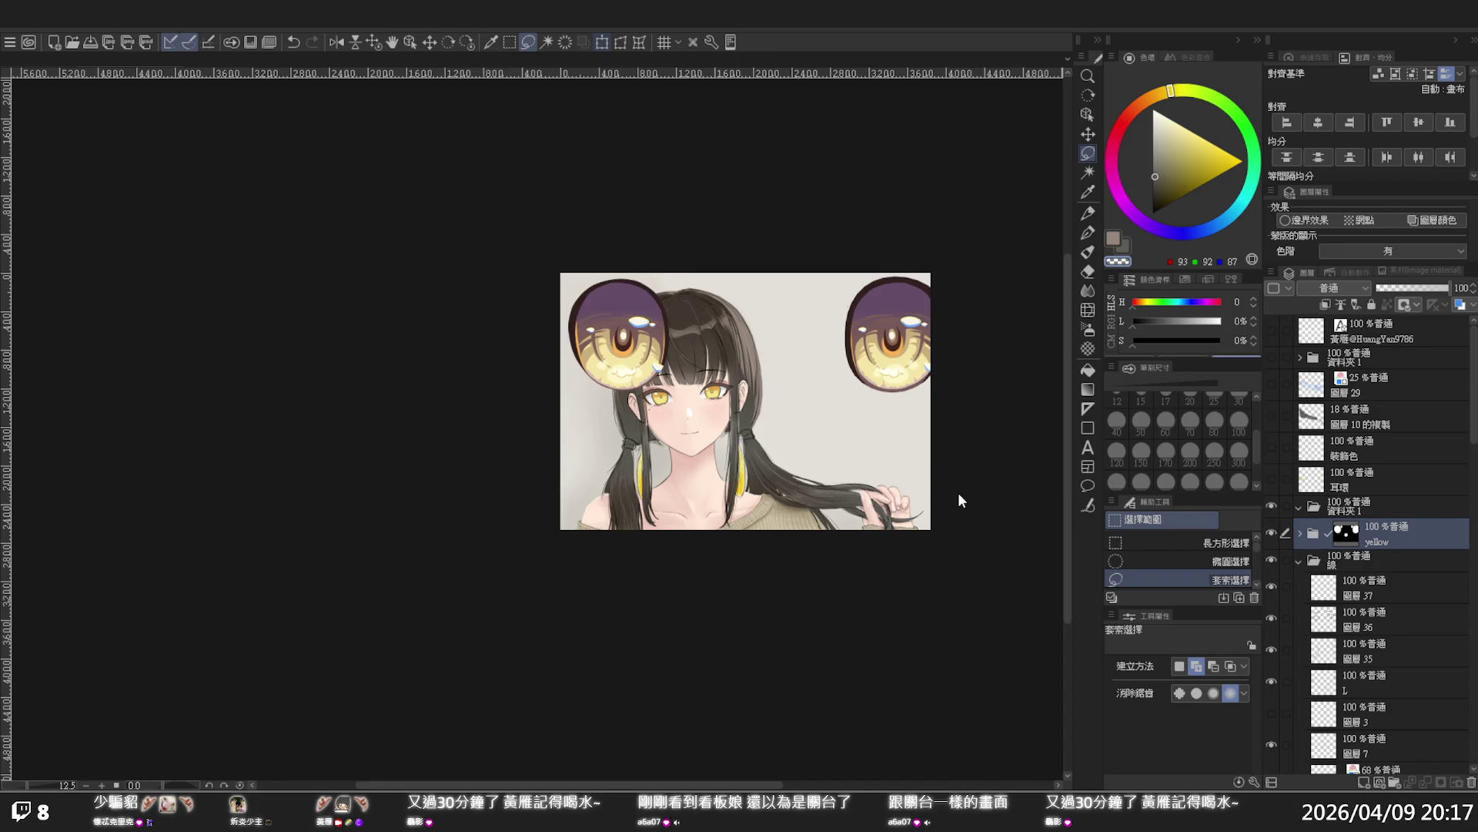
# Transform the pasted eye folder down to her eye size, place it beside her face, and commit
pyautogui.hotkey('ctrl', 't')
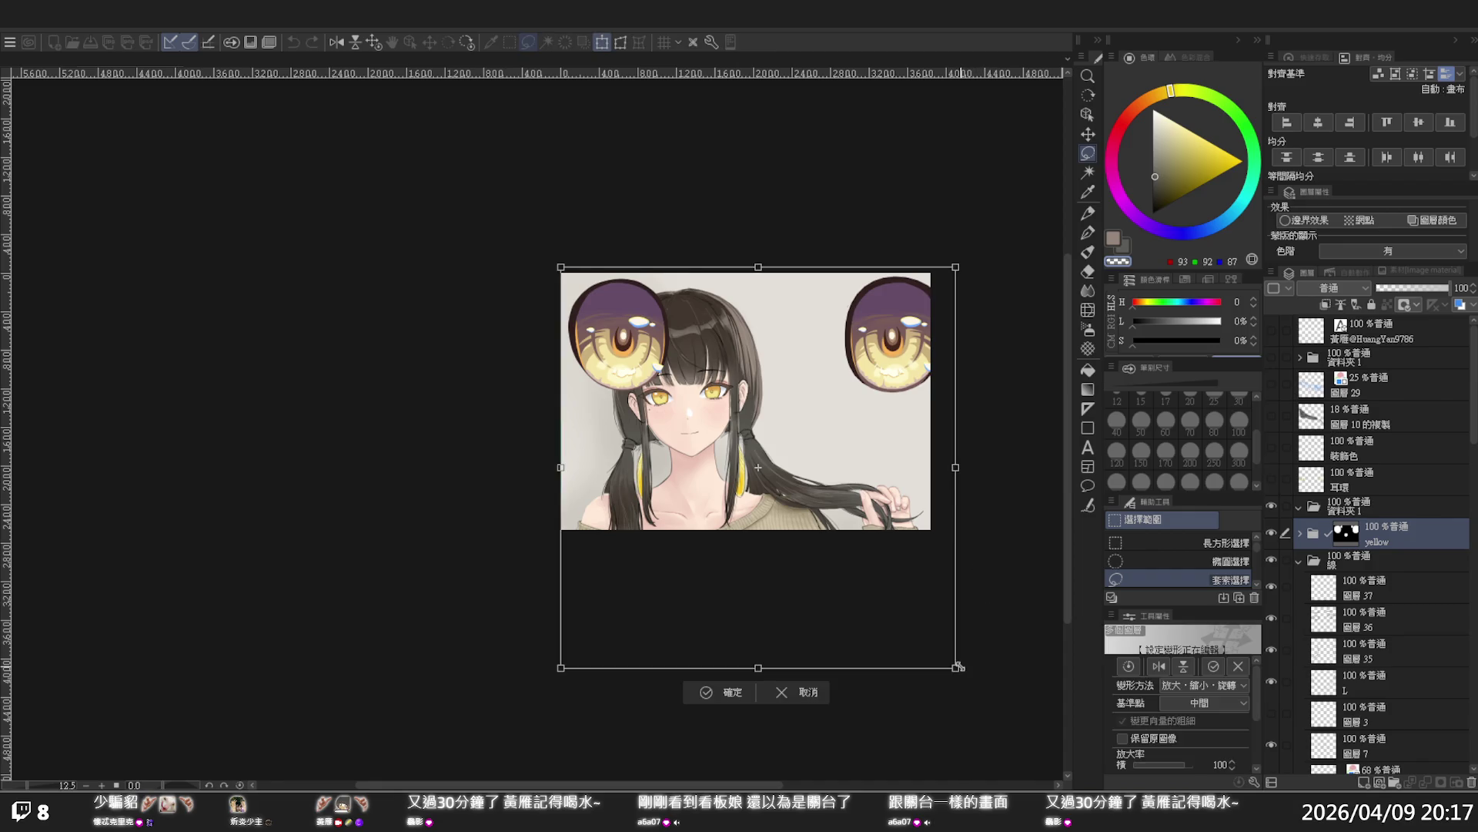
pyautogui.moveTo(954, 659)
pyautogui.mouseDown()
pyautogui.moveTo(867, 550)
pyautogui.moveTo(809, 531)
pyautogui.moveTo(699, 425)
pyautogui.mouseUp()
pyautogui.scroll(1, 732, 356)
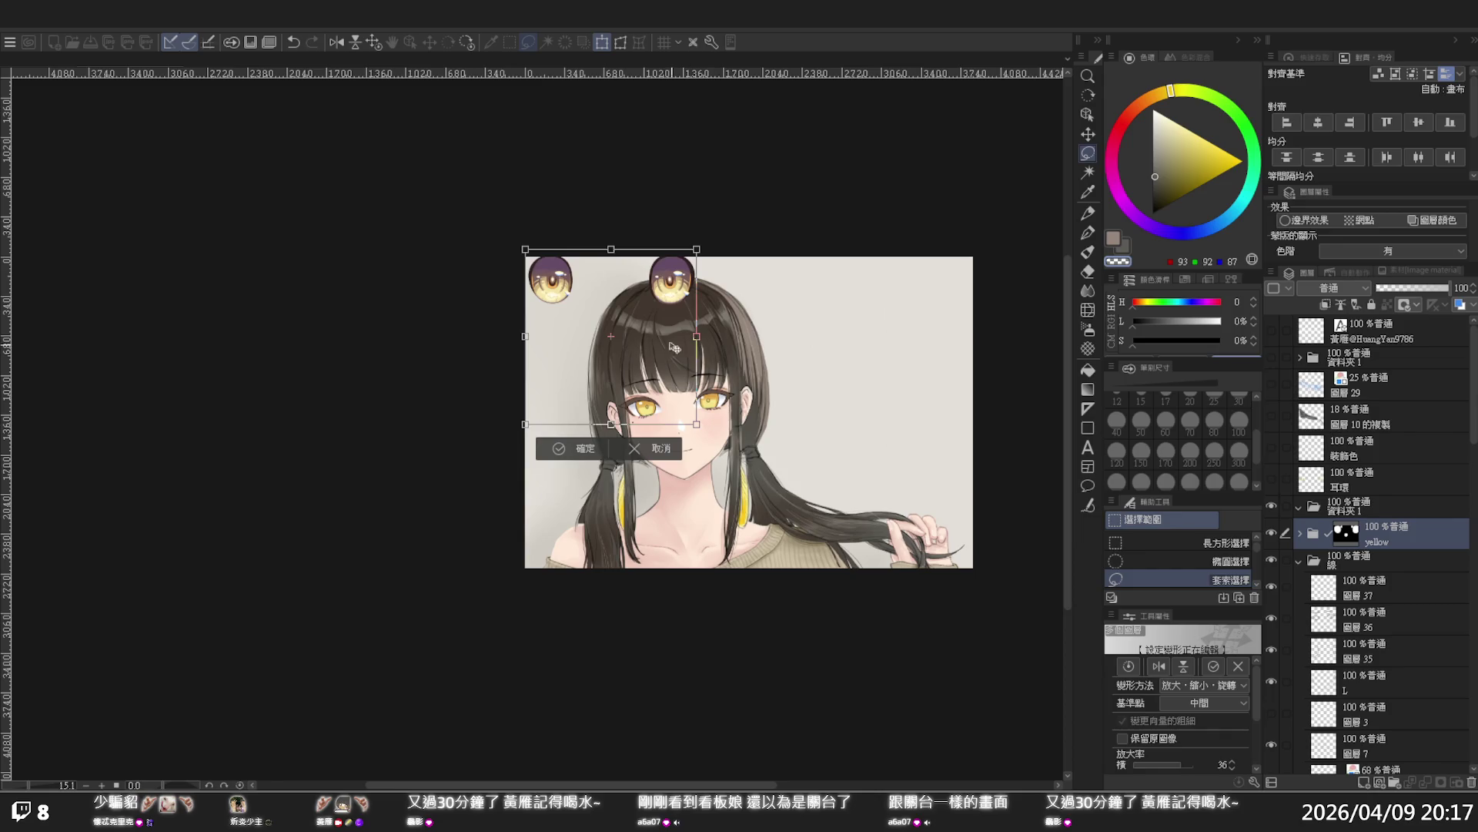
pyautogui.moveTo(647, 313)
pyautogui.mouseDown()
pyautogui.moveTo(848, 403)
pyautogui.moveTo(878, 435)
pyautogui.mouseUp()
pyautogui.scroll(2, 869, 423)
pyautogui.moveTo(944, 595); pyautogui.dragTo(909, 539)
pyautogui.moveTo(795, 445); pyautogui.dragTo(797, 458)
pyautogui.moveTo(893, 553); pyautogui.dragTo(860, 521)
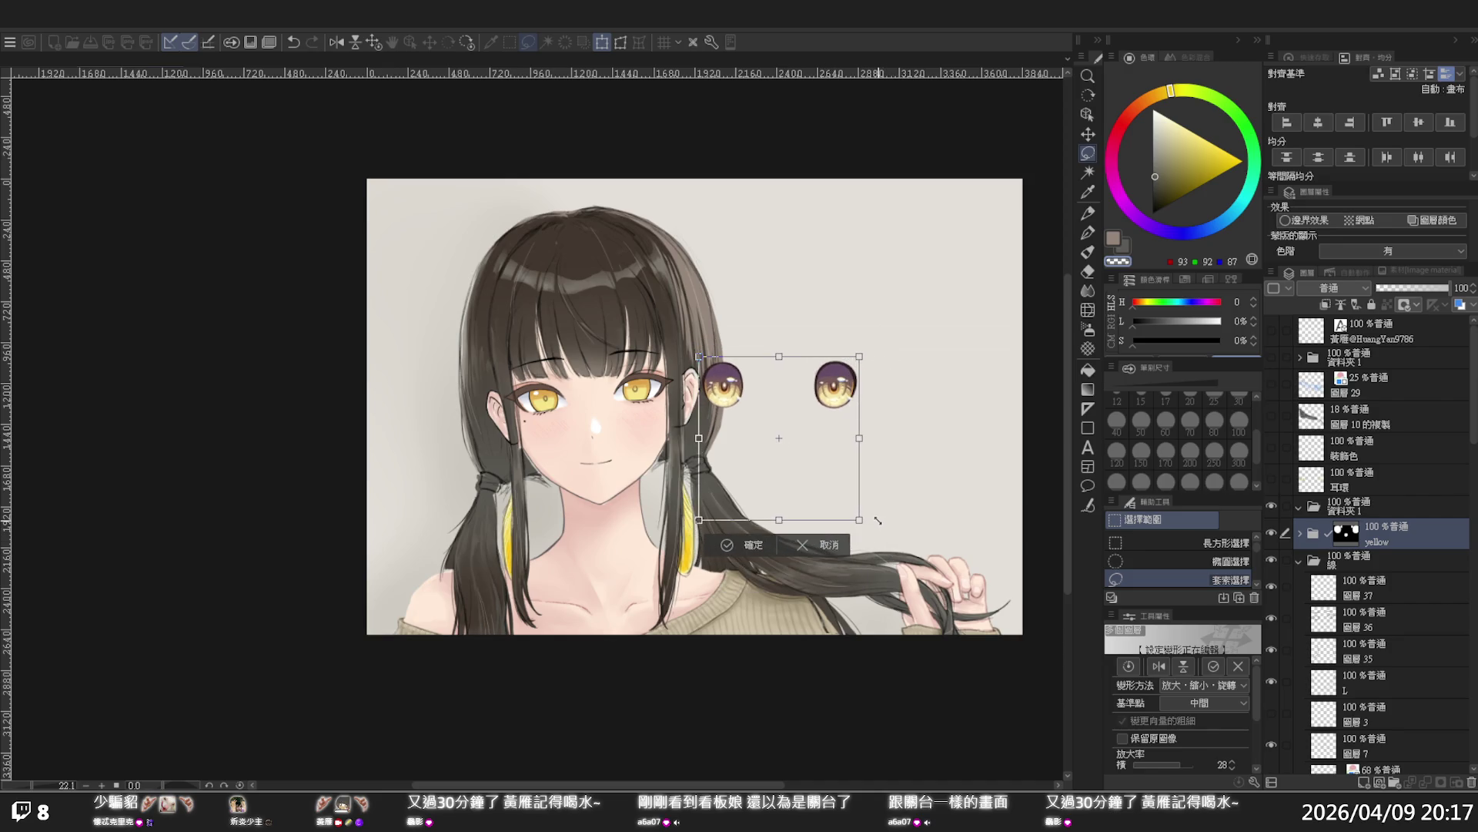
pyautogui.click(736, 544)
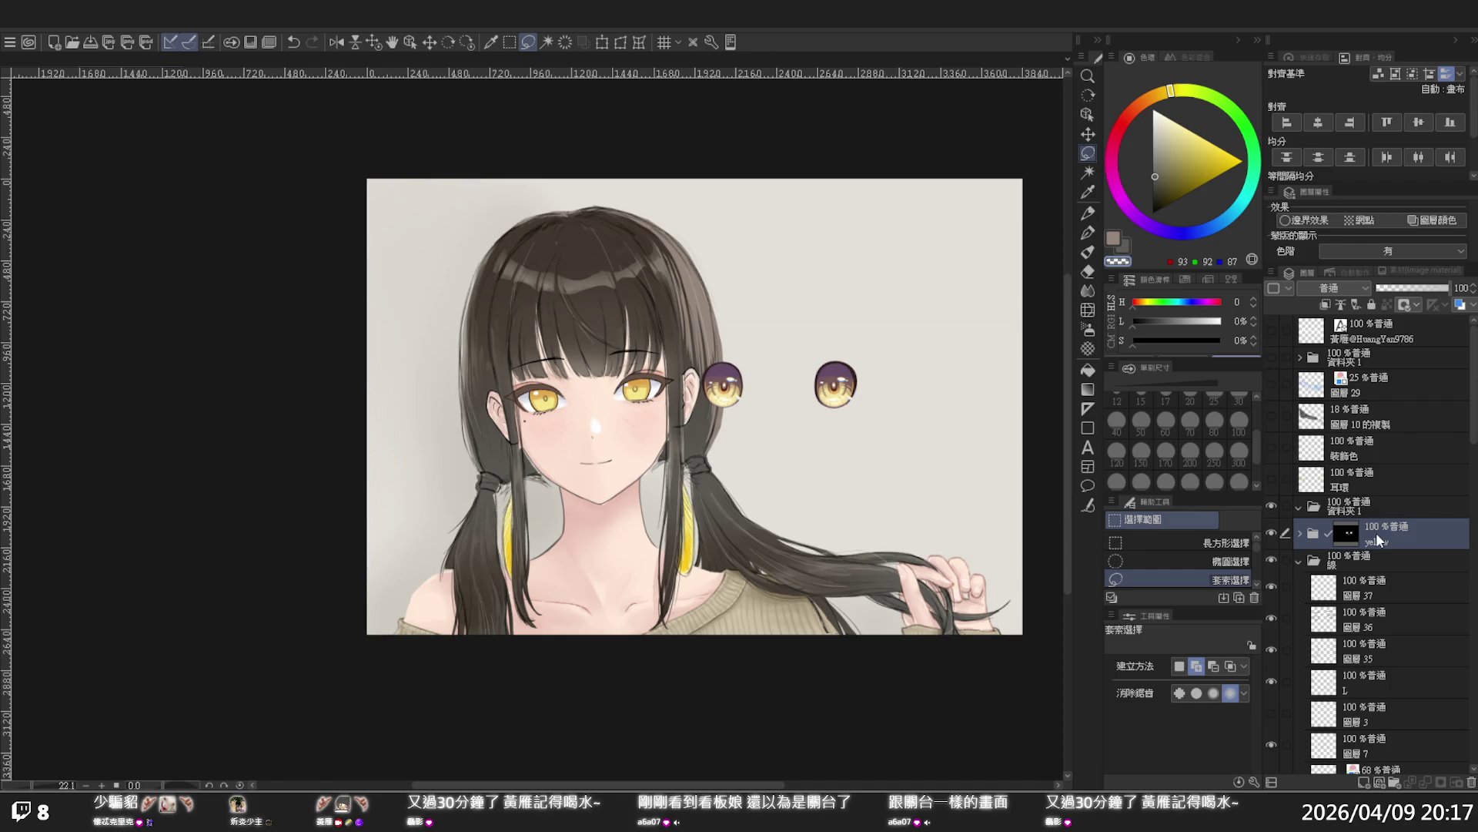
# Merge a duplicate of the yellow eye folder into one layer, remove its mask and tint it blue
pyautogui.hotkey('ctrl', 'z')
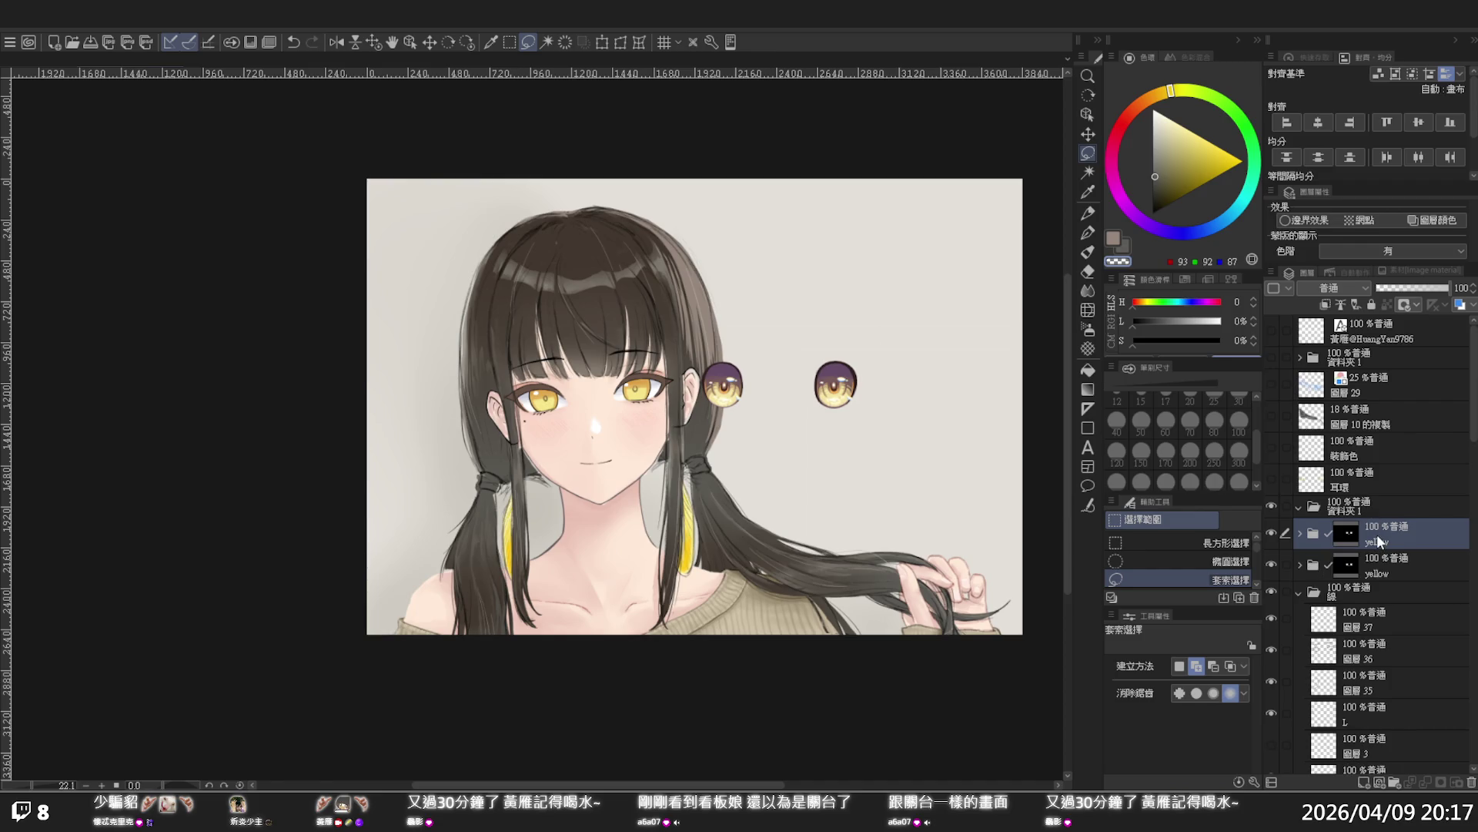
pyautogui.hotkey('shift', 'alt', 'e')
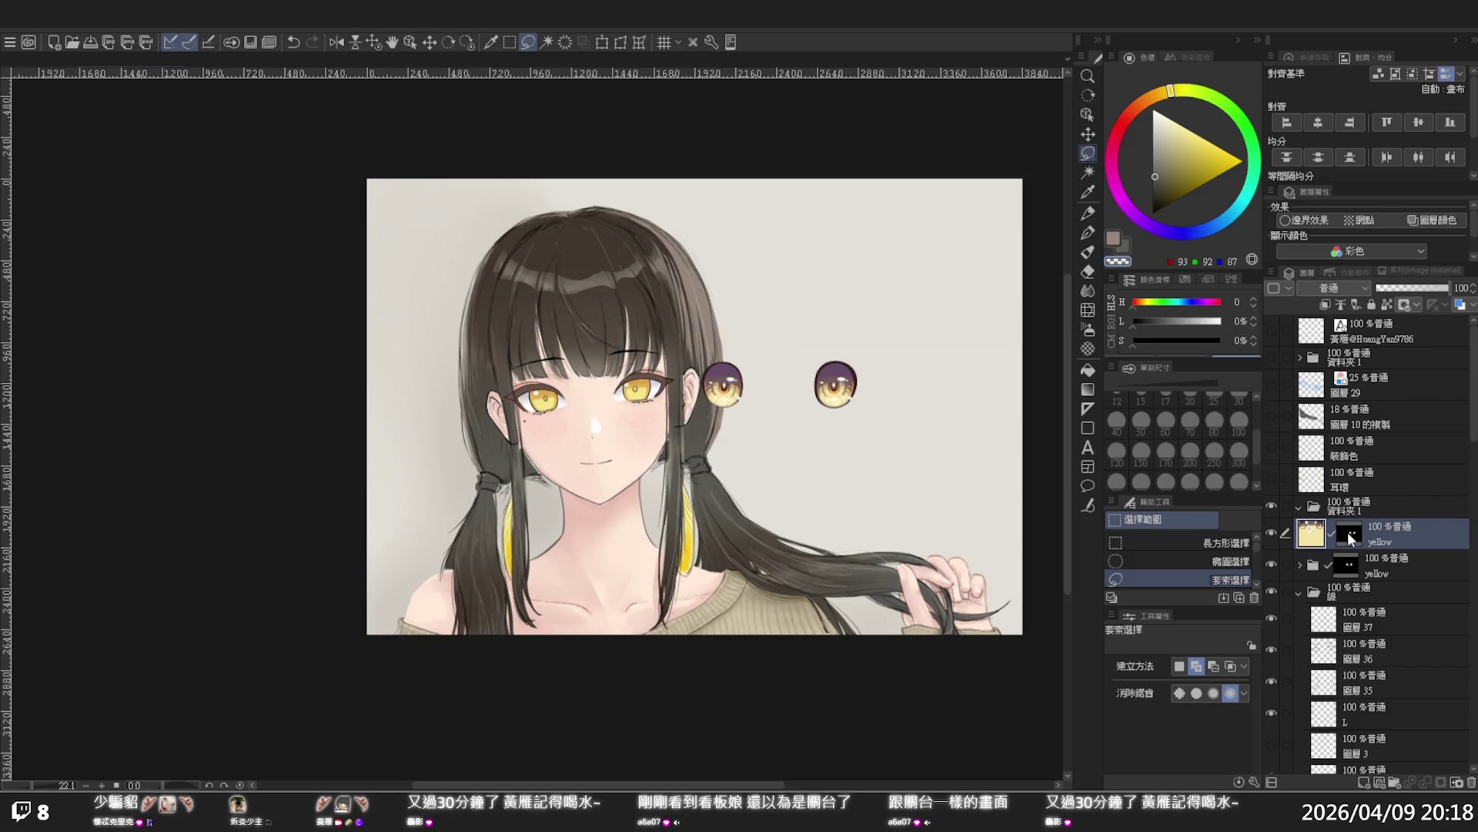
pyautogui.click(1349, 539)
pyautogui.hotkey('ctrl', 'm')
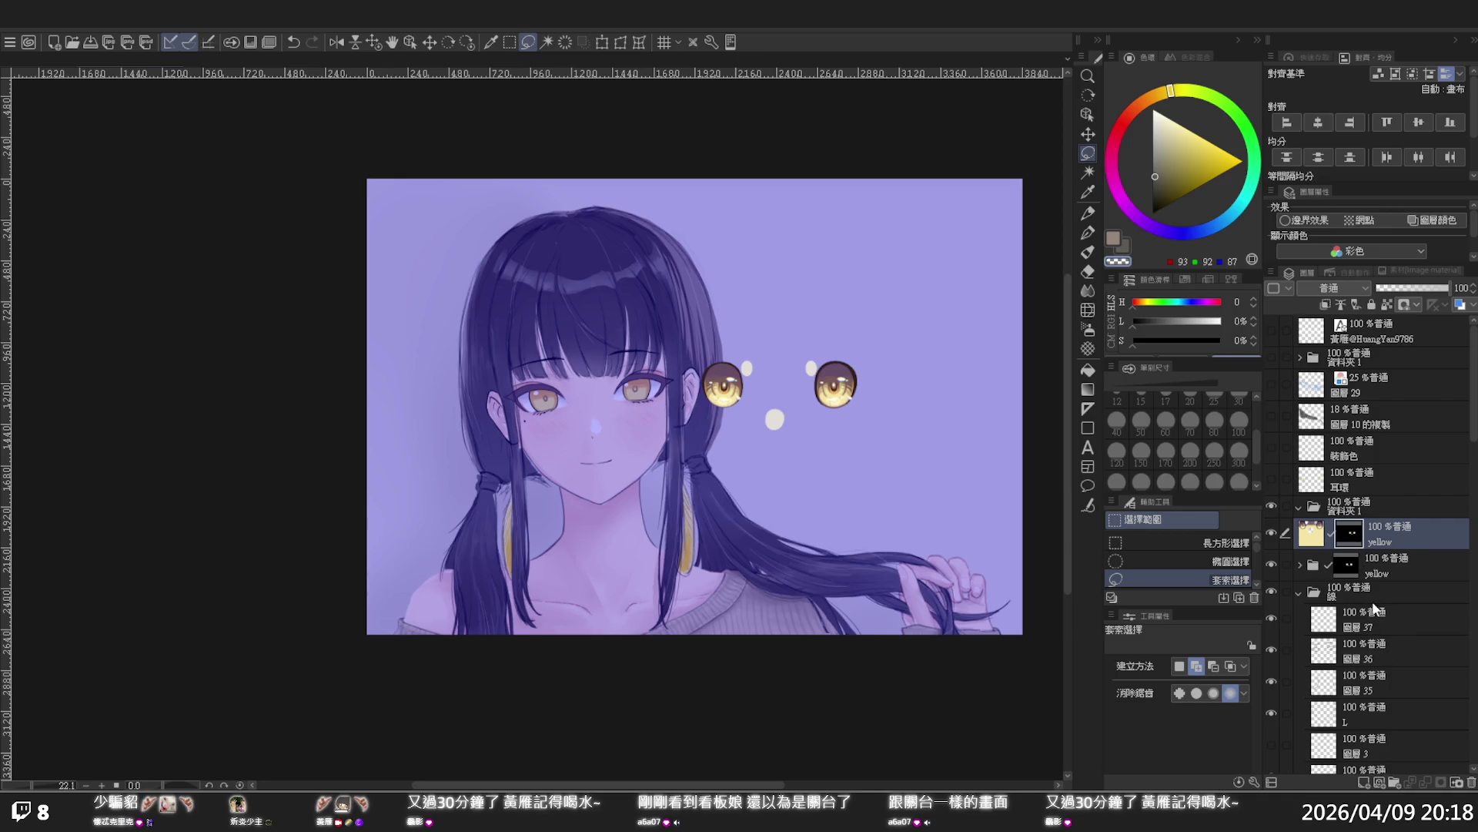
pyautogui.hotkey('ctrl', 'z')
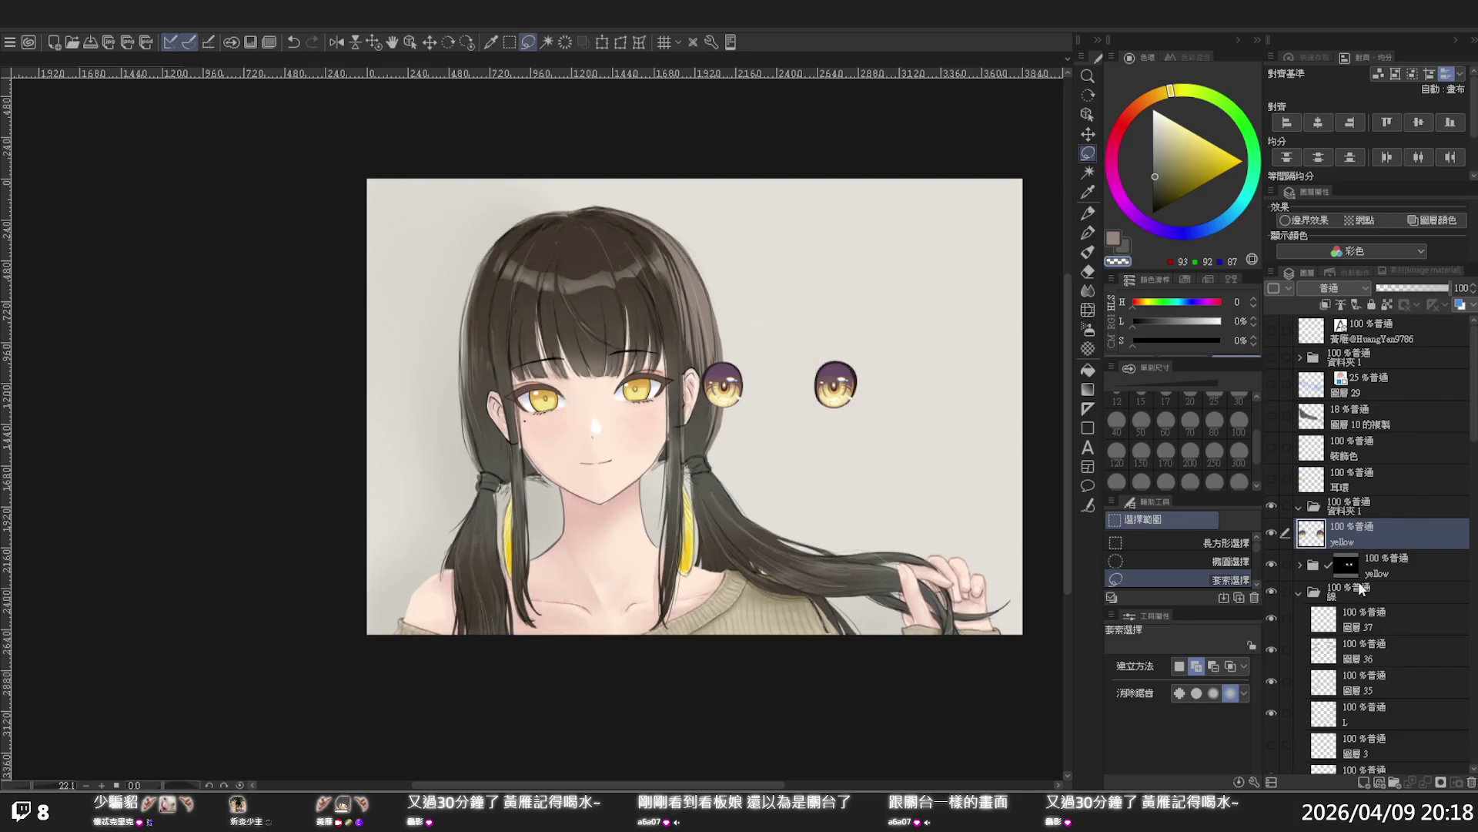
pyautogui.scroll(2, 674, 354)
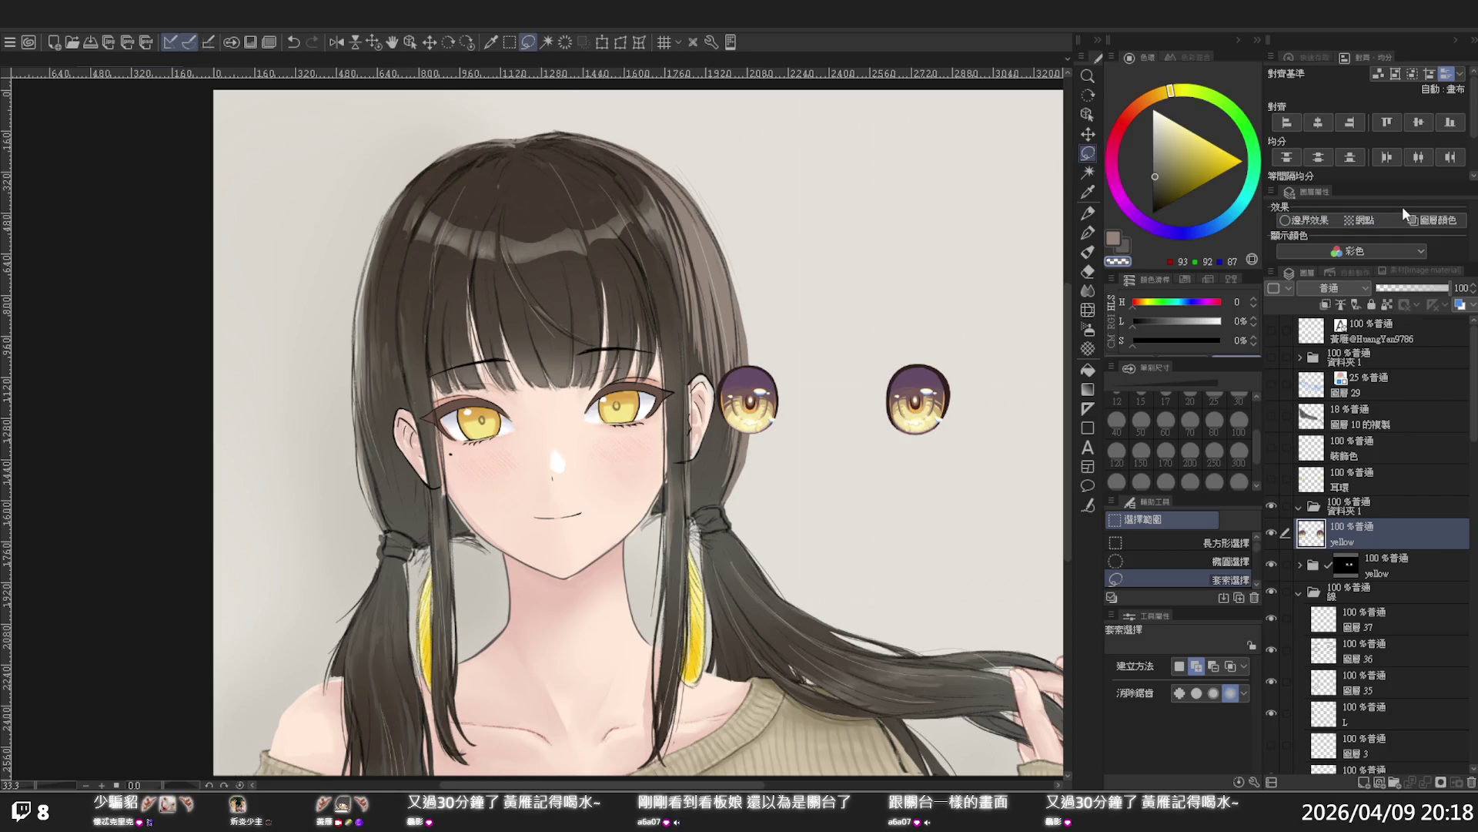
pyautogui.click(1417, 220)
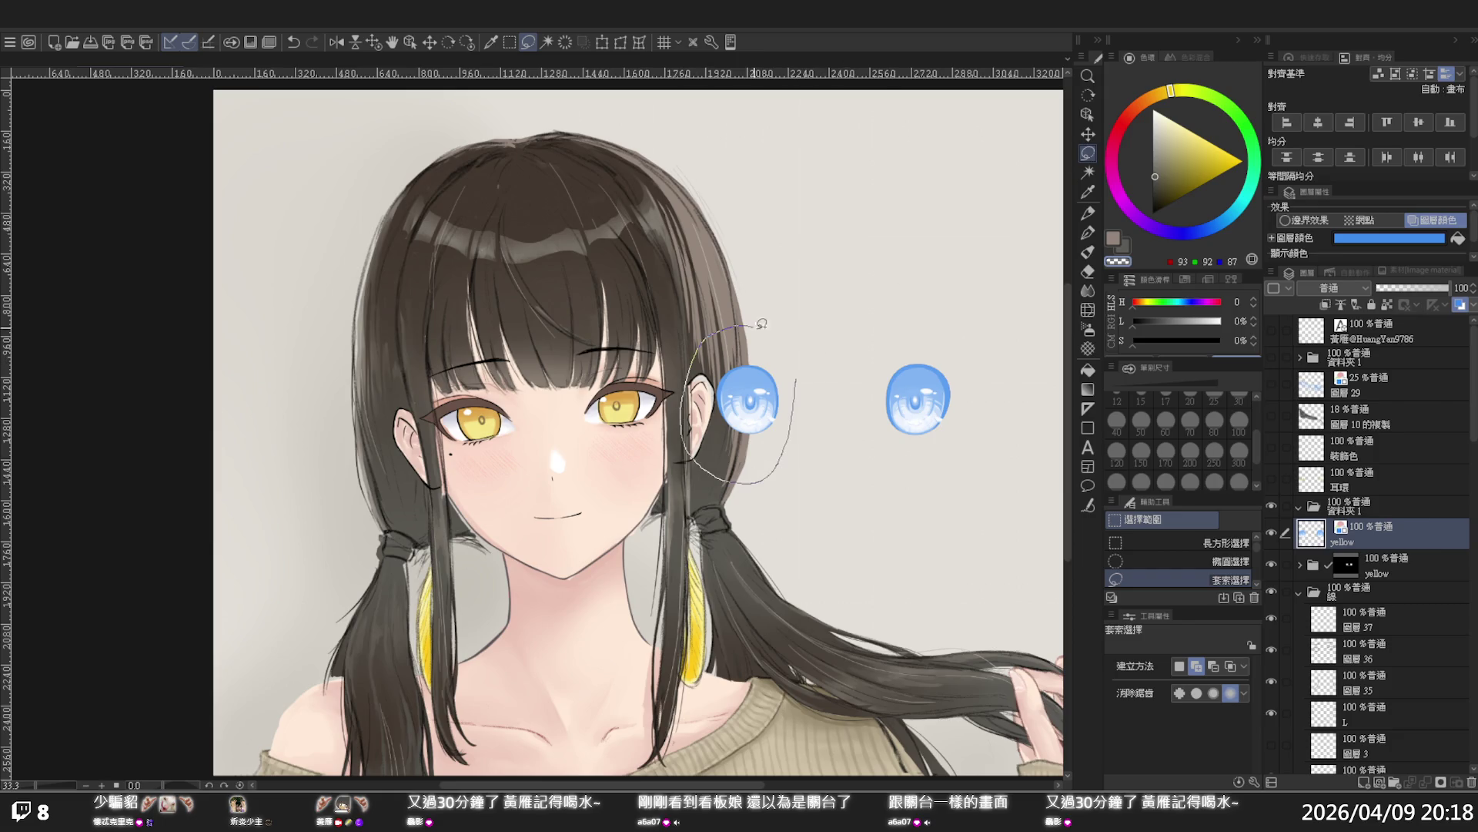
# Lasso the left eye and copy-paste it onto a new layer
pyautogui.moveTo(792, 382); pyautogui.dragTo(793, 382)
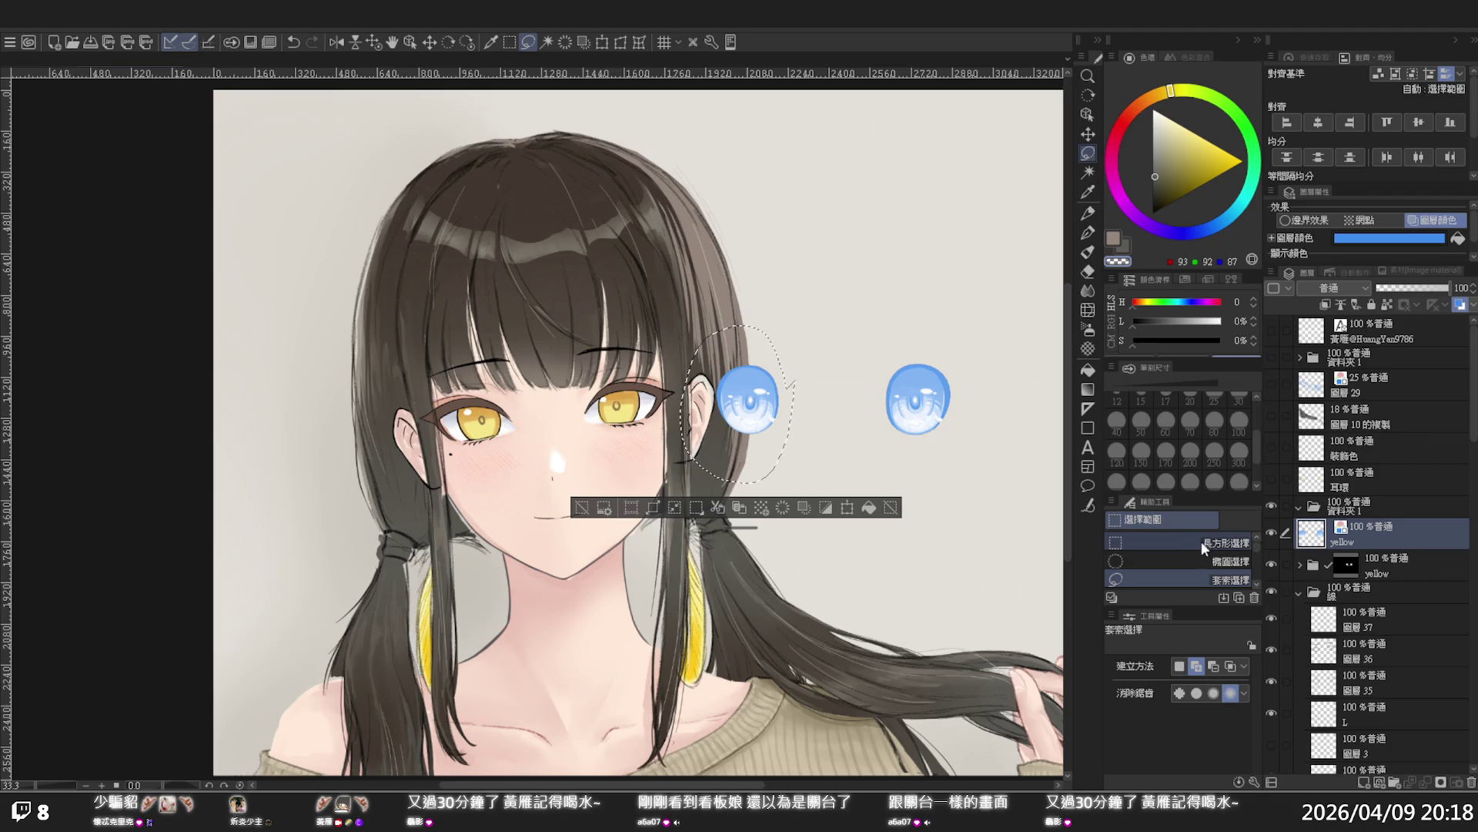
pyautogui.hotkey('ctrl', 'c')
pyautogui.hotkey('ctrl', 'v')
pyautogui.click(583, 508)
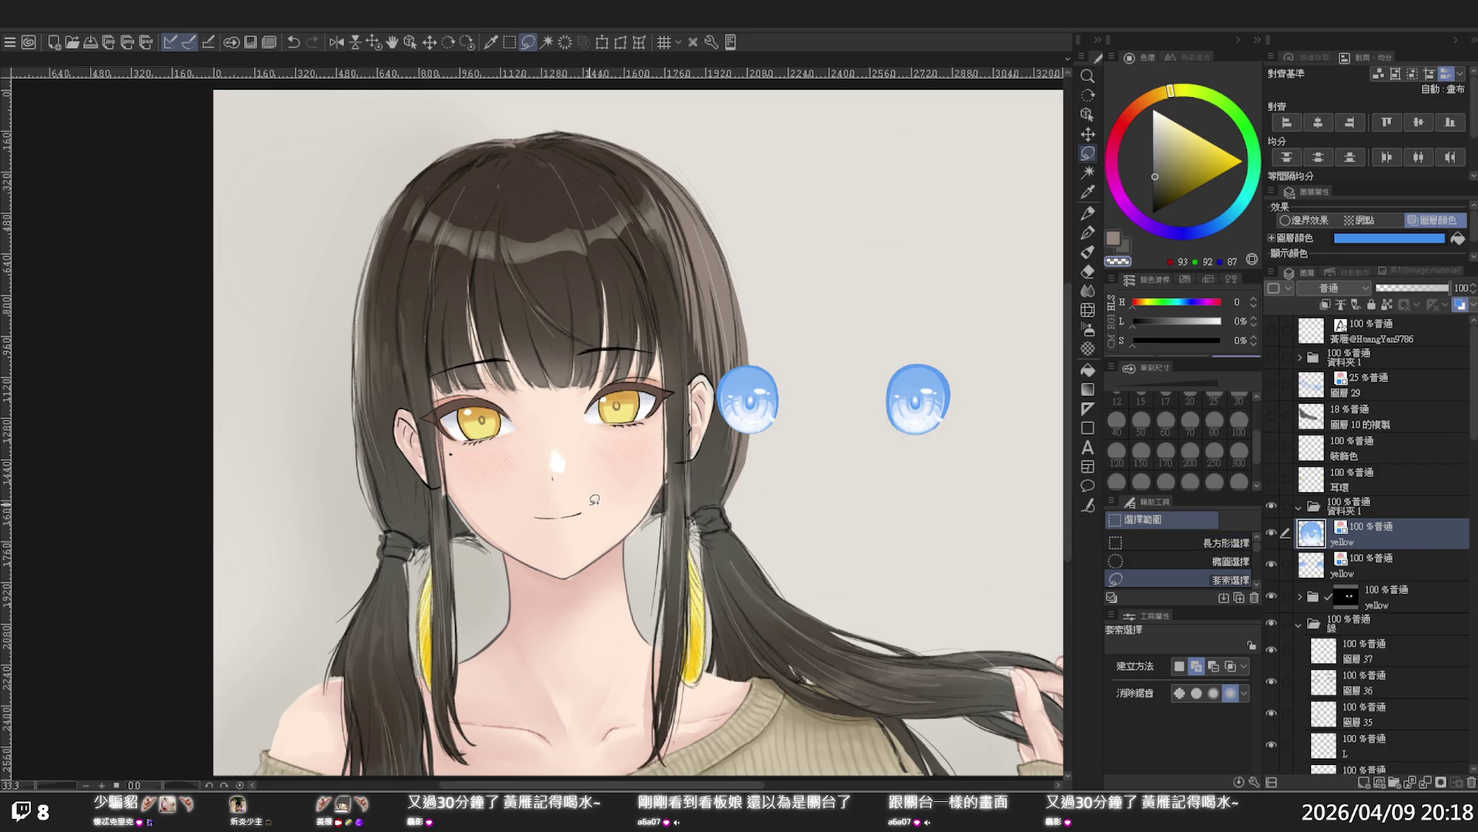
pyautogui.hotkey('ctrl', 'z')
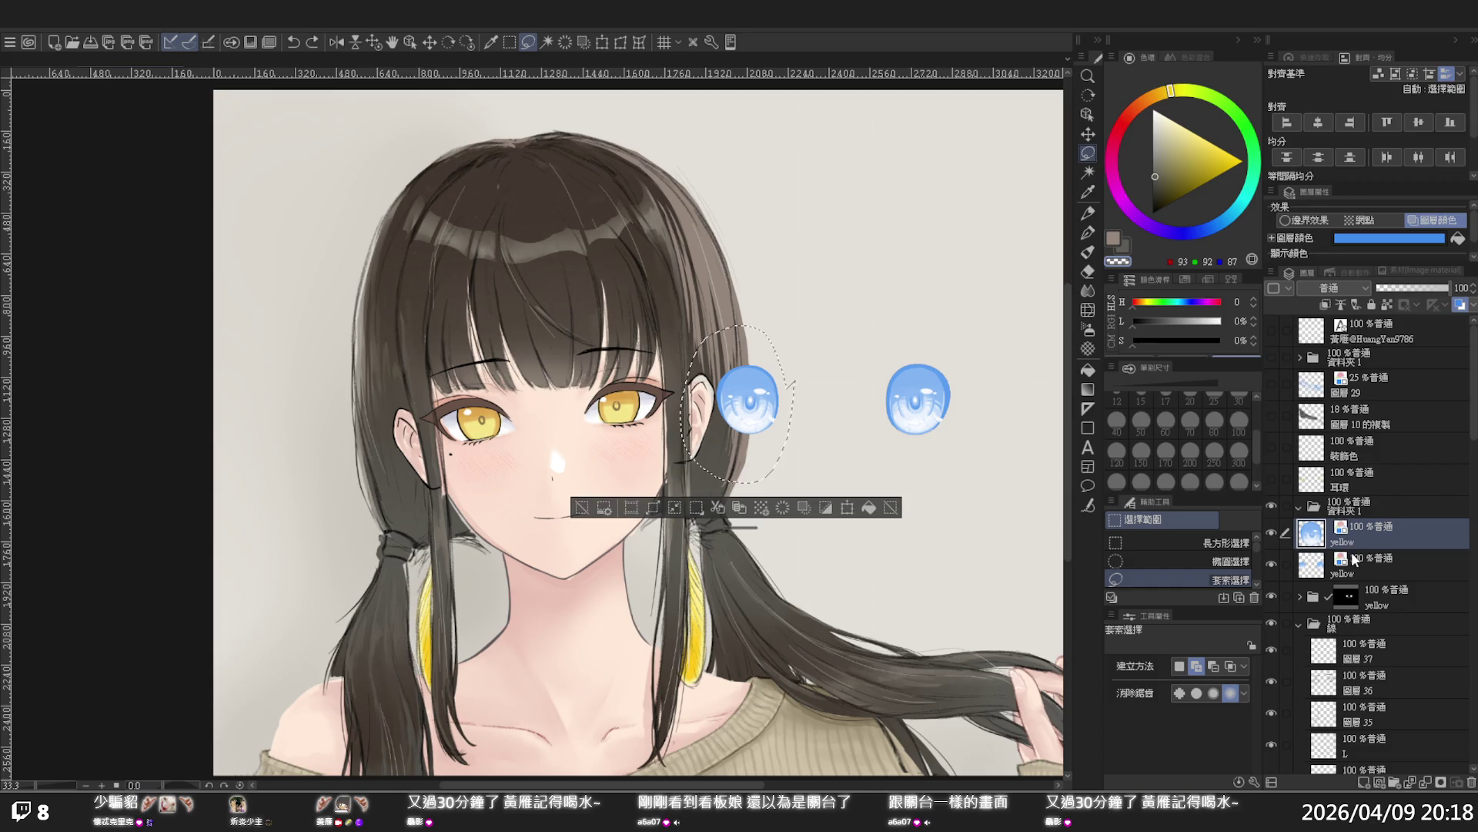
pyautogui.click(1363, 562)
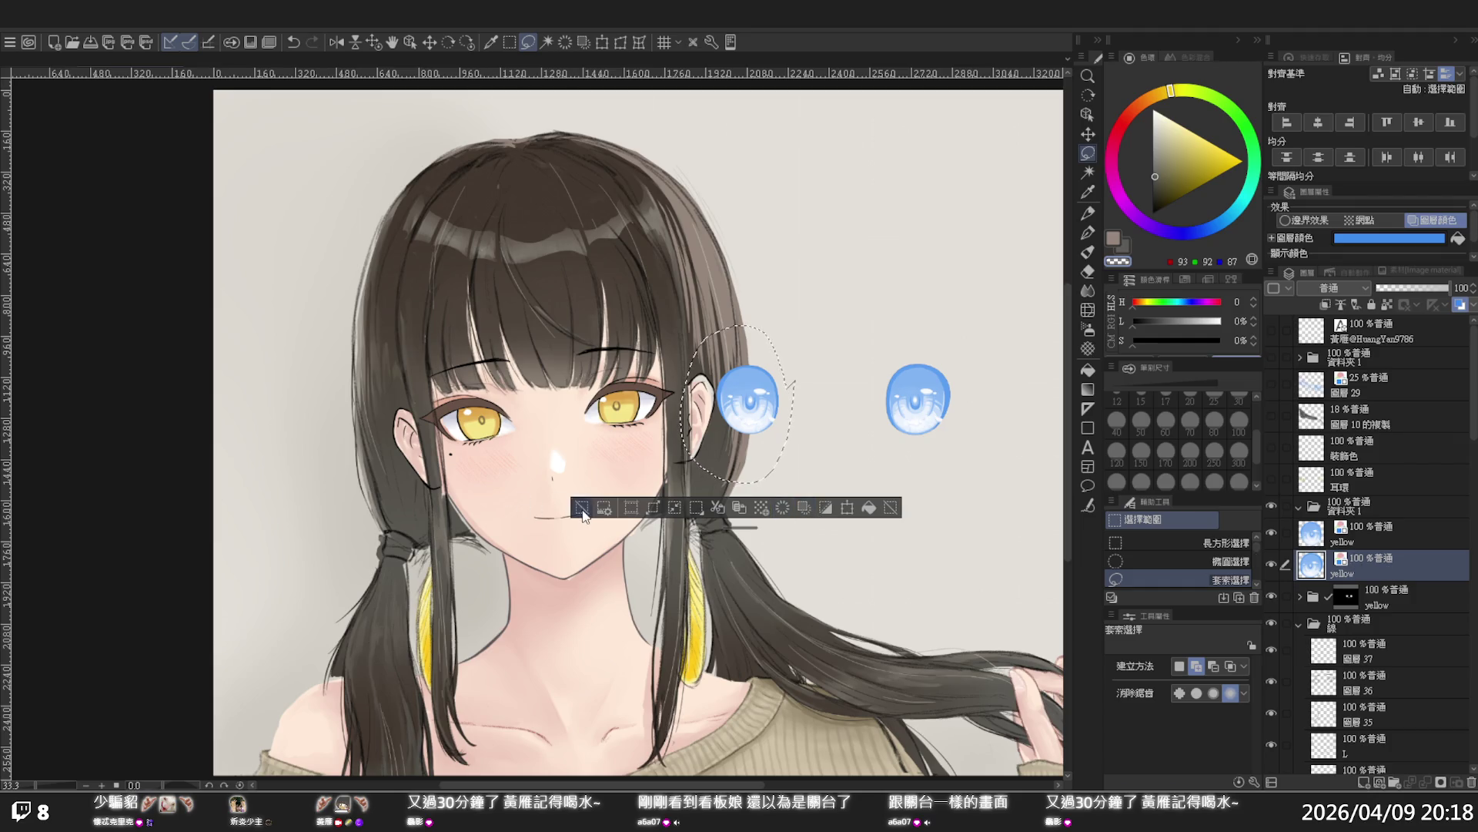
pyautogui.hotkey('ctrl', 'd')
# Start transforming the copied eye and drag it over her left eye
pyautogui.click(1371, 532)
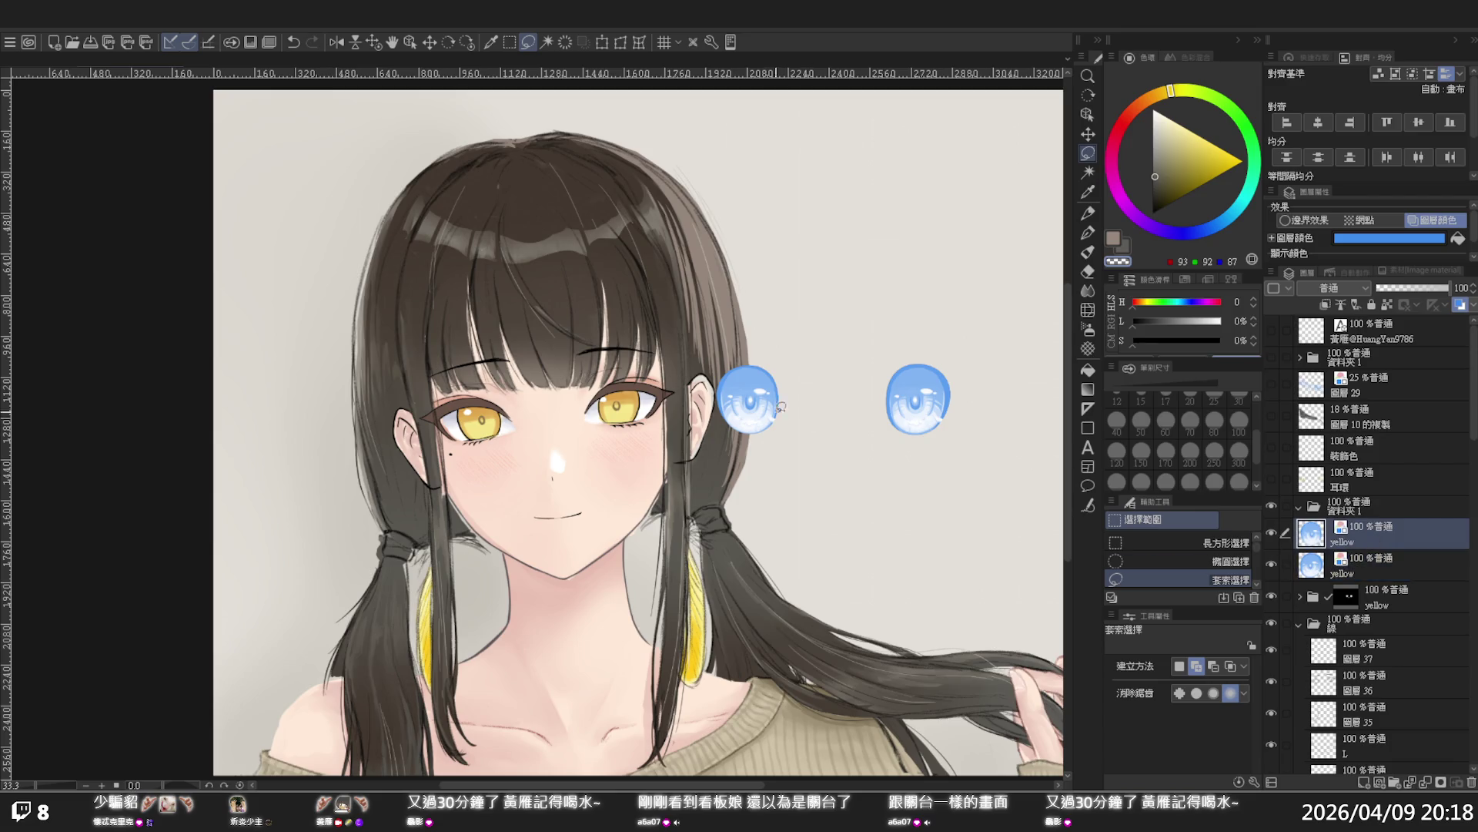
pyautogui.moveTo(720, 338)
pyautogui.mouseDown()
pyautogui.moveTo(805, 460)
pyautogui.moveTo(802, 330)
pyautogui.mouseUp()
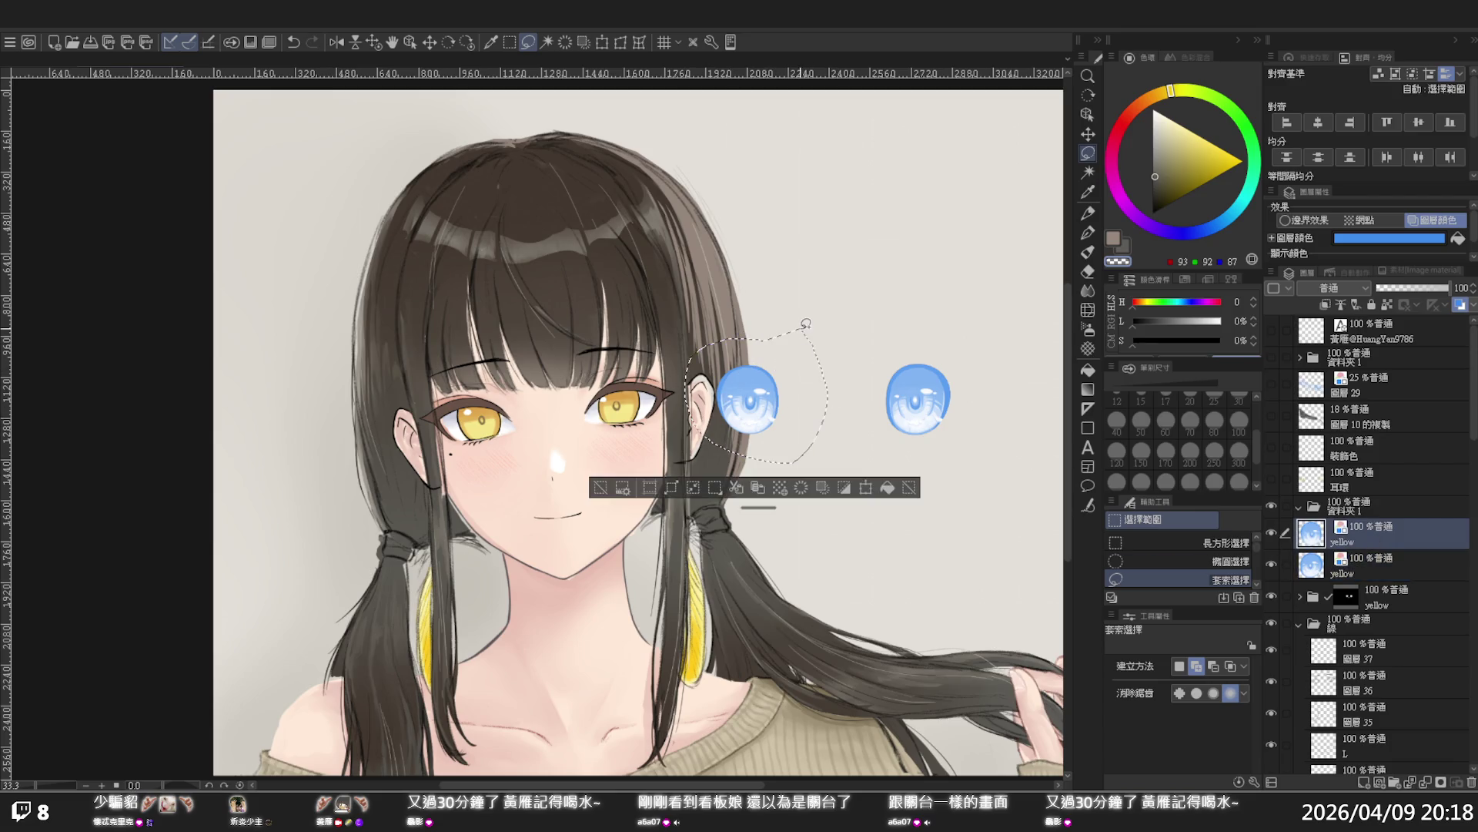
pyautogui.hotkey('ctrl', 'z')
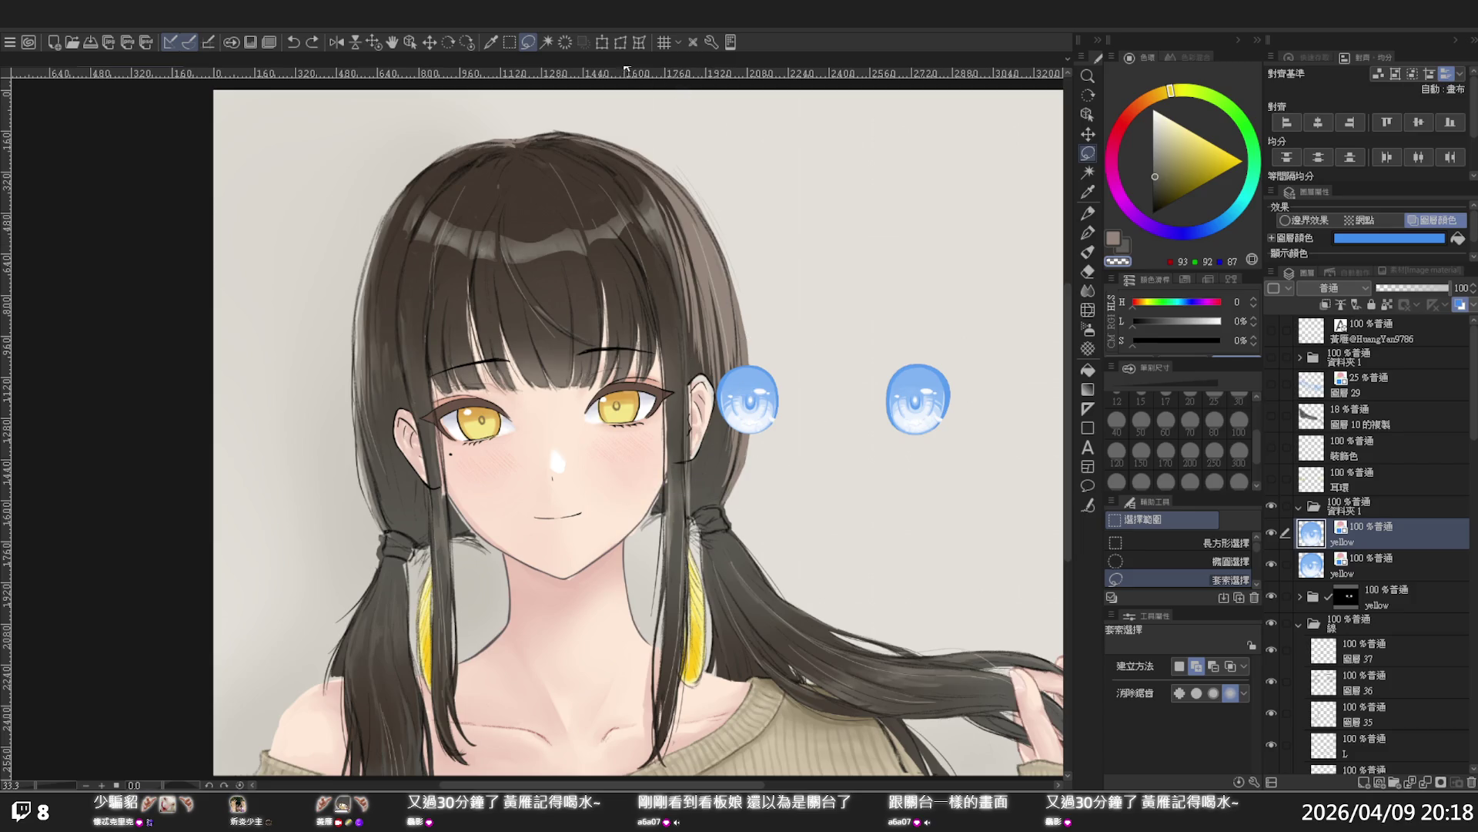
pyautogui.click(601, 43)
pyautogui.moveTo(753, 391); pyautogui.dragTo(490, 404)
# Rotate the copied eye slightly and commit it, then restore its real colours at 67% opacity
pyautogui.scroll(1, 544, 368)
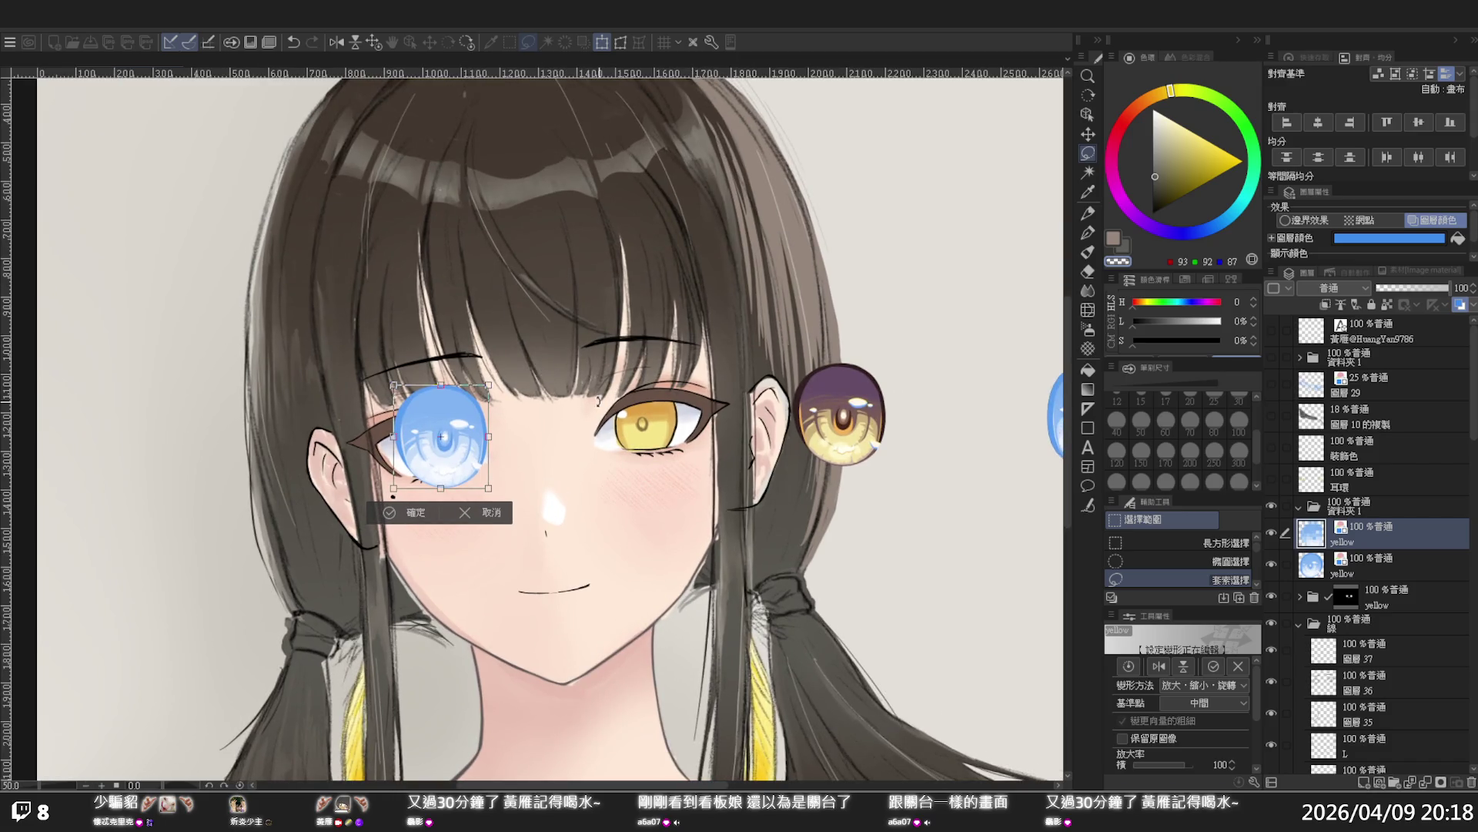
pyautogui.moveTo(599, 400); pyautogui.dragTo(578, 389)
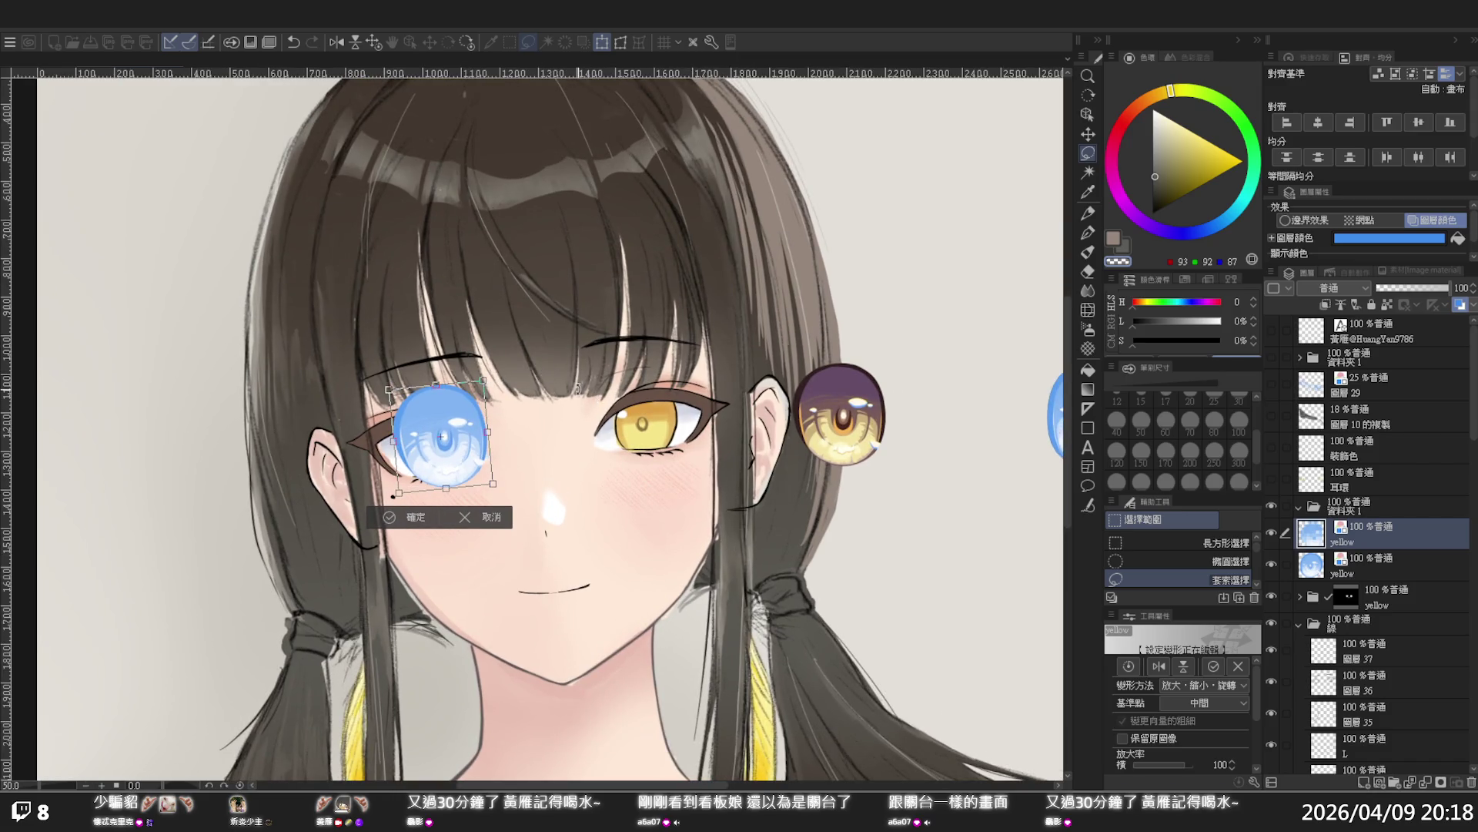
pyautogui.click(413, 520)
pyautogui.click(1434, 220)
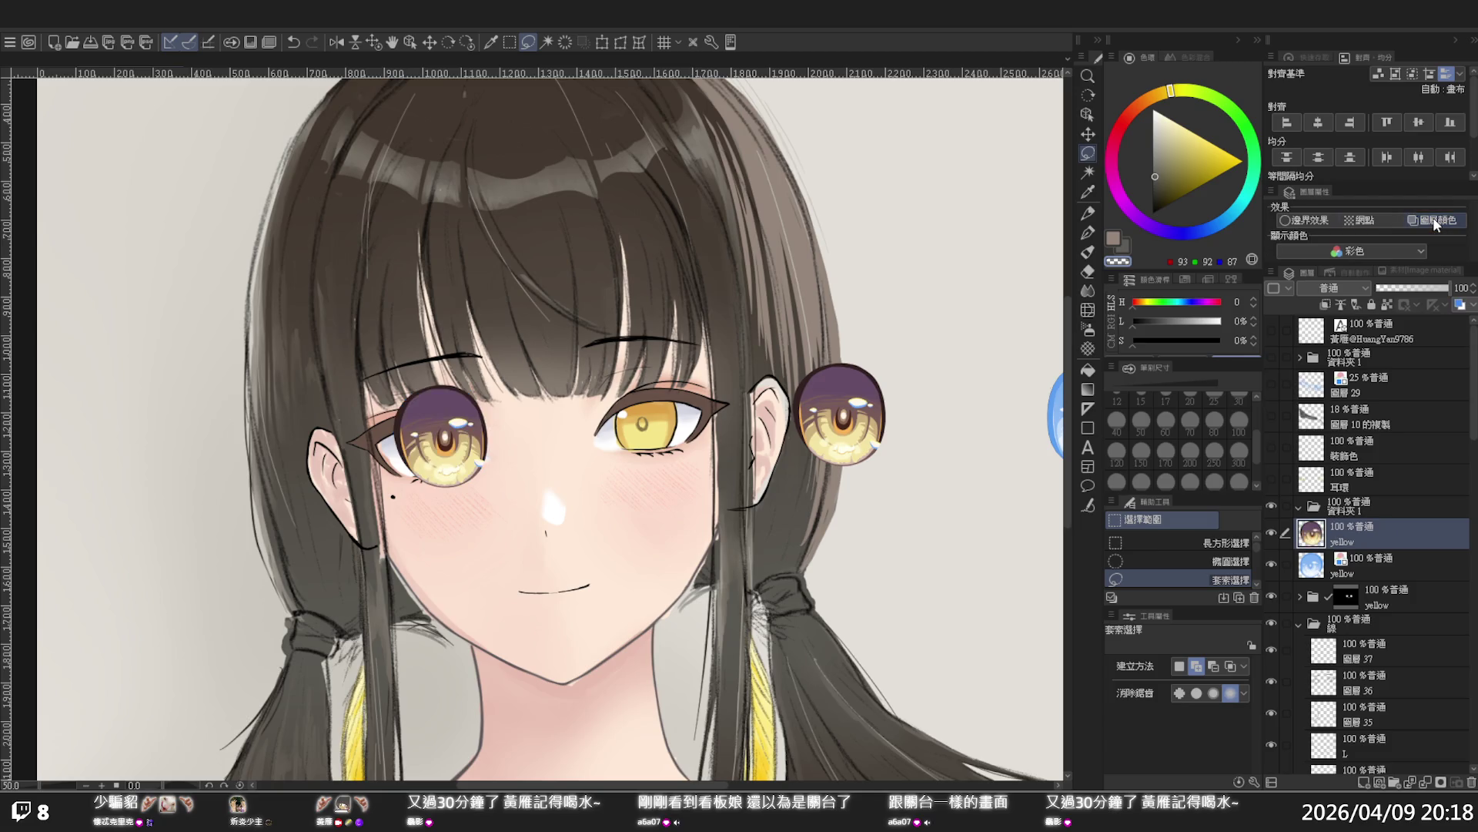
pyautogui.click(1427, 287)
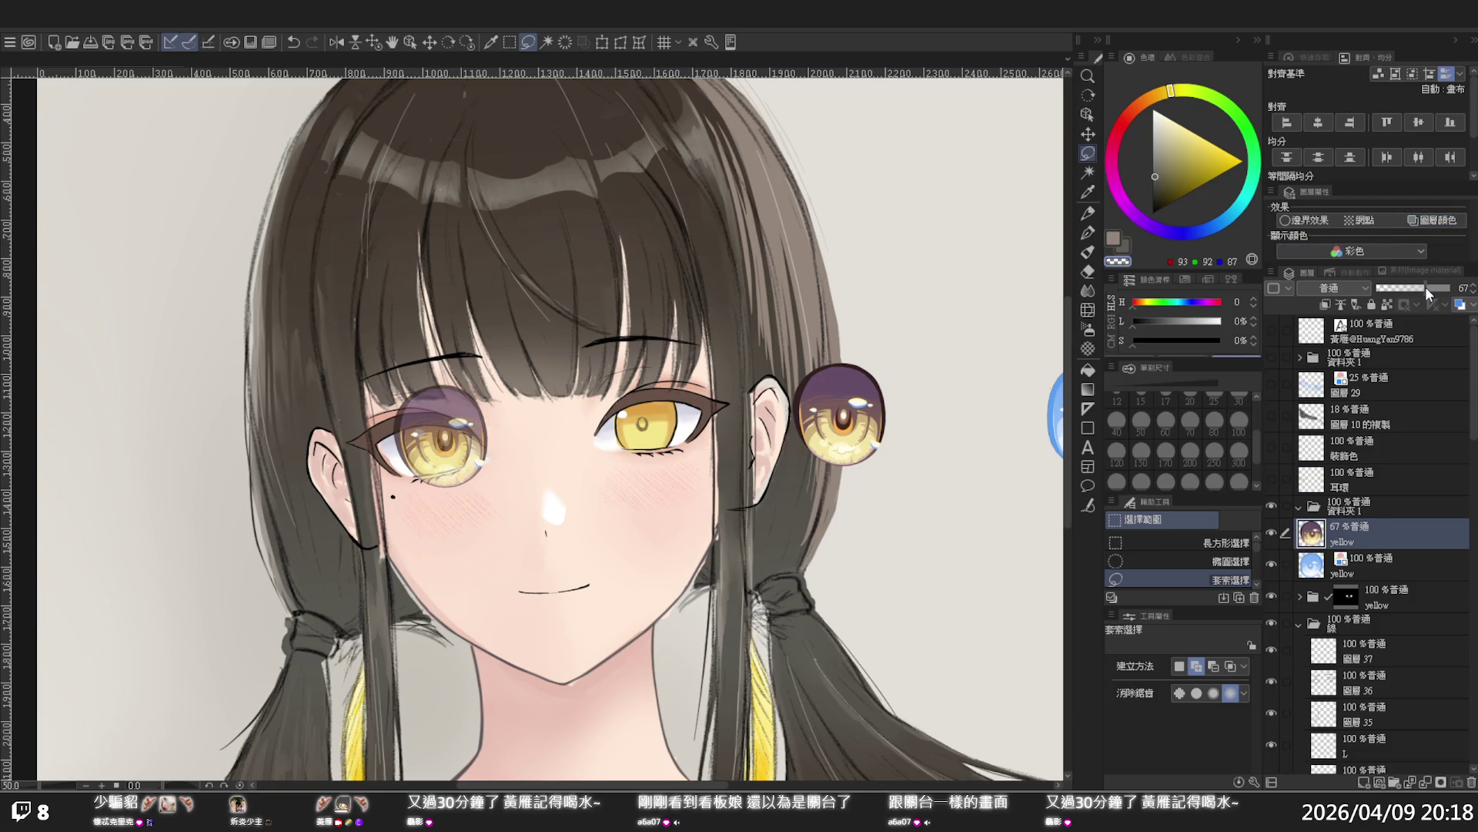
# Try shrinking the overlaid eye to about 74%, then cancel the resize
pyautogui.scroll(2, 462, 362)
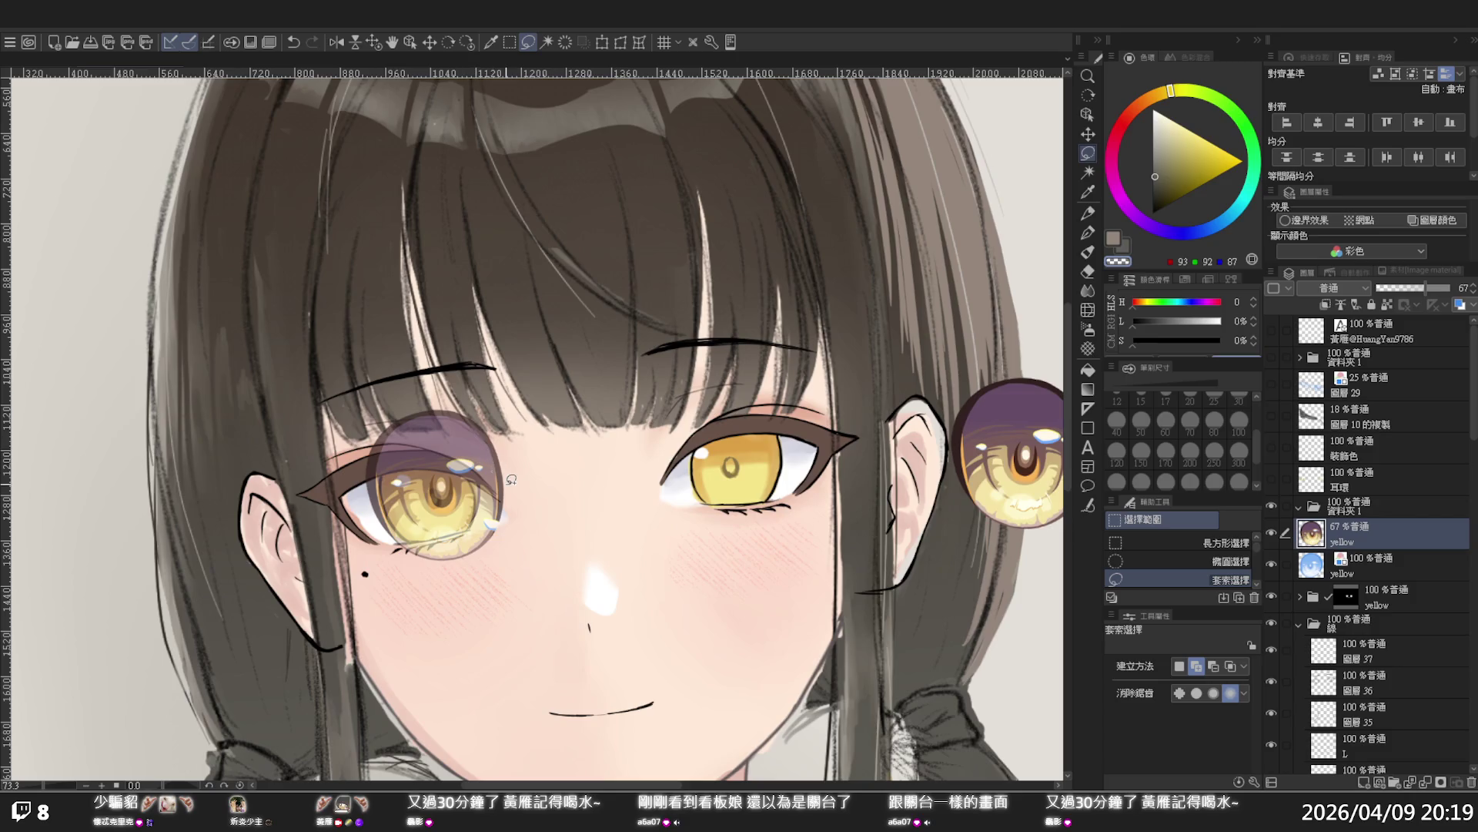
pyautogui.click(601, 41)
pyautogui.moveTo(505, 560)
pyautogui.mouseDown()
pyautogui.moveTo(469, 522)
pyautogui.moveTo(458, 488)
pyautogui.moveTo(466, 506)
pyautogui.moveTo(474, 488)
pyautogui.mouseUp()
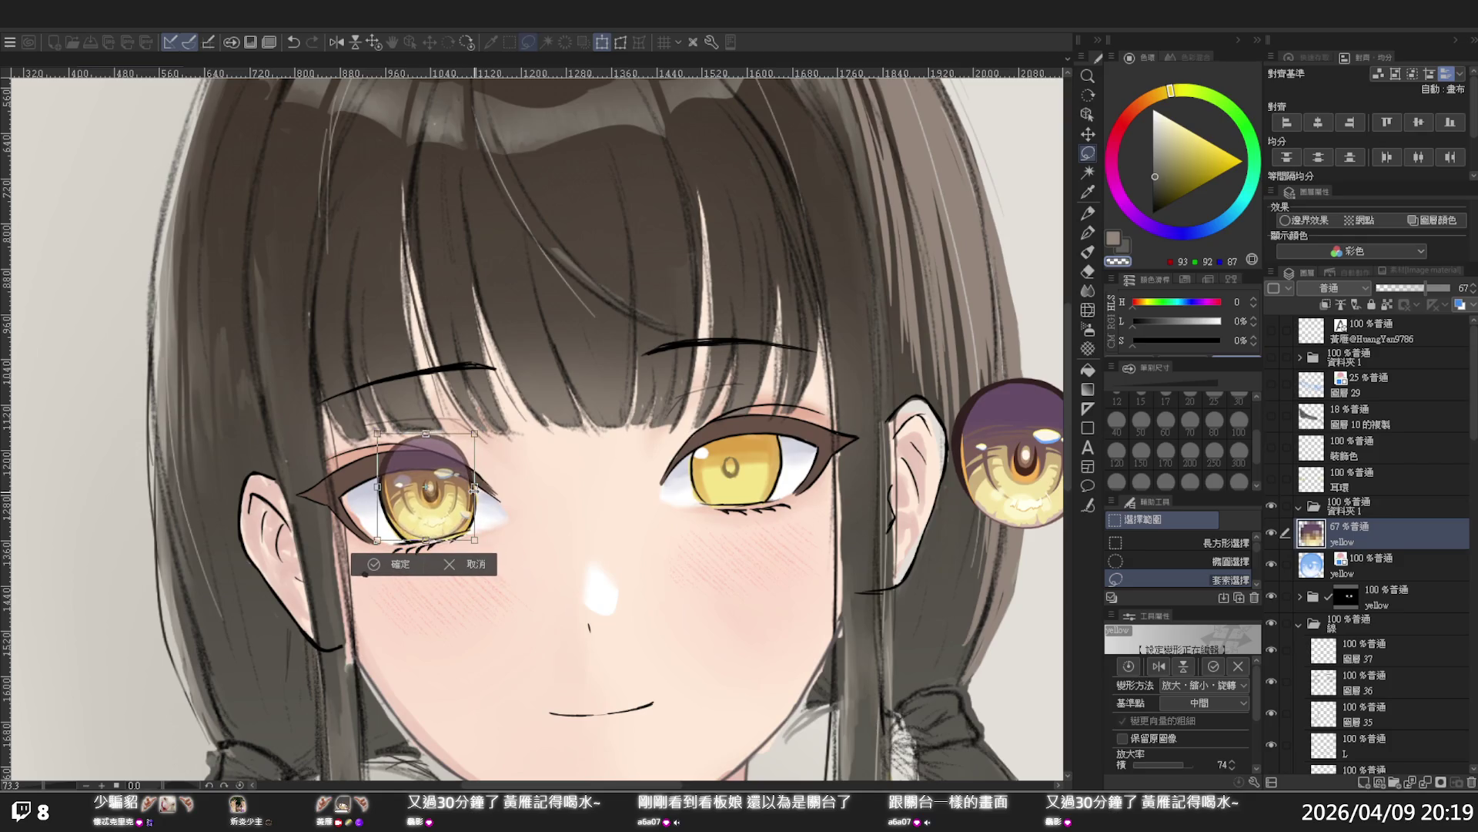
pyautogui.click(475, 566)
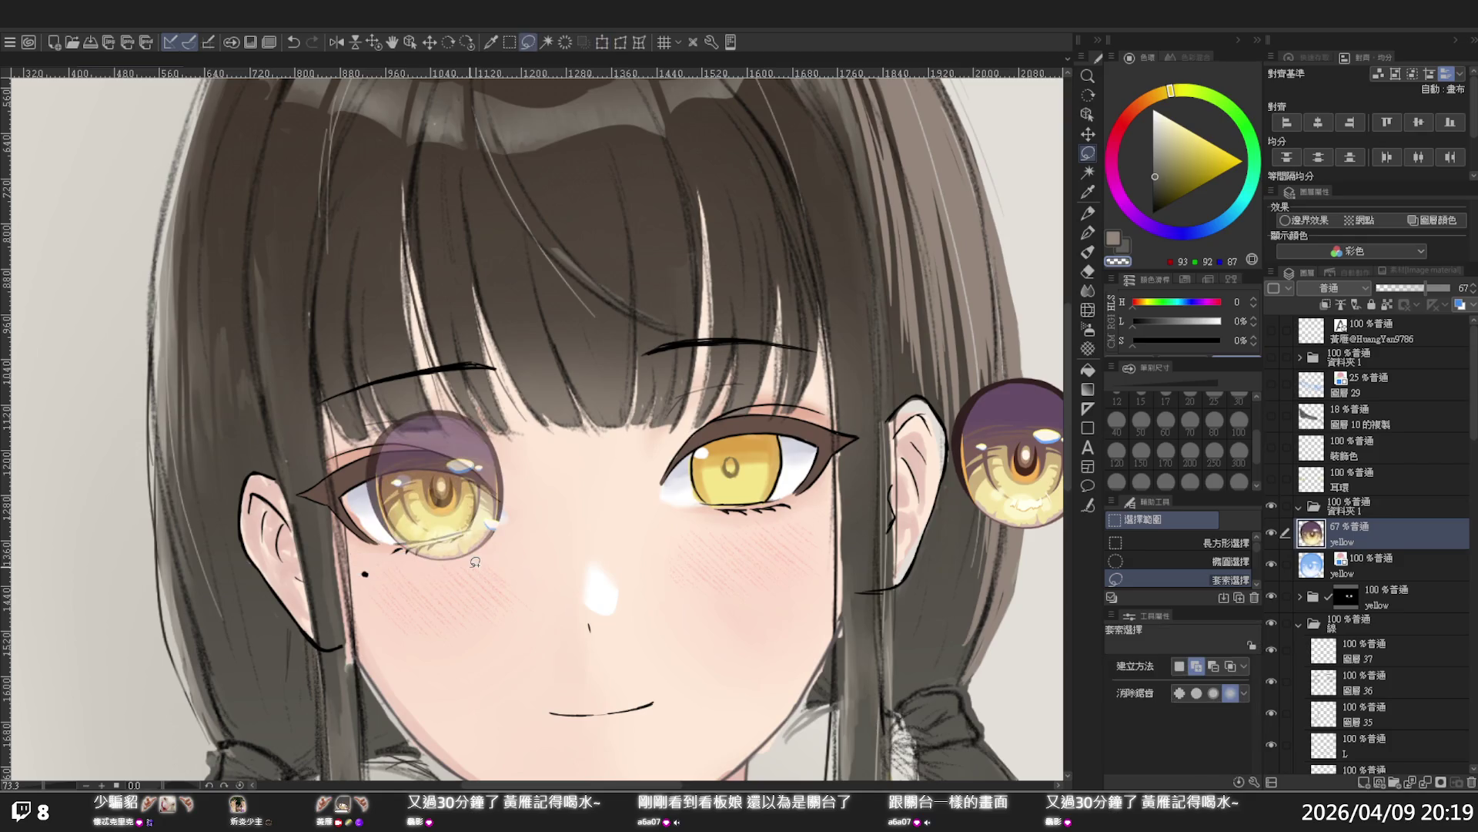
# Free-transform the pasted eye, pulling its corners and edges inward to roughly fit the left eye
pyautogui.click(620, 43)
pyautogui.moveTo(504, 408); pyautogui.dragTo(487, 412)
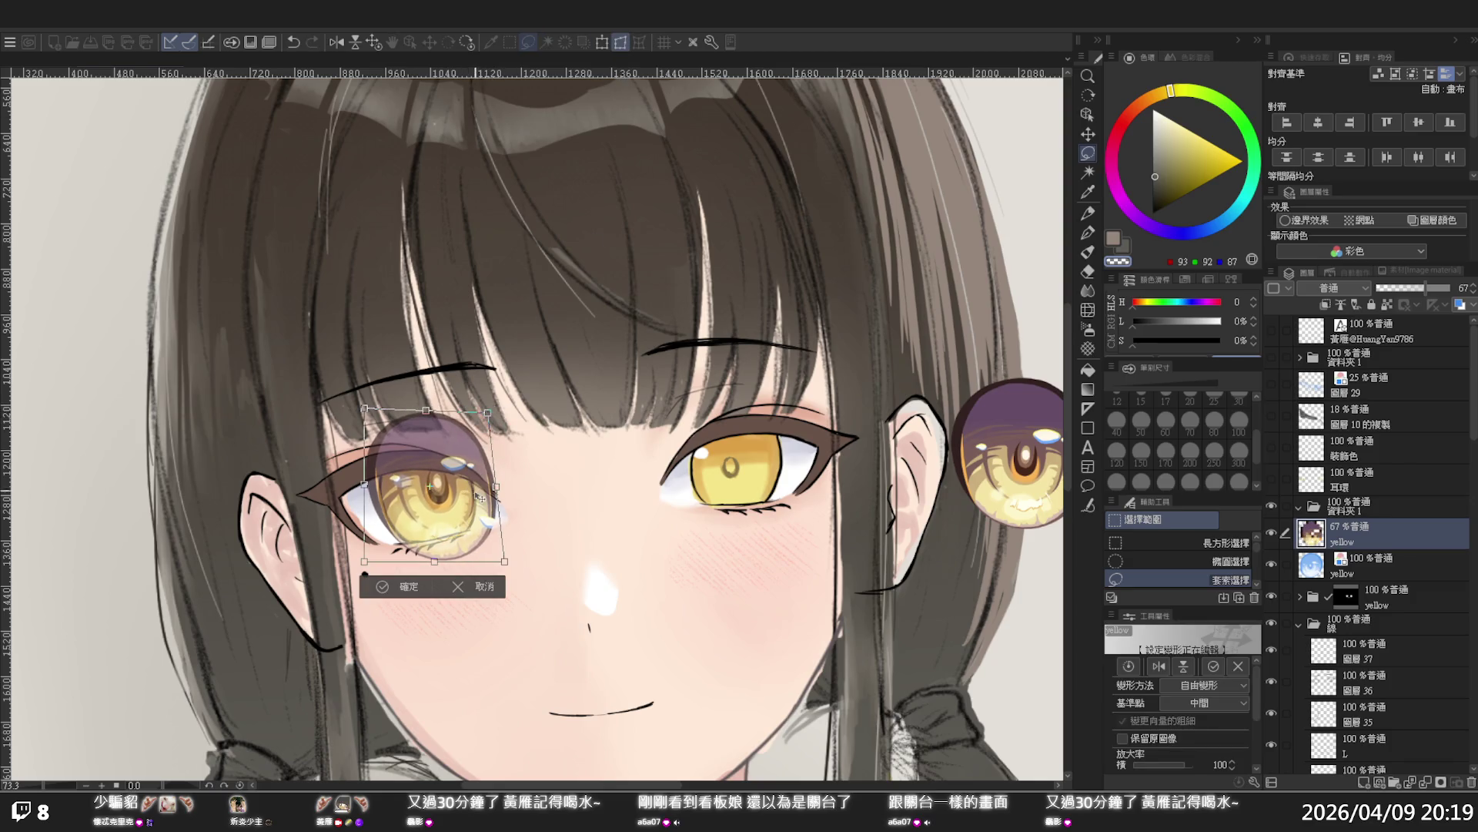
pyautogui.moveTo(505, 561); pyautogui.dragTo(486, 545)
pyautogui.moveTo(487, 486); pyautogui.dragTo(478, 488)
pyautogui.moveTo(478, 423); pyautogui.dragTo(473, 431)
pyautogui.moveTo(365, 409); pyautogui.dragTo(371, 432)
pyautogui.moveTo(389, 543)
pyautogui.mouseDown()
pyautogui.moveTo(375, 556)
pyautogui.moveTo(383, 546)
pyautogui.mouseUp()
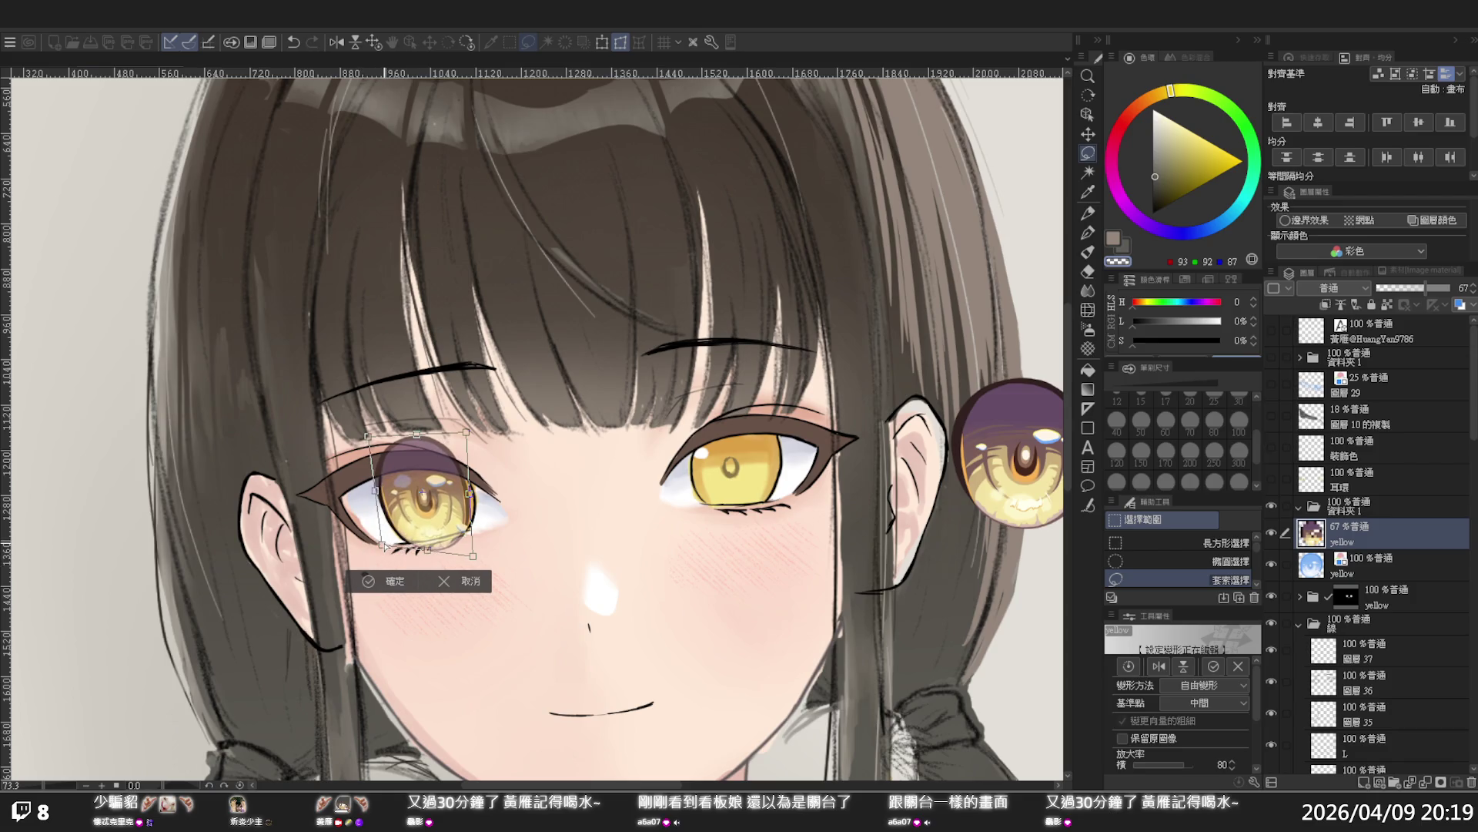
pyautogui.moveTo(468, 433); pyautogui.dragTo(477, 422)
pyautogui.moveTo(475, 555)
pyautogui.mouseDown()
pyautogui.moveTo(479, 539)
pyautogui.moveTo(433, 551)
pyautogui.mouseUp()
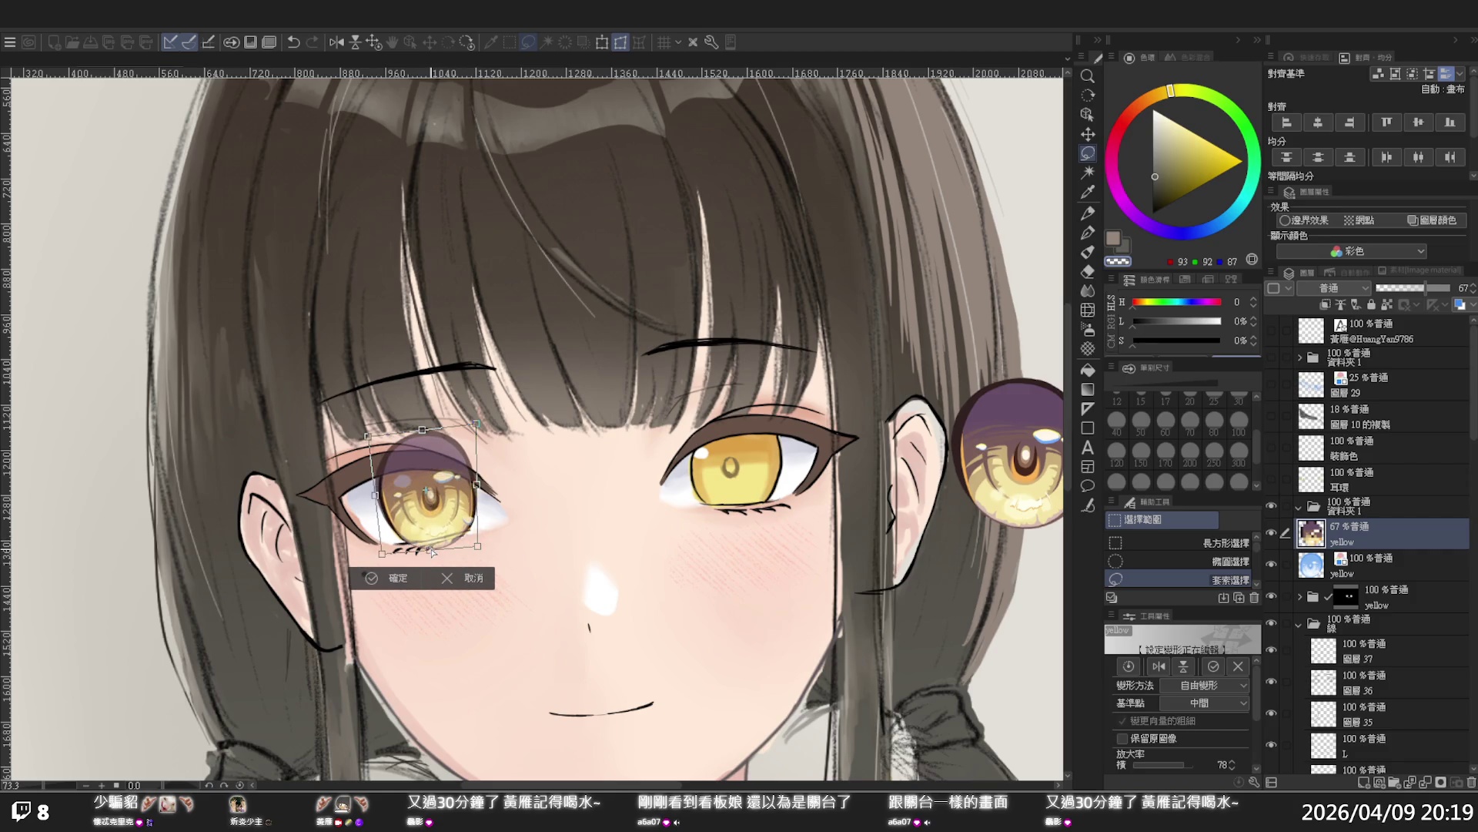
pyautogui.moveTo(428, 442); pyautogui.dragTo(479, 434)
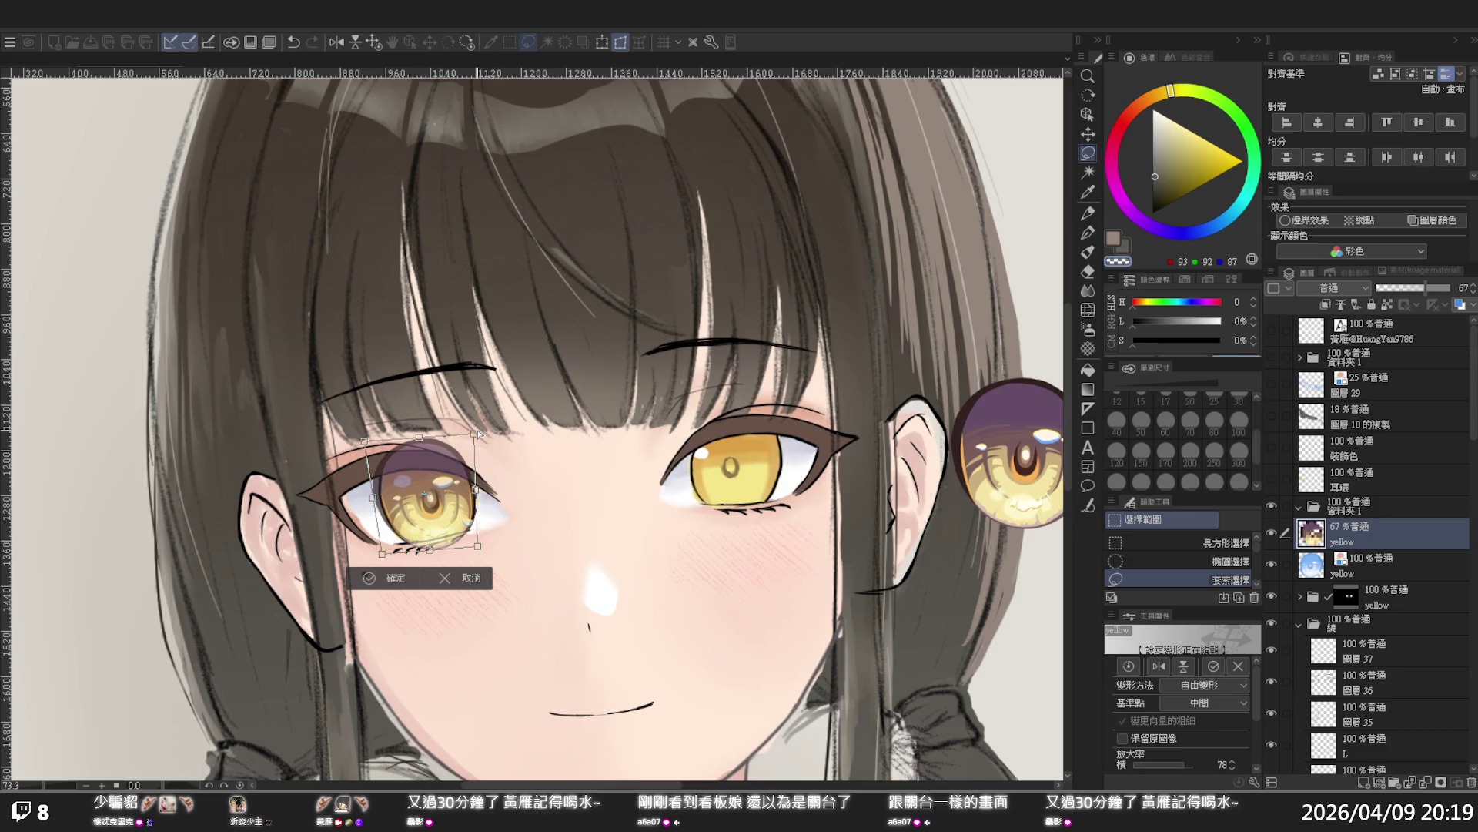
# Refine the eye's corners down to the lashes and apply it at about 71% size
pyautogui.scroll(-2, 440, 482)
pyautogui.scroll(4, 431, 478)
pyautogui.scroll(1, 381, 444)
pyautogui.moveTo(374, 413); pyautogui.dragTo(401, 408)
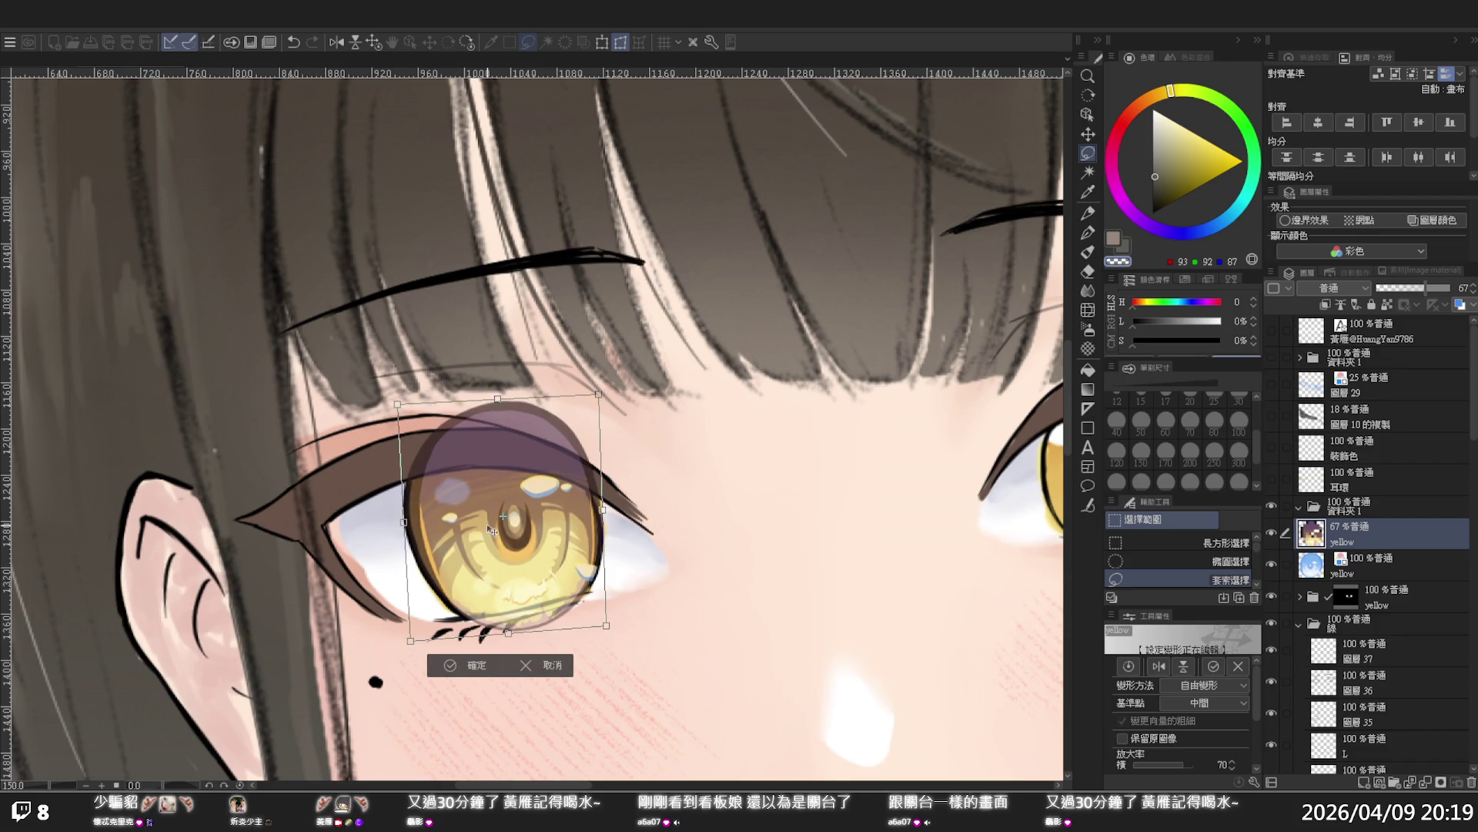
pyautogui.moveTo(410, 640); pyautogui.dragTo(419, 645)
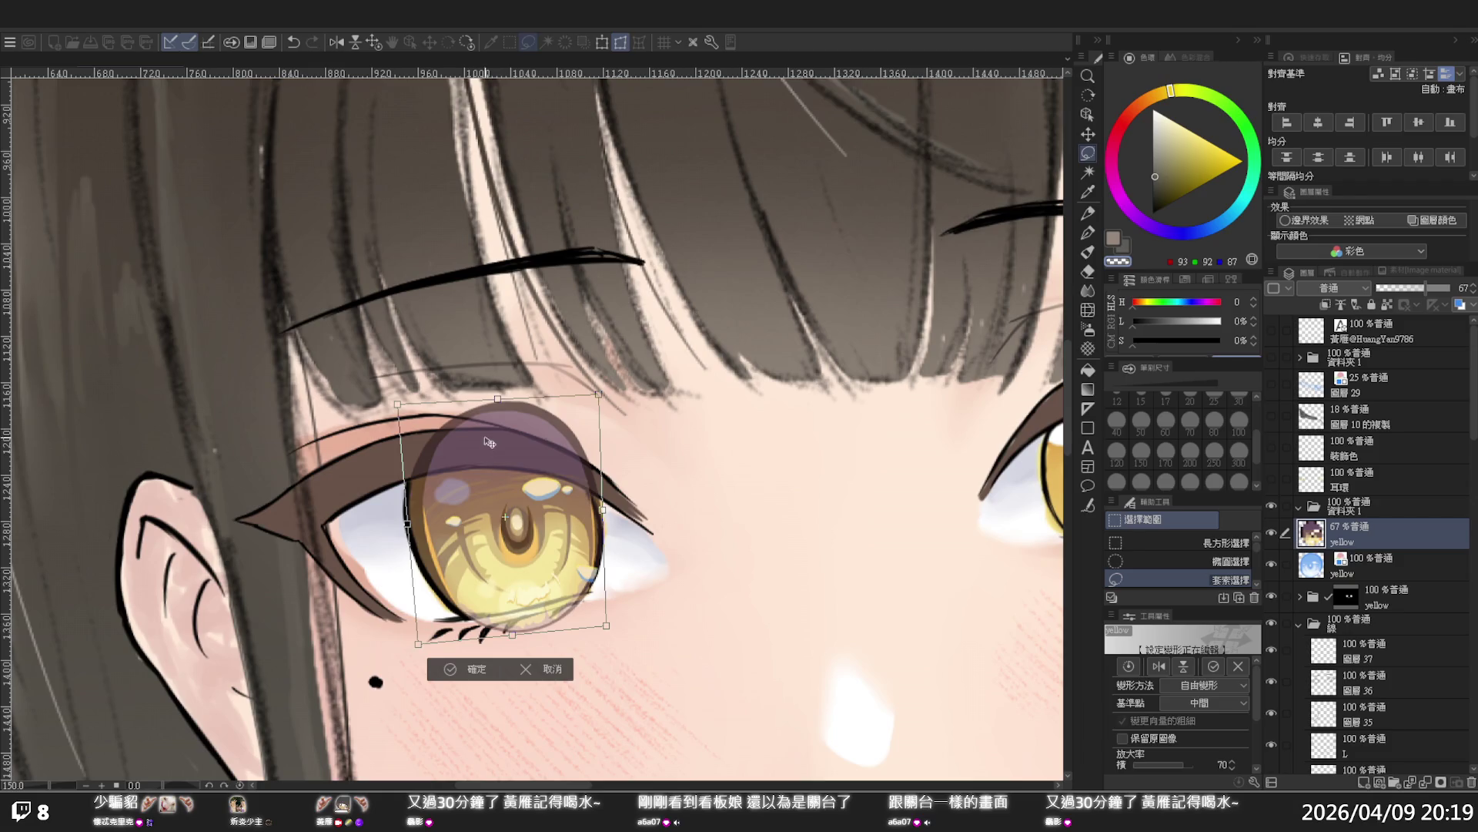
pyautogui.moveTo(502, 402); pyautogui.dragTo(492, 399)
pyautogui.moveTo(596, 508); pyautogui.dragTo(596, 502)
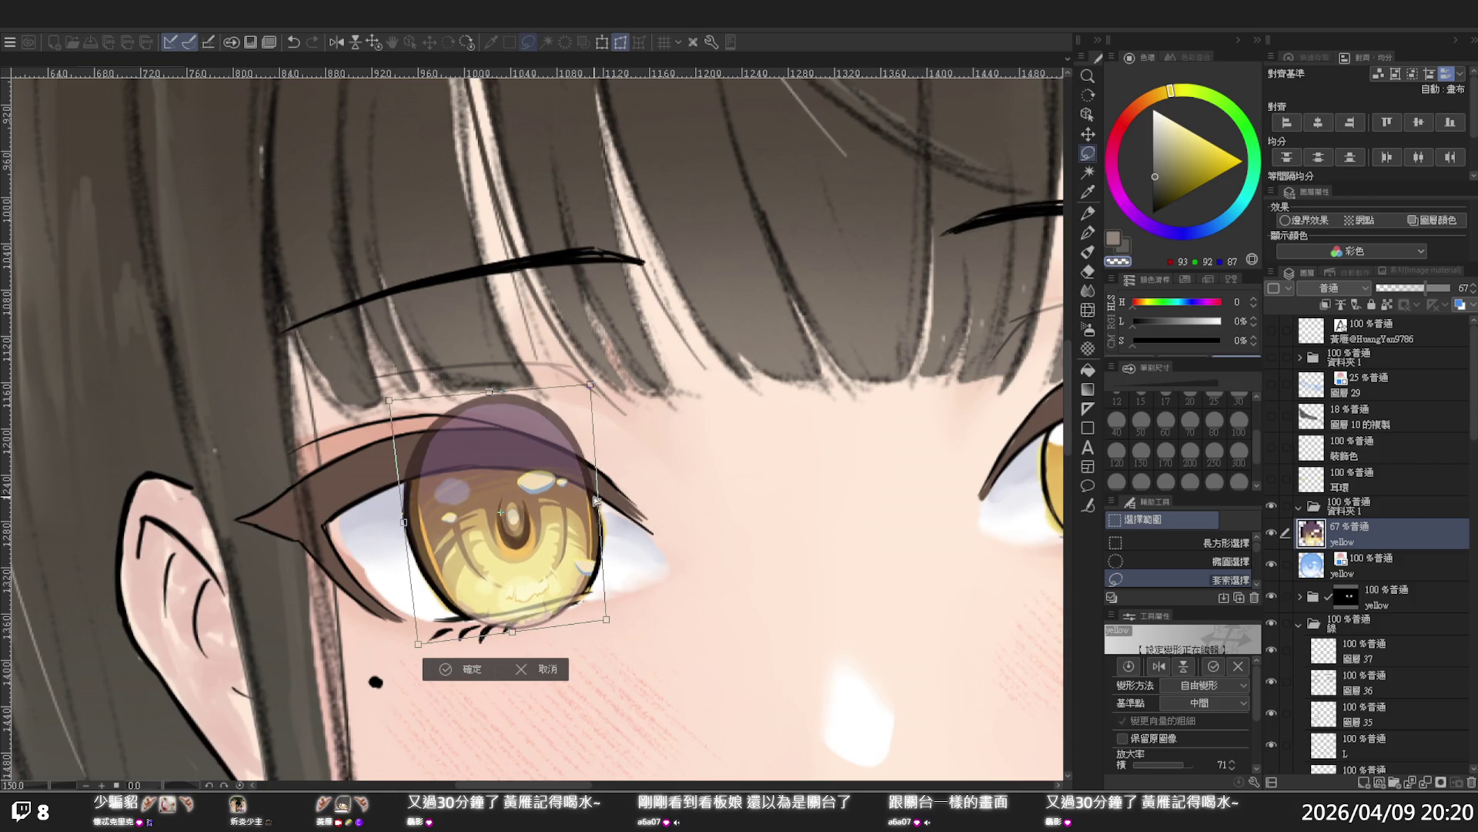
pyautogui.moveTo(593, 387); pyautogui.dragTo(598, 406)
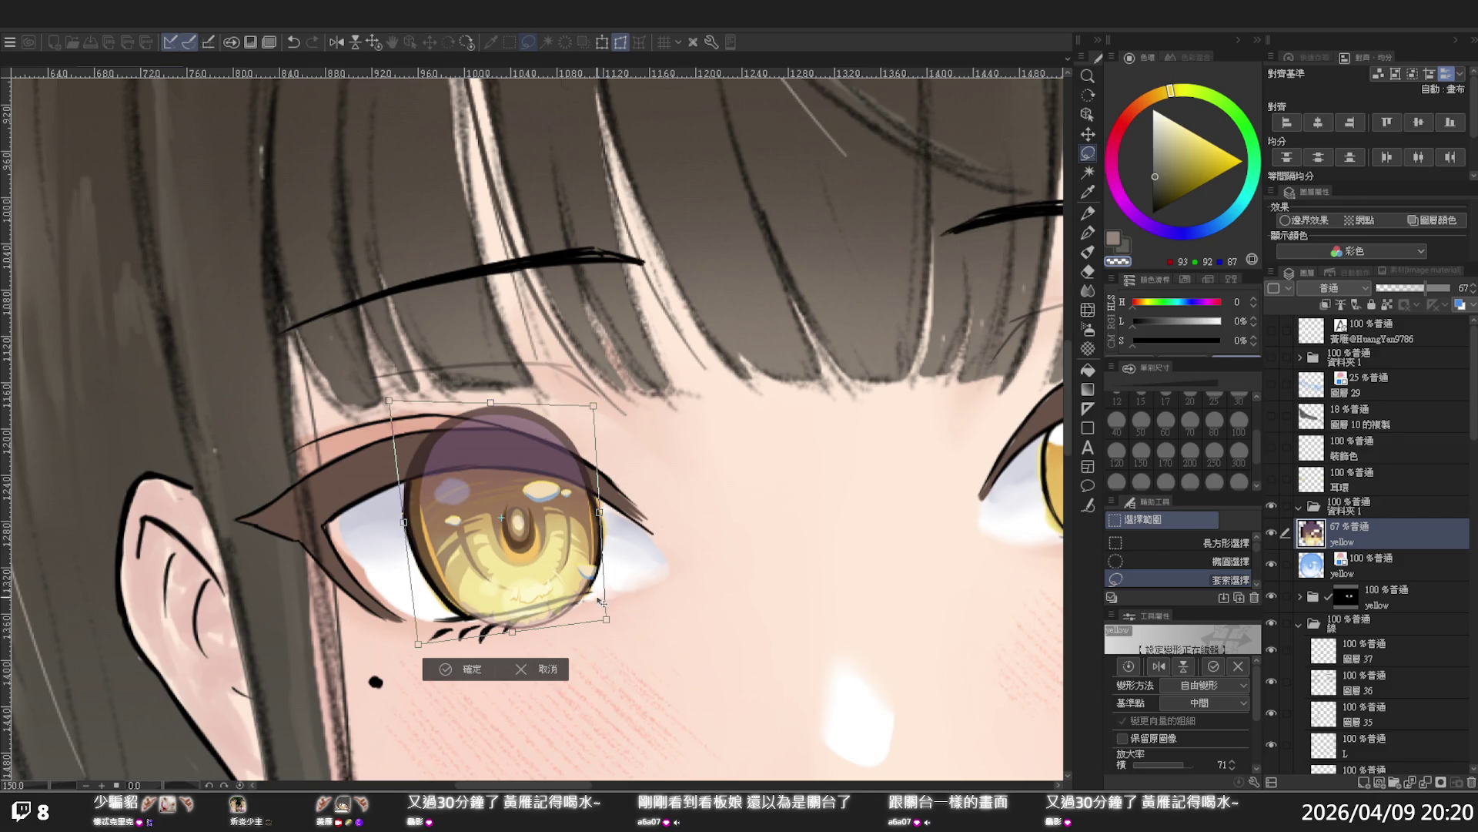
pyautogui.moveTo(606, 619); pyautogui.dragTo(609, 620)
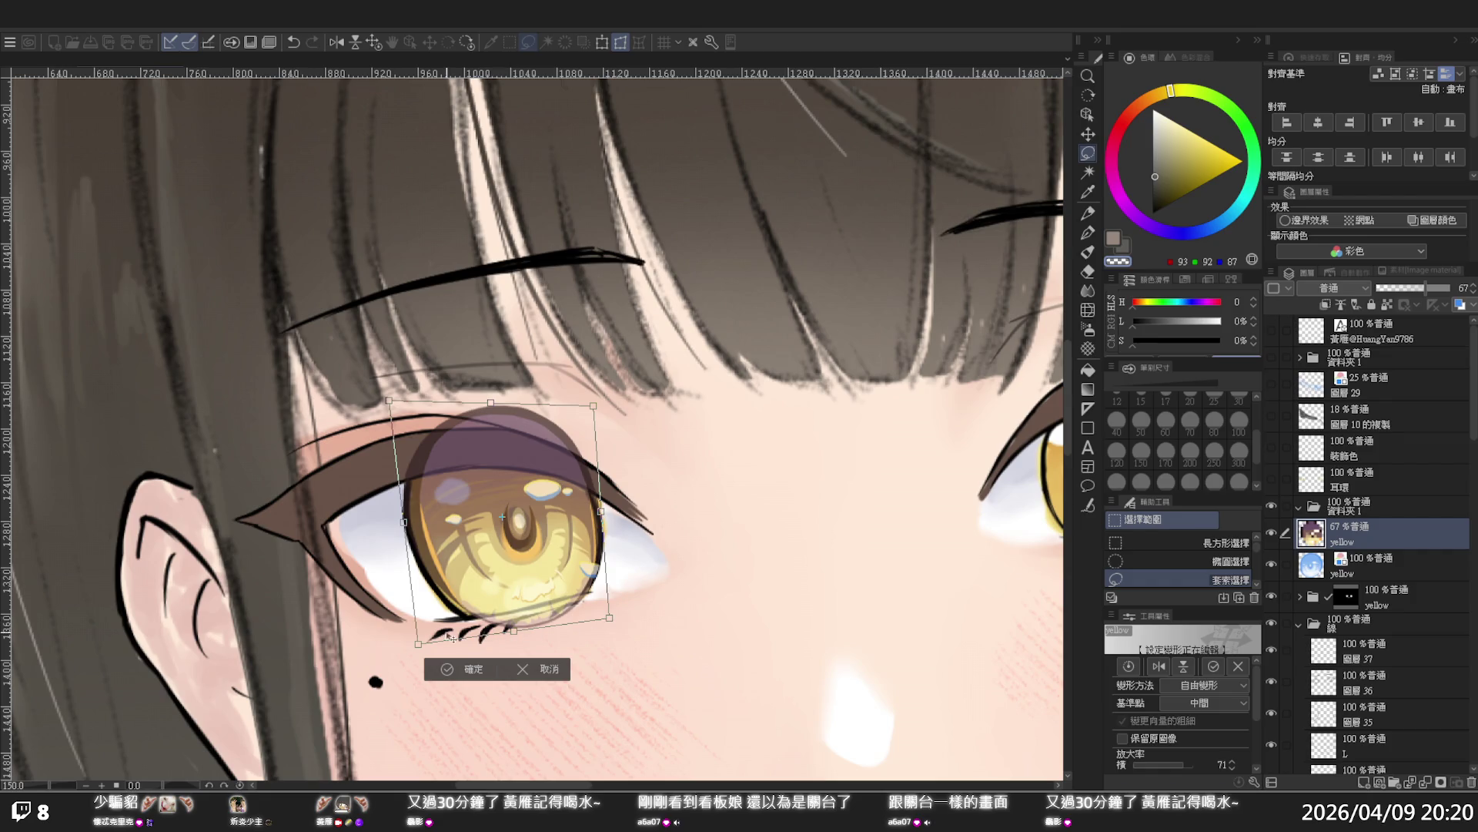
pyautogui.moveTo(511, 634); pyautogui.dragTo(509, 643)
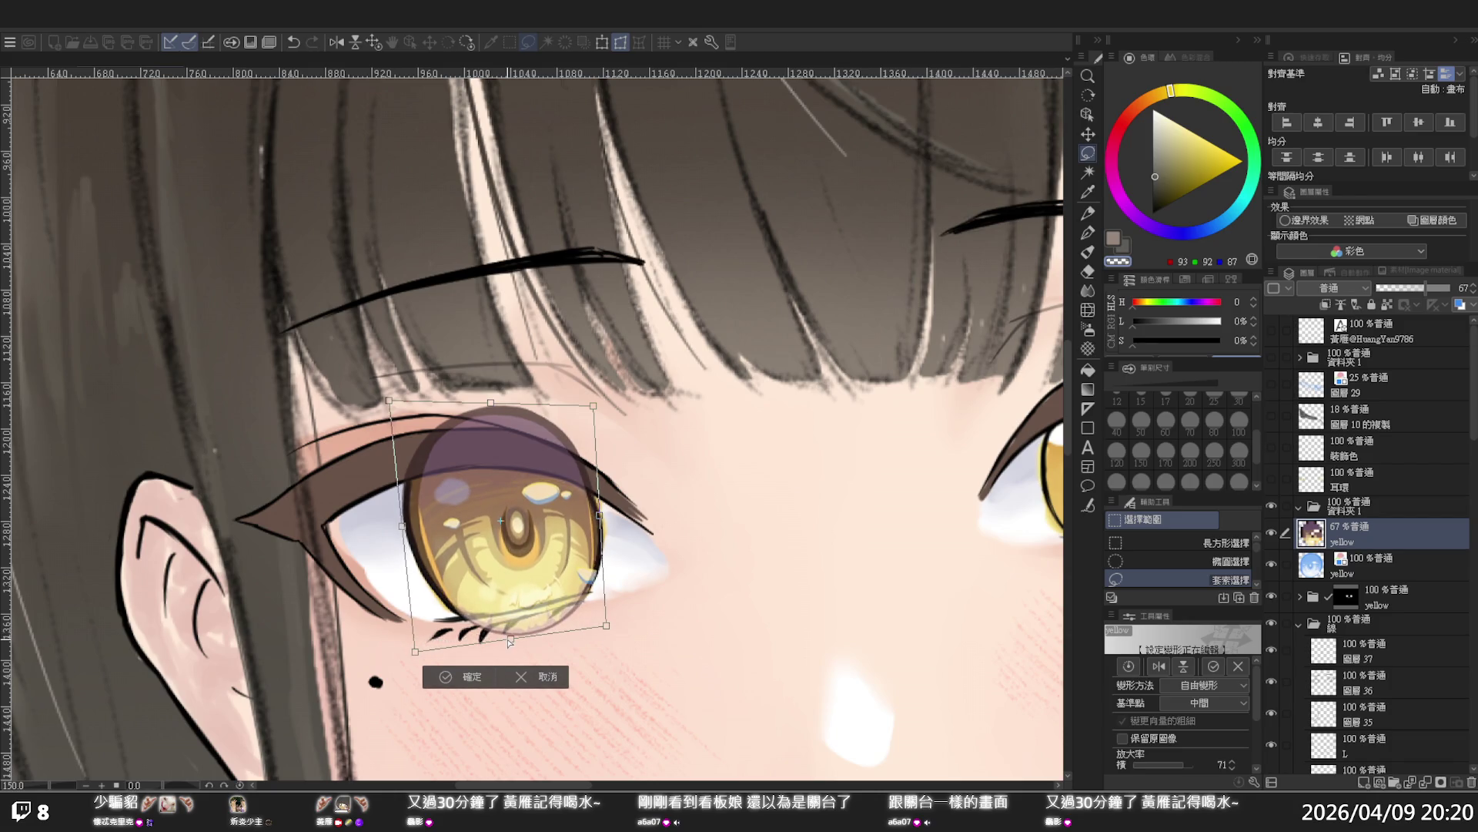
pyautogui.click(454, 677)
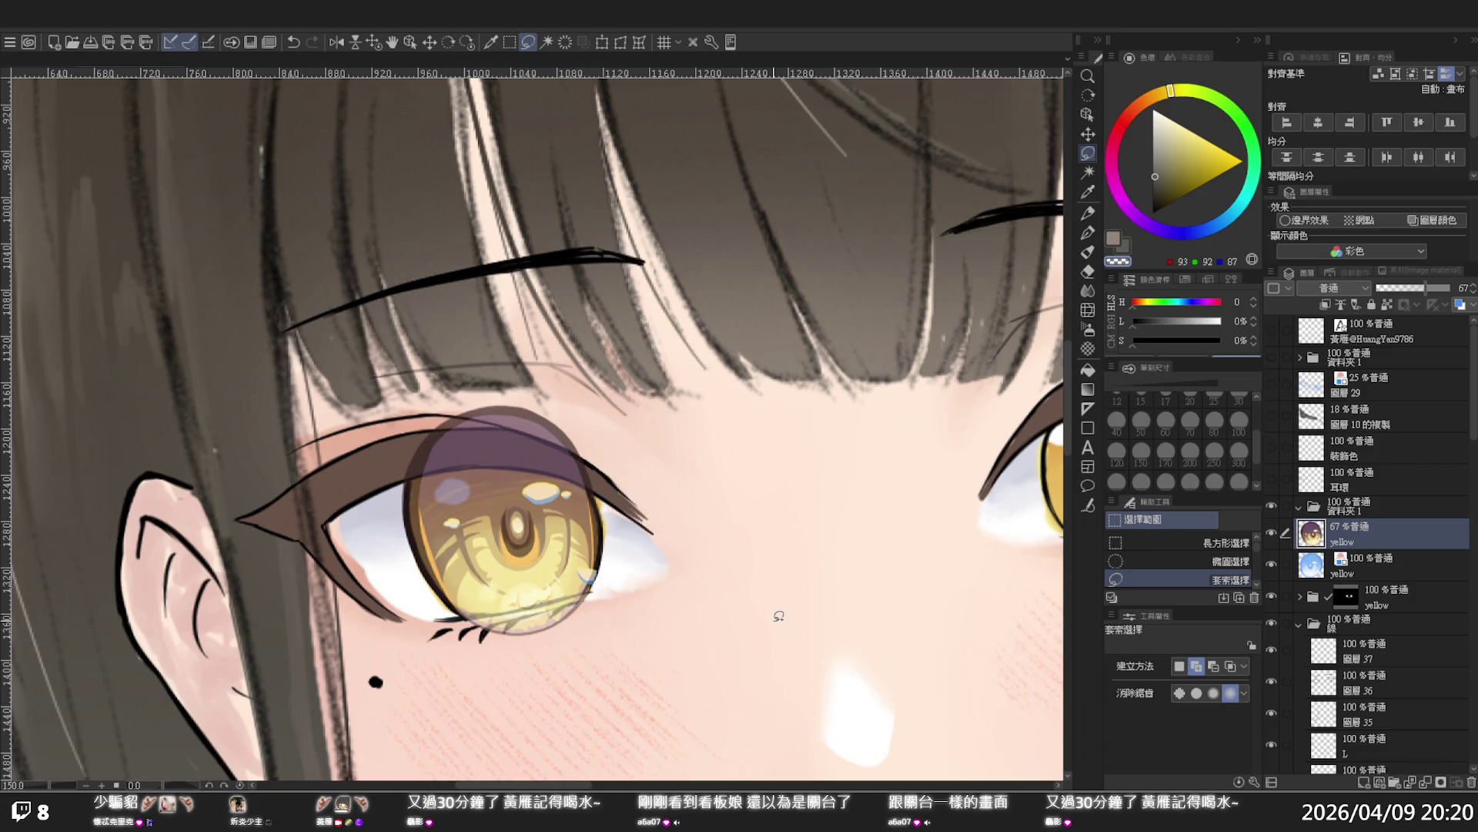
# Redraw the upper eyelid and lower lashes with the G-pen, then set the eye layer to 100% opacity
pyautogui.press('p')
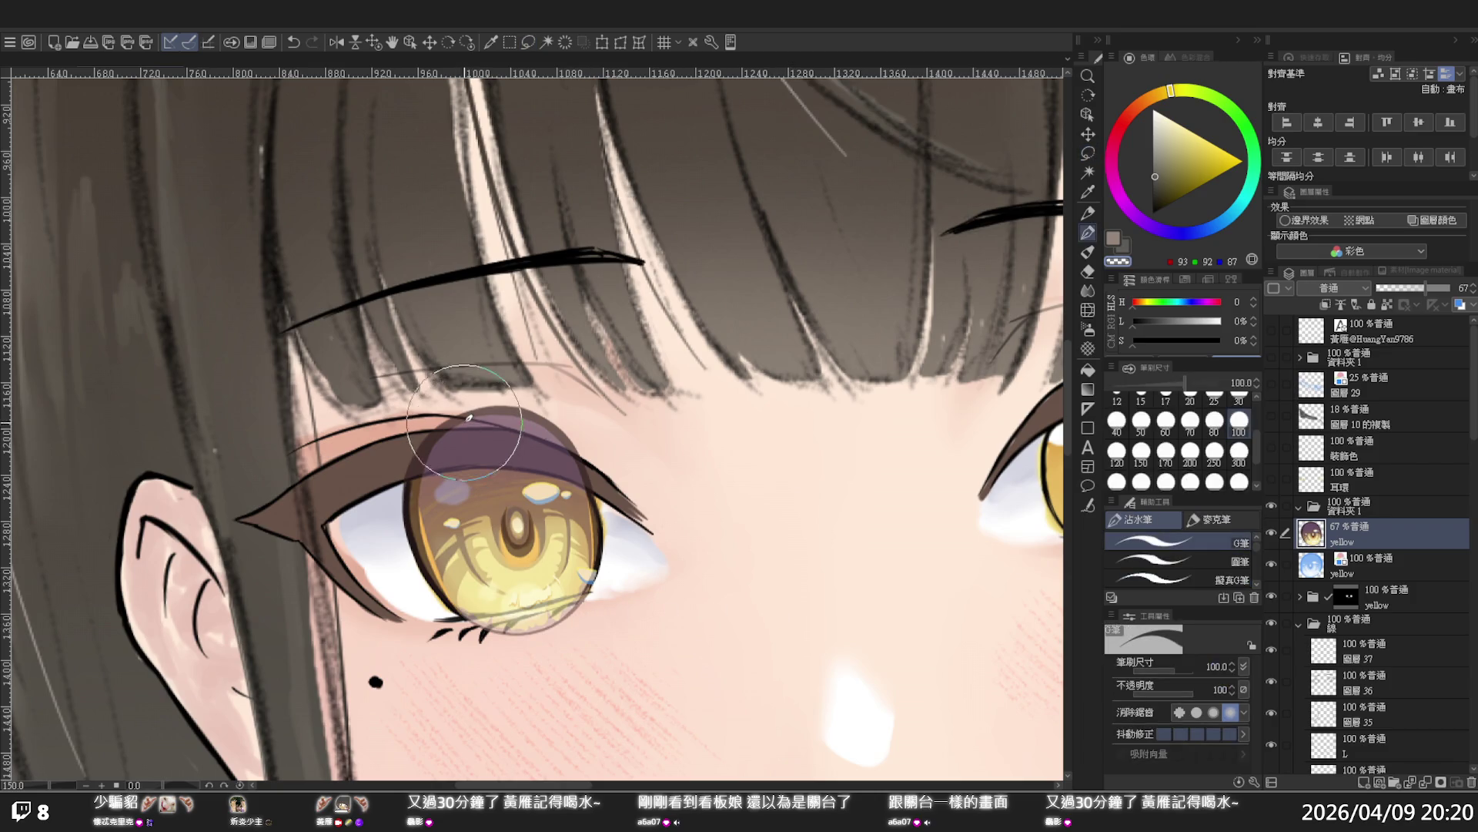
pyautogui.moveTo(442, 409); pyautogui.dragTo(603, 474)
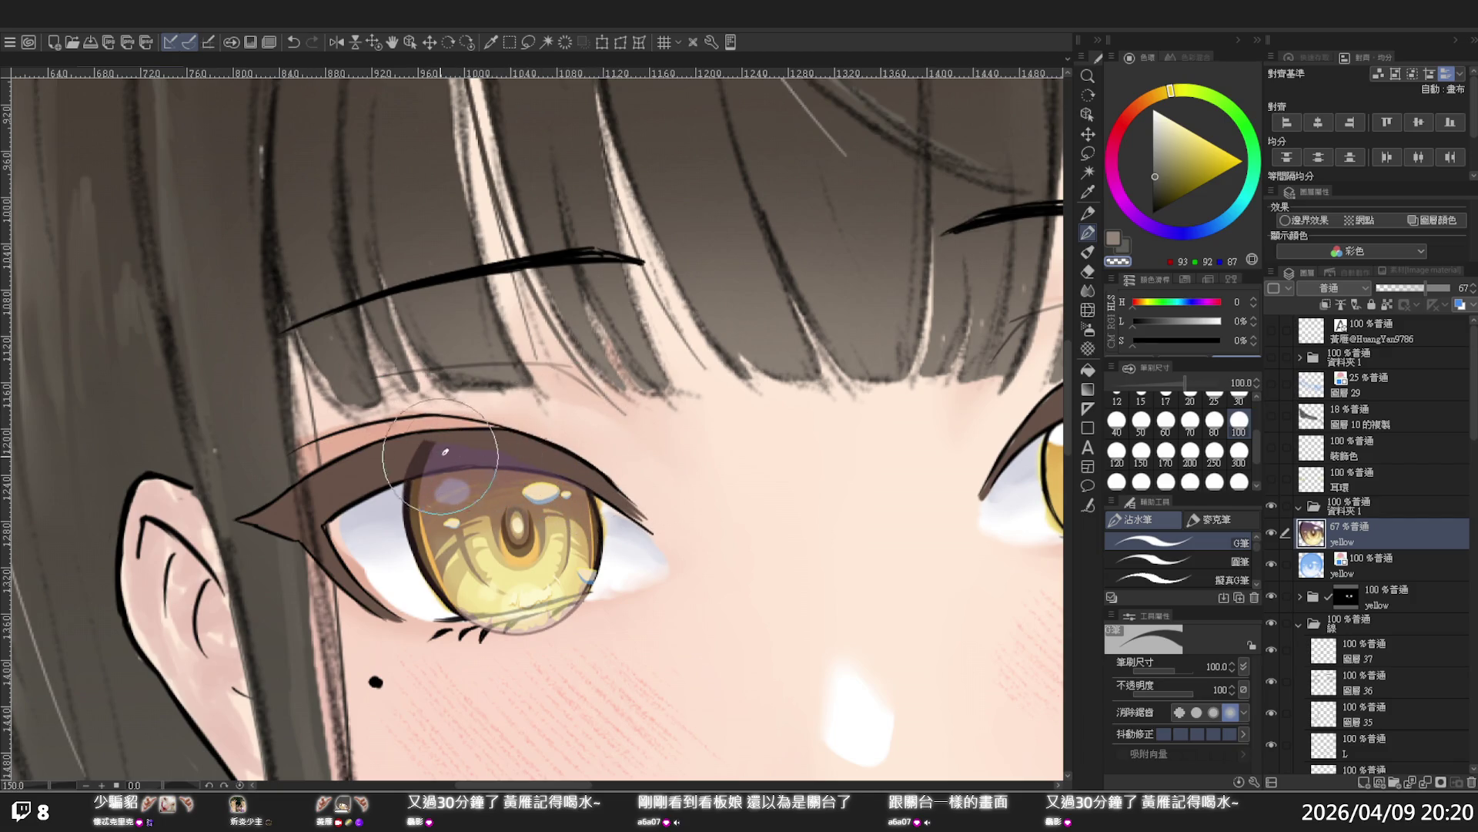
pyautogui.moveTo(403, 467); pyautogui.dragTo(582, 468)
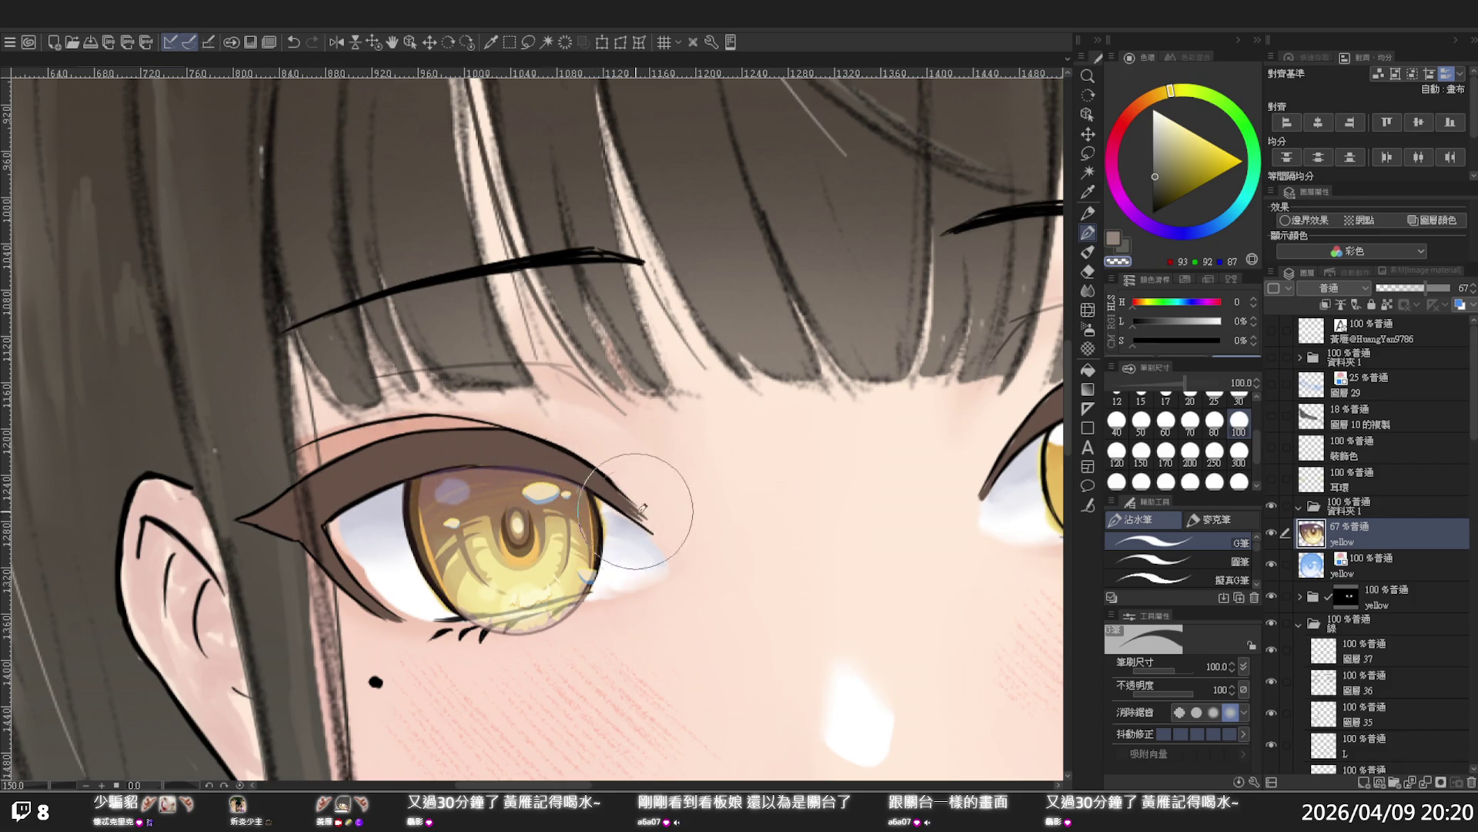
pyautogui.moveTo(502, 616)
pyautogui.mouseDown()
pyautogui.moveTo(493, 633)
pyautogui.moveTo(552, 620)
pyautogui.mouseUp()
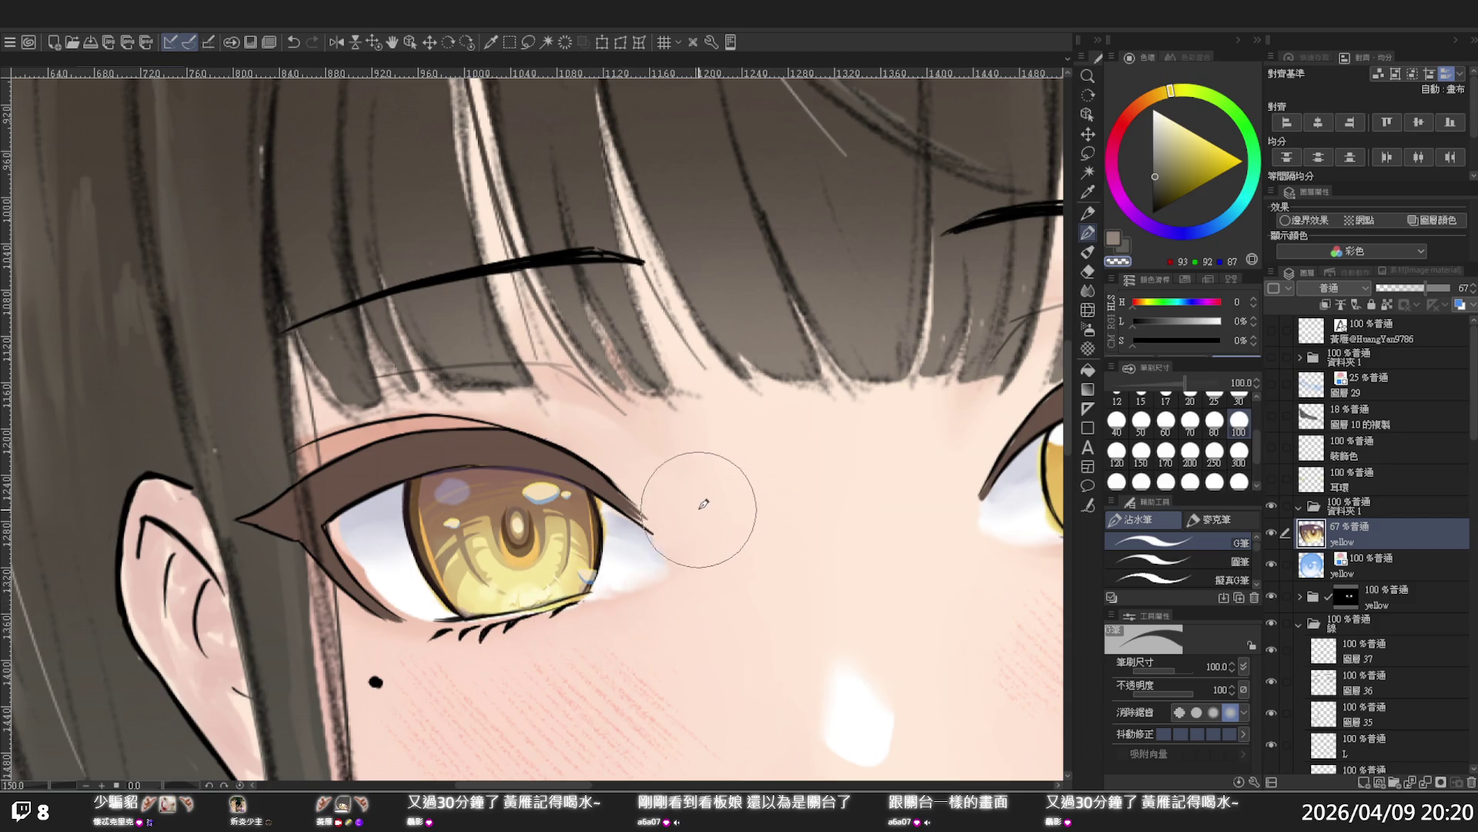
pyautogui.moveTo(1424, 284); pyautogui.dragTo(1456, 287)
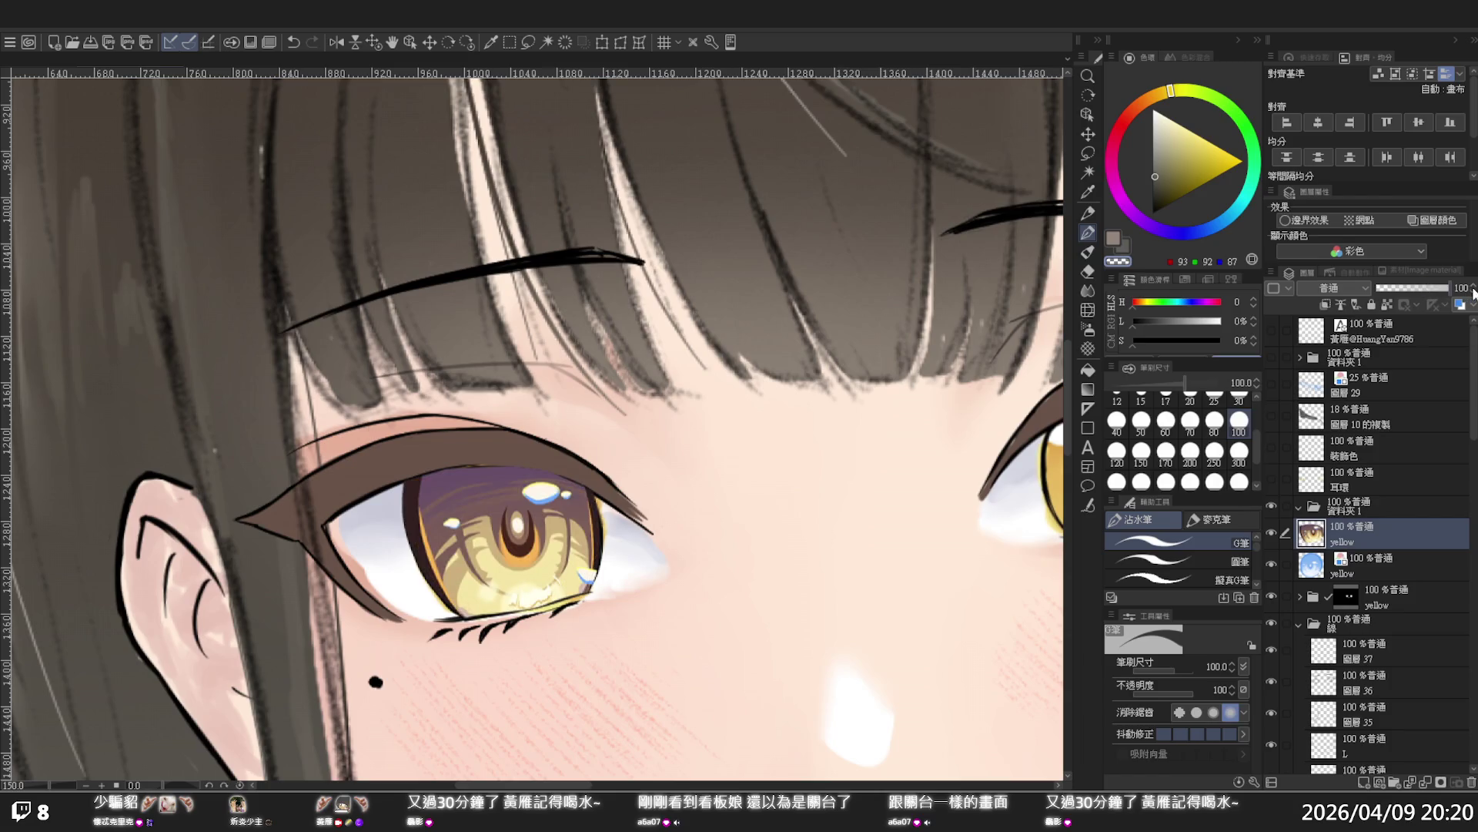
pyautogui.moveTo(974, 483); pyautogui.dragTo(843, 440)
# Hide the spare purple eye, then lasso the blue eye and lower its layer opacity
pyautogui.scroll(4, 882, 482)
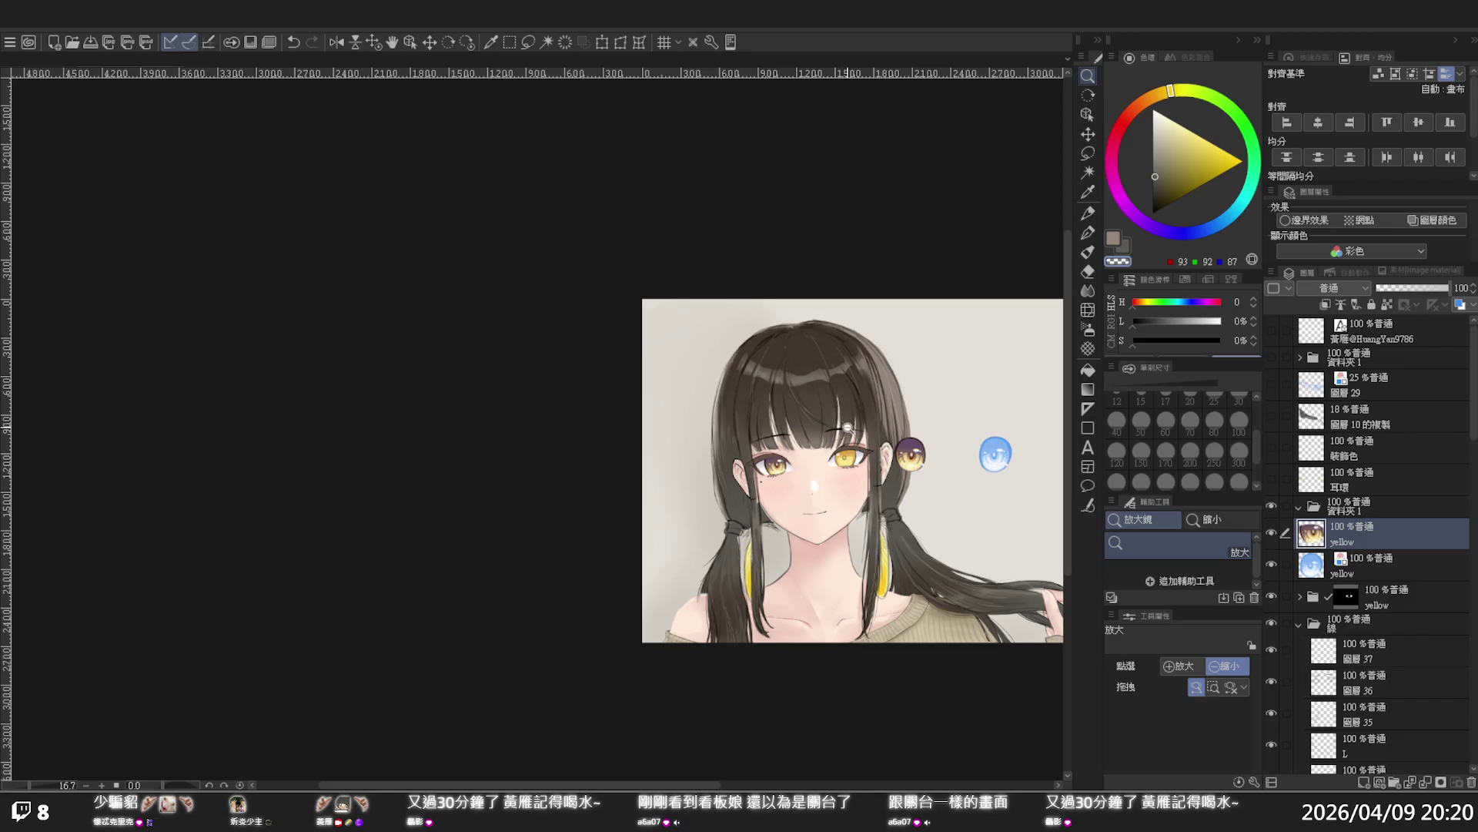
pyautogui.scroll(-5, 882, 421)
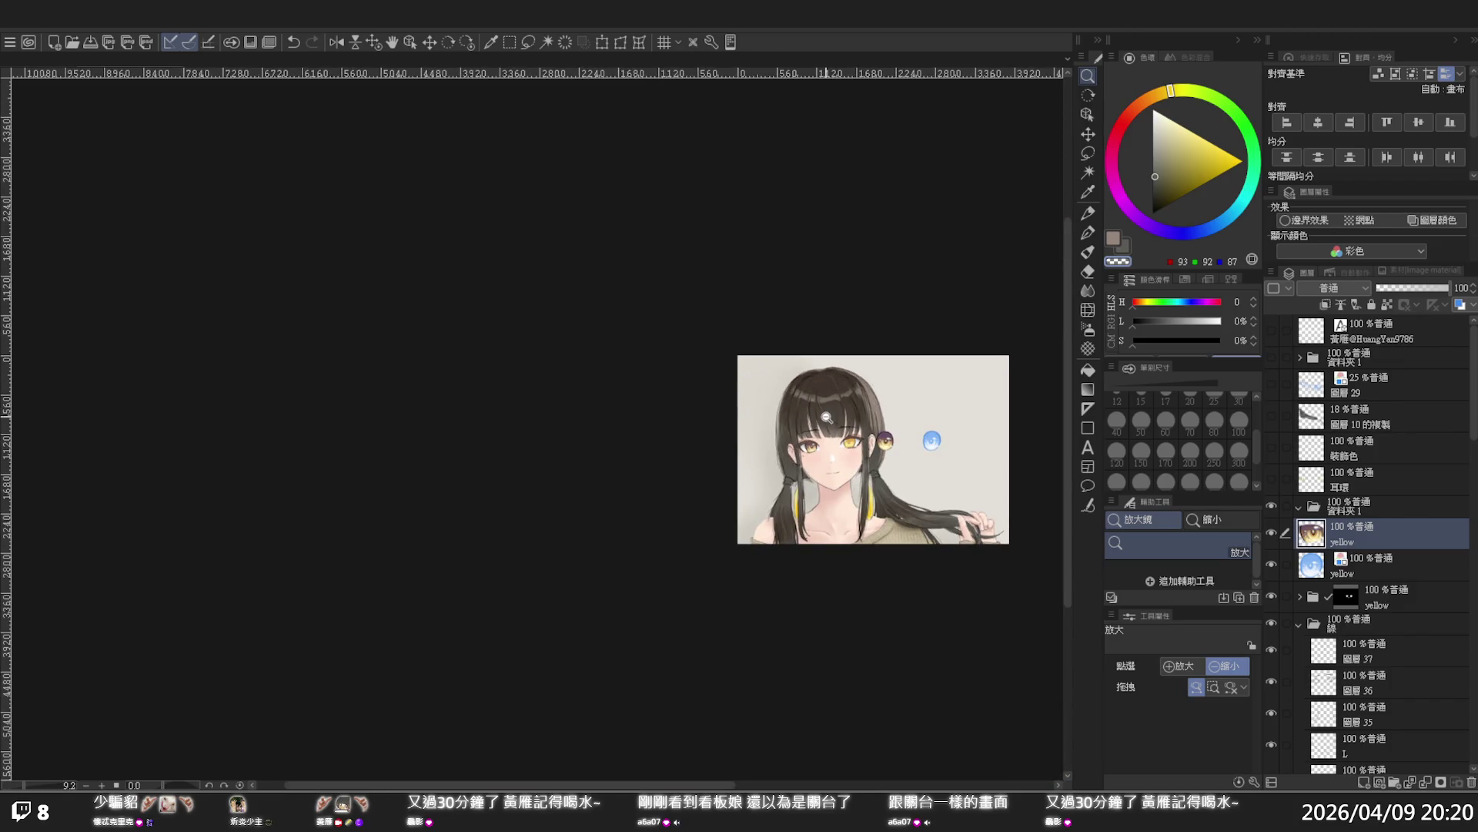
pyautogui.scroll(4, 828, 420)
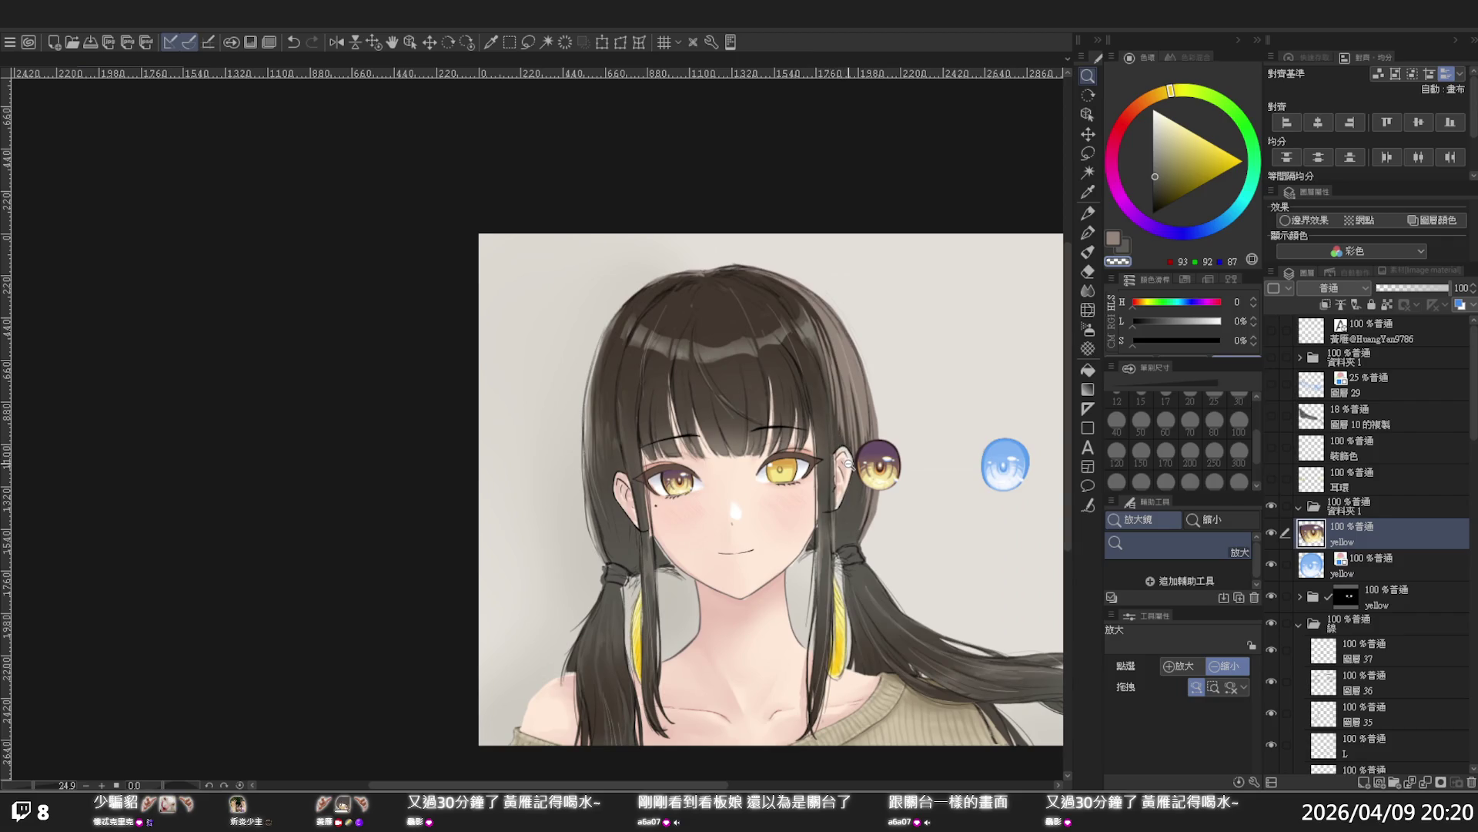
pyautogui.click(1371, 566)
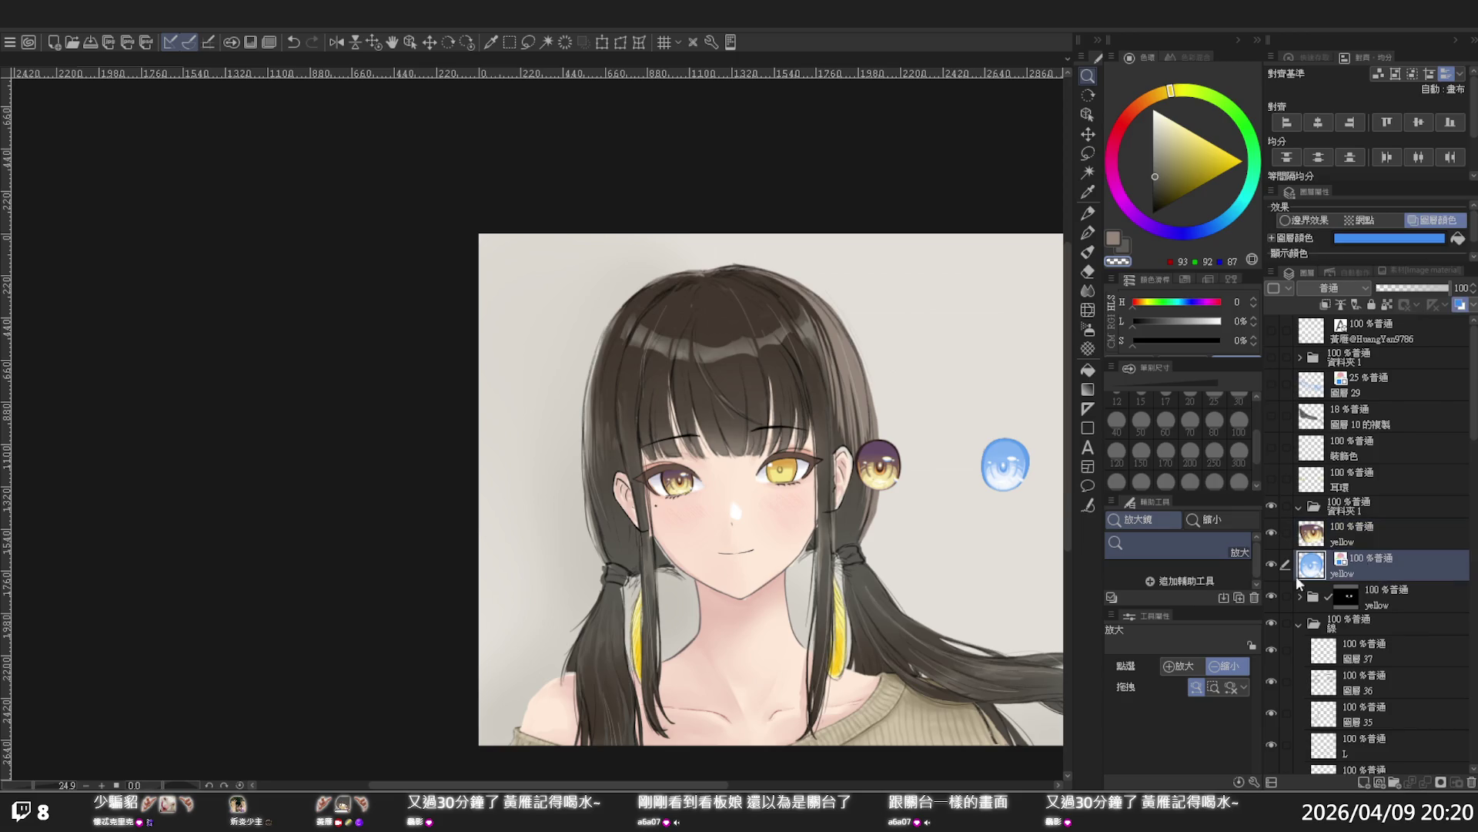
pyautogui.click(1272, 595)
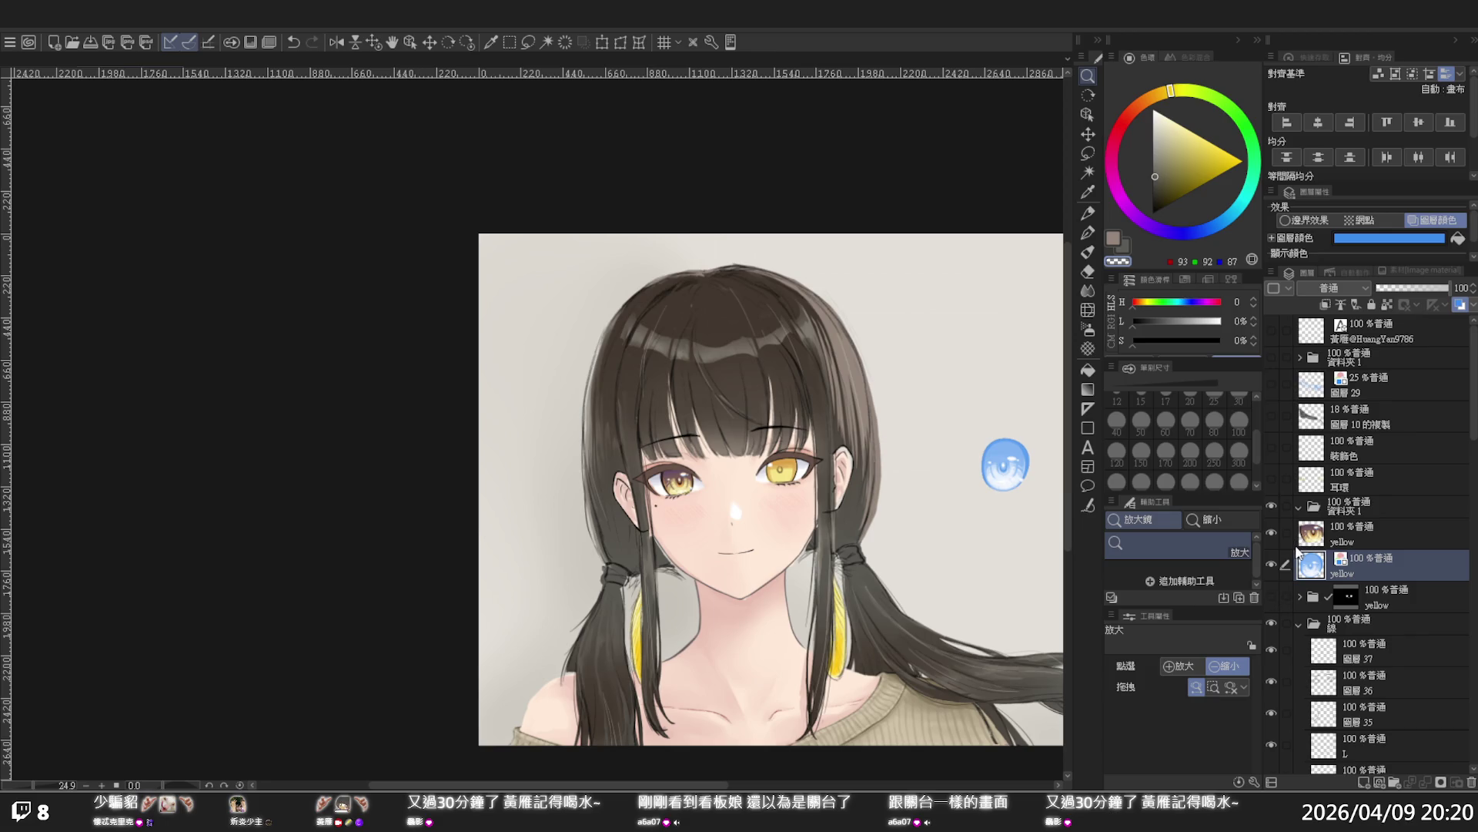
pyautogui.click(1088, 155)
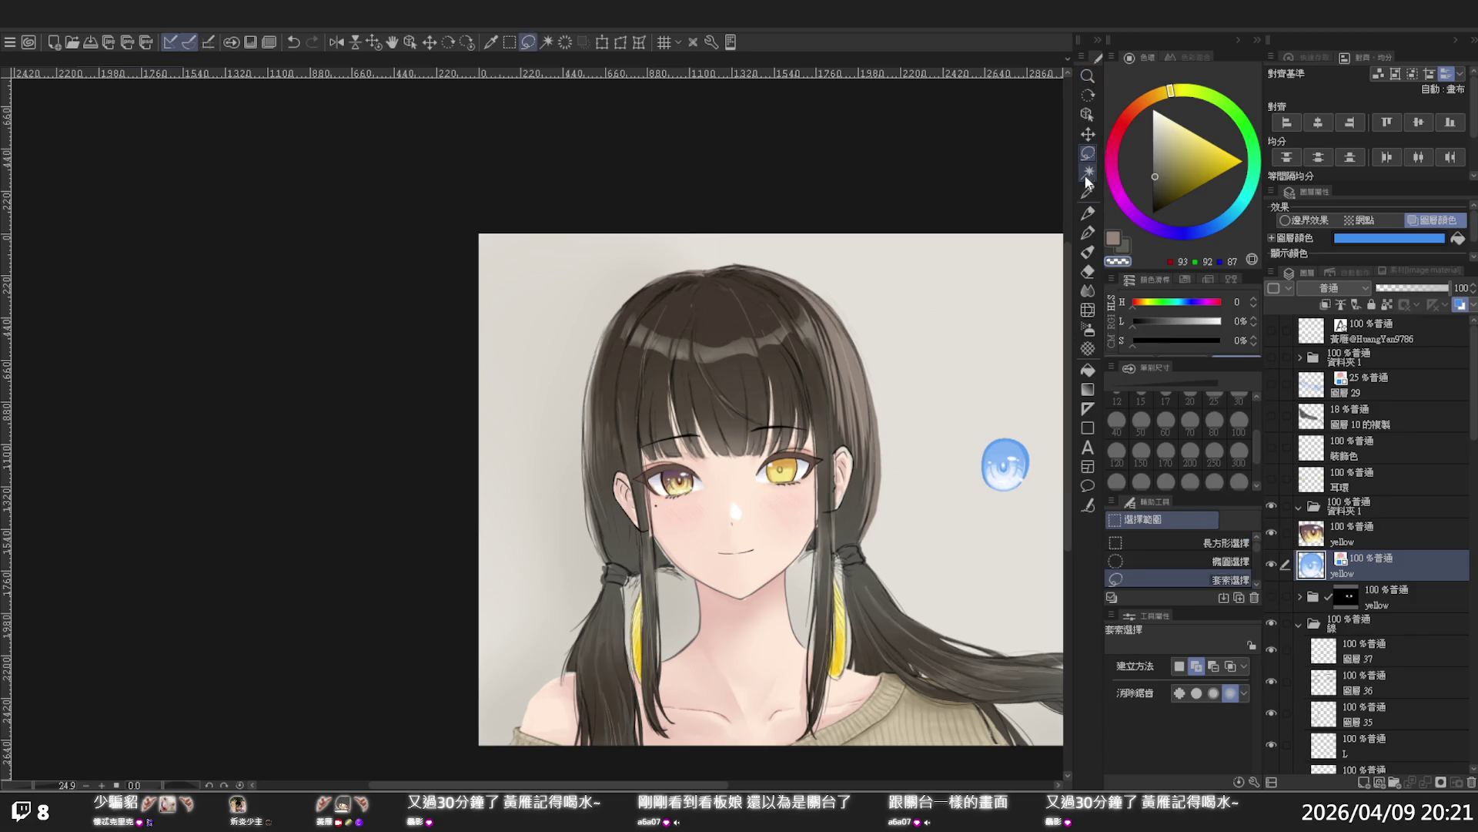
pyautogui.moveTo(979, 432)
pyautogui.mouseDown()
pyautogui.moveTo(1032, 499)
pyautogui.moveTo(991, 421)
pyautogui.mouseUp()
pyautogui.click(1417, 286)
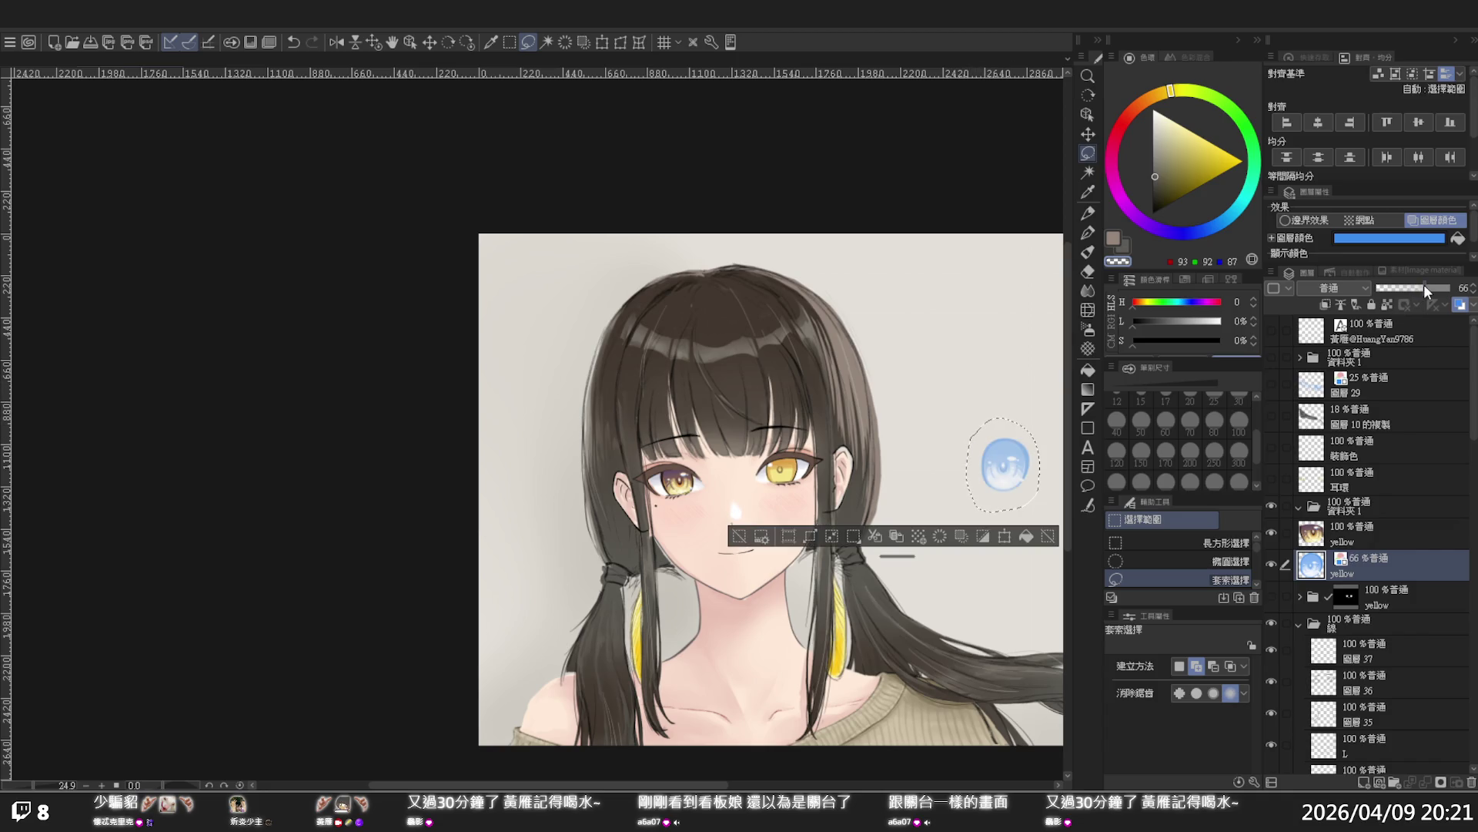
# Move the faded blue eye onto the girl's right-hand eye
pyautogui.click(621, 42)
pyautogui.click(1032, 536)
pyautogui.click(1049, 528)
pyautogui.click(621, 42)
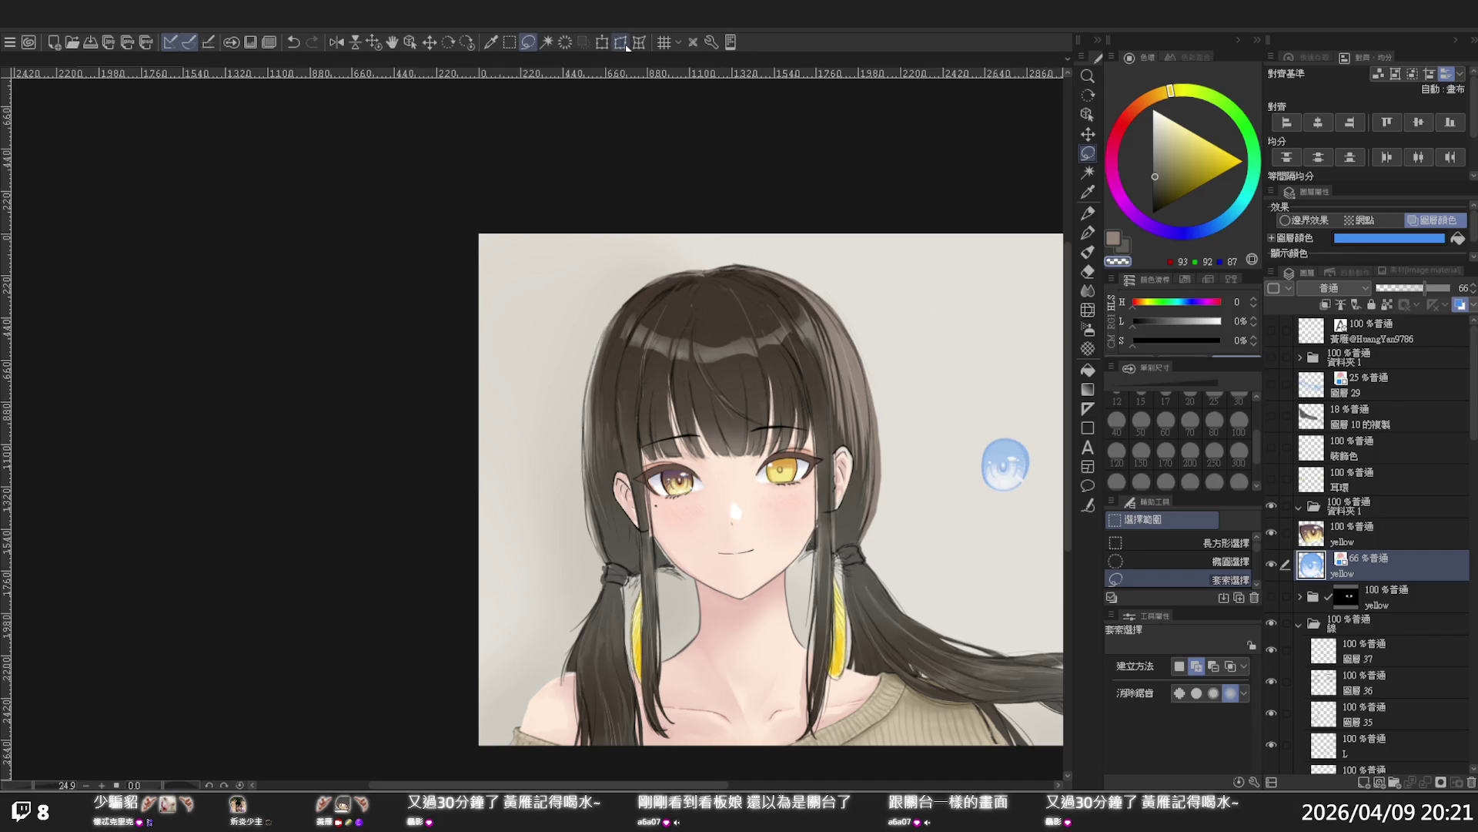
pyautogui.moveTo(1002, 463)
pyautogui.mouseDown()
pyautogui.moveTo(801, 464)
pyautogui.moveTo(767, 449)
pyautogui.mouseUp()
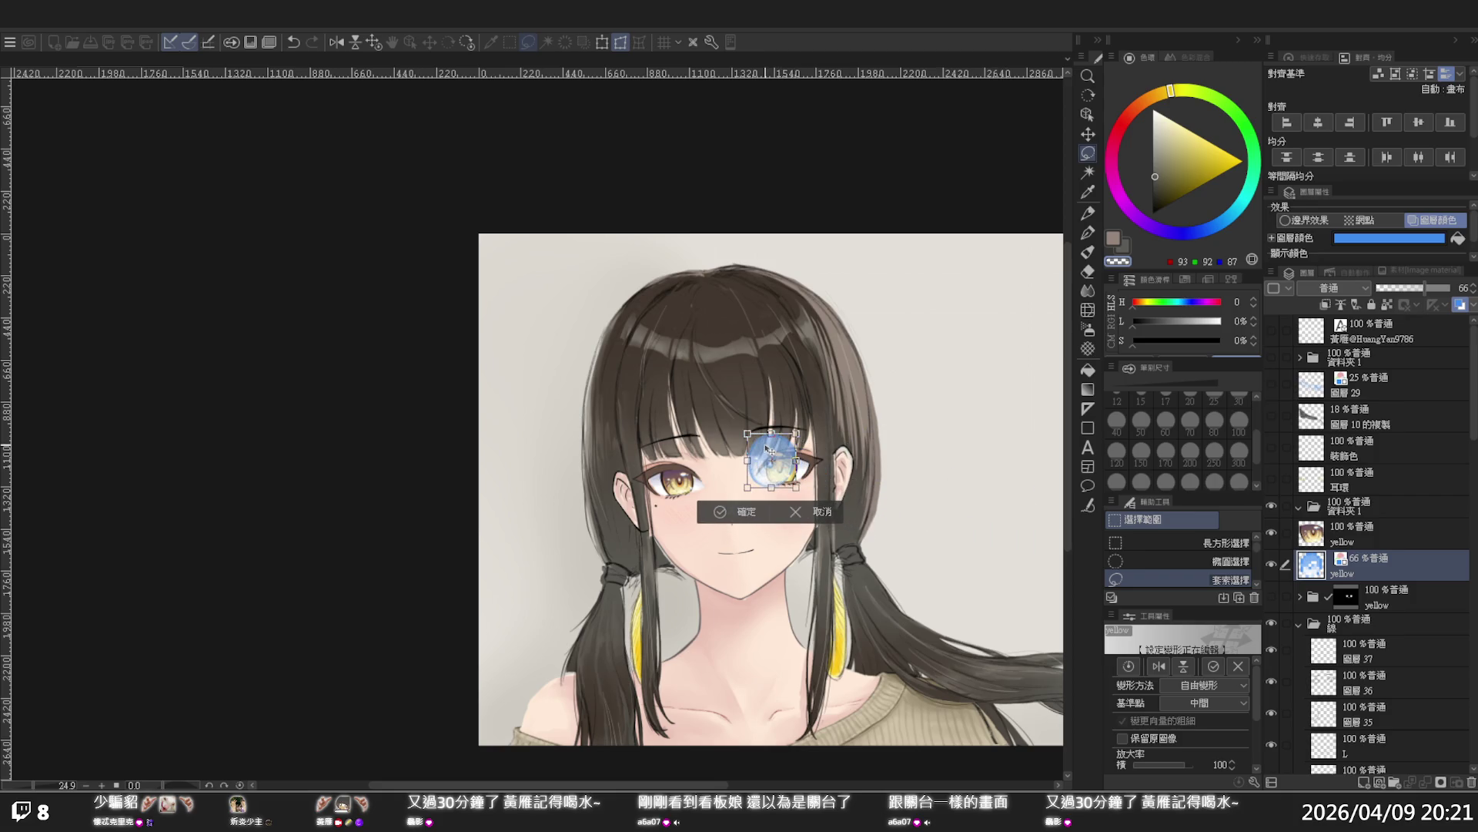
pyautogui.scroll(4, 770, 450)
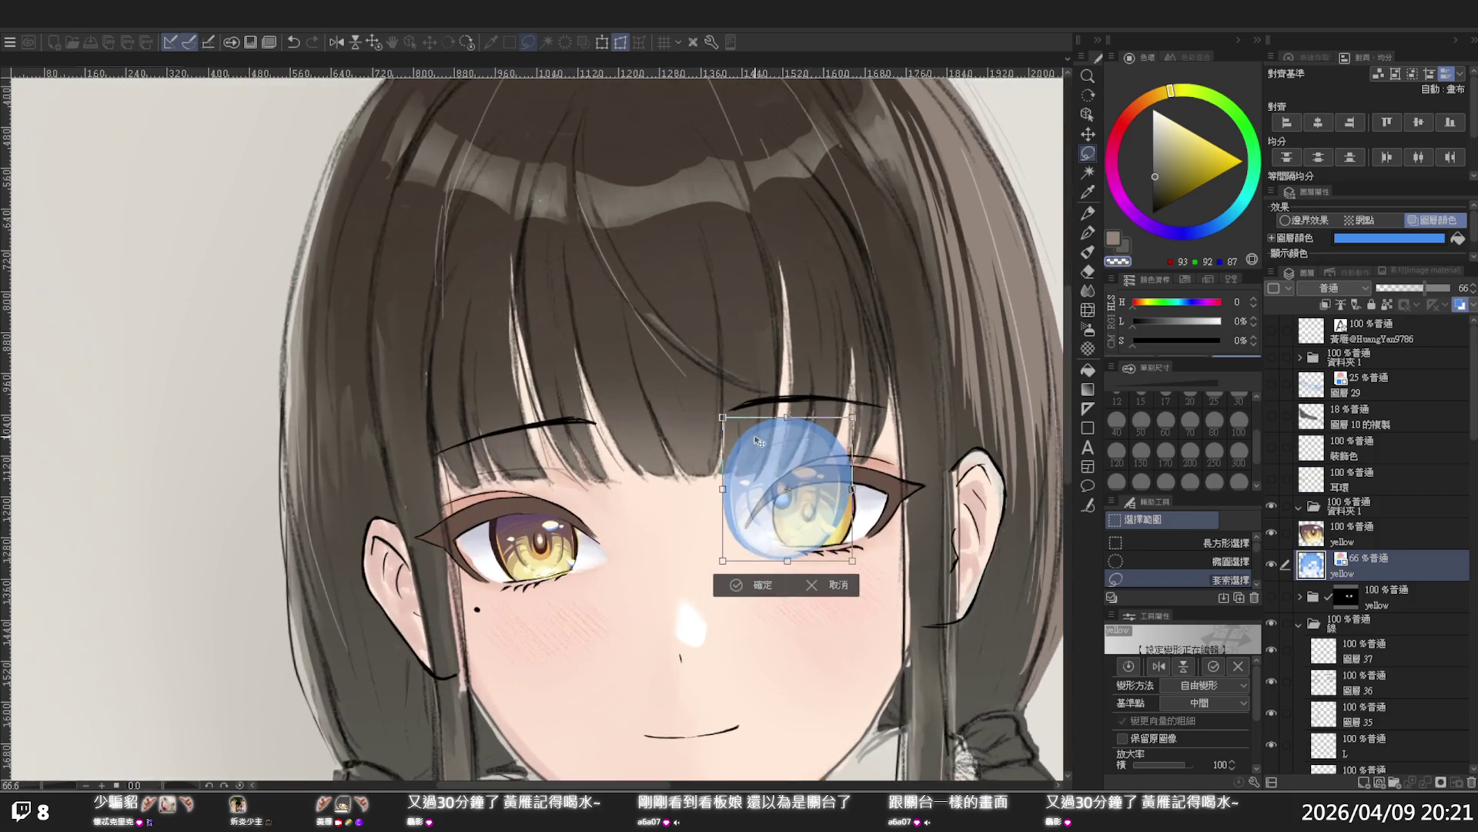
# Reshape the blue eye's corners to fit the right-hand eye at about 76%
pyautogui.moveTo(733, 427); pyautogui.dragTo(777, 445)
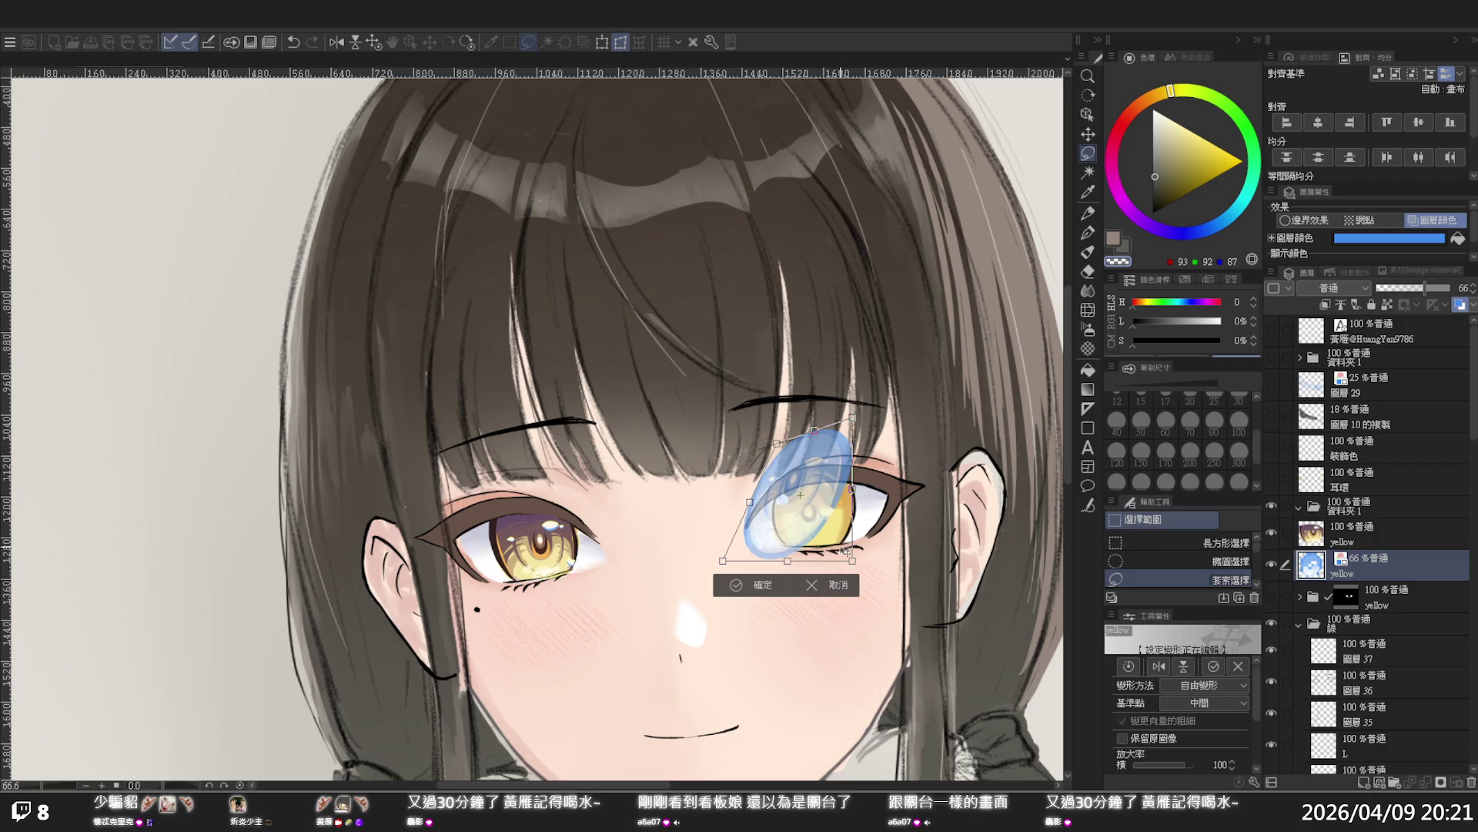
pyautogui.moveTo(852, 560); pyautogui.dragTo(930, 575)
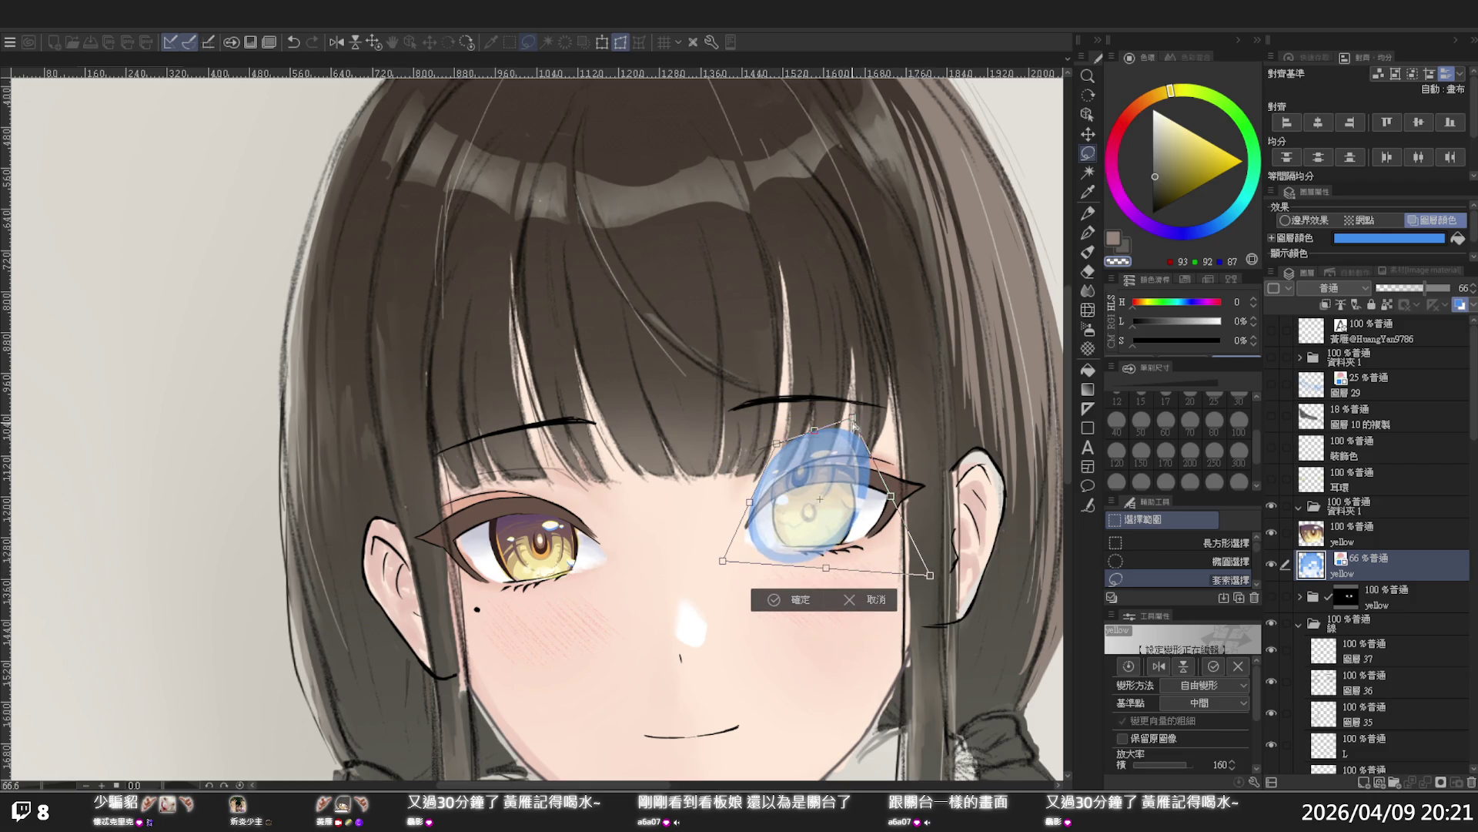
pyautogui.moveTo(852, 419); pyautogui.dragTo(866, 451)
pyautogui.moveTo(722, 561); pyautogui.dragTo(762, 566)
pyautogui.moveTo(929, 574); pyautogui.dragTo(863, 558)
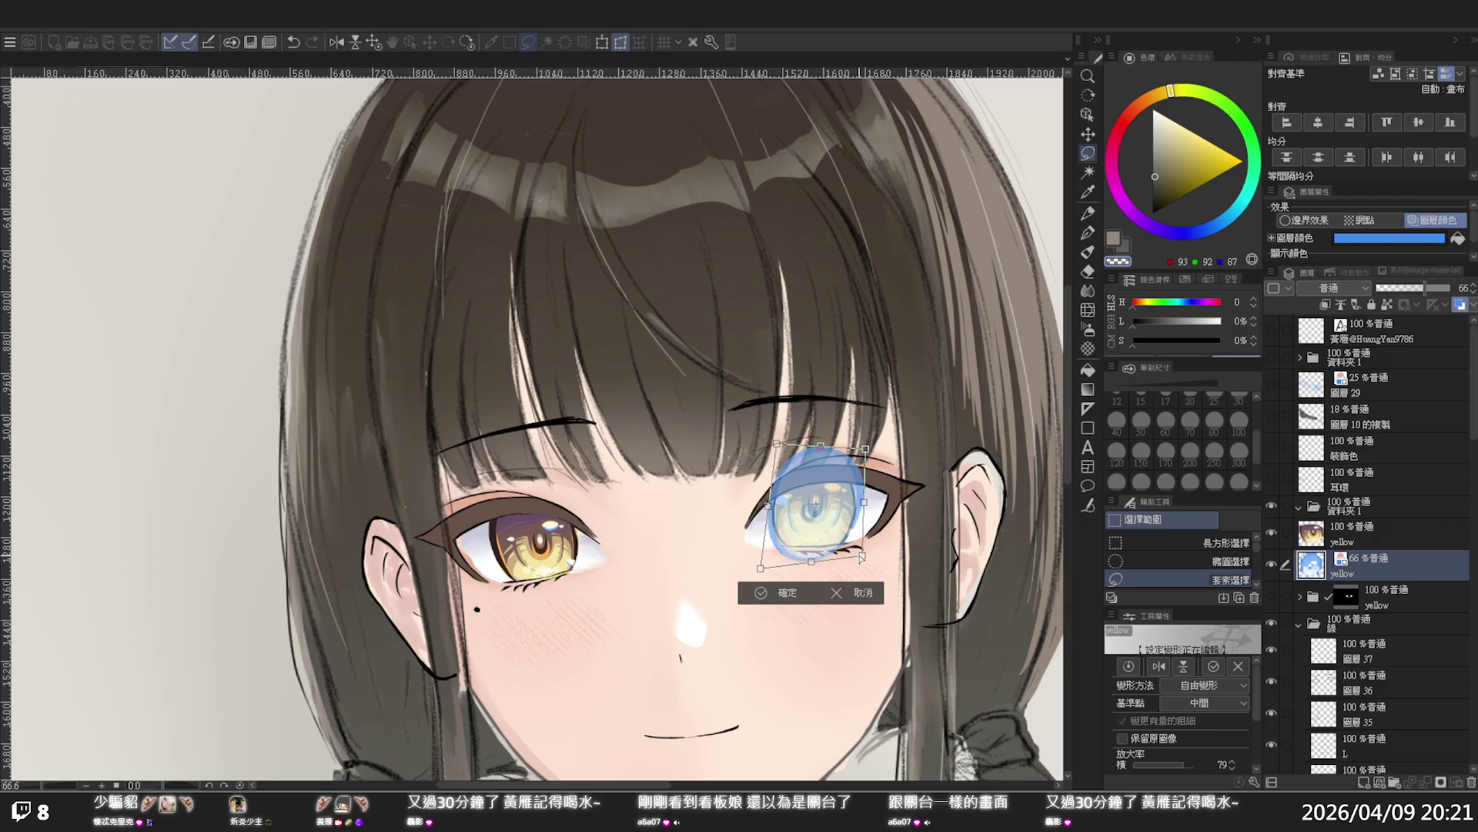
pyautogui.moveTo(866, 447); pyautogui.dragTo(853, 460)
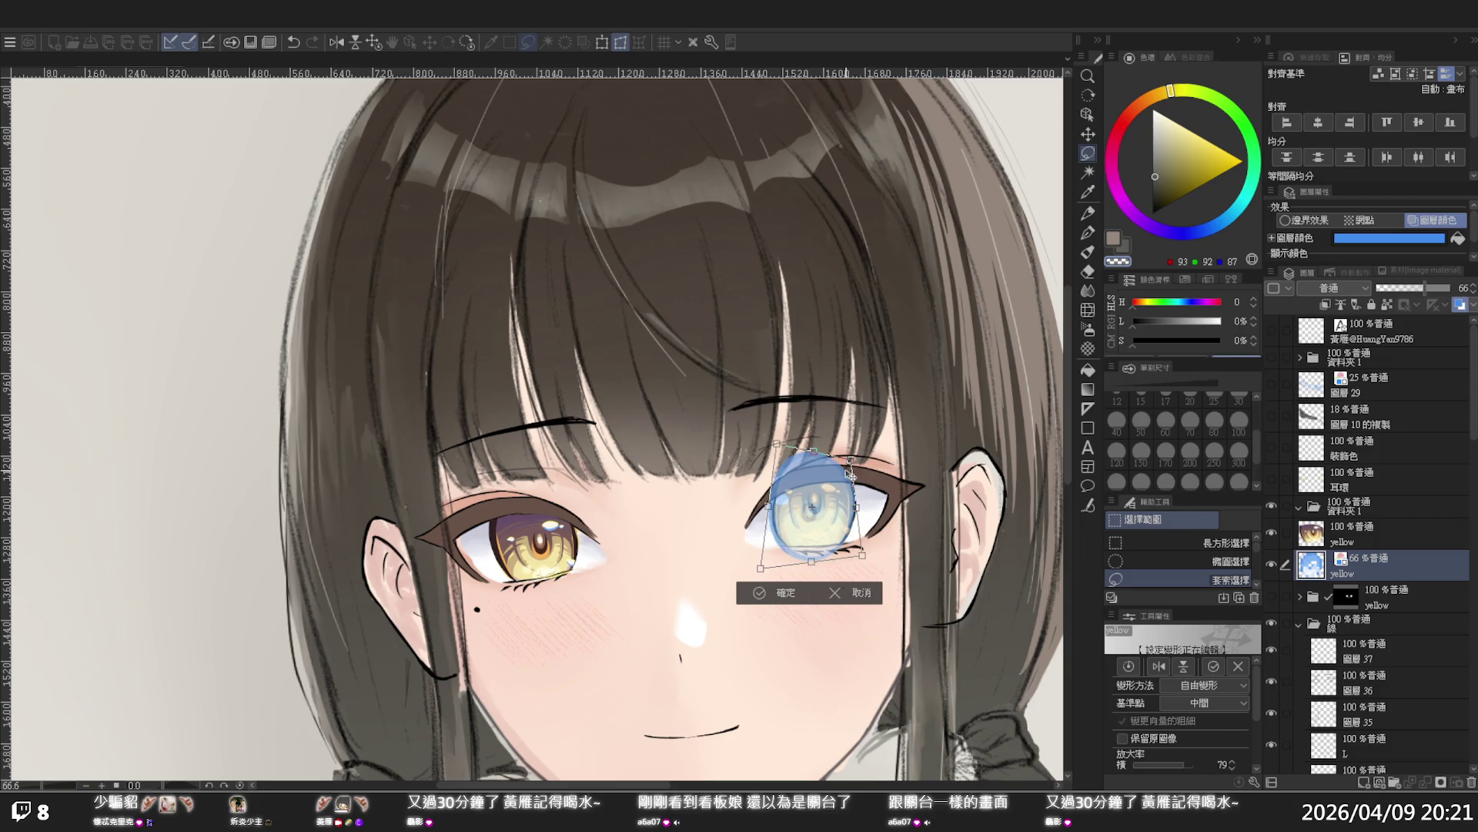
pyautogui.scroll(2, 849, 475)
pyautogui.moveTo(714, 424); pyautogui.dragTo(727, 445)
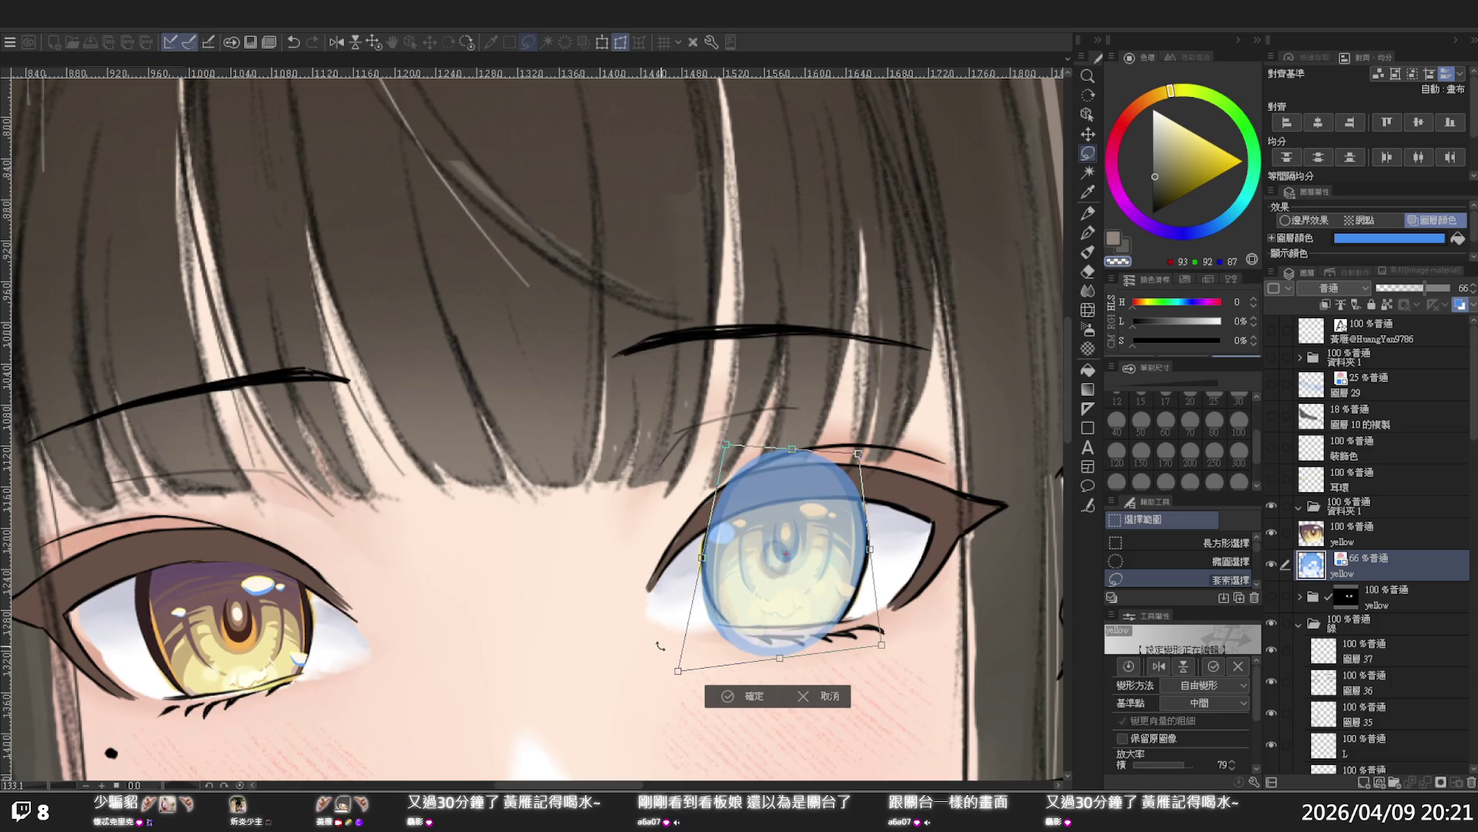
pyautogui.moveTo(679, 672); pyautogui.dragTo(688, 645)
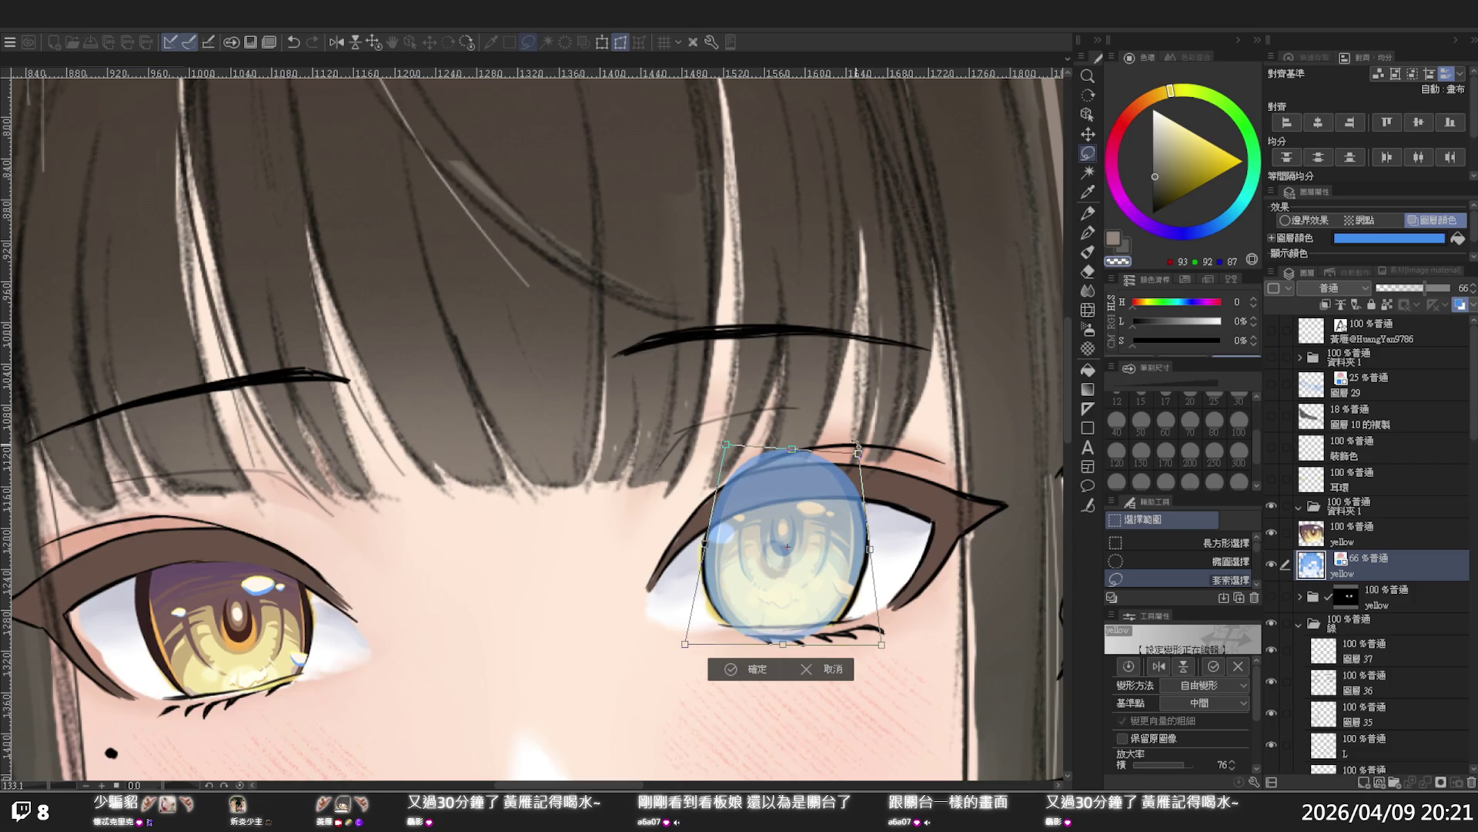